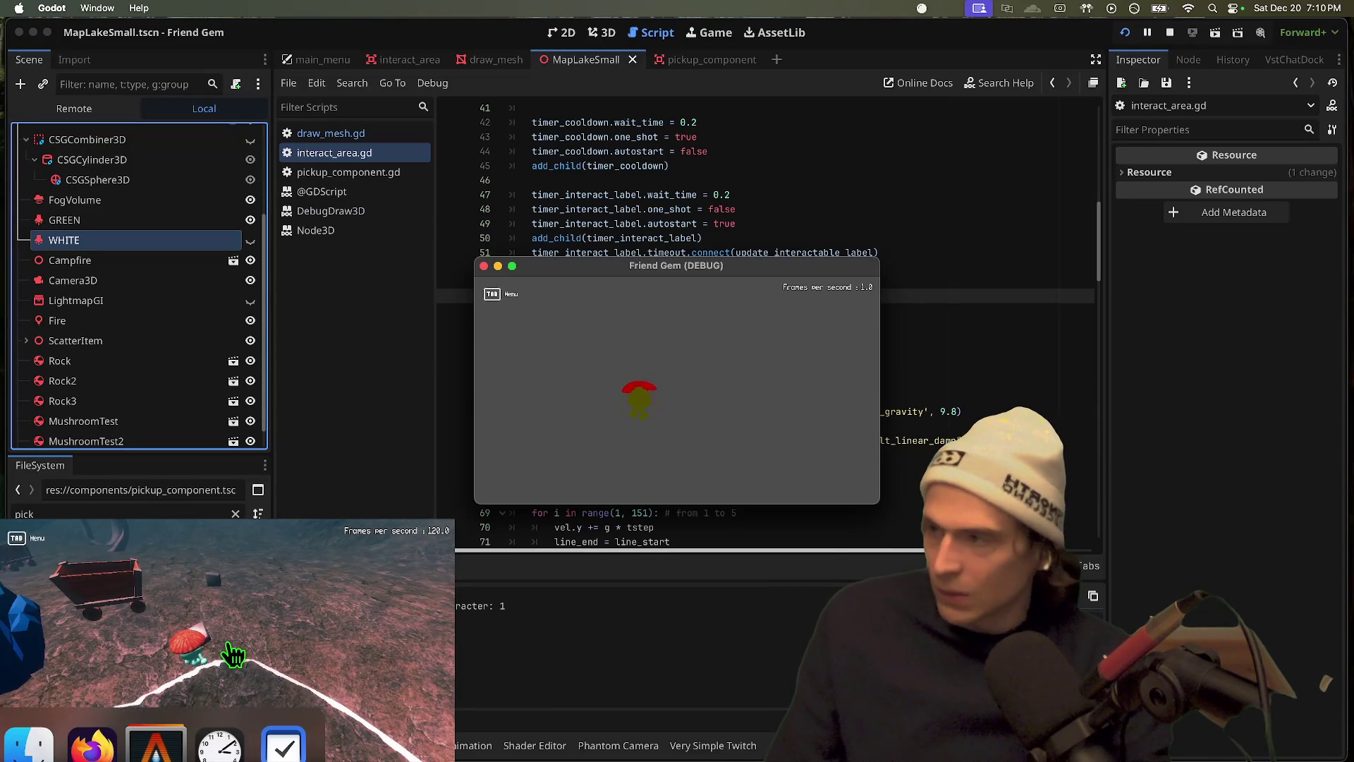
Step: Close the running game, set draw_aim's impulse default to 1000.0, and relaunch the test
key("Tab")
left_click(226, 639)
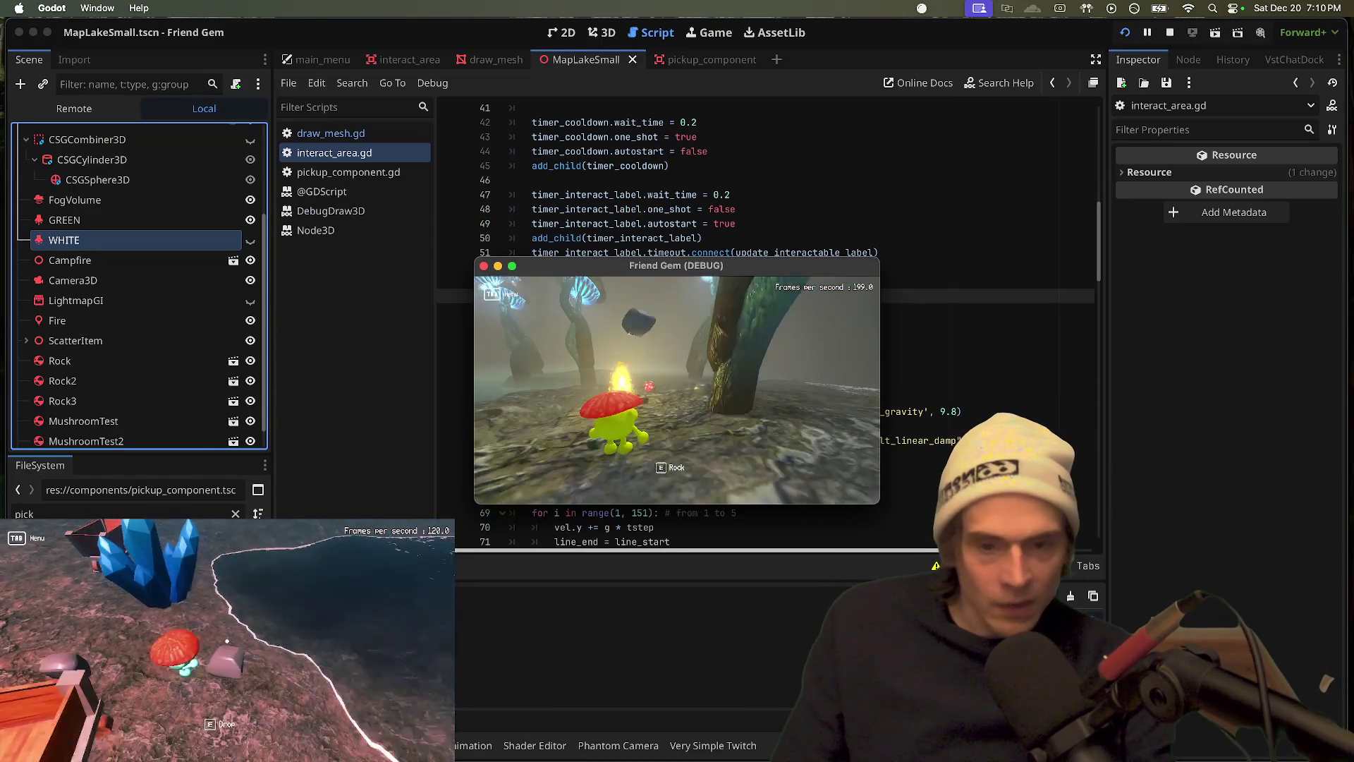
left_click(838, 325)
left_click(894, 295)
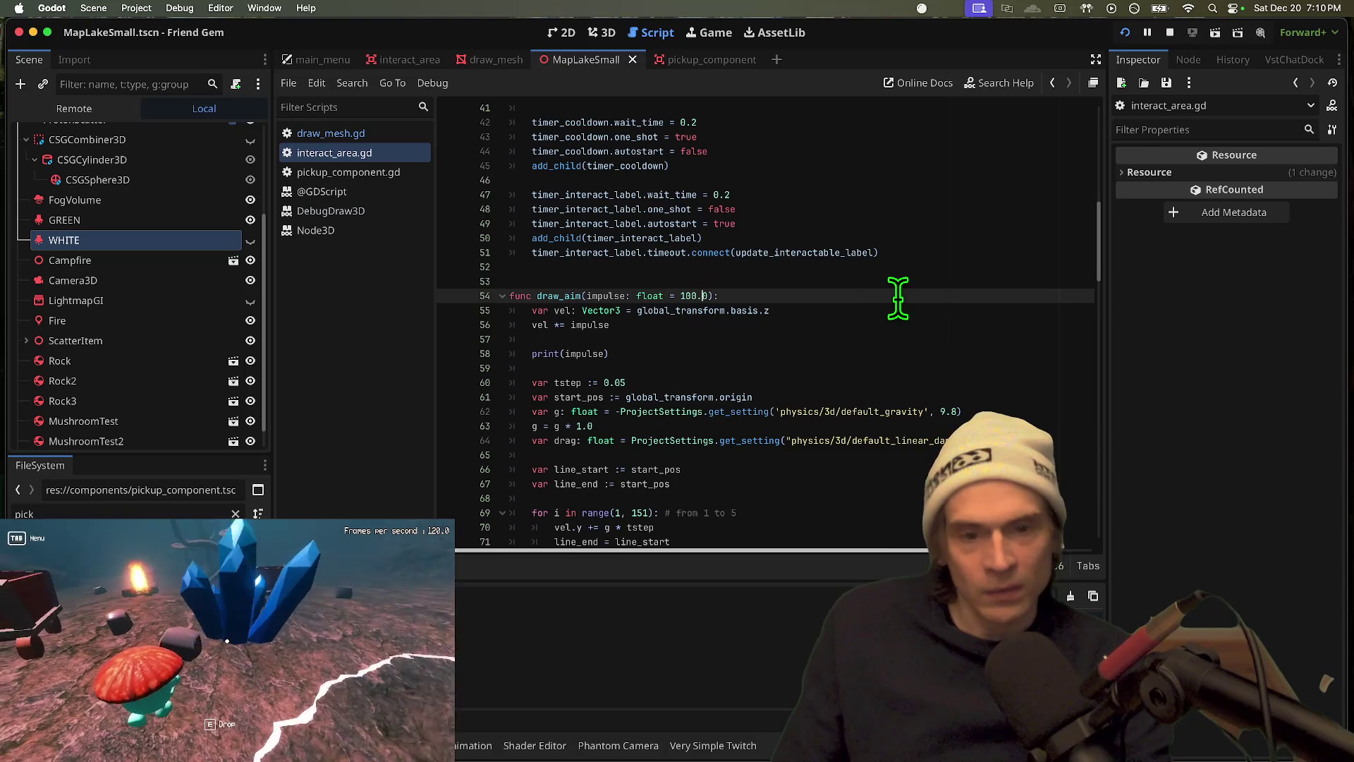
key("super+b")
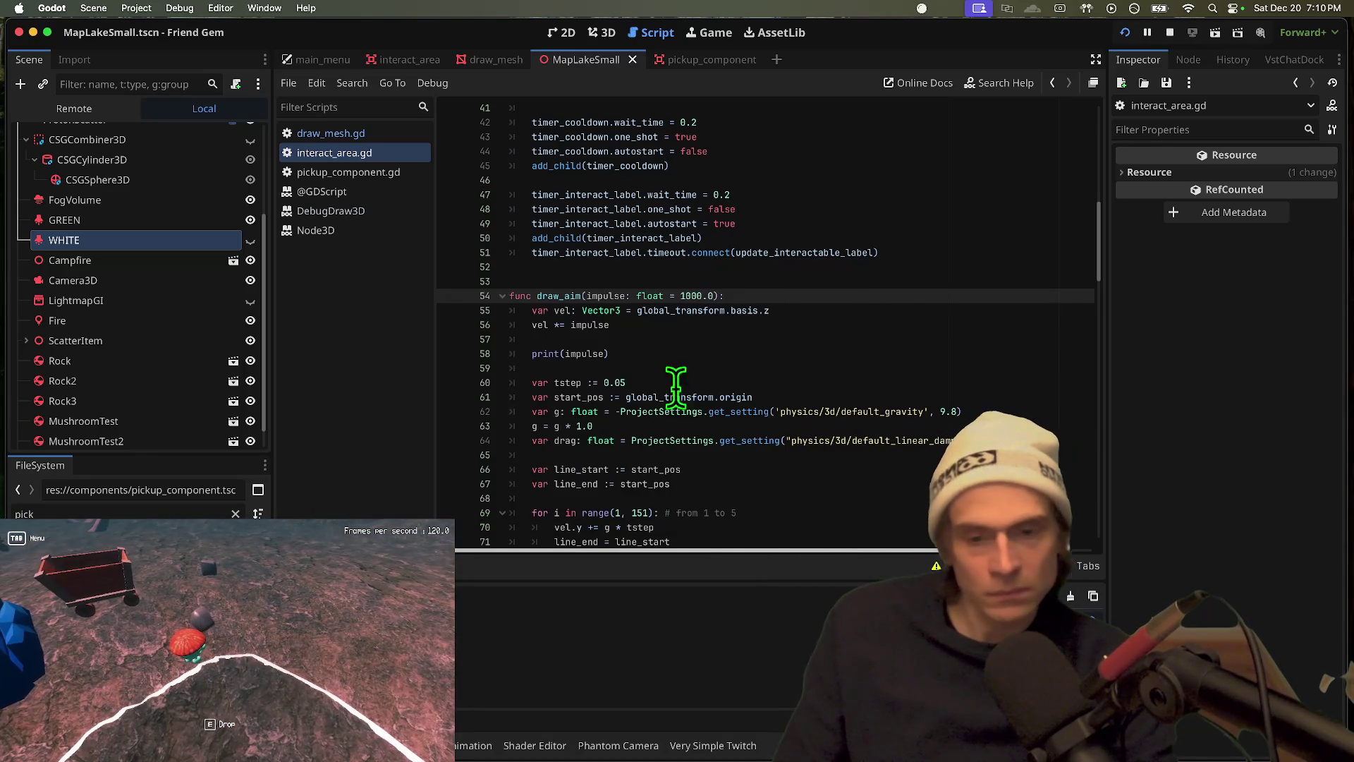
Step: Review draw_aim's gravity and trajectory lines in the script, then stop the test run
left_click(735, 365)
scroll(726, 332, "down", 3)
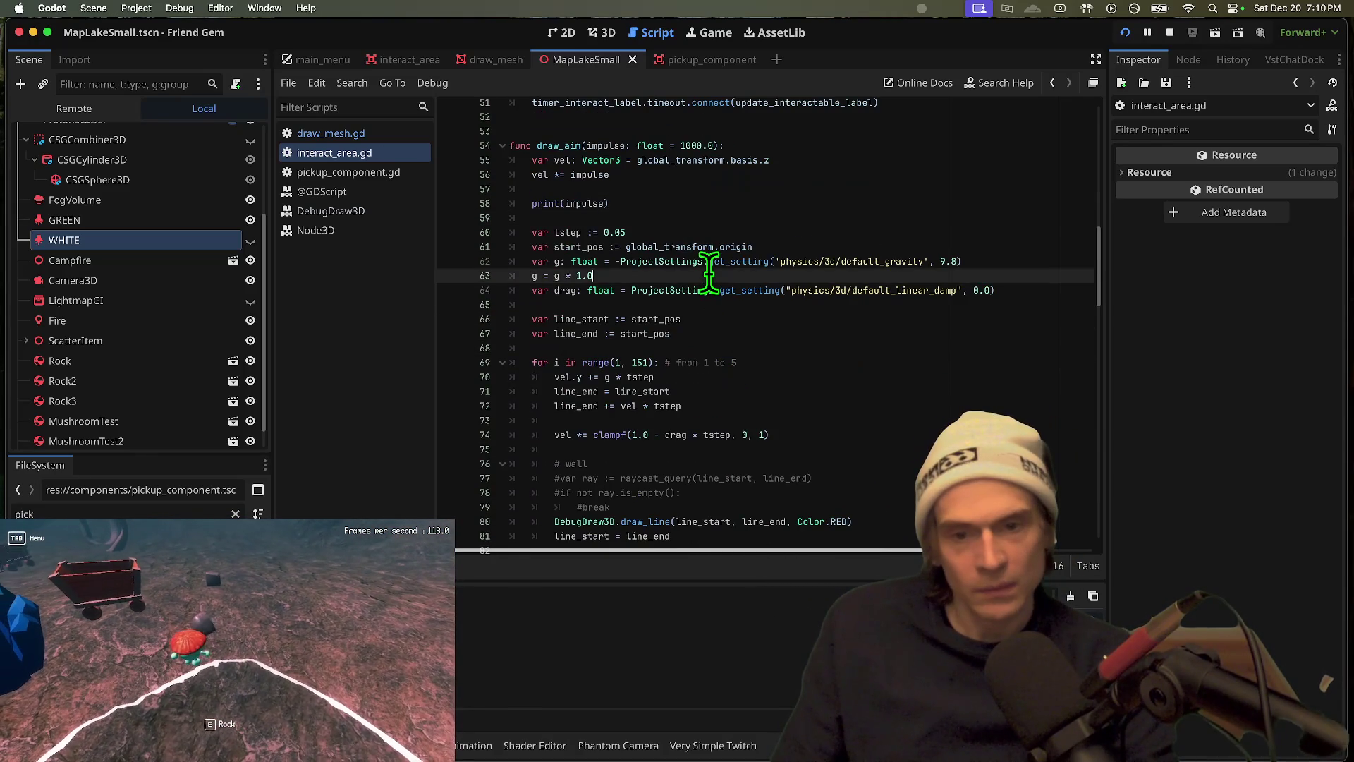
left_click(1086, 250)
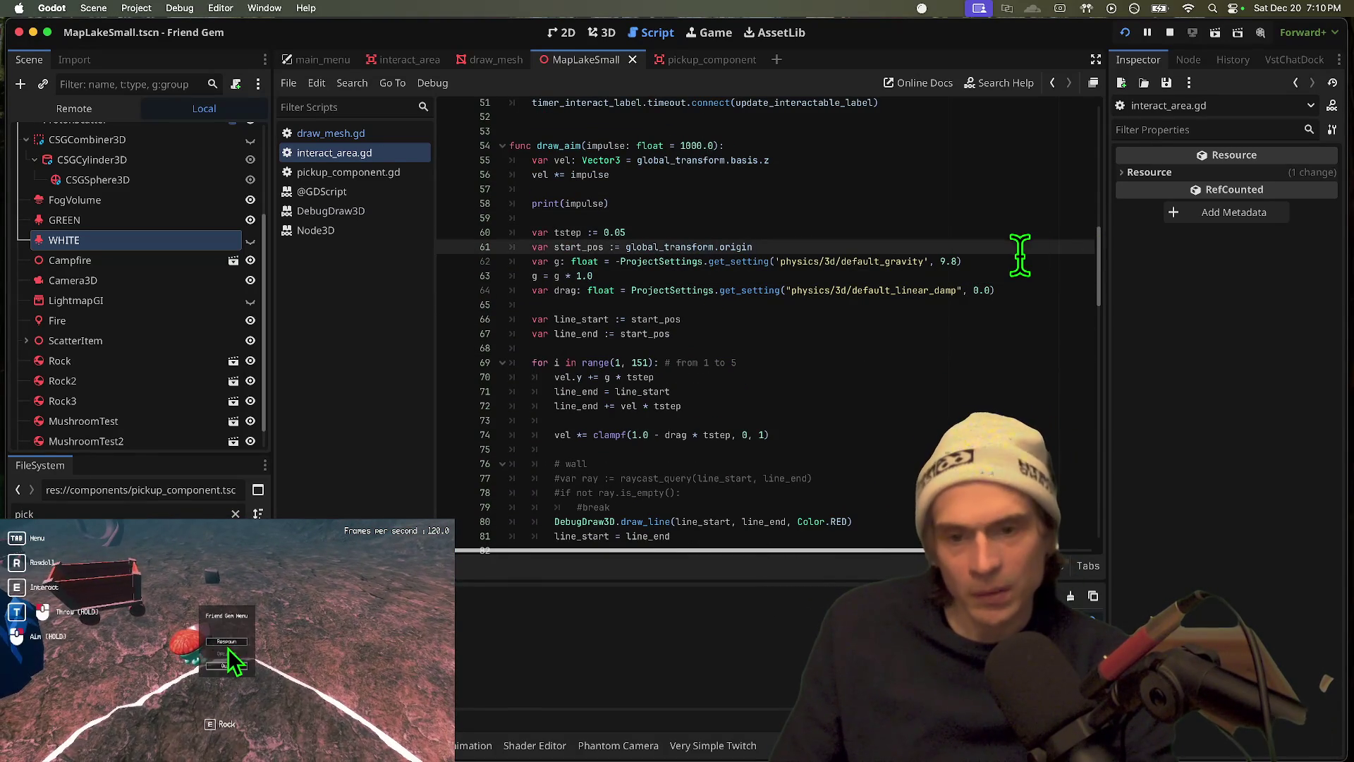
left_click(753, 261)
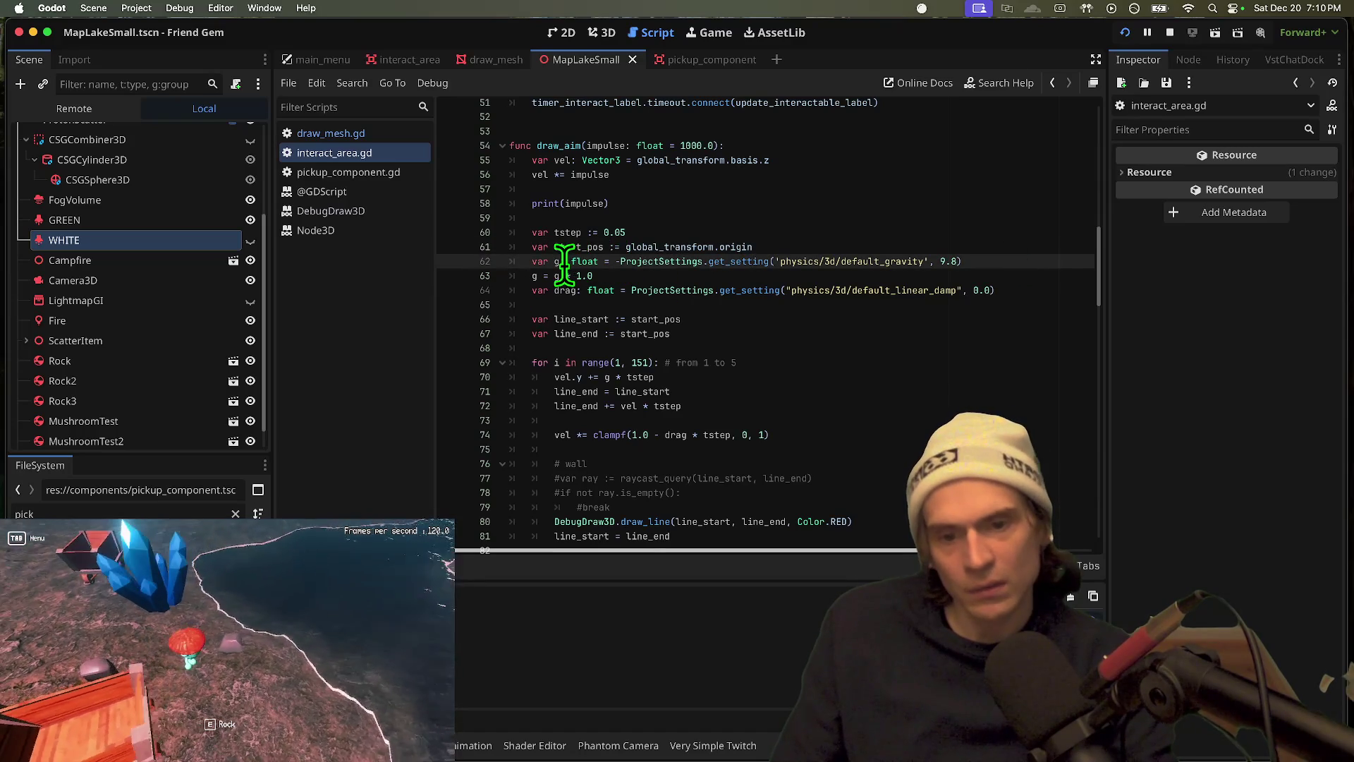
scroll(719, 282, "down", 2)
right_click(786, 347)
left_click(632, 396)
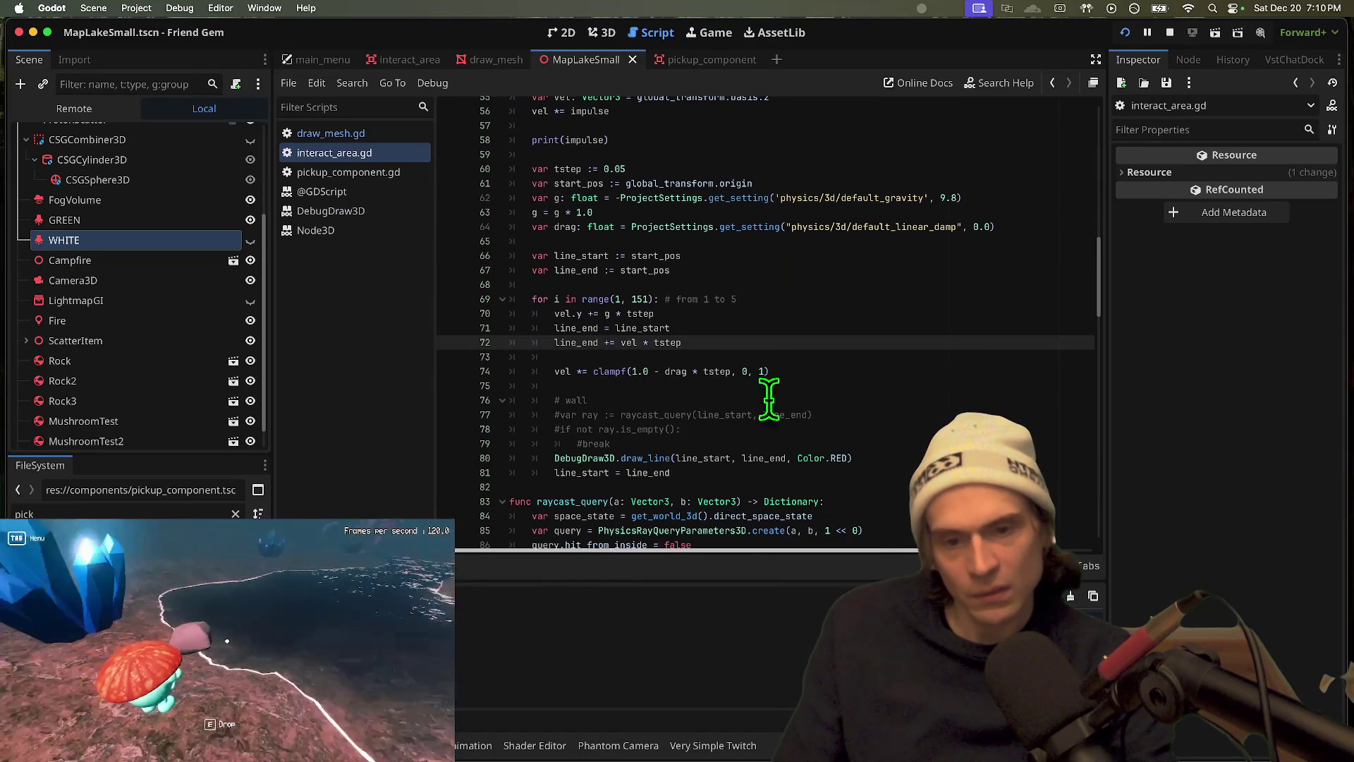
left_click(780, 388)
scroll(807, 396, "down", 1)
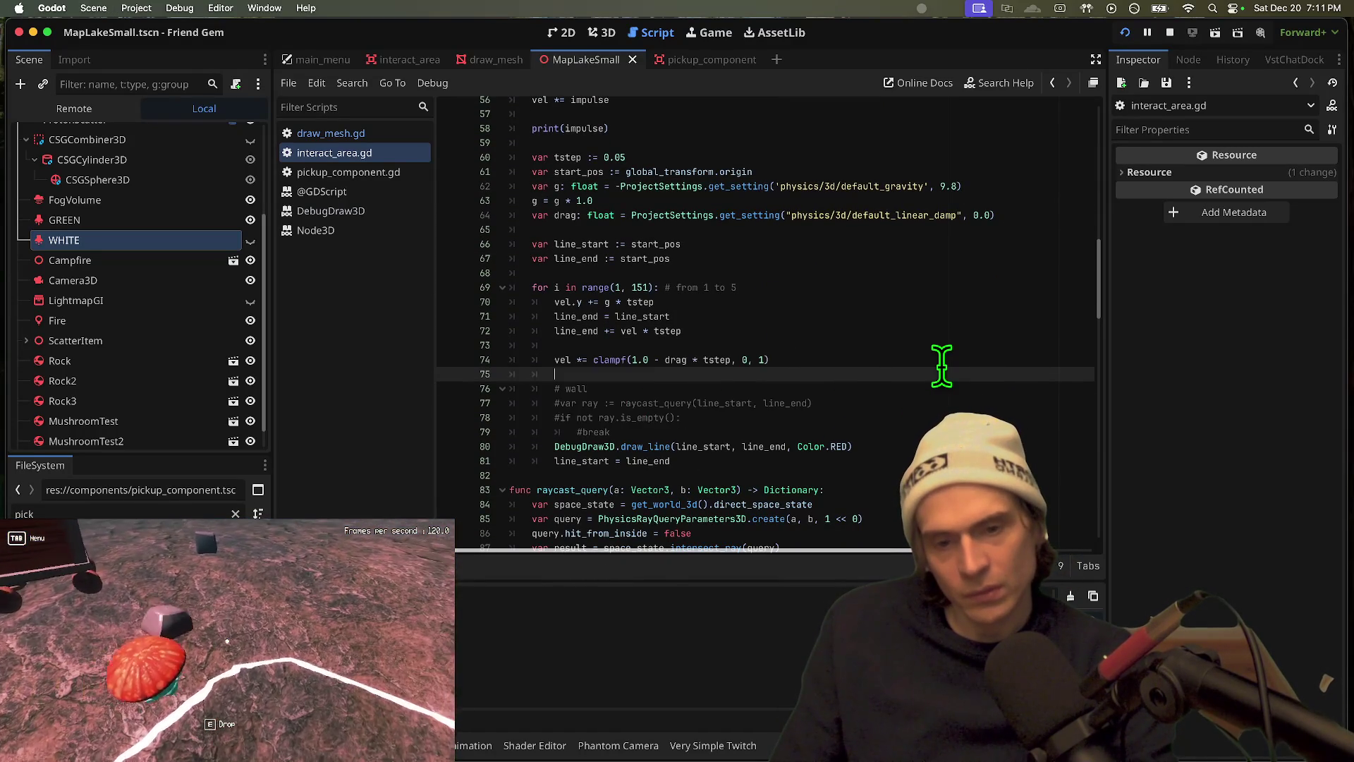
key("super+q")
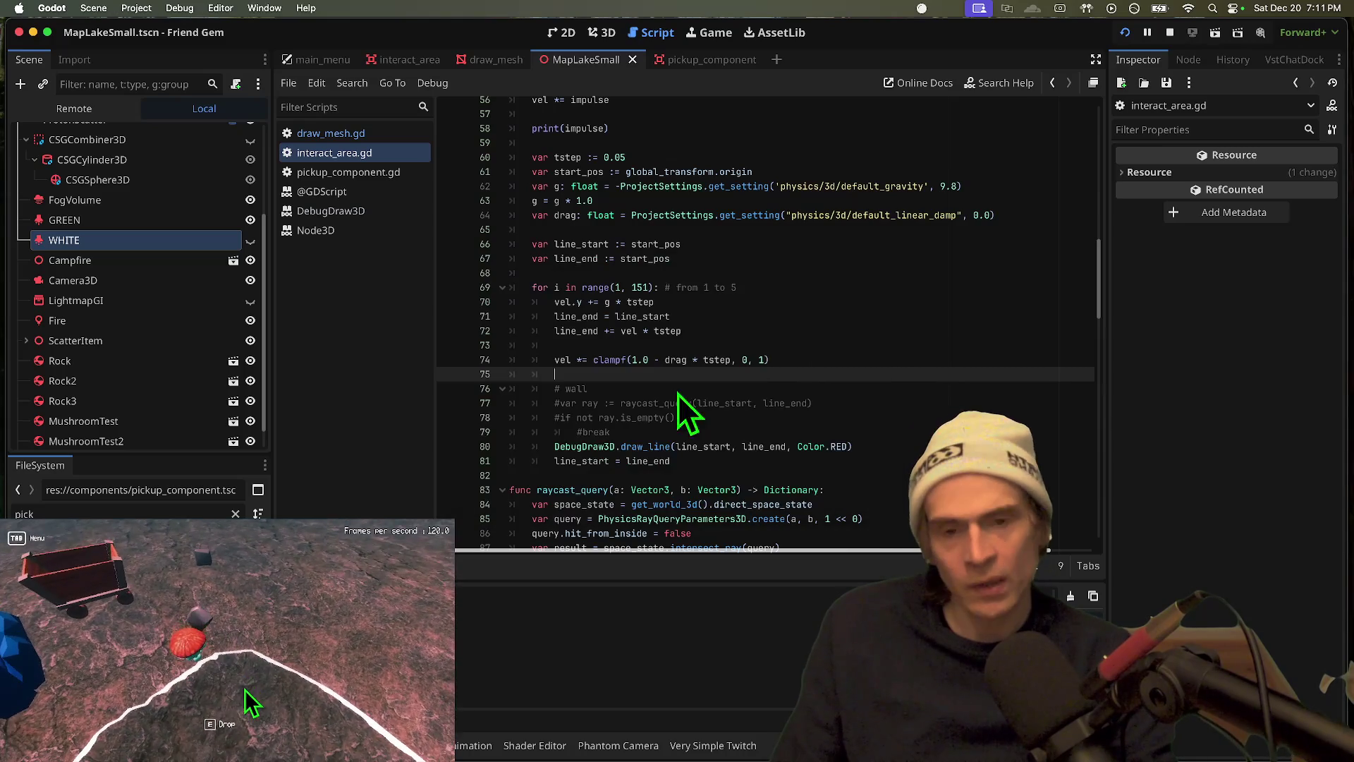
scroll(689, 301, "up", 4)
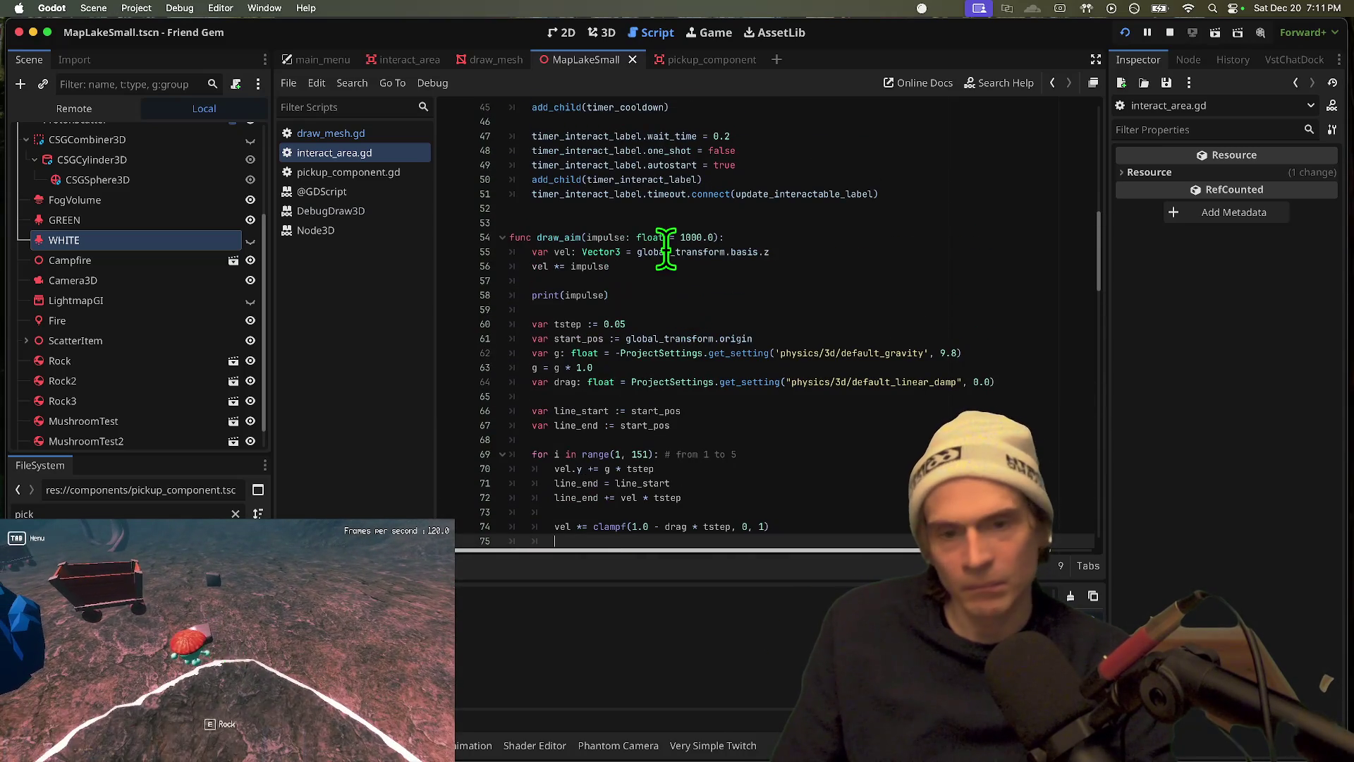
Step: Replace global_transform.basis.z on line 55 with cR.pcam.global_basis.z and test-run the game
double_click(673, 252)
left_click_drag(637, 252, 825, 257)
key("super+Tab")
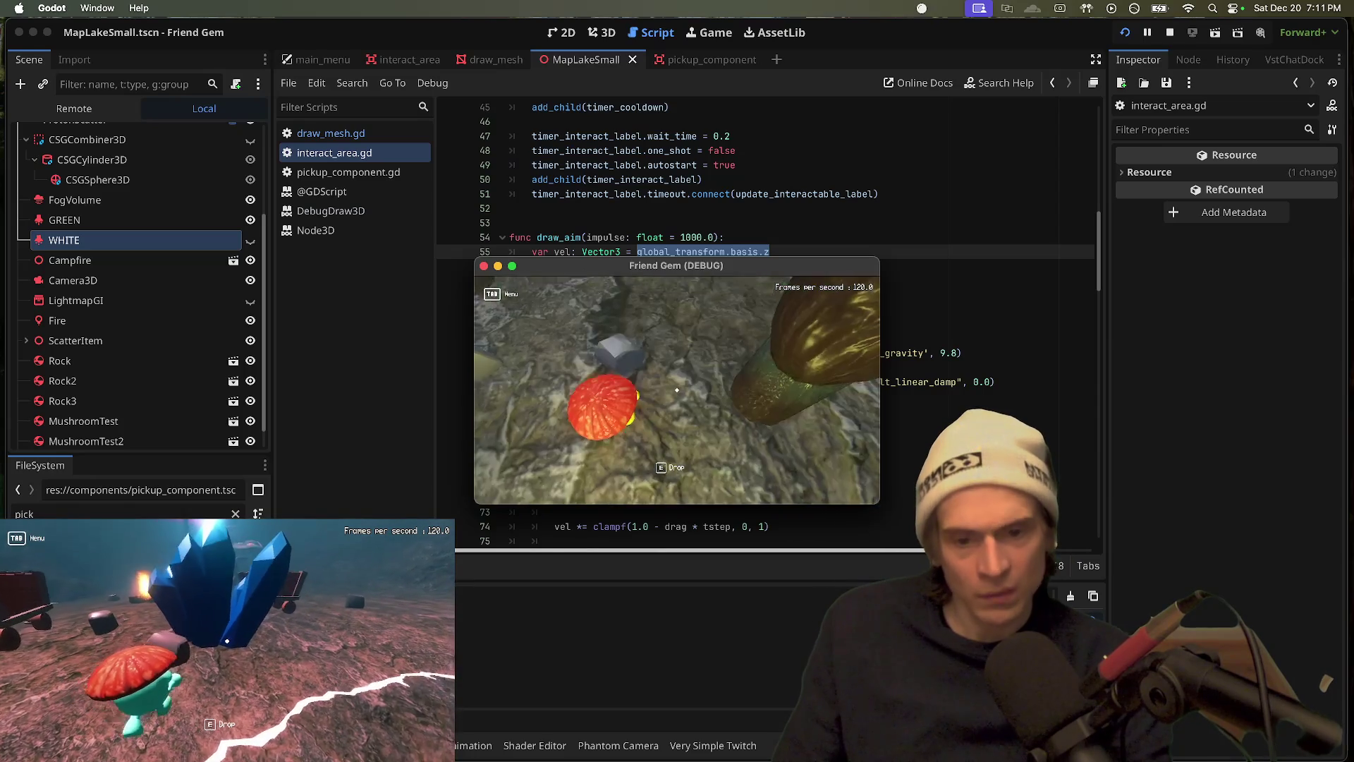
key("super+Tab")
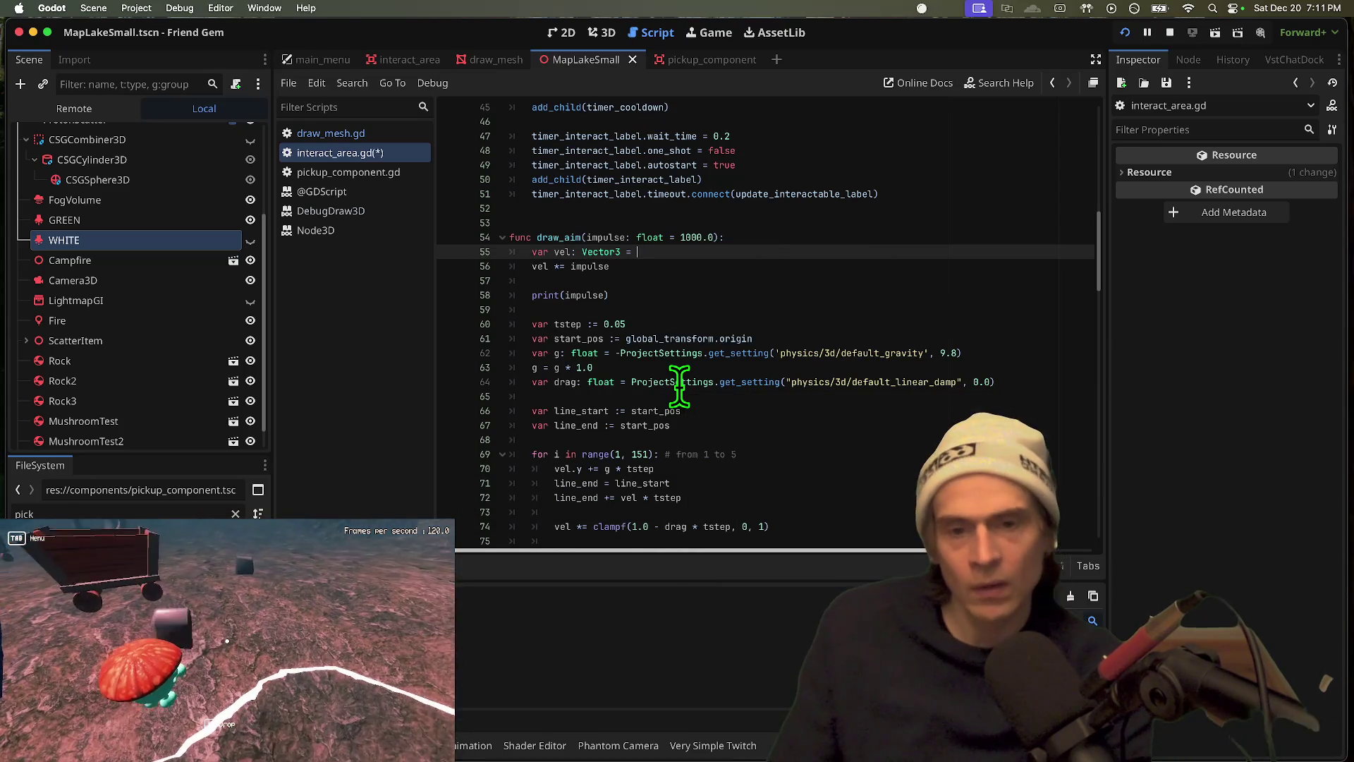
type("p")
key("BackSpace")
type("cR.pcam.globa")
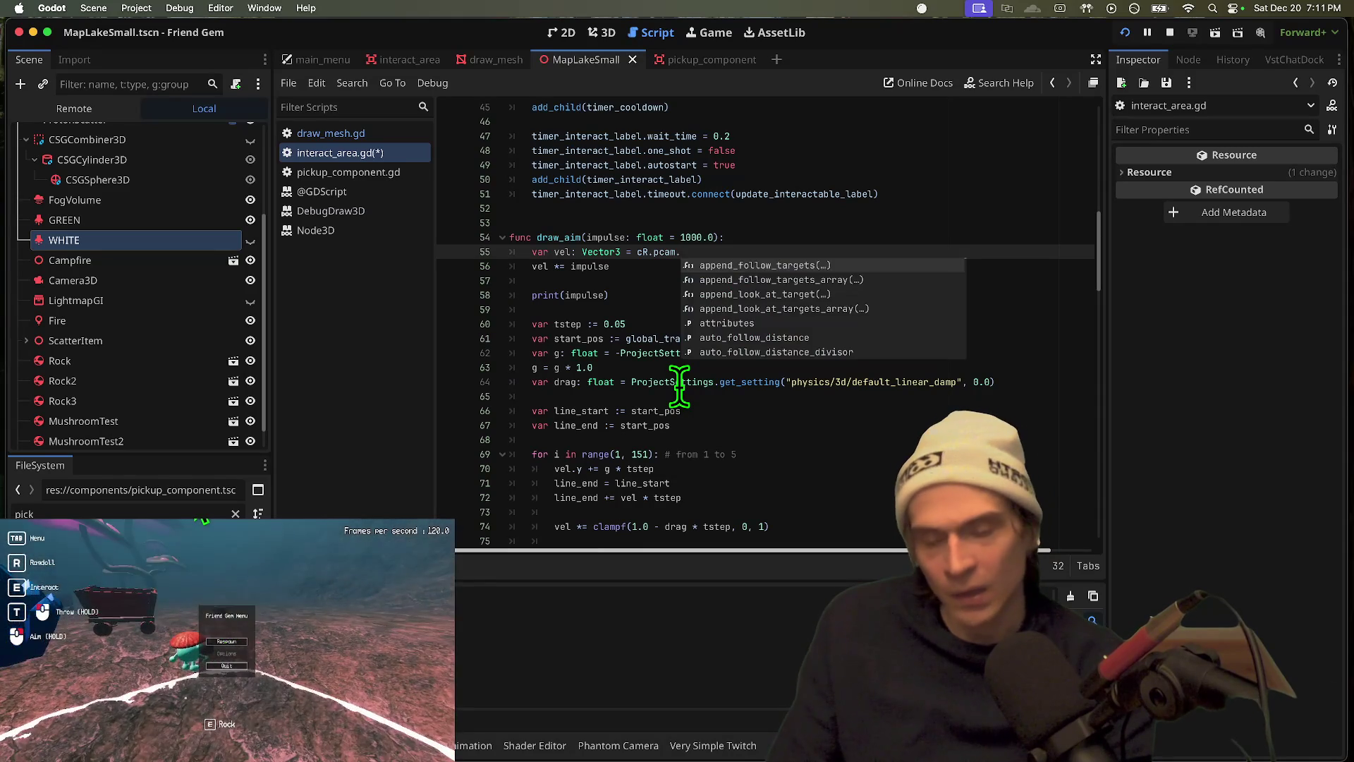
key("Return")
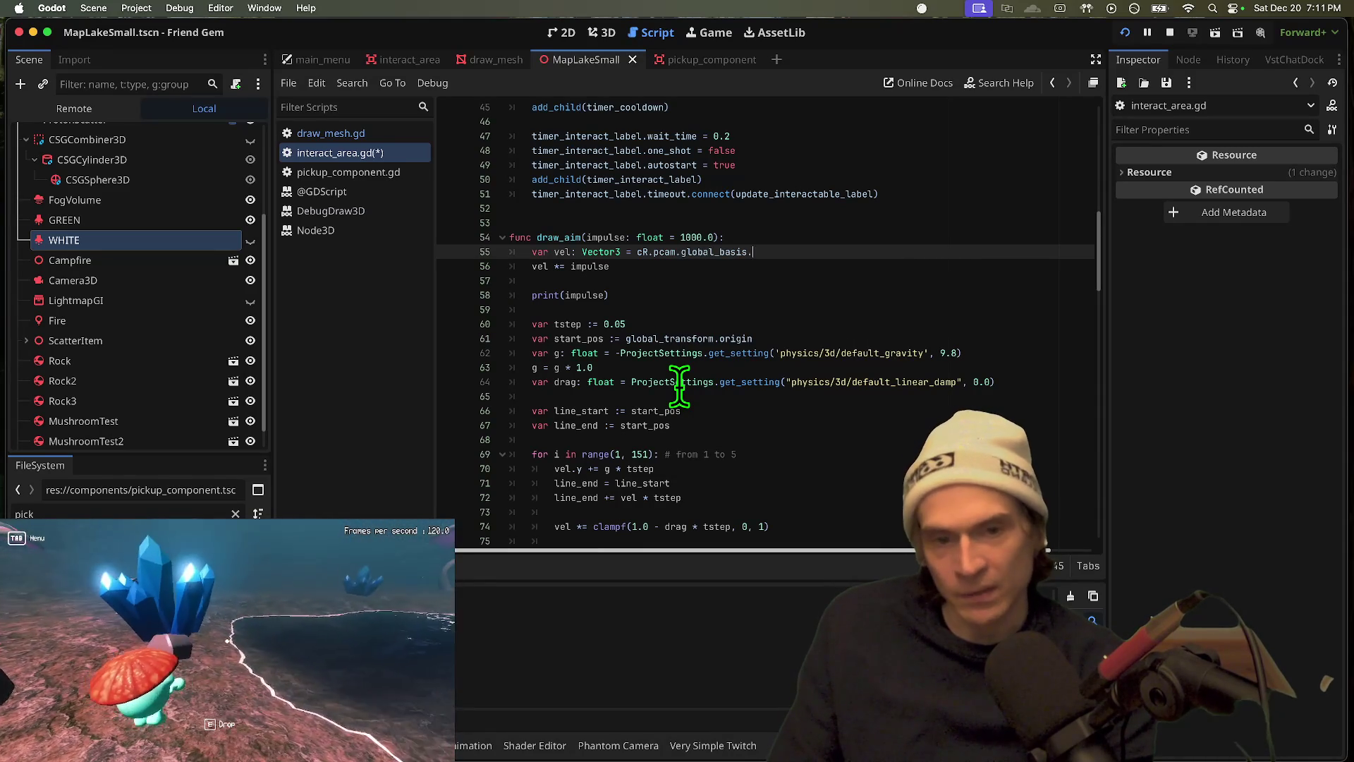
type(".z")
key("super+b")
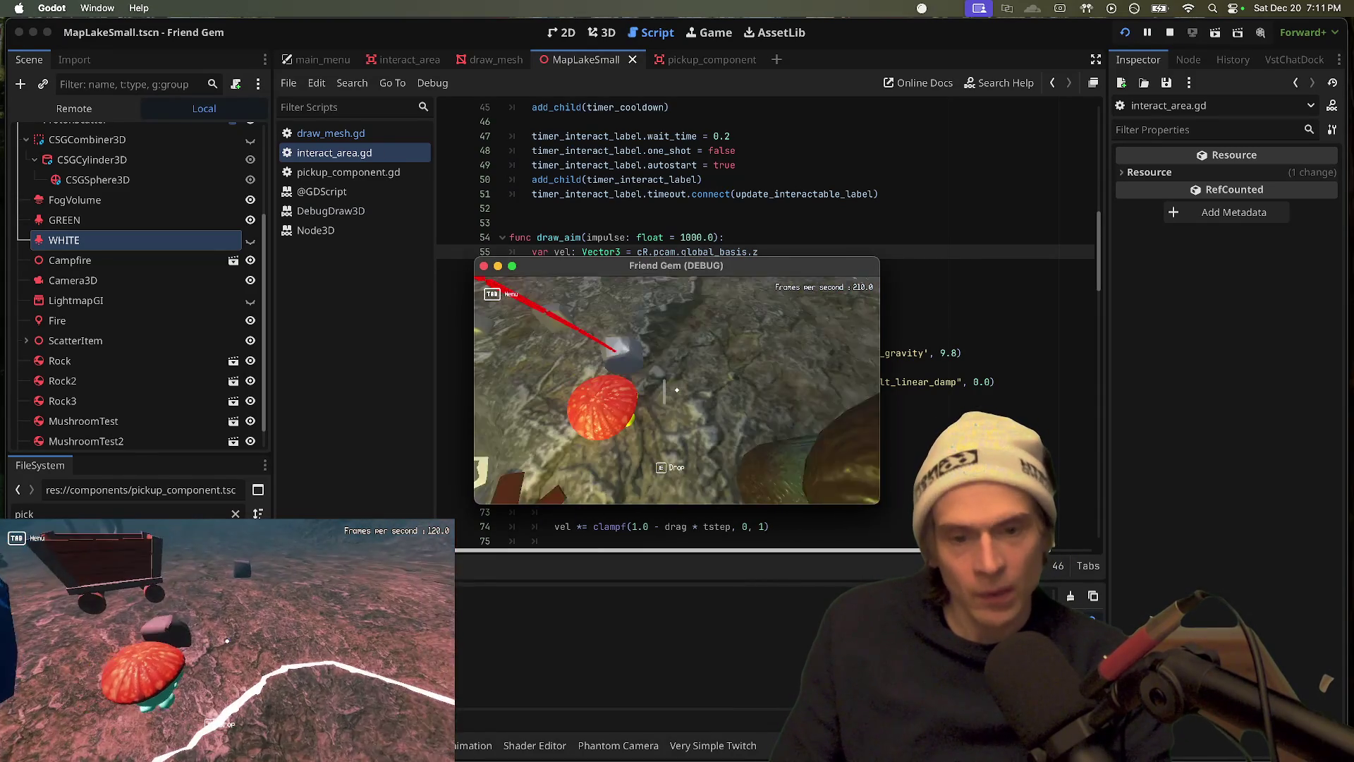
key("Escape")
Step: Negate it to -cR.pcam.global_basis.z, lower the impulse default to 10.0, and relaunch
left_click(635, 255)
type("-")
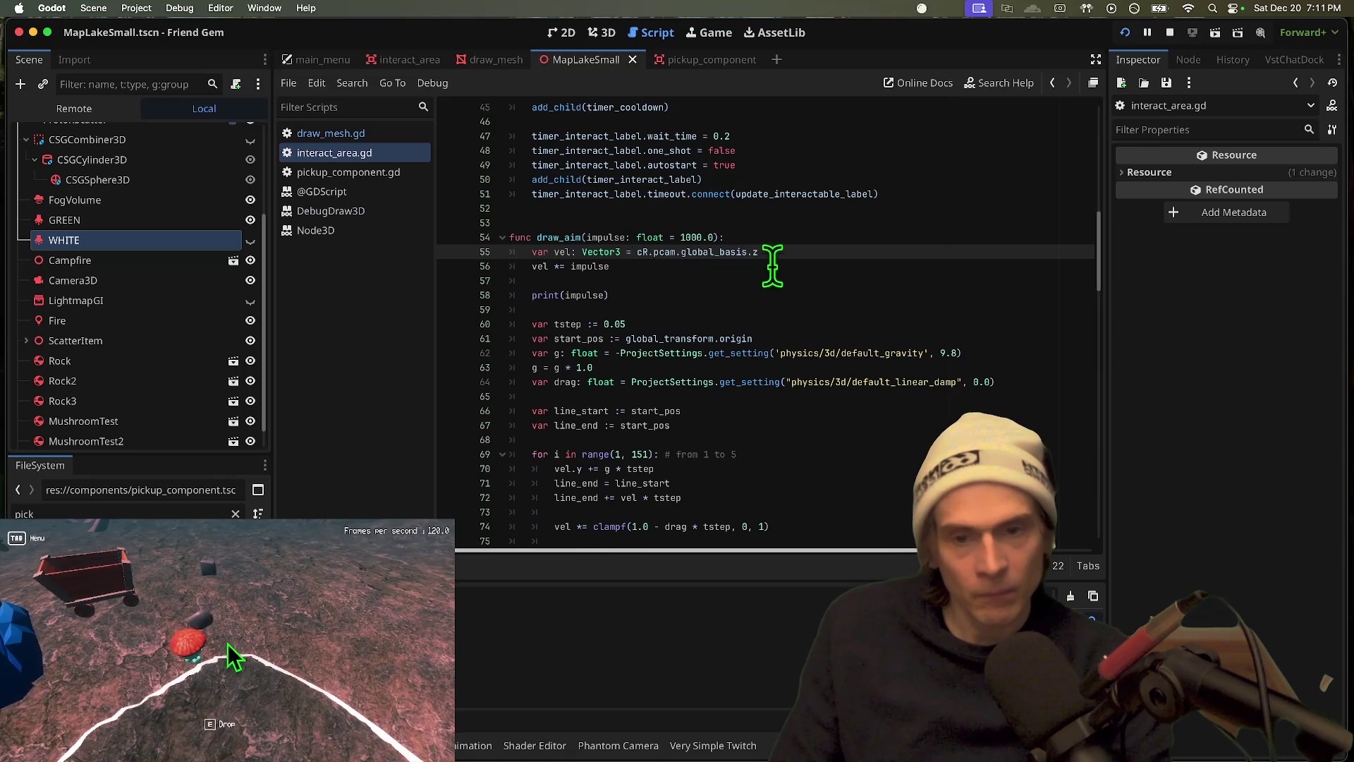
double_click(691, 238)
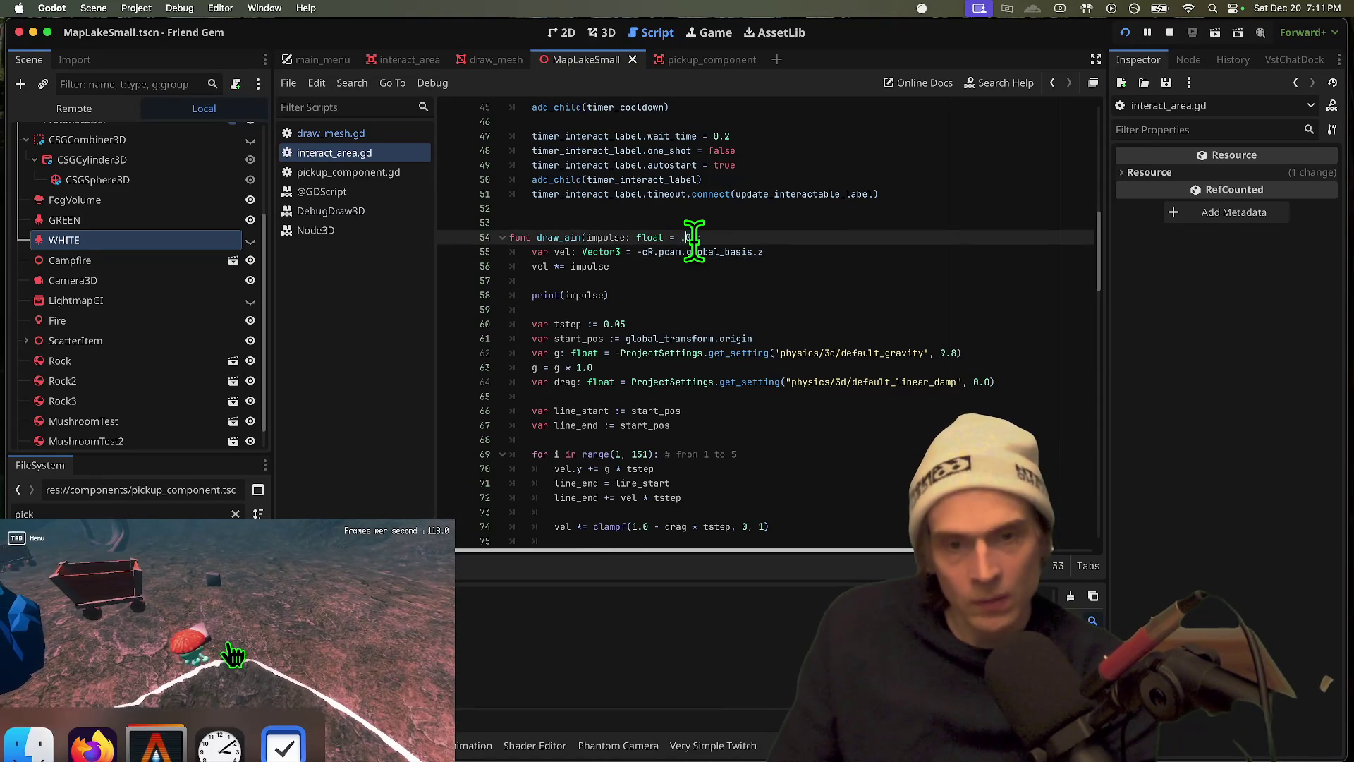
type("010.0")
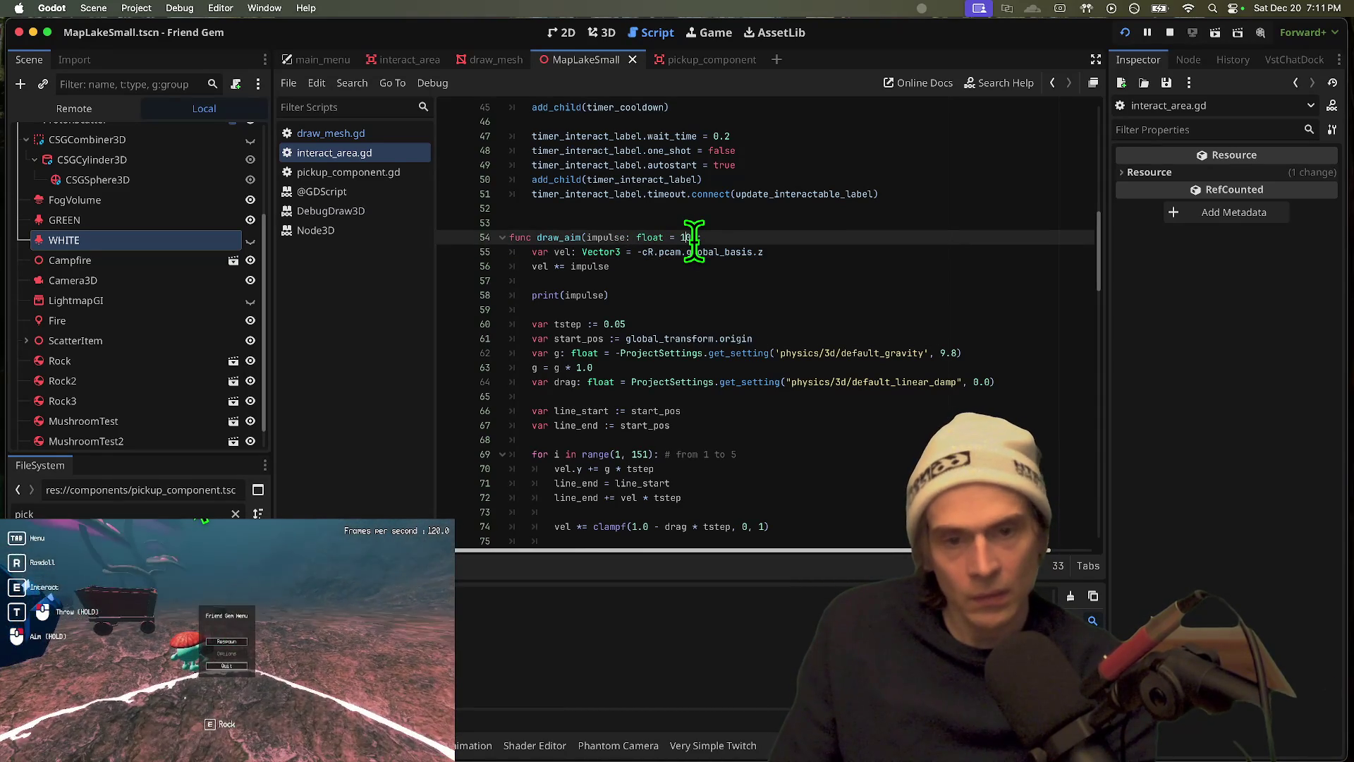
key("super+b")
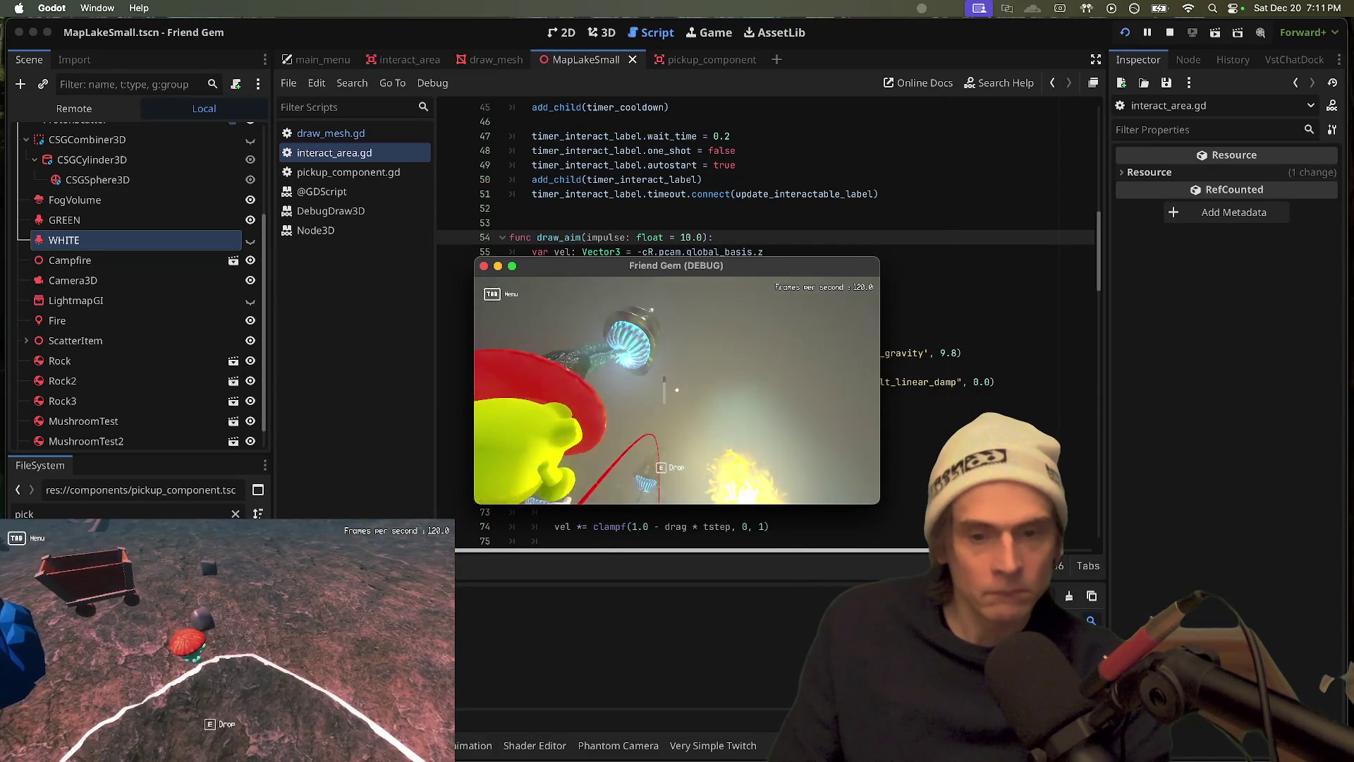
Step: Stop the test run after checking the red aim arc, then switch to Discord
key("super+Tab")
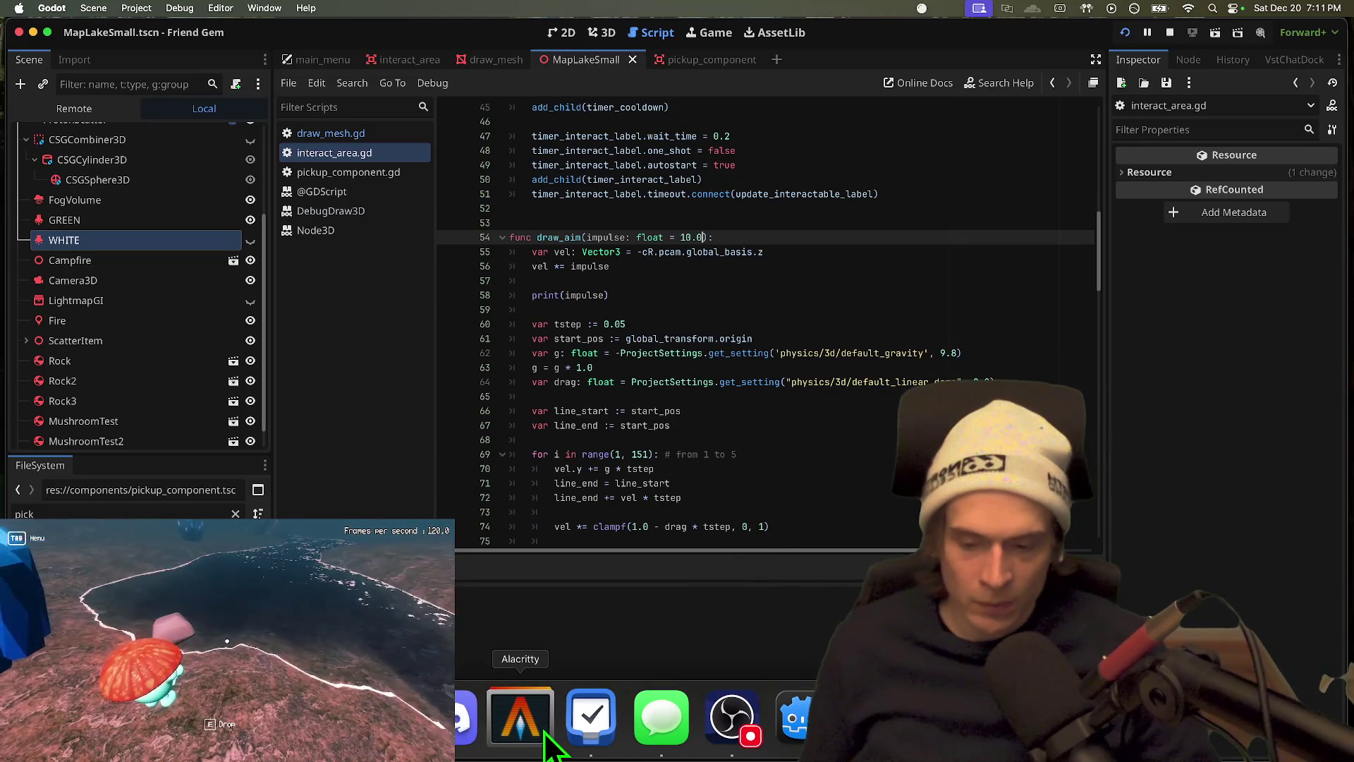
left_click(468, 716)
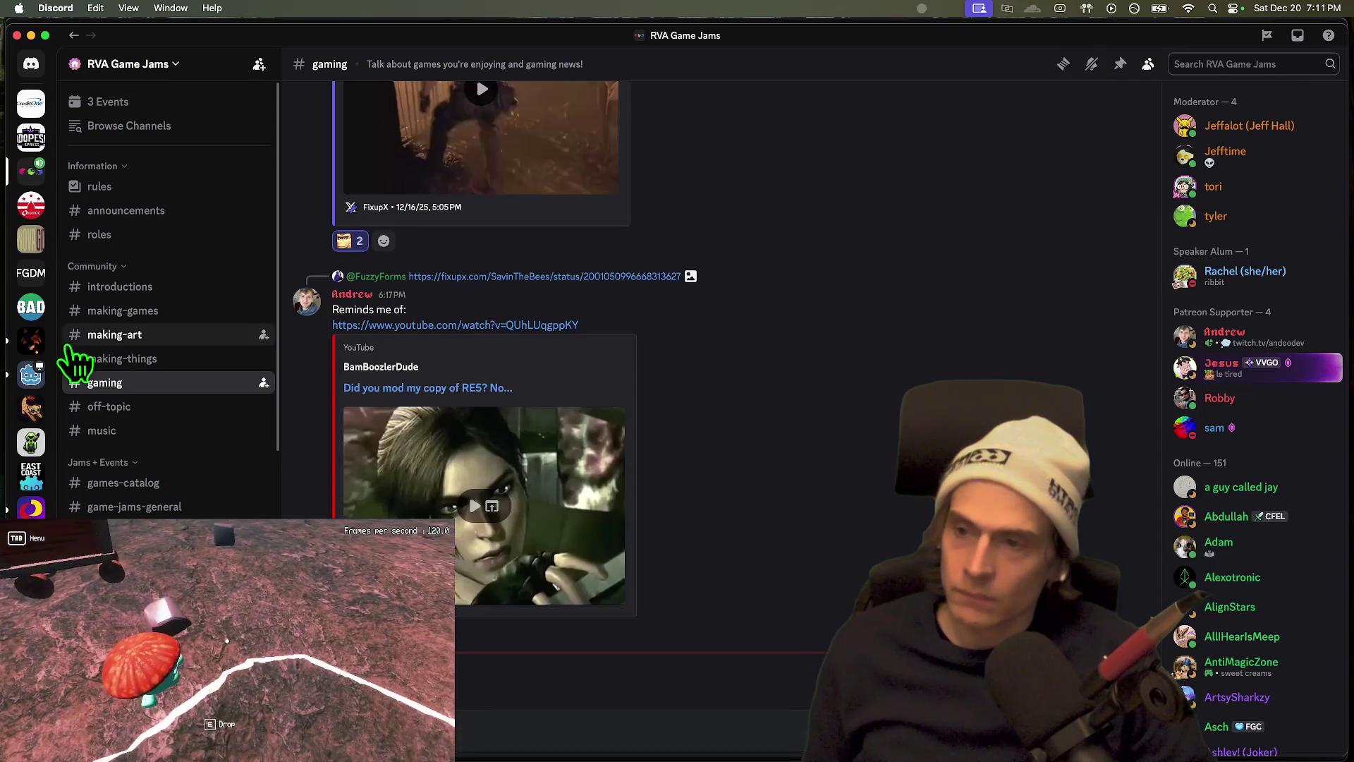
Step: Browse Fox's Sake Server's #general, then the CAPLOL server, and return to Godot
left_click(31, 340)
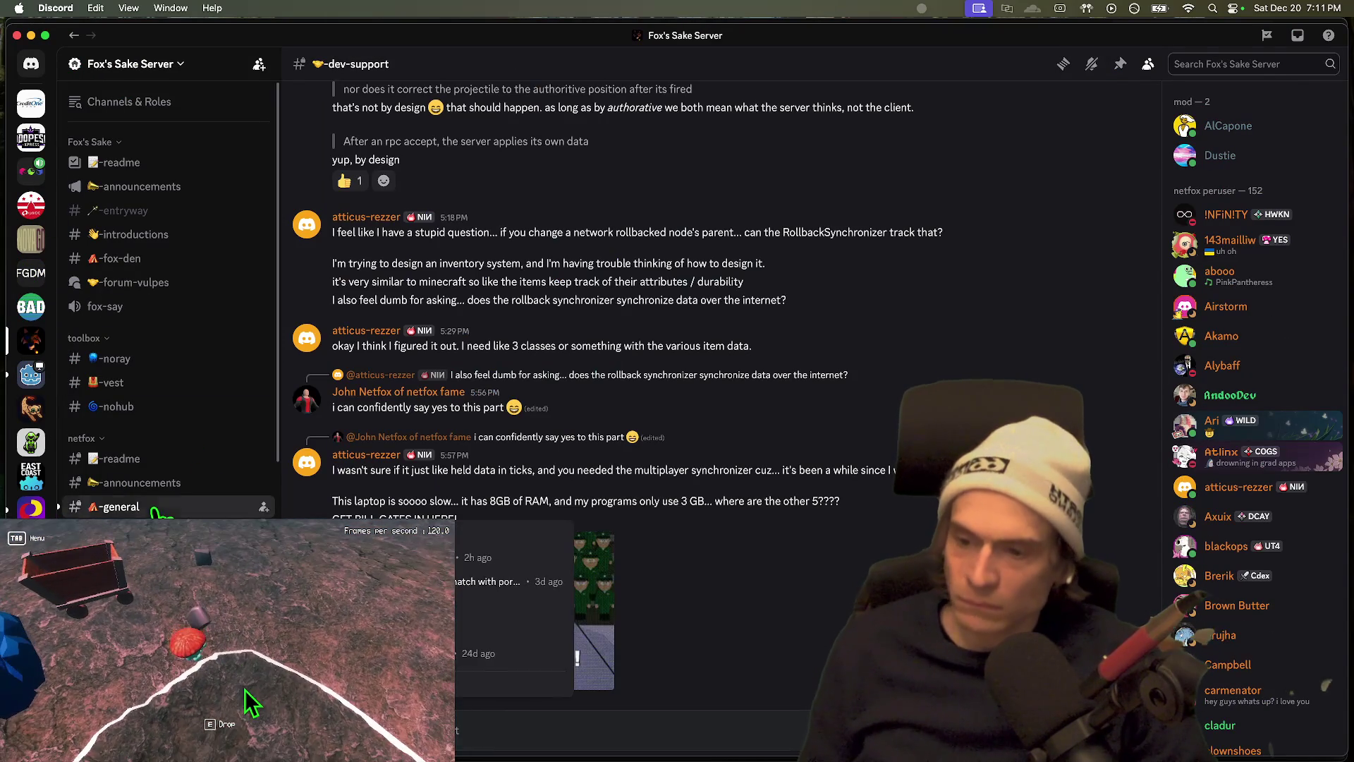
left_click(134, 506)
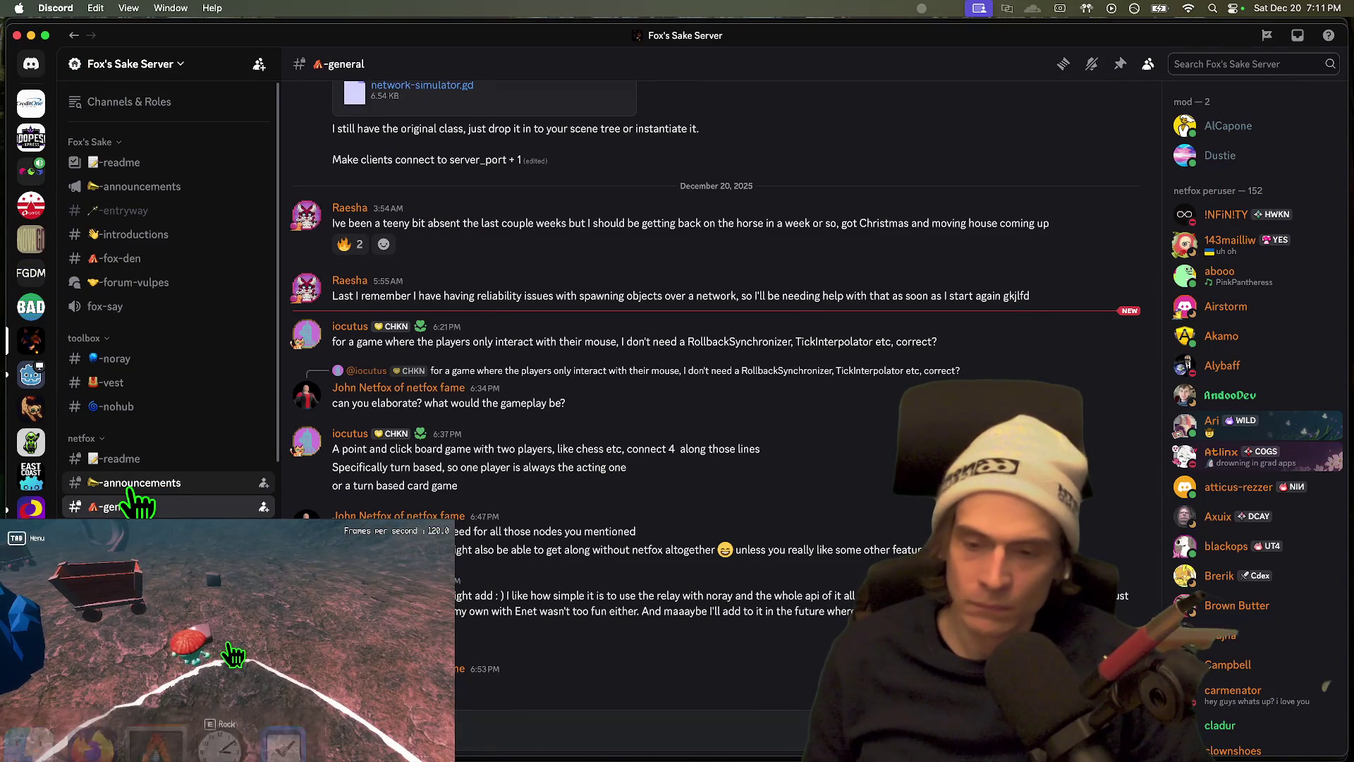
key("Tab")
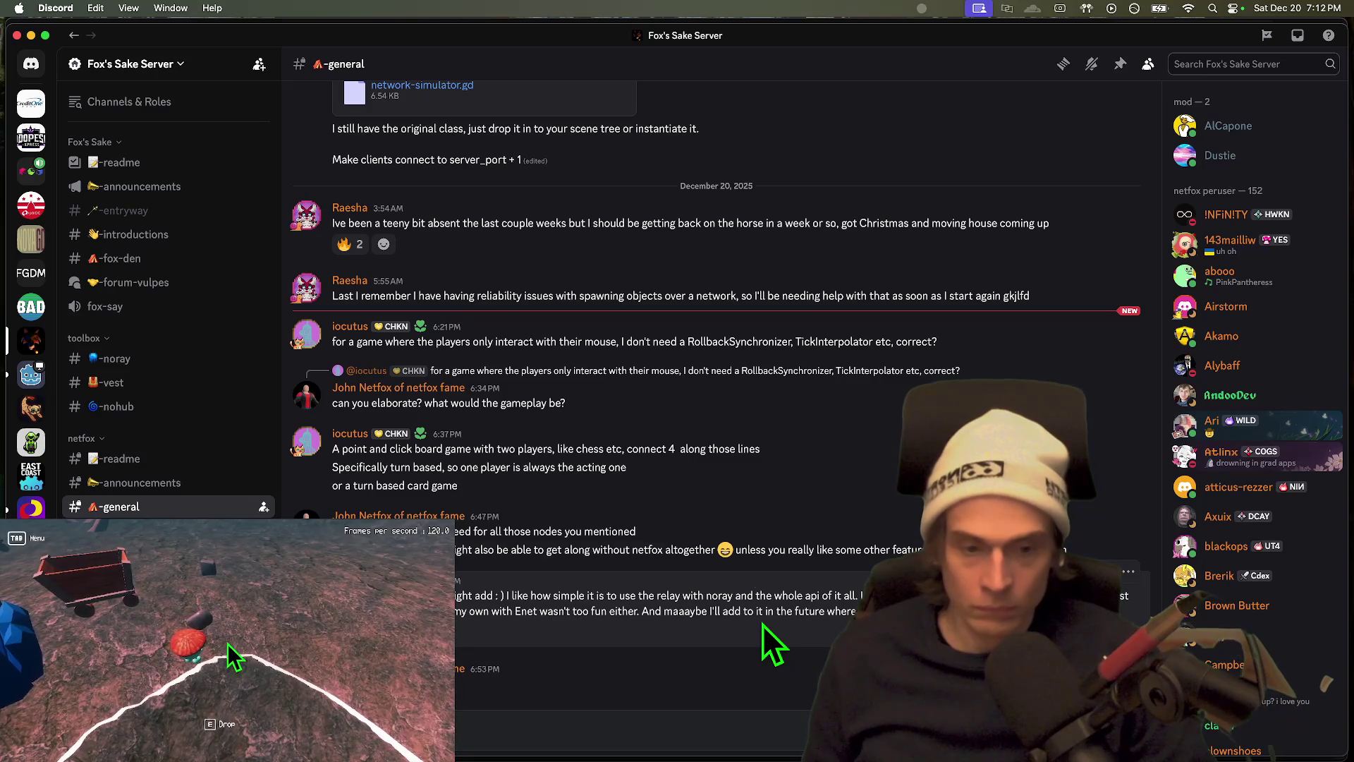
scroll(169, 564, "down", 5)
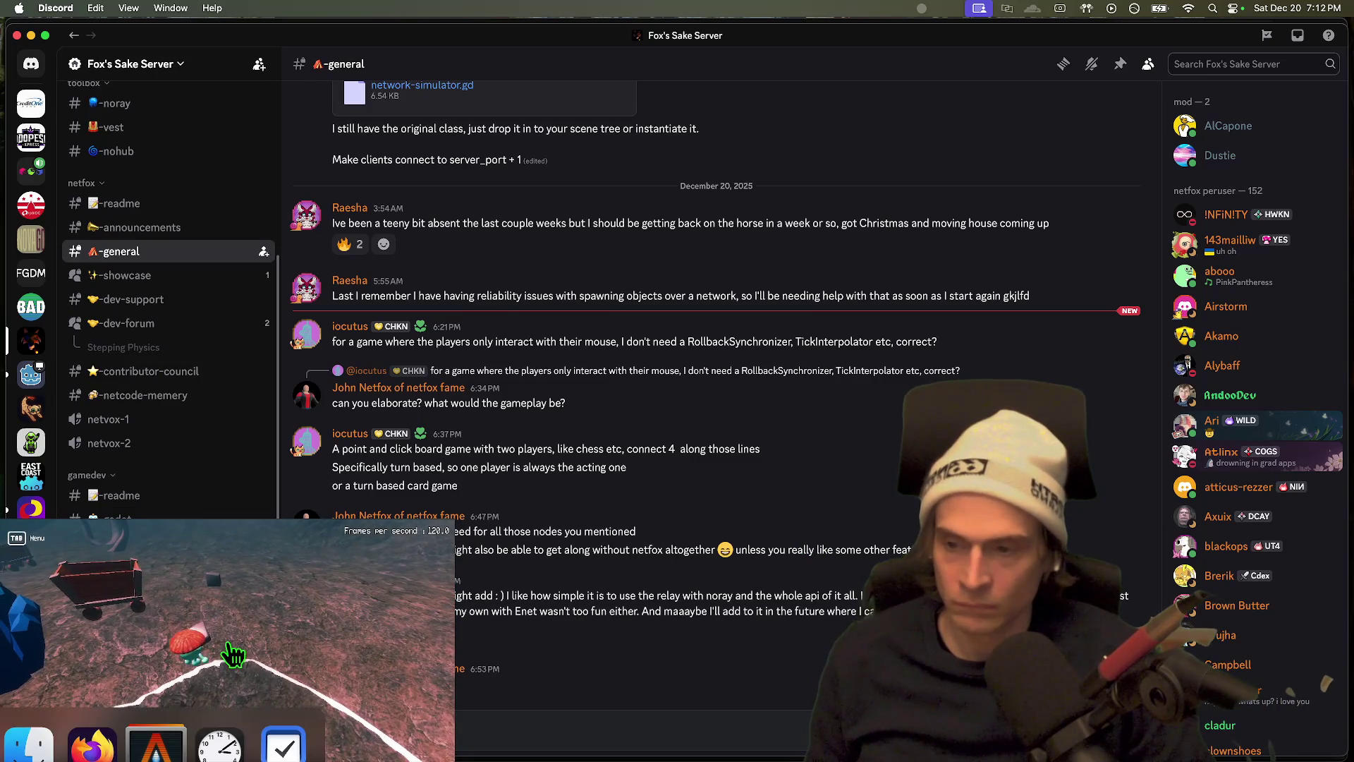
left_click(31, 103)
mouse_move(546, 726)
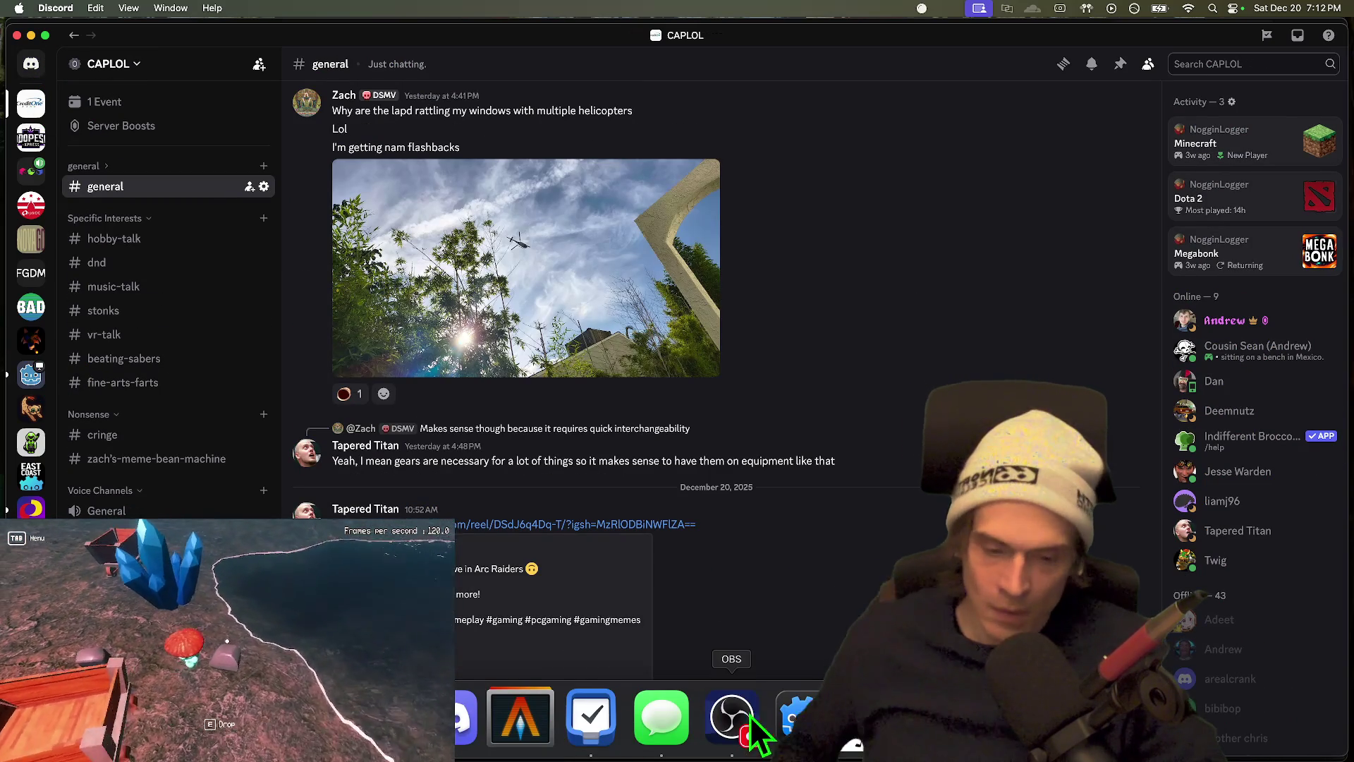
left_click(797, 726)
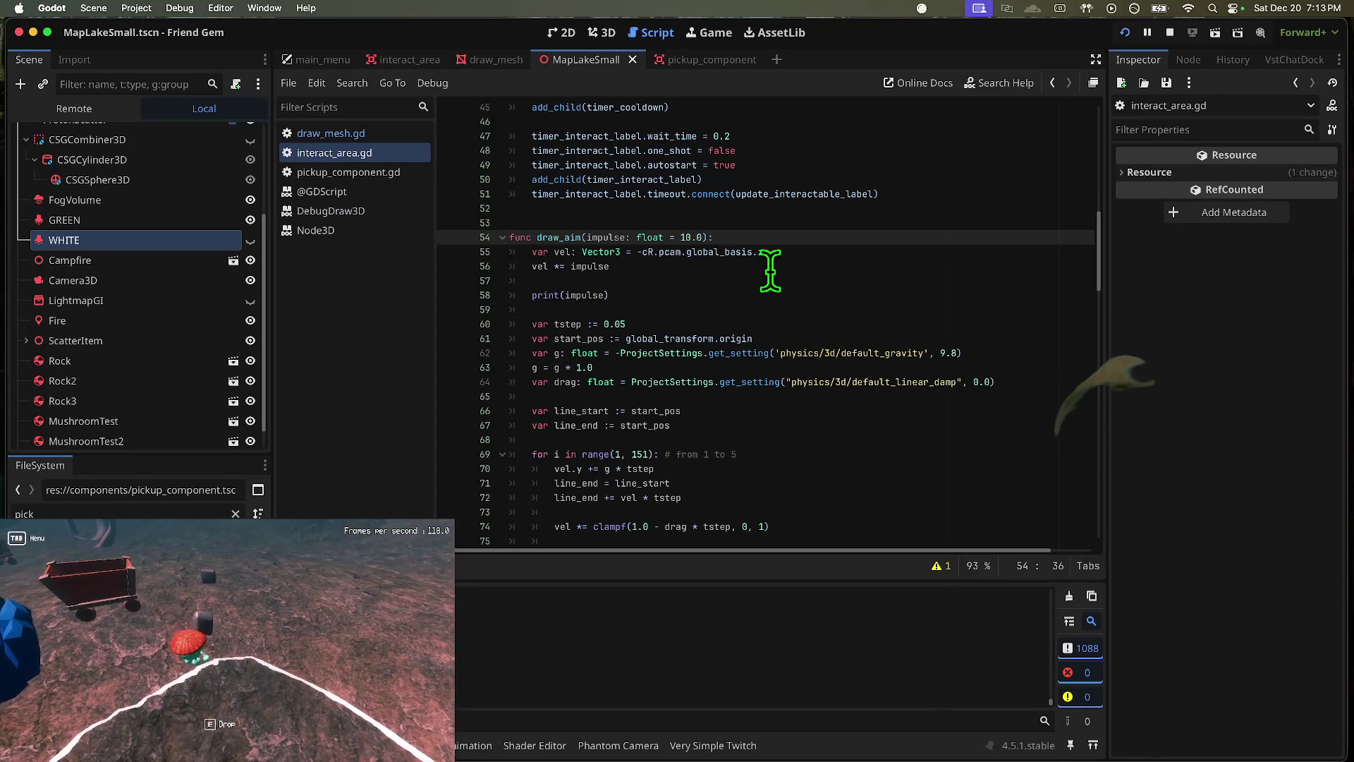
Step: Respawn the character, pick up a rock, and turn the camera to watch the aim arc reshape
left_click(229, 643)
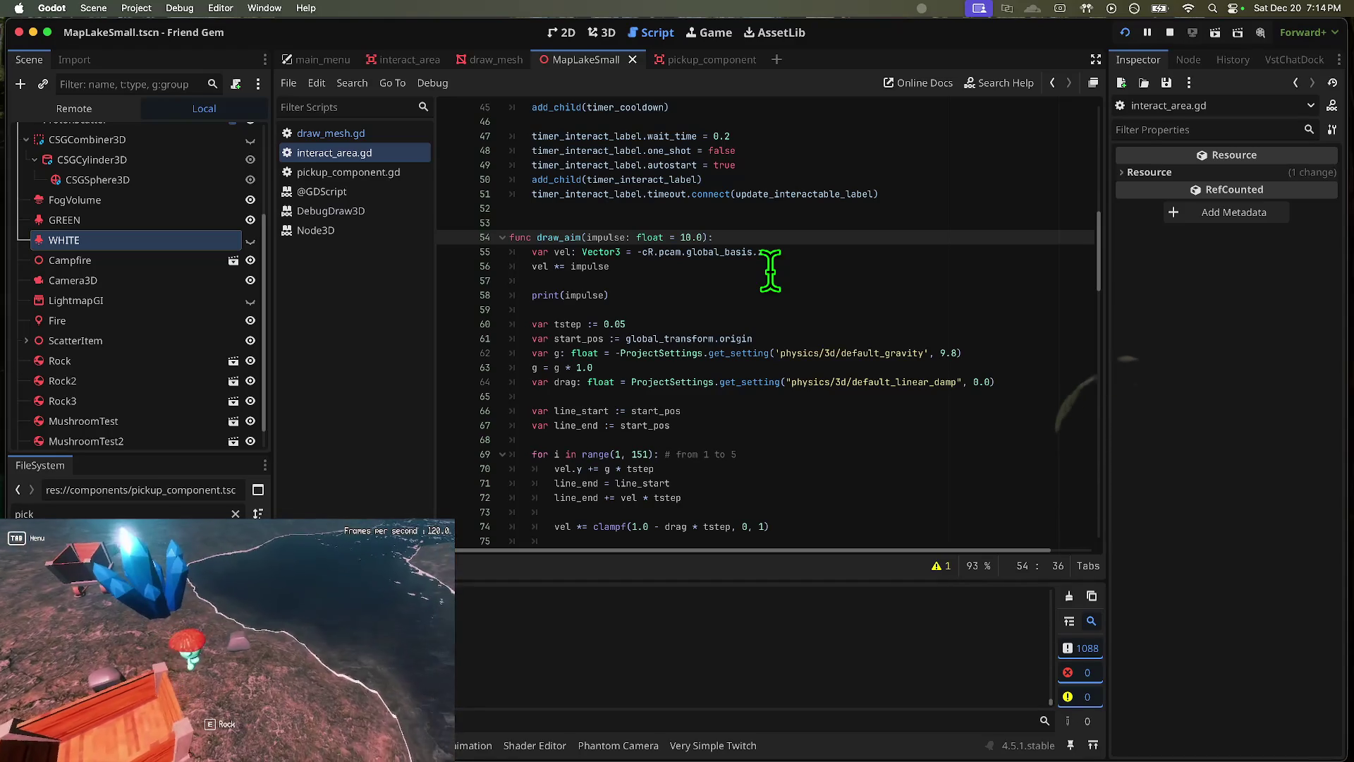
key("e")
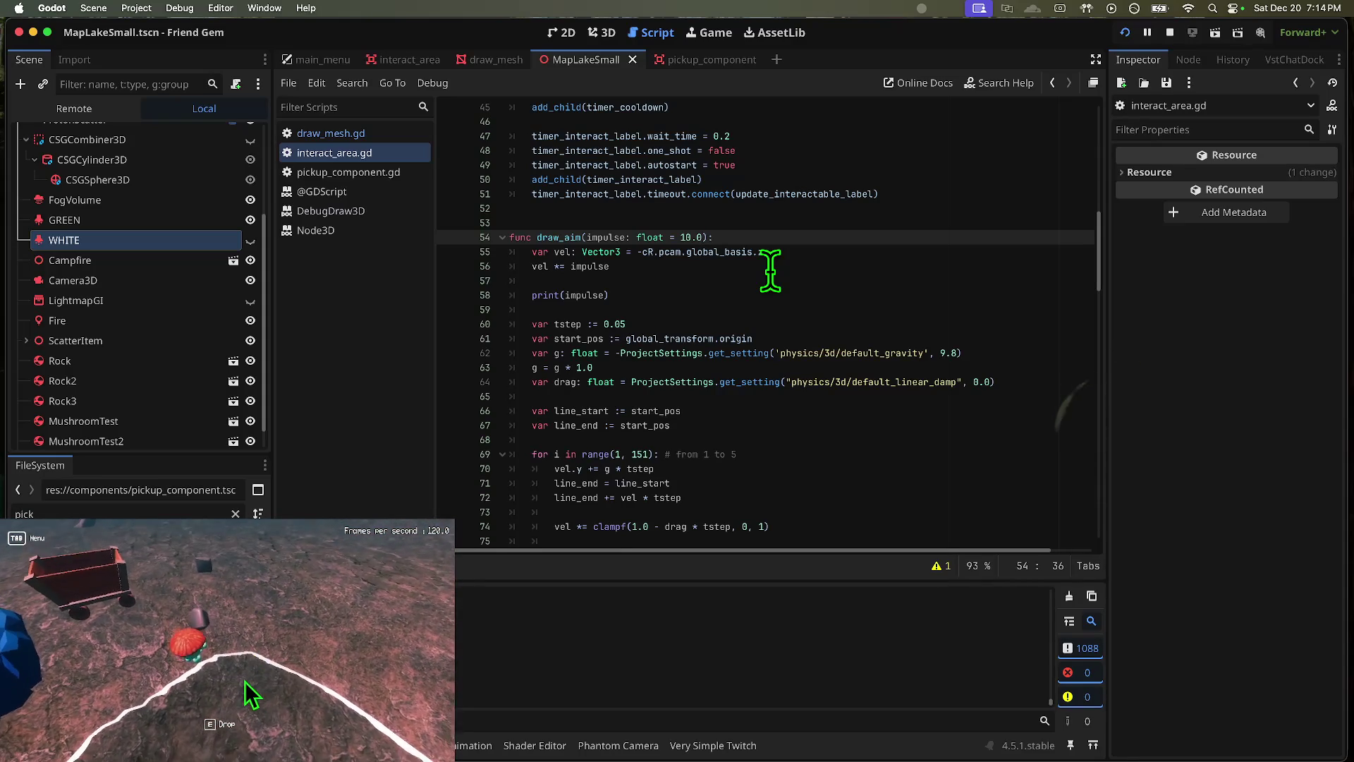
left_click(227, 647)
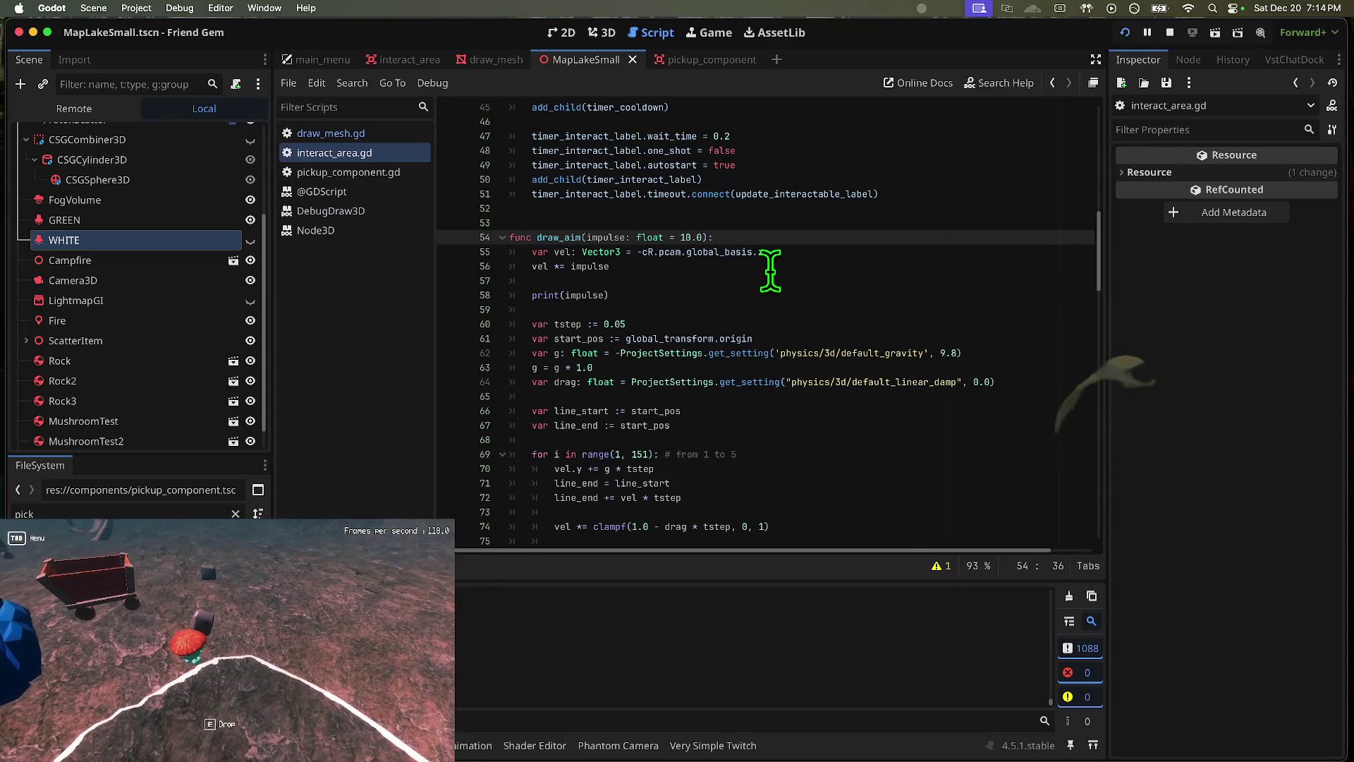
left_click(228, 643)
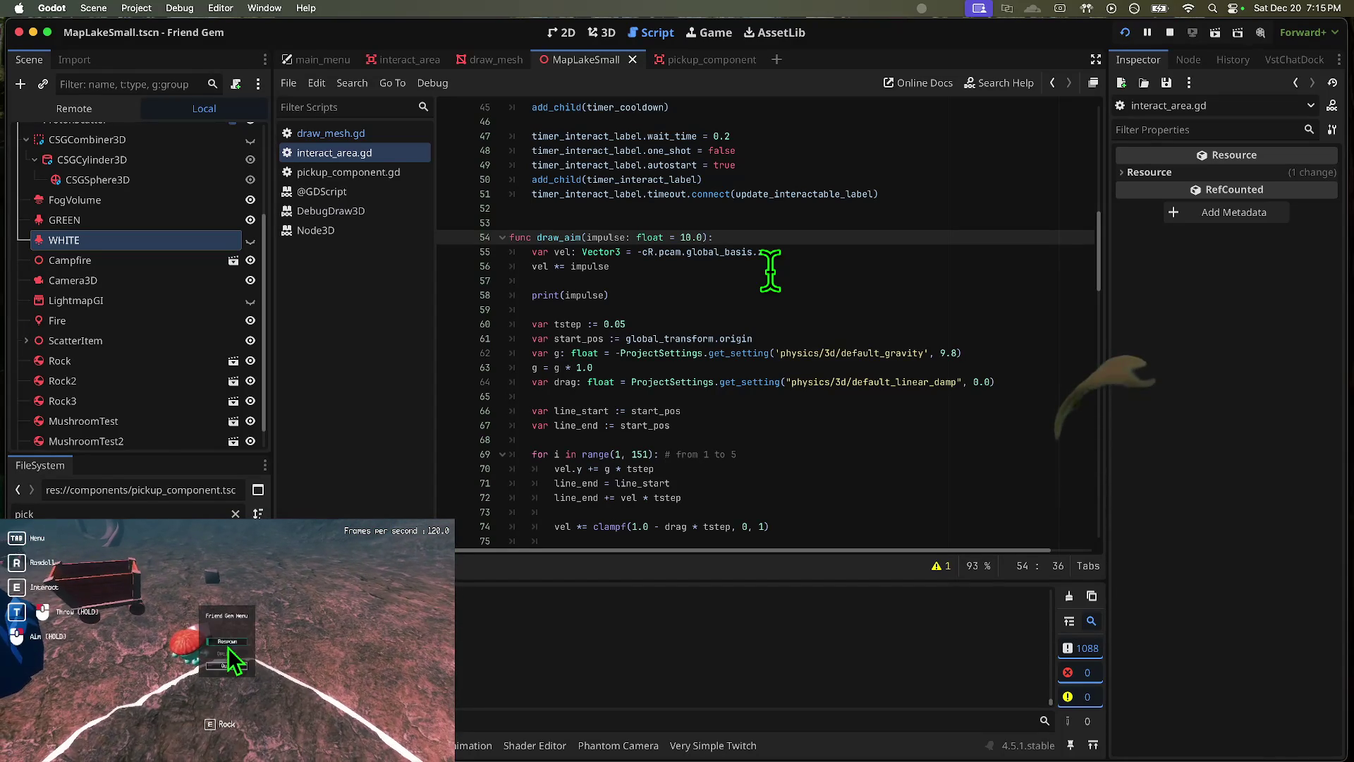
left_click(227, 643)
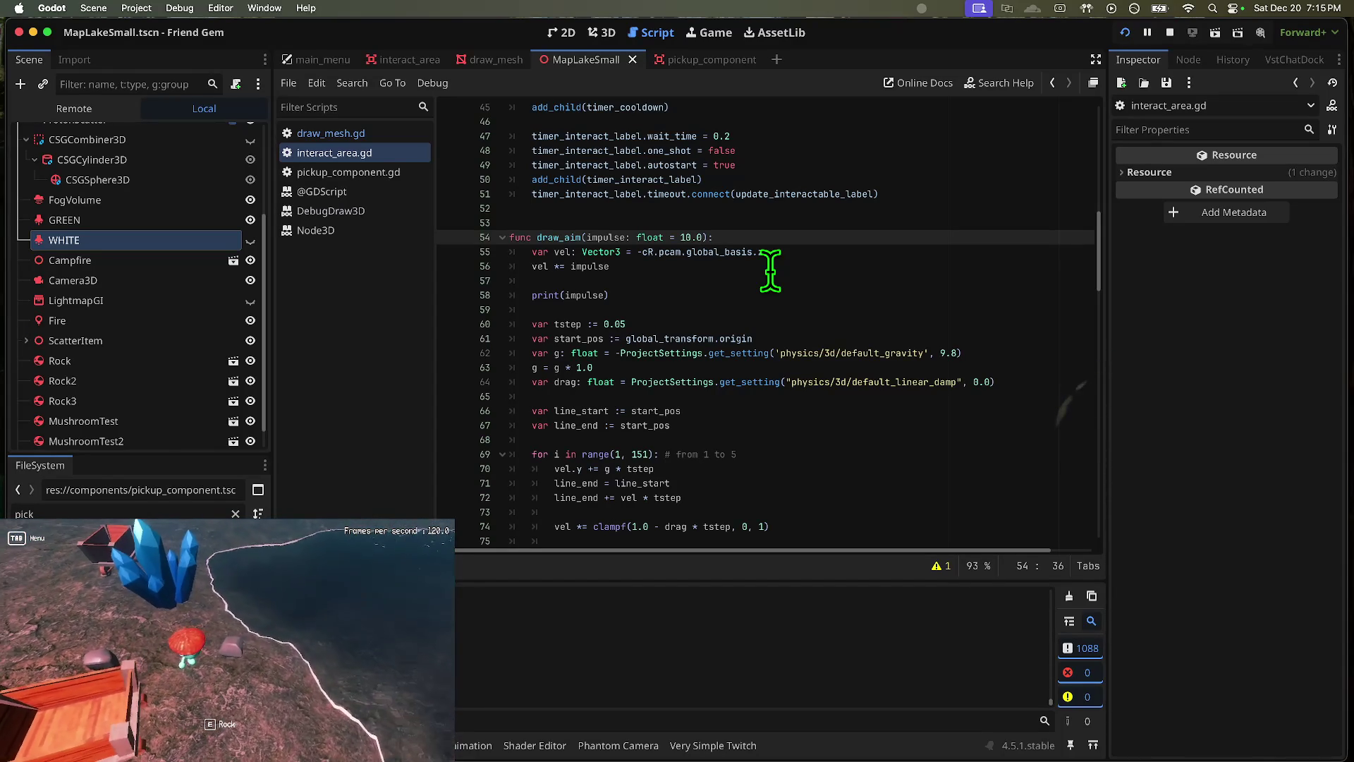
key("e")
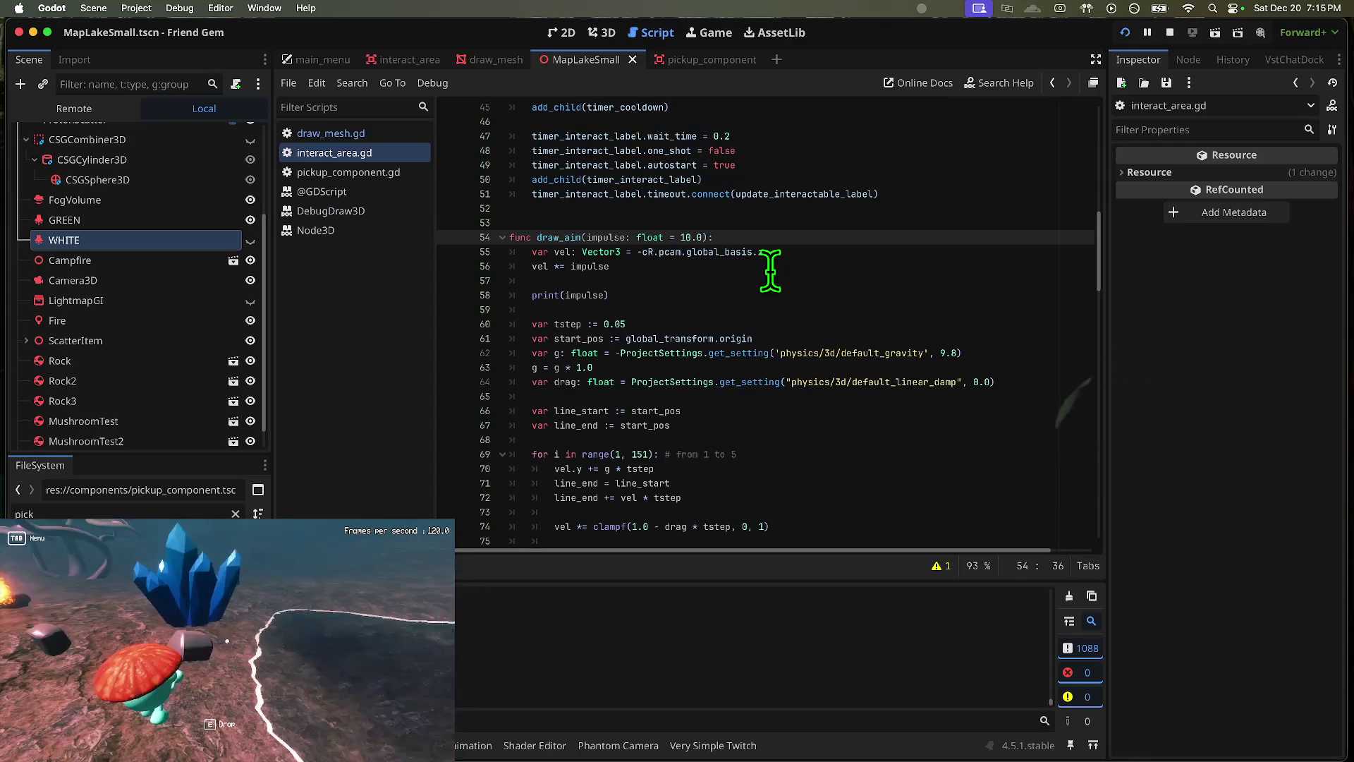
key("w")
key("w")
key("s")
key("a")
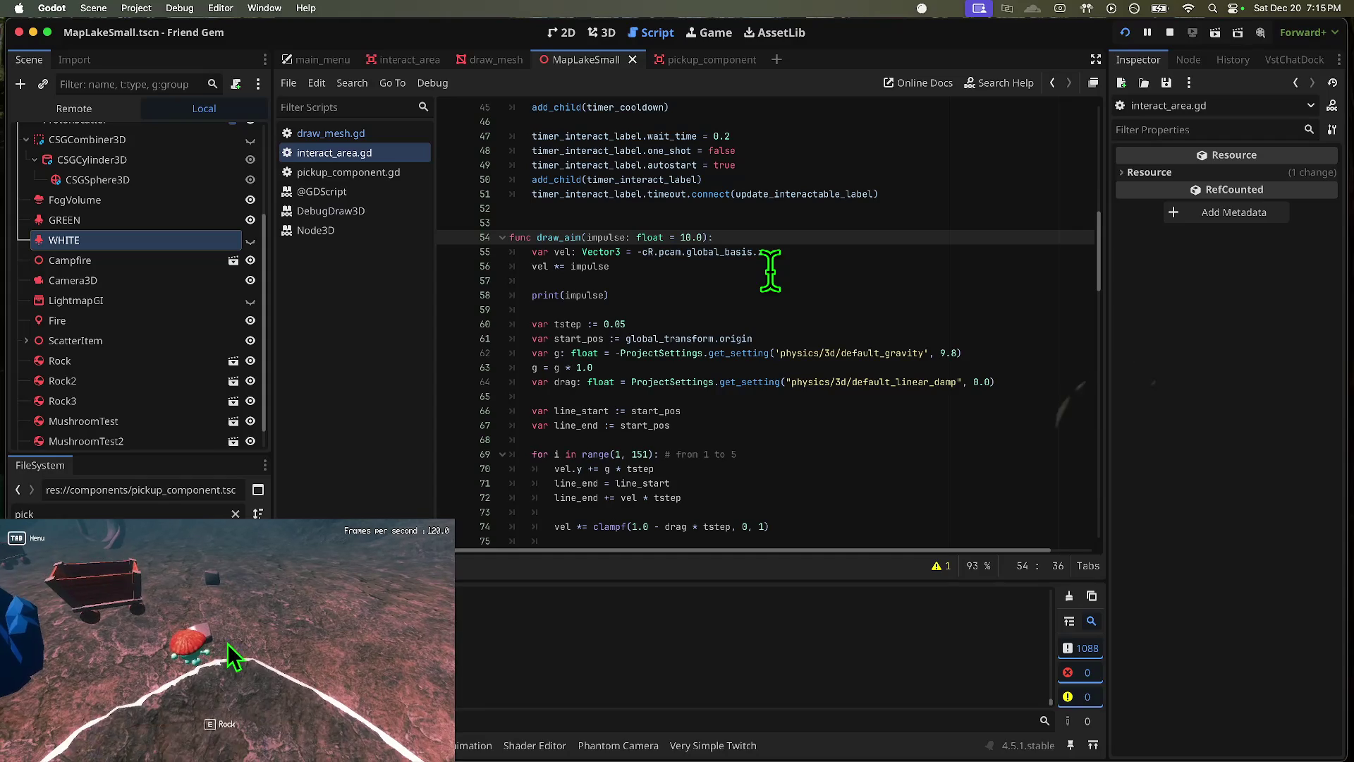
key("d")
key("d")
key("a")
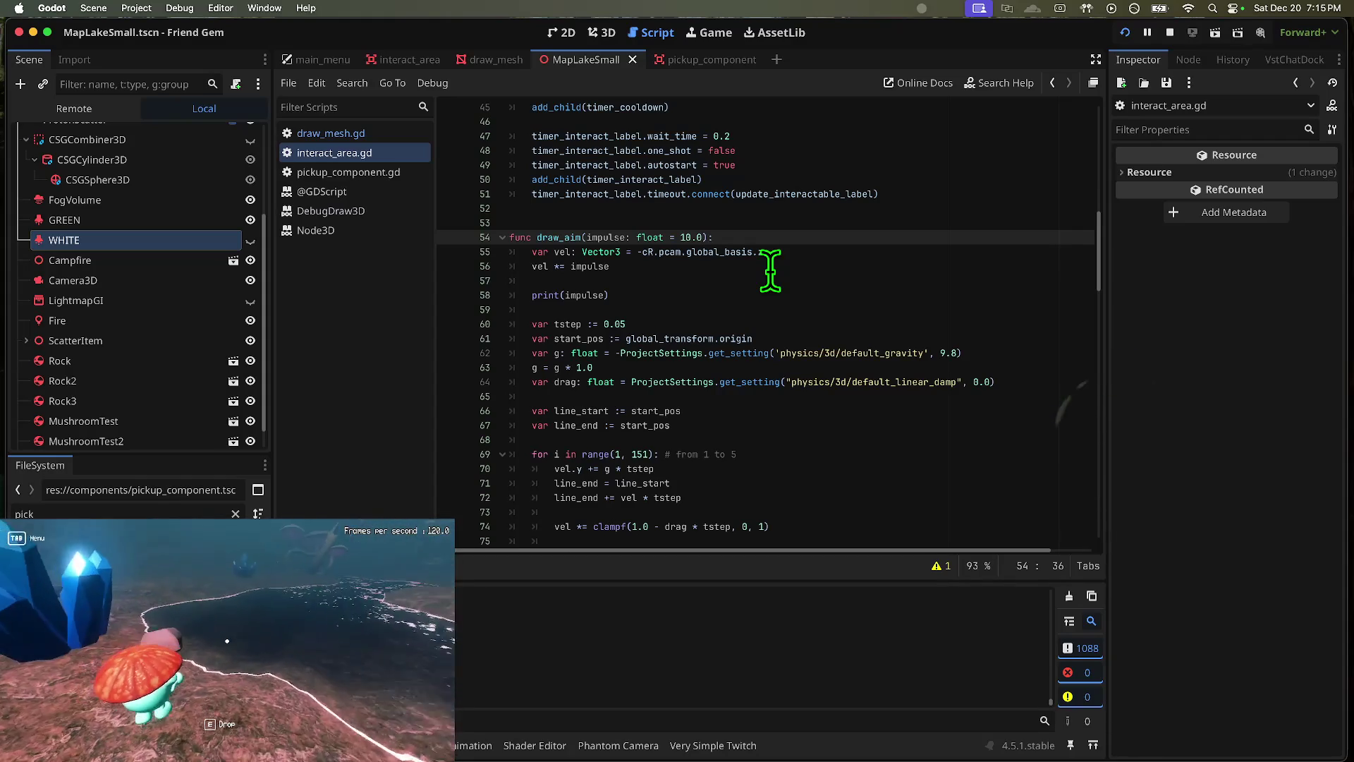
key("d")
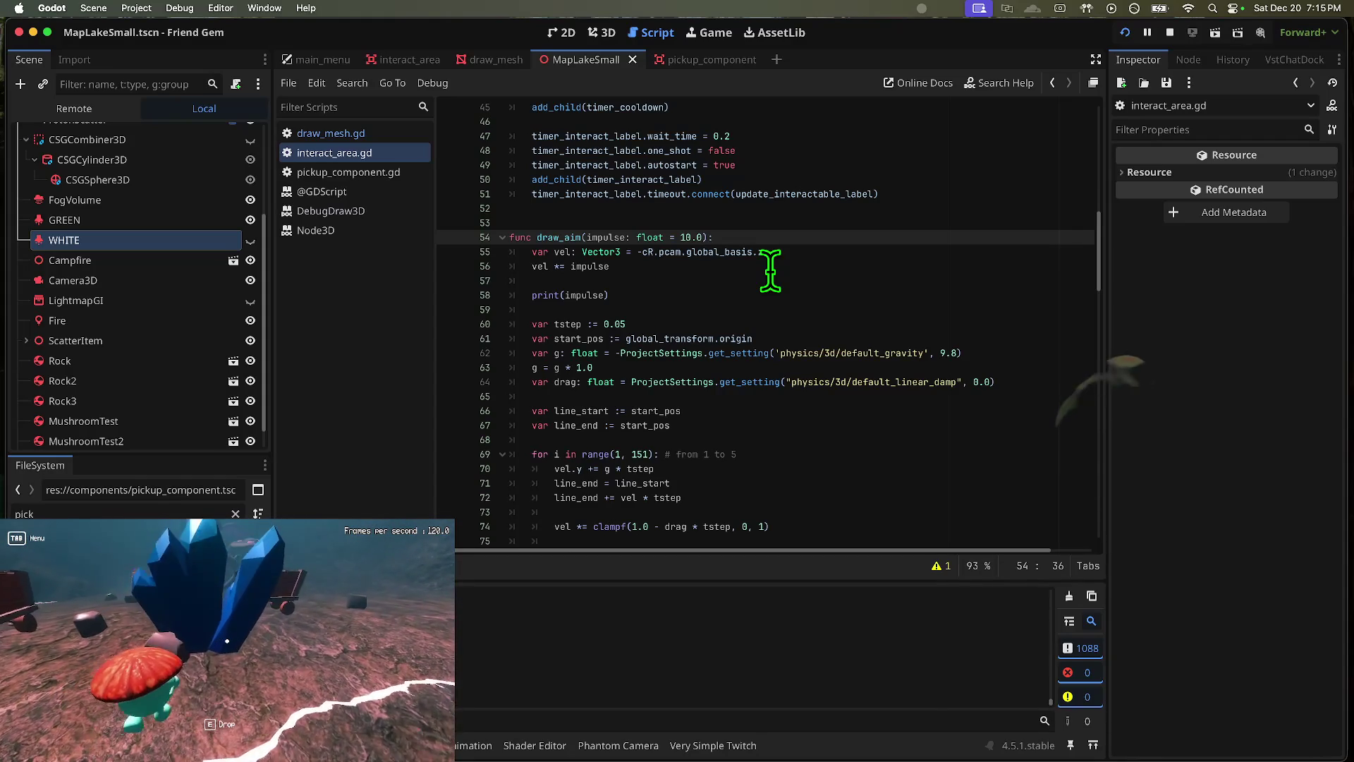
key("w")
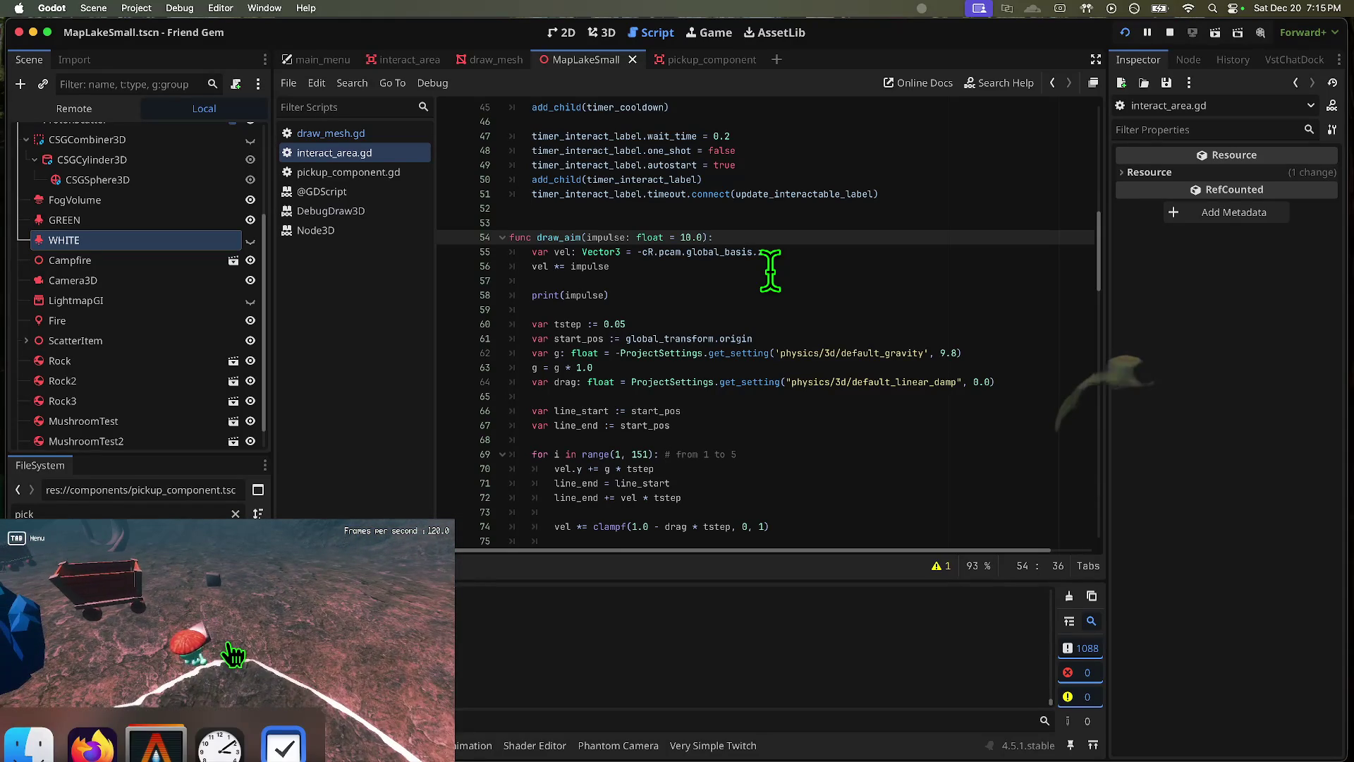
key("a")
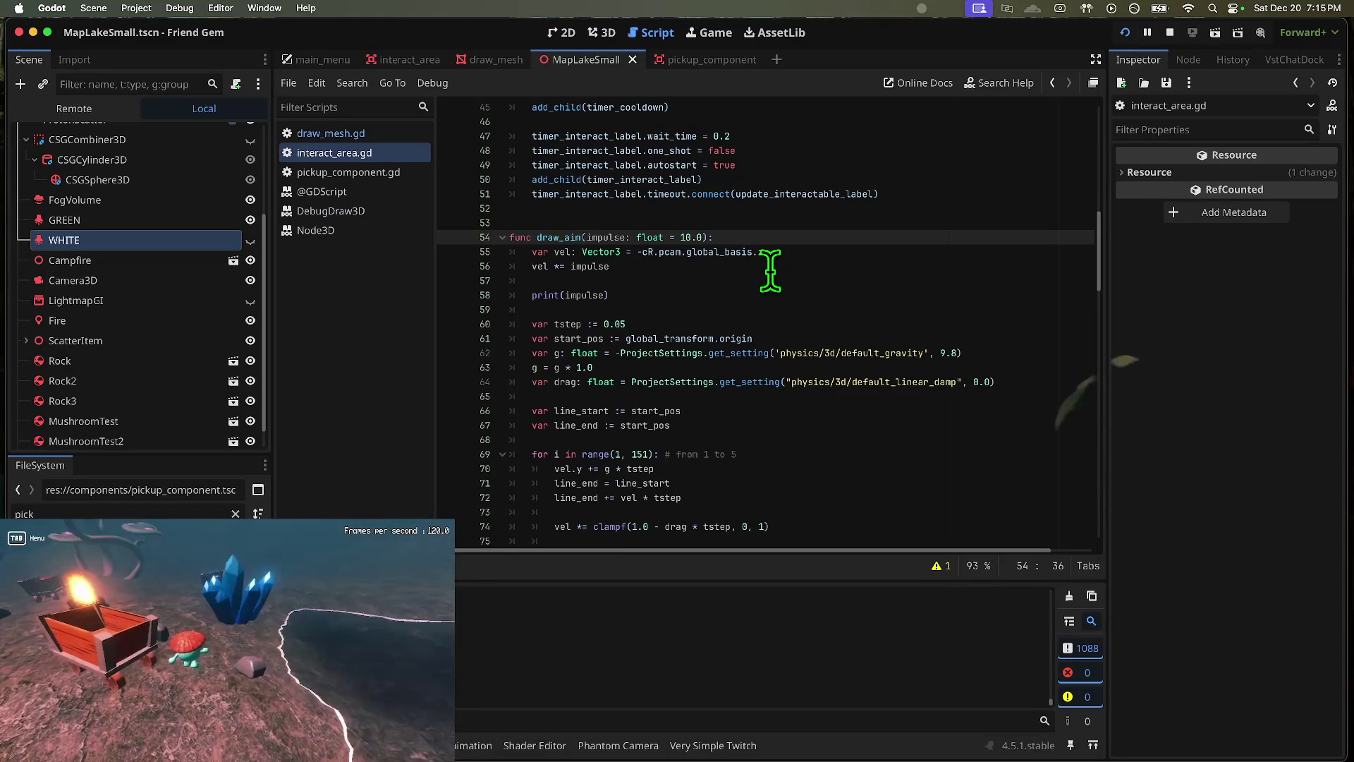
key("w")
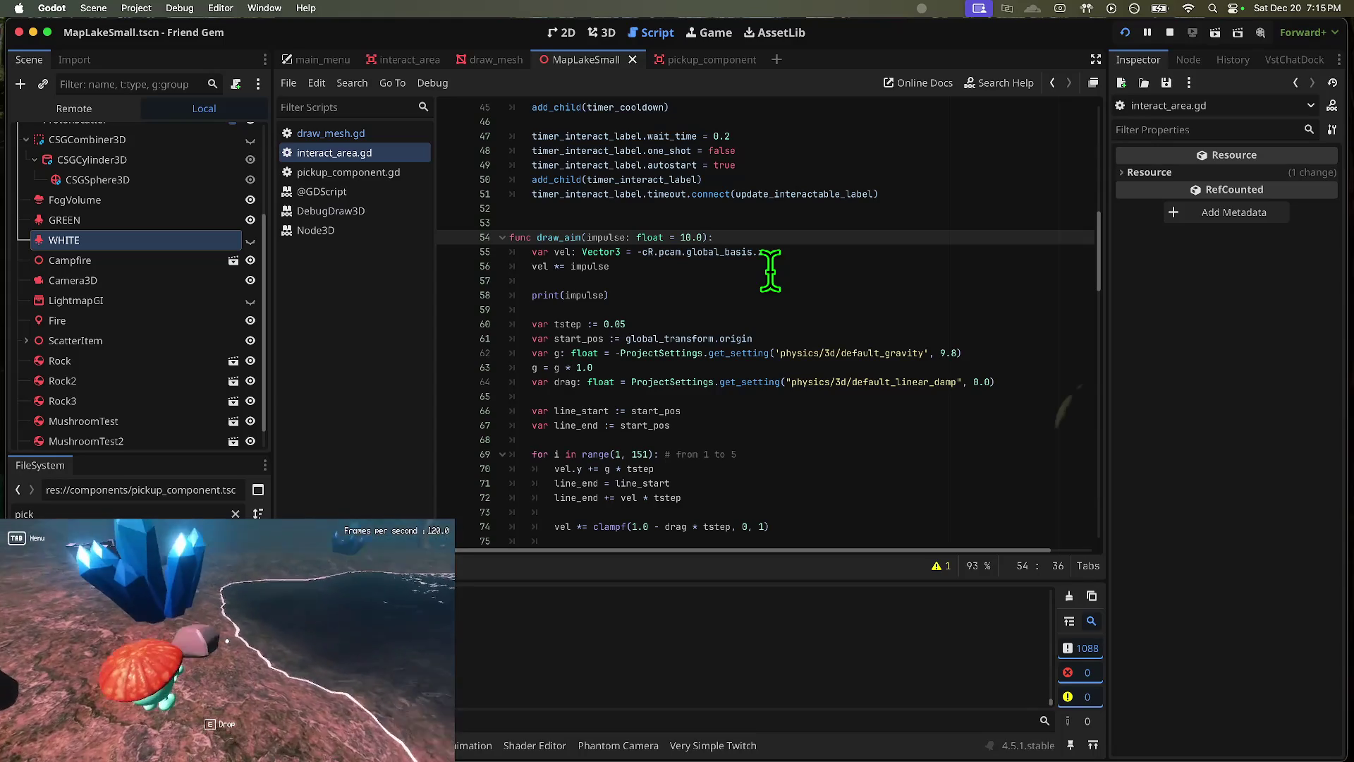
key("a")
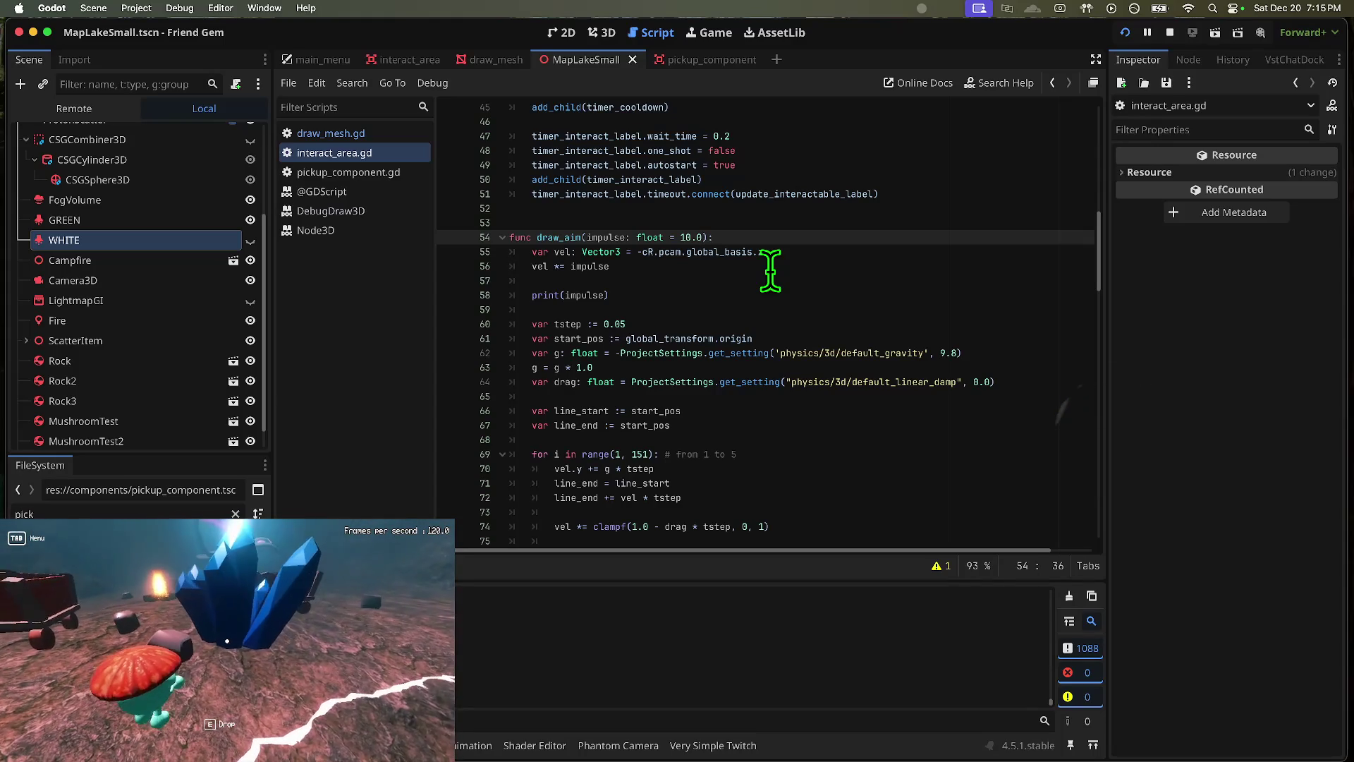
key("d")
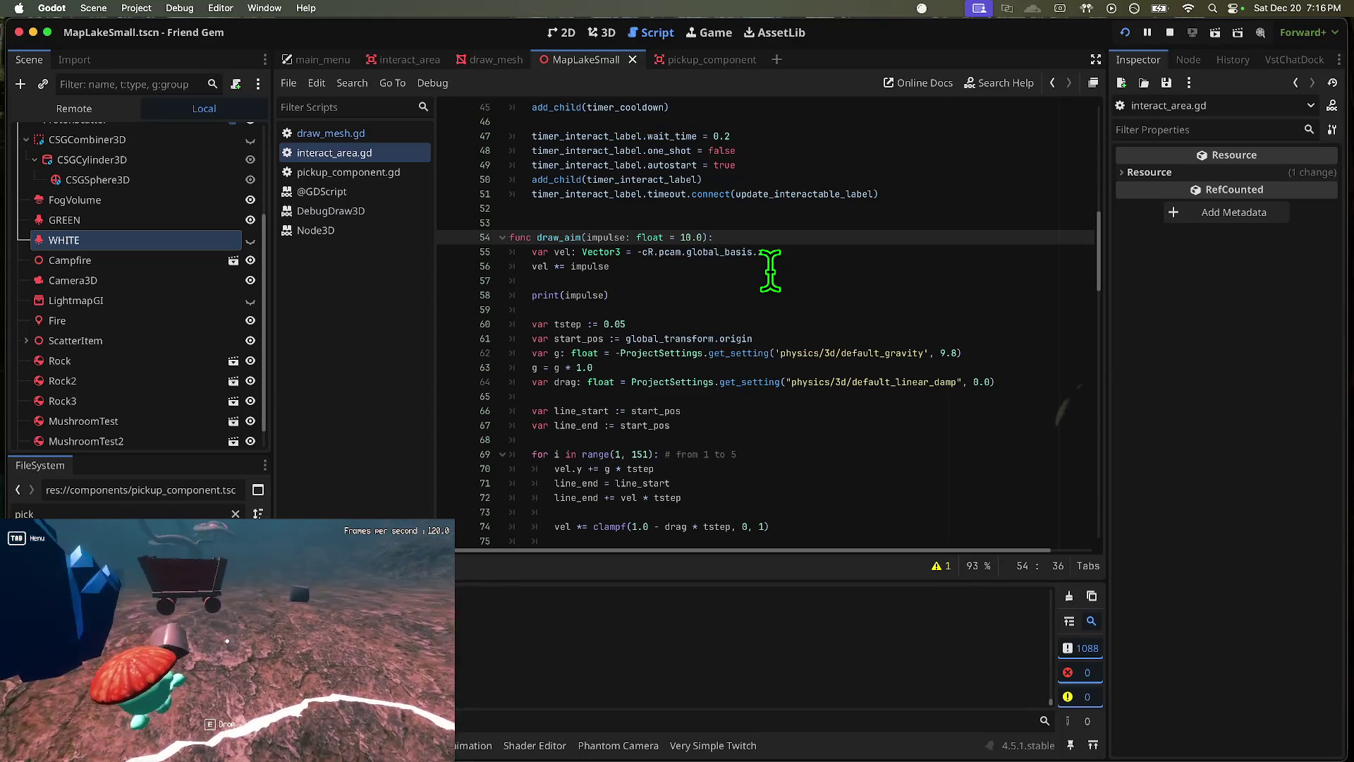
key("s")
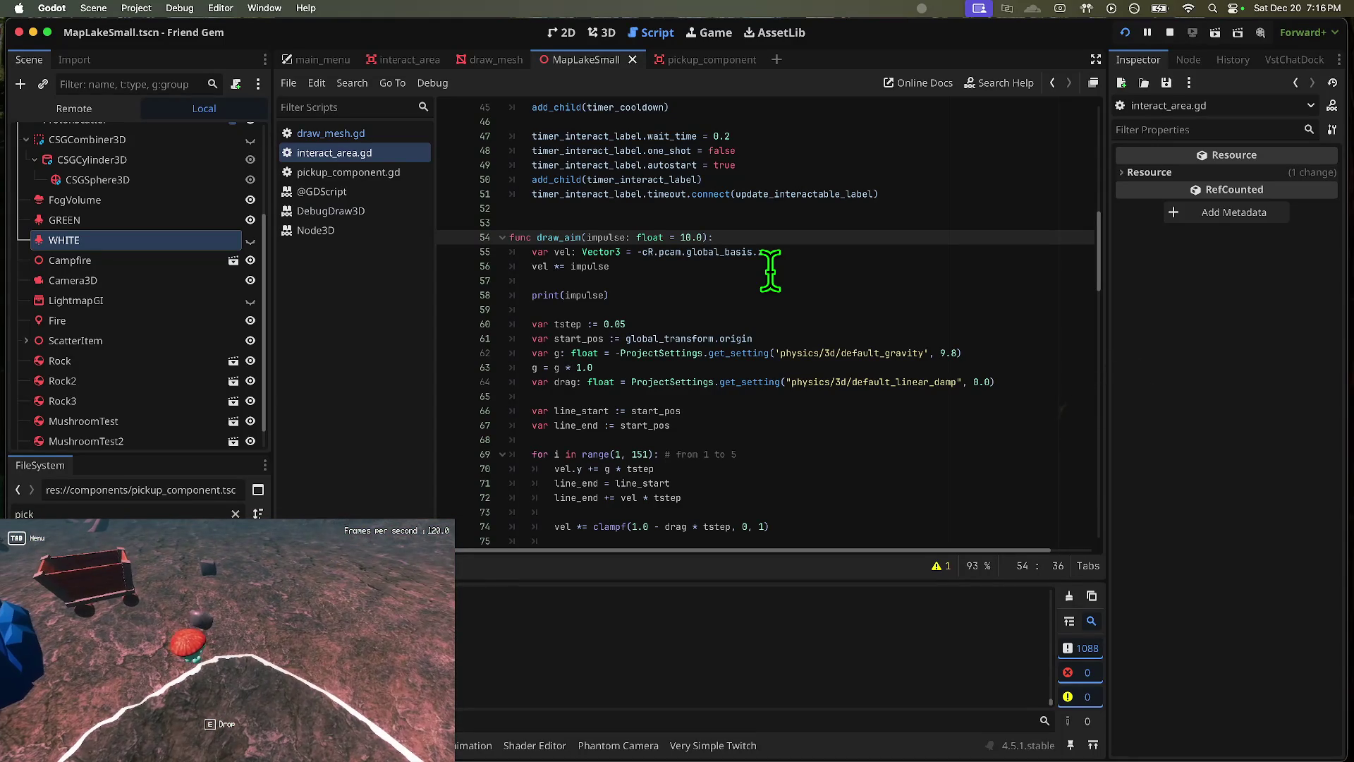
key("a")
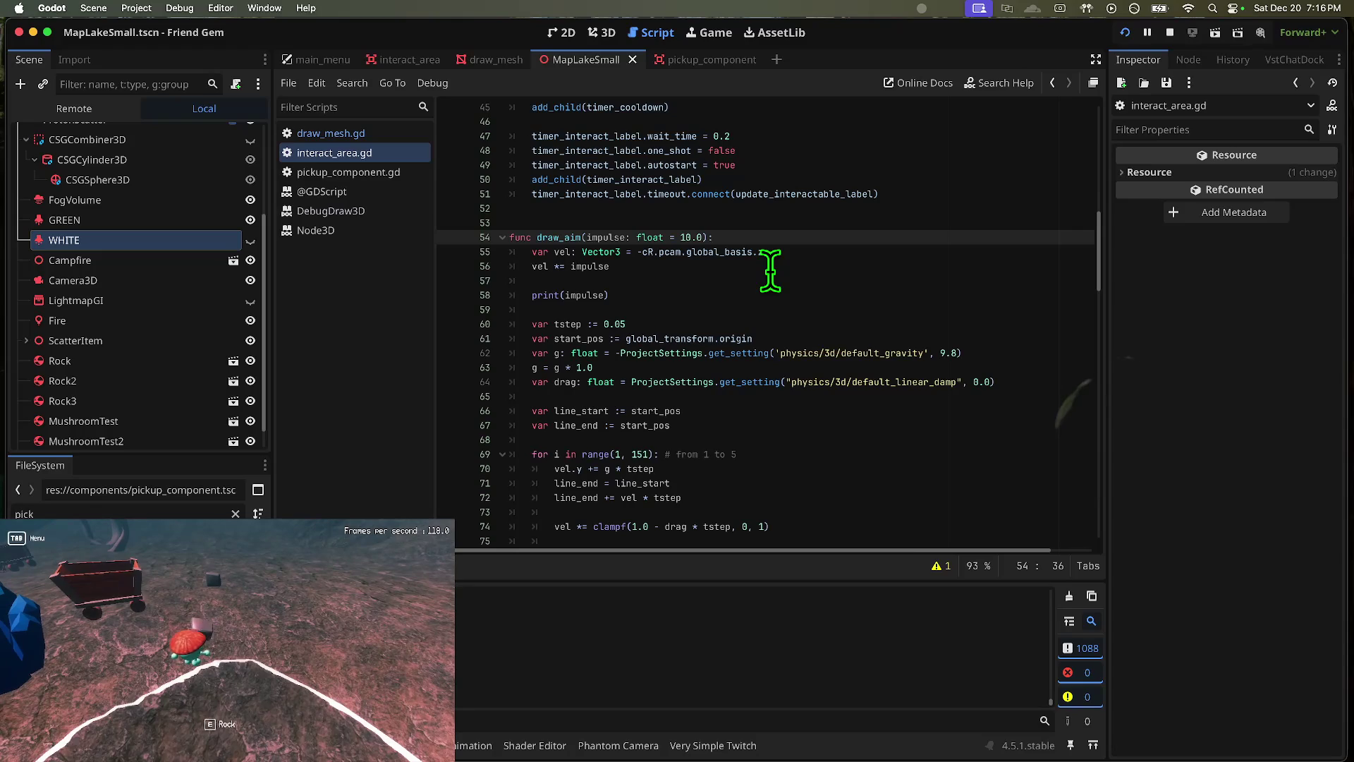
Step: Respawn again, walk to the blue crystals, pick them up, and swing the camera around
left_click(227, 643)
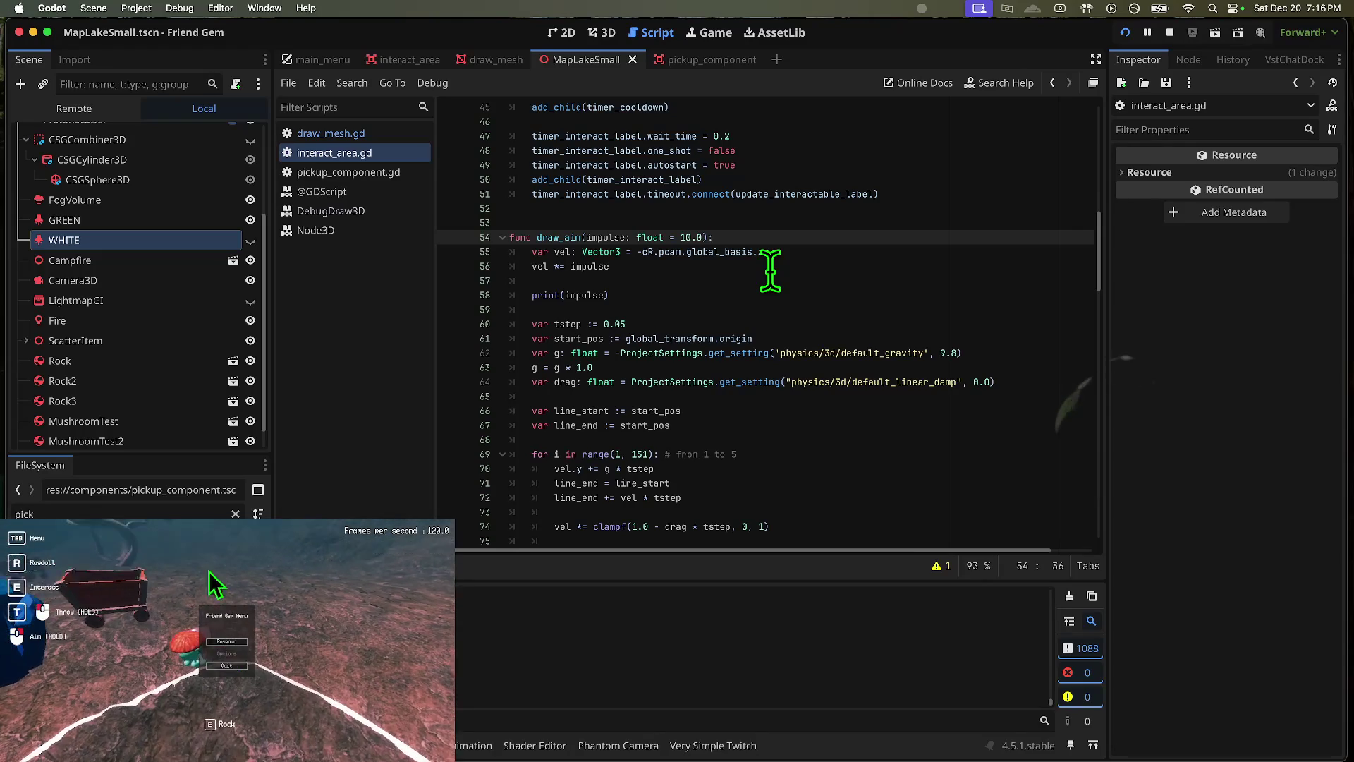
key("w")
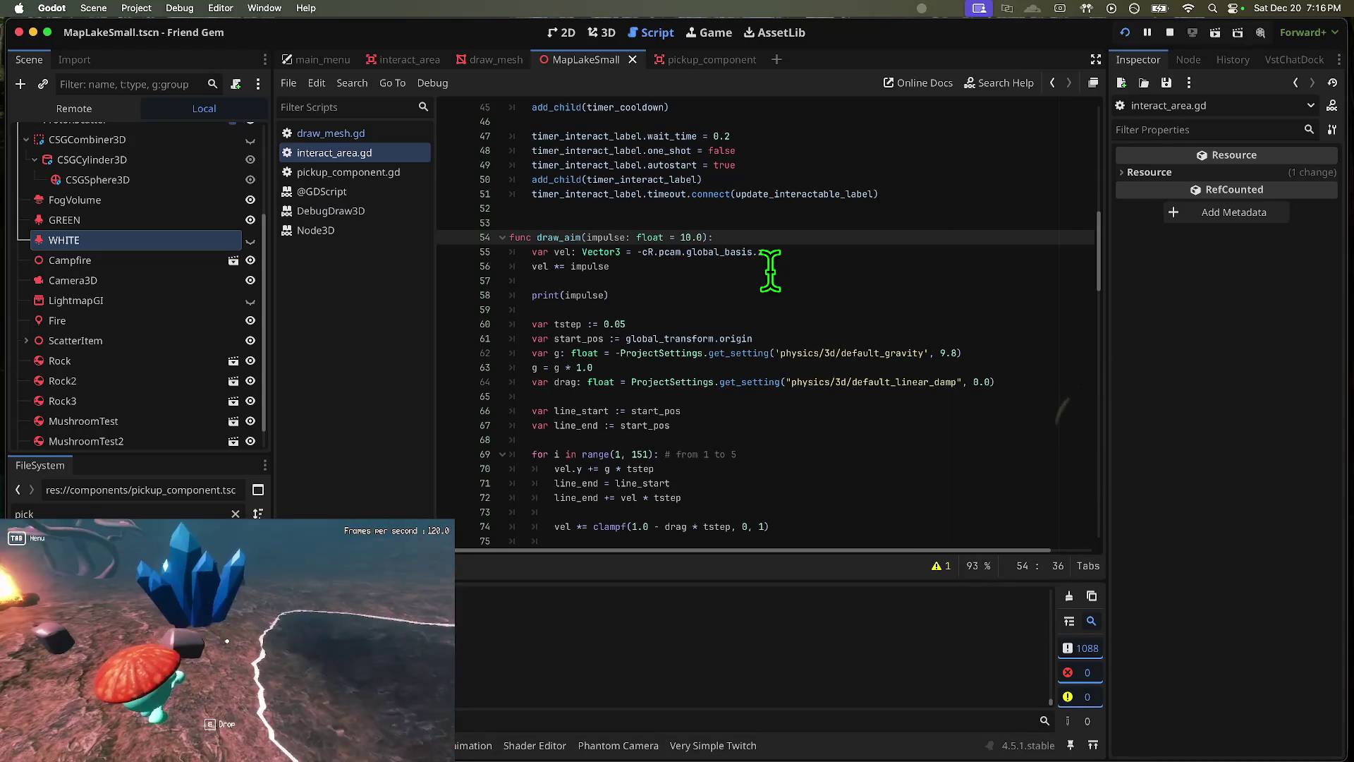
key("w")
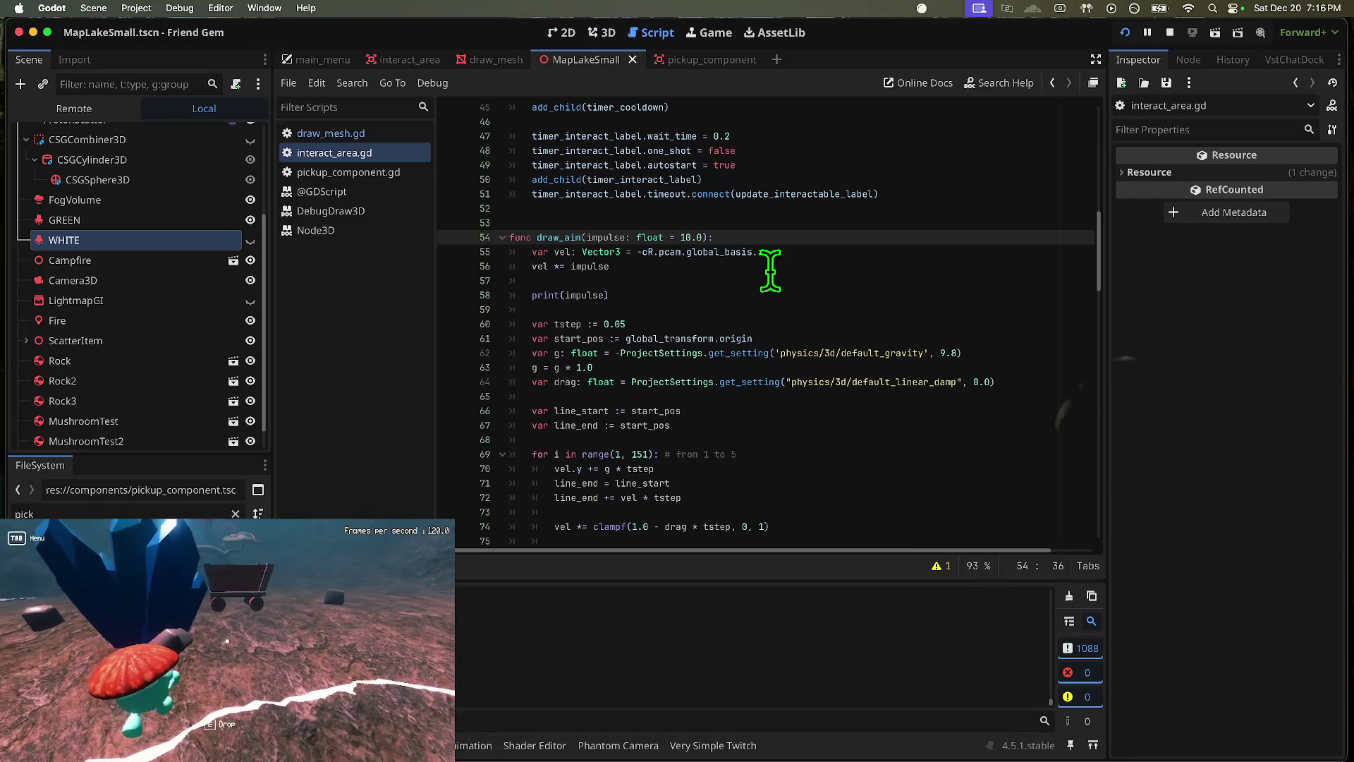
key("w")
key("w")
key("w")
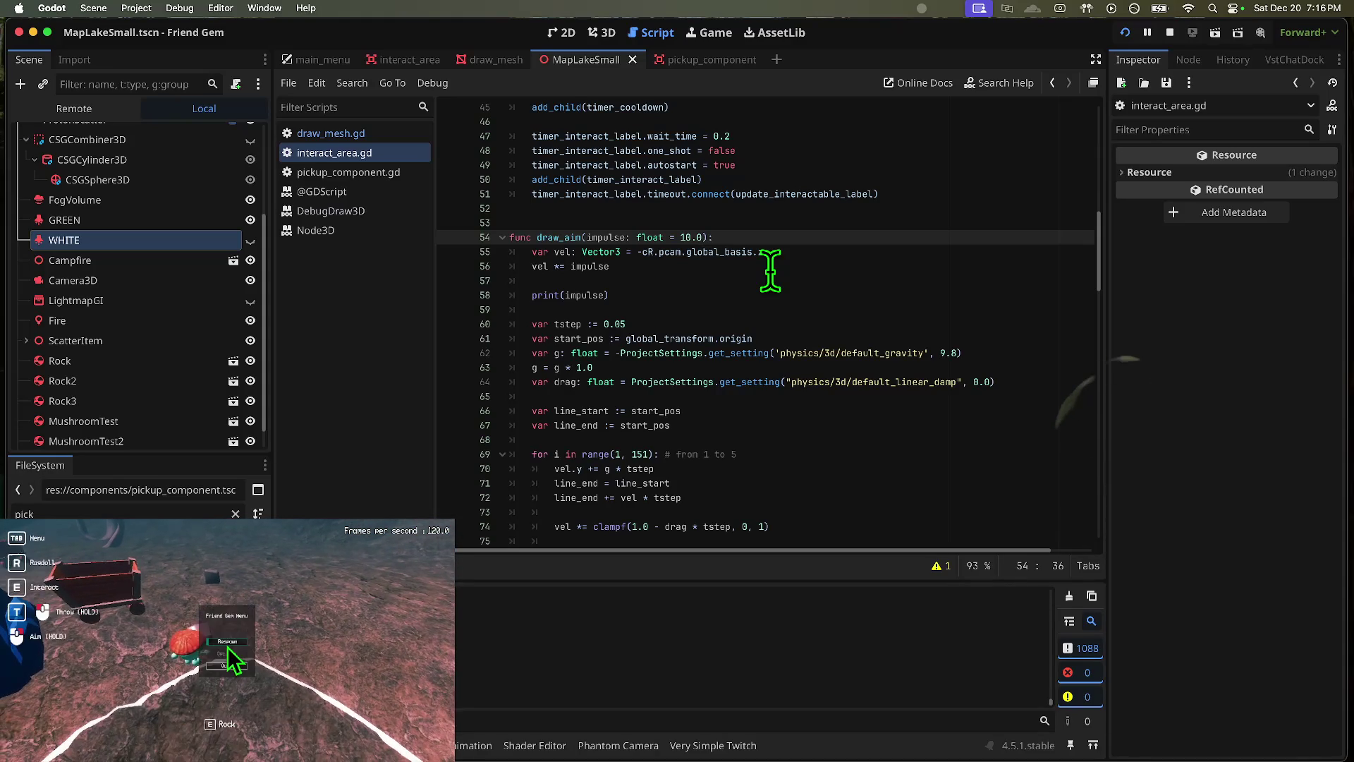
left_click(227, 643)
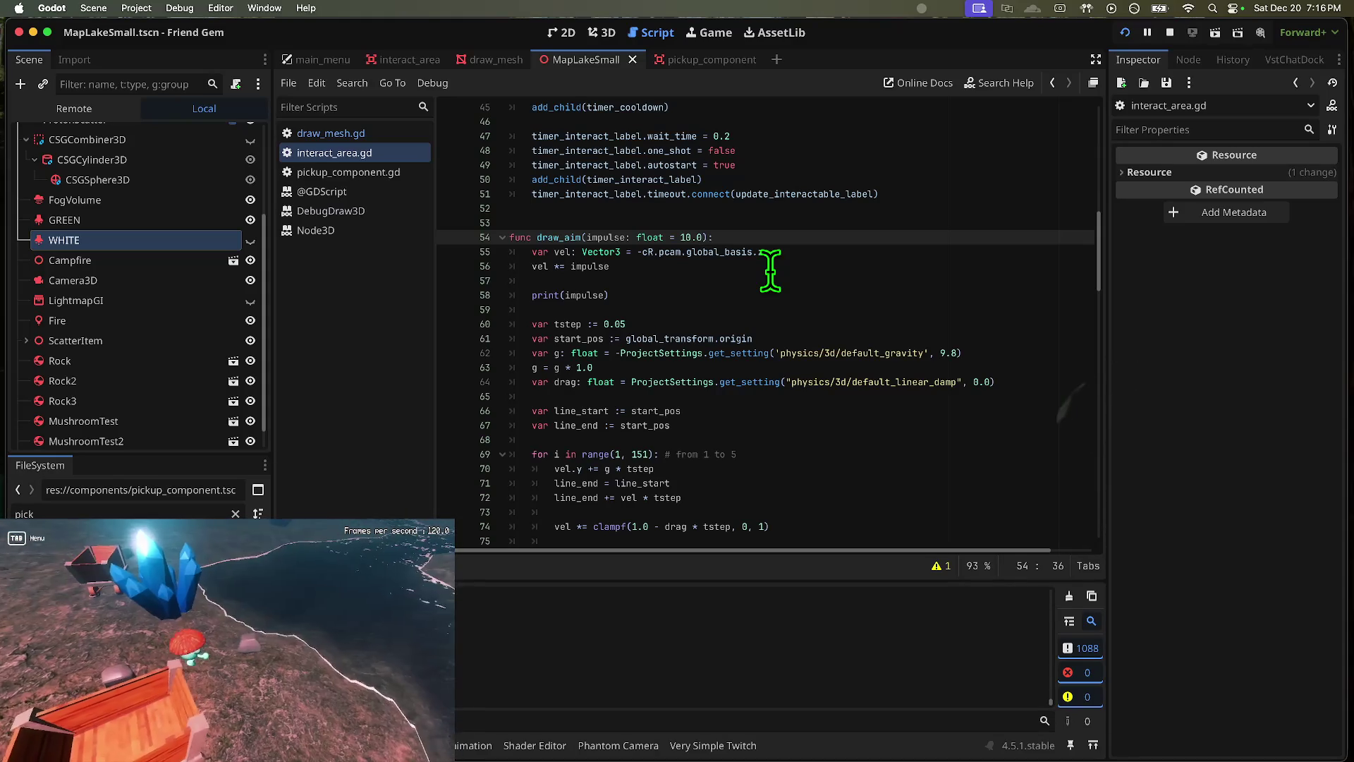
key("w")
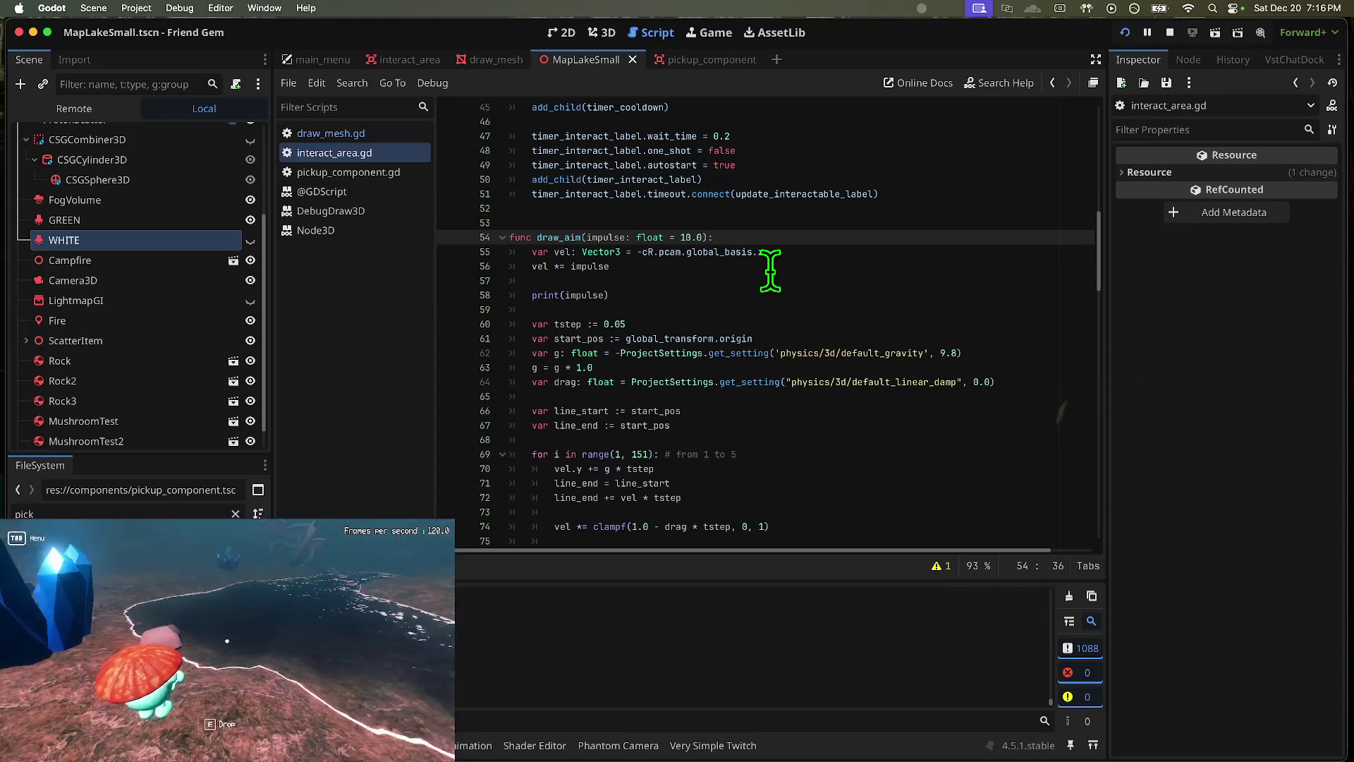
key("d")
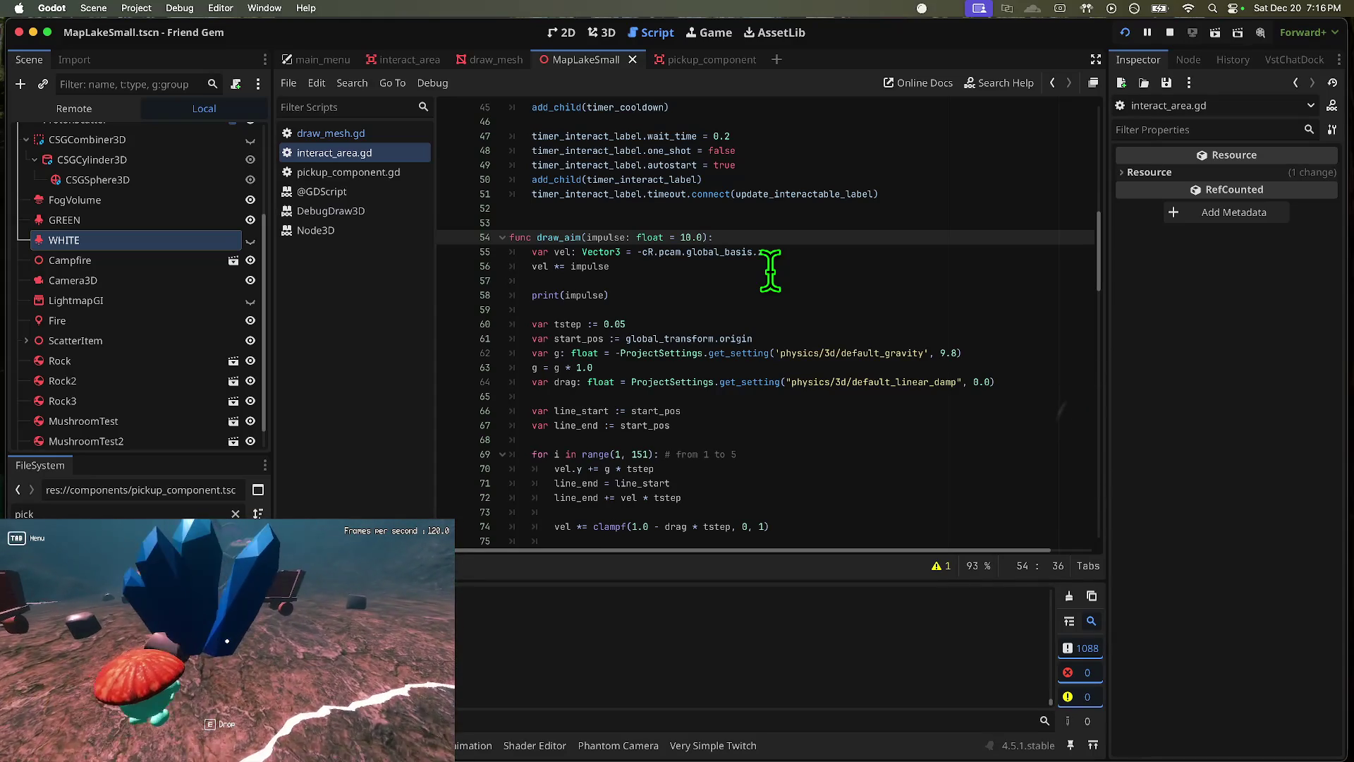
key("d")
key("w")
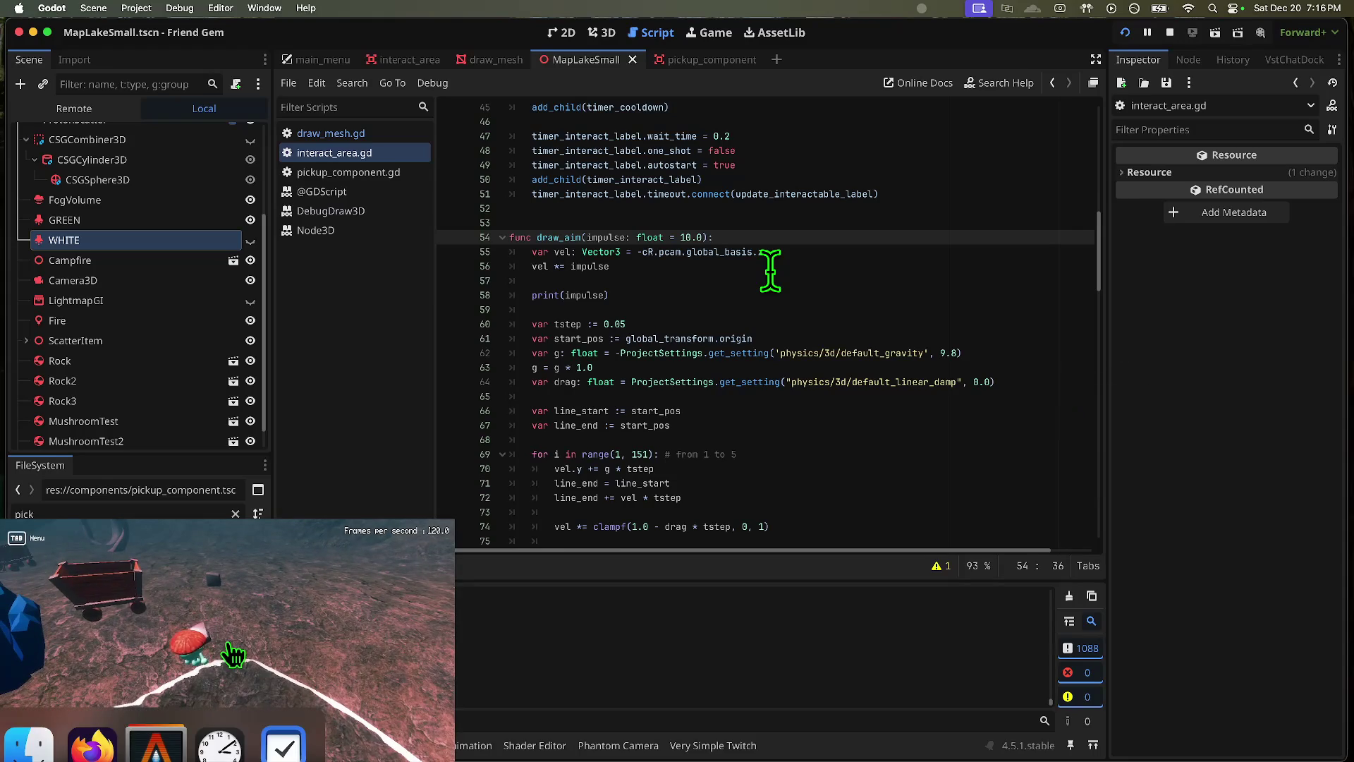
key("a")
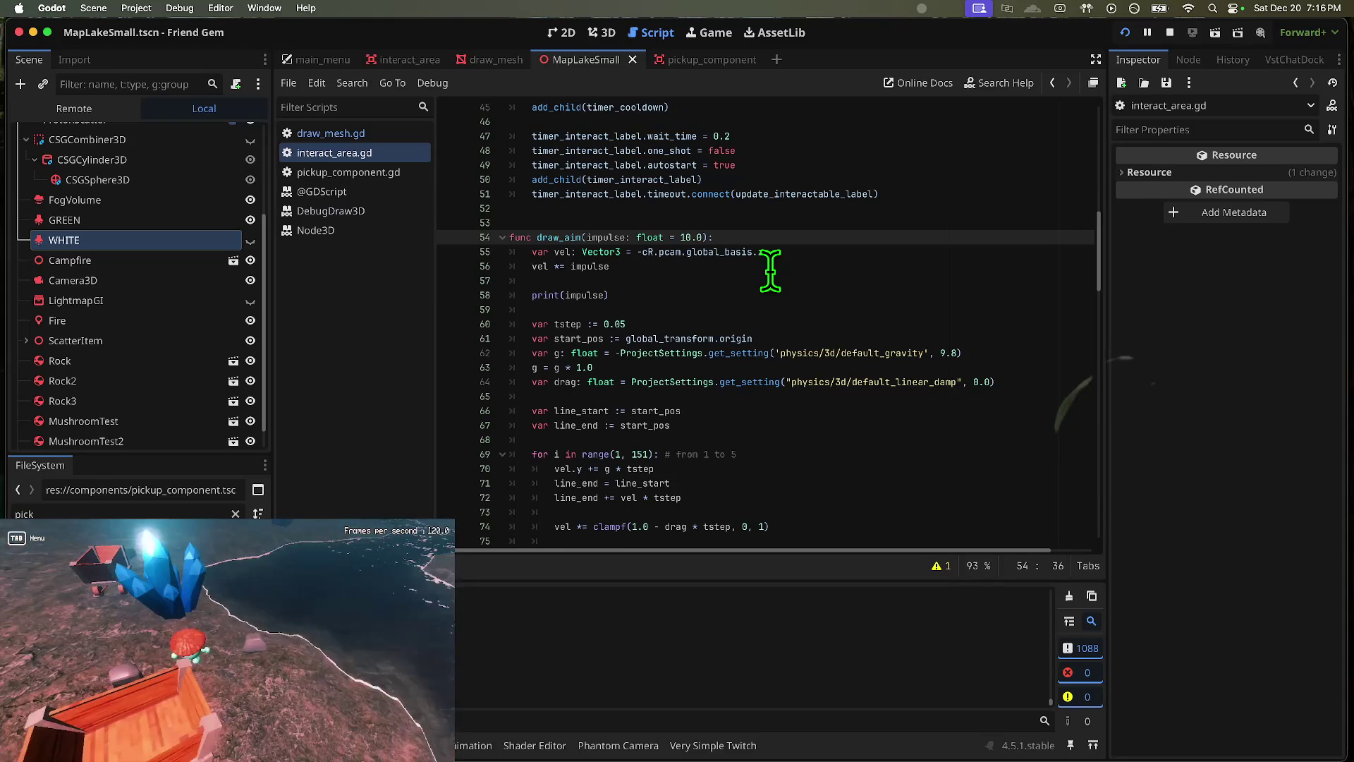
key("e")
key("w")
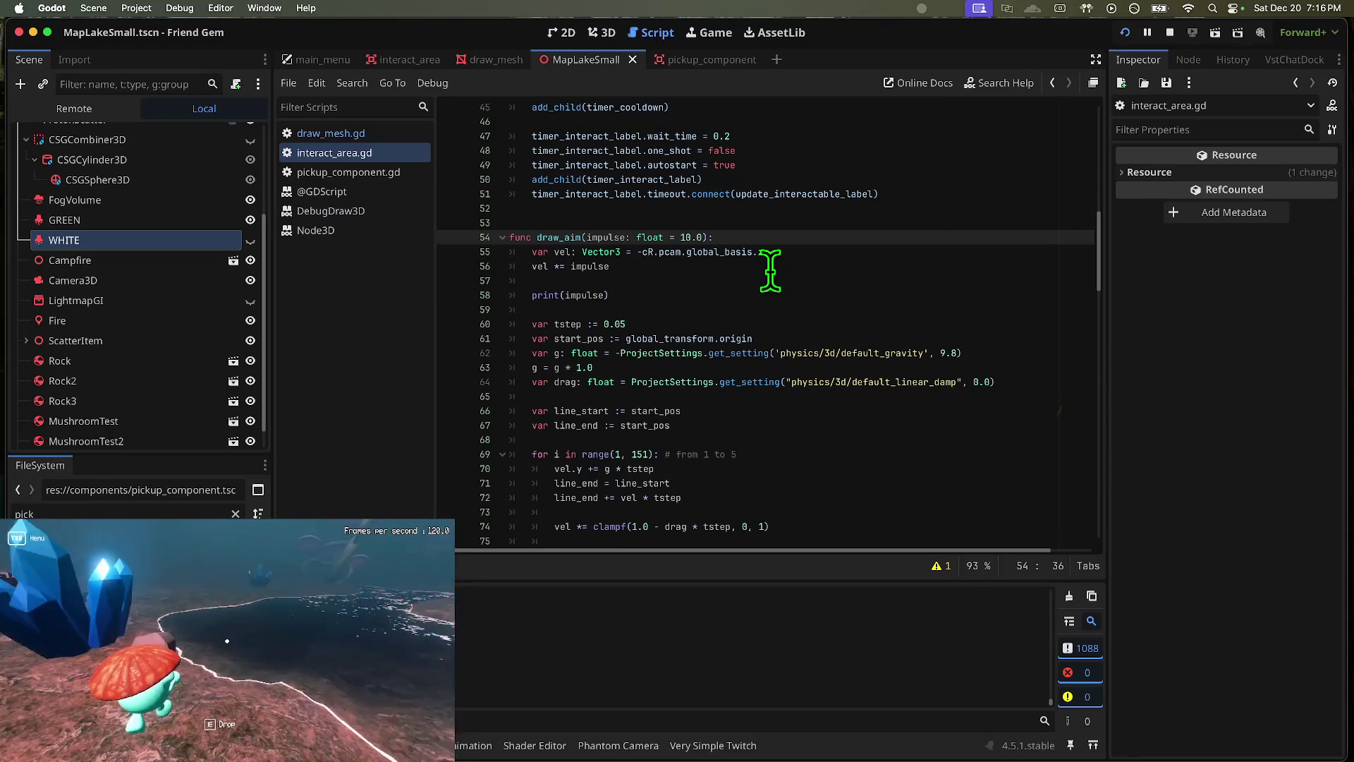
key("a")
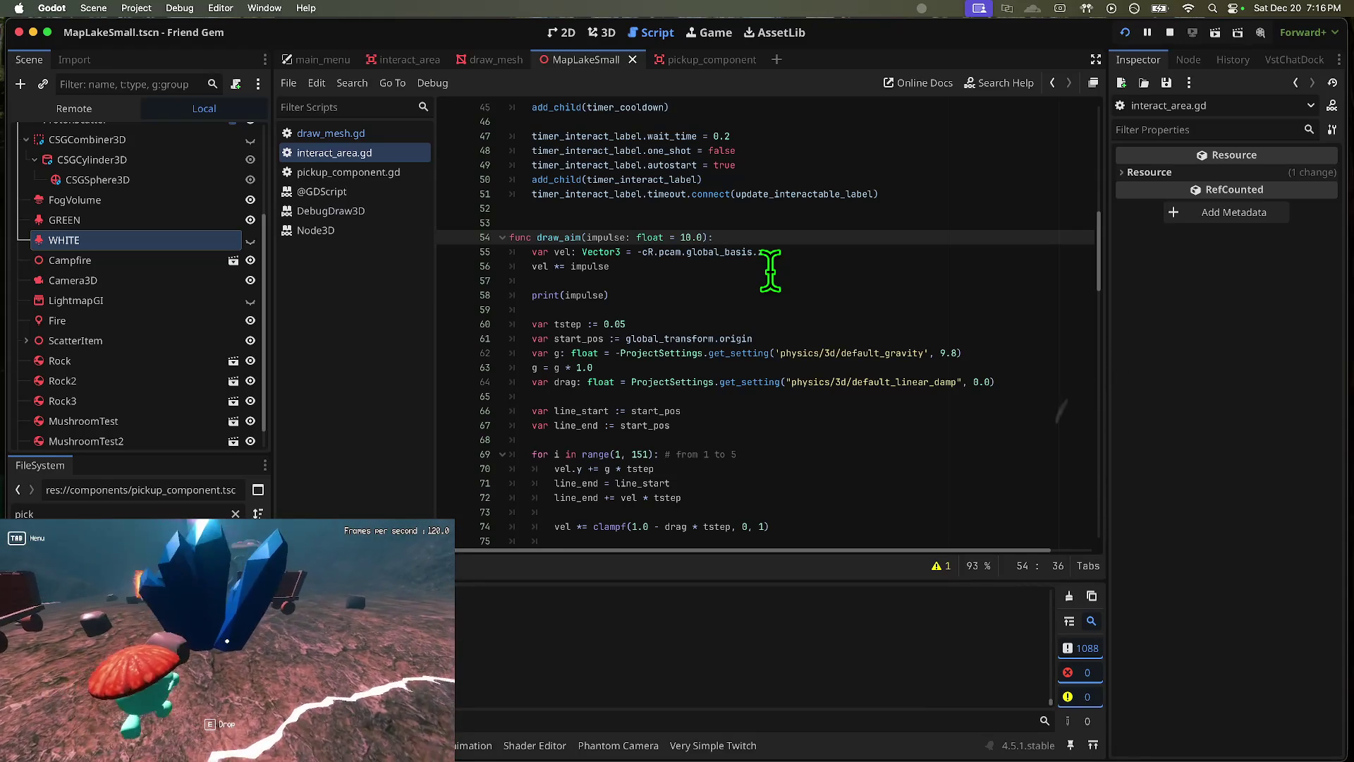
key("d")
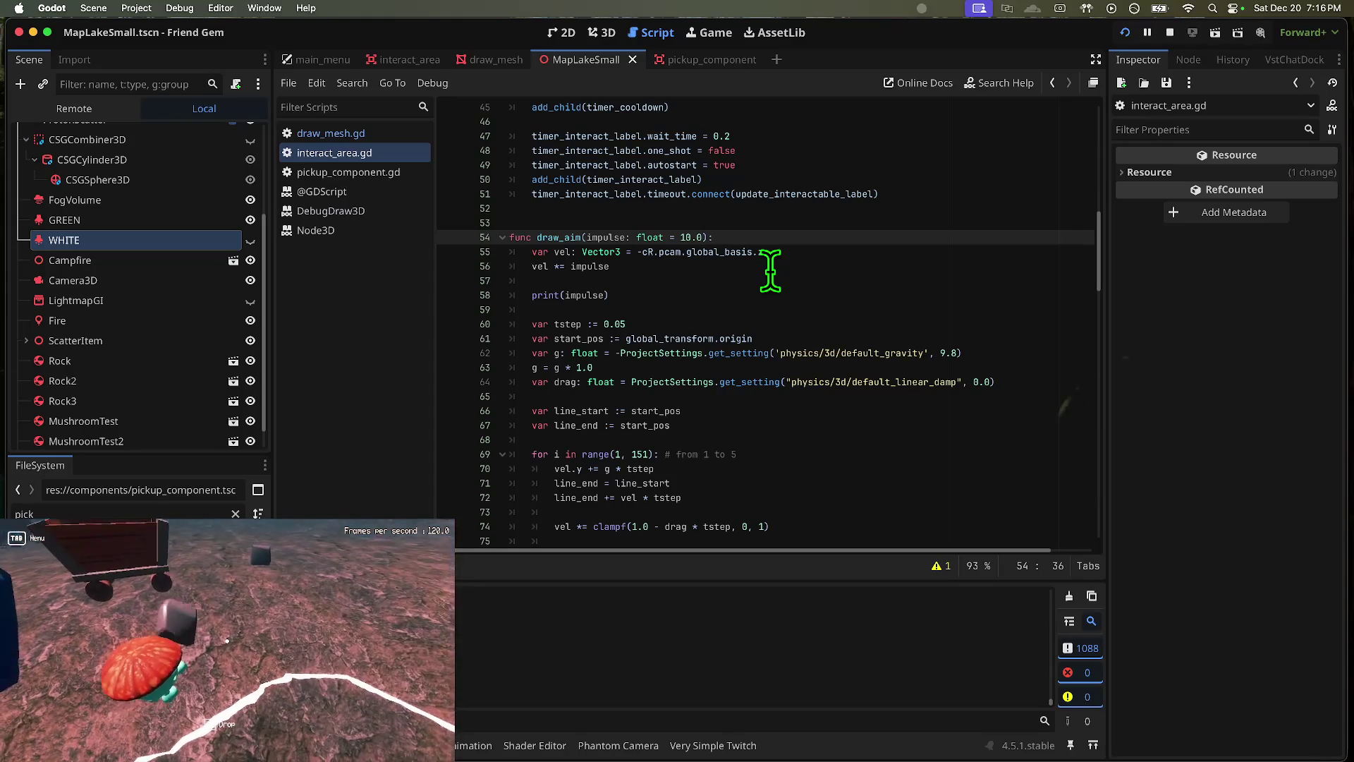
key("s")
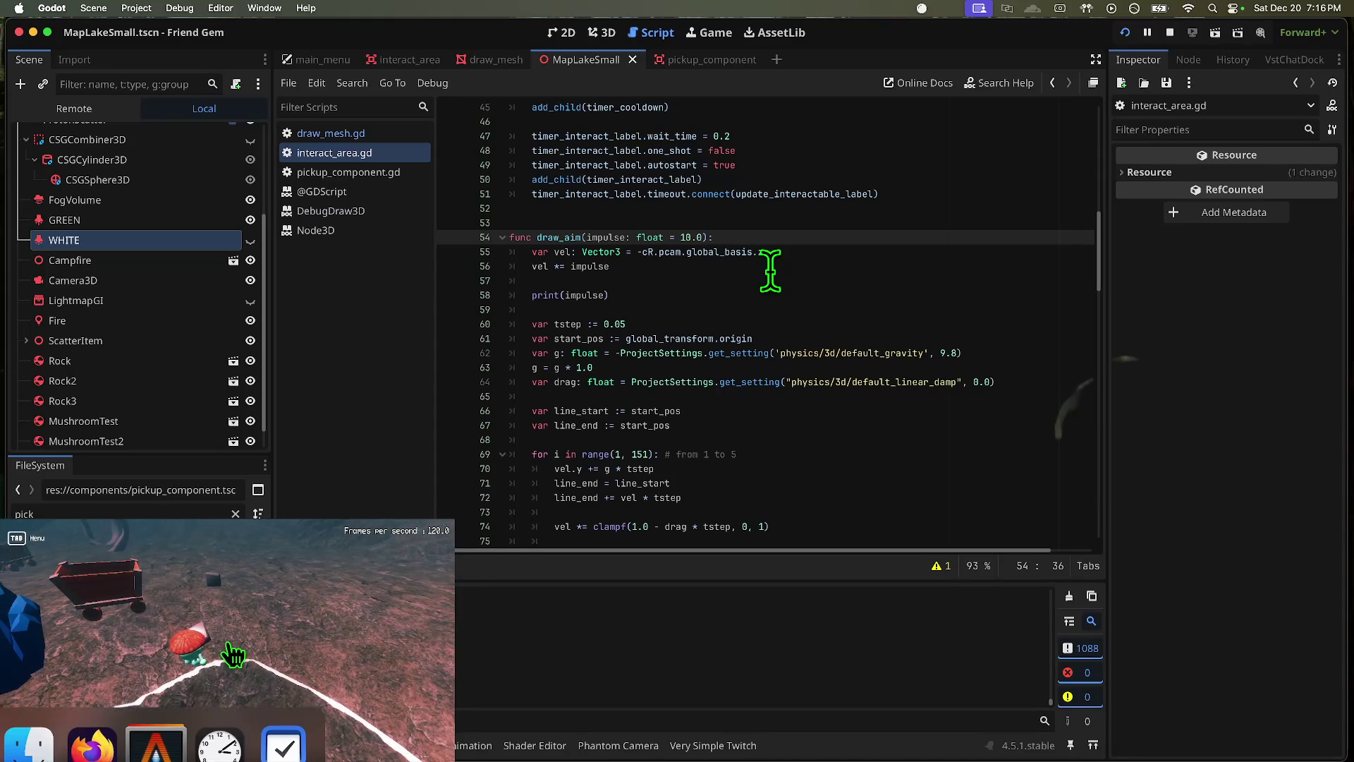
key("a")
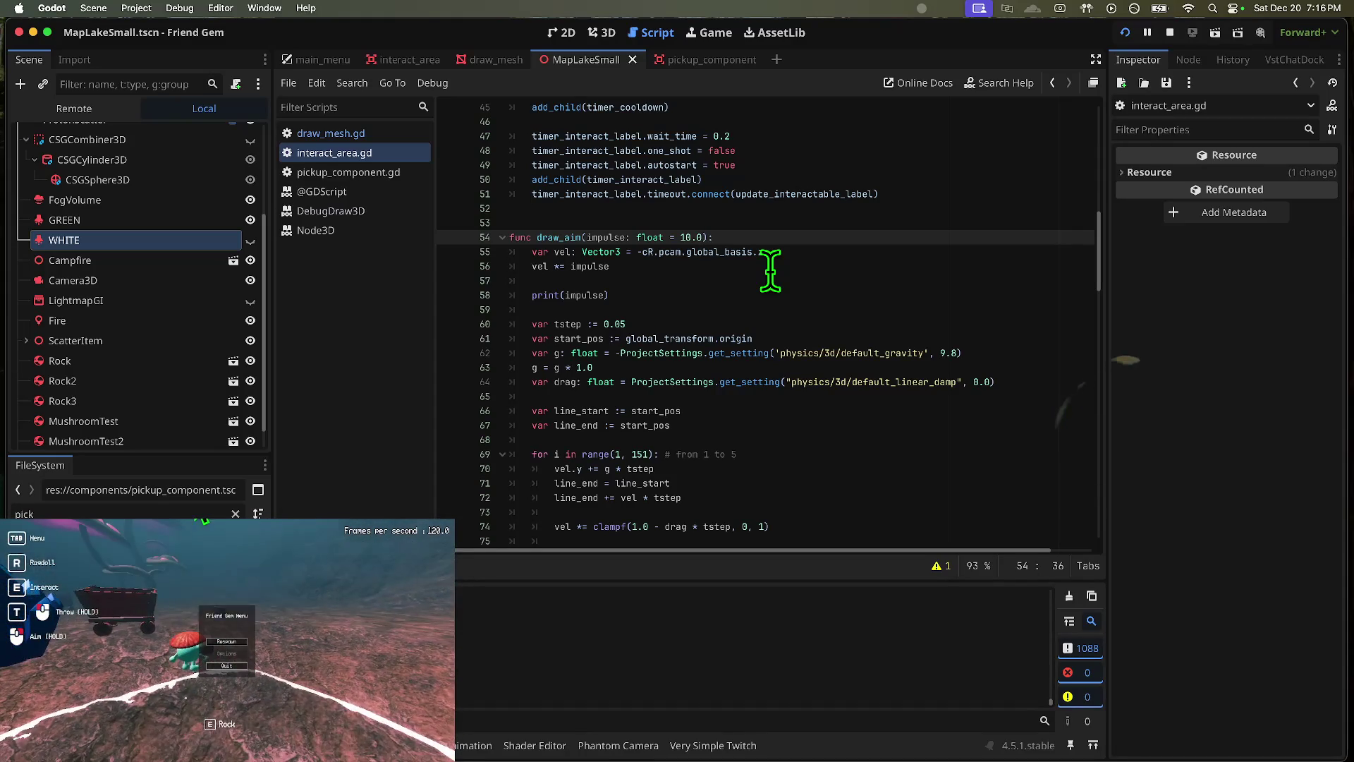
key("w")
key("e")
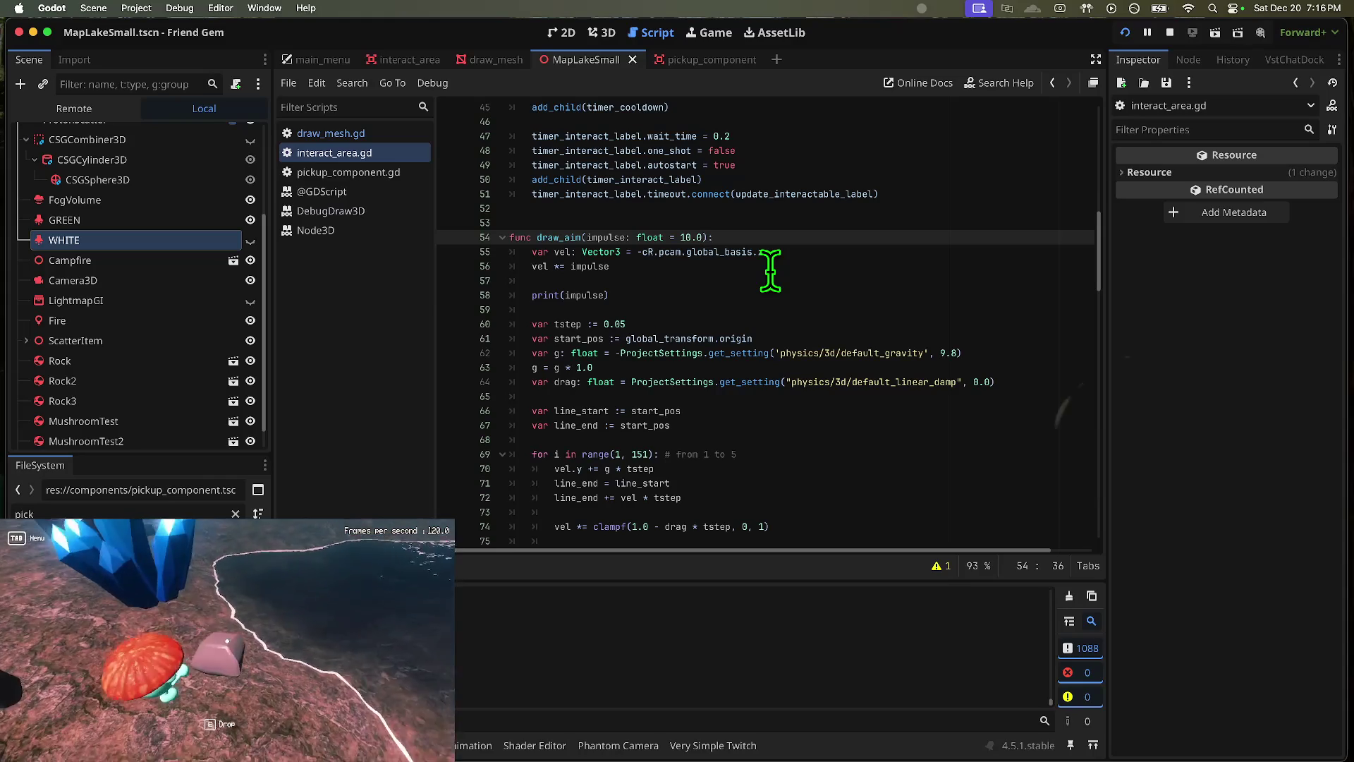
key("a")
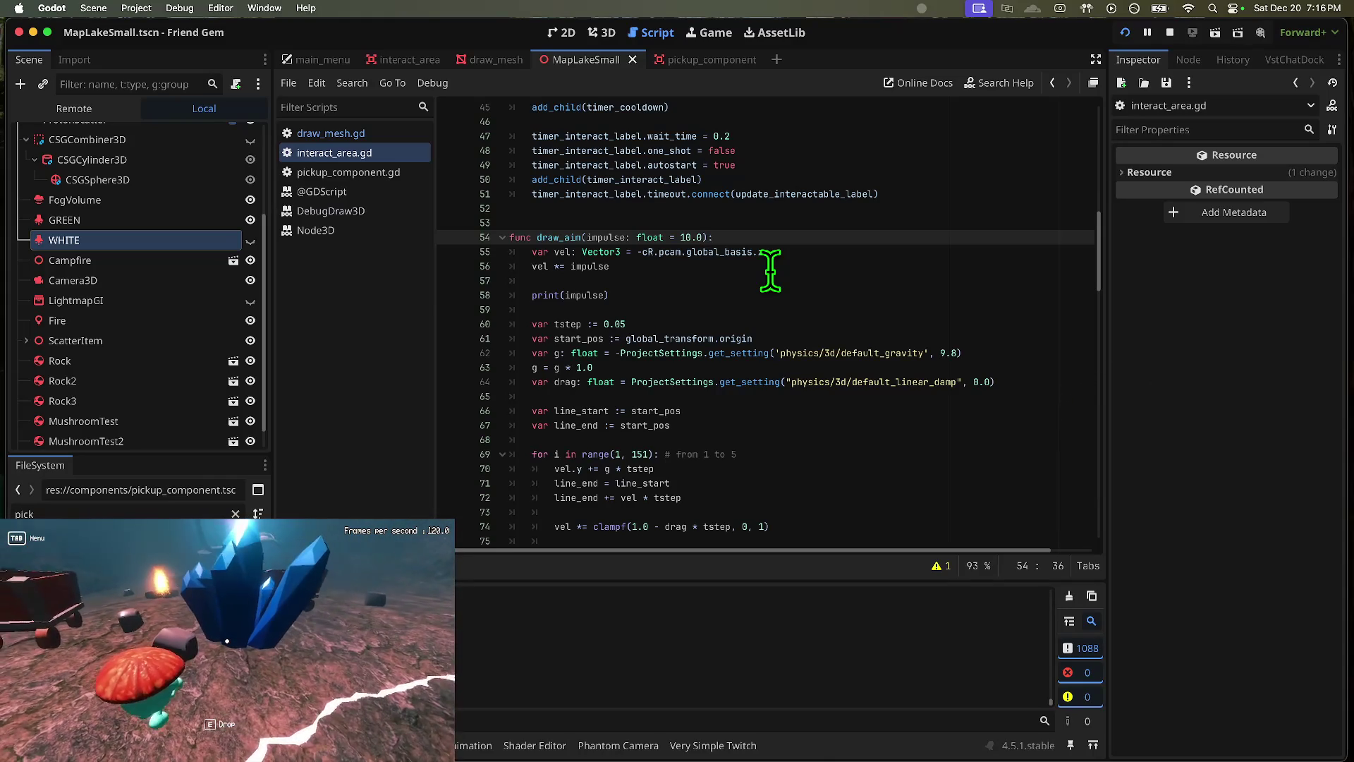
key("a")
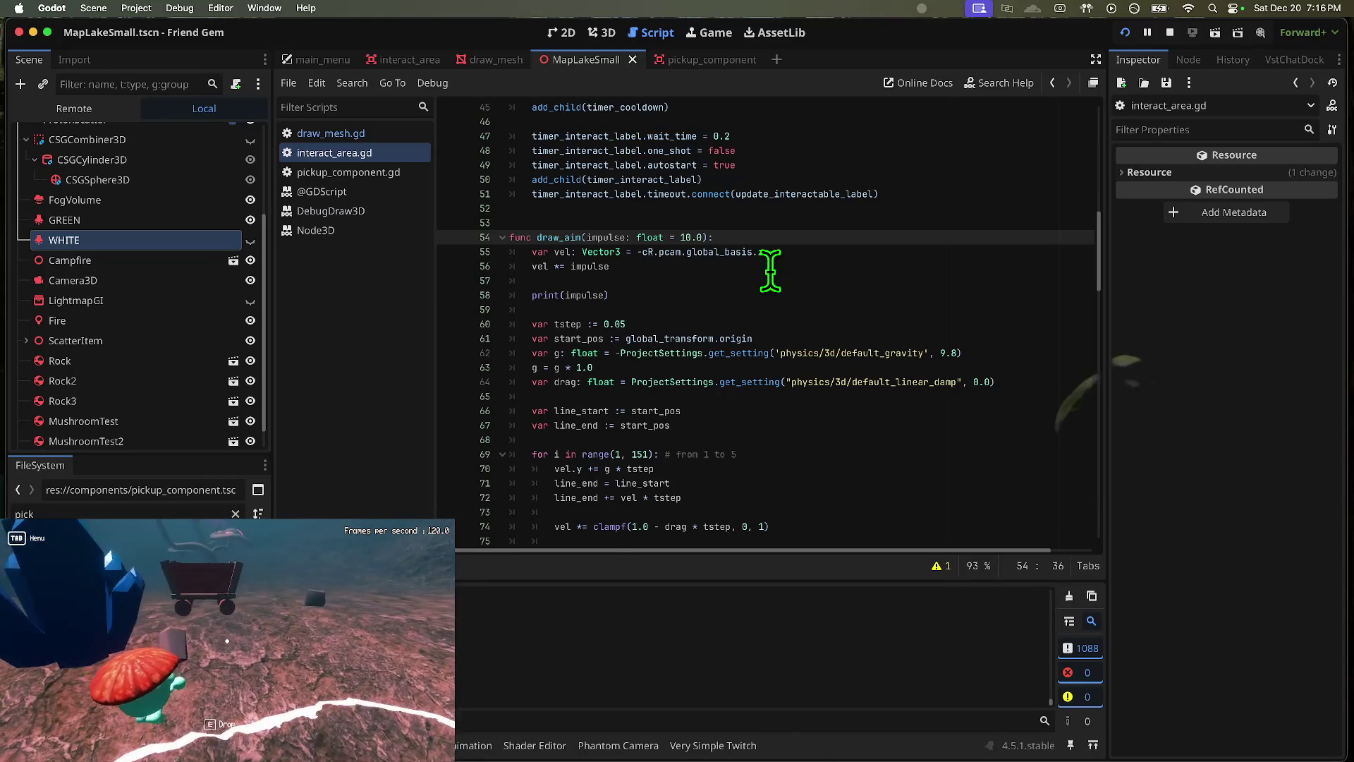
key("s")
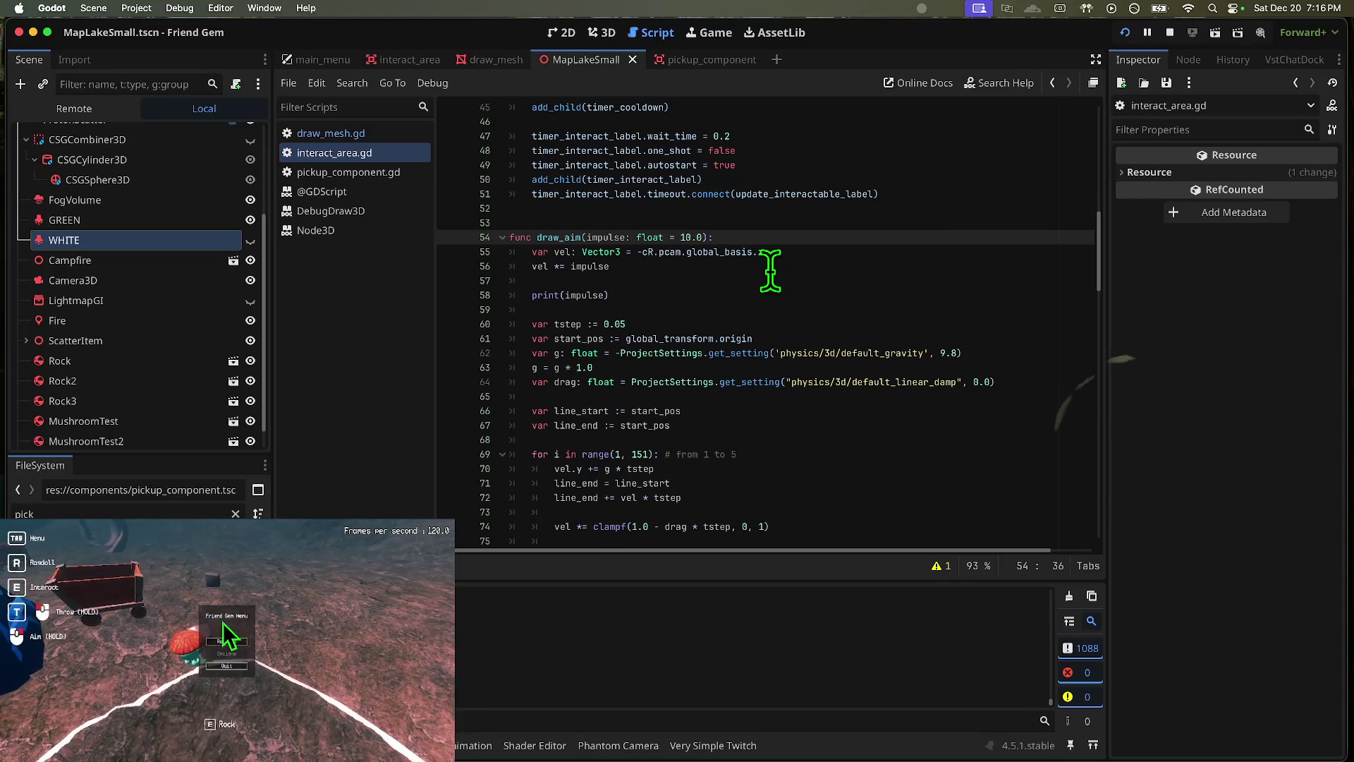
Step: Respawn once more and turn left and right to view the white aim arc across the ground
left_click(227, 643)
key("s")
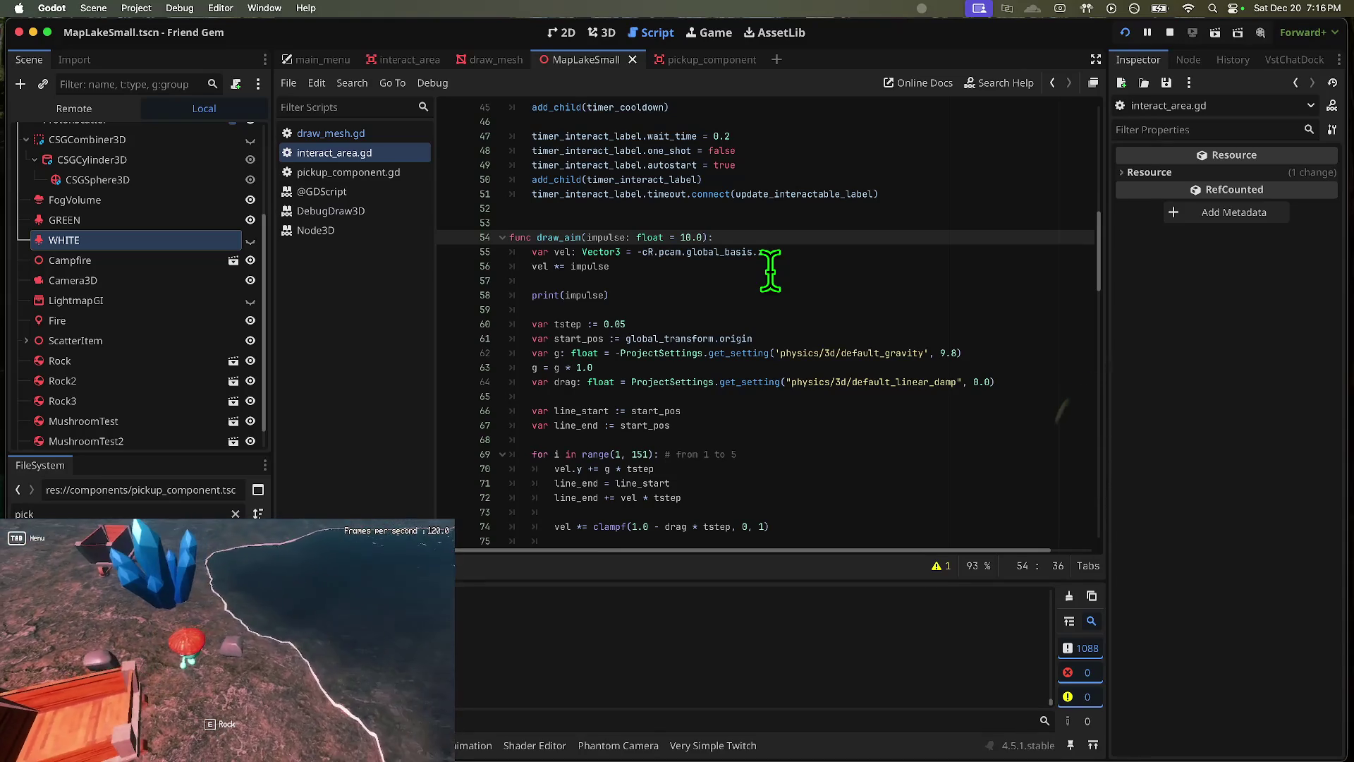
key("w")
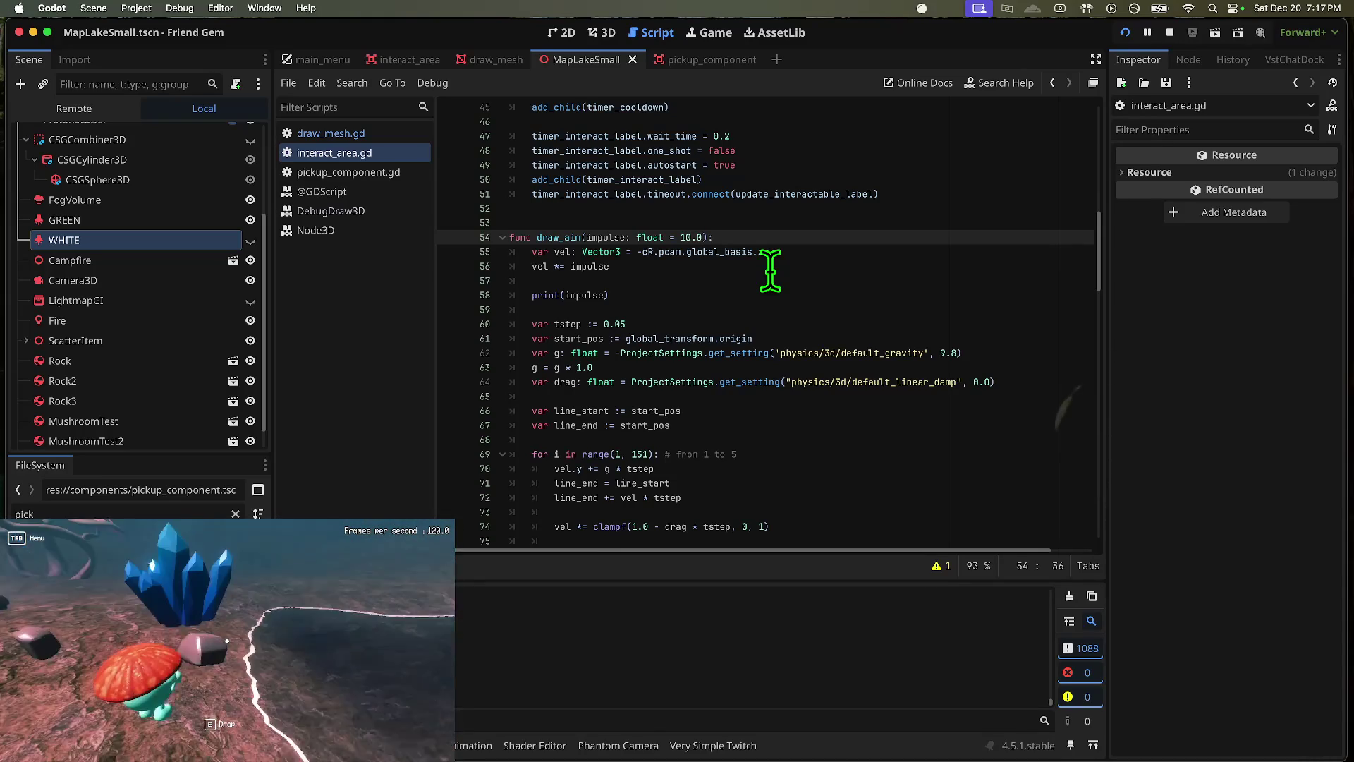
key("d")
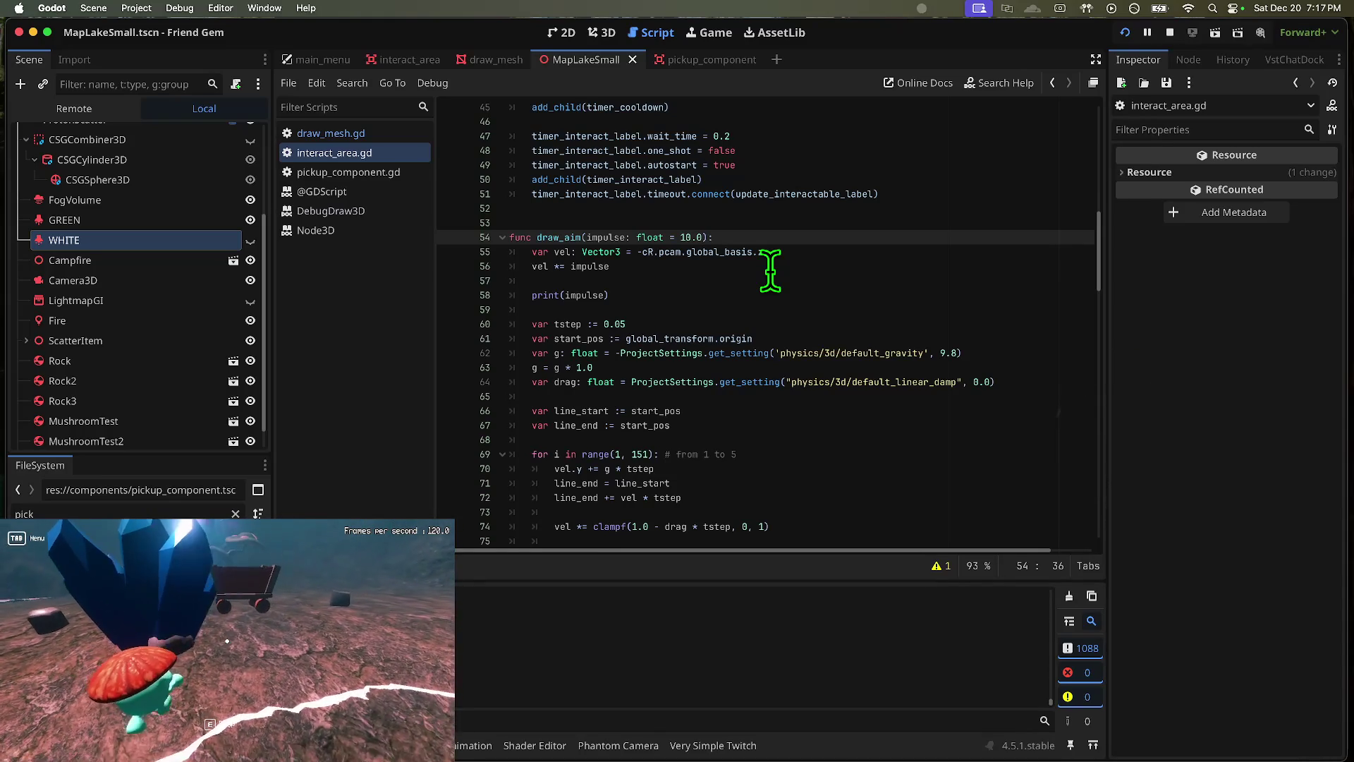
key("d")
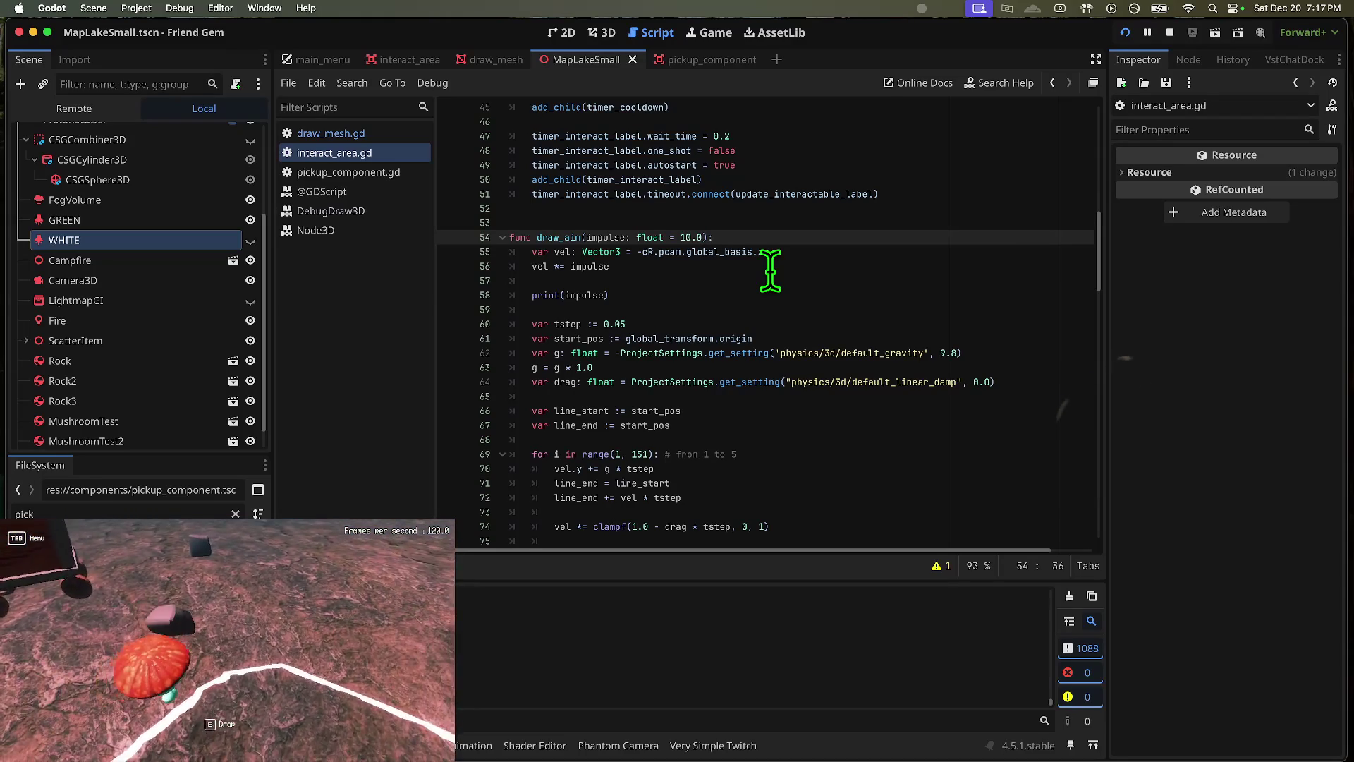
key("e")
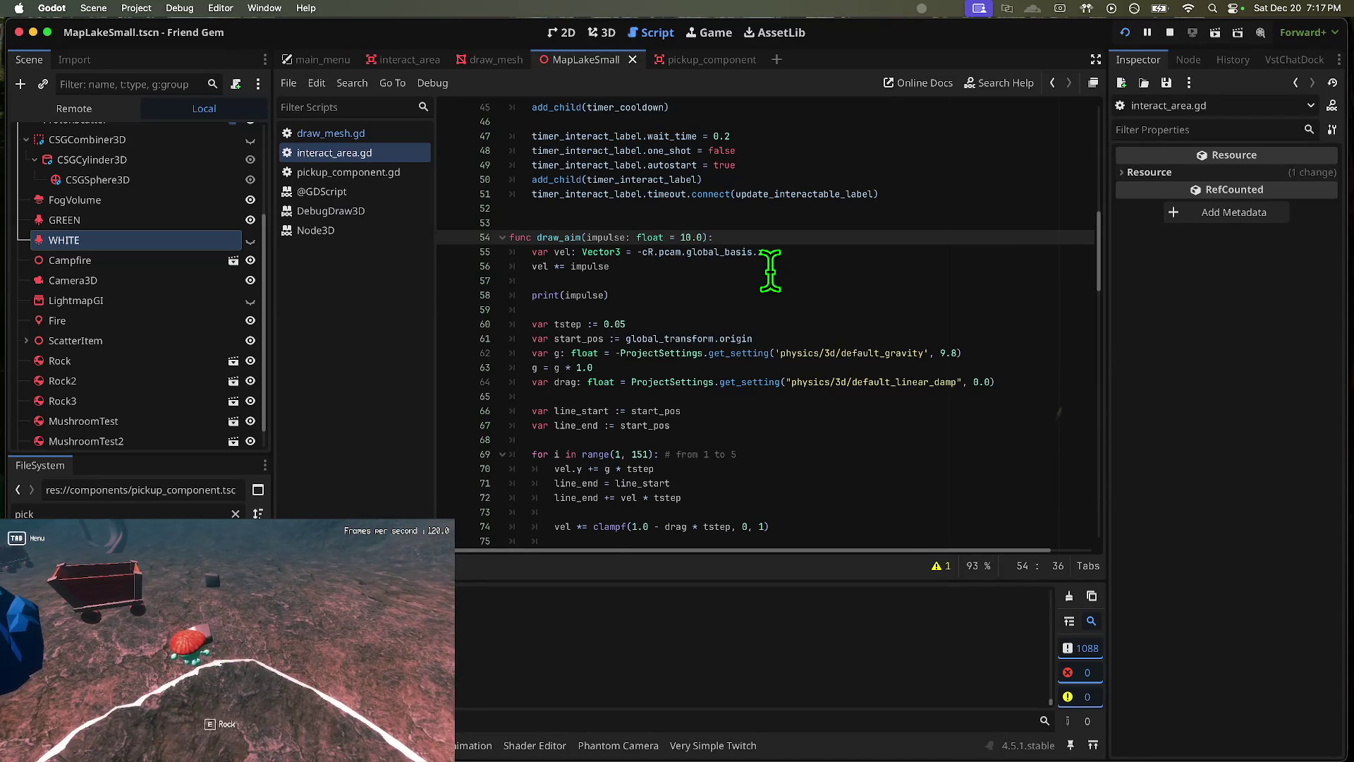
key("a")
key("a")
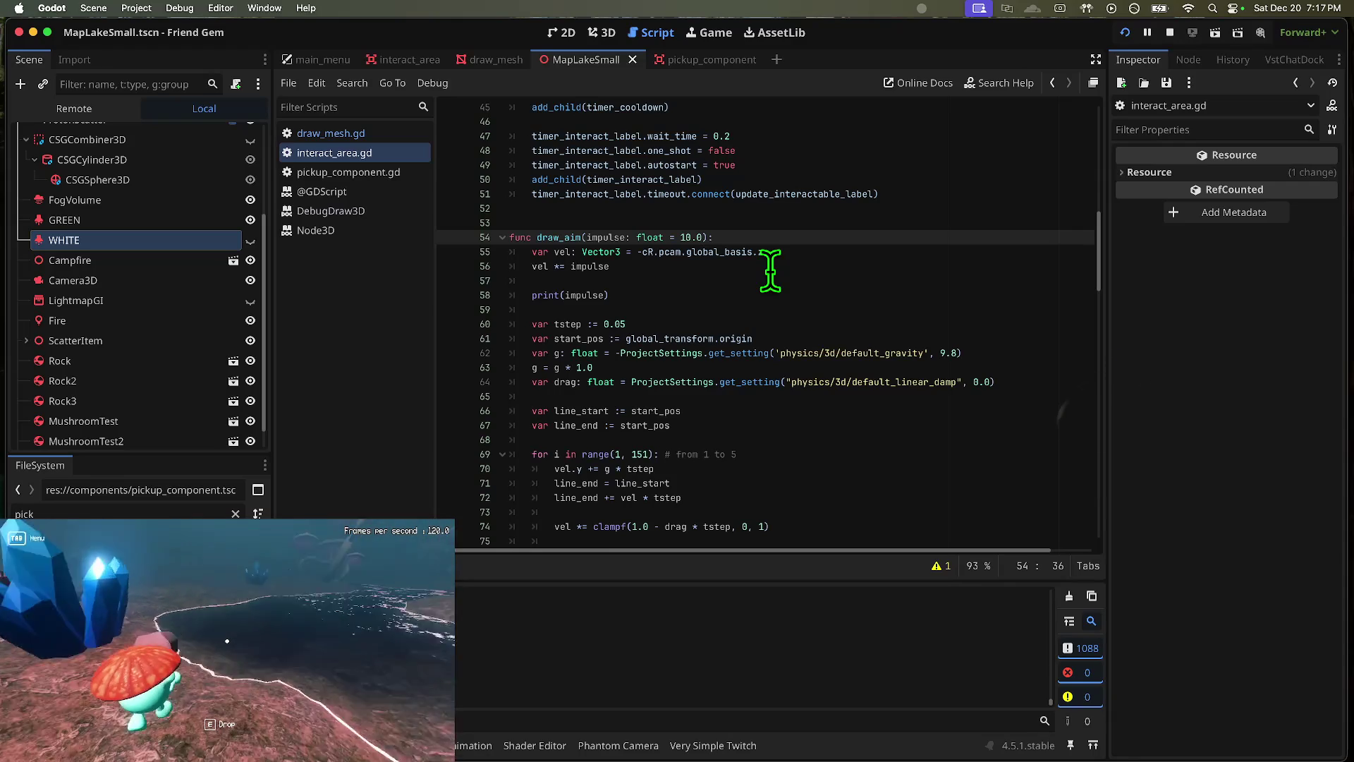
key("a")
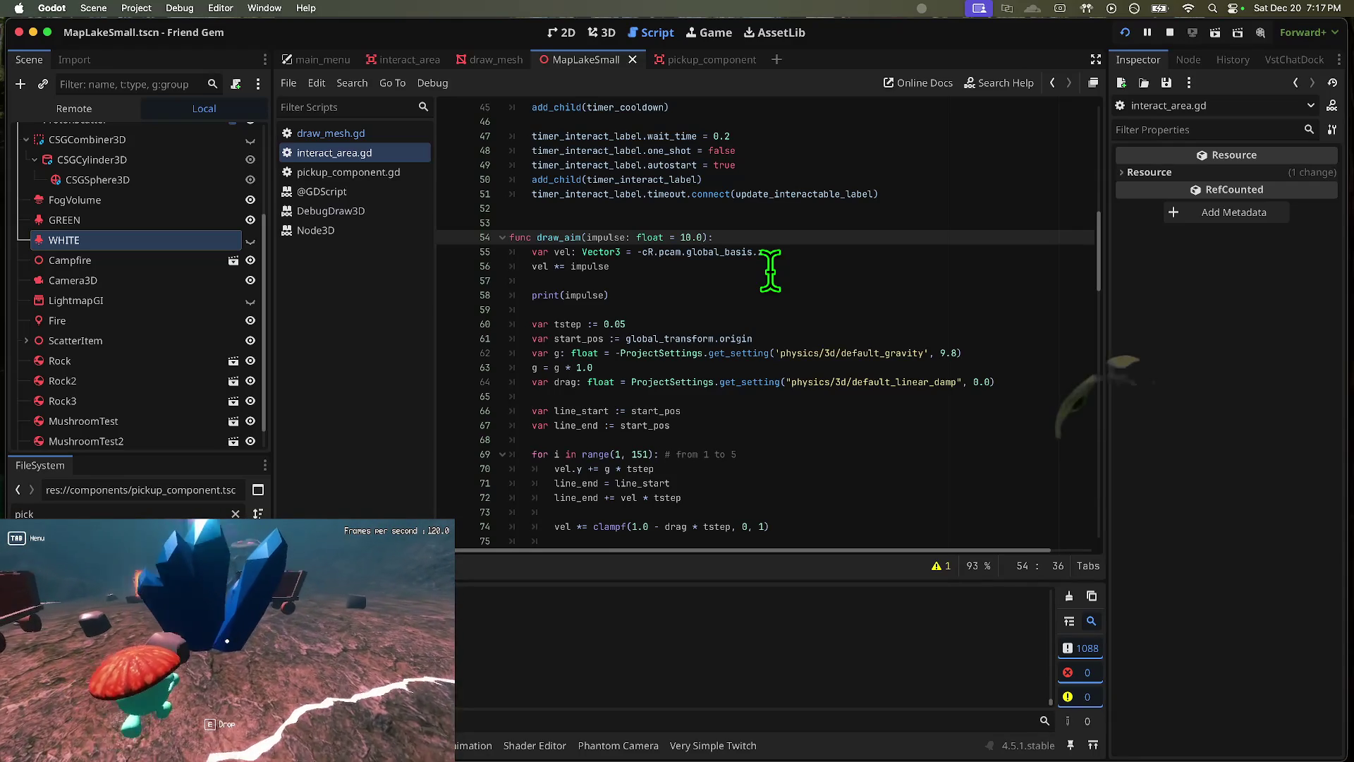
key("d")
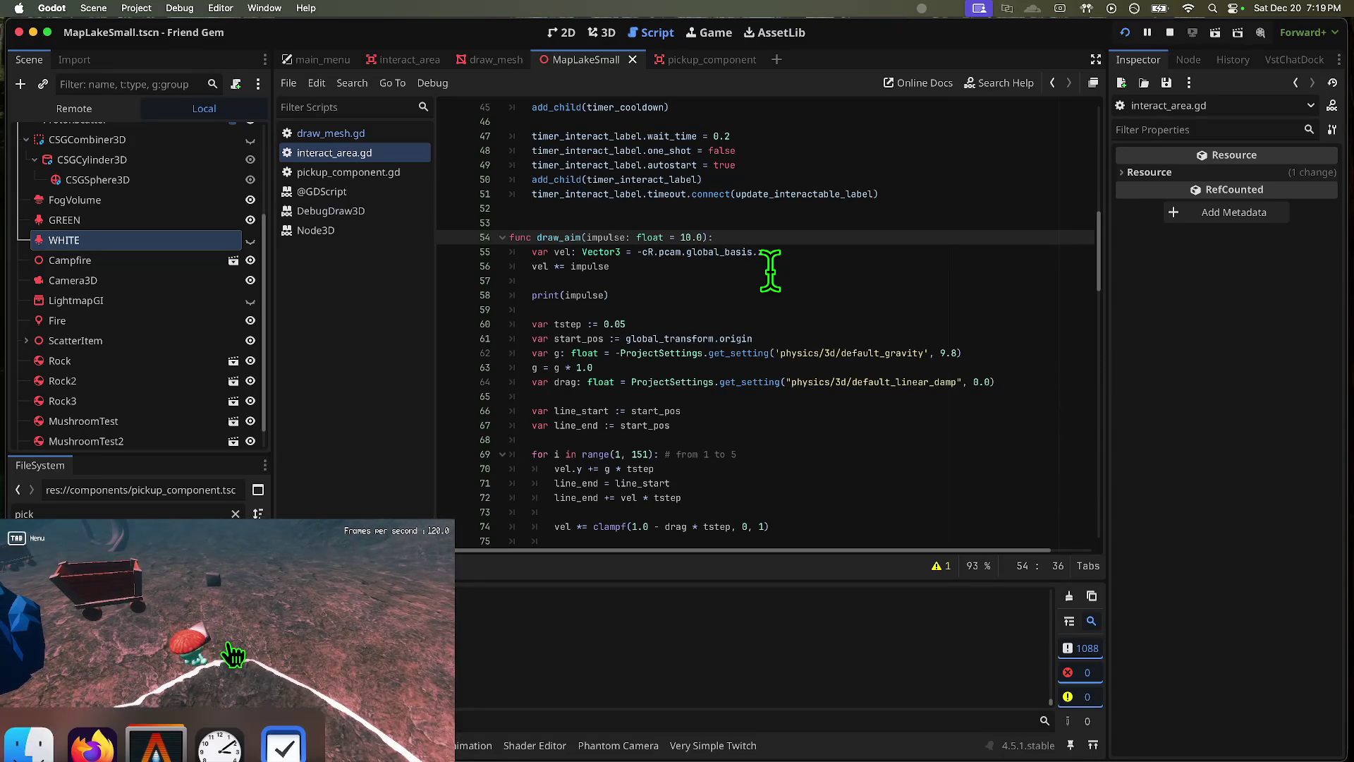
left_click(227, 643)
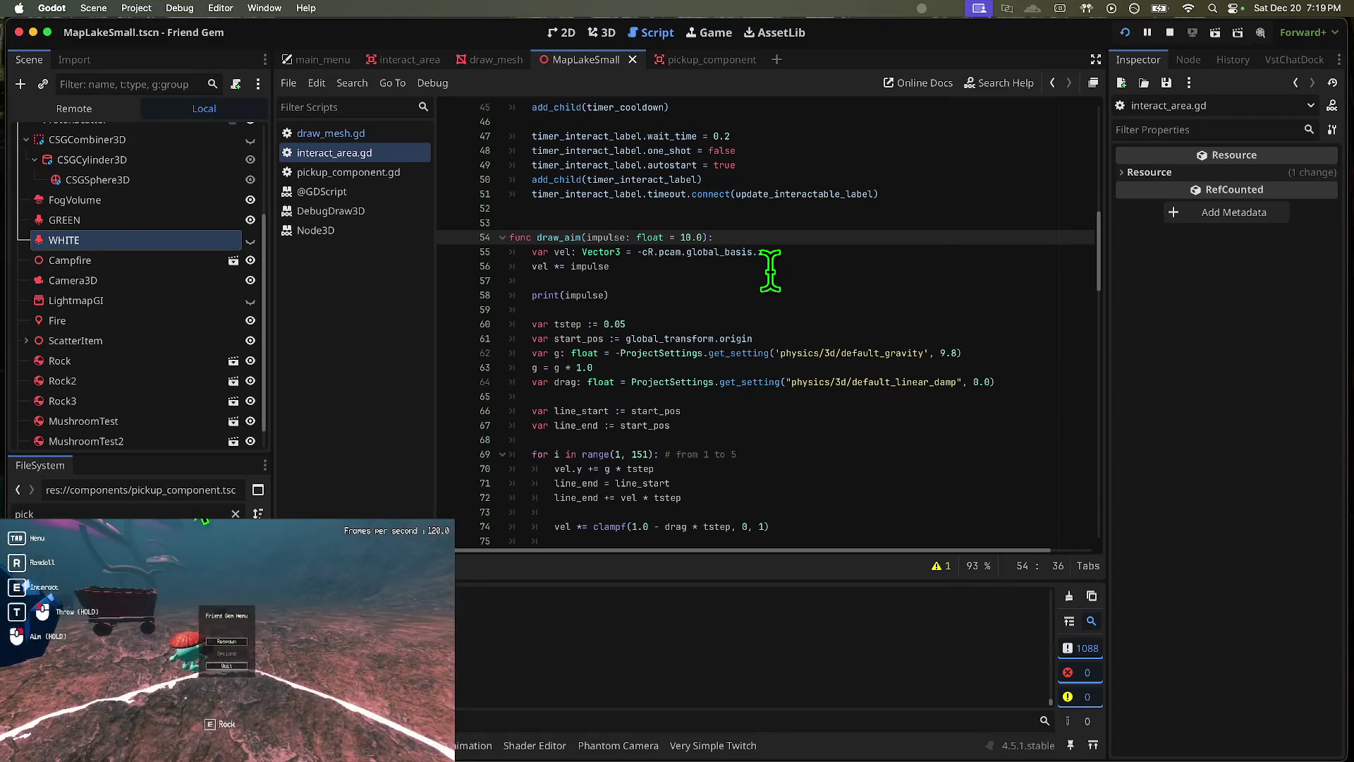
key("e")
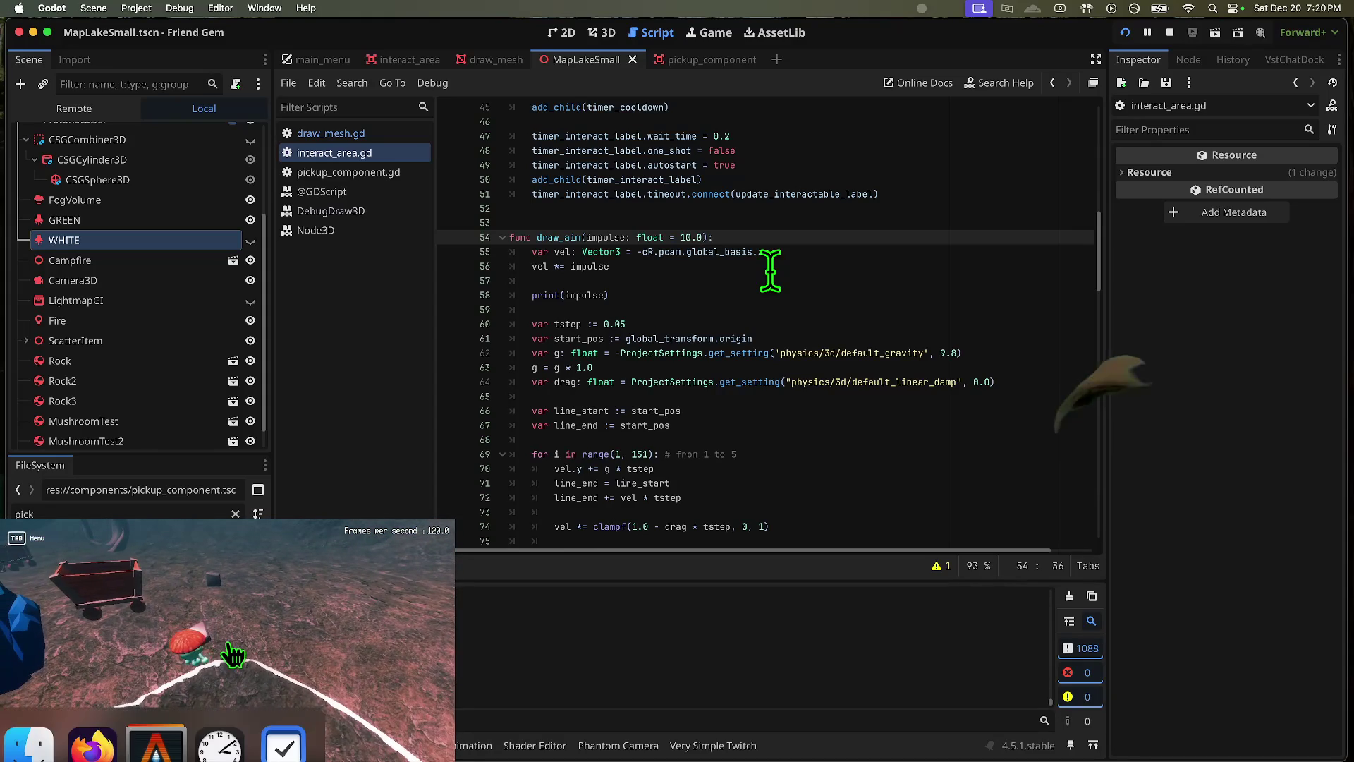
left_click(227, 641)
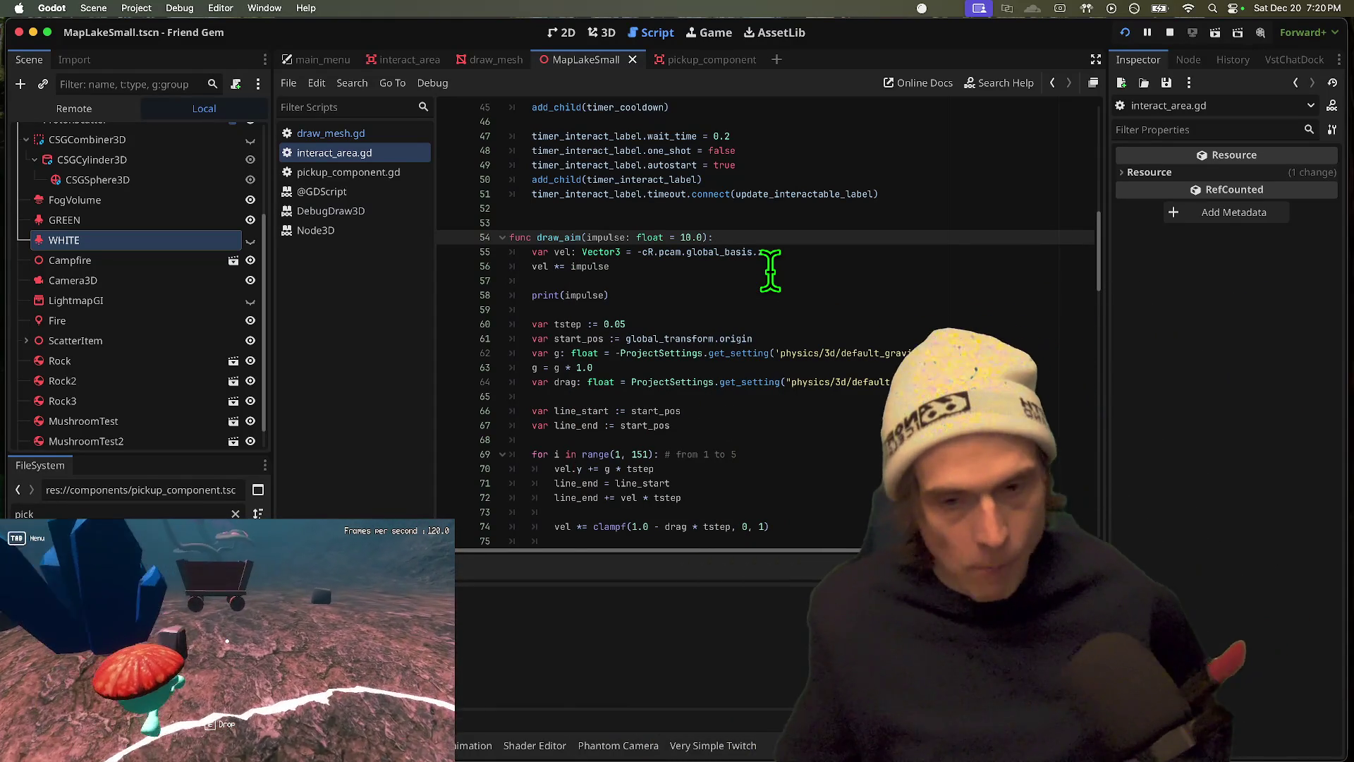
key("super+Tab")
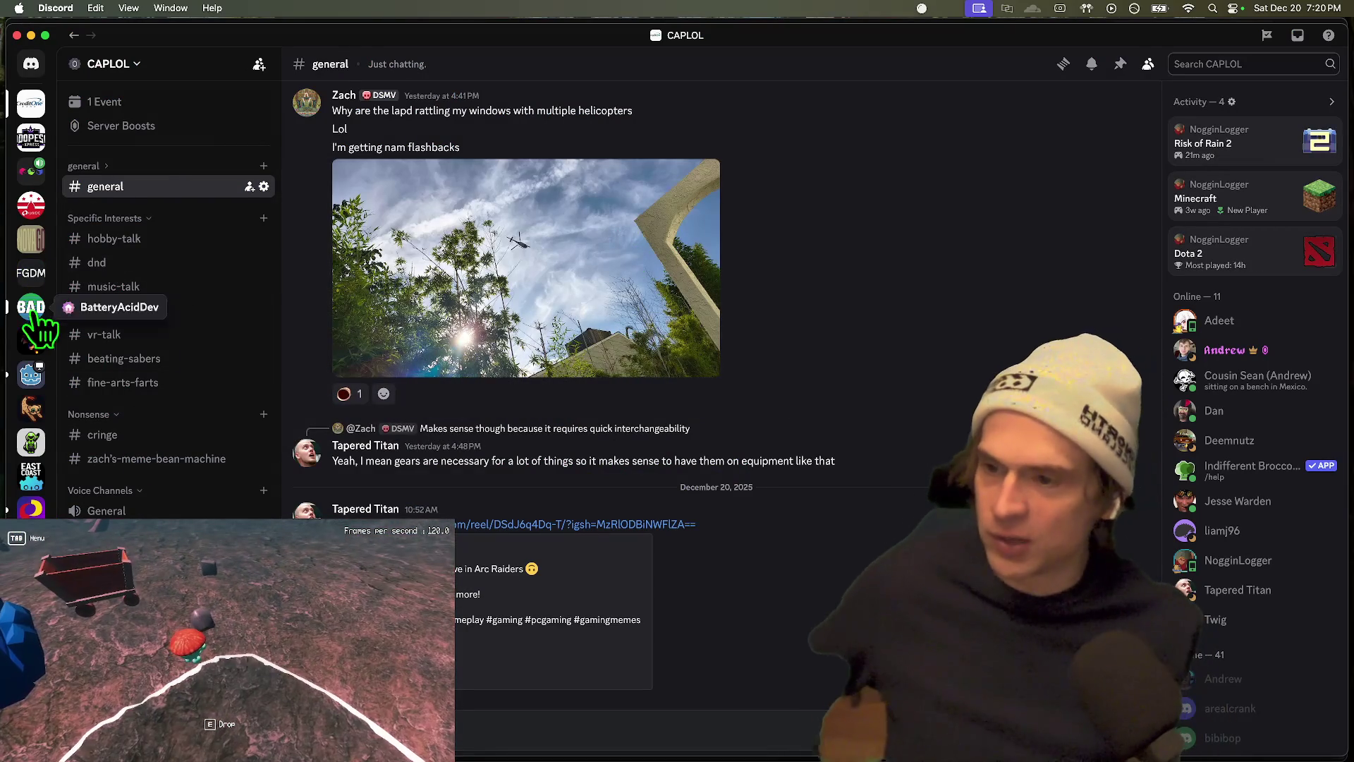
Step: Join the netvox-1 voice channel on Fox's Sake Server
left_click(30, 169)
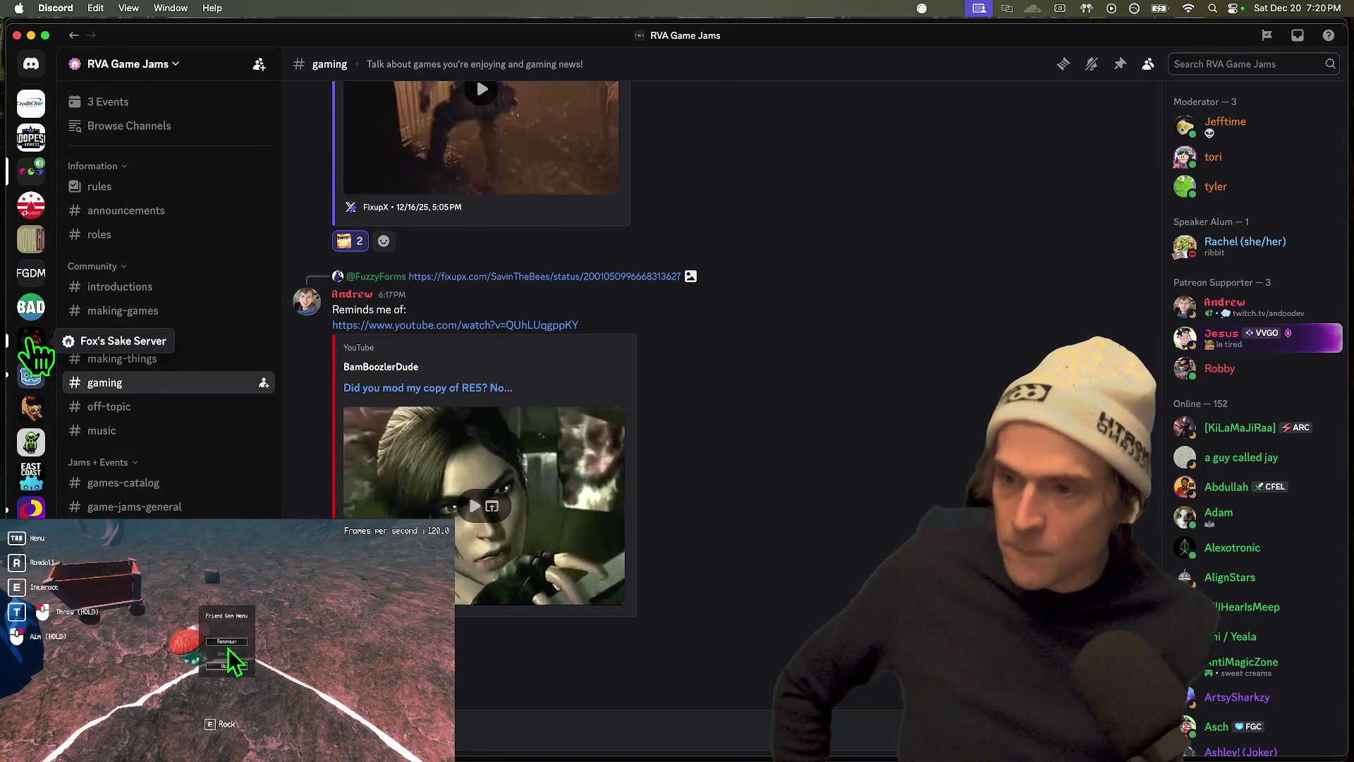
left_click(31, 341)
left_click(177, 421)
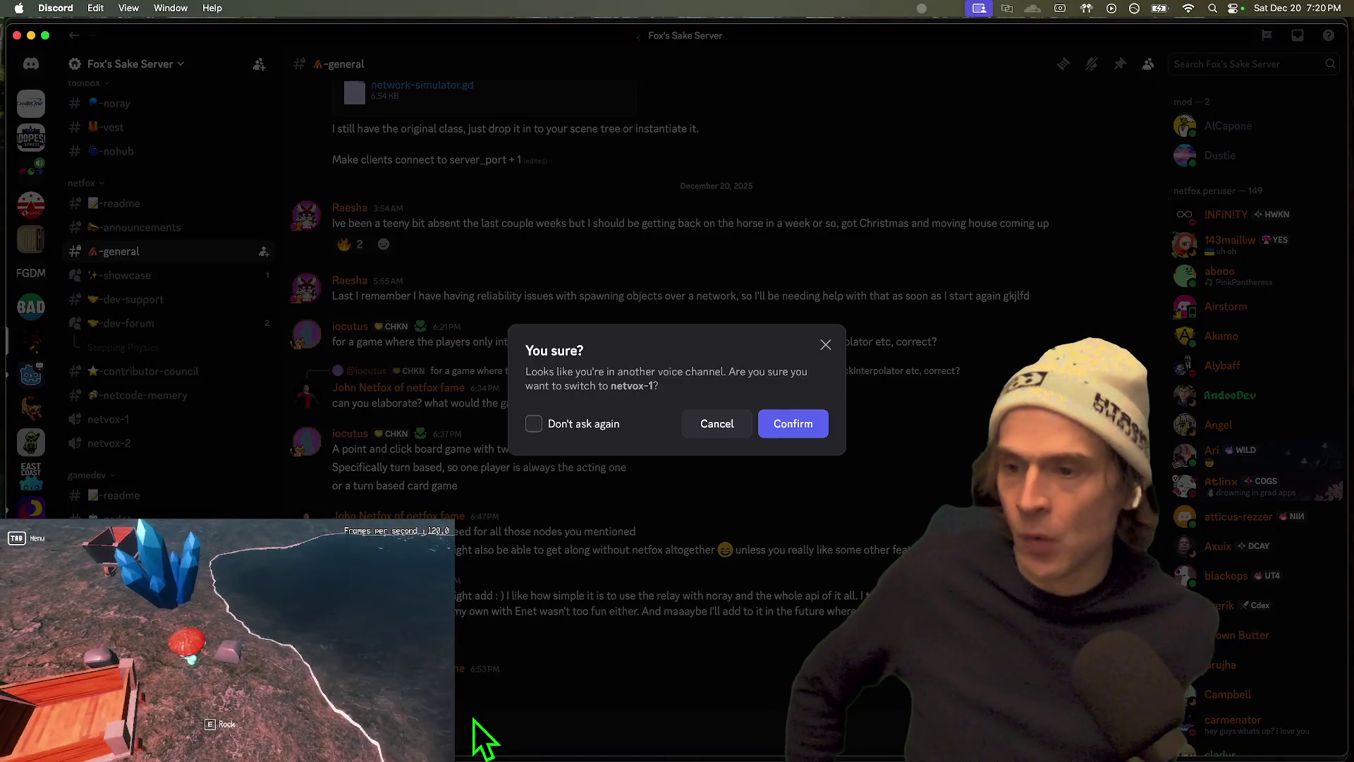
left_click(793, 425)
Step: Stream the entire screen live in netvox-1, then return to Godot
scroll(142, 423, "up", 2)
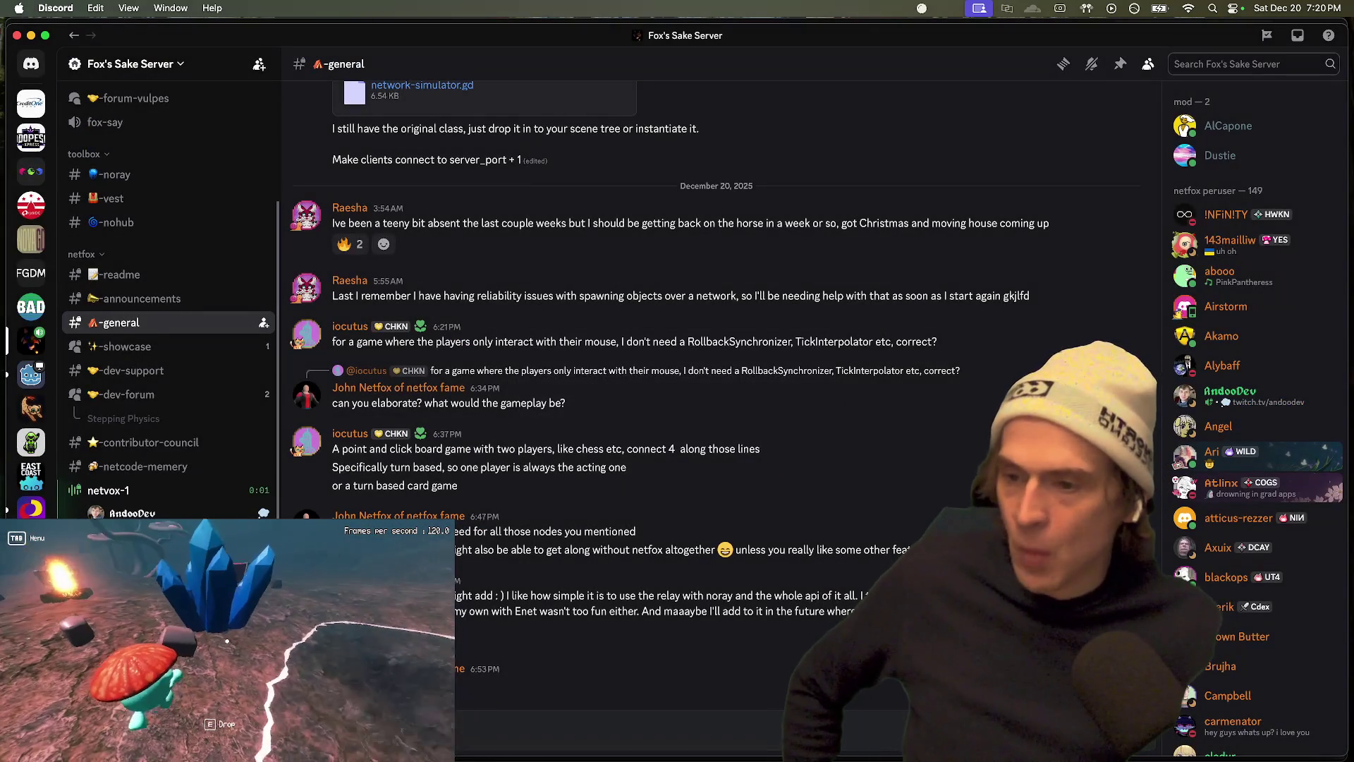
left_click(77, 492)
left_click(779, 727)
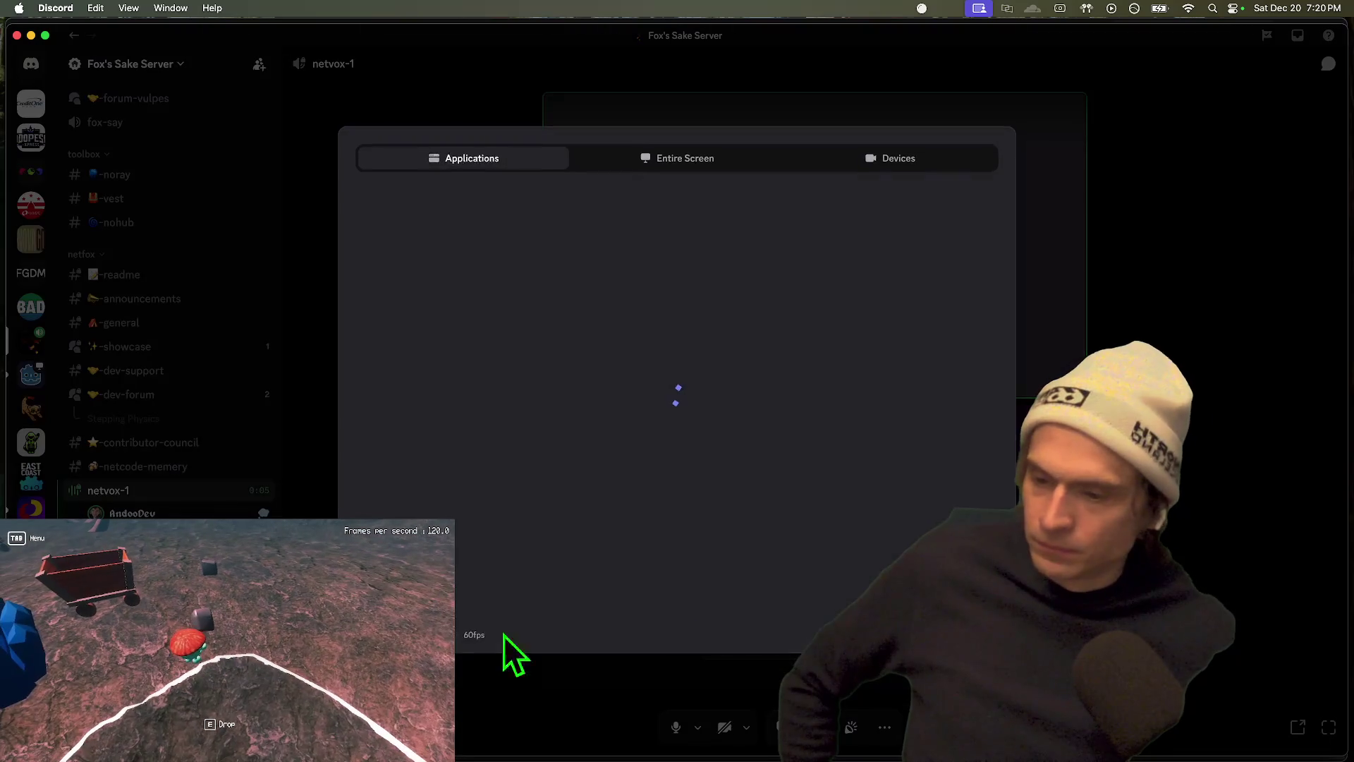
left_click(680, 160)
left_click(533, 282)
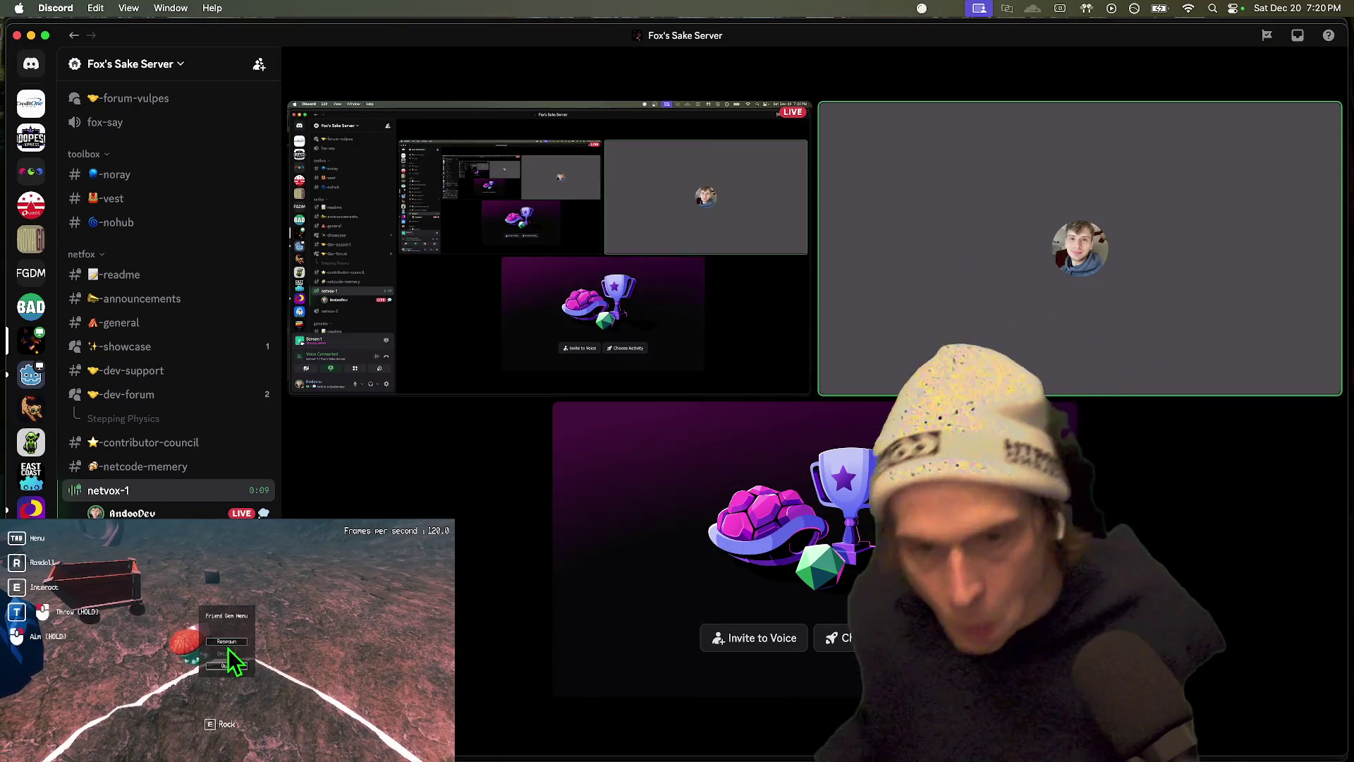
key("super+Tab")
key("super+Tab")
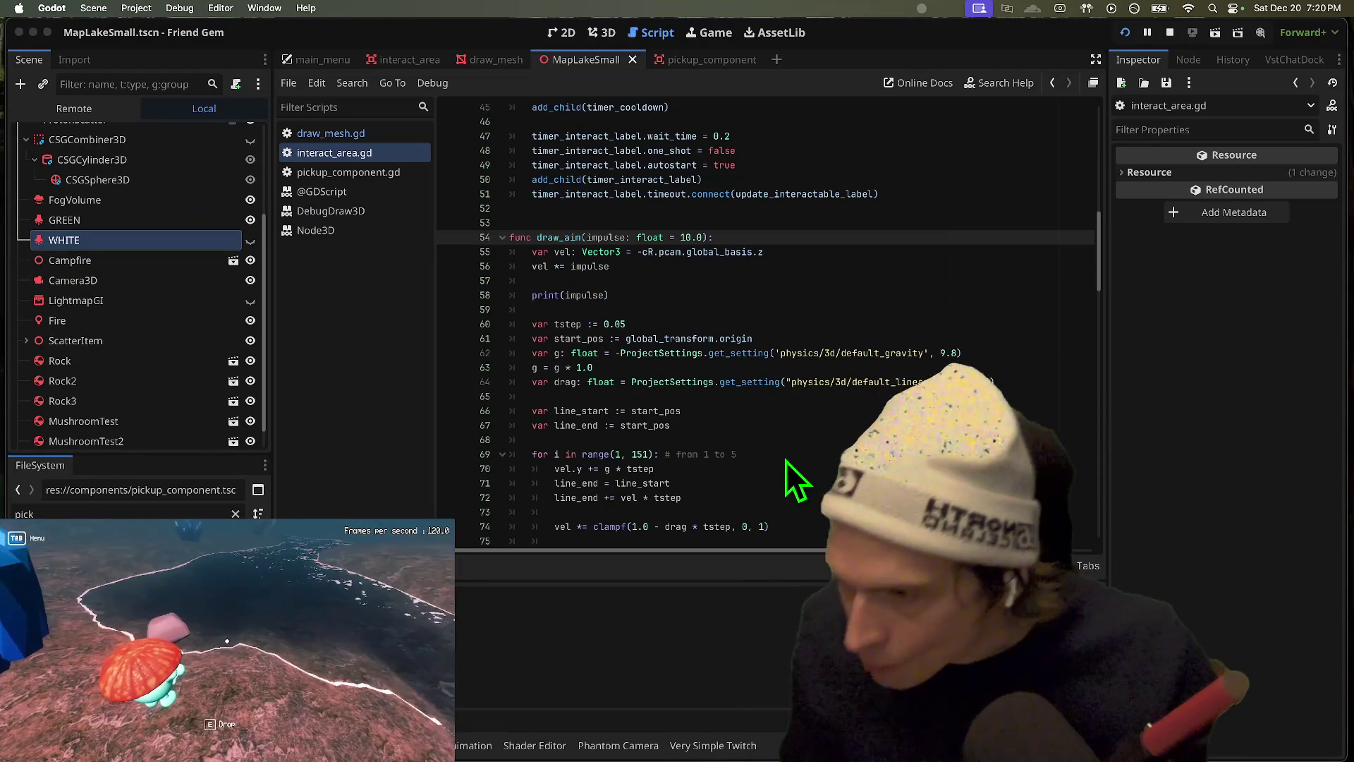
Step: Run the game briefly in a debug window and stop it
key("super+b")
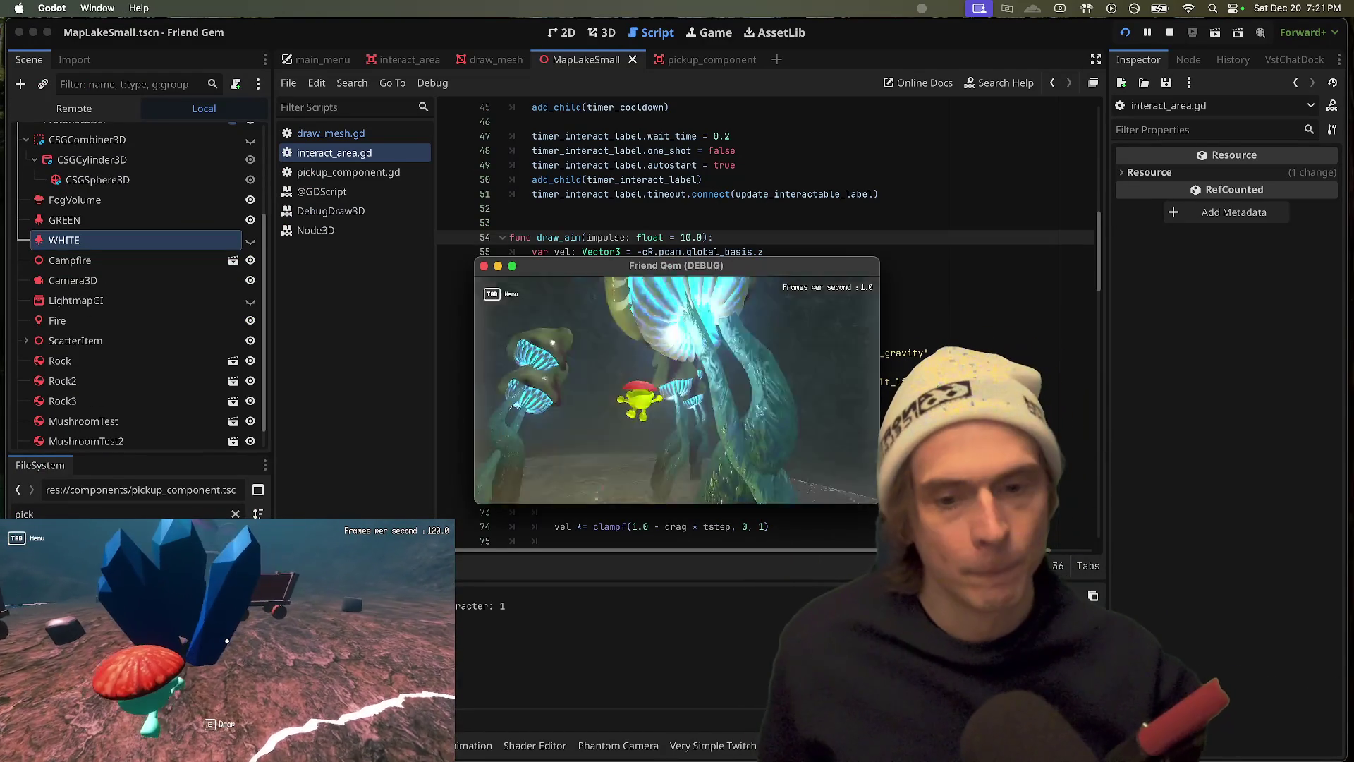
key("super+q")
left_click(681, 339)
Step: Look up the references to draw_aim, then open draw_mesh.gd
double_click(559, 237)
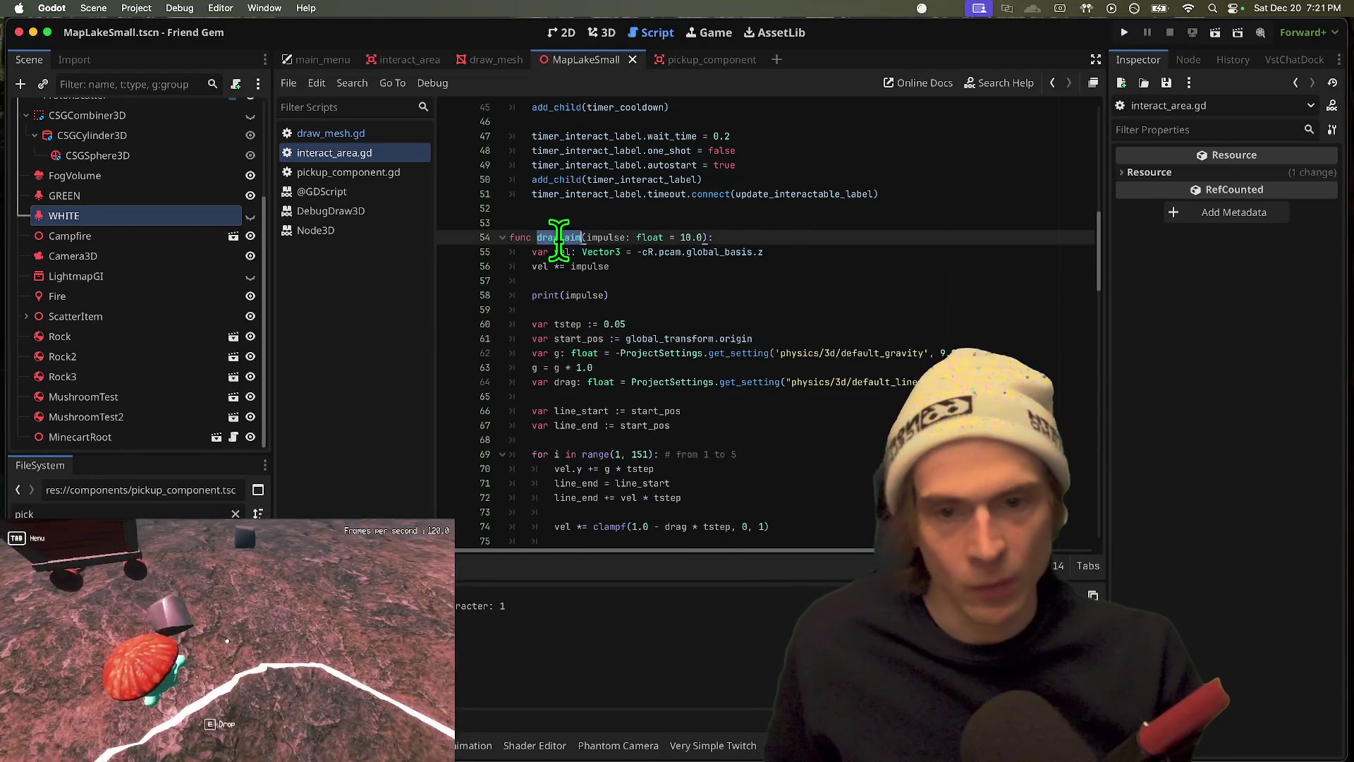
key("super+d")
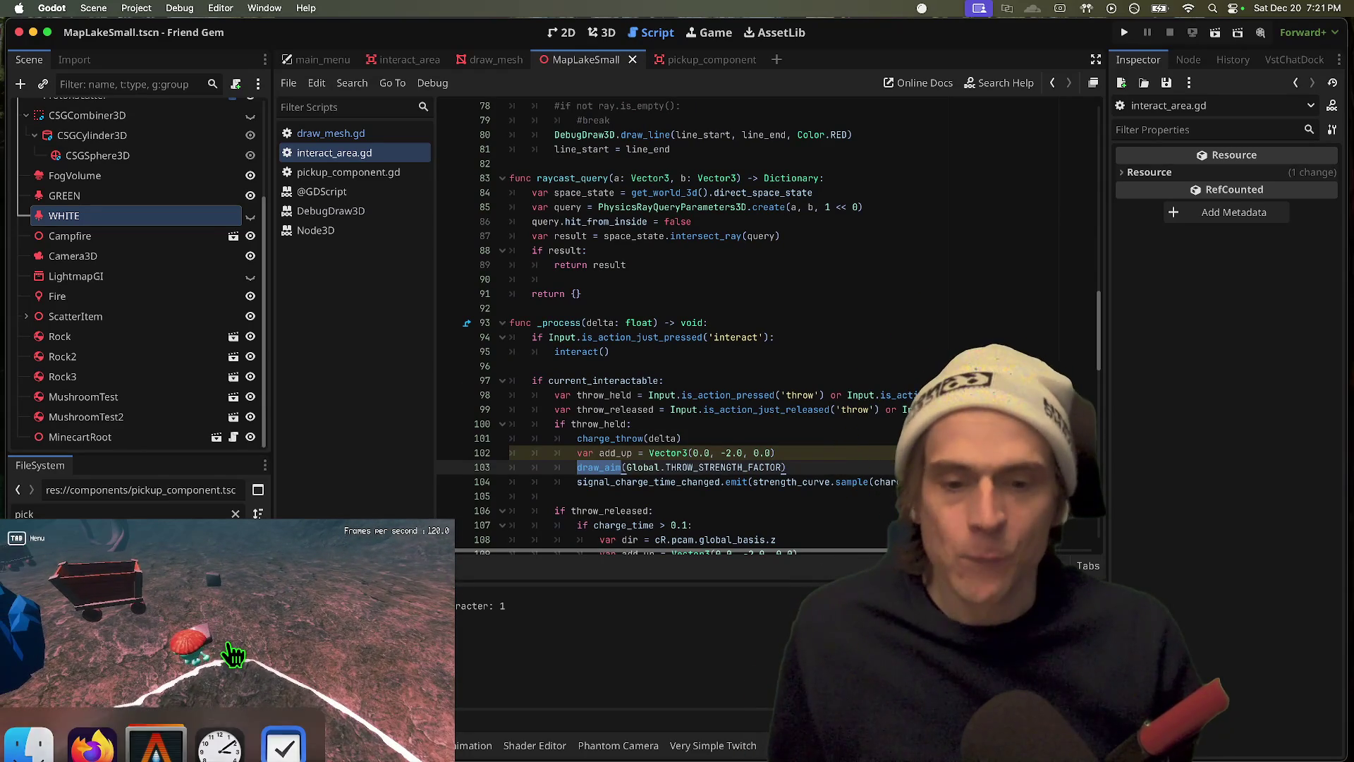
key("super+d")
key("Escape")
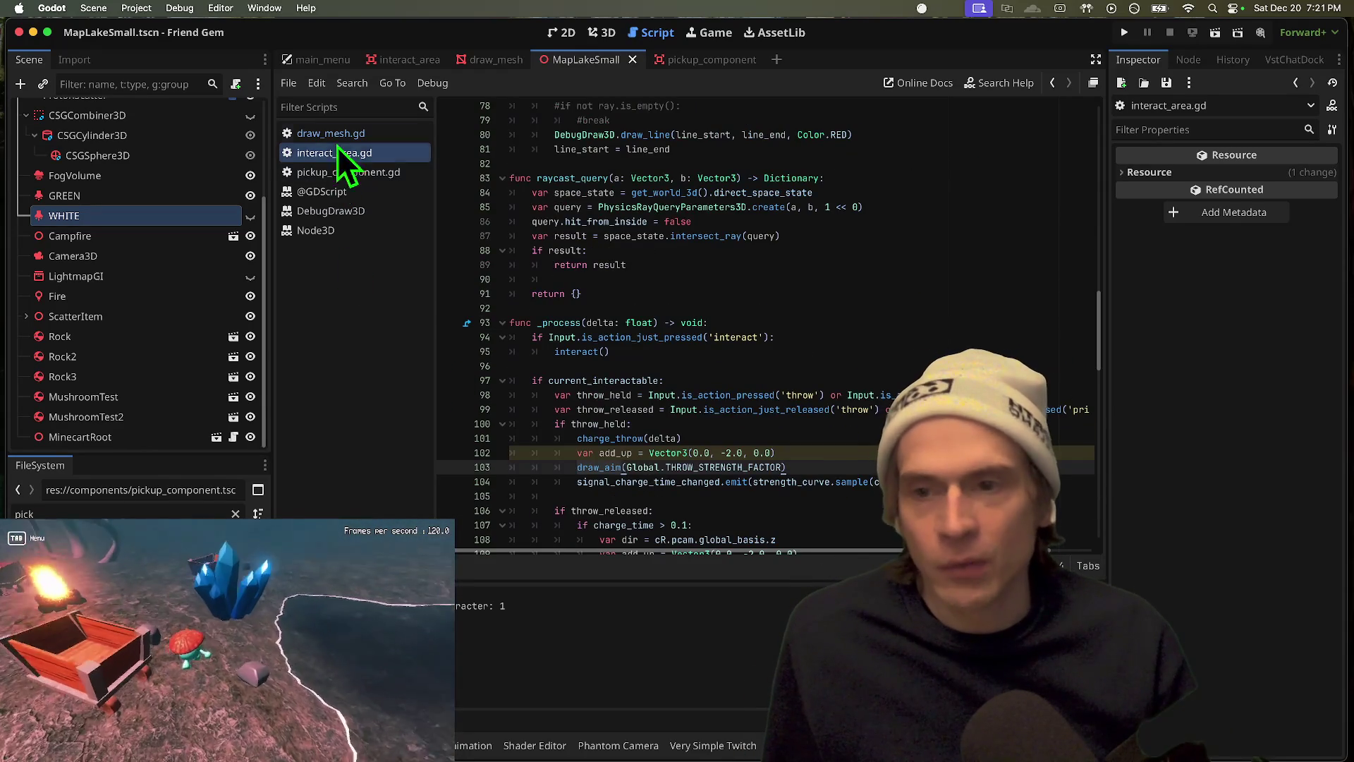
left_click(341, 136)
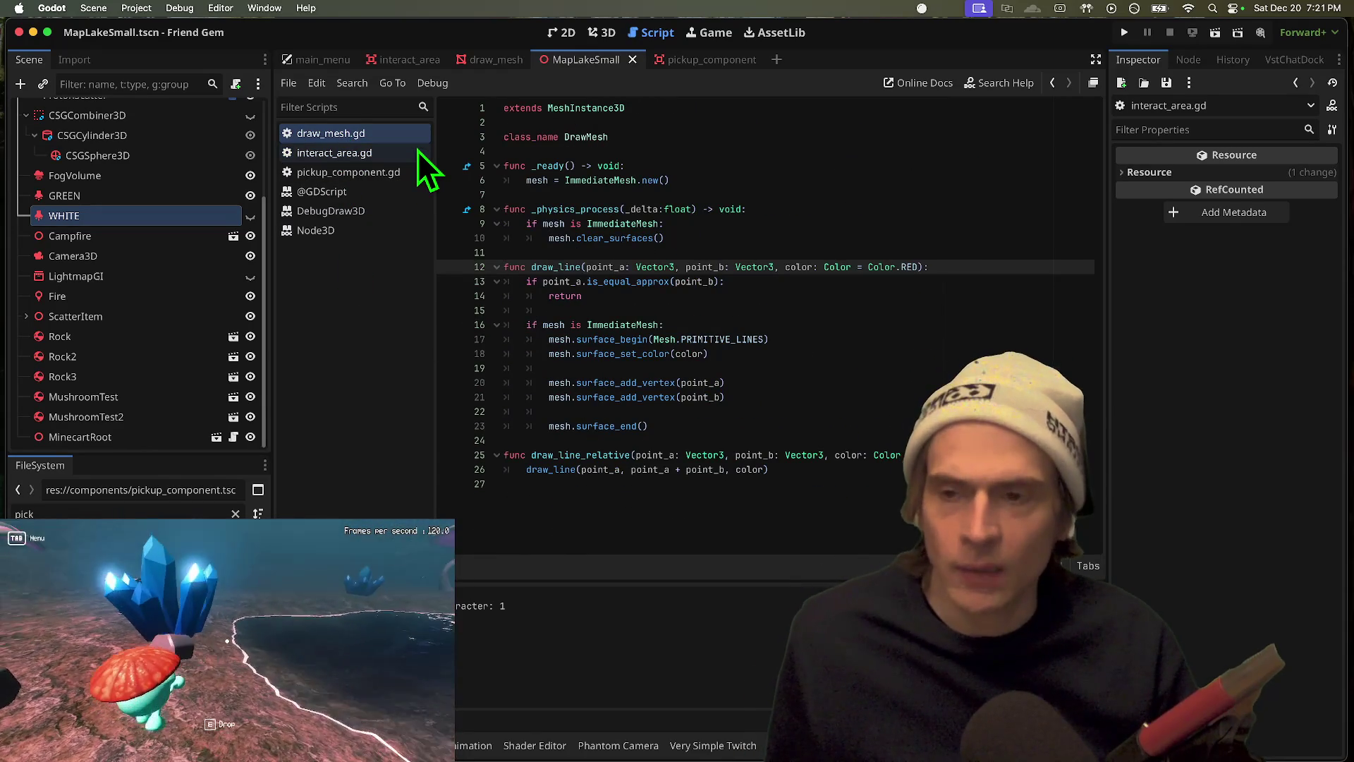
Step: In interact_area.gd, pass strength_curve.sample(charge_time) times Global.THROW_STRENGTH_FACTOR to draw_aim
left_click(418, 152)
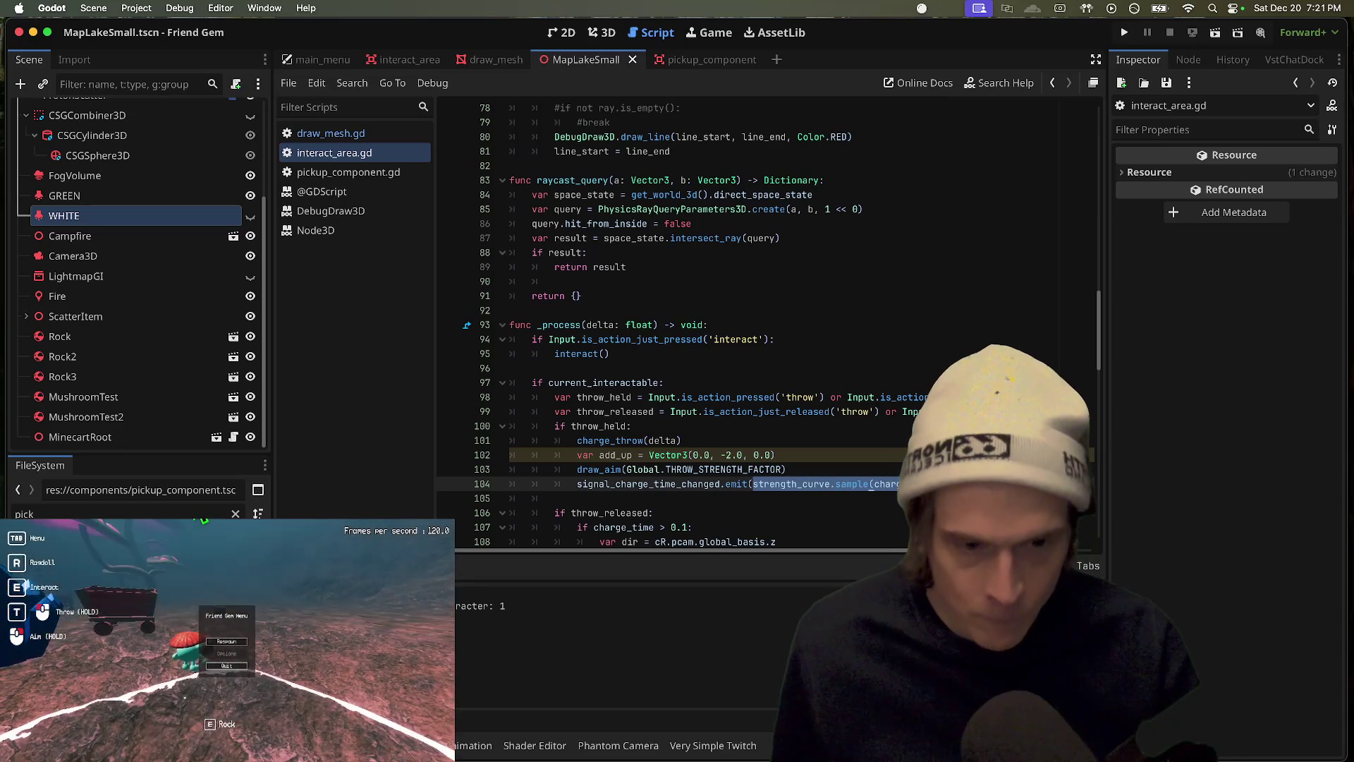
left_click(620, 469)
type("strength_curve.sample(charge_time)")
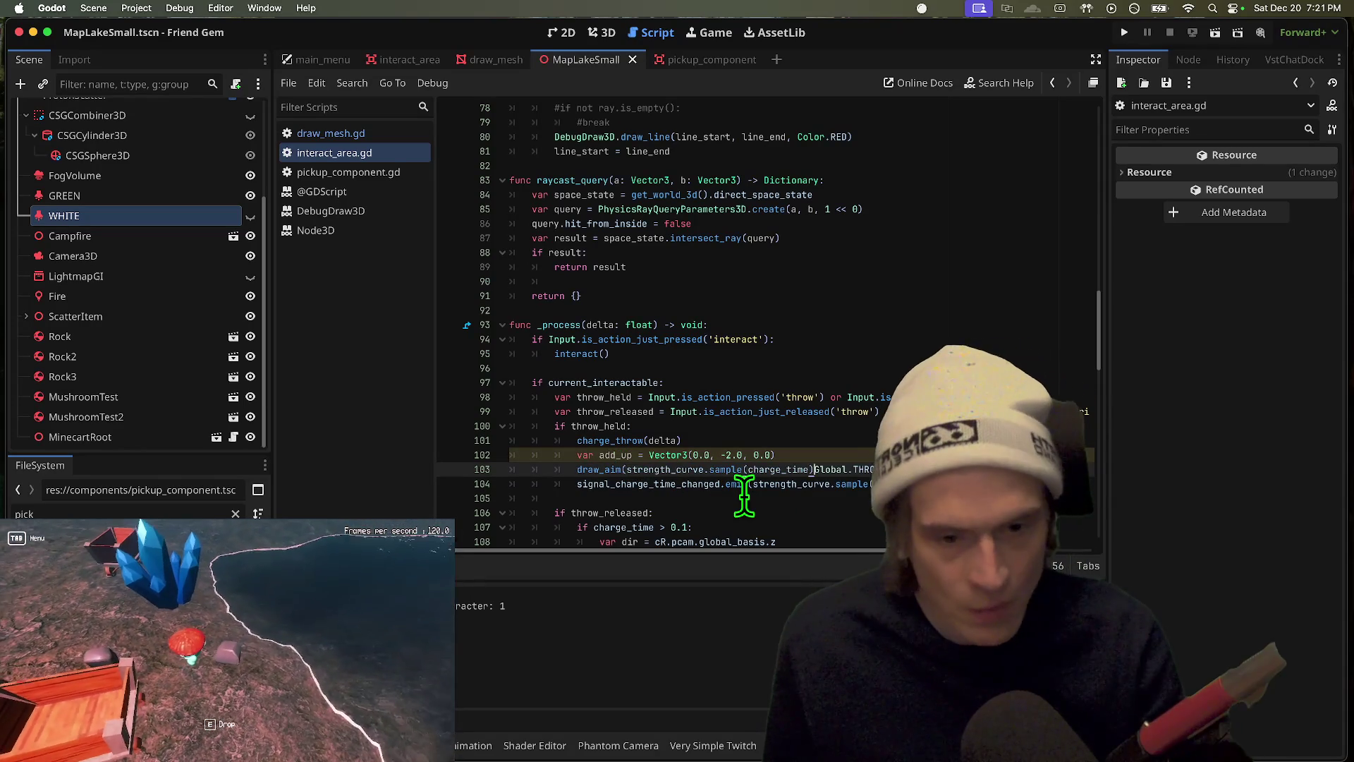
key("Left")
key("Left")
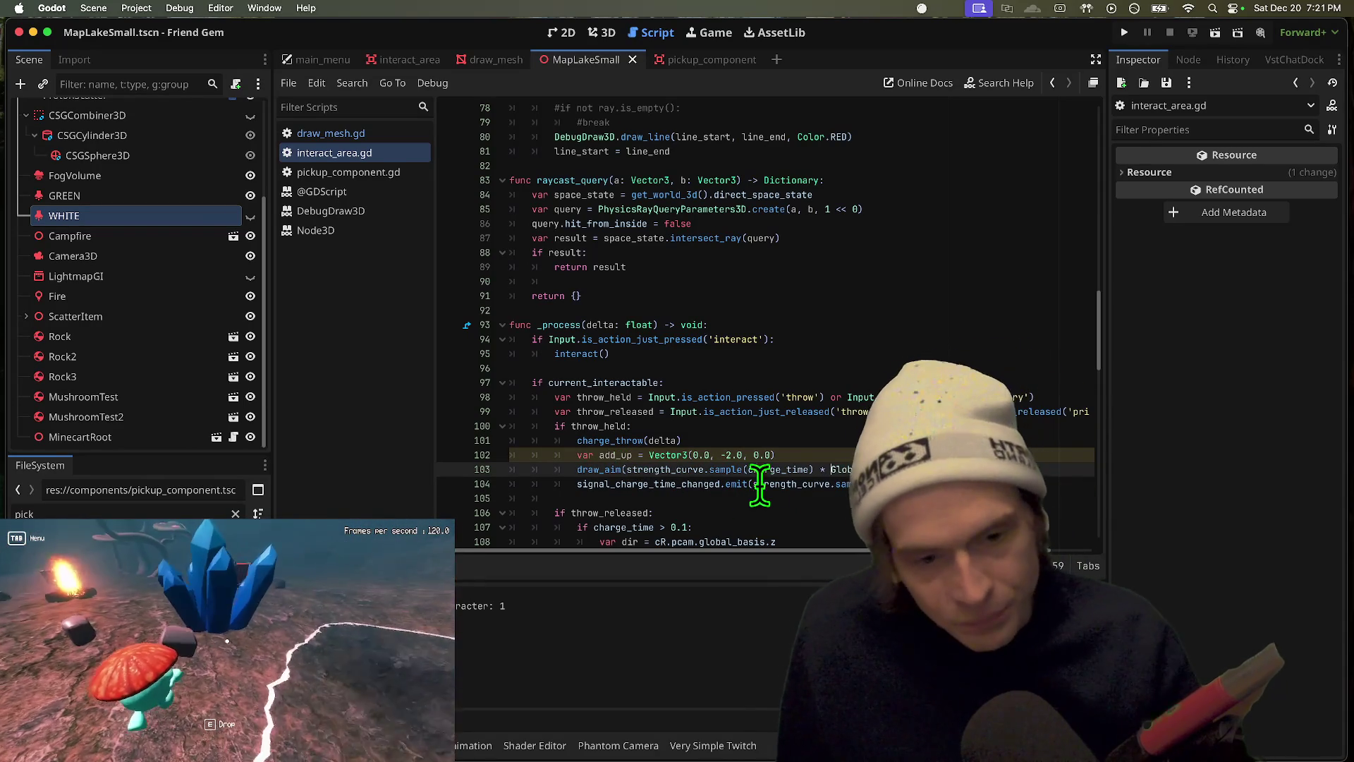
Step: Move the add_up = Vector3(0.0, -2.0, 0.0) line below var dir in the throw-released block
double_click(655, 455)
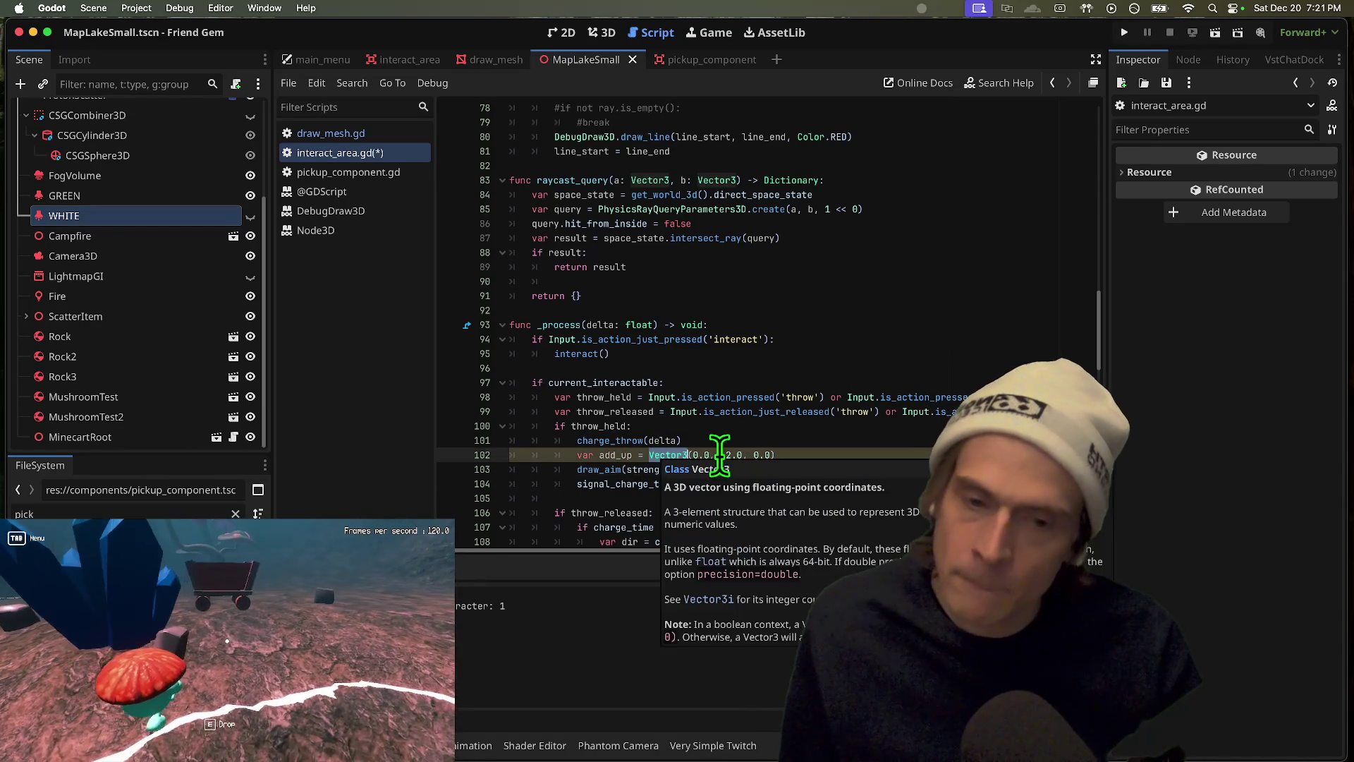
left_click_drag(652, 454, 881, 455)
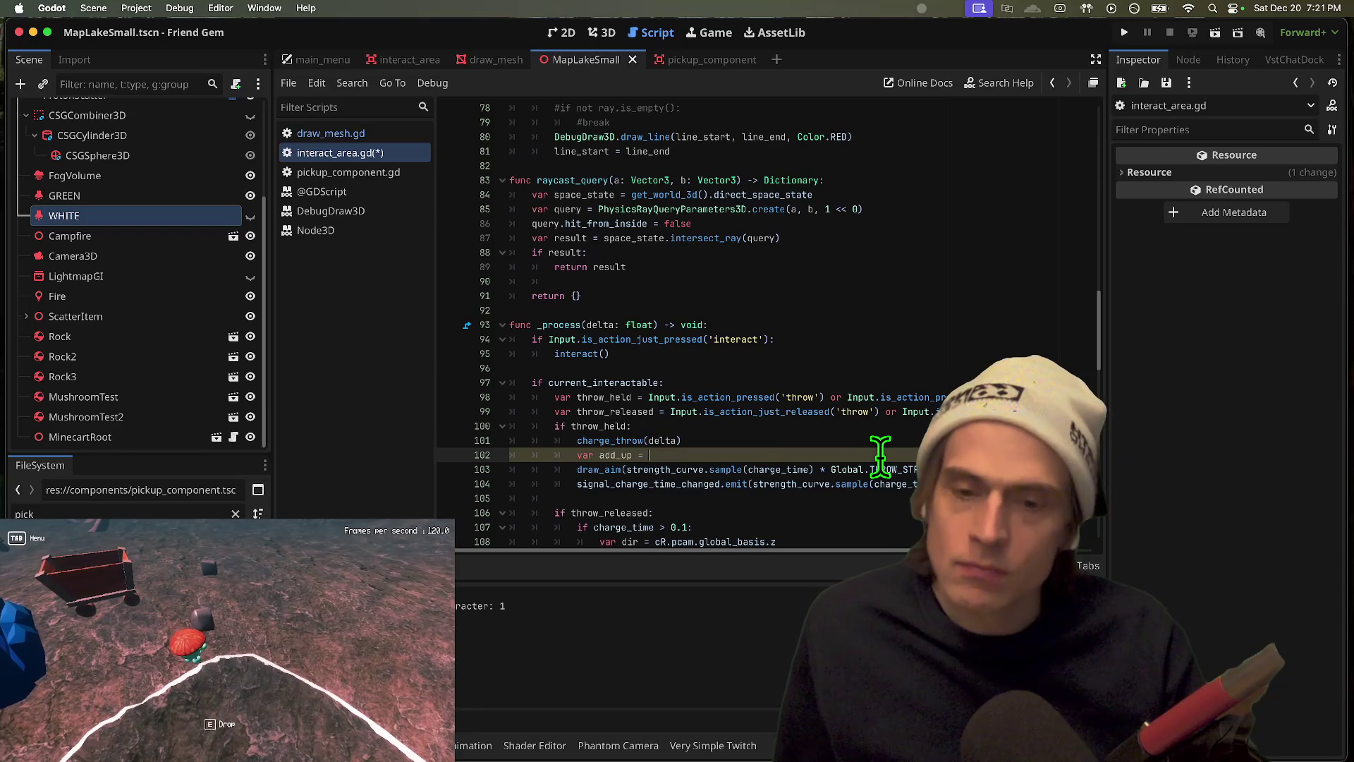
key("ctrl+z")
key("alt+Down")
key("alt+Down")
key("alt+Down")
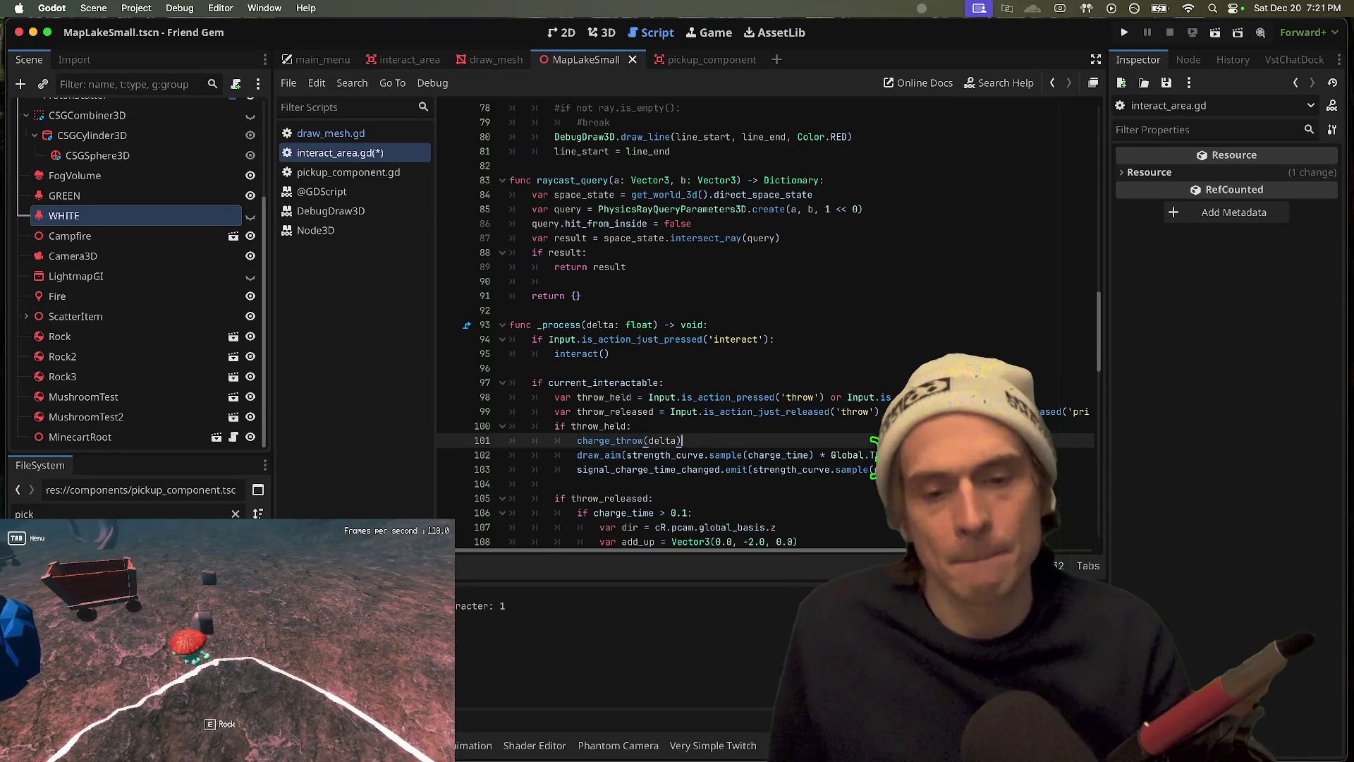
left_click(874, 440)
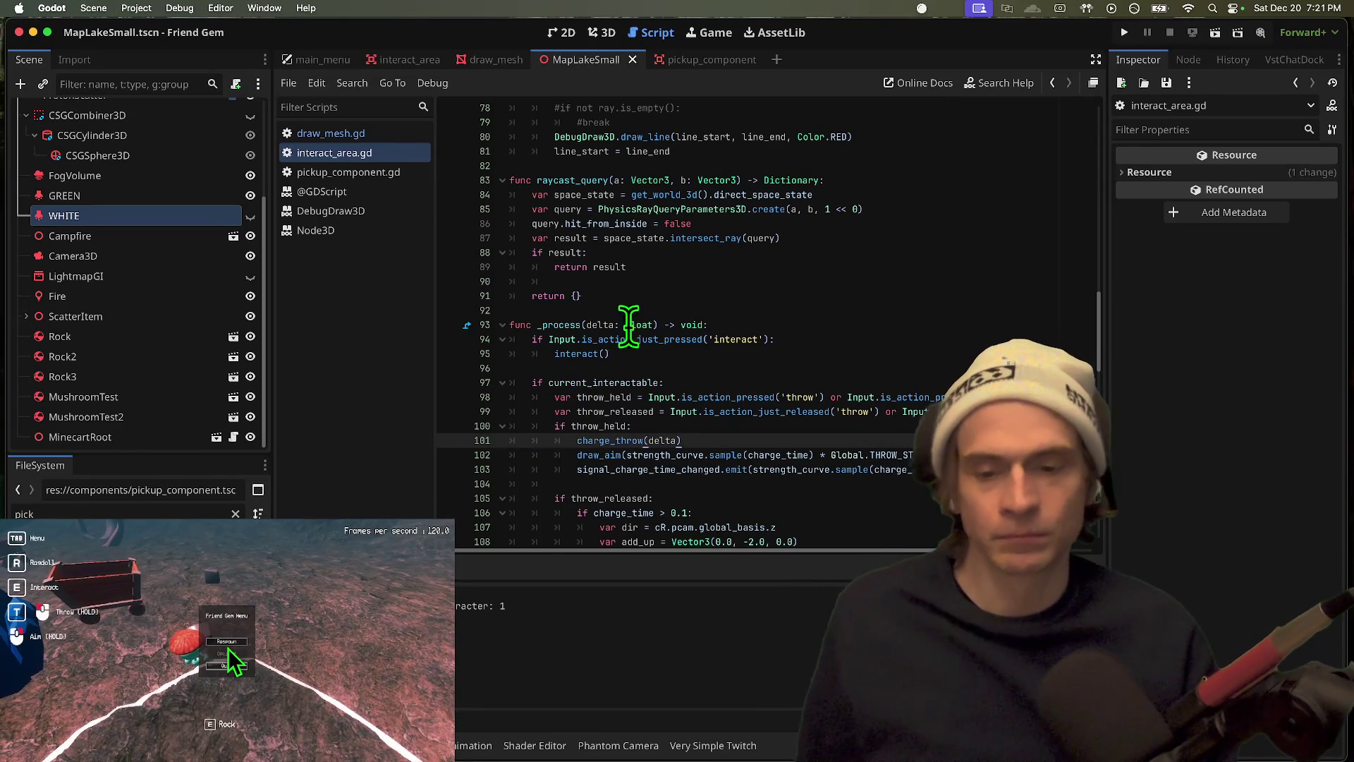
double_click(610, 440)
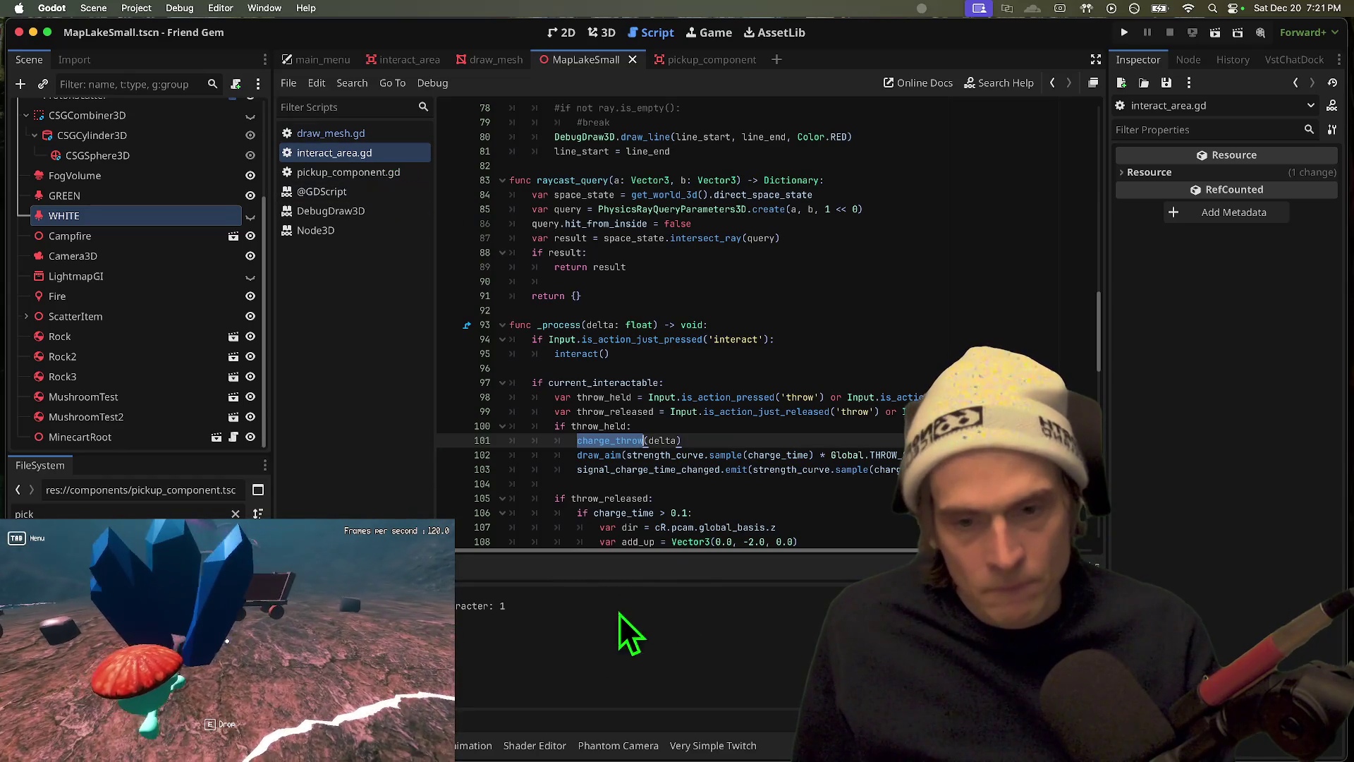
Step: Back in interact_area.gd, search the script for 'draw'
left_click(392, 138)
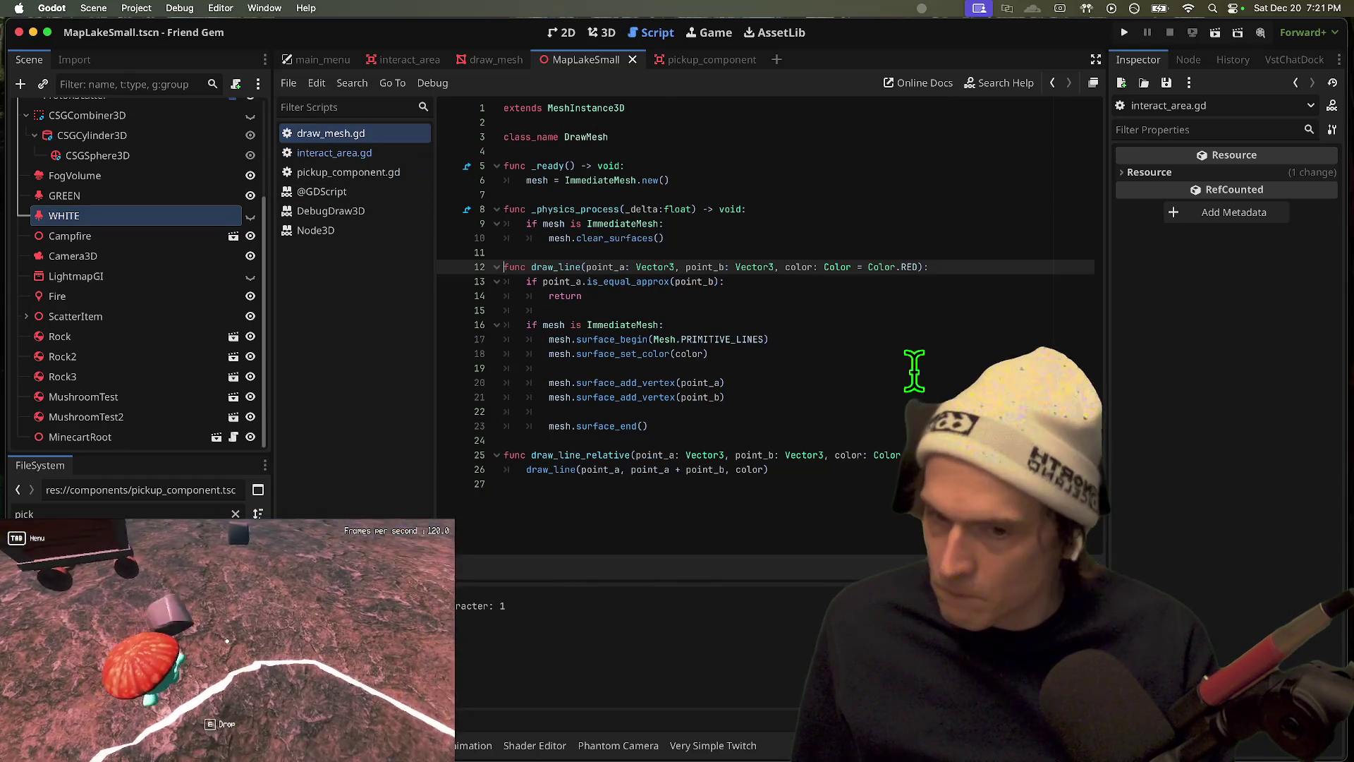
left_click(361, 153)
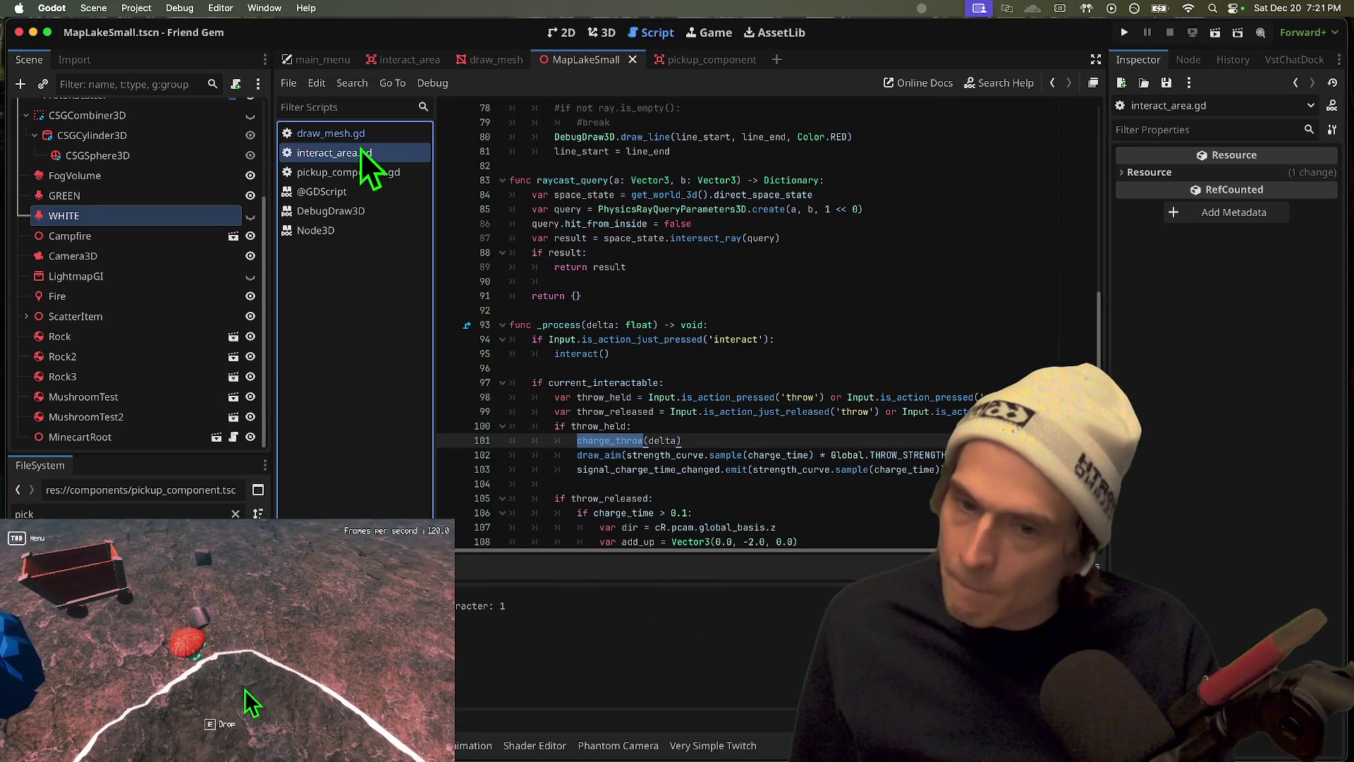
key("super+f")
type("draw_")
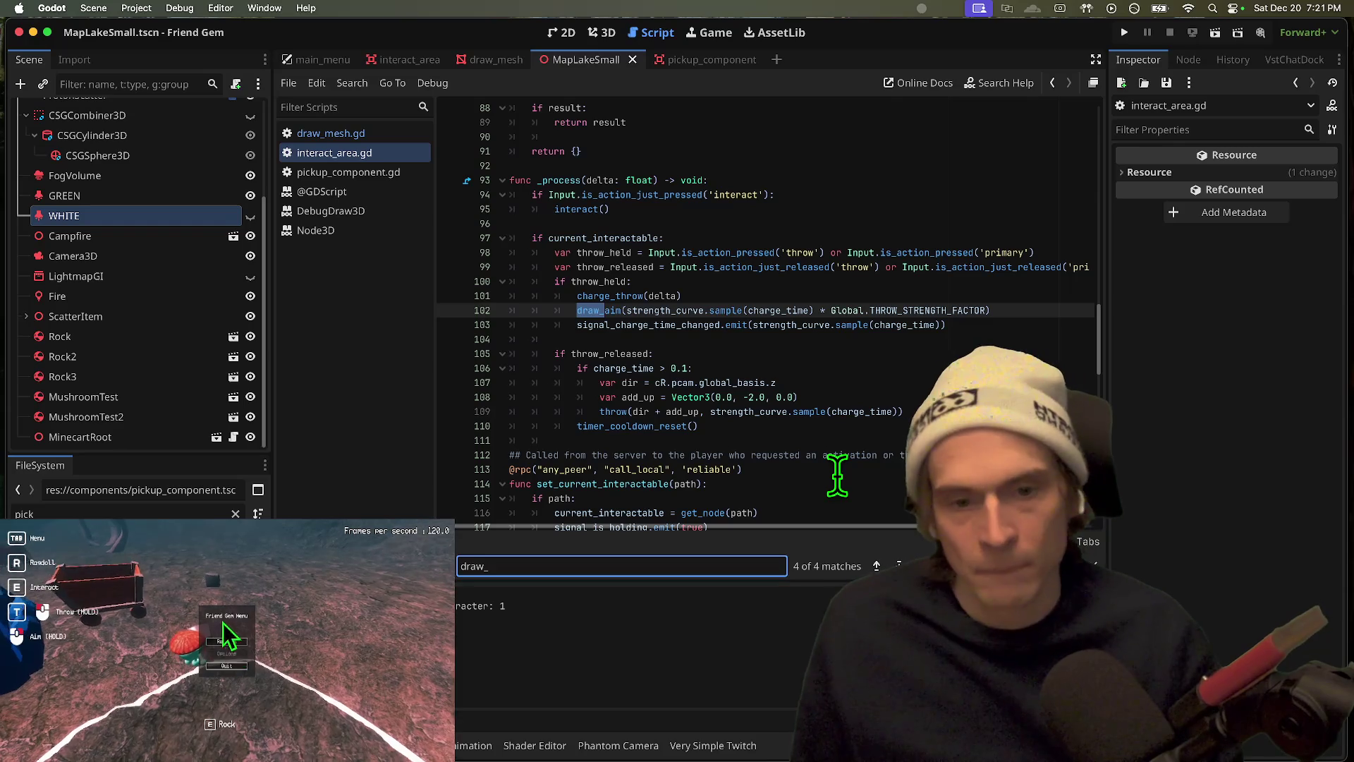
key("Escape")
Step: Jump to the draw_aim definition and delete its print(impulse) line
left_click_drag(987, 310, 627, 311)
left_click(603, 310, "super")
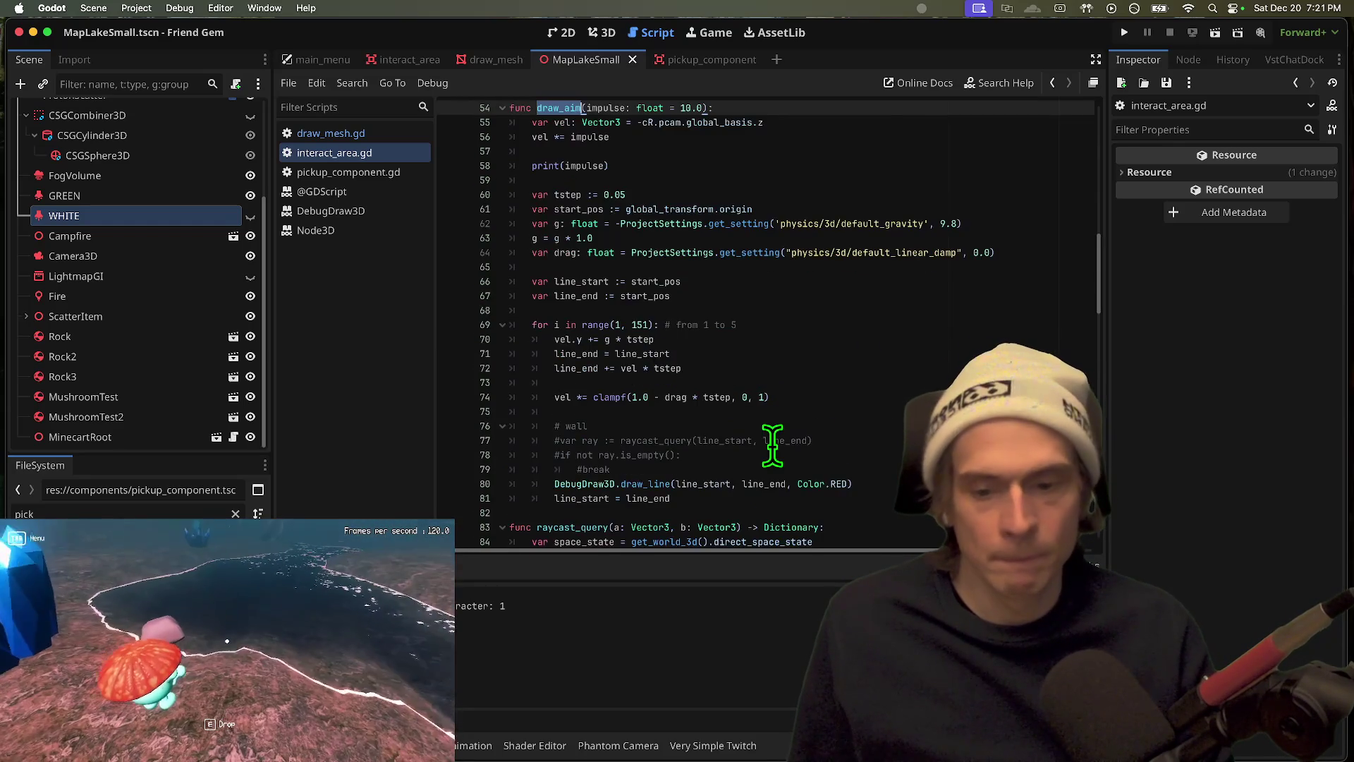
left_click_drag(839, 145, 842, 166)
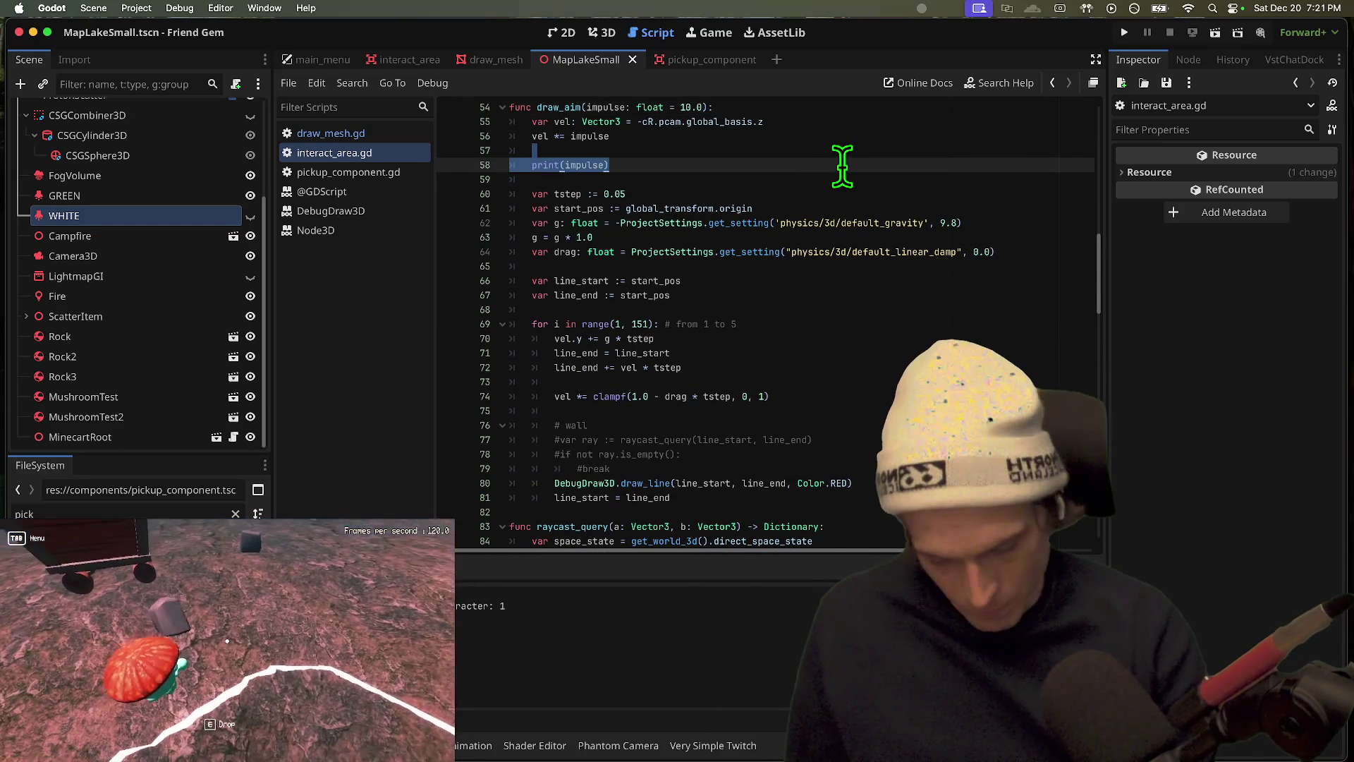
key("BackSpace")
key("BackSpace")
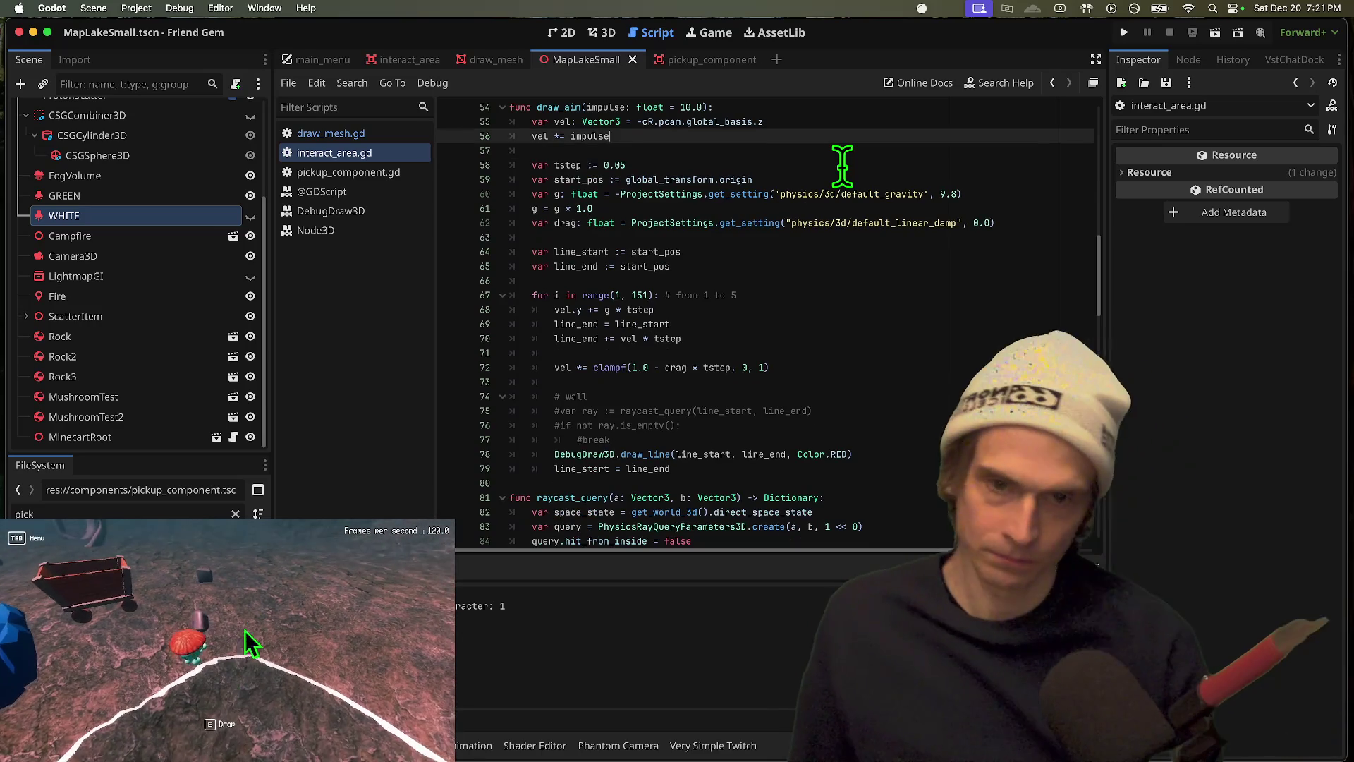
scroll(621, 148, "up", 2)
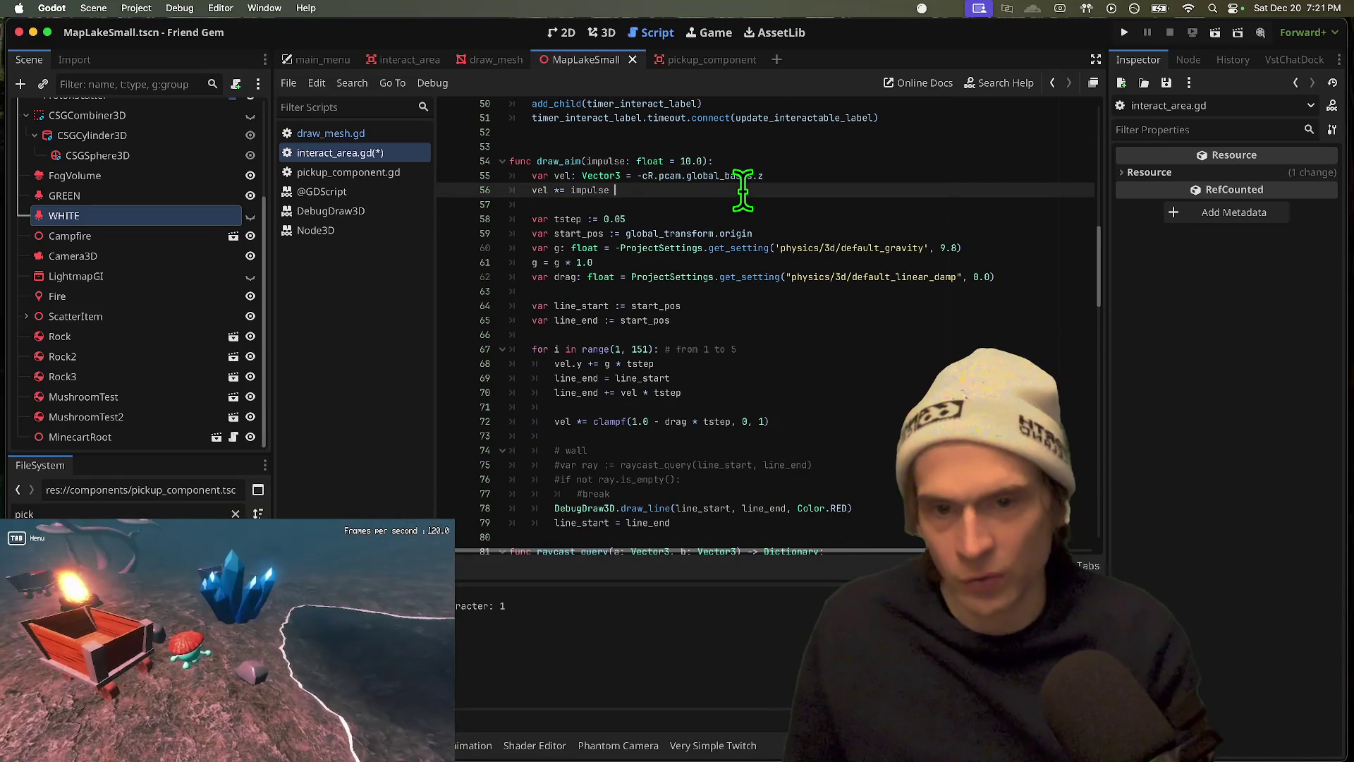
Step: Make the velocity line multiply by (impulse + Vector3(0.0, -2.0, 0.0)) and check its other usage
type("+ Vector3(0.0, -2.0, 0.0))")
key("Home")
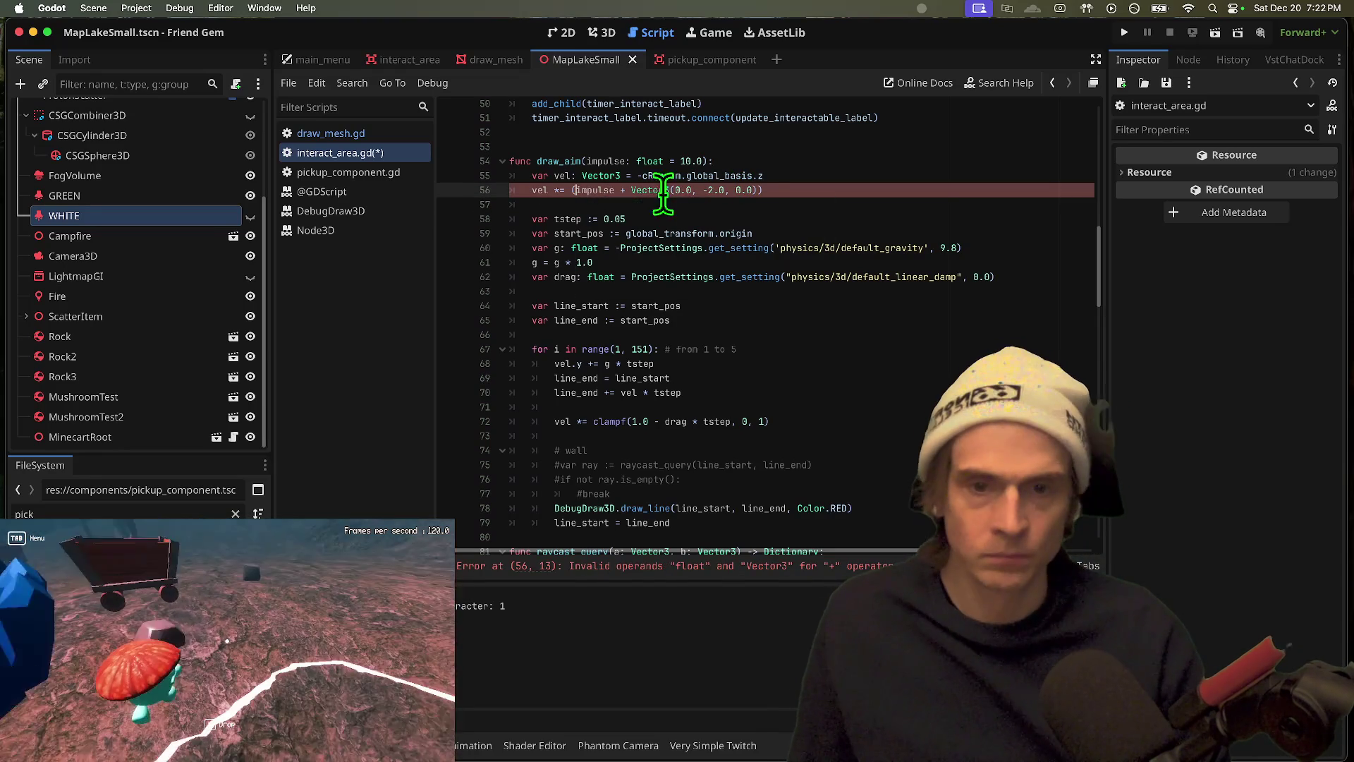
key("super+g")
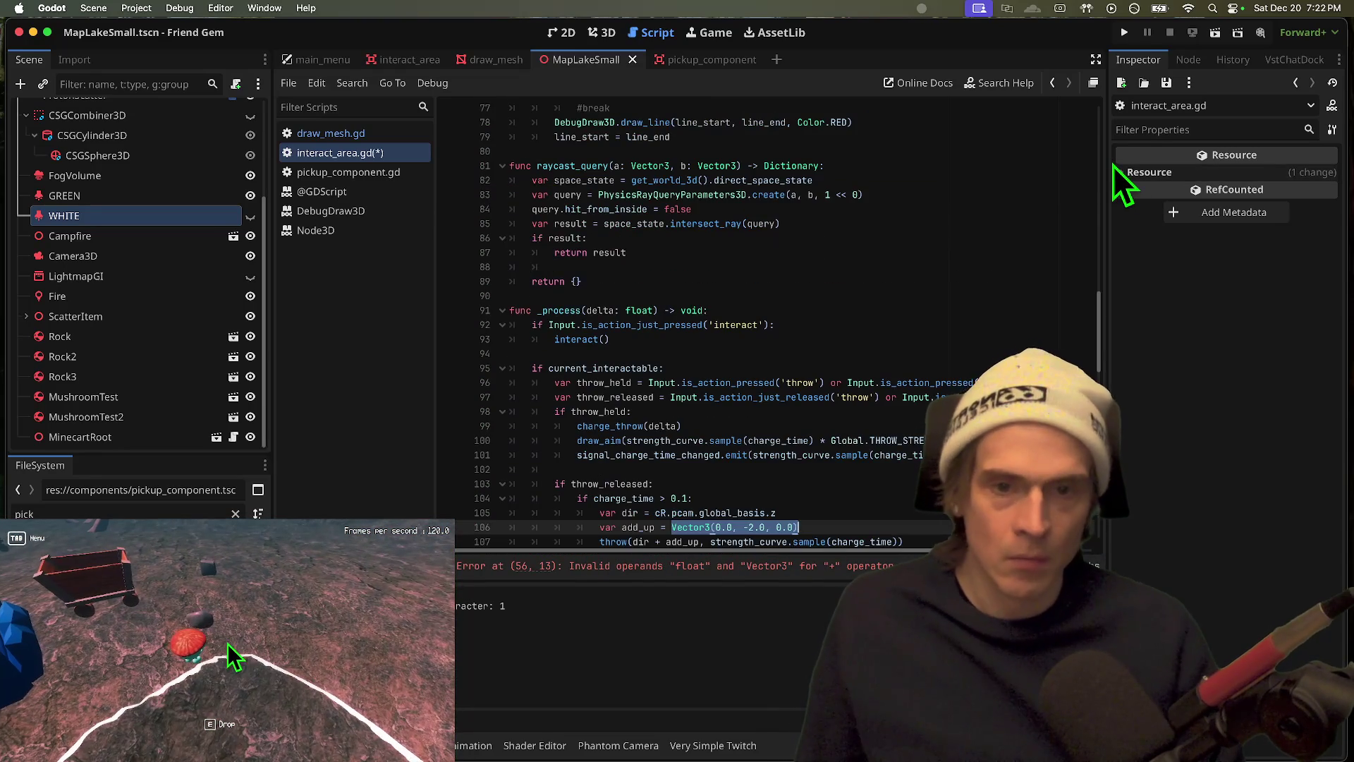
key("super+shift+g")
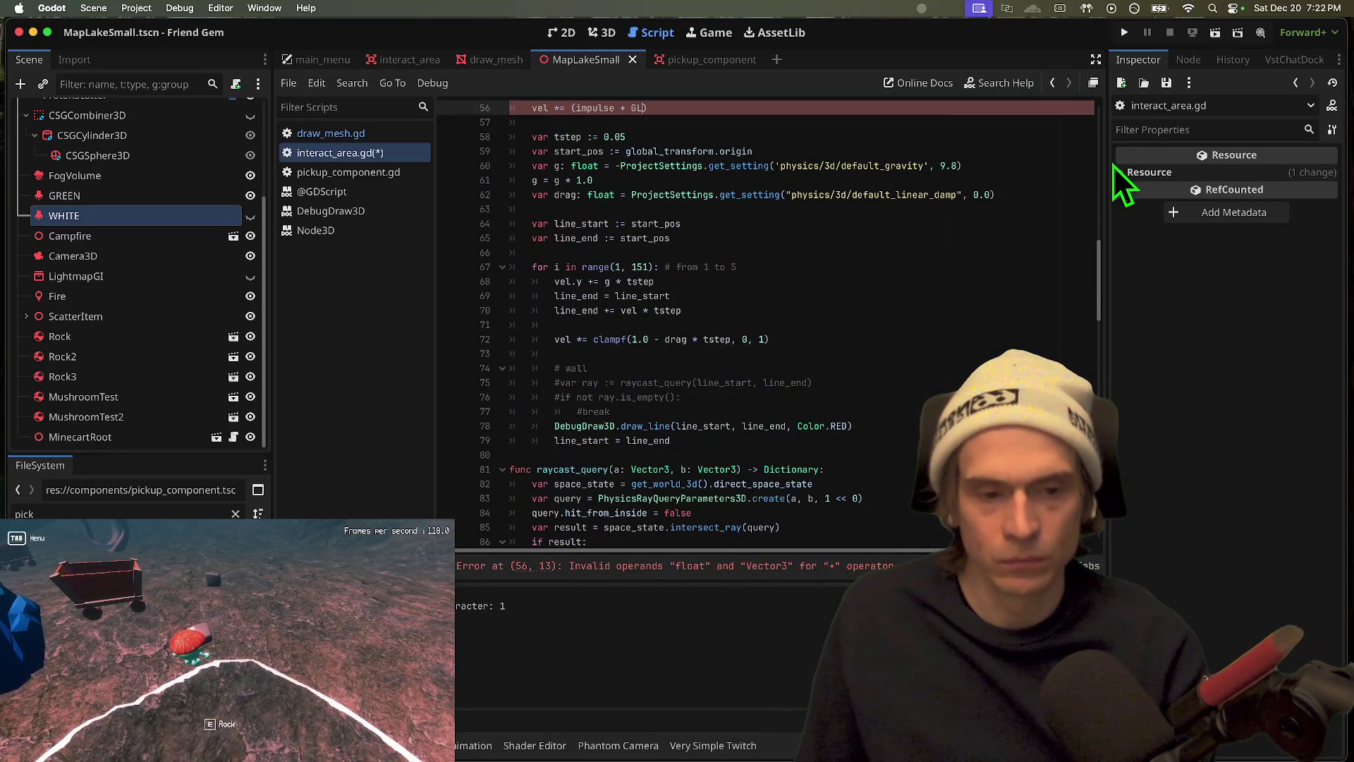
Step: Swap the offset for Global.THROW_VERT_ADD via autocomplete and open global.gd
type("GLO")
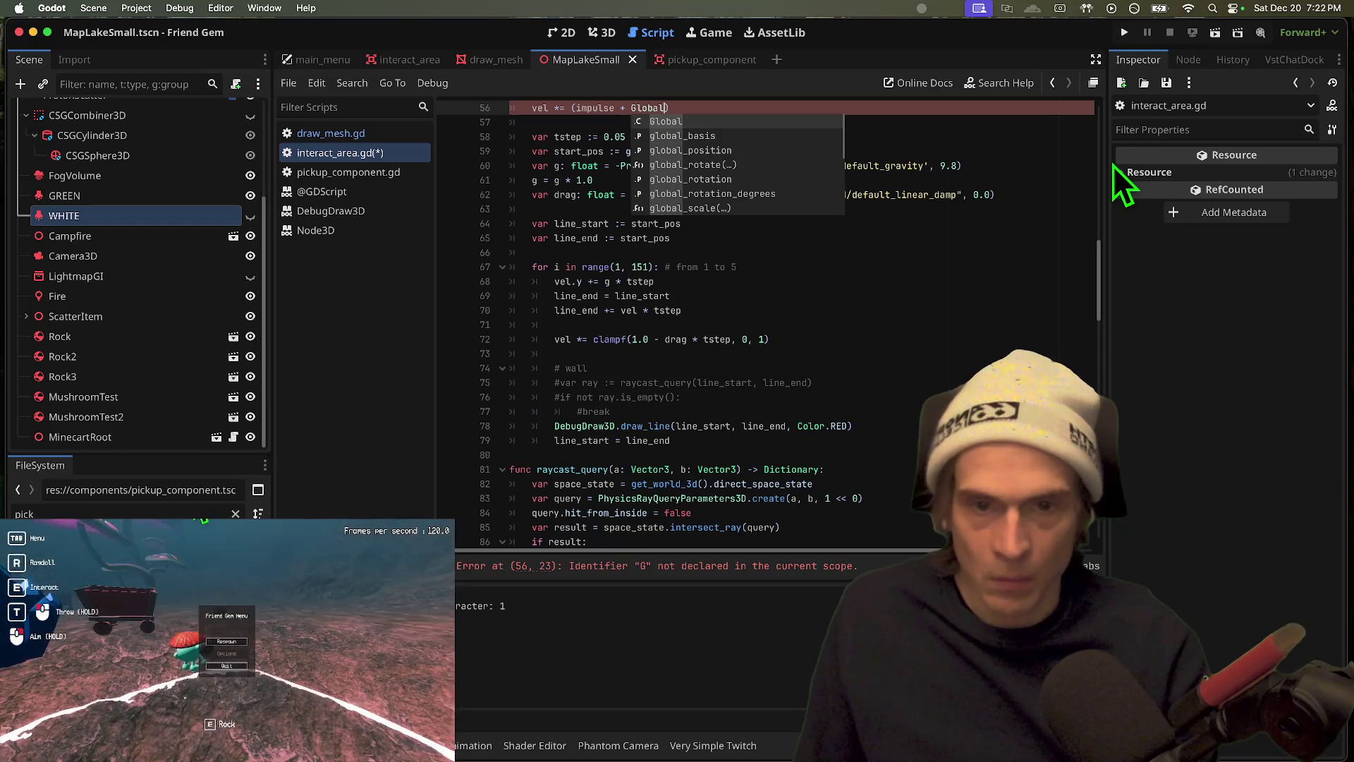
key("Return")
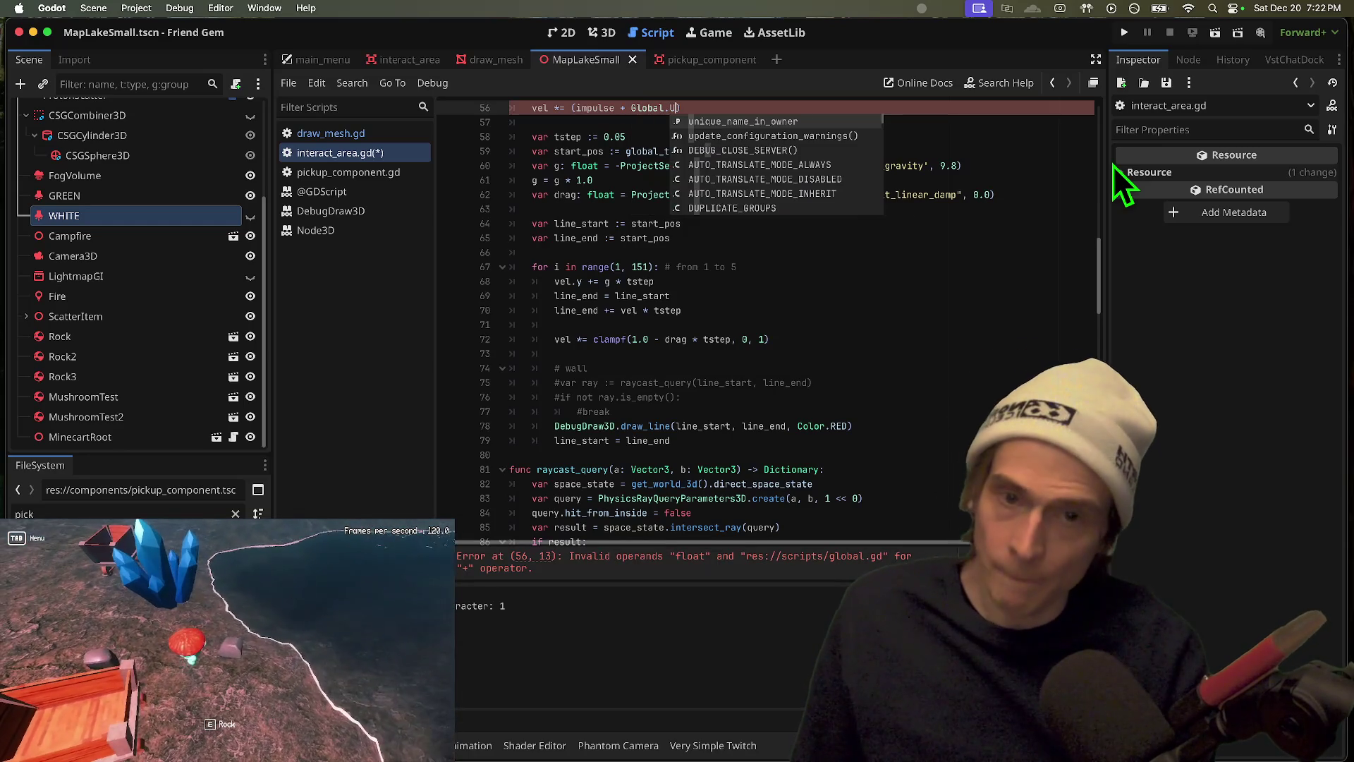
type("UP")
key("BackSpace")
key("BackSpace")
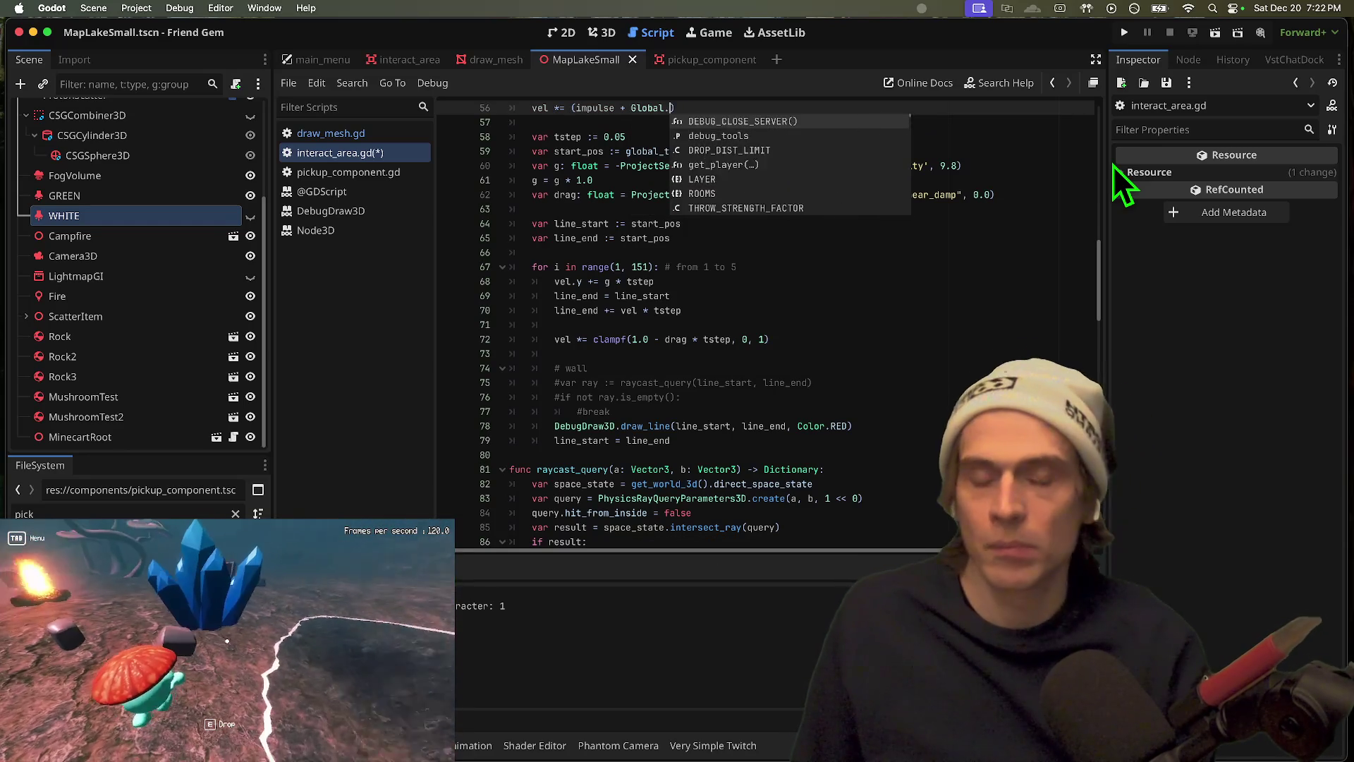
type("THROW_UP_CON")
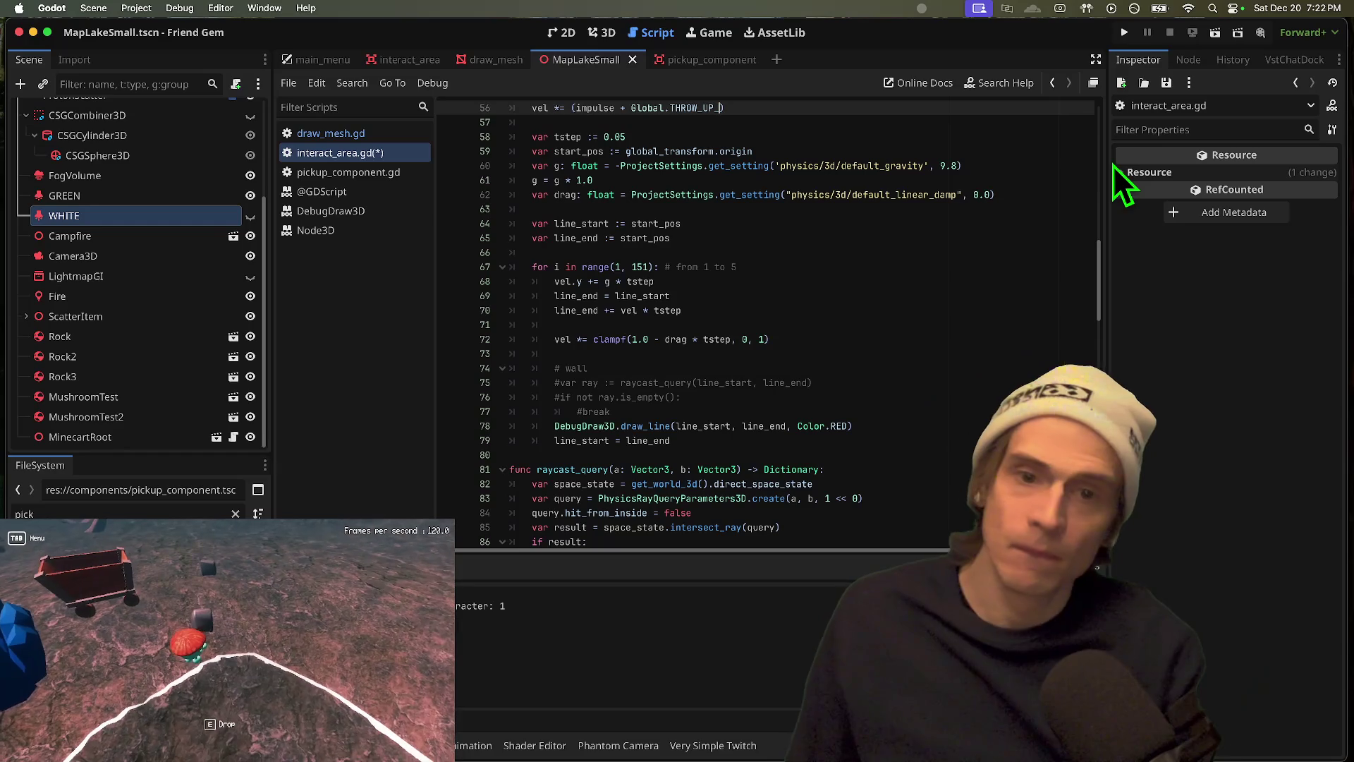
type("ST")
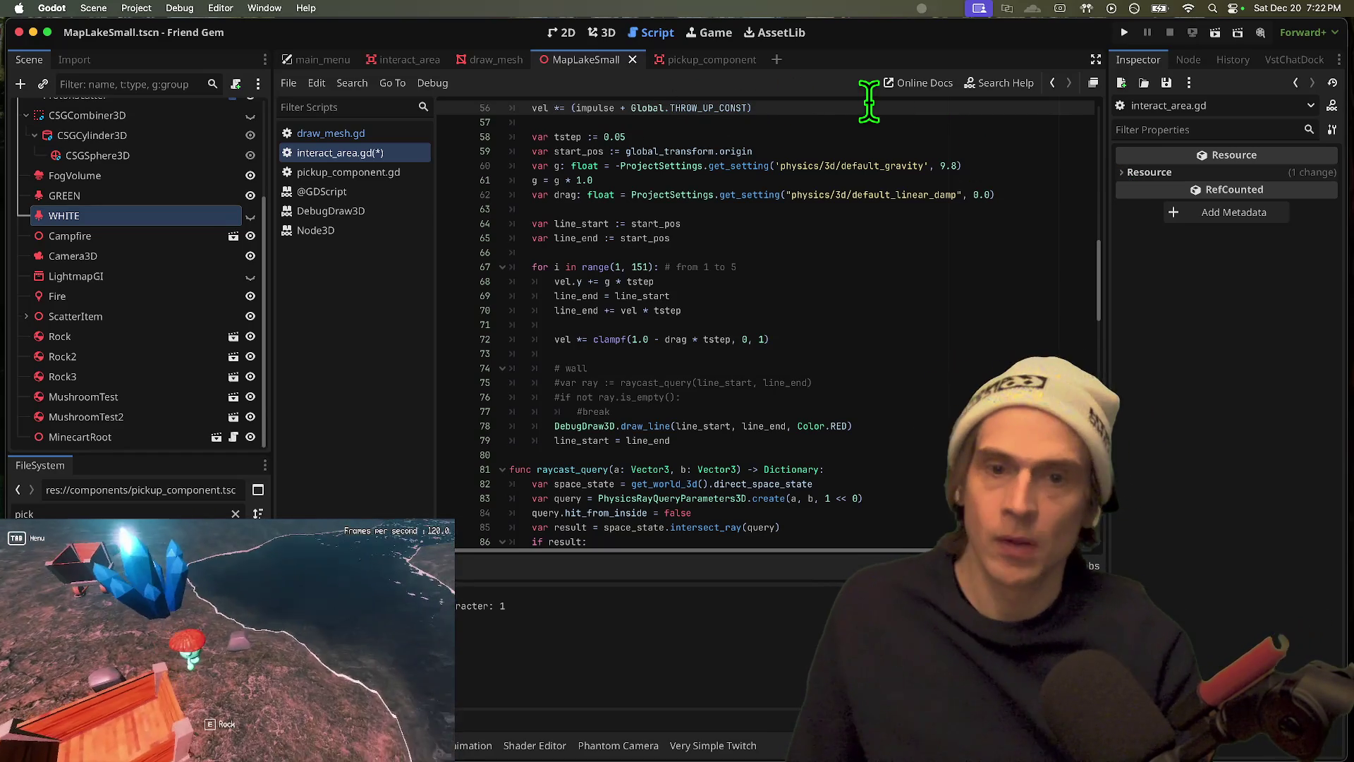
type("THROW_")
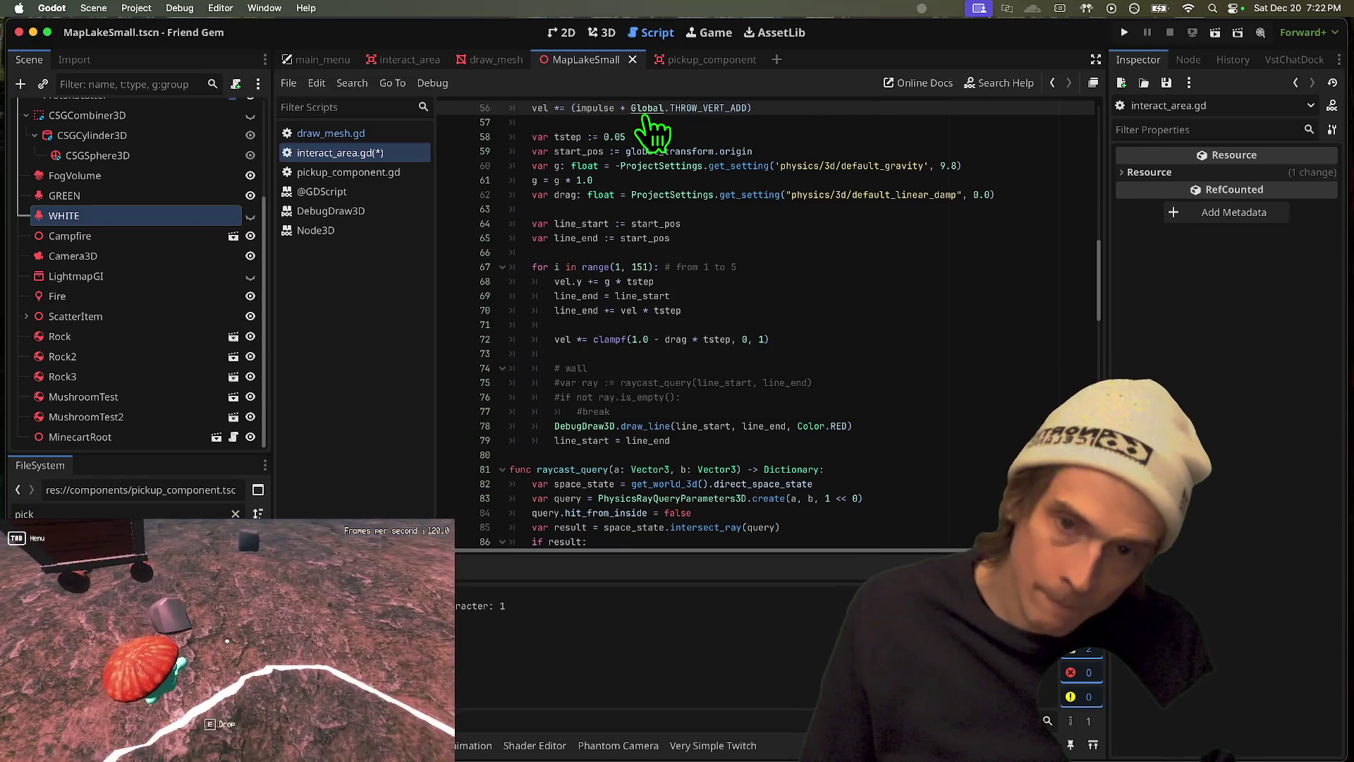
left_click(645, 112, "super")
scroll(886, 454, "down", 4)
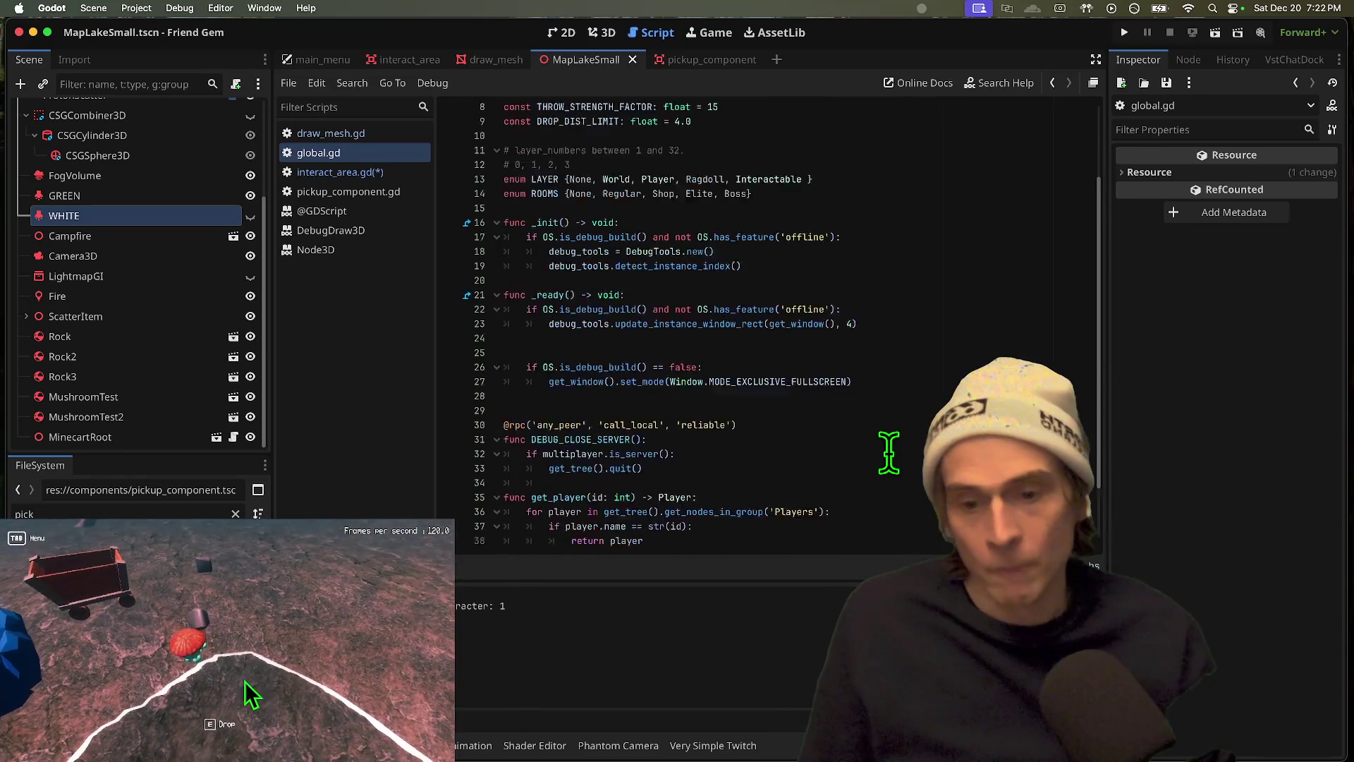
Step: In global.gd, insert a new line among the throw constants, above DROP_DIST_LIMIT
scroll(887, 451, "up", 4)
left_click(929, 238)
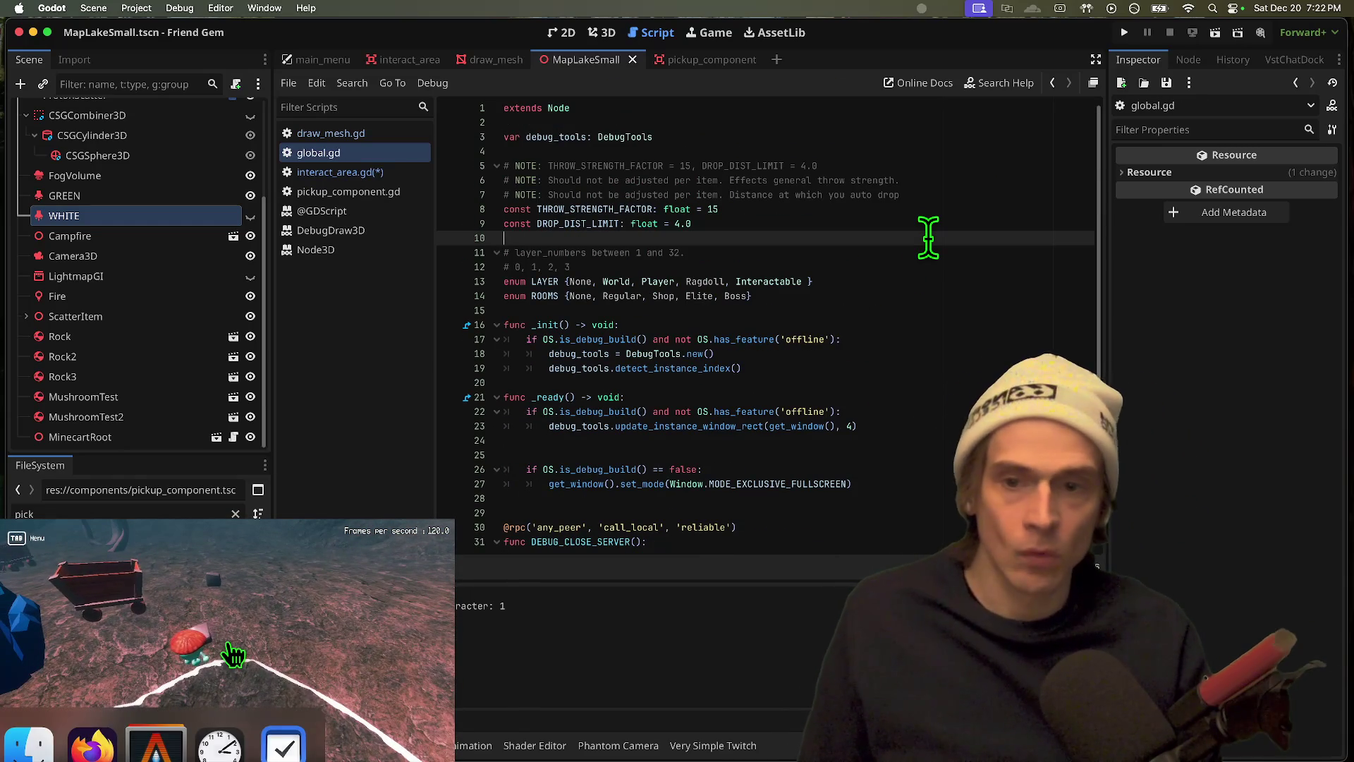
key("Return")
key("Up")
key("Up")
key("ctrl+shift+Return")
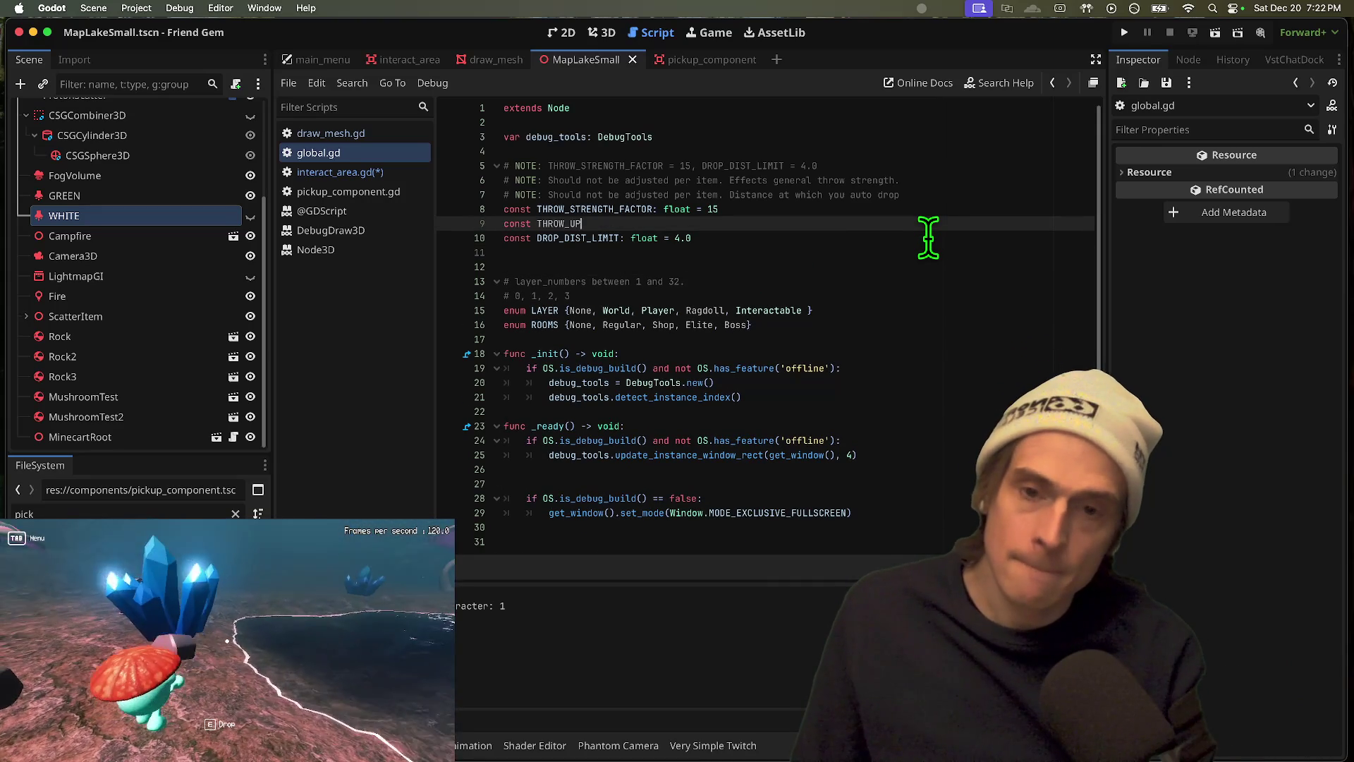
Step: Cycle through the open scenes: draw_mesh, interact_area and MapLakeSmall
key("ctrl+shift+Tab")
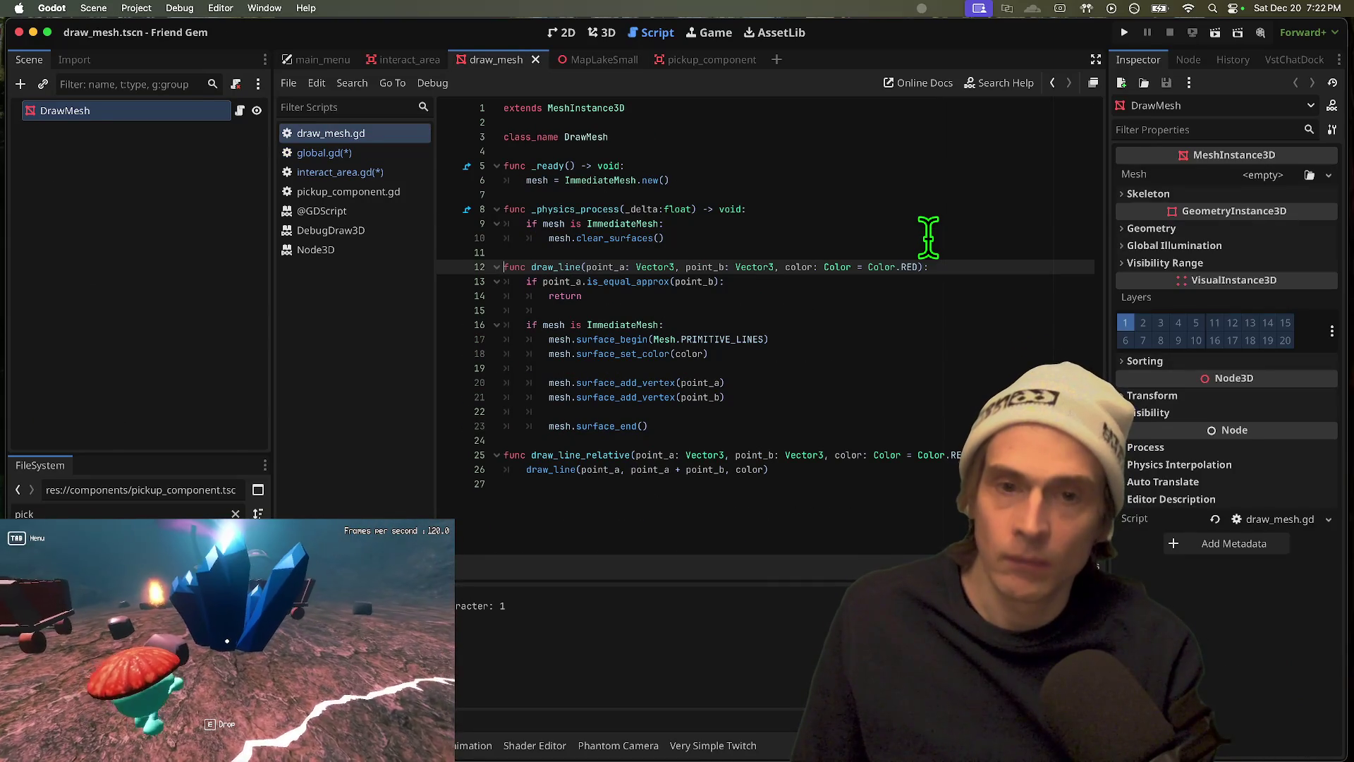
key("ctrl+Tab")
key("ctrl+Tab")
key("ctrl+shift+Tab")
key("ctrl+shift+Tab")
key("ctrl+shift+Tab")
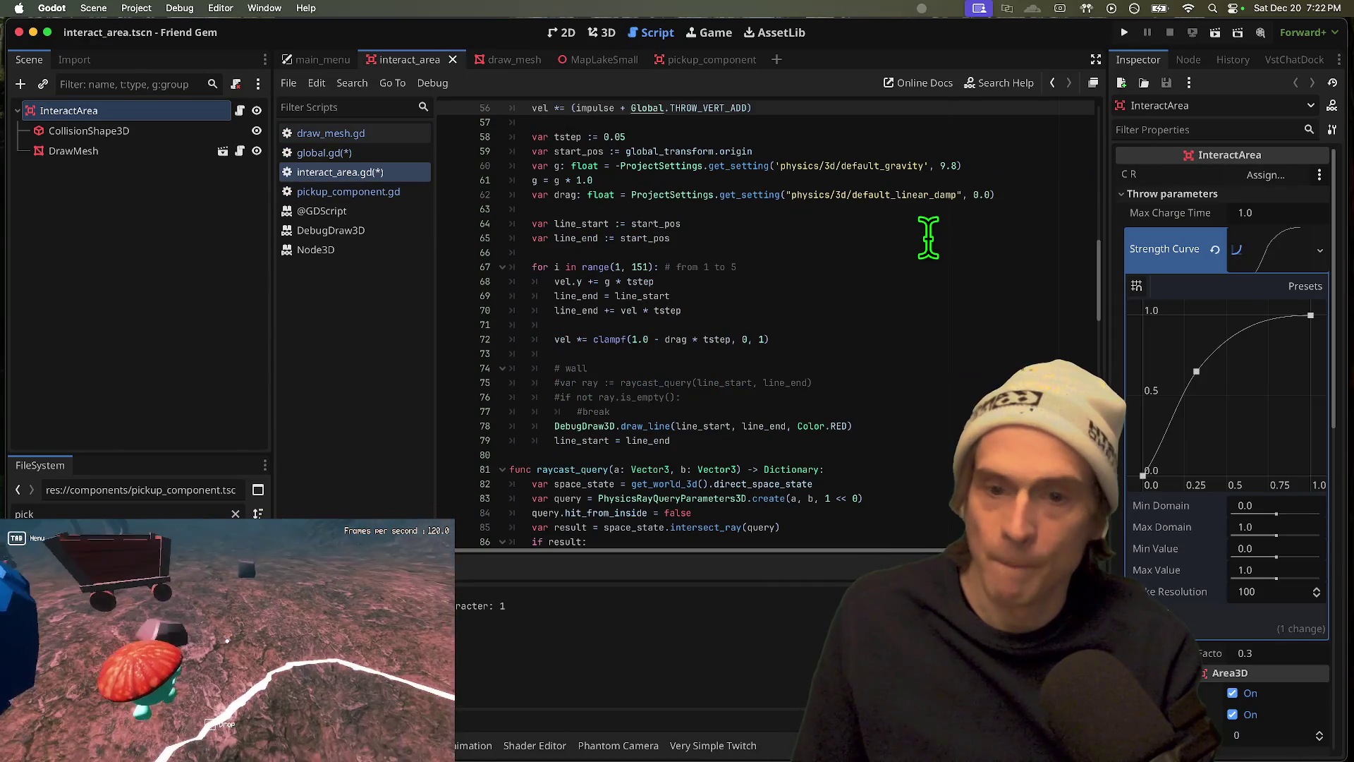
key("ctrl+Tab")
key("ctrl+Tab")
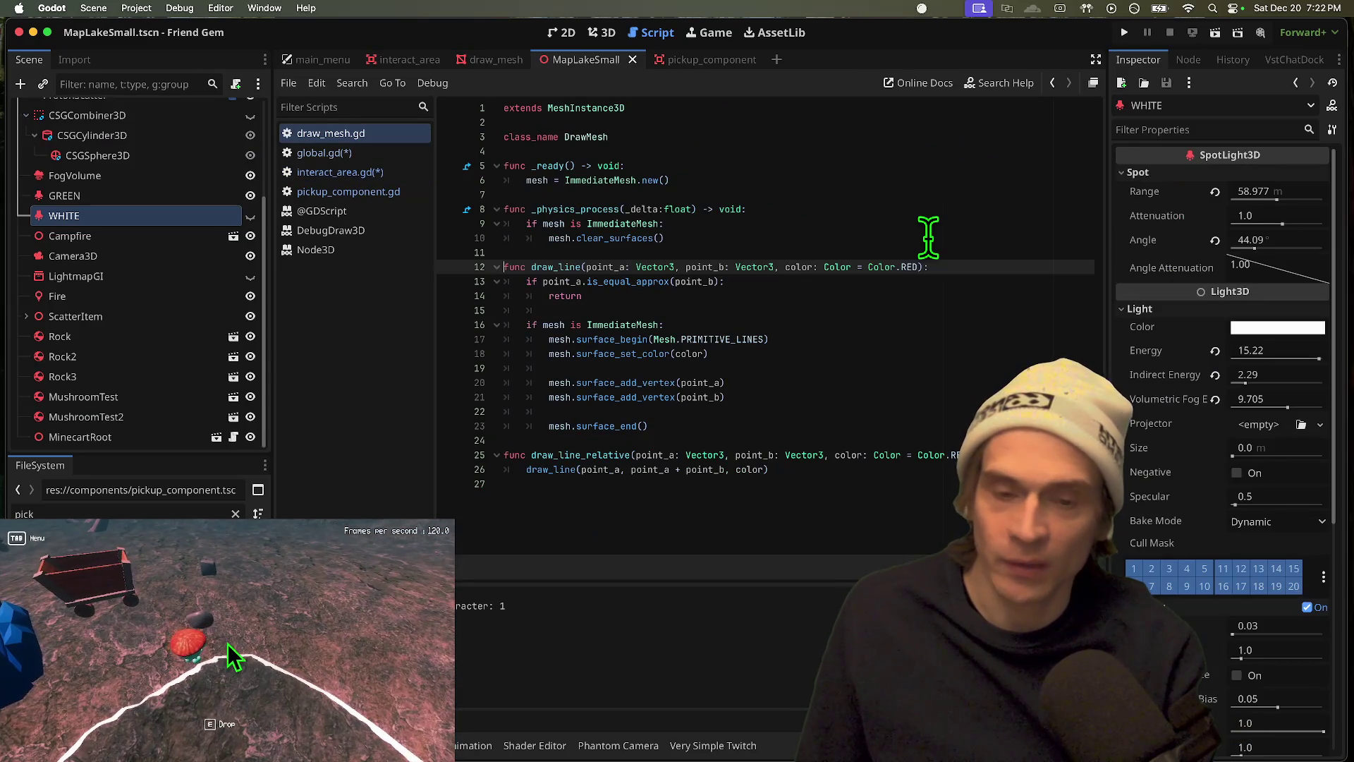
key("ctrl+Tab")
key("ctrl+shift+Tab")
key("ctrl+shift+Tab")
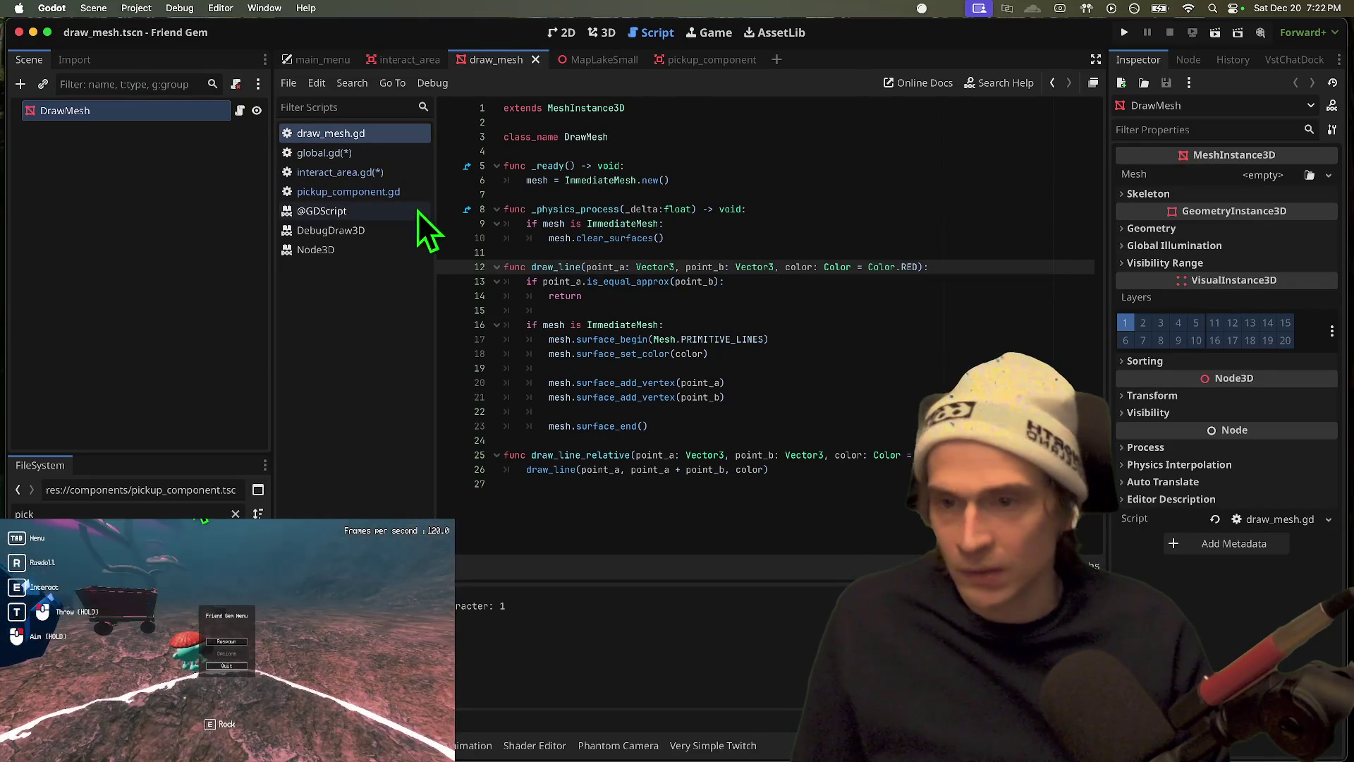
Step: Back in global.gd, type THROW_ADD_VERTICAL as ': Vector3 = Vector3(0.0, -2.0, 0.0)'
left_click(336, 150)
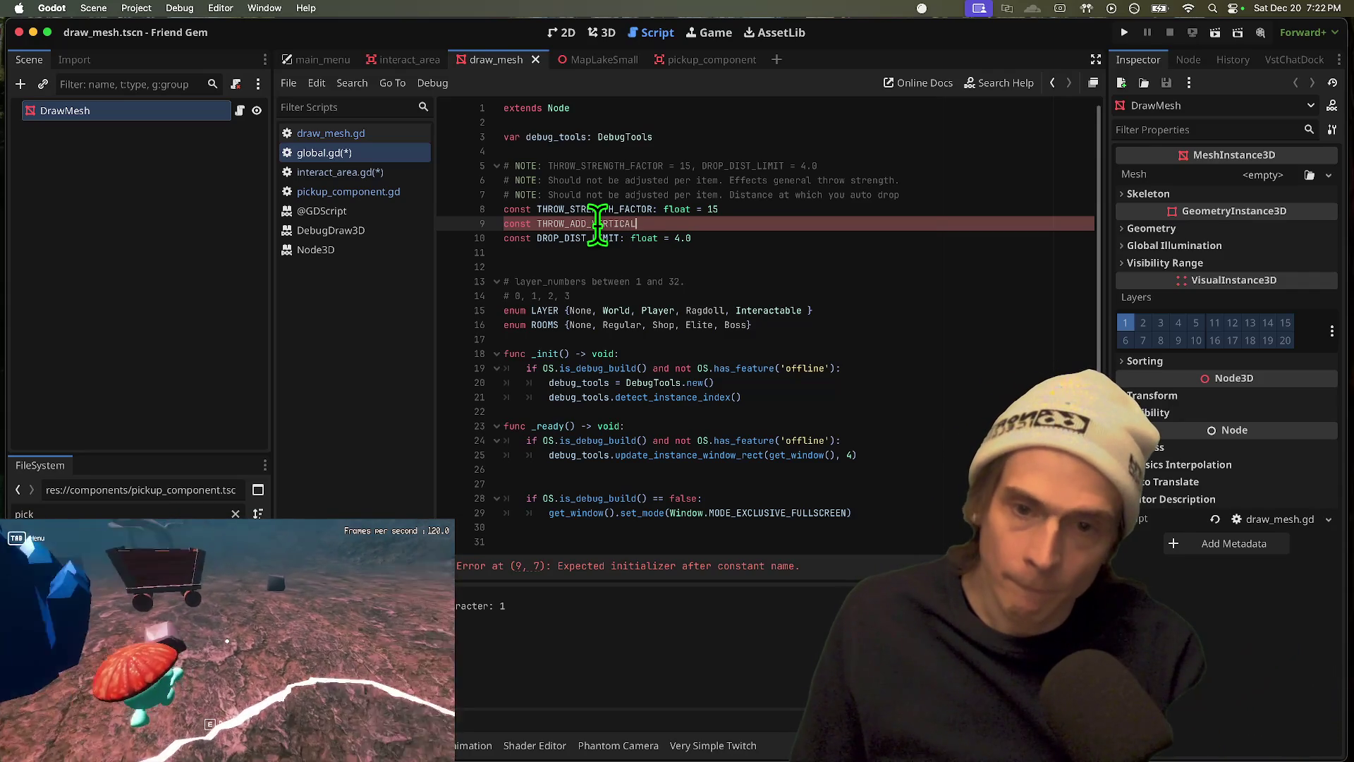
type(": Vecto")
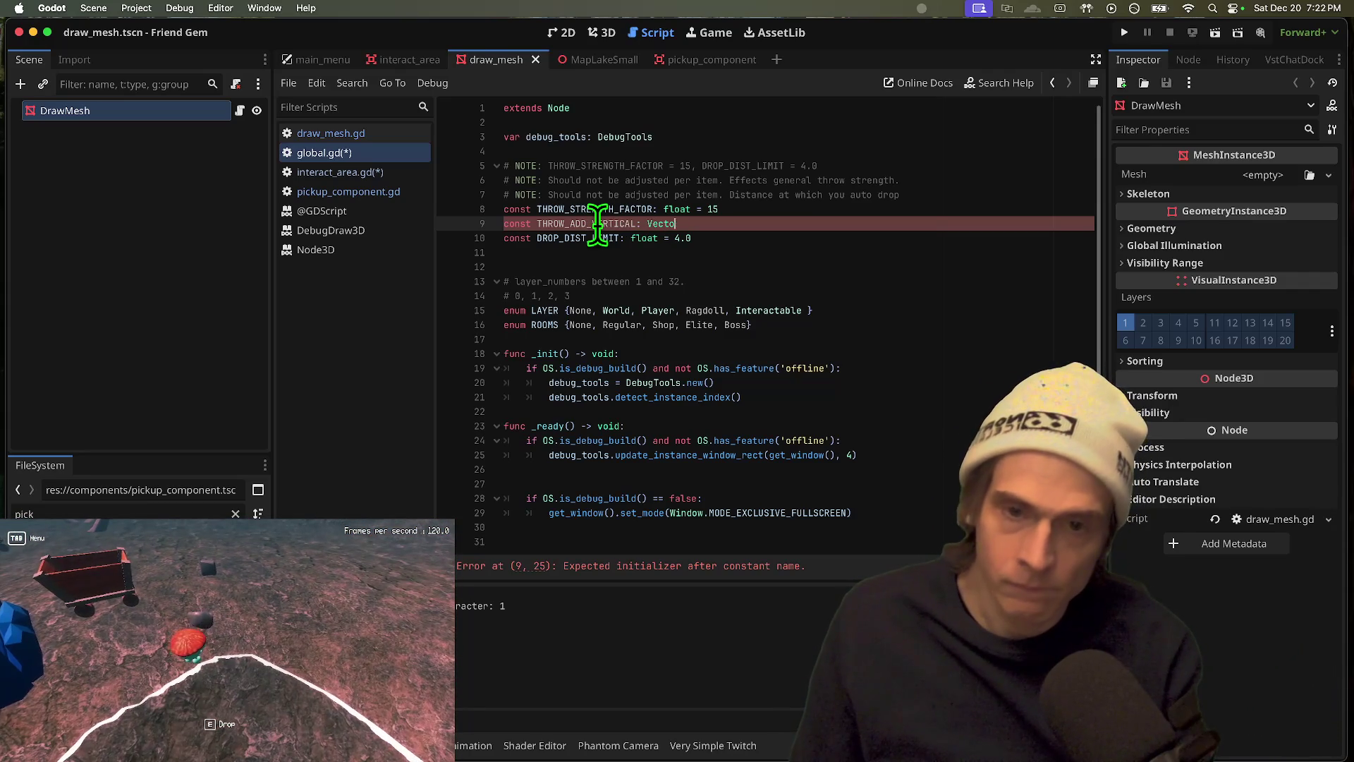
type("r3 )")
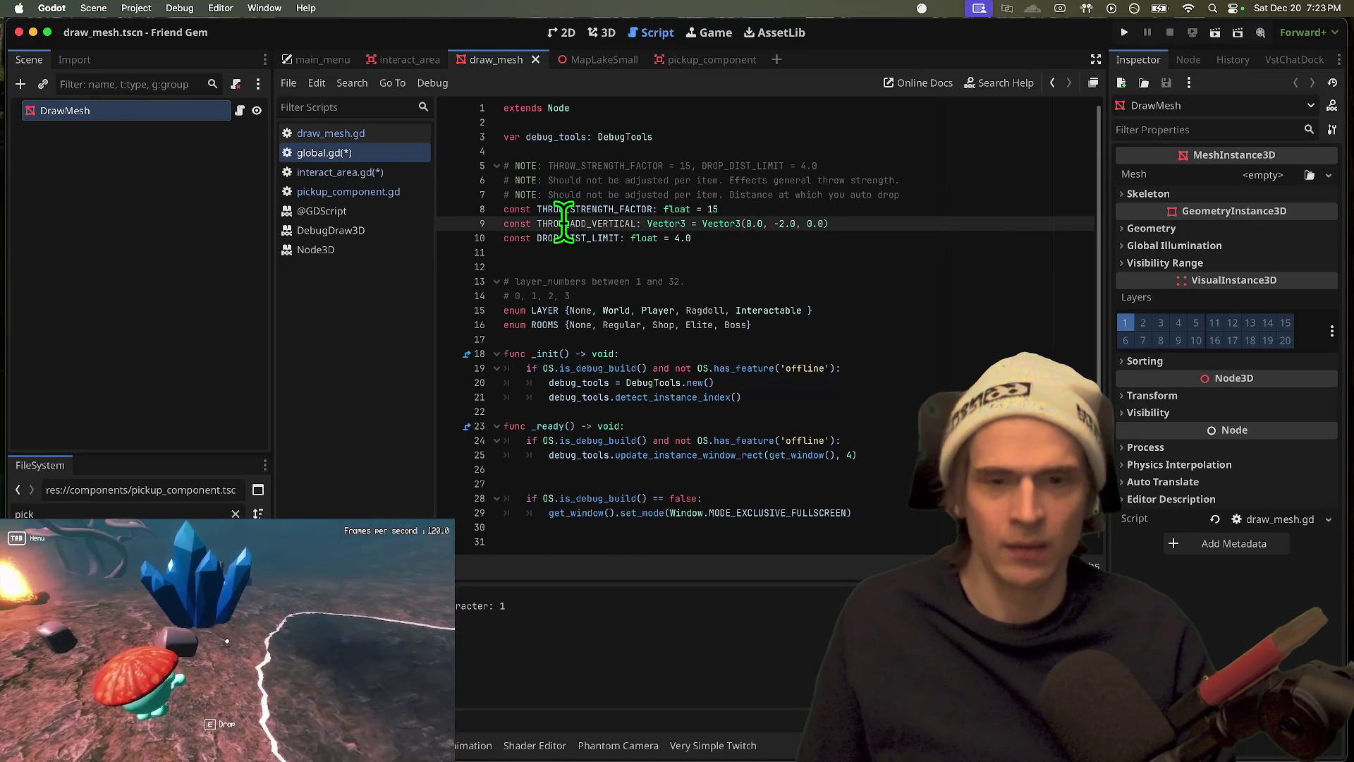
double_click(568, 223)
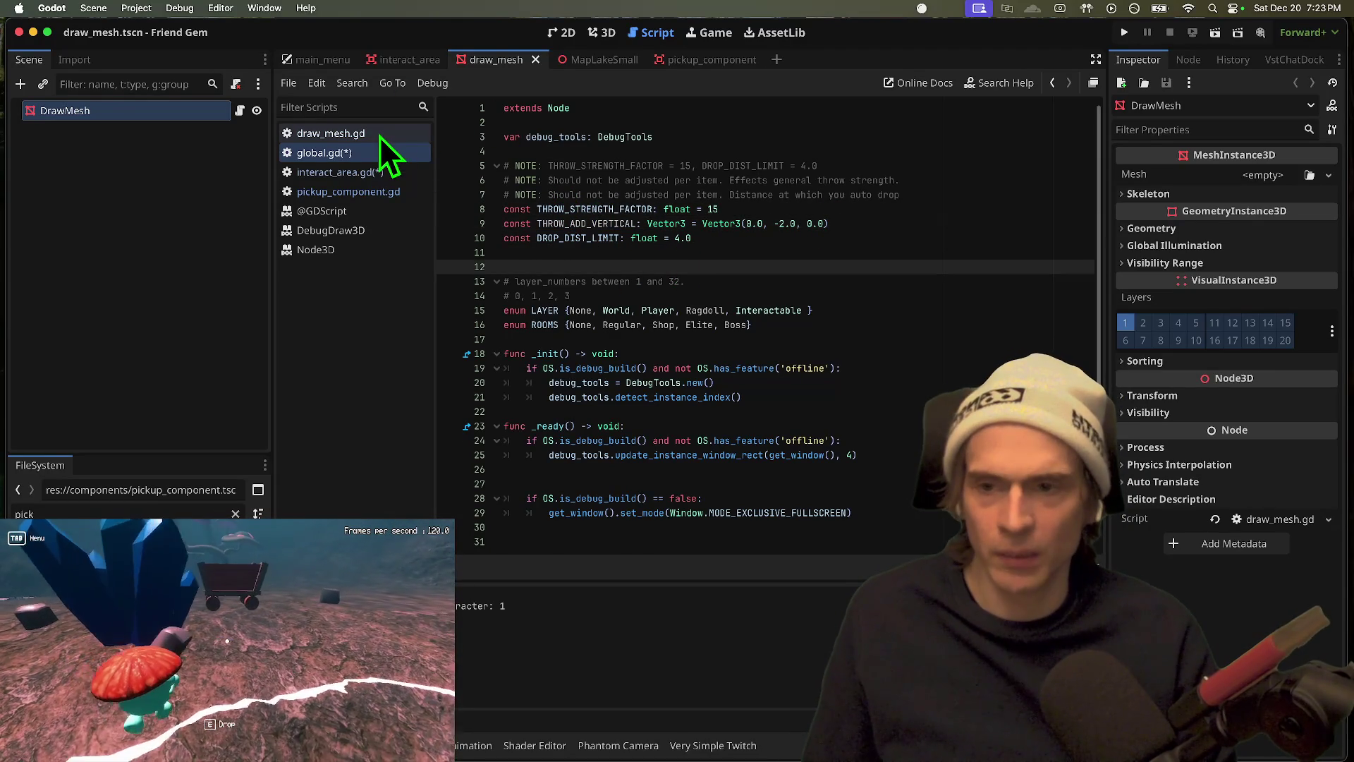
Step: In interact_area.gd, replace the old THROW_VERT_ADD reference on line 56 with THROW_ADD_VERTICAL
left_click(859, 254)
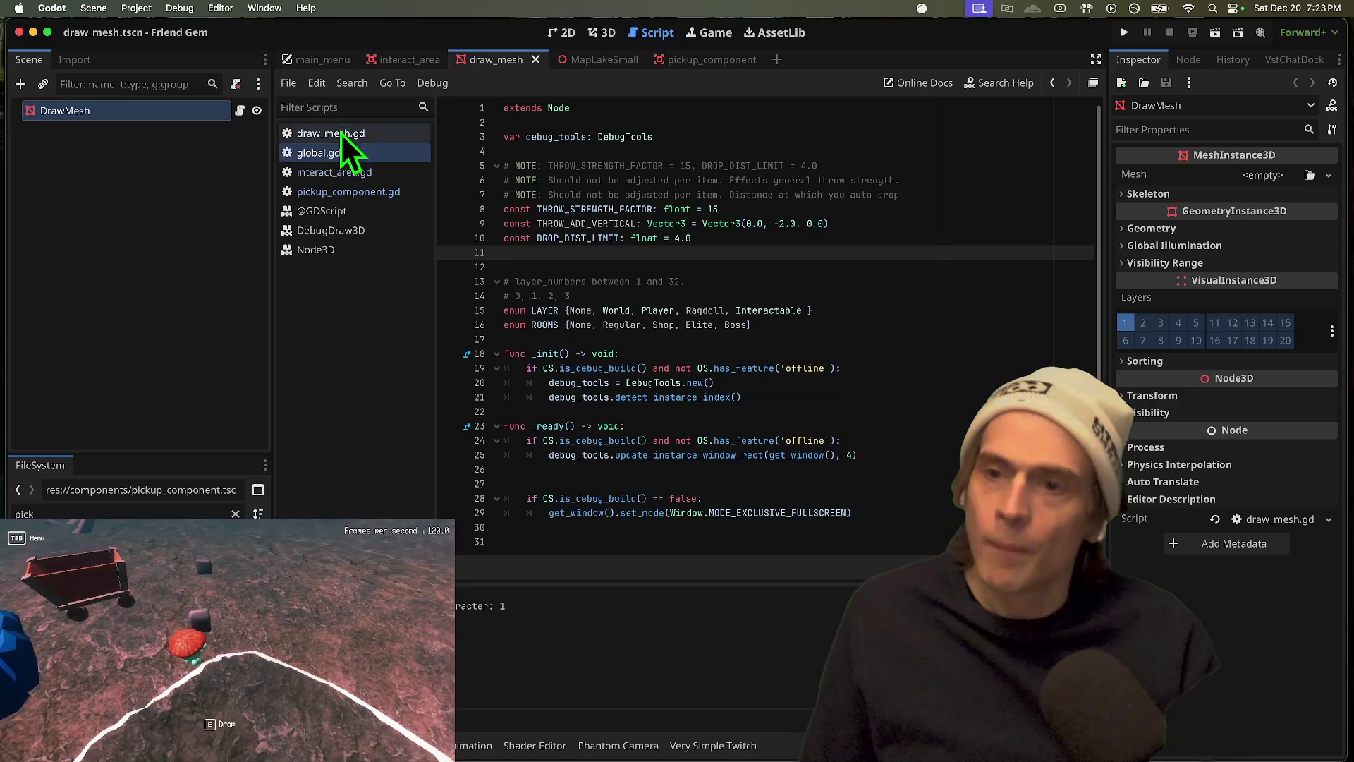
left_click(340, 133)
left_click(310, 173)
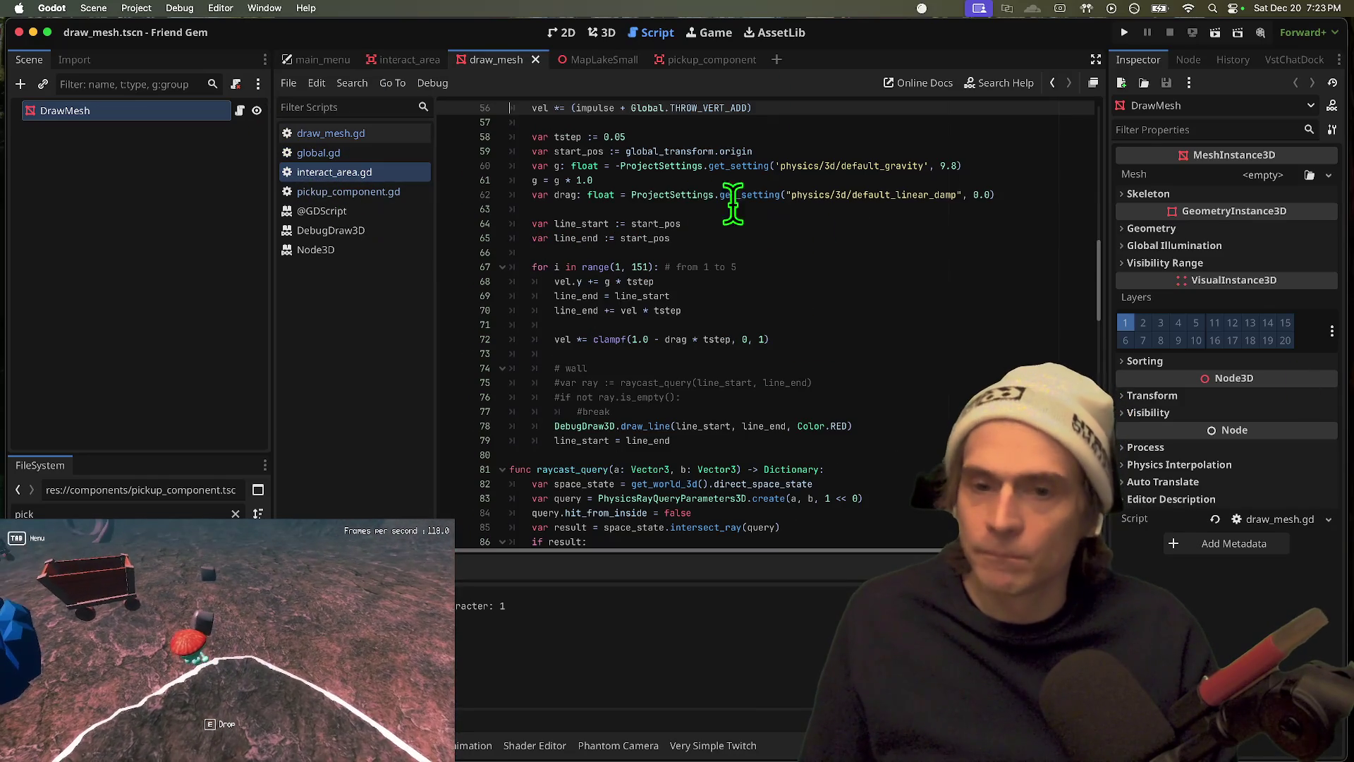
scroll(698, 148, "up", 1)
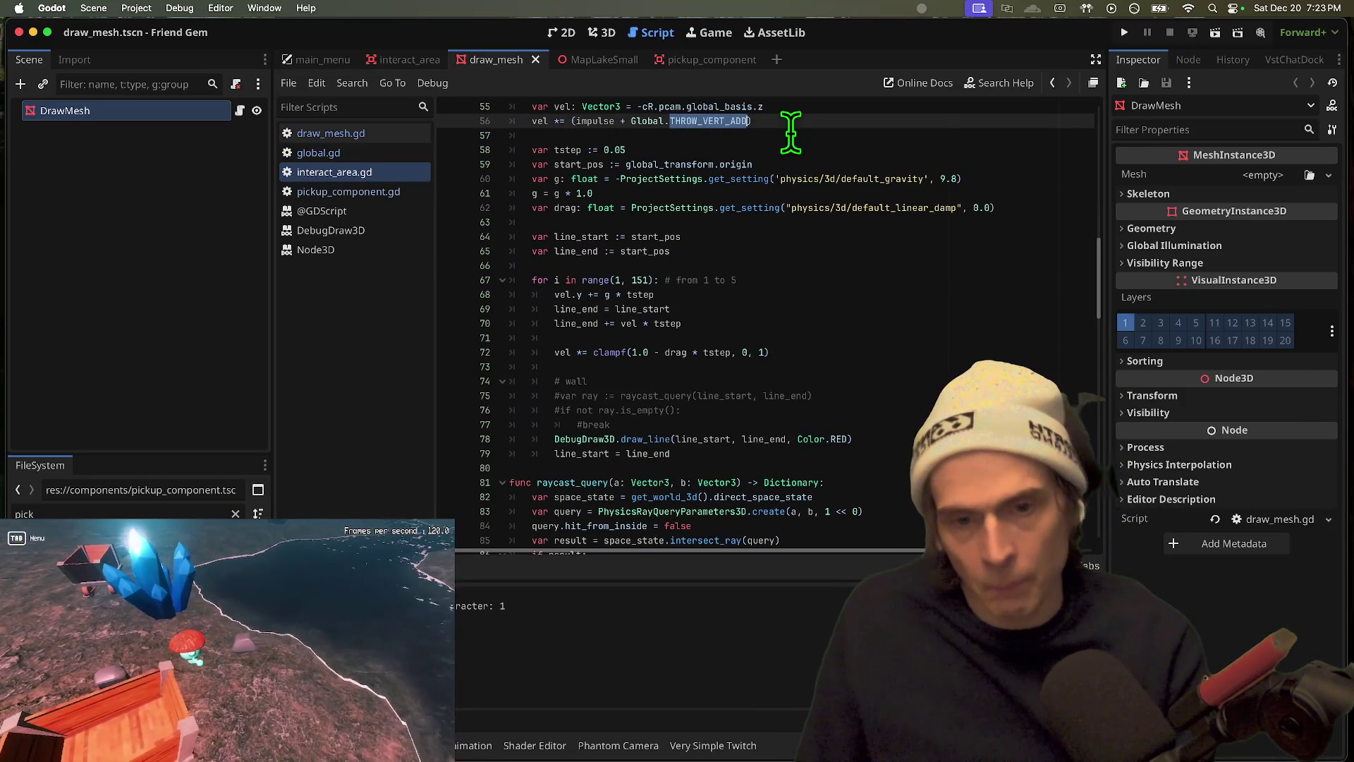
key("BackSpace")
type("THR")
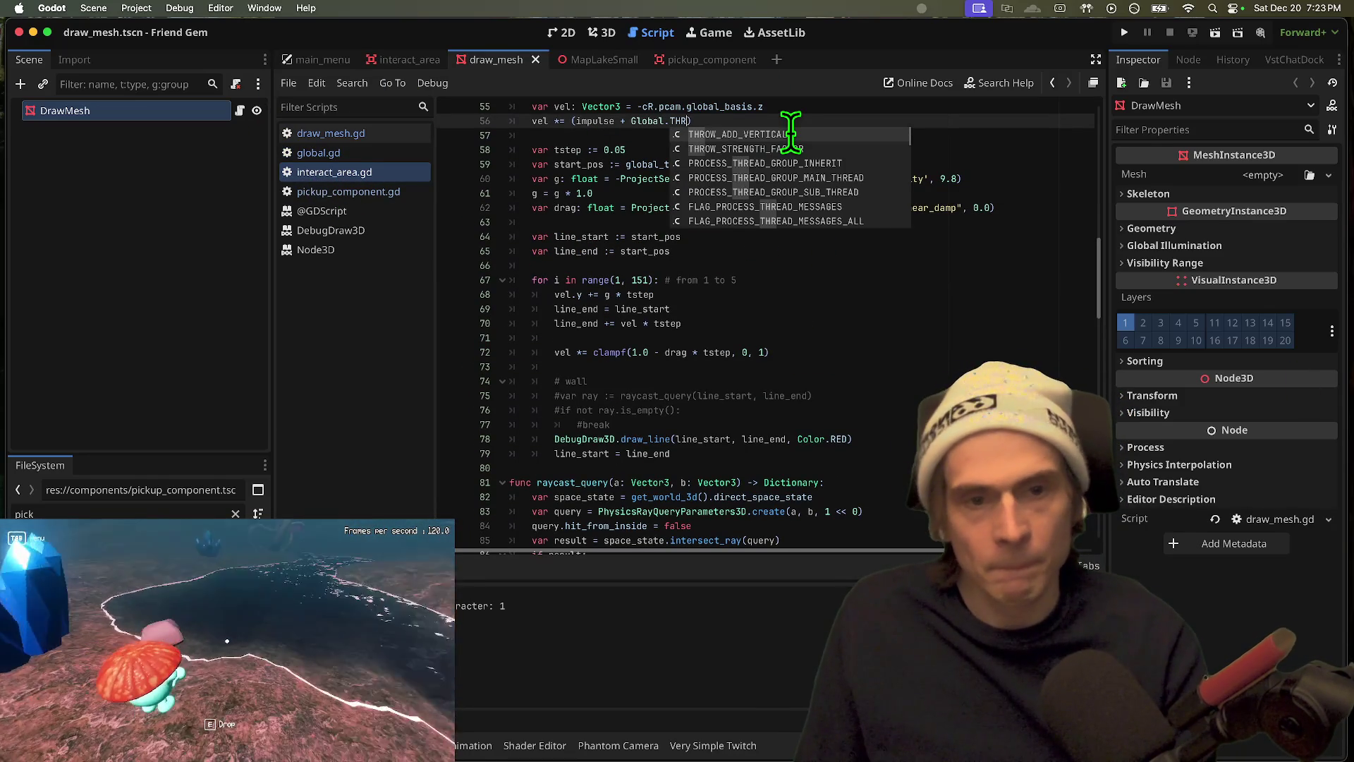
key("Return")
Step: Move Global.THROW_ADD_VERTICAL from line 56 to '+' the end of line 55
left_click_drag(770, 122, 631, 122)
left_click(731, 564)
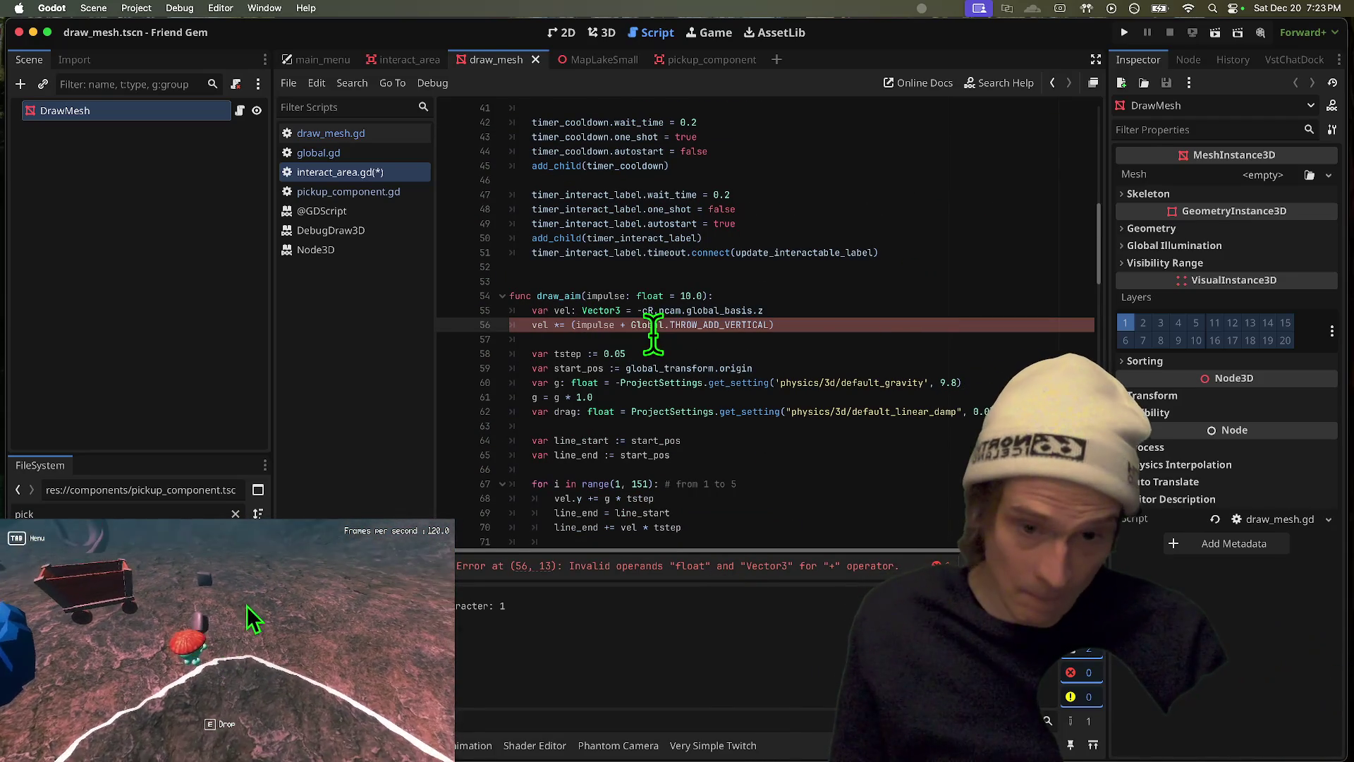
left_click_drag(631, 324, 771, 325)
key("super+c")
key("Up")
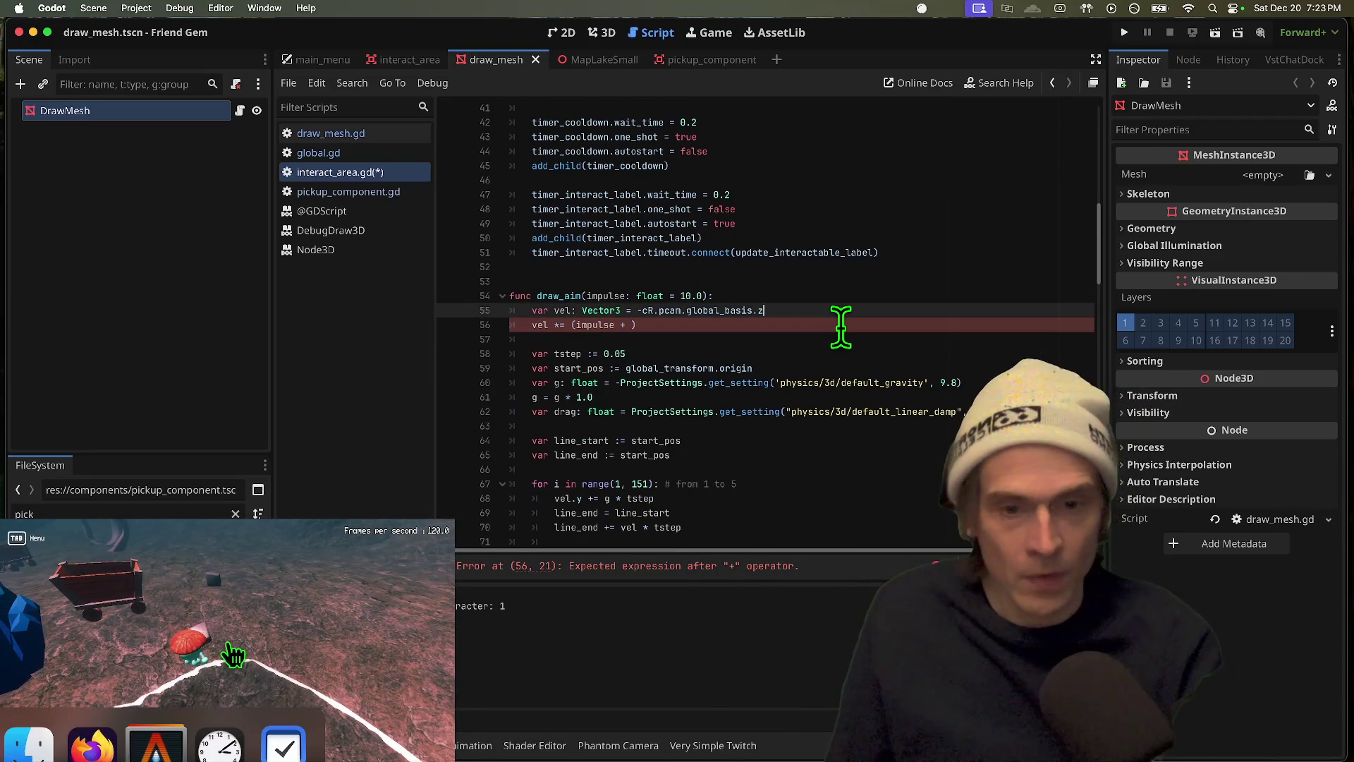
type(" +")
key("super+v")
Step: Make line 56 read 'vel *= impulse' and jump to where draw_aim is called
key("Down")
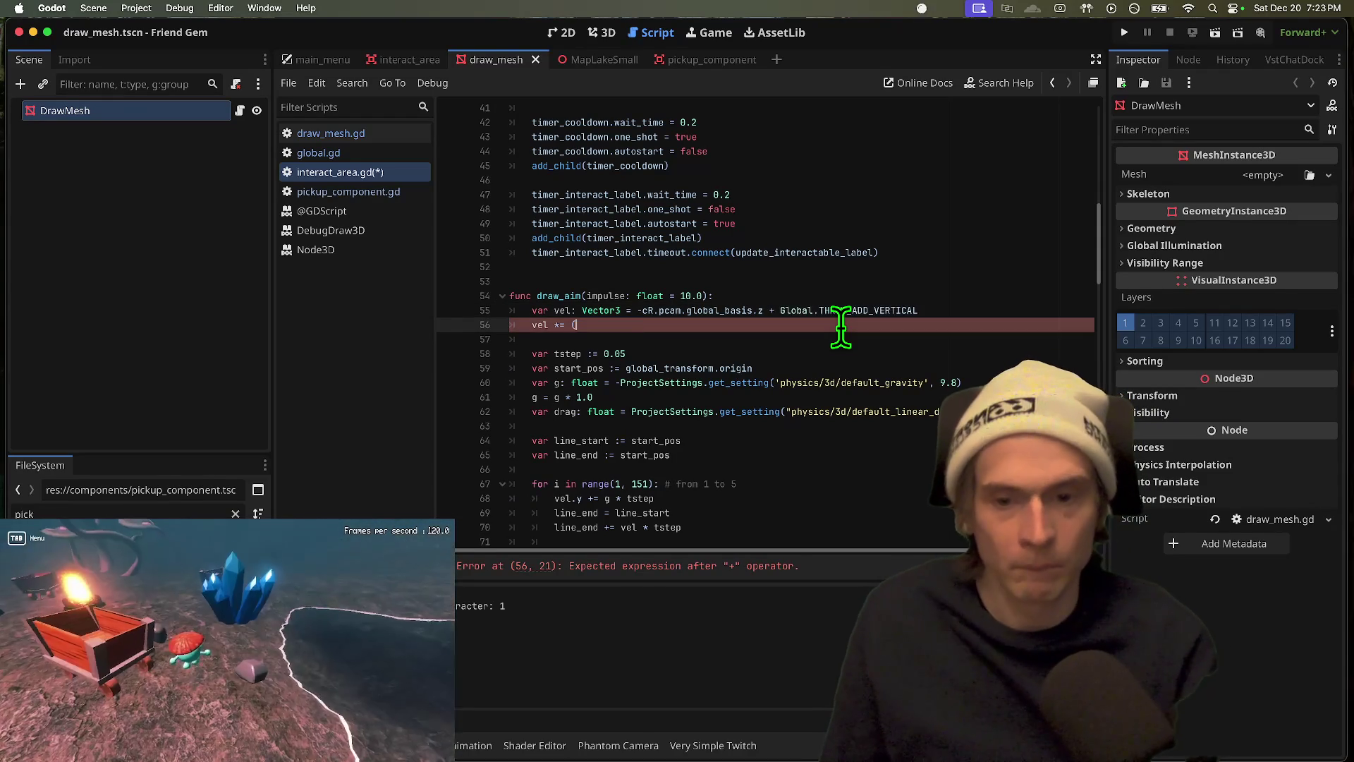
key("BackSpace")
key("BackSpace")
key("BackSpace")
type("imp")
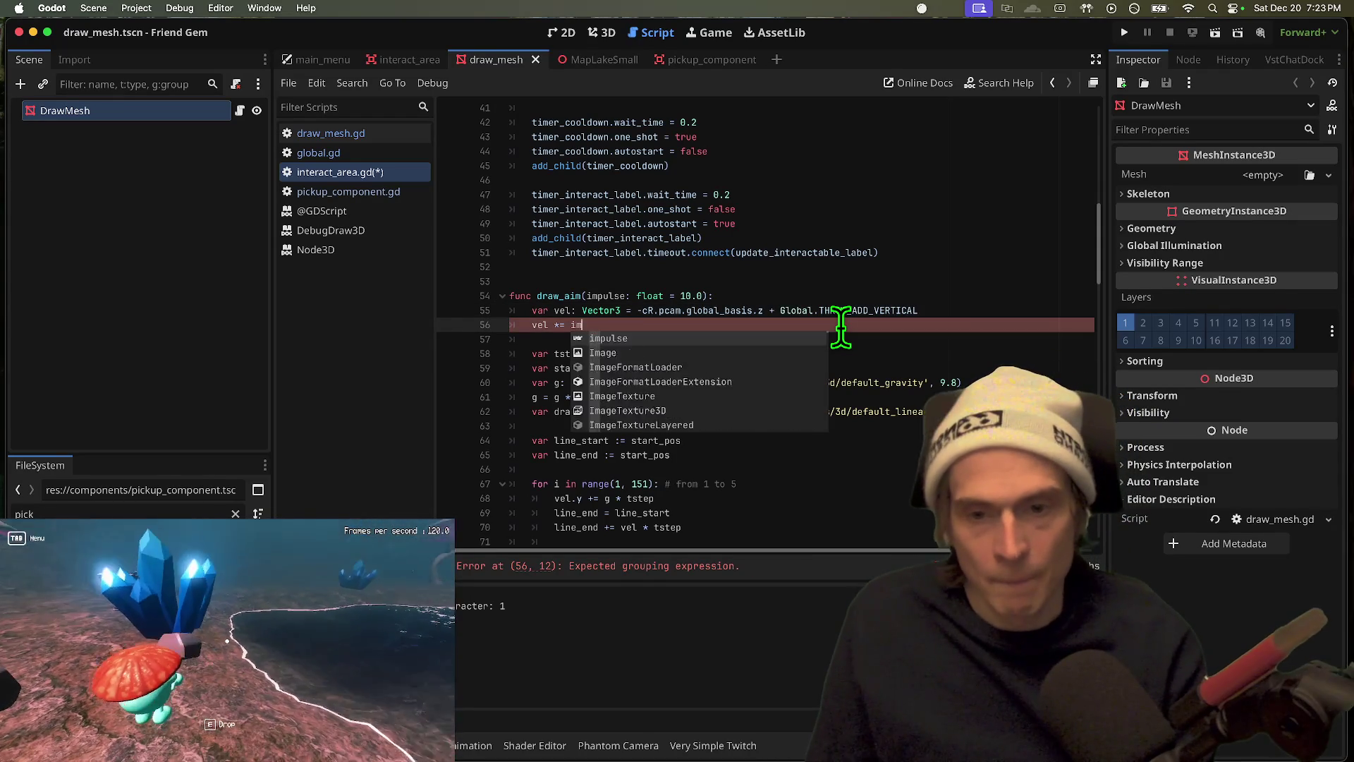
key("Return")
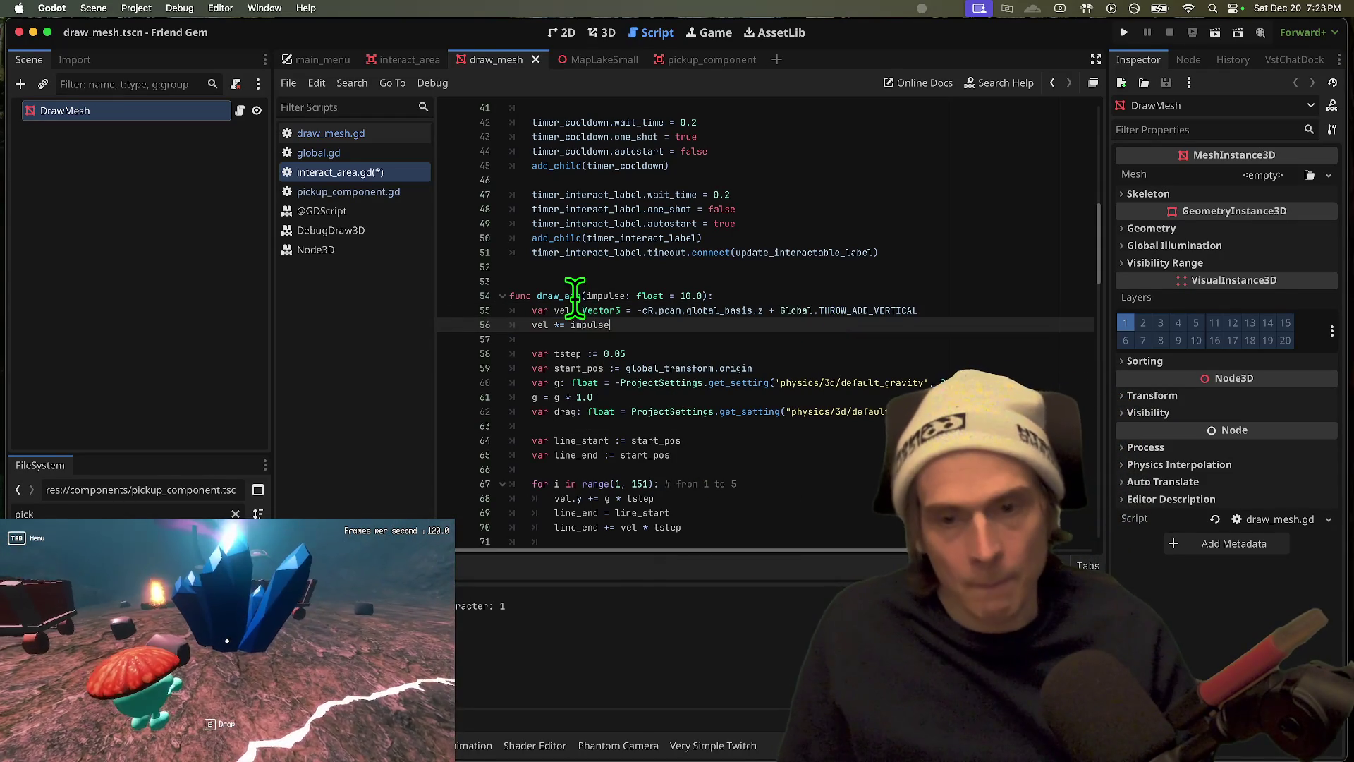
double_click(574, 295)
key("super+g")
scroll(889, 458, "down", 3)
Step: Try multiplying the draw_aim call on line 100 by current_interactable.pickup_component.mass
left_click(749, 413)
mouse_move(509, 416)
left_mouse_down()
mouse_move(642, 386)
mouse_move(598, 388)
mouse_move(937, 417)
left_mouse_up()
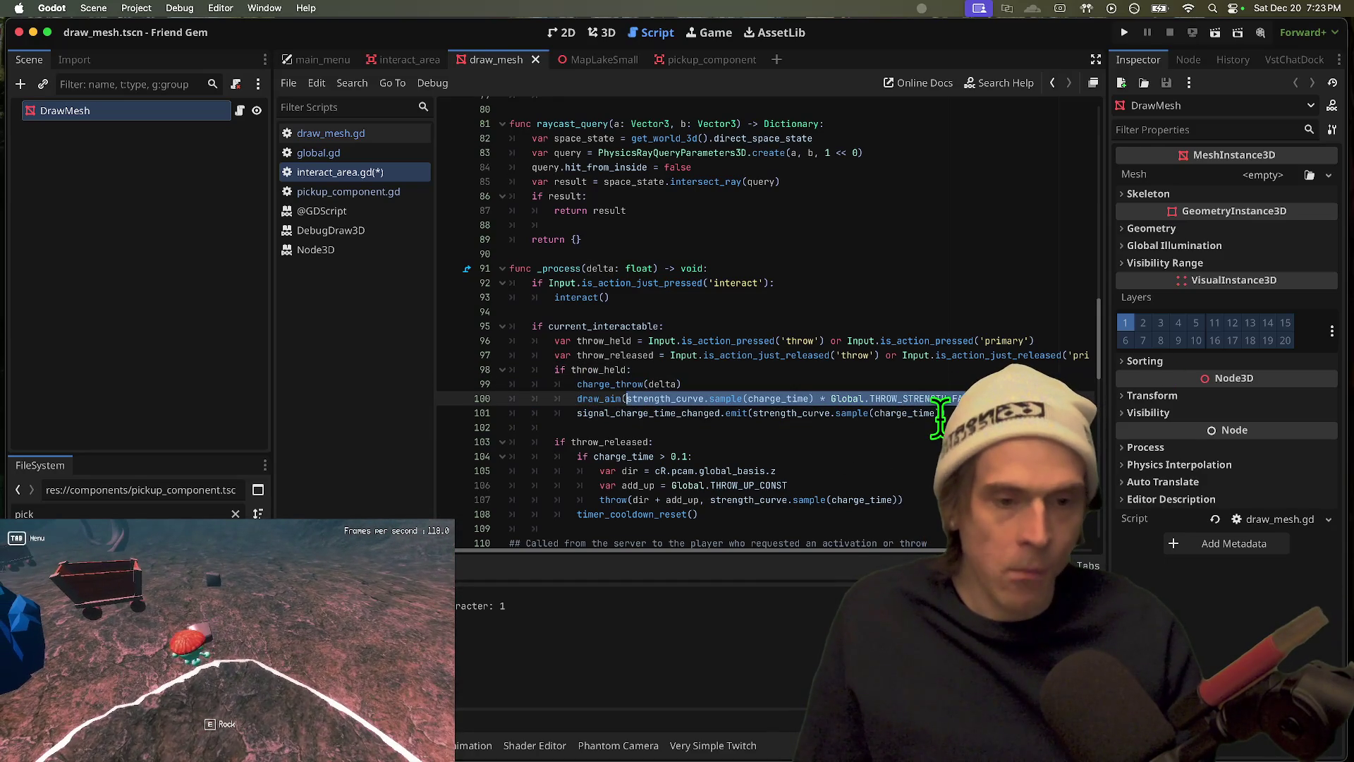
left_click(819, 398)
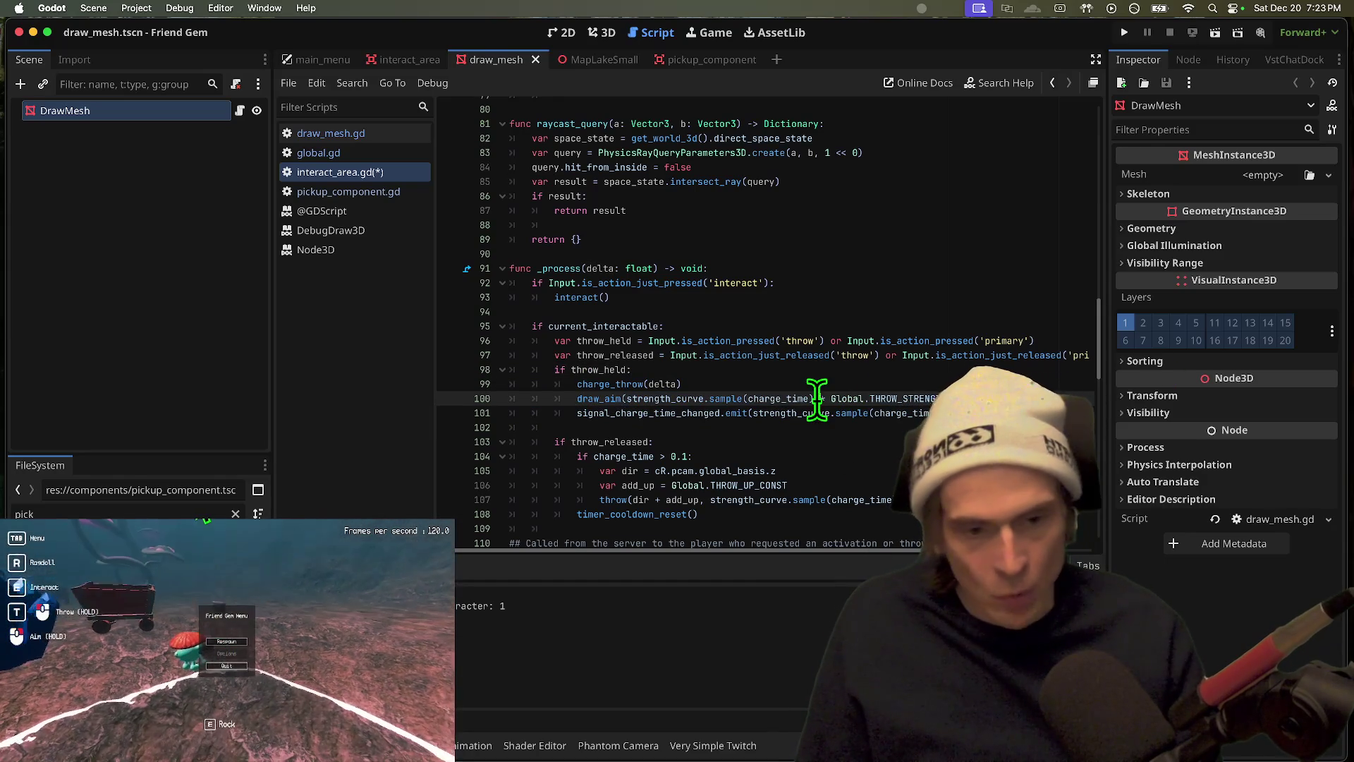
type(")* ")
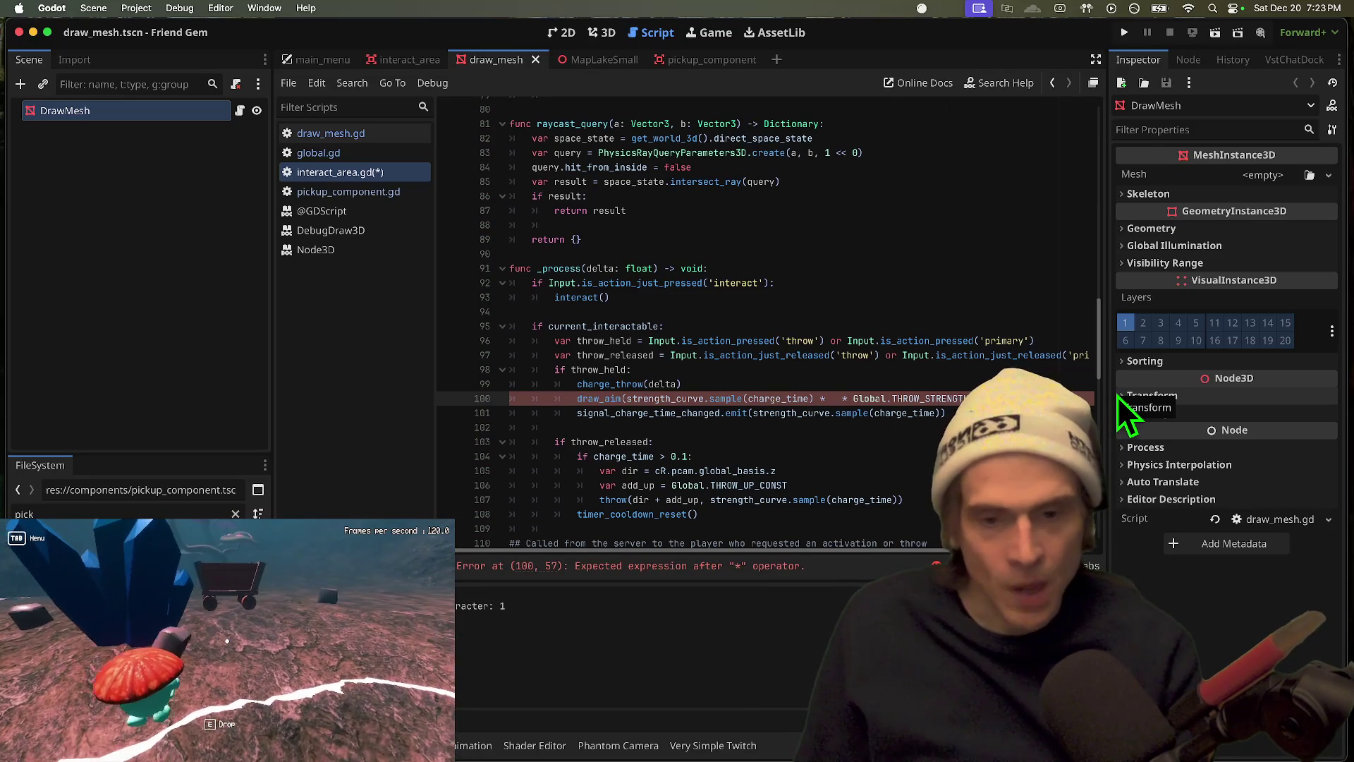
type("current_interactable.m")
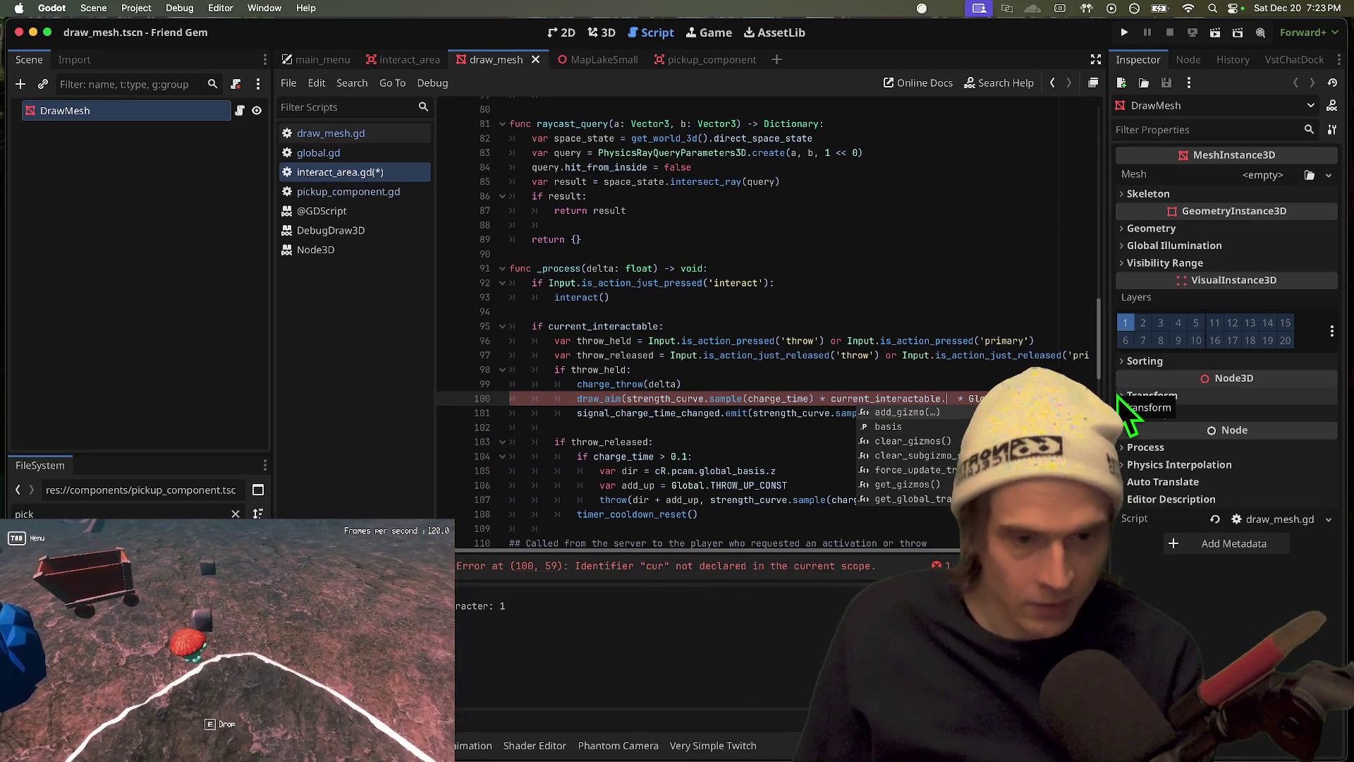
key("BackSpace")
type("pi")
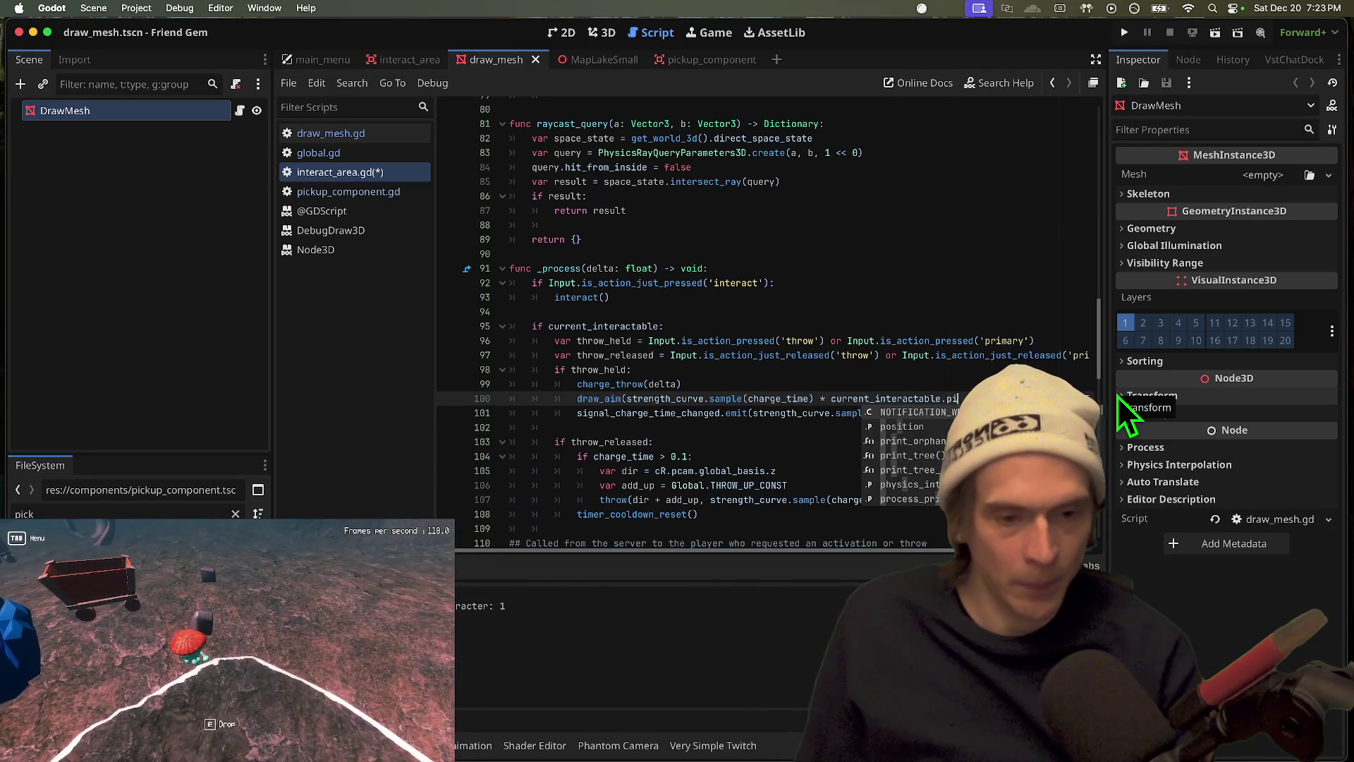
key("Return")
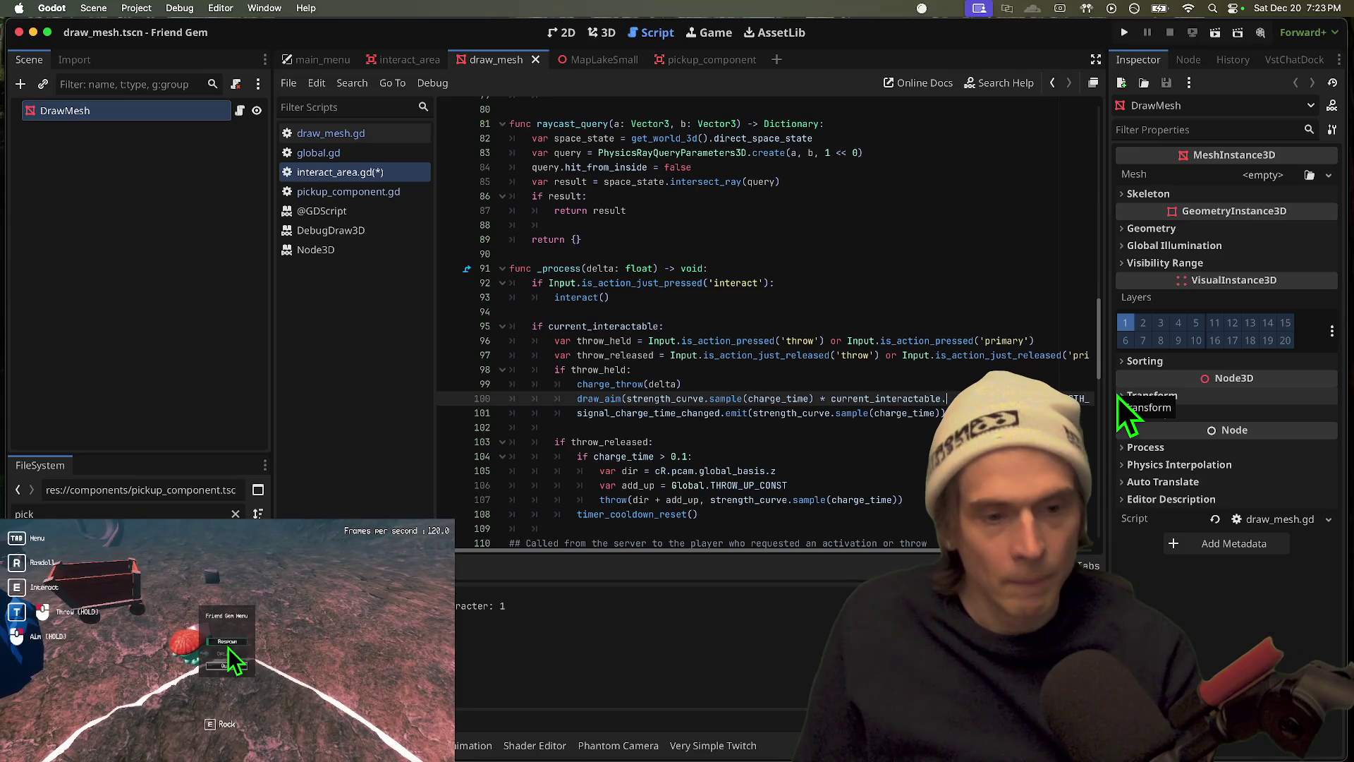
type("_component")
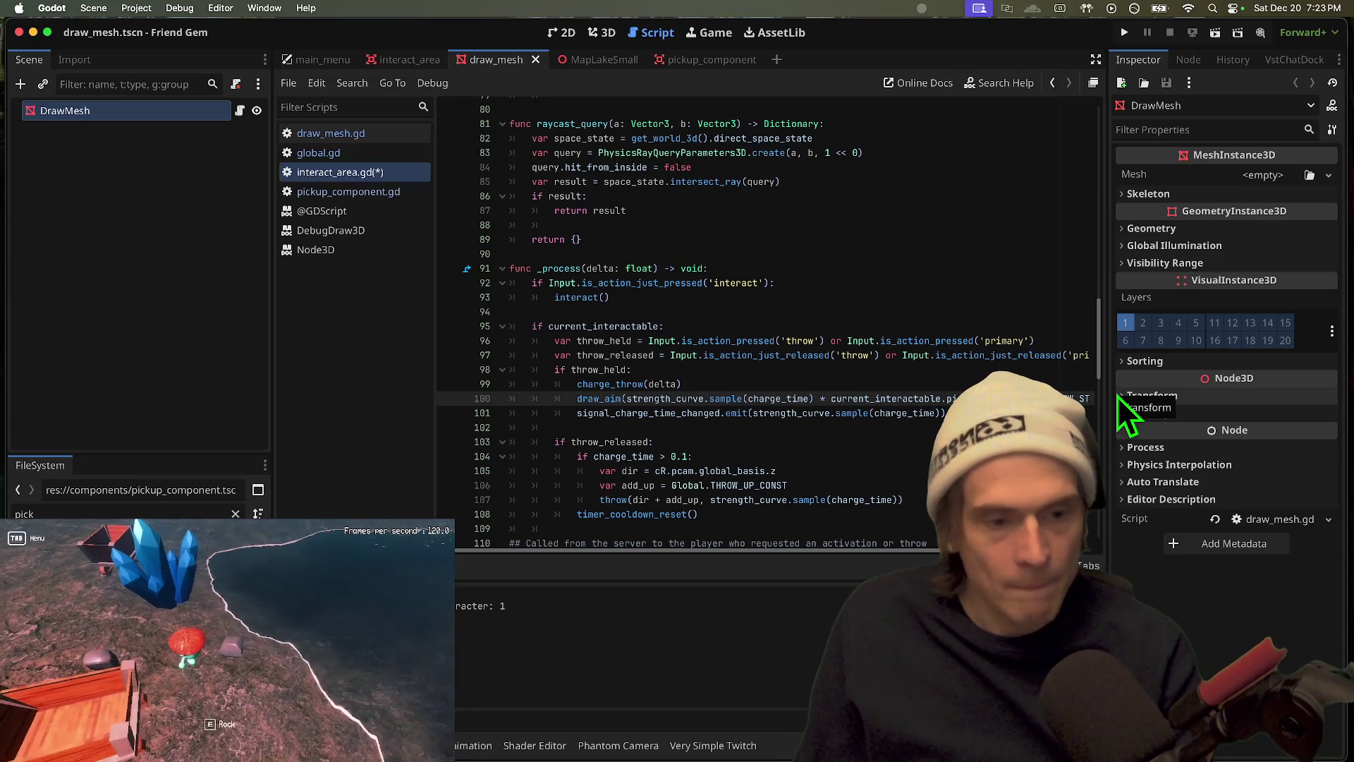
type(".mass")
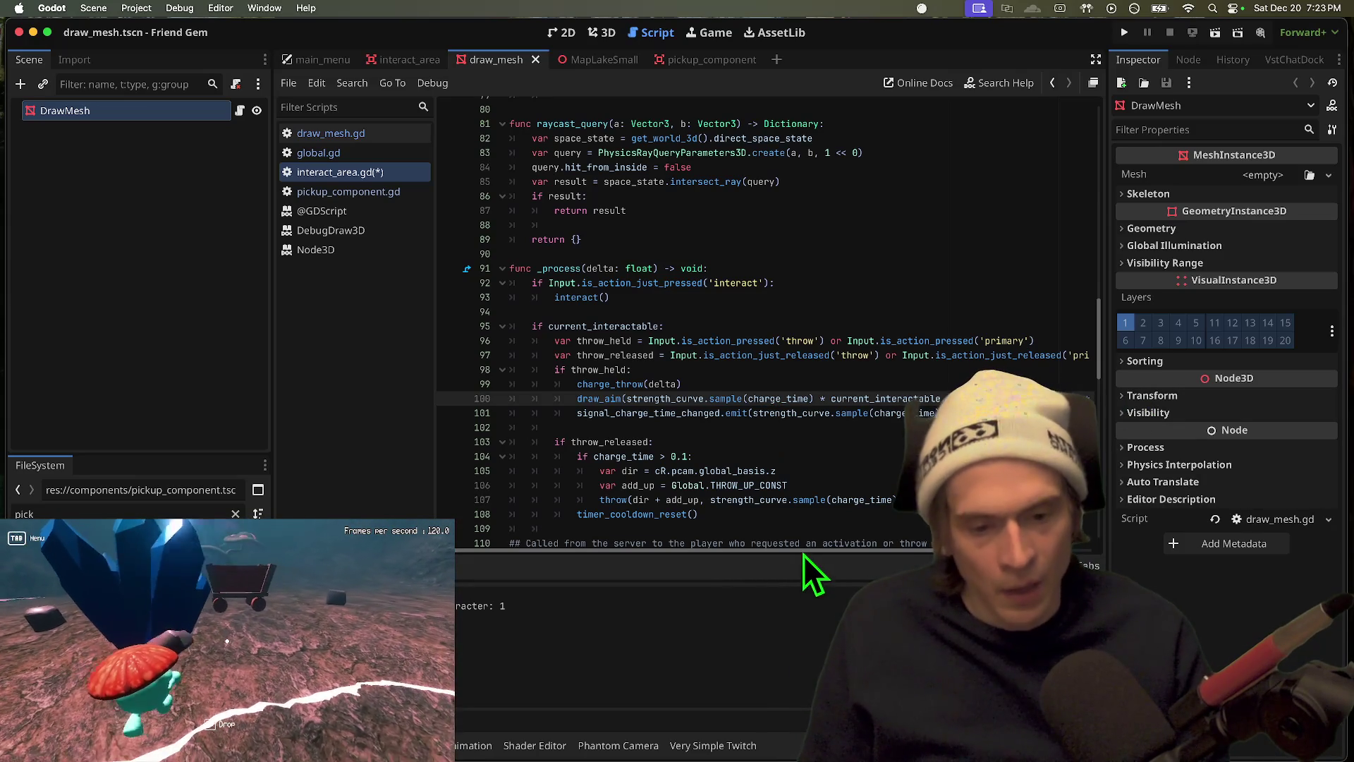
Step: Save interact_area.gd and relaunch the Friend Gem game
scroll(806, 560, "right", 5)
scroll(776, 480, "left", 5)
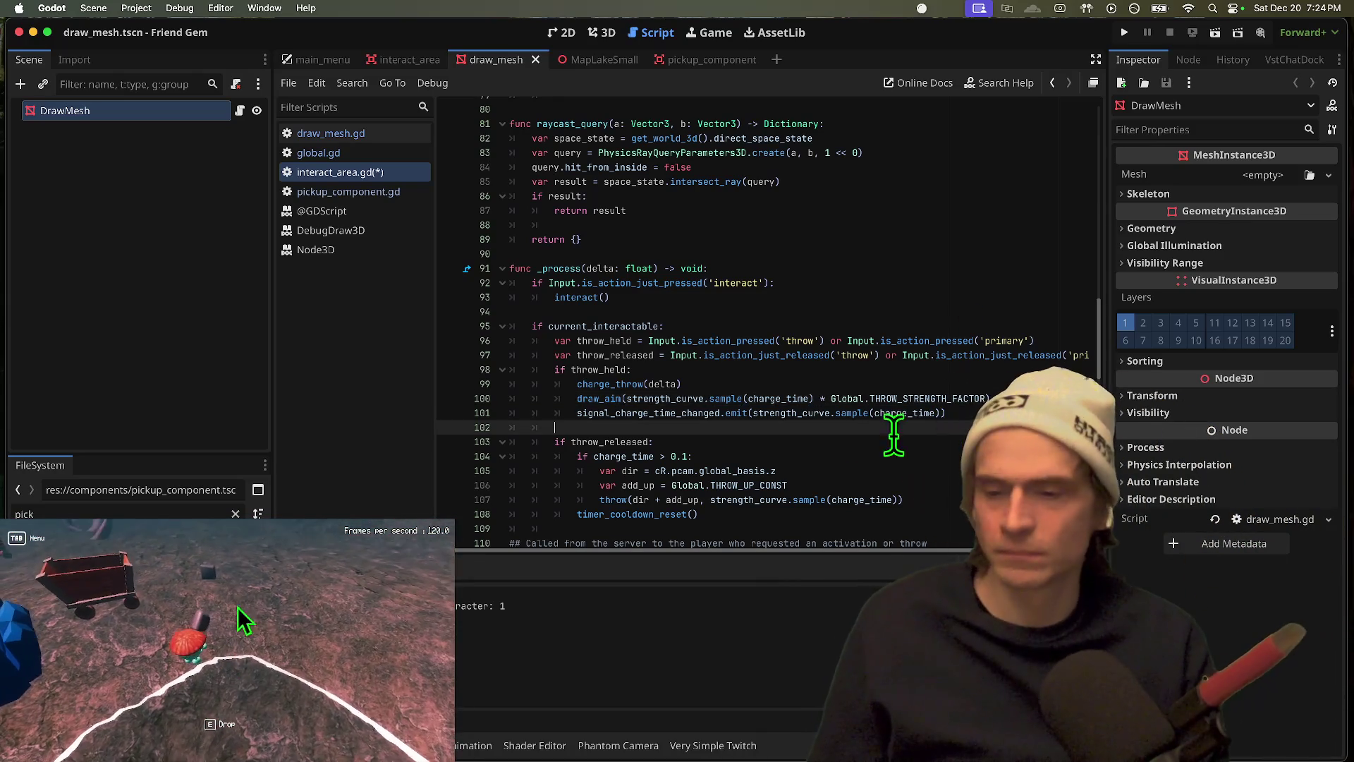
key("super+Tab")
key("super+Tab")
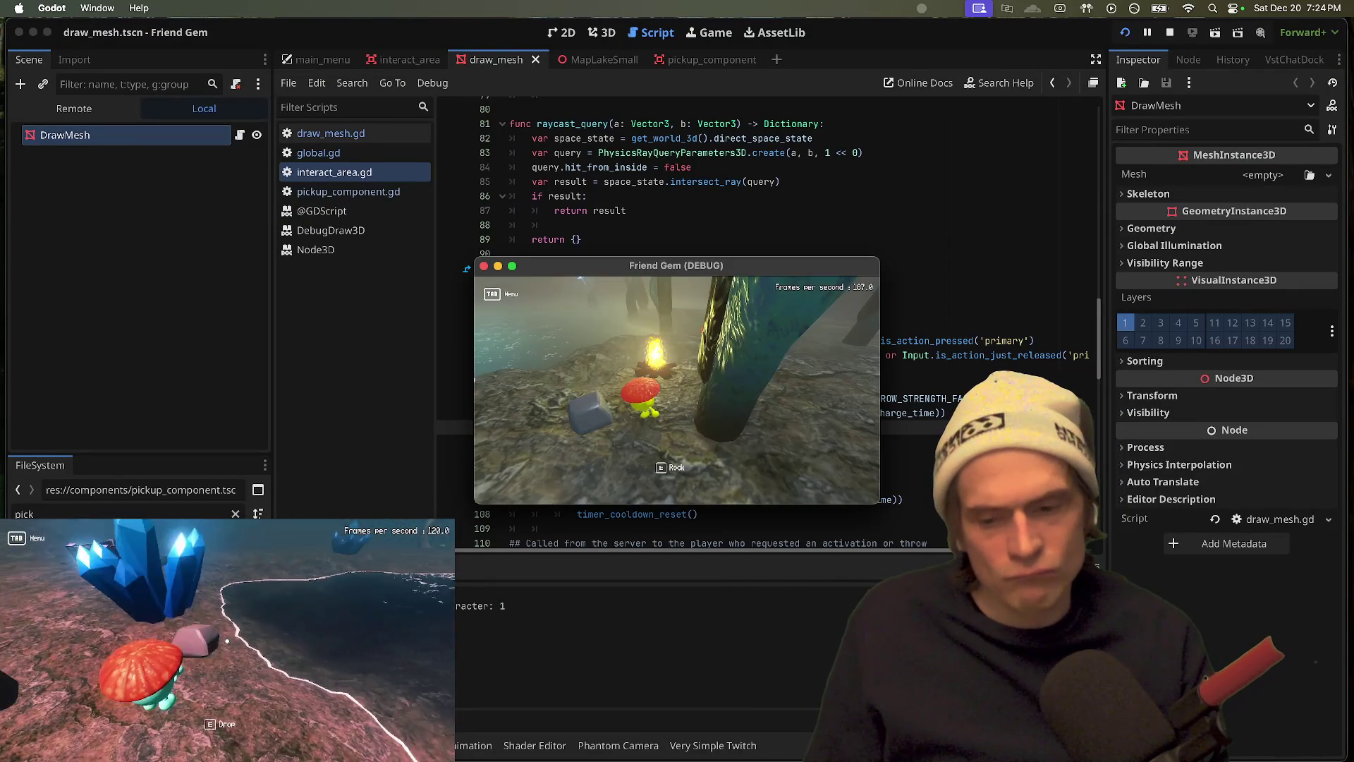
Step: Stop the game and set add_up on line 106 to Global.THROW_ADD_VERTICAL
key("e")
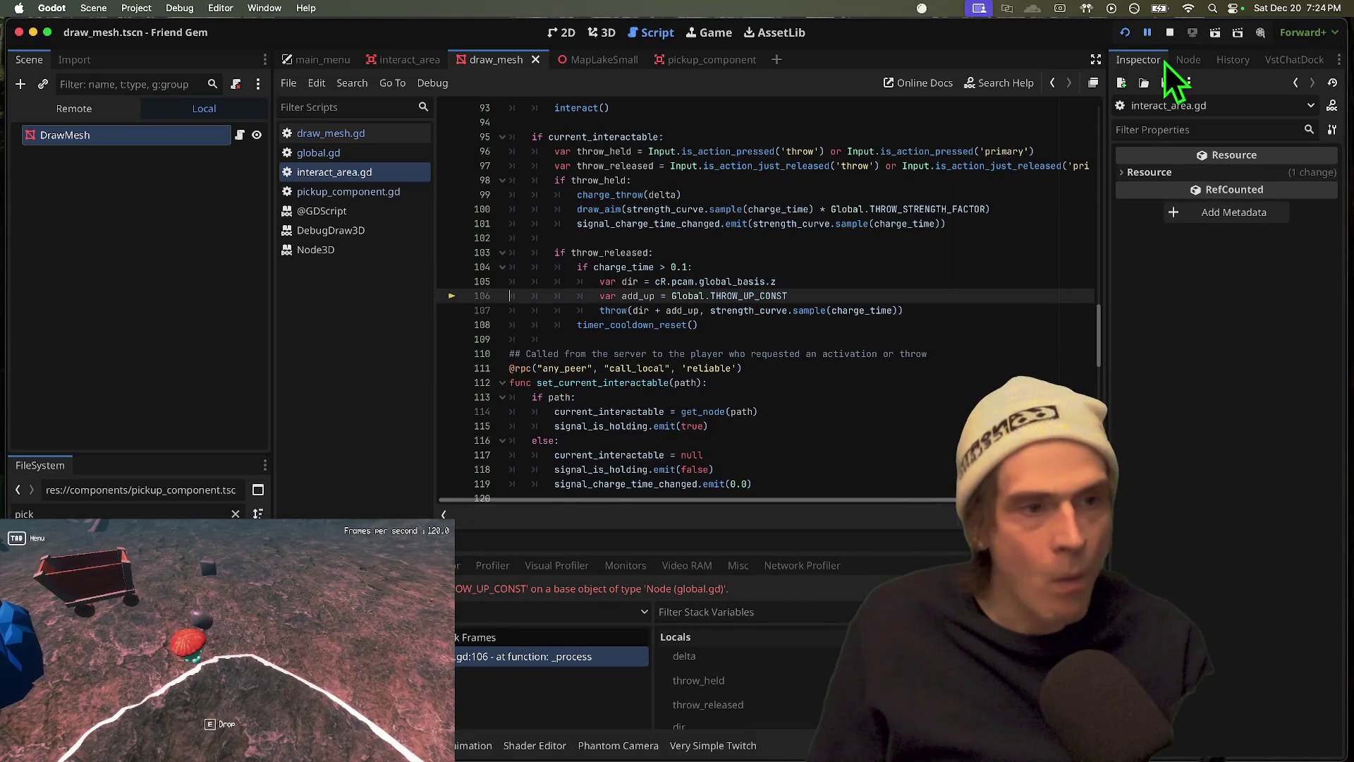
left_click(1170, 33)
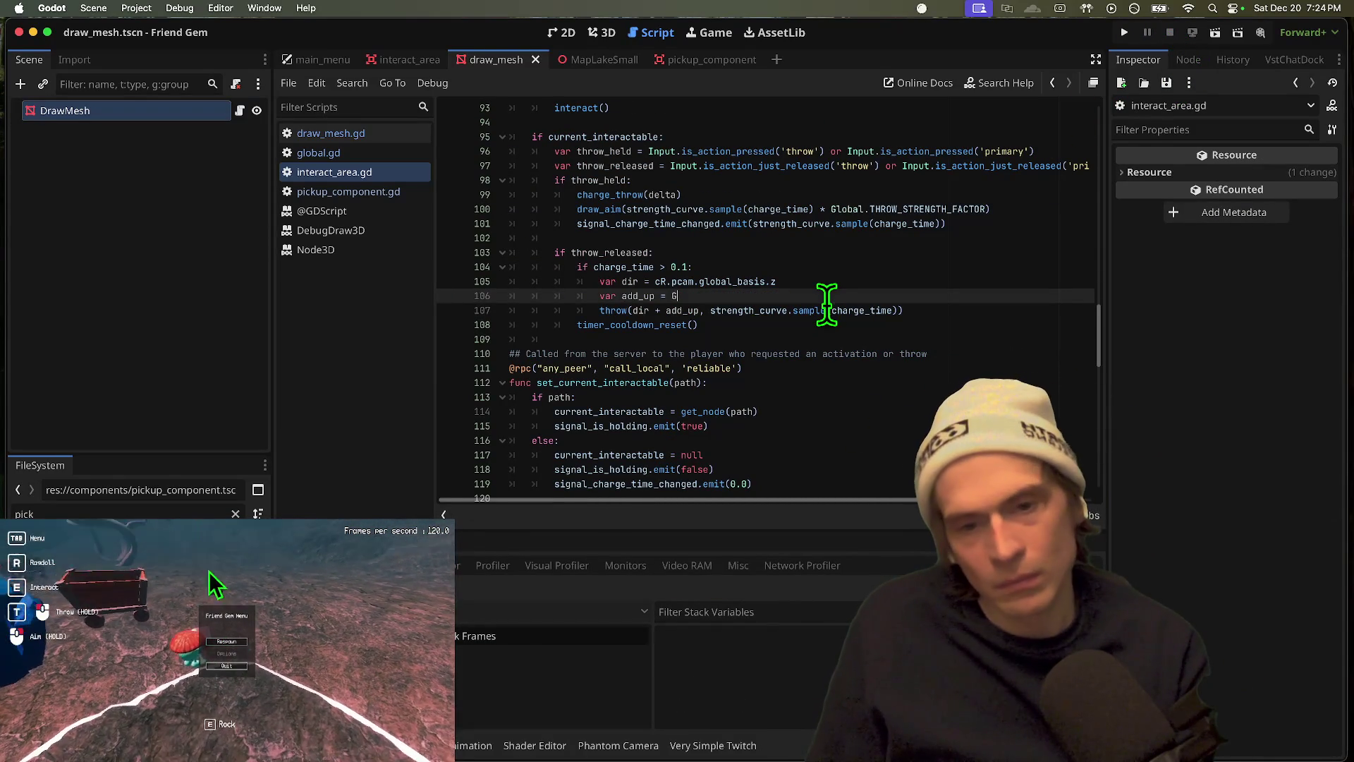
type("lobal.T")
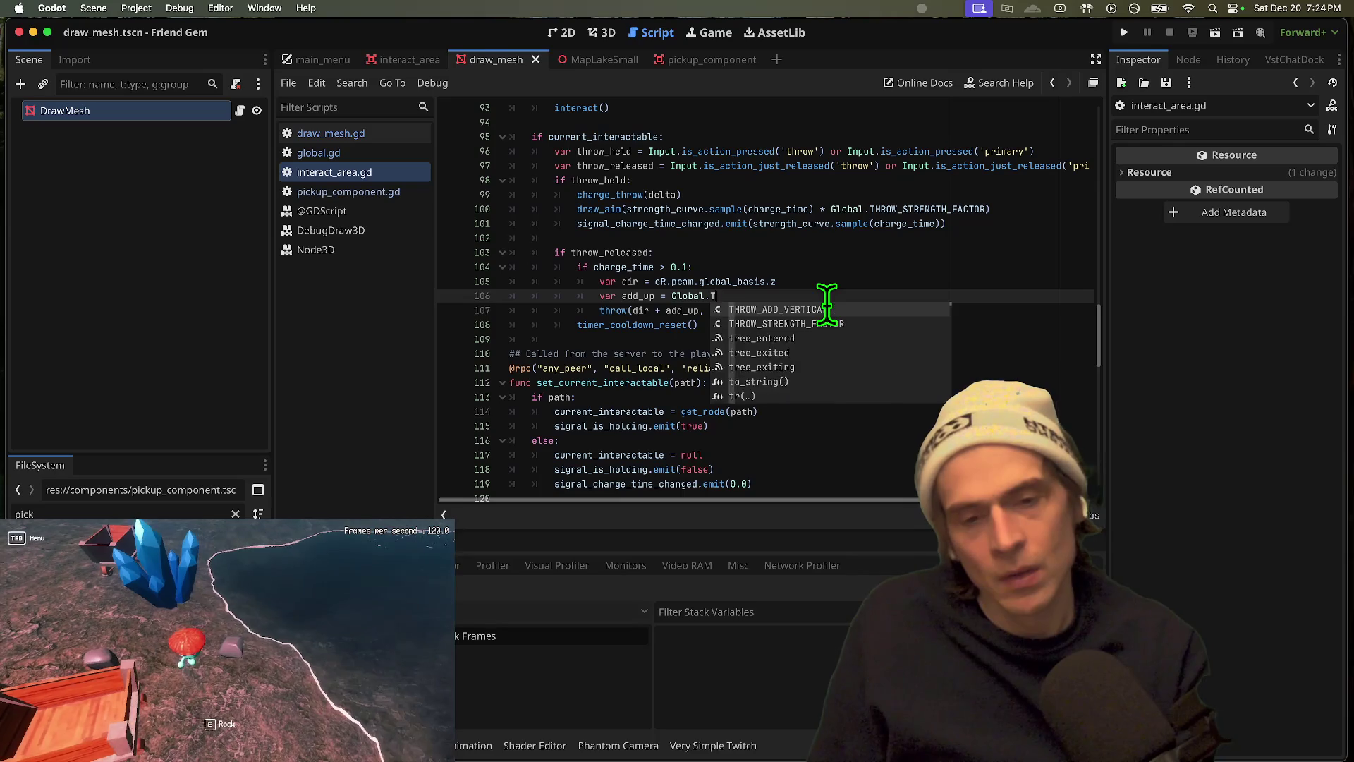
double_click(827, 309)
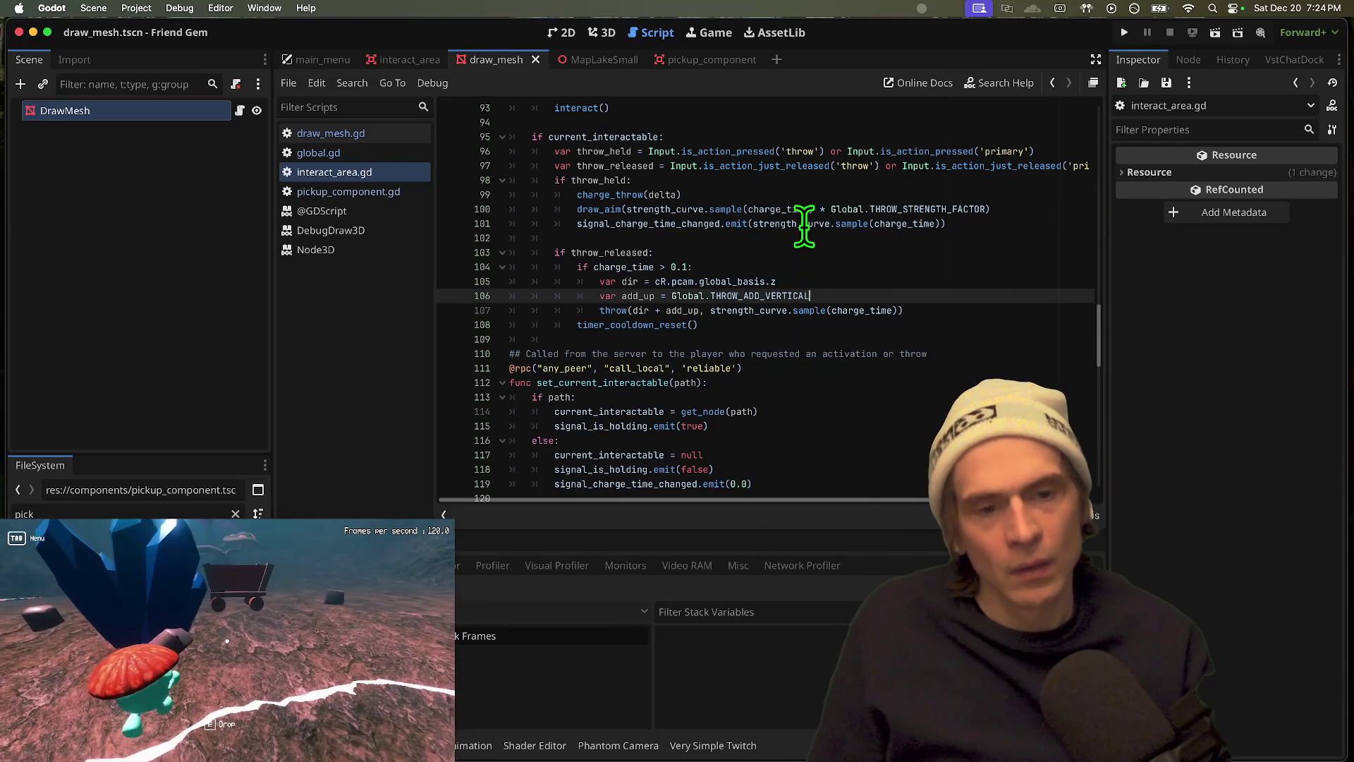
Step: Switch to the pickup_component script and start a text search
double_click(804, 223)
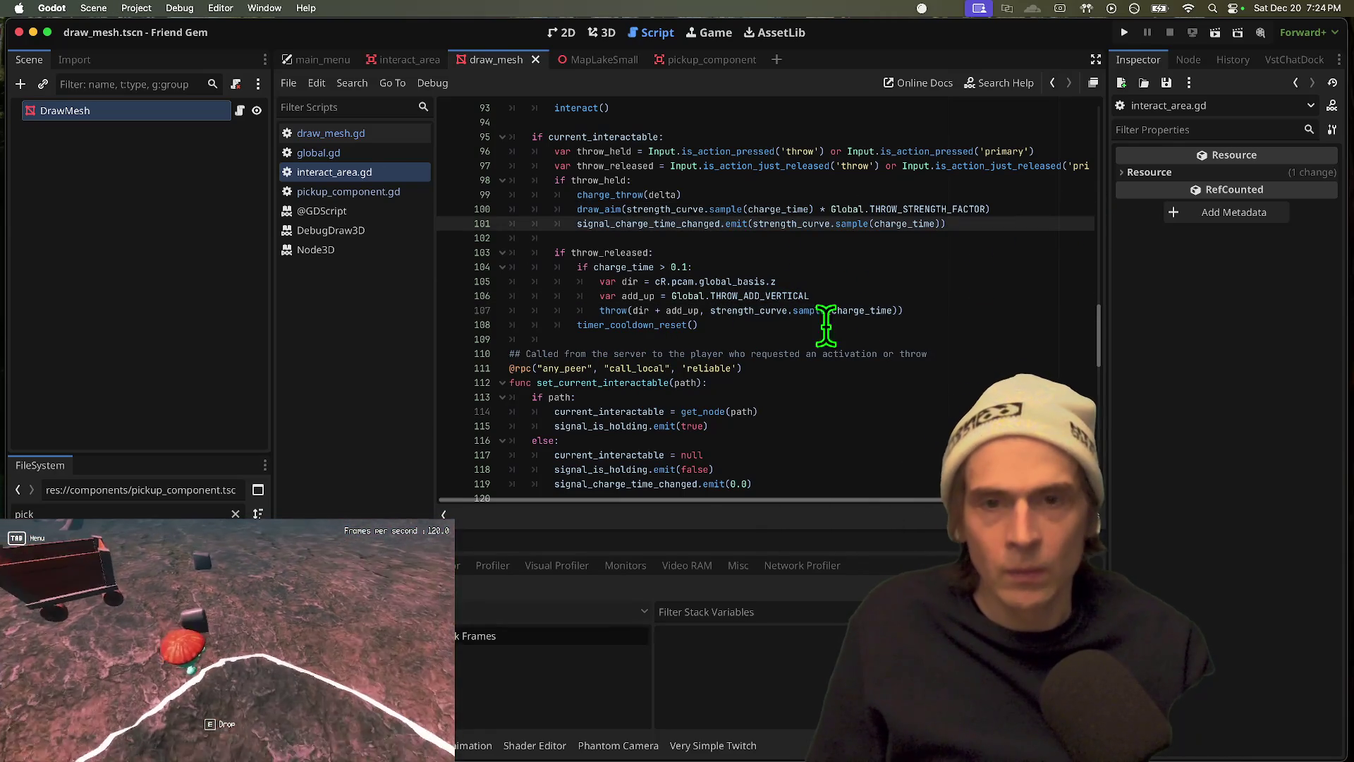
key("ctrl+Tab")
key("ctrl+f")
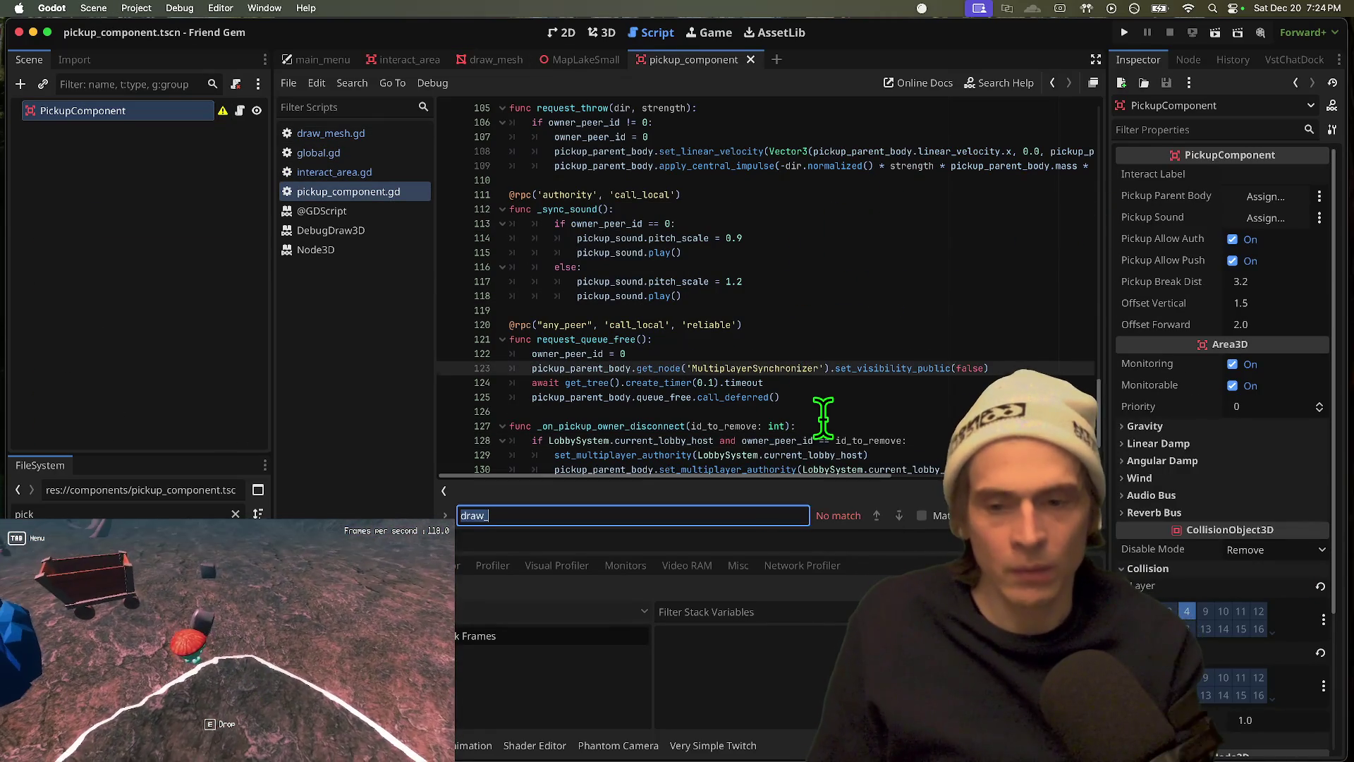
Step: Search pickup_component.gd for 'throw' and inspect the throw impulse line in request_throw
type("throw")
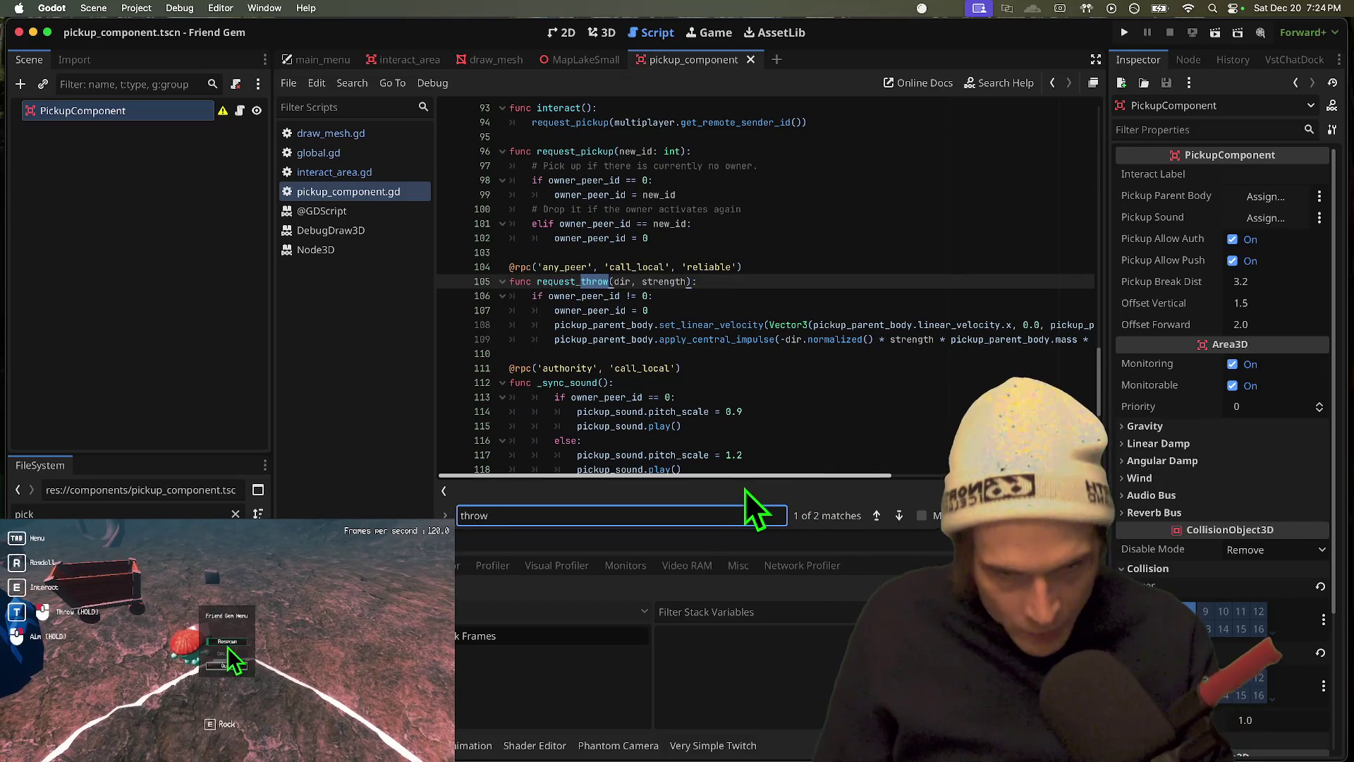
mouse_move(865, 476)
left_mouse_down()
mouse_move(950, 477)
mouse_move(640, 482)
left_mouse_up()
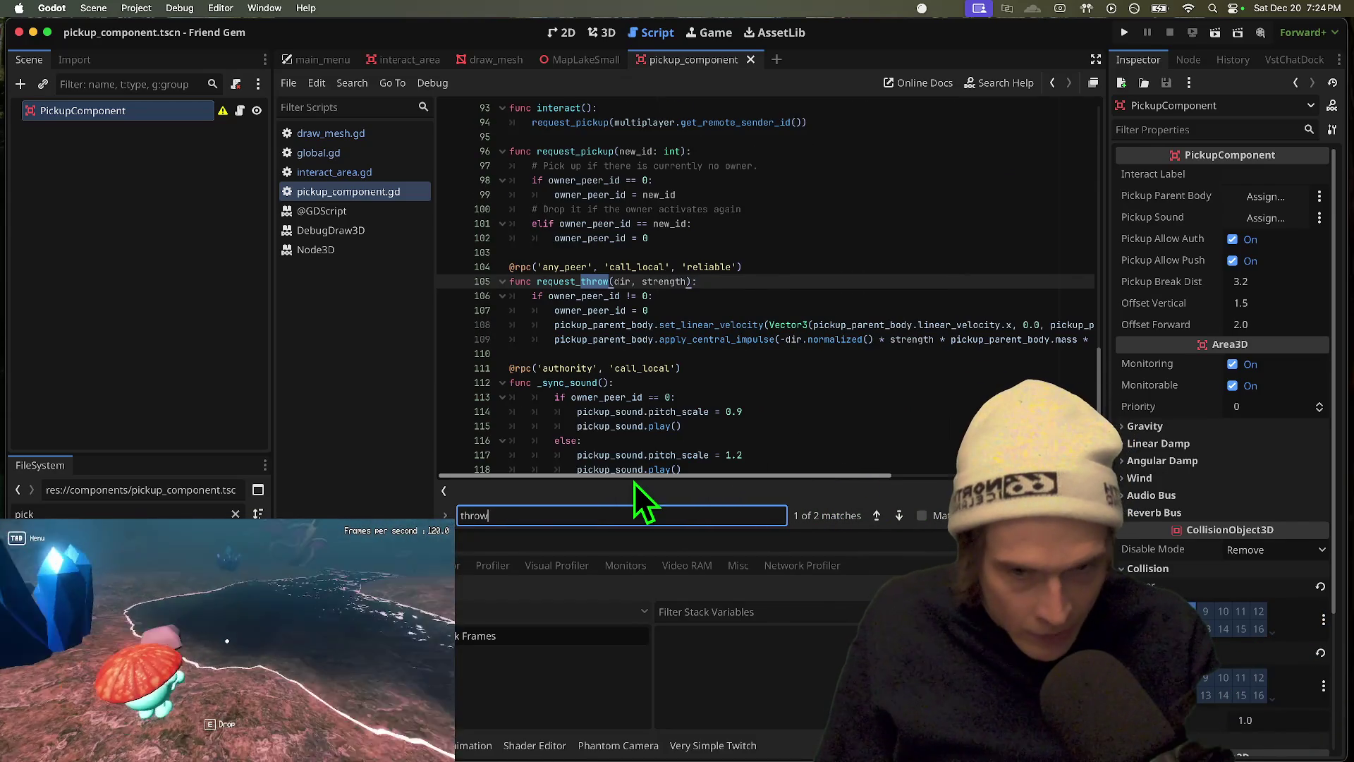
left_click_drag(805, 477, 910, 474)
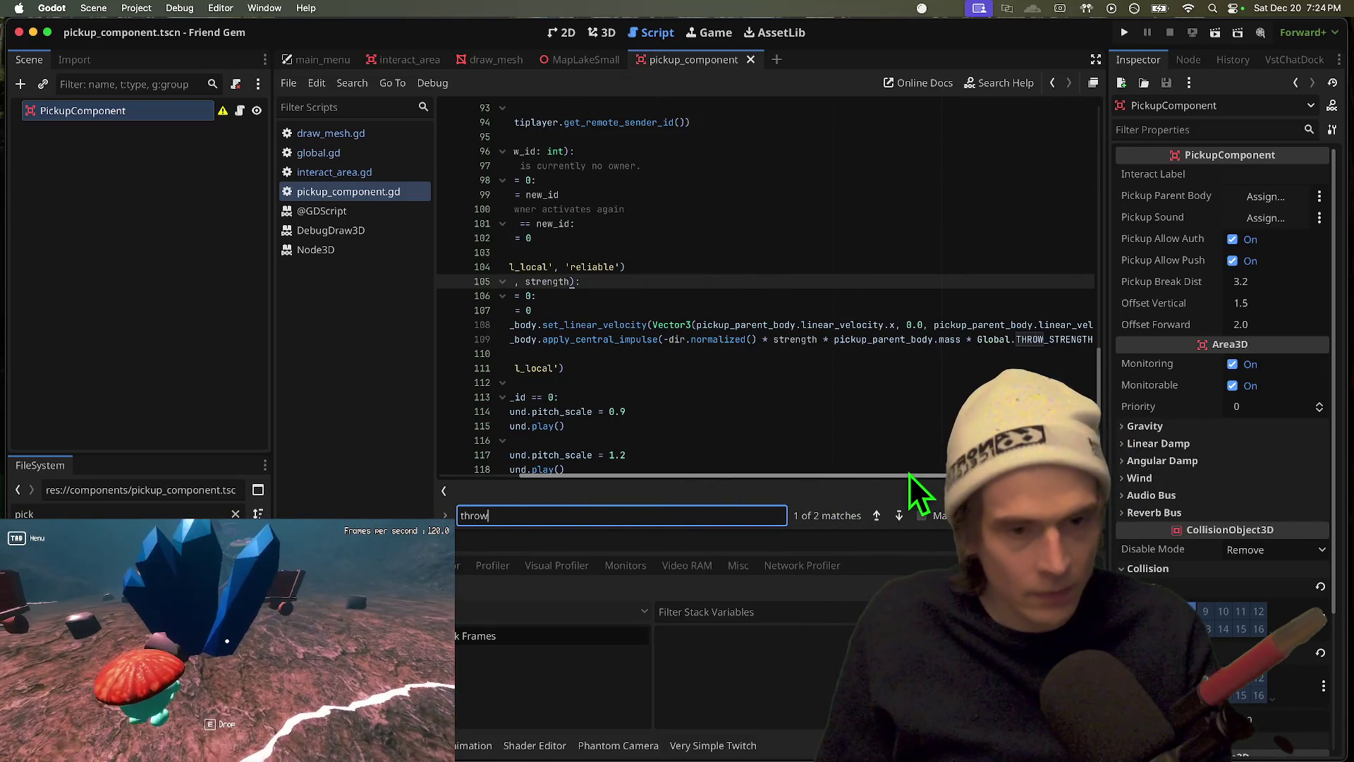
left_click_drag(829, 490, 758, 478)
left_click(682, 339)
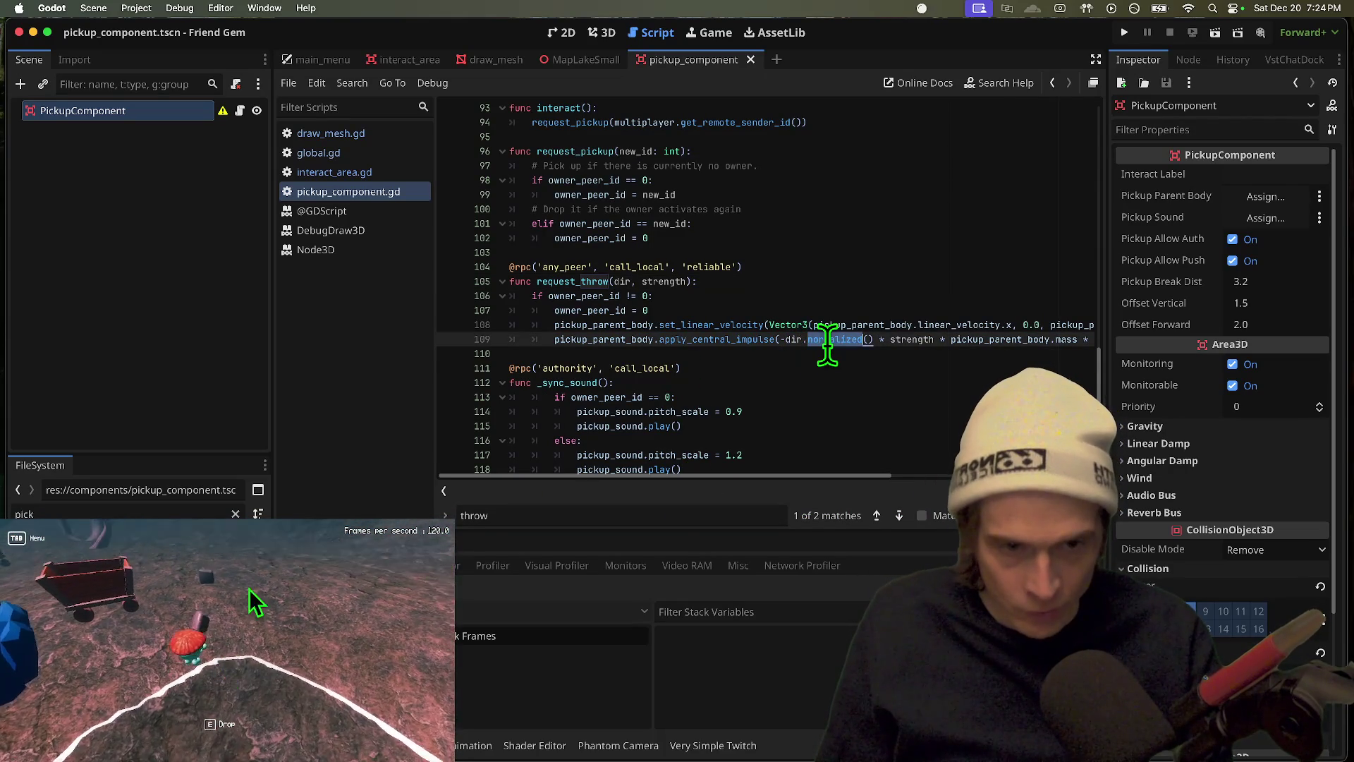
left_click_drag(868, 477, 921, 478)
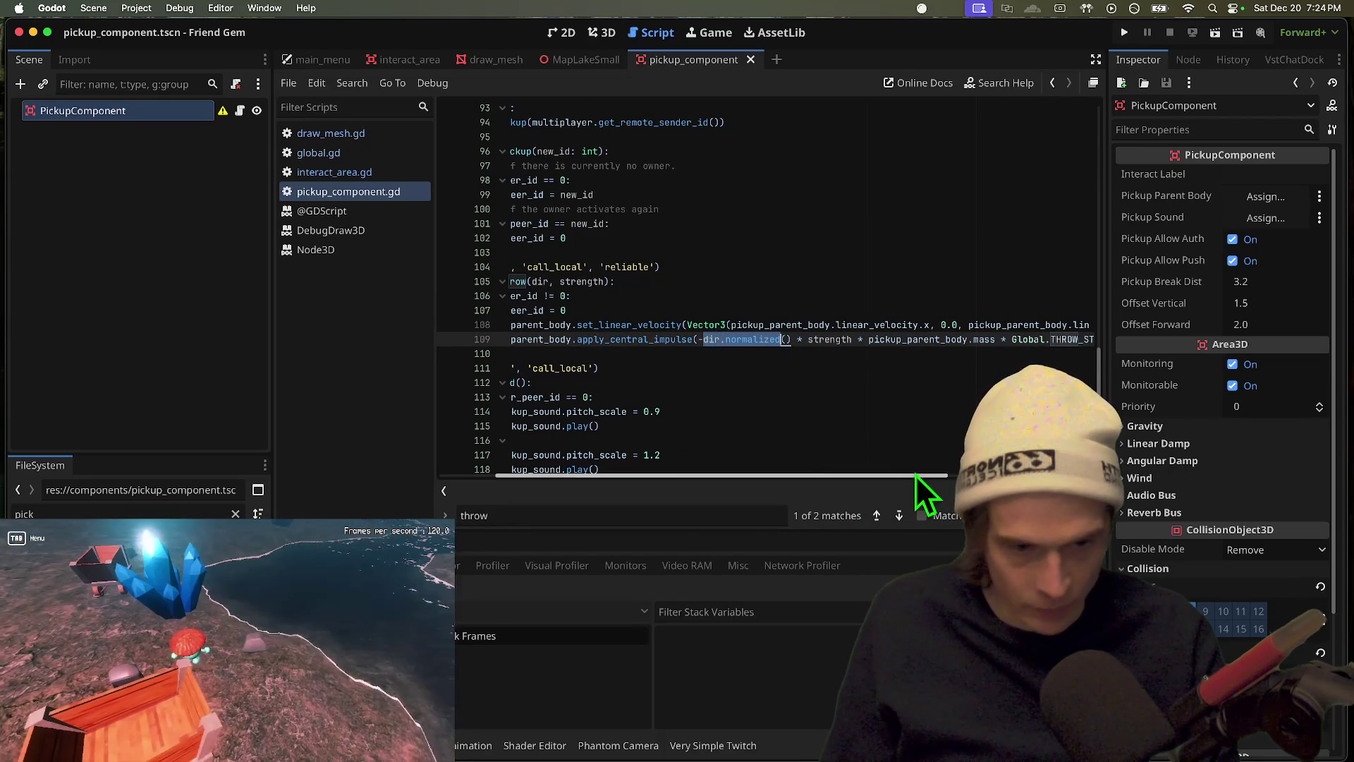
left_click_drag(903, 477, 489, 445)
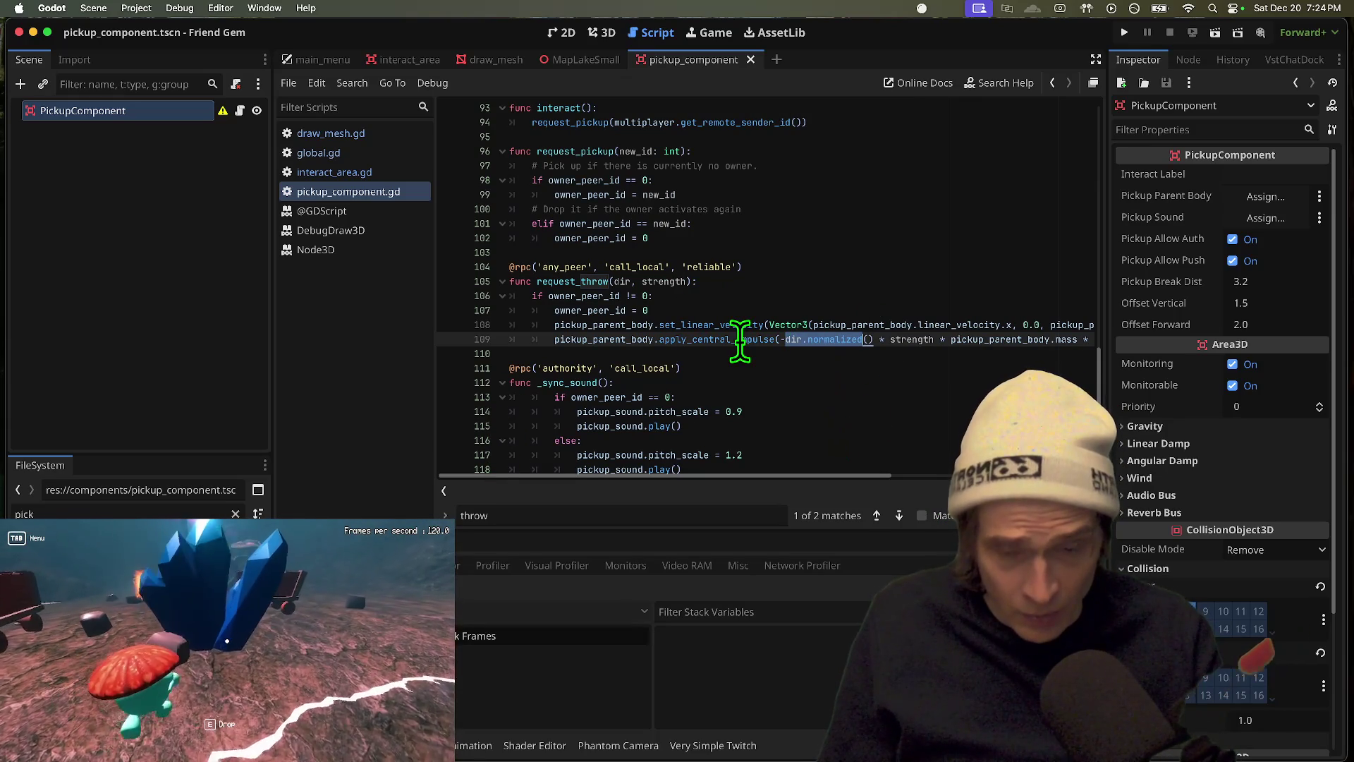
Step: Go through draw_mesh.gd and global.gd back to interact_area.gd, scrolled up to draw_aim
left_click(356, 138)
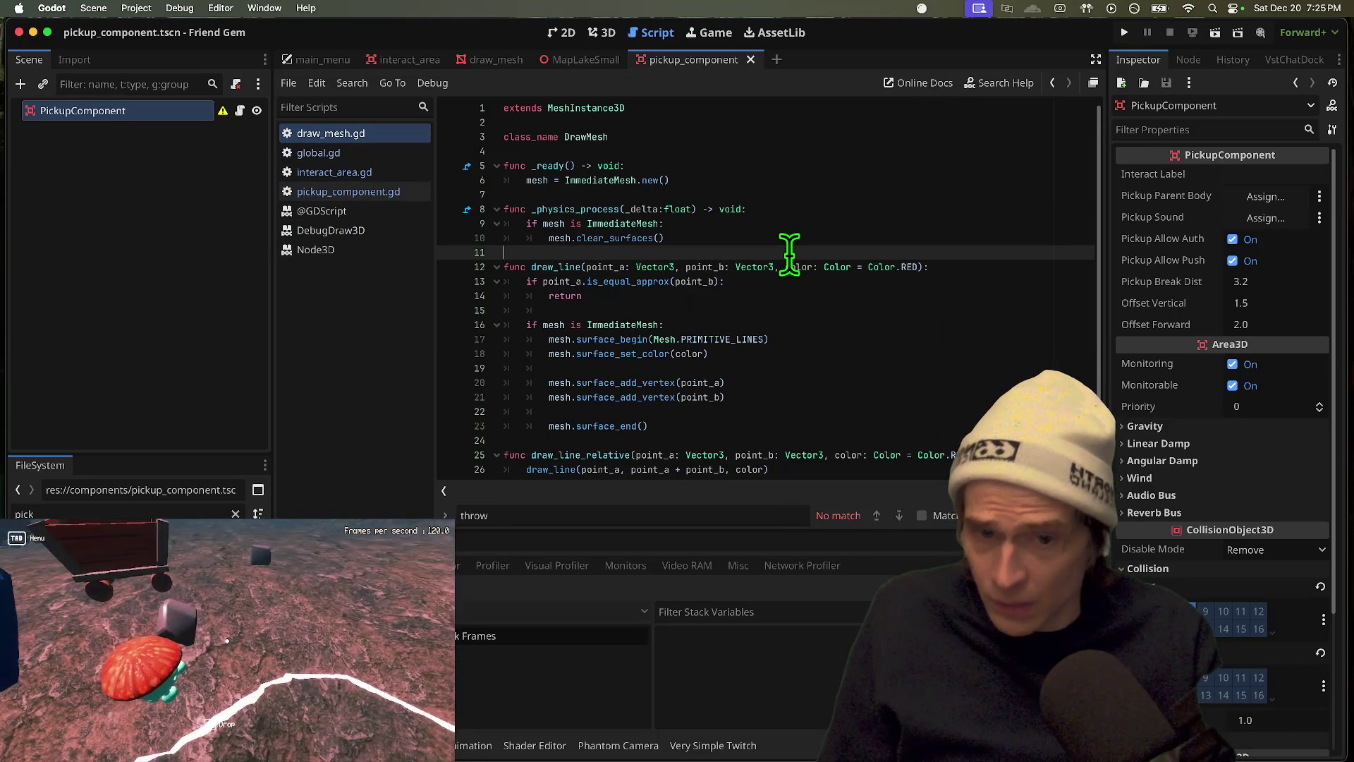
left_click(321, 153)
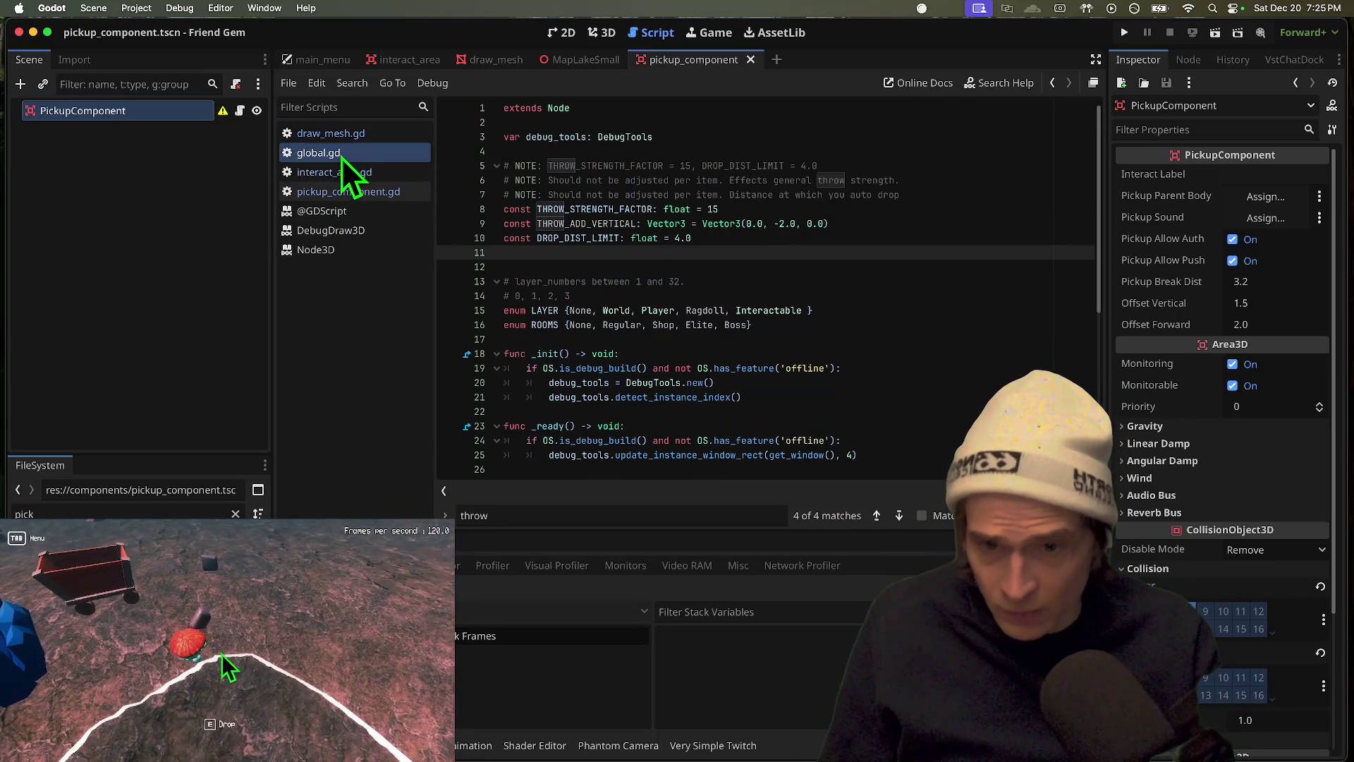
left_click(371, 173)
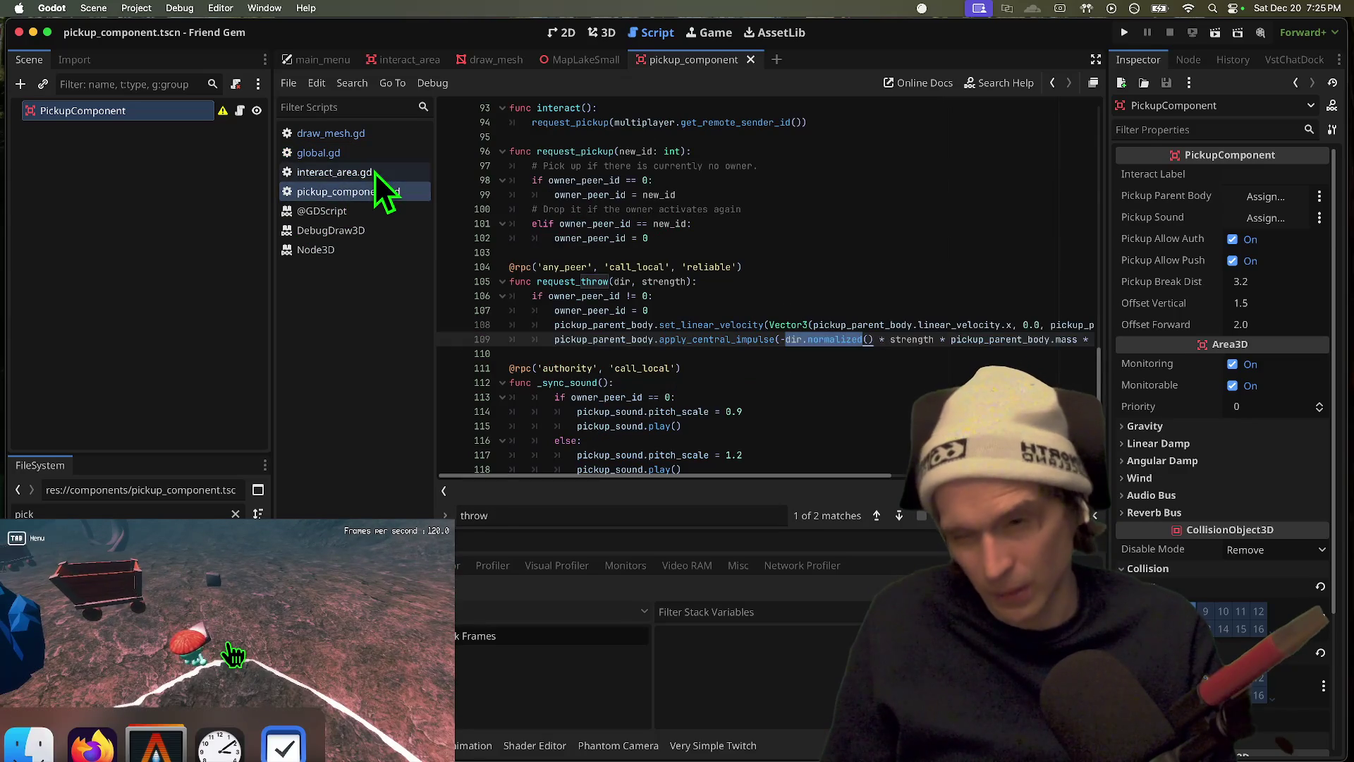
scroll(765, 289, "up", 15)
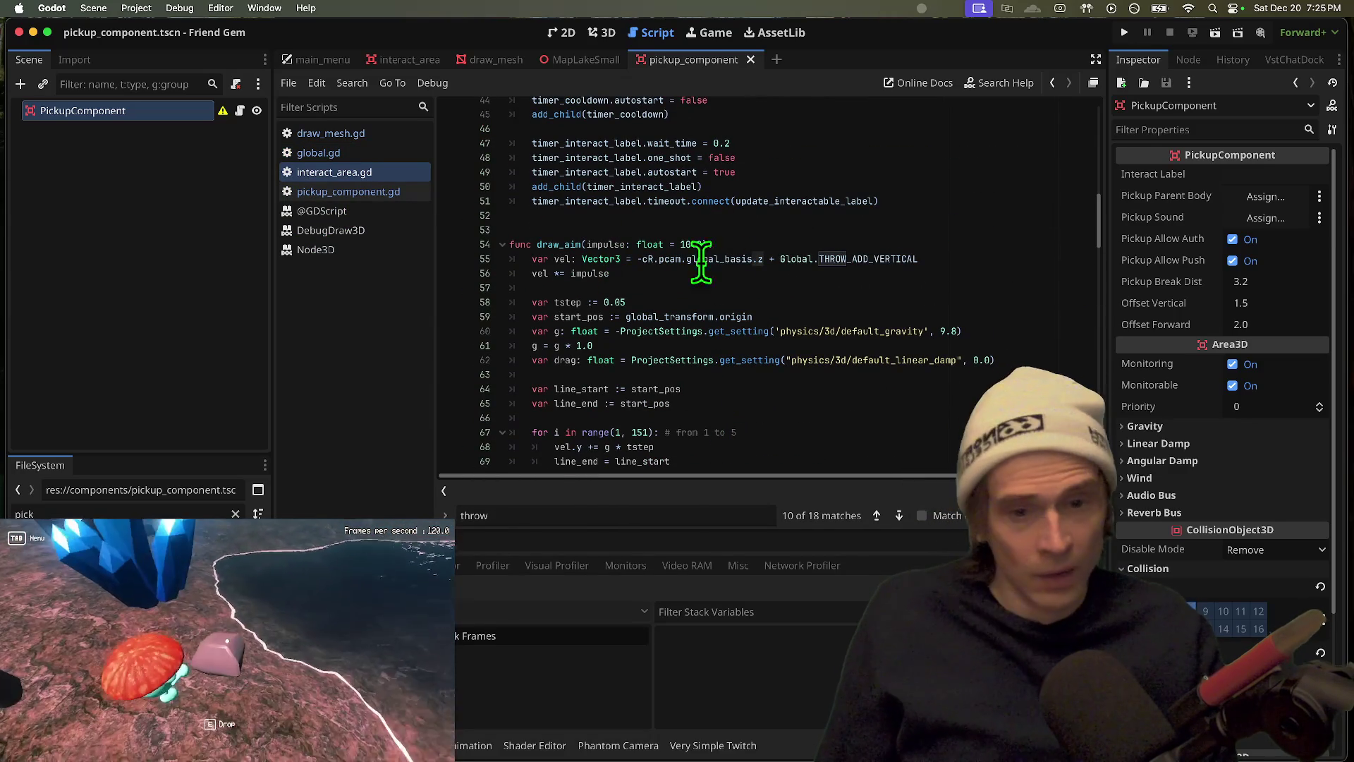
Step: Reduce line 55 to -cR.pcam.global_basis.z by dropping '+ Global.THROW_ADD_VERTICAL', then save and run
mouse_move(890, 259)
left_mouse_down()
mouse_move(747, 273)
mouse_move(910, 260)
left_mouse_up()
key("BackSpace")
type("z")
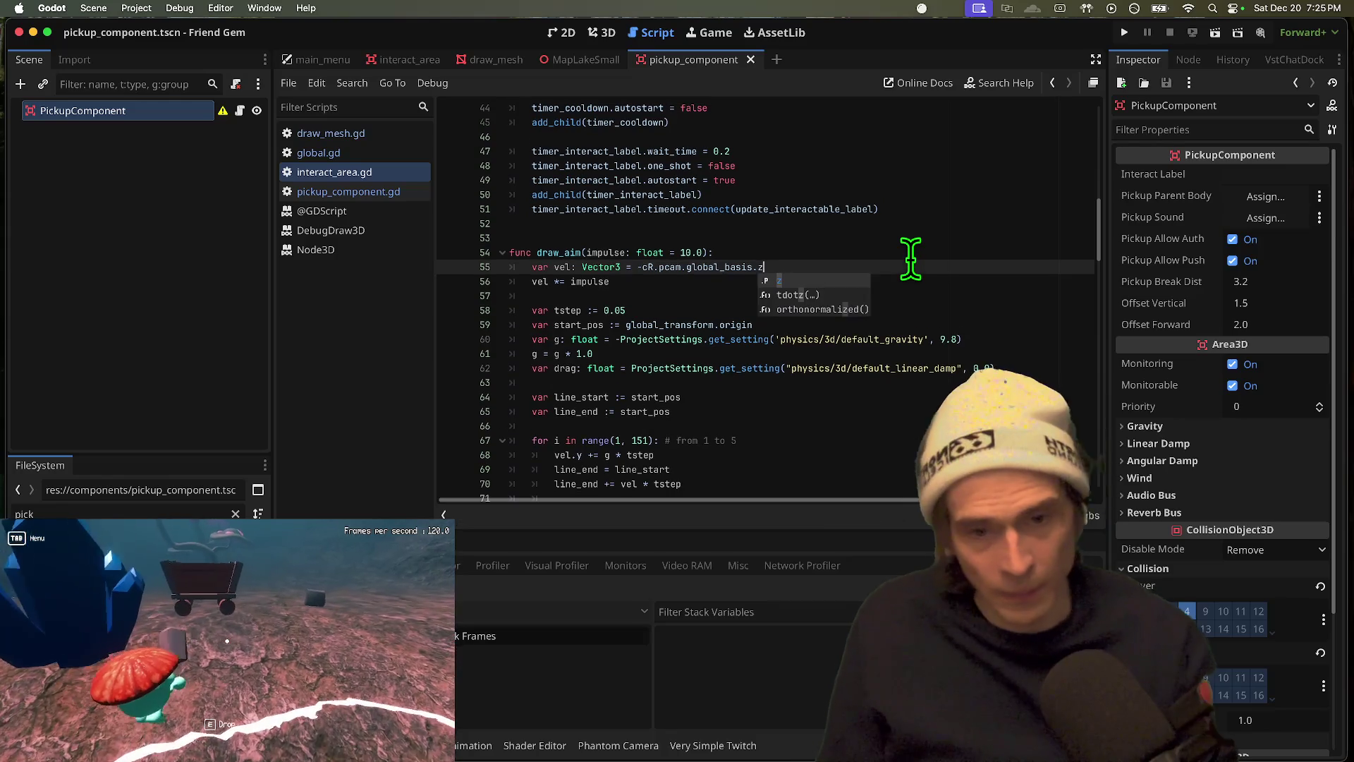
key("super+b")
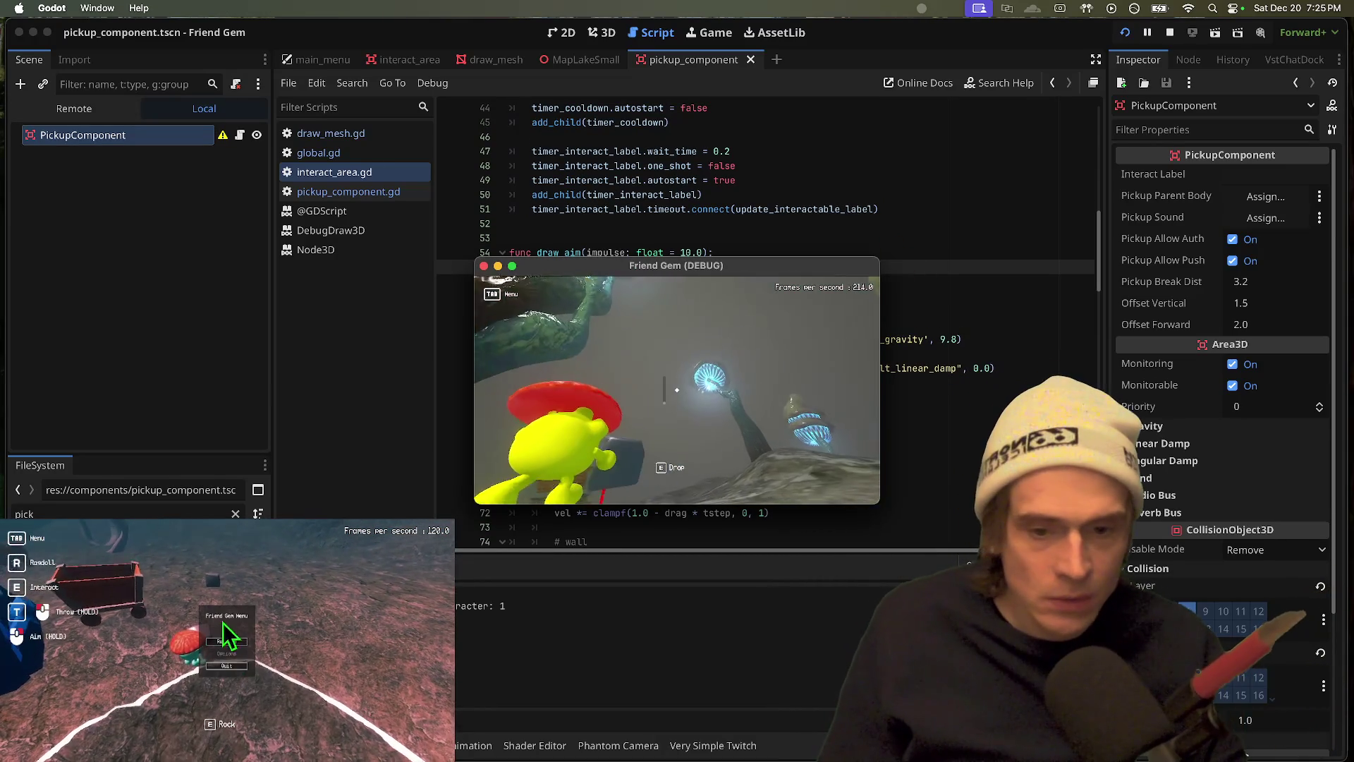
Step: In the debug game, pick up a rock and throw it to test the aim trajectory
left_click(227, 649)
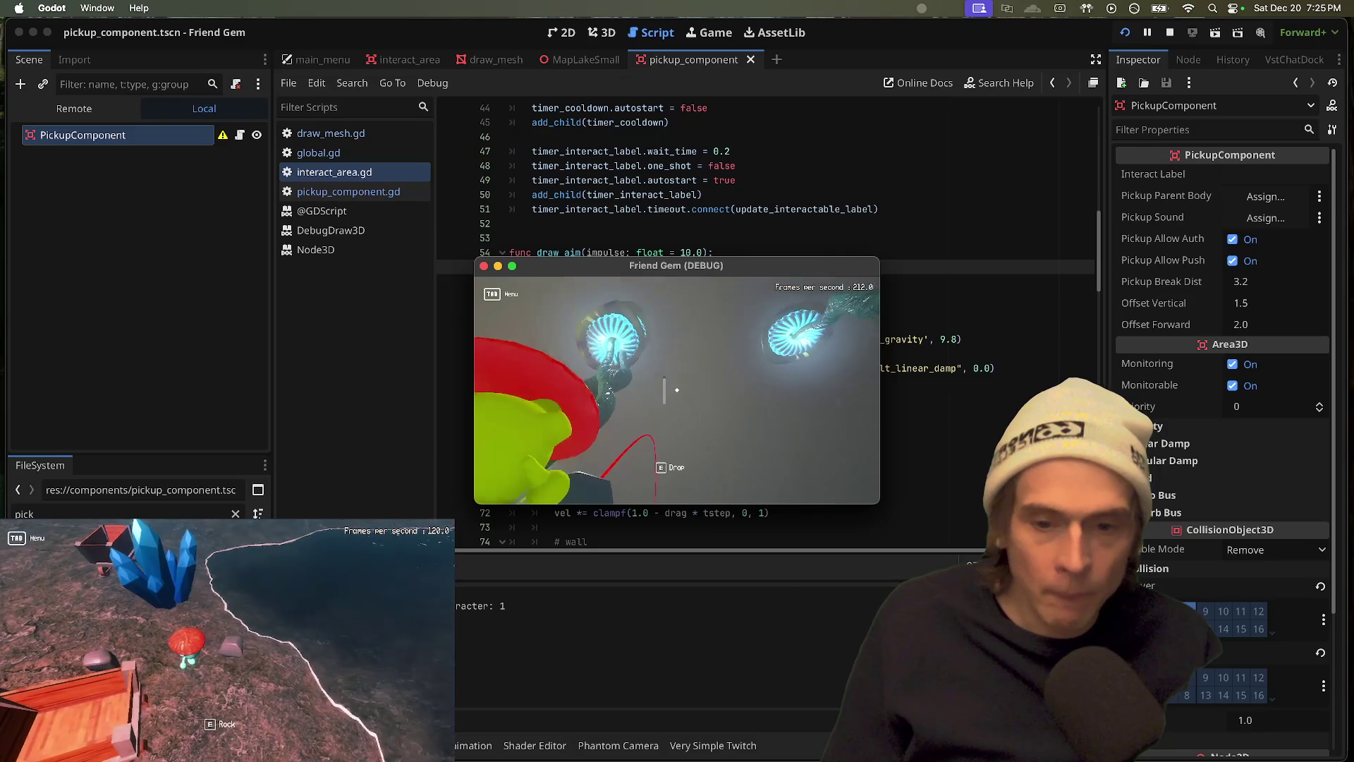
key("e")
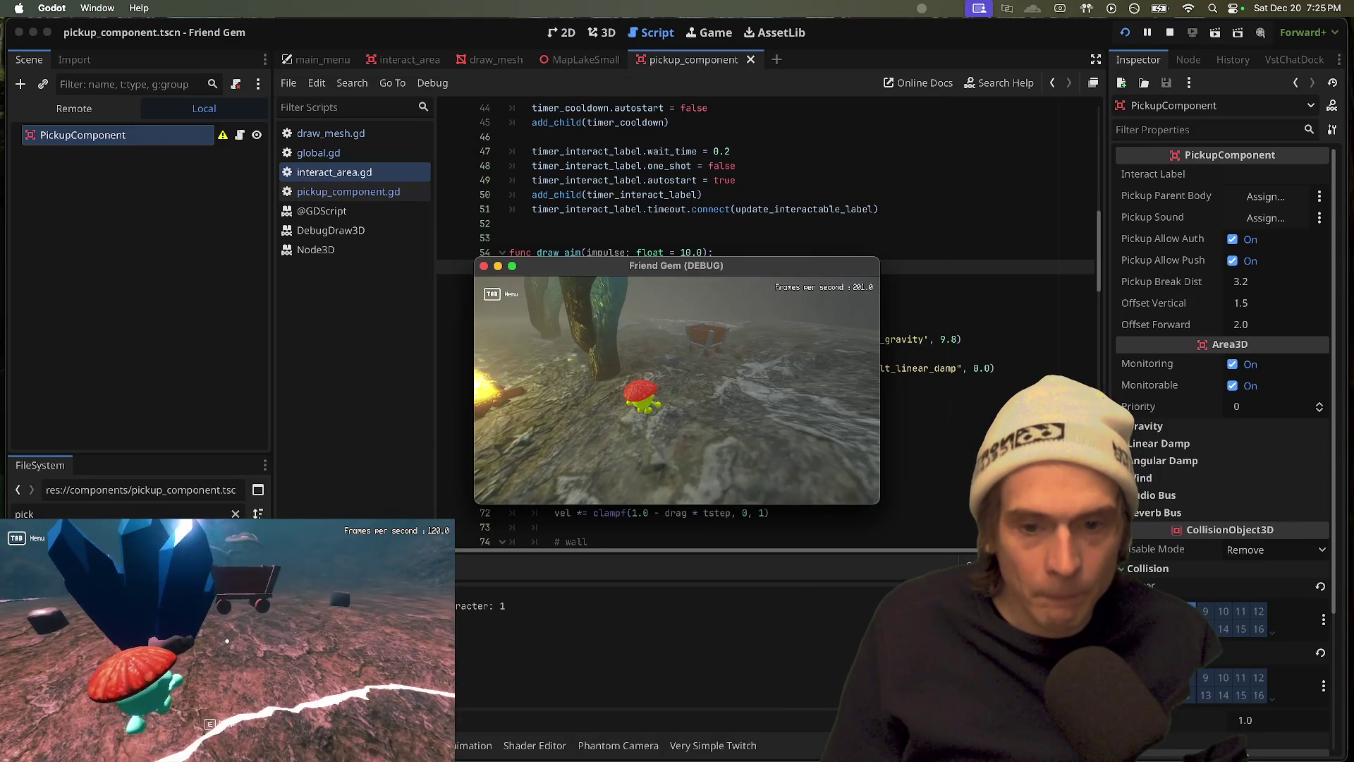
left_click(689, 408)
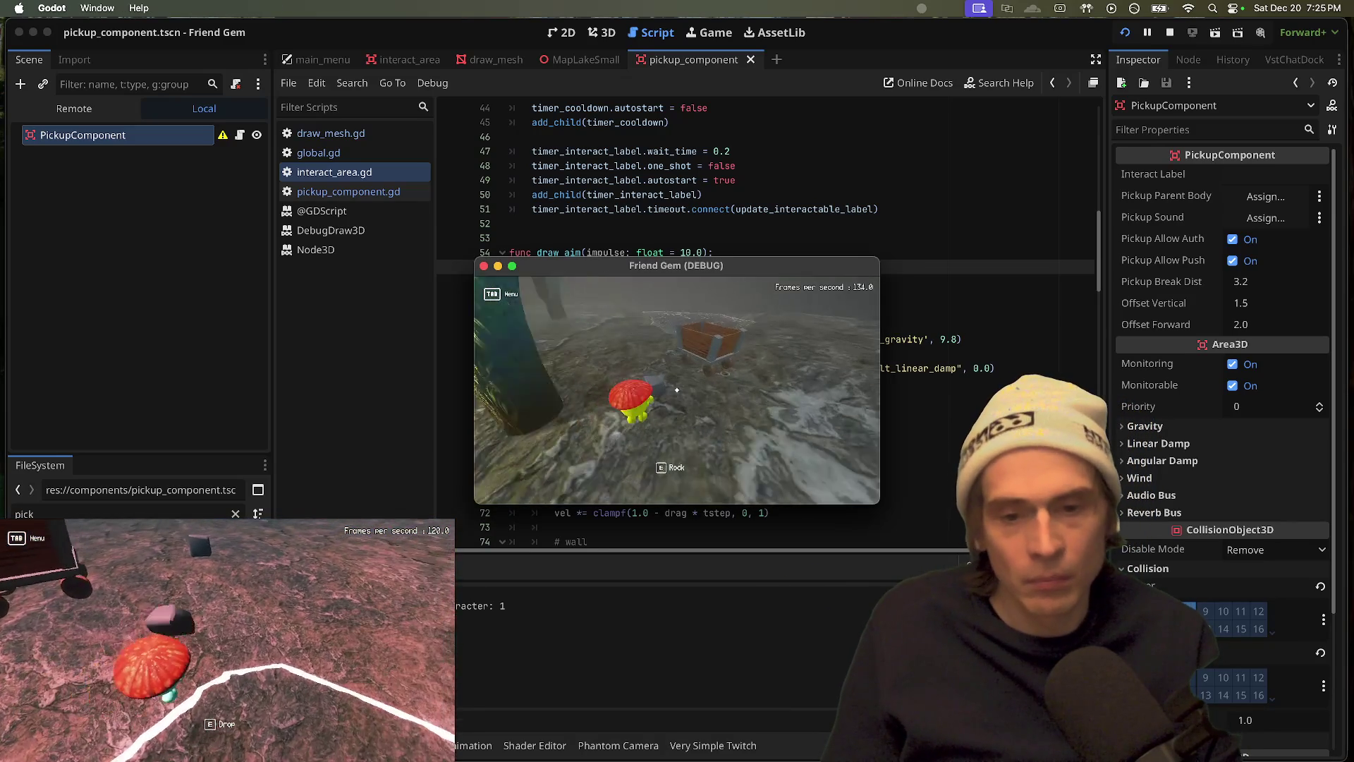
key("e")
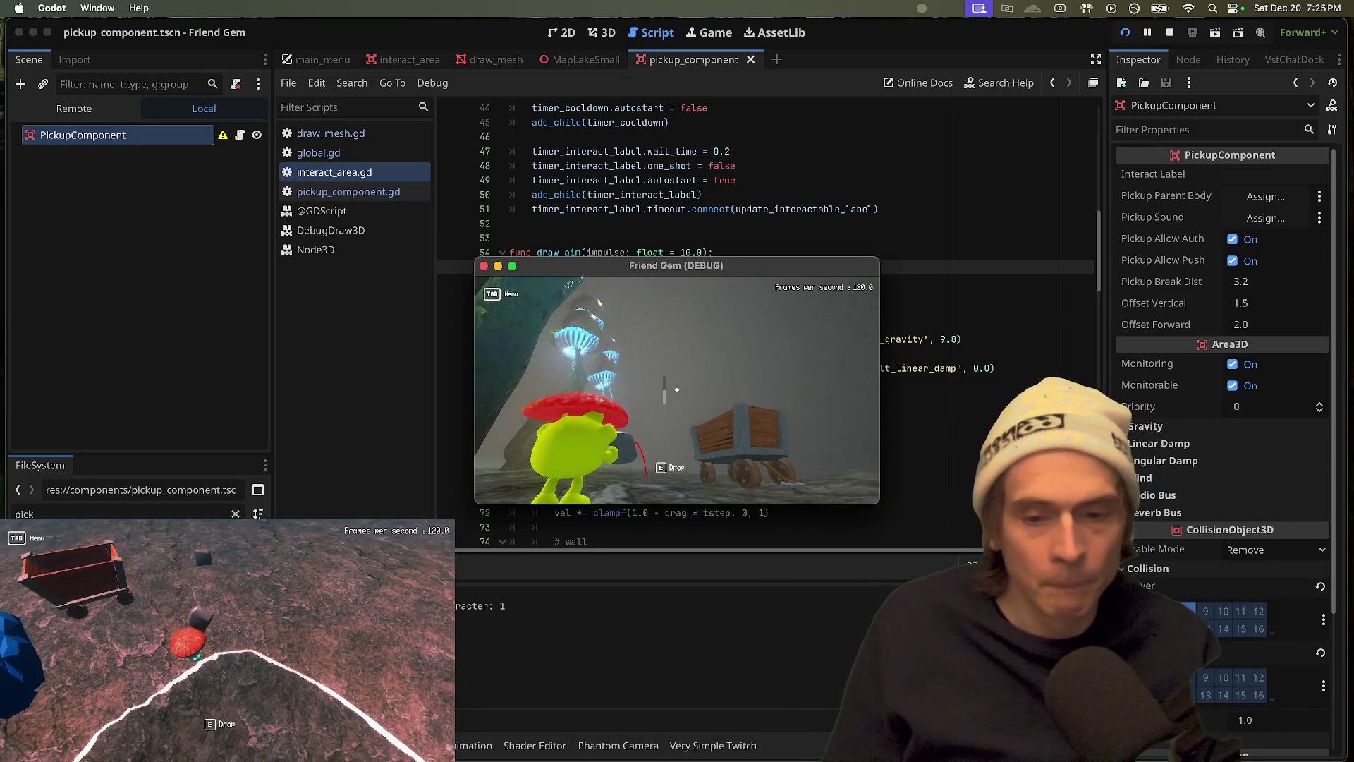
key("e")
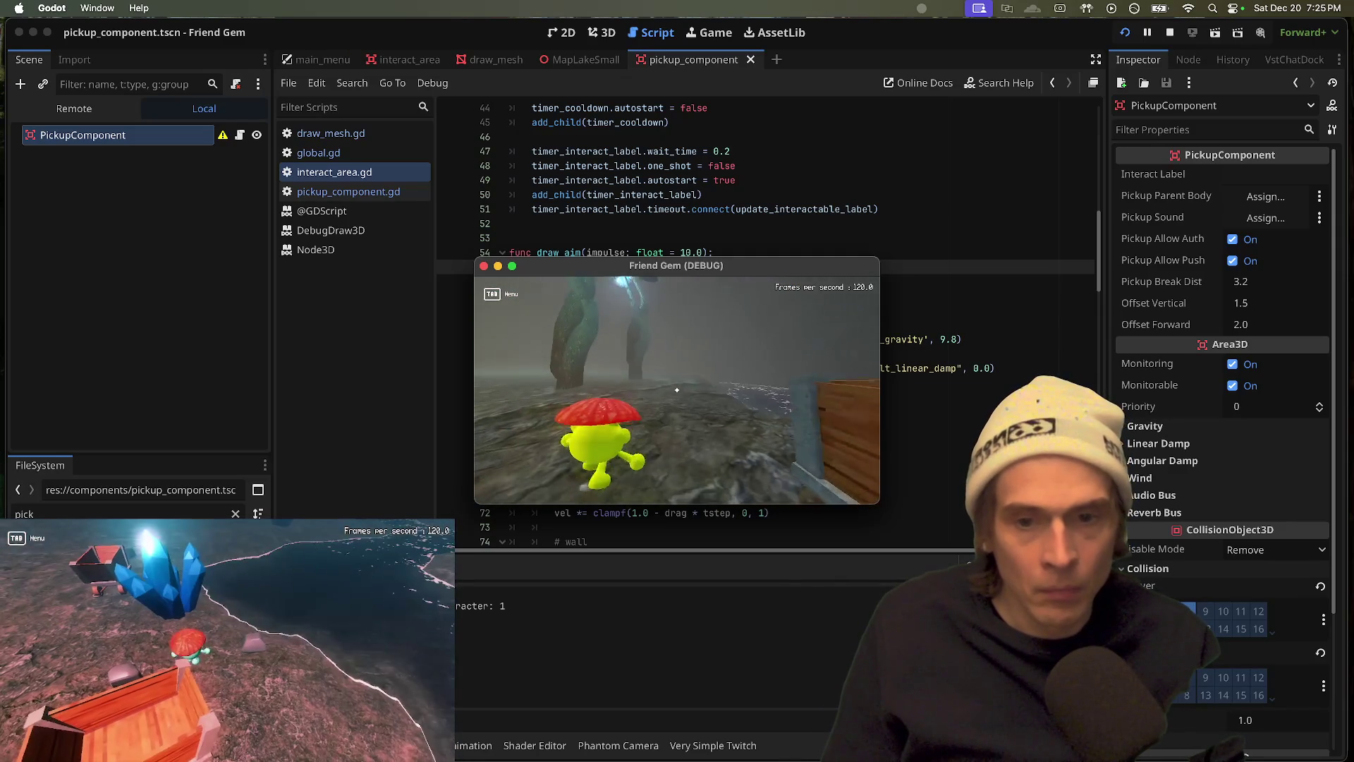
key("super+q")
Step: Pick up the grey block and a rock again, then return to the editor and save interact_area.gd
key("super+Tab")
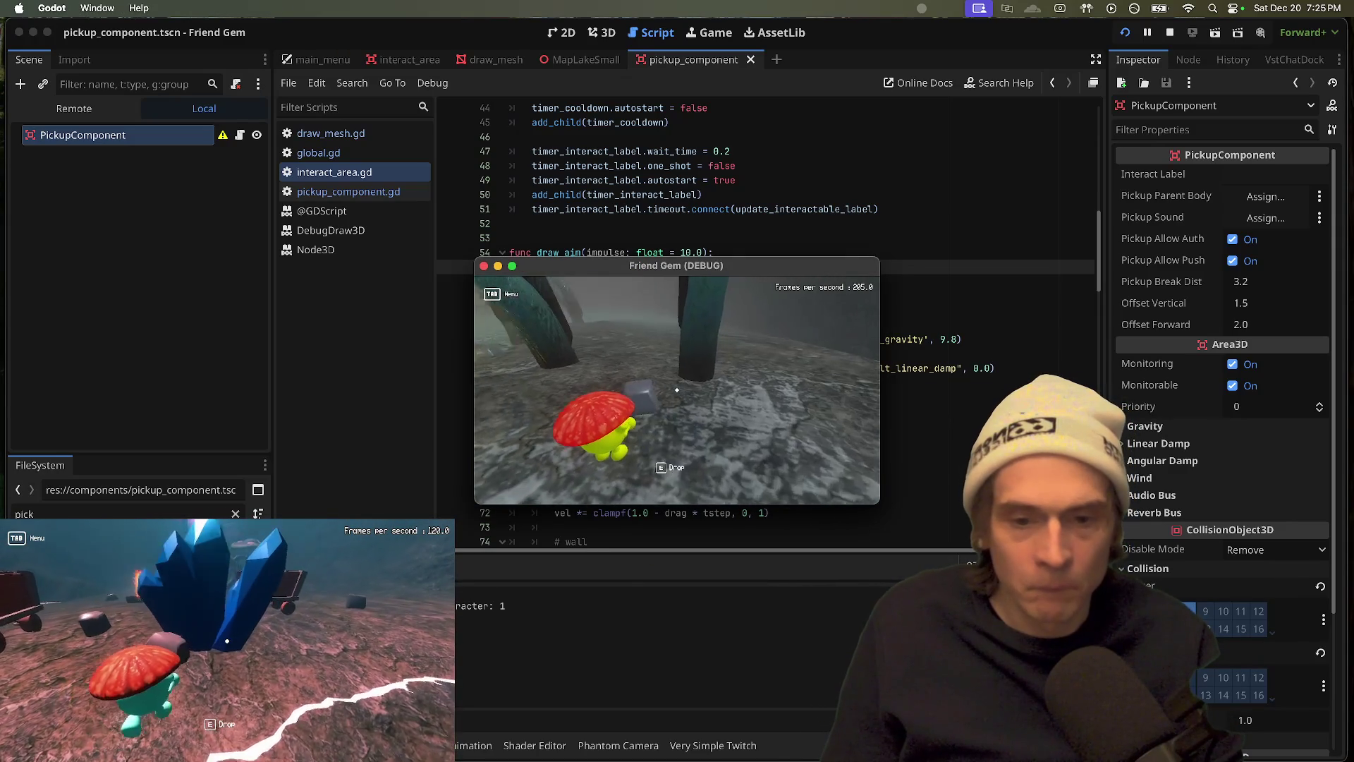
key("e")
key("e")
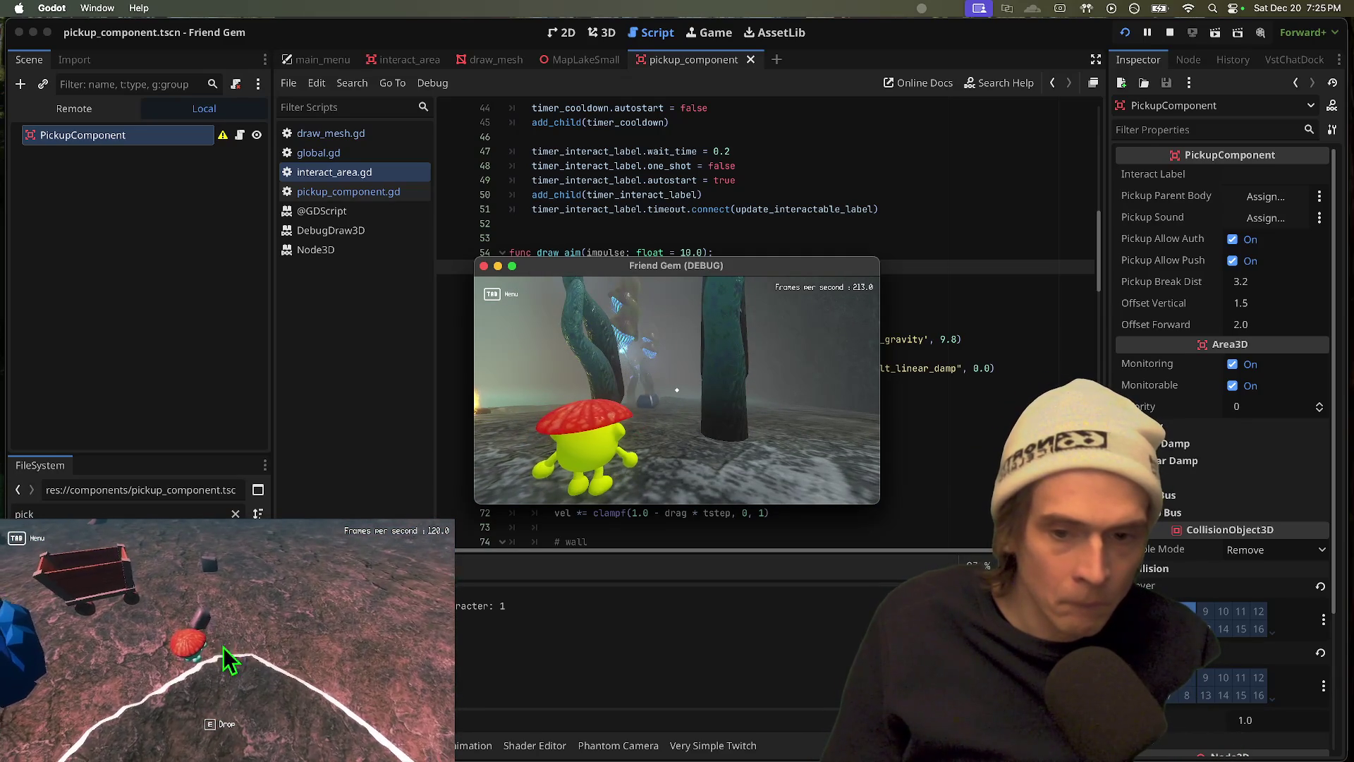
key("e")
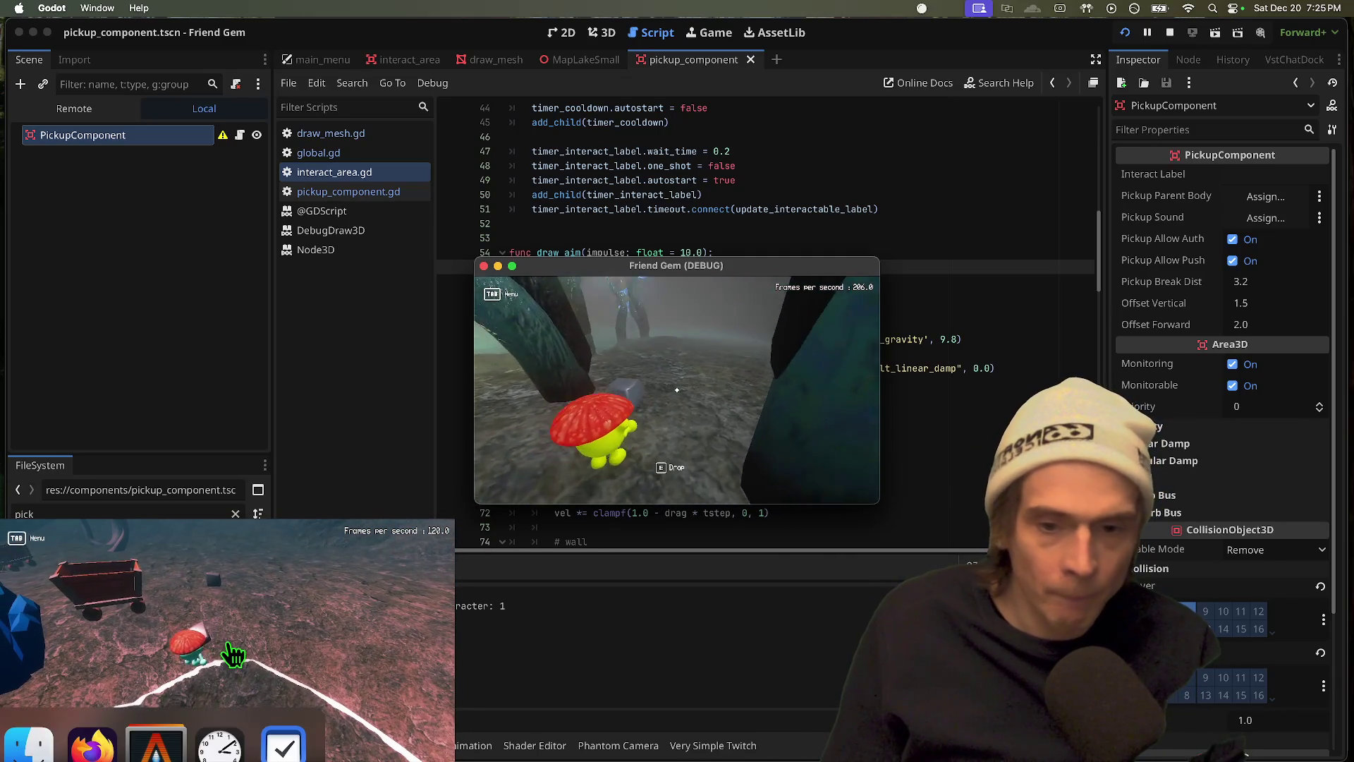
left_click(227, 649)
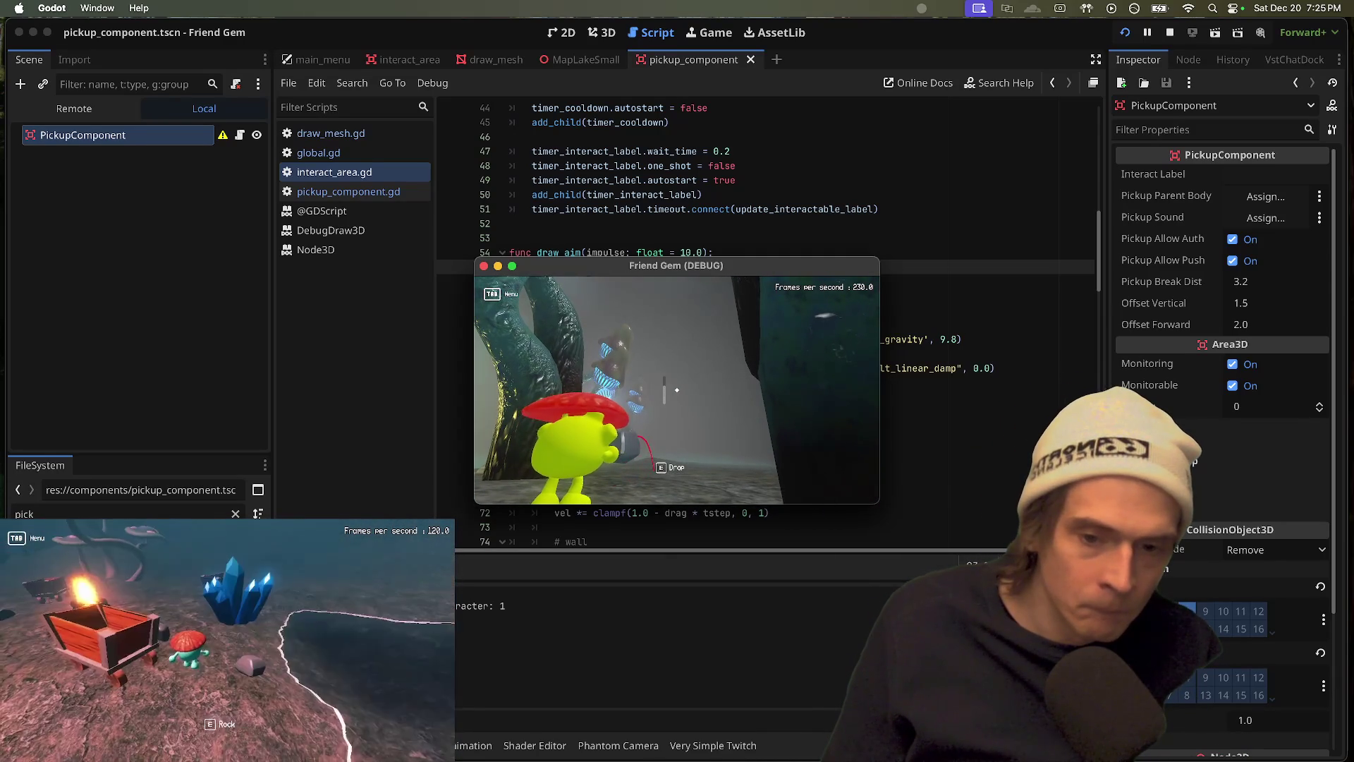
key("e")
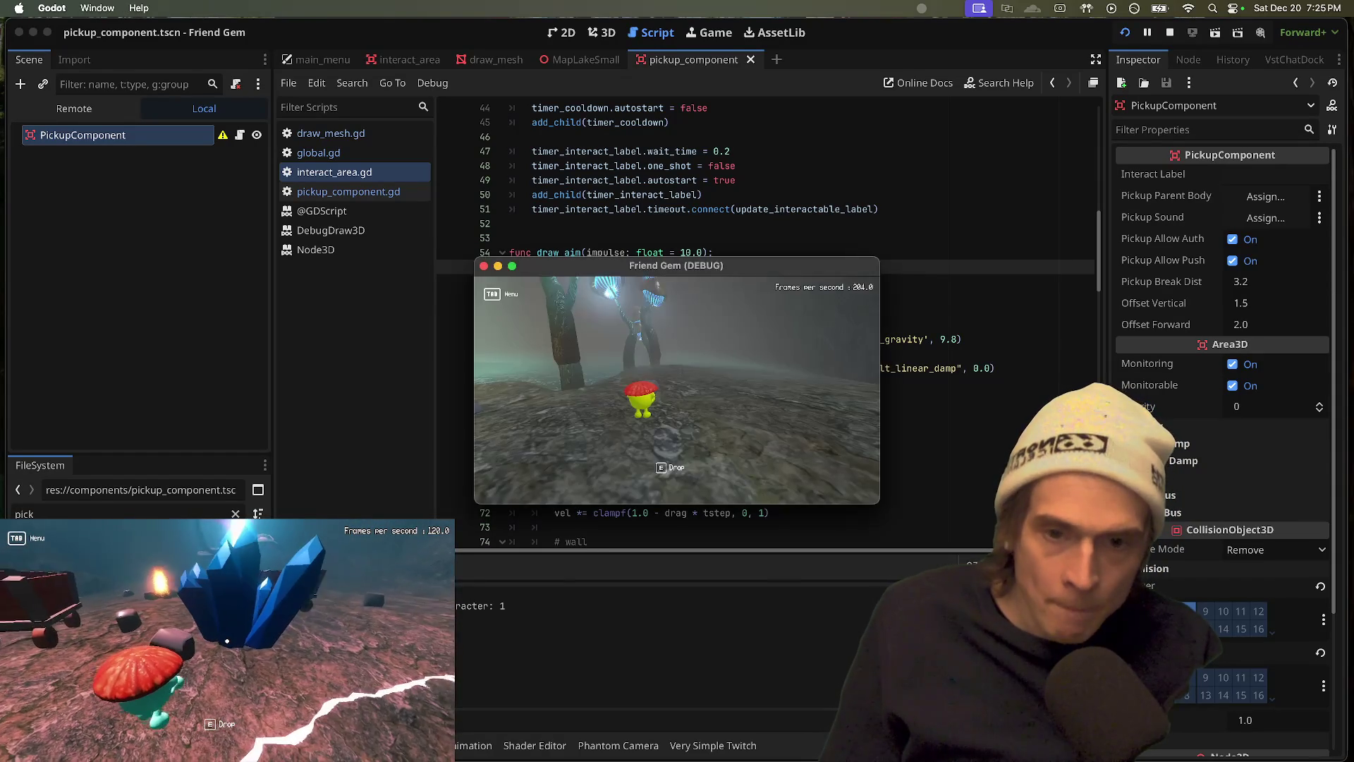
key("super+Tab")
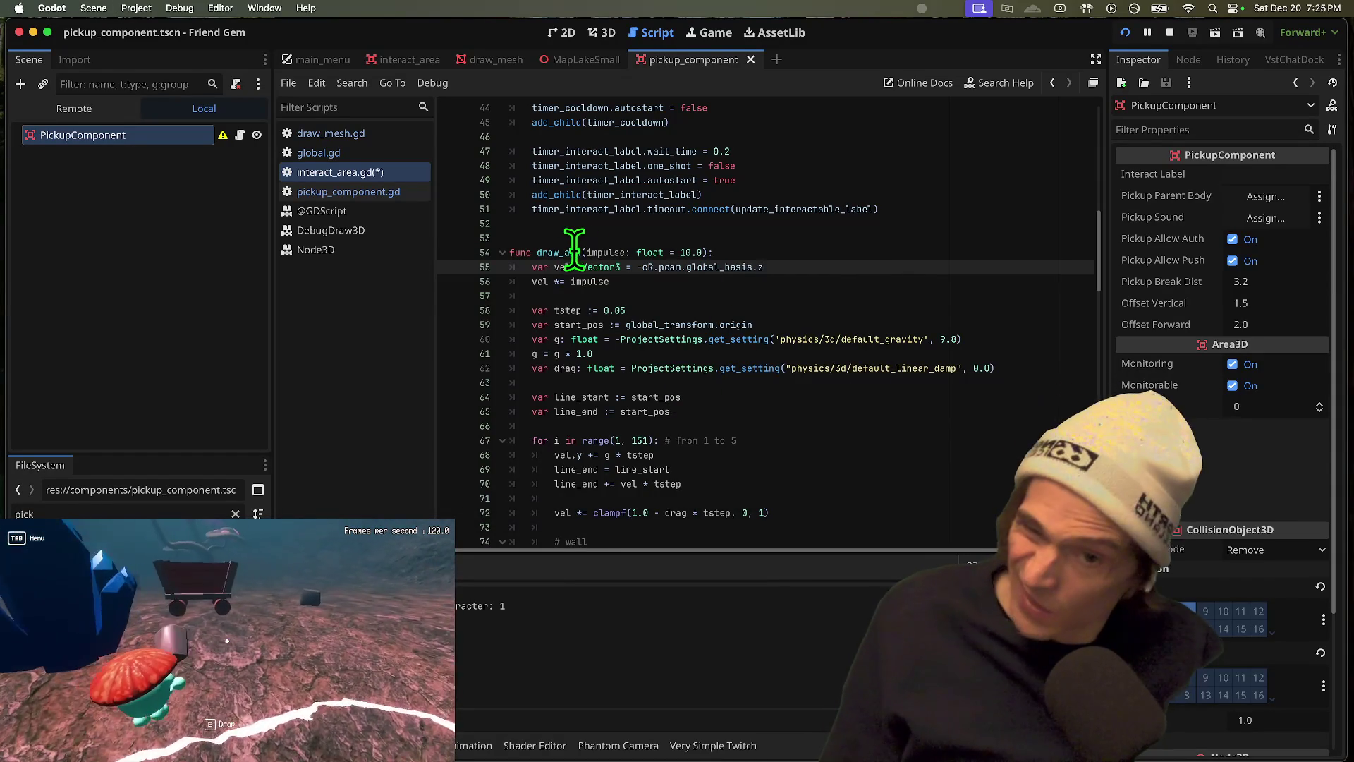
key("super+s")
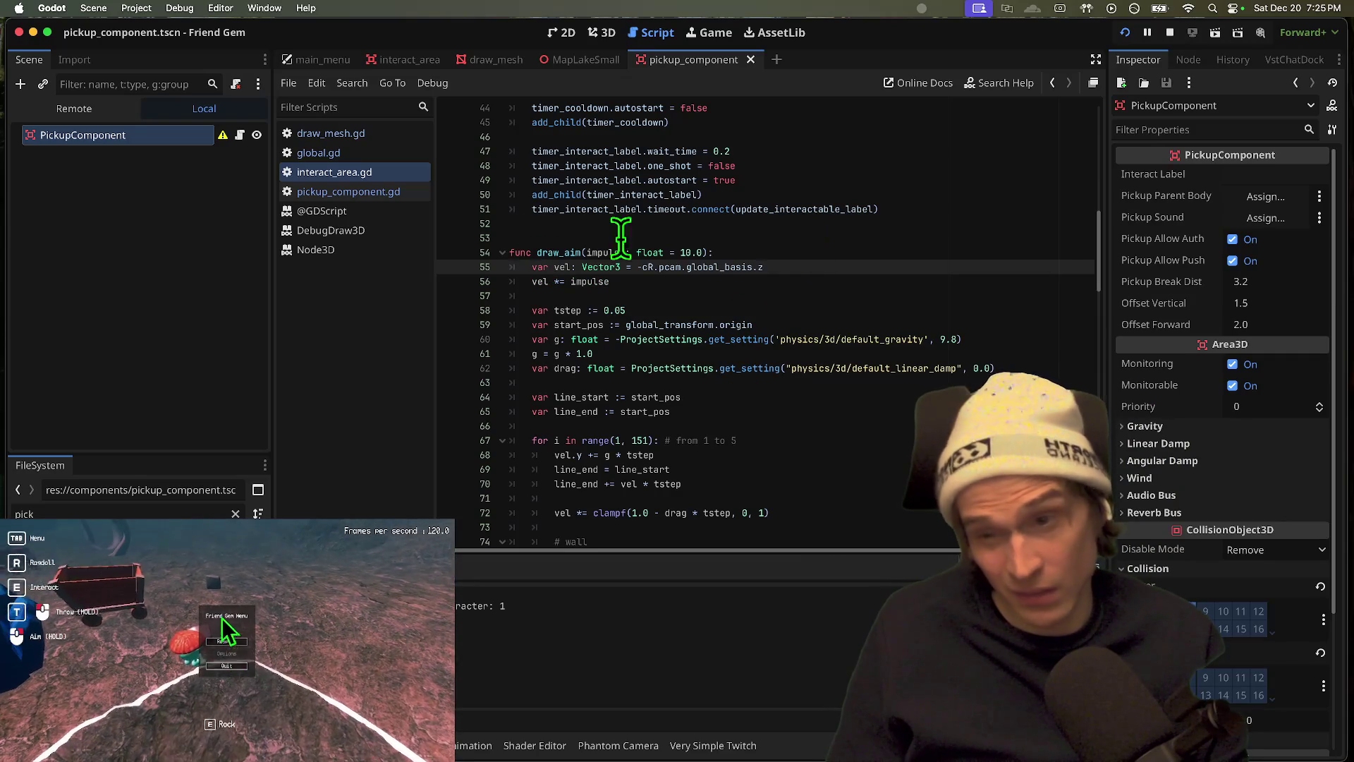
Step: Review request_throw in pickup_component.gd and draw_aim in interact_area.gd, then switch to Things
left_click(385, 191)
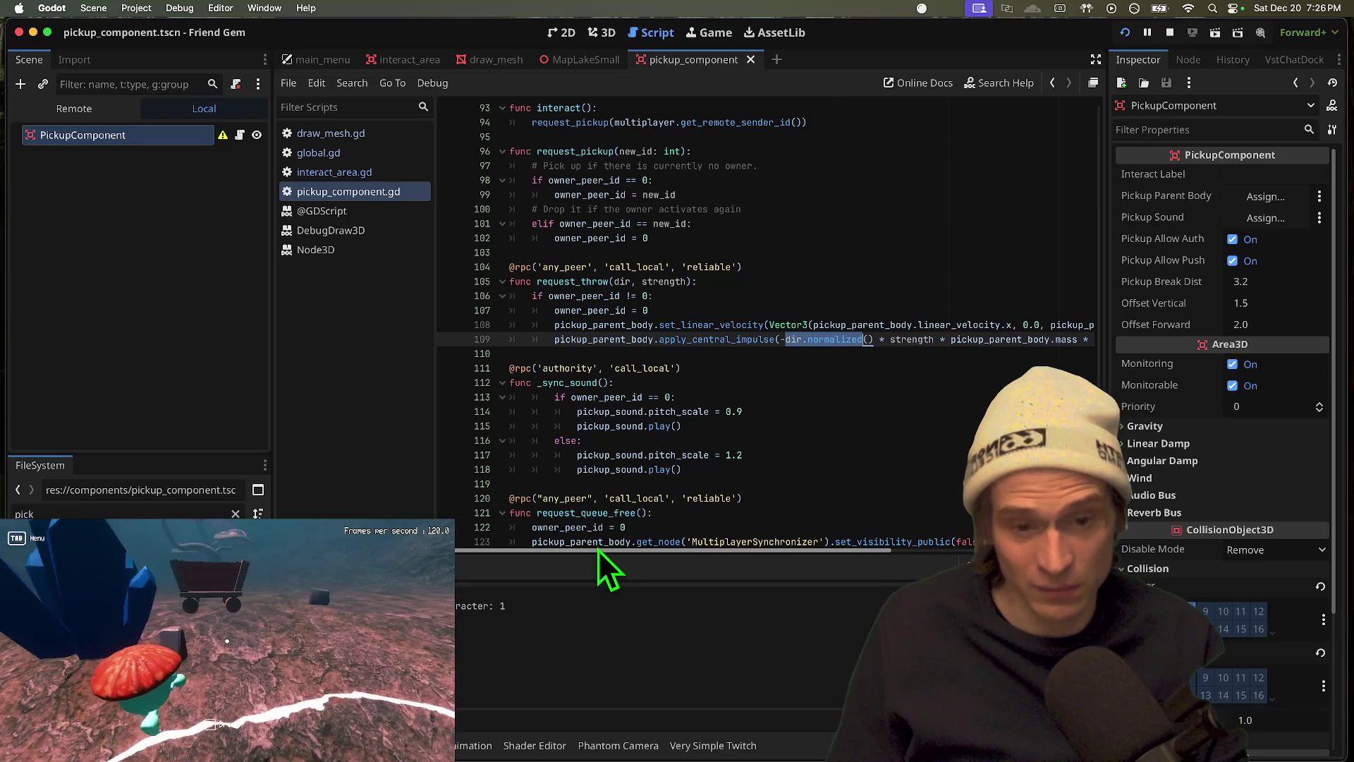
left_click(346, 171)
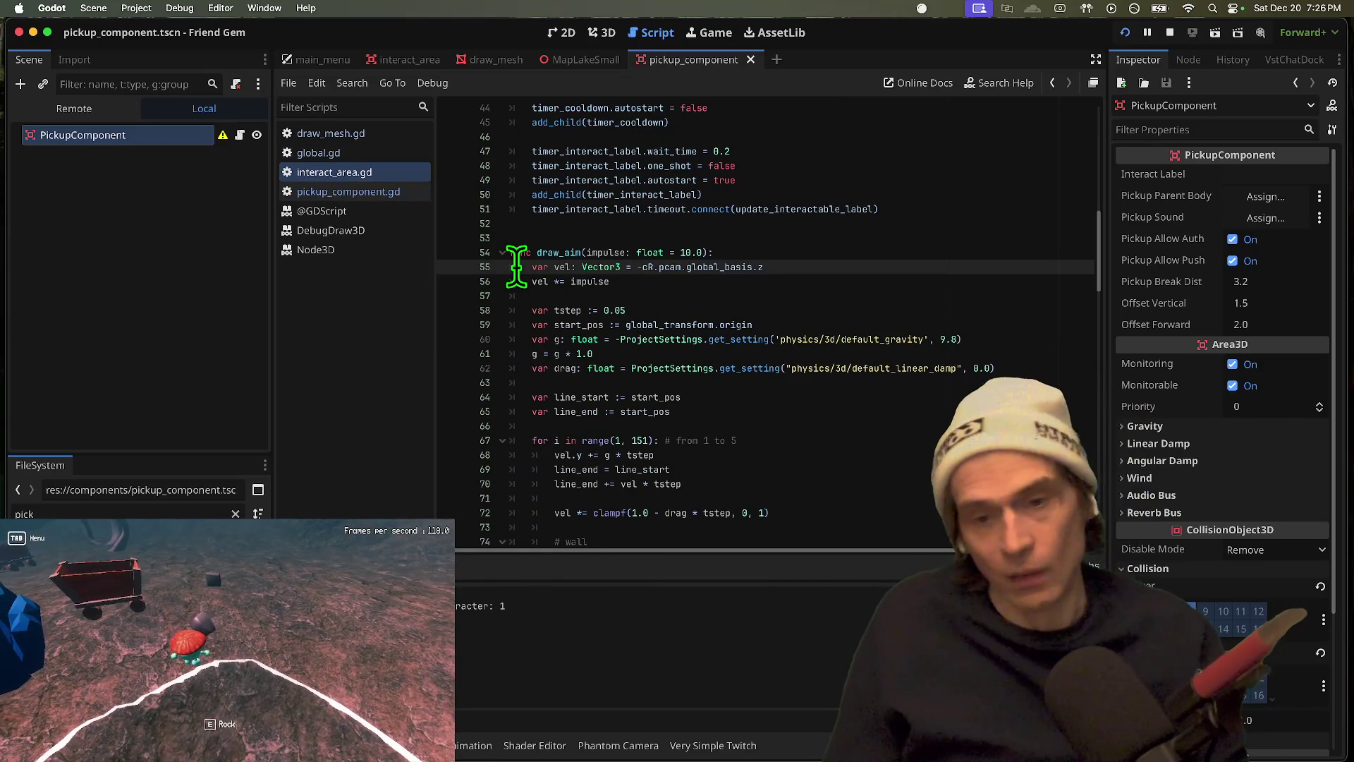
left_click(381, 185)
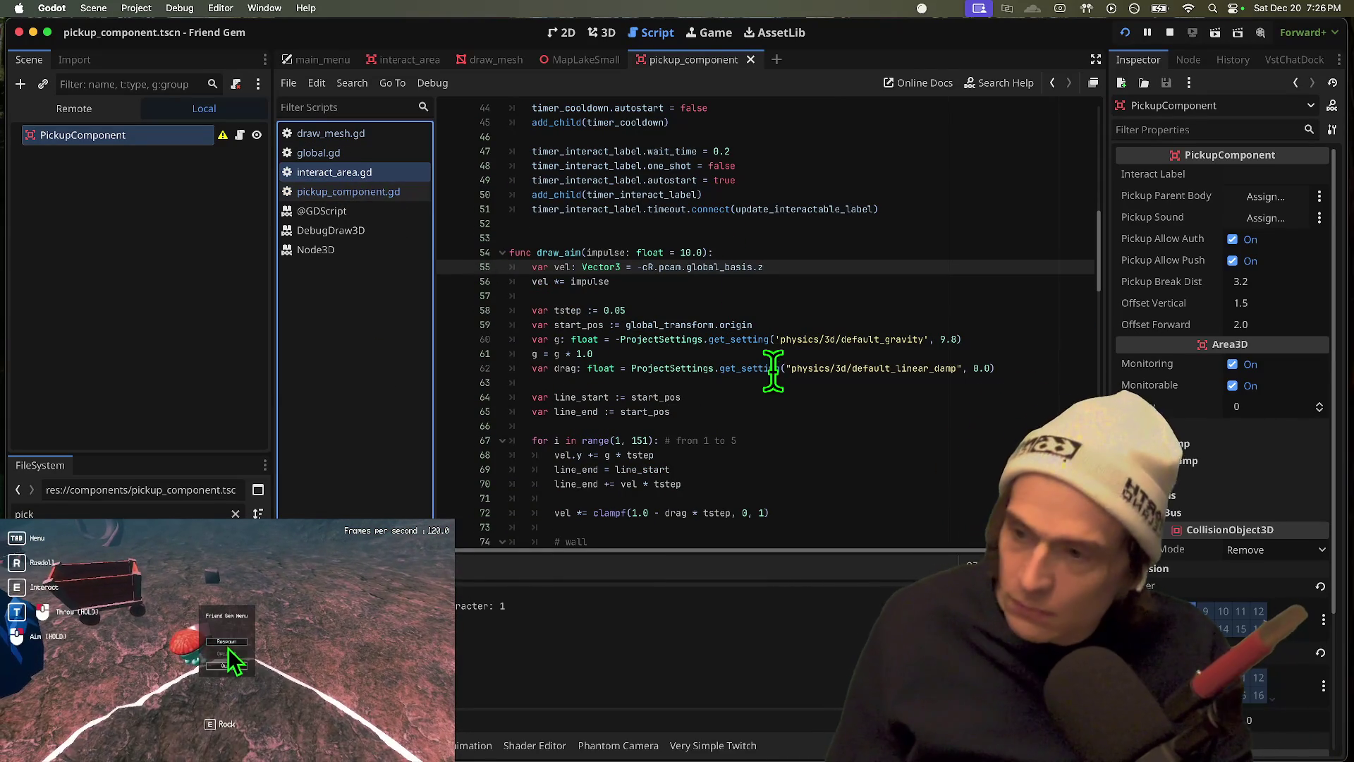
scroll(774, 360, "down", 1)
scroll(795, 397, "up", 5)
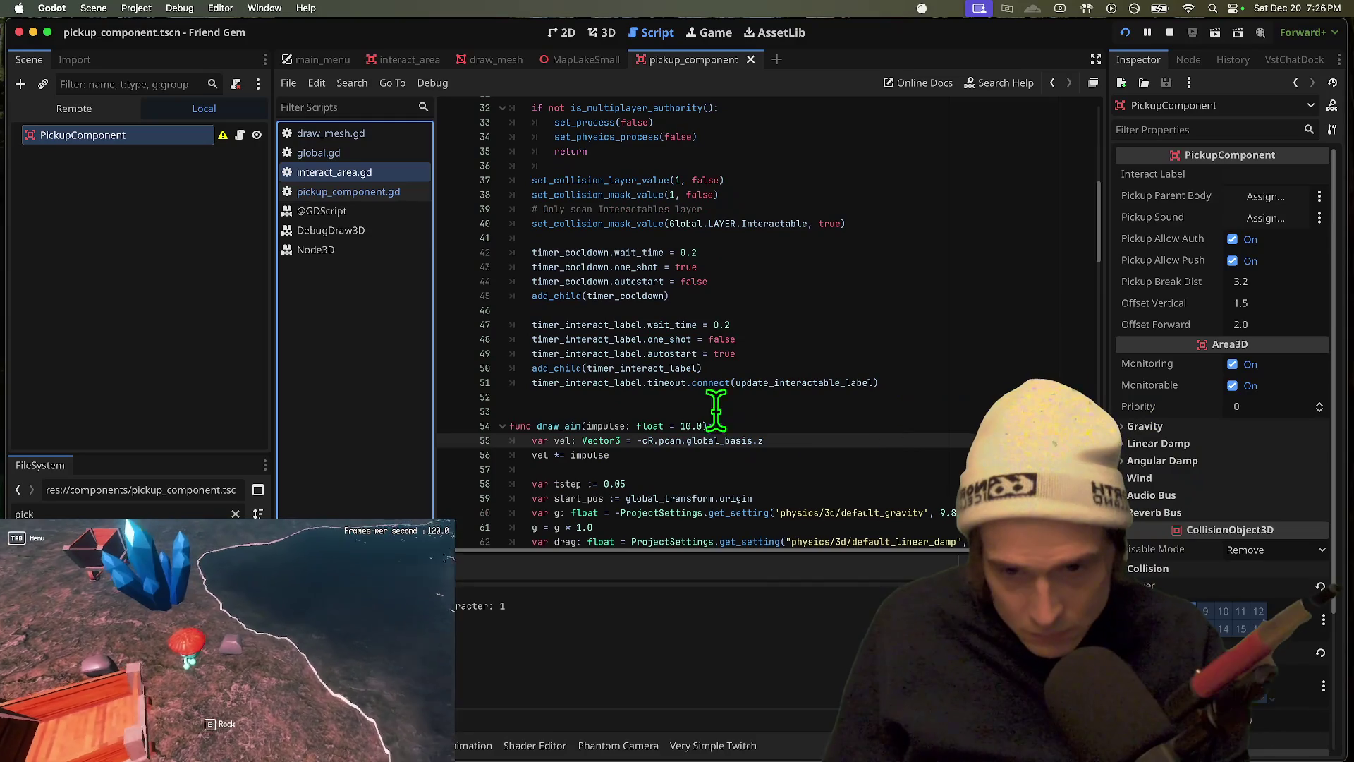
key("super+Tab")
key("super+Tab")
key("super+Tab")
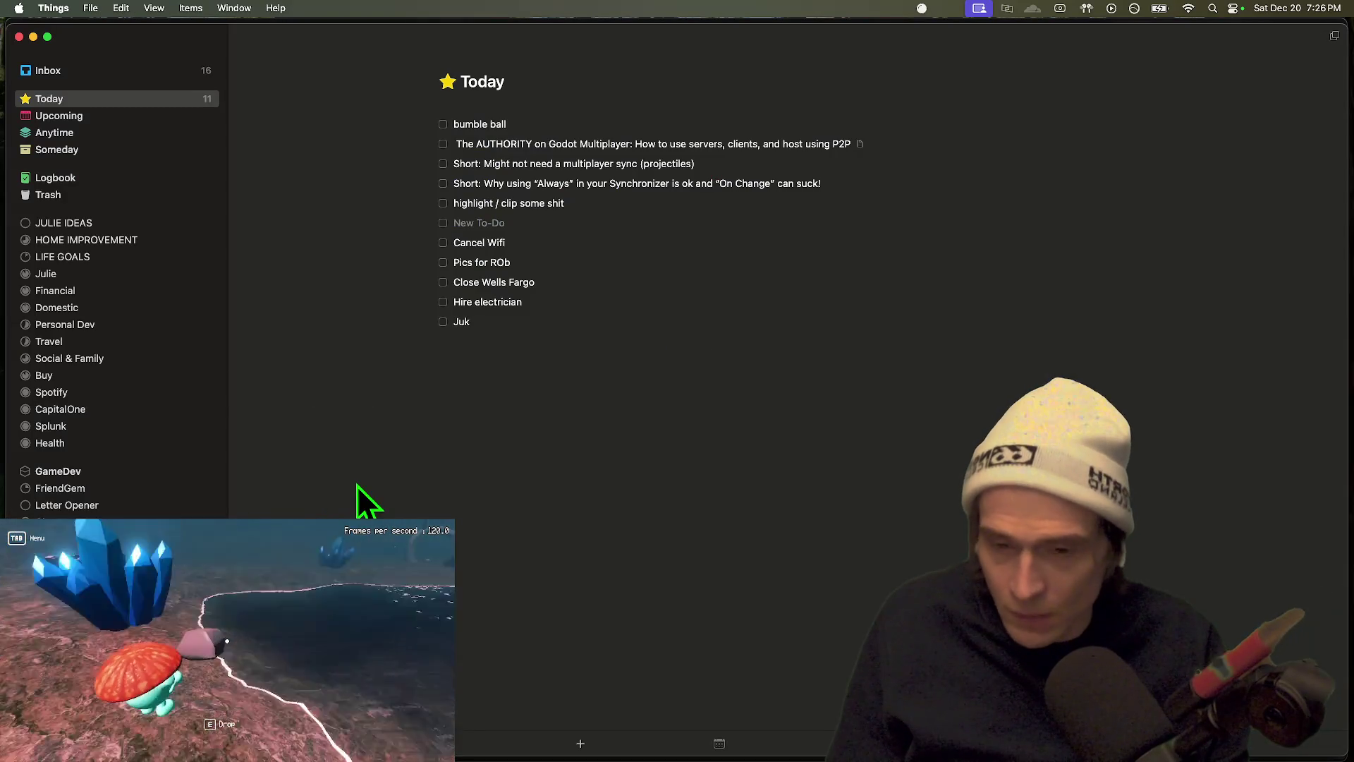
Step: Open and close a to-do in the Things Today list, then return to Godot's draw_aim code
key("super+Tab")
key("super+Tab")
key("super+Tab")
key("super+Tab")
key("super+Tab")
key("super+Tab")
key("super+Tab")
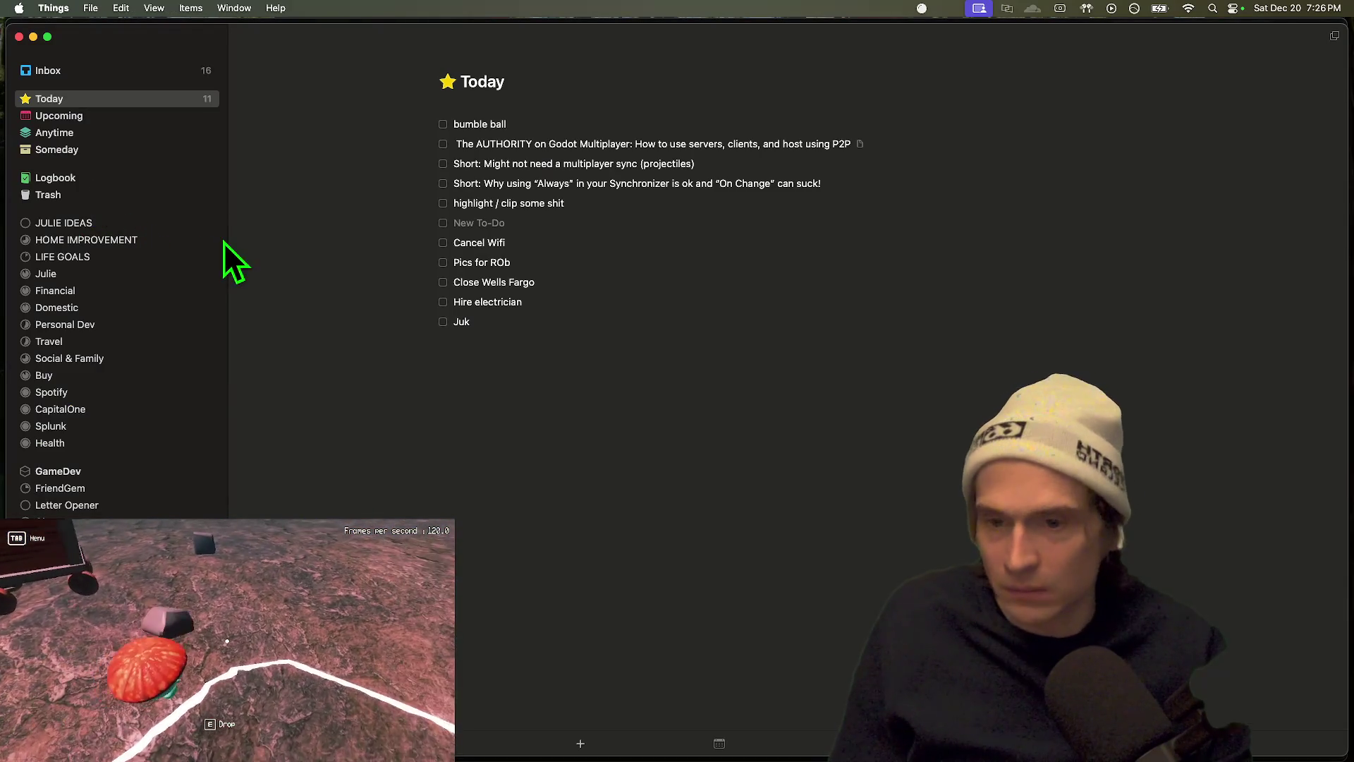
key("super+Tab")
key("super+Tab")
key("super+Tab")
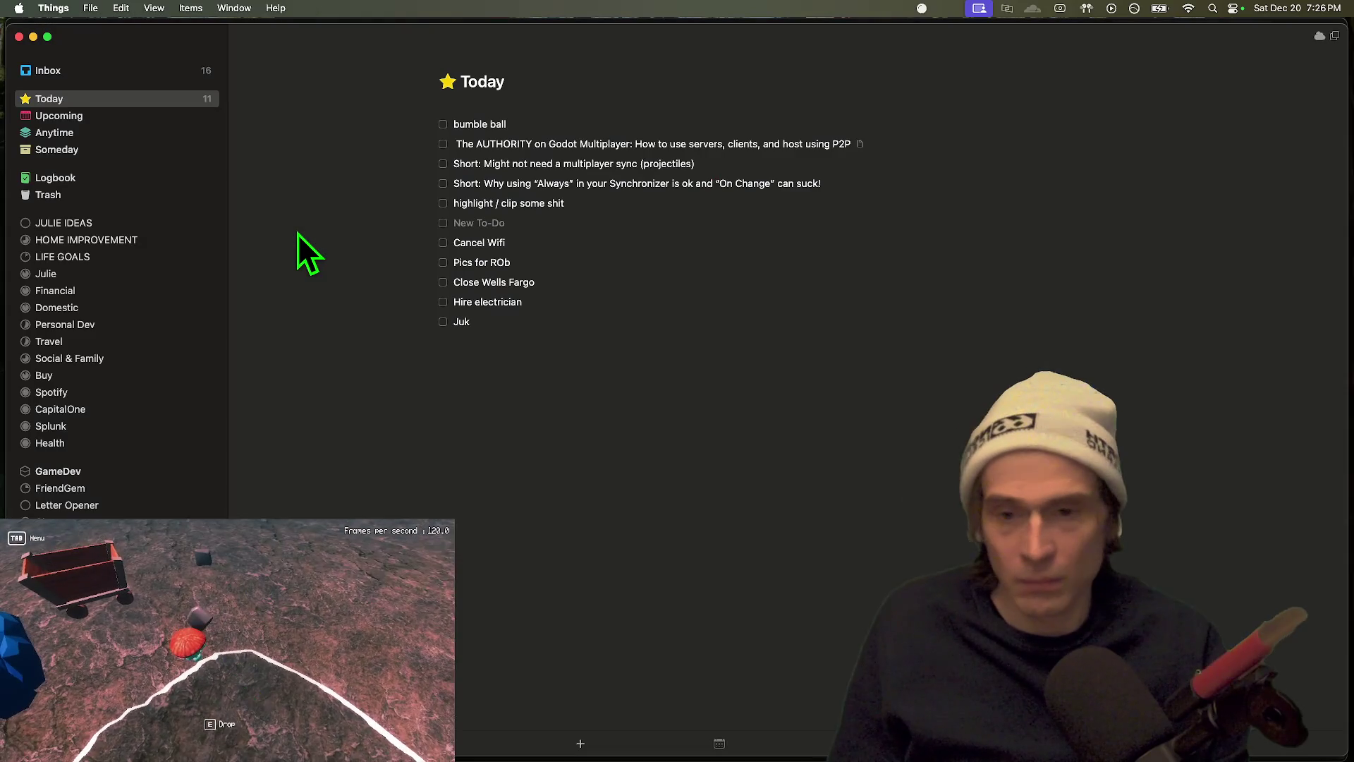
double_click(542, 262)
key("Escape")
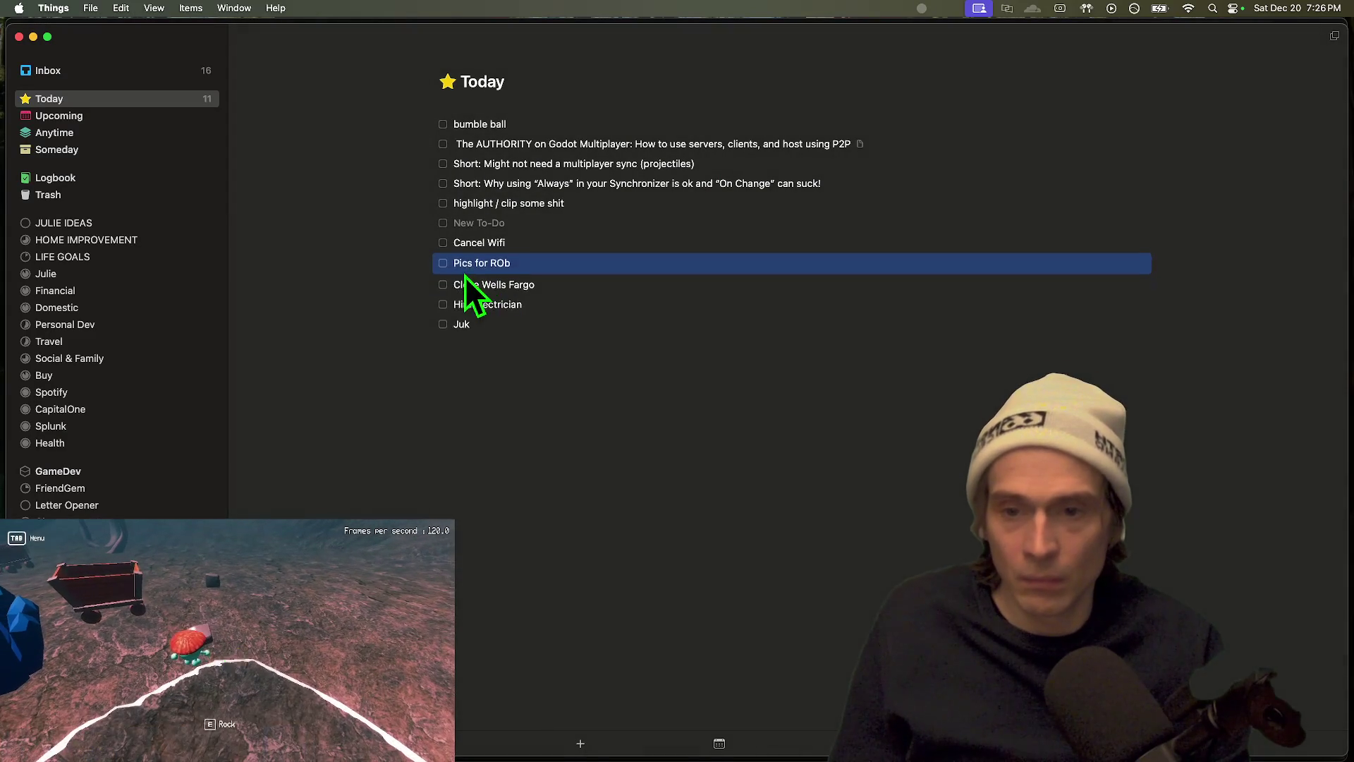
key("super+Tab")
scroll(814, 396, "down", 7)
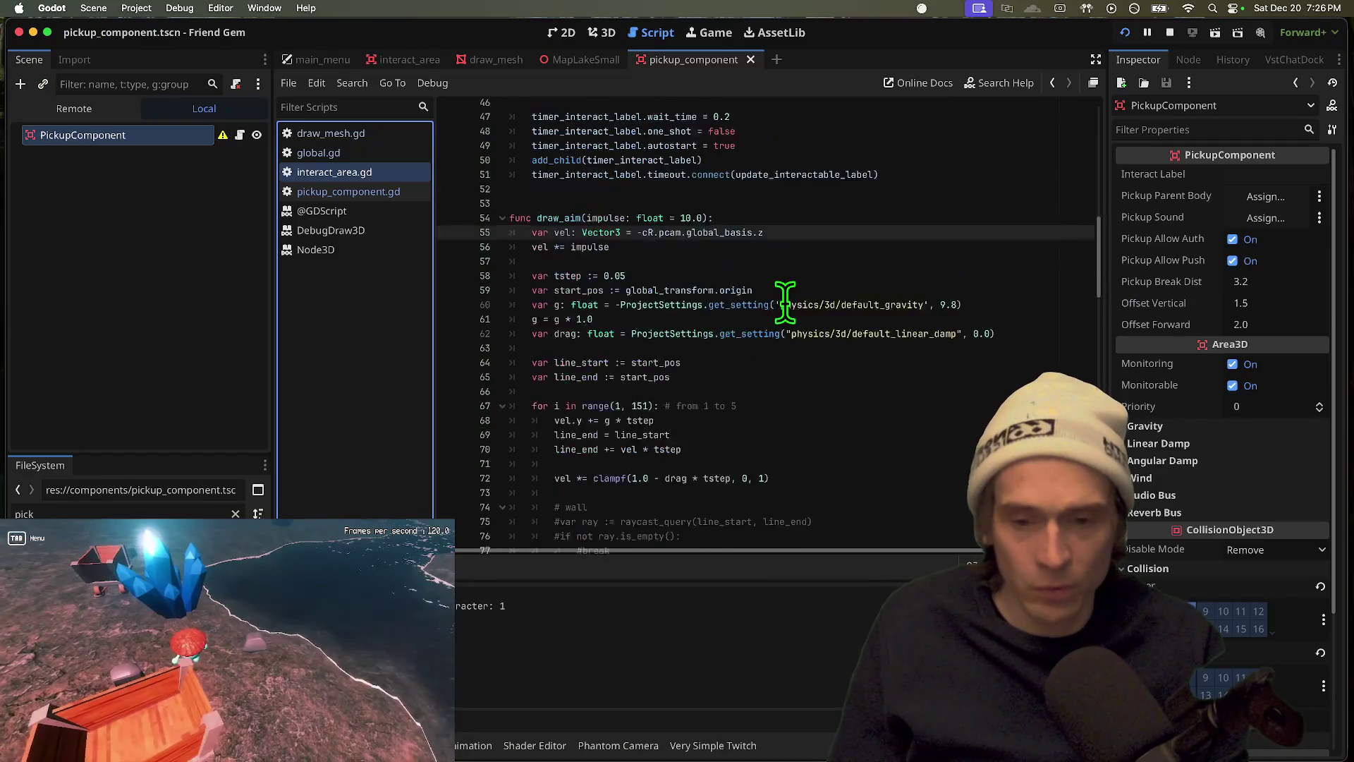
Step: Change the draw_aim loop on line 67 from range(1, 151) to range(1, 50)
left_click_drag(814, 425, 997, 361)
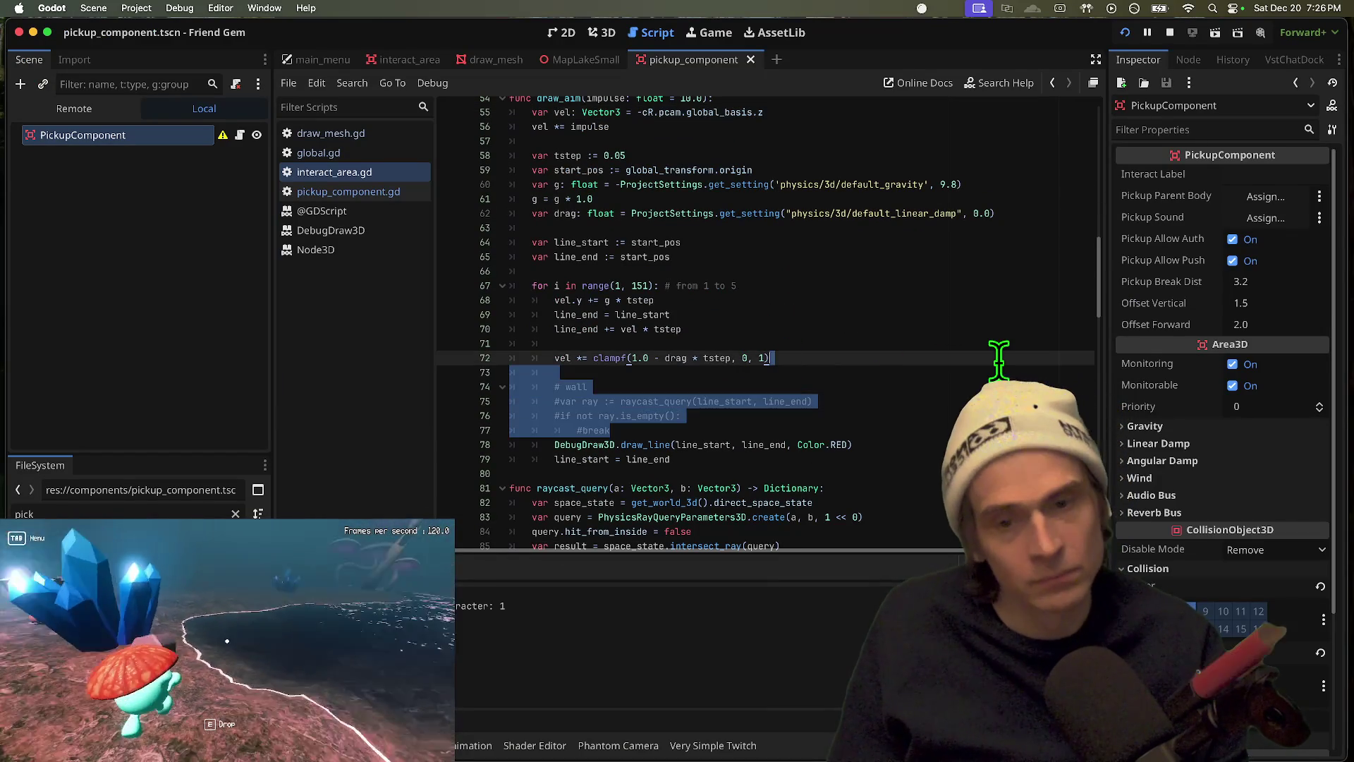
left_click(997, 359)
scroll(997, 361, "up", 1)
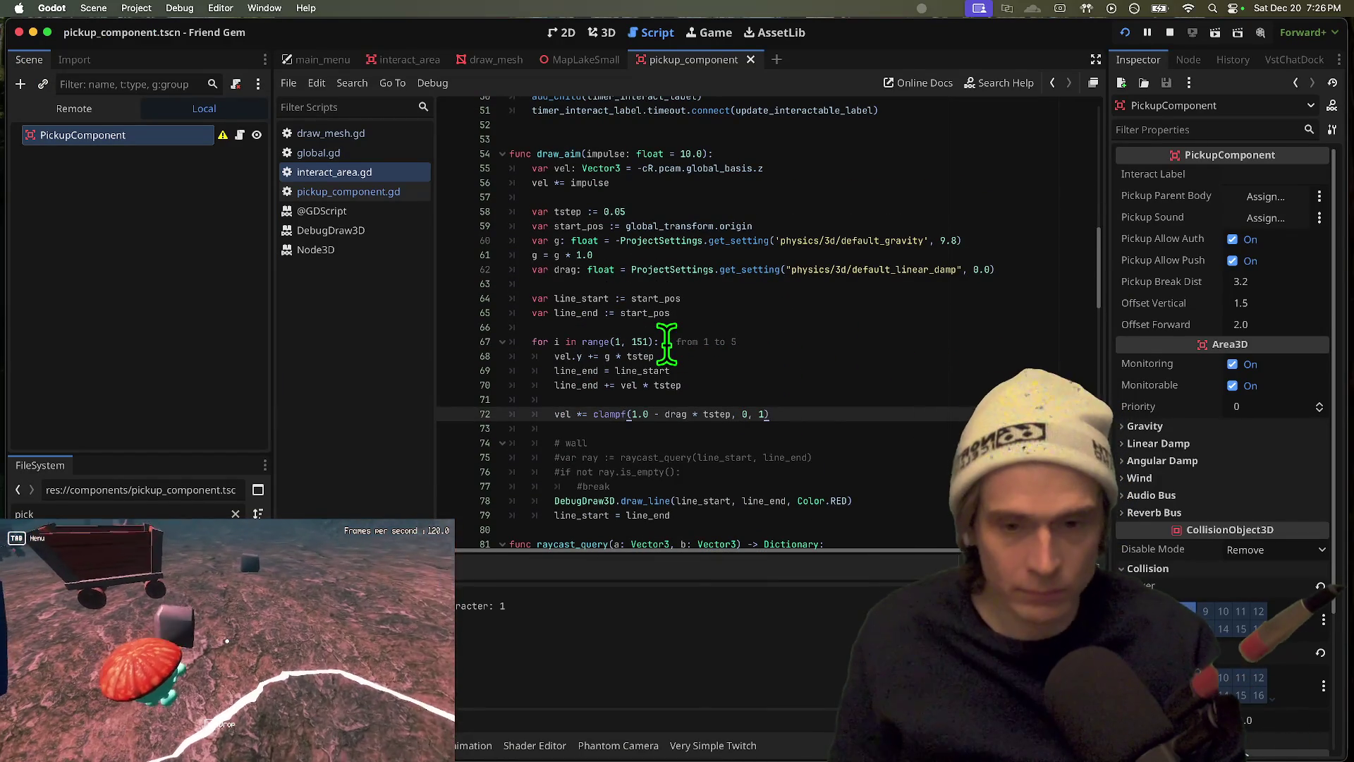
left_click(614, 341)
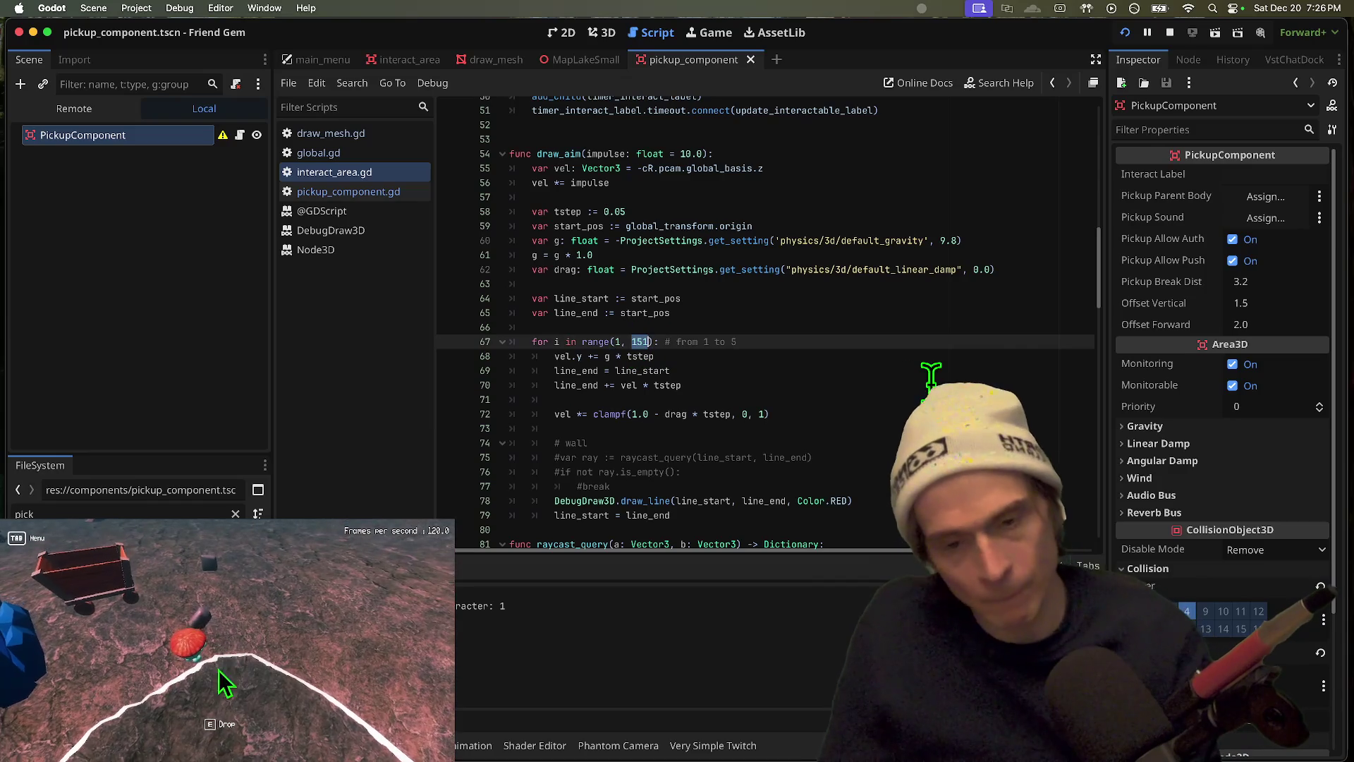
key("BackSpace")
Step: Run the game, pick up and throw a rock to test the shorter trajectory, then return to the editor
key("super+Tab")
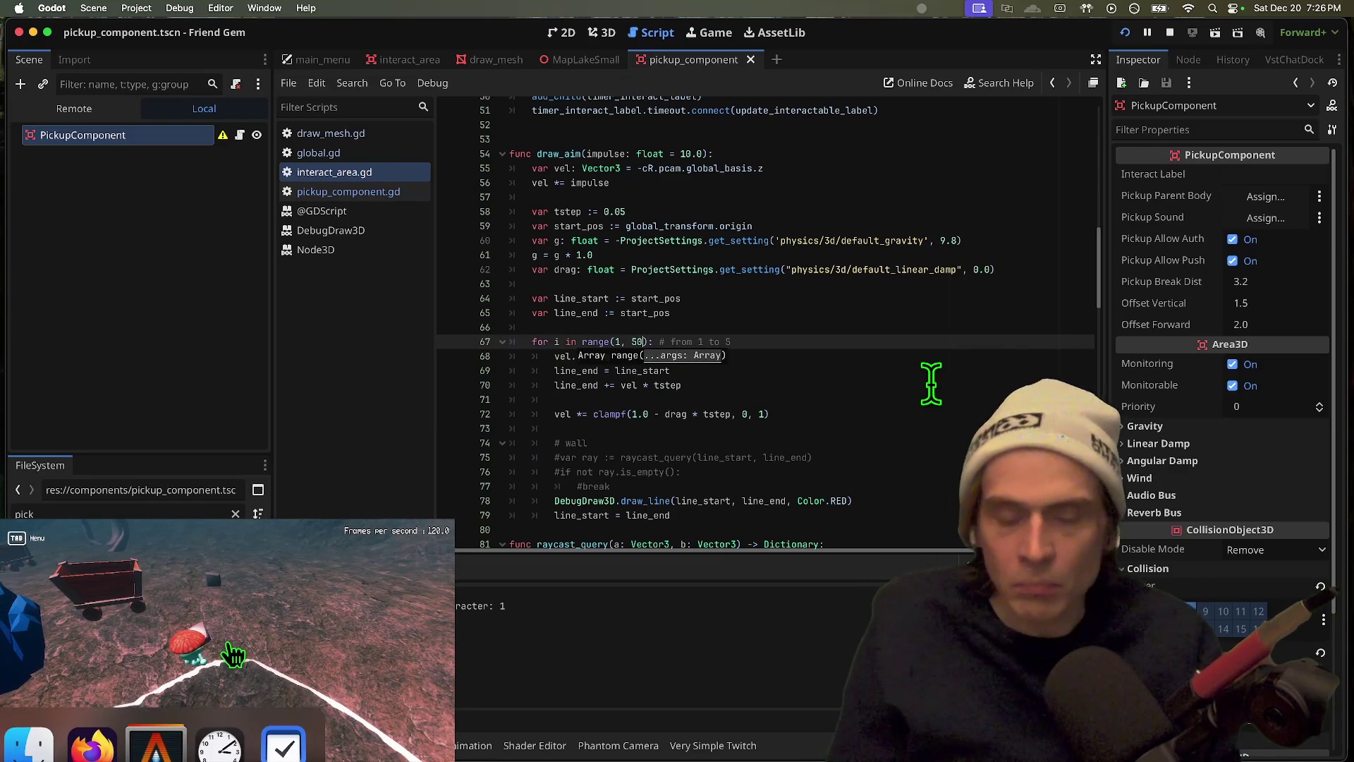
key("super+b")
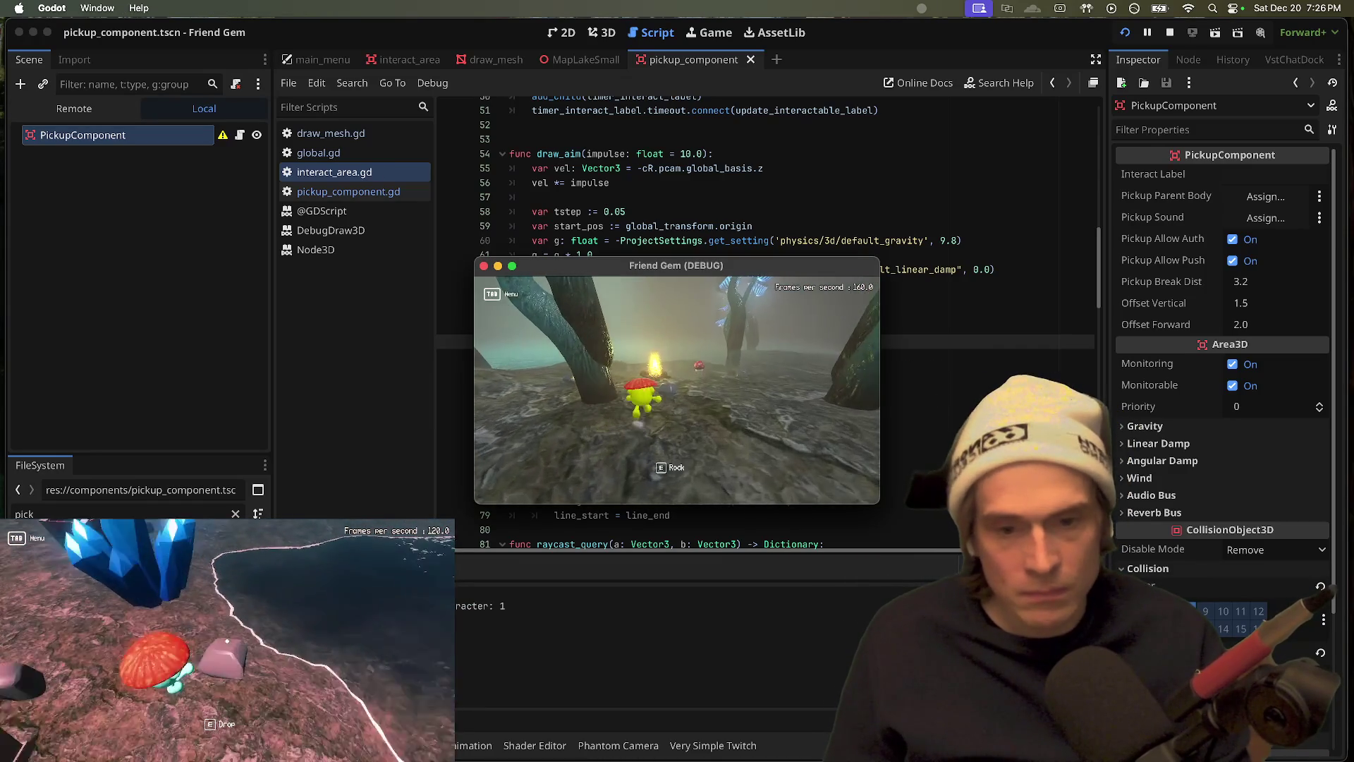
key("e")
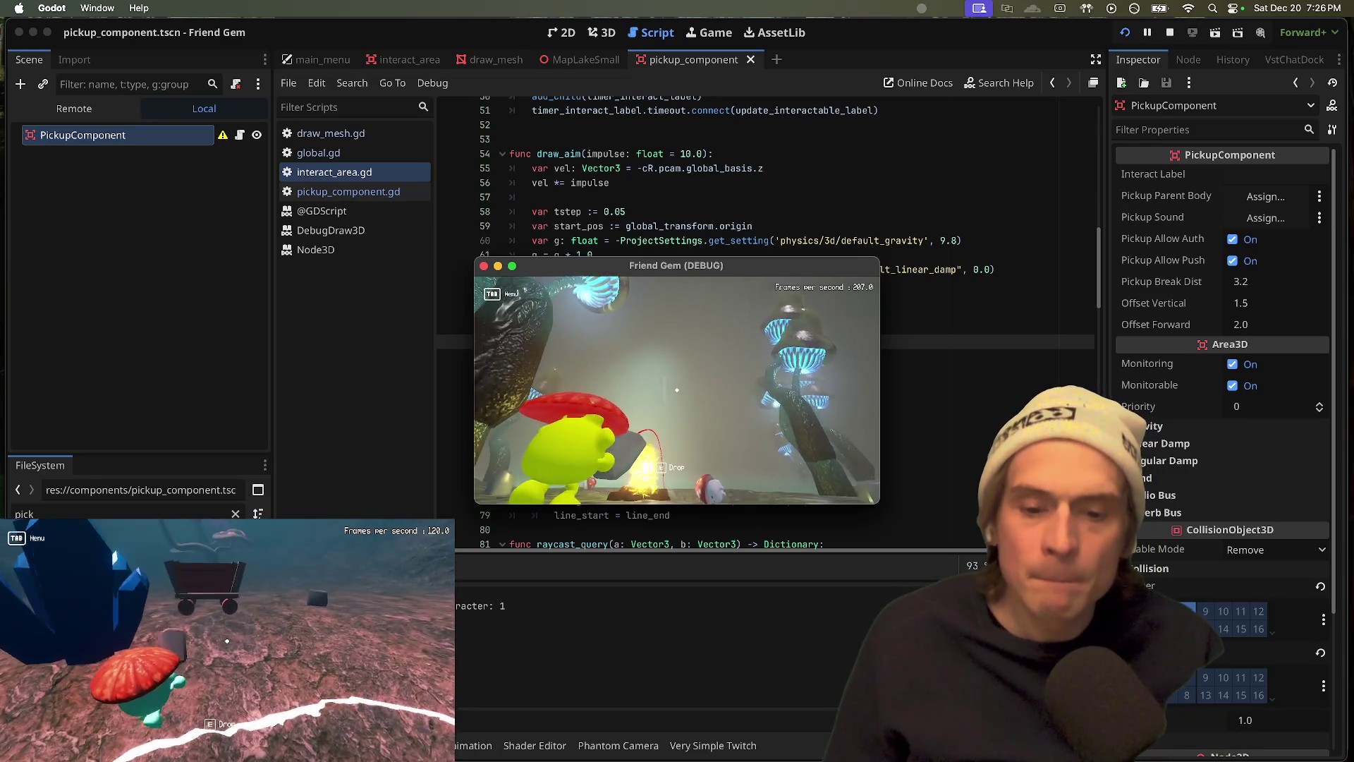
key("e")
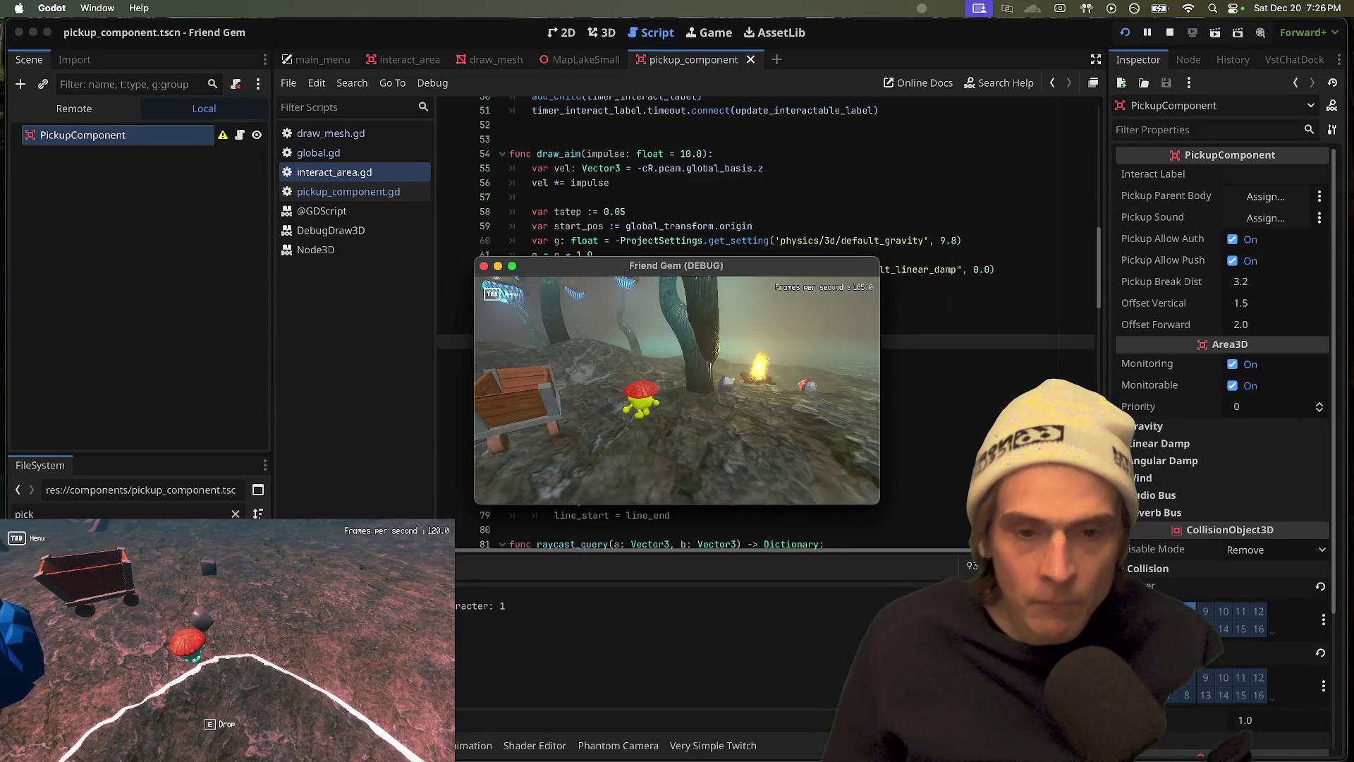
key("e")
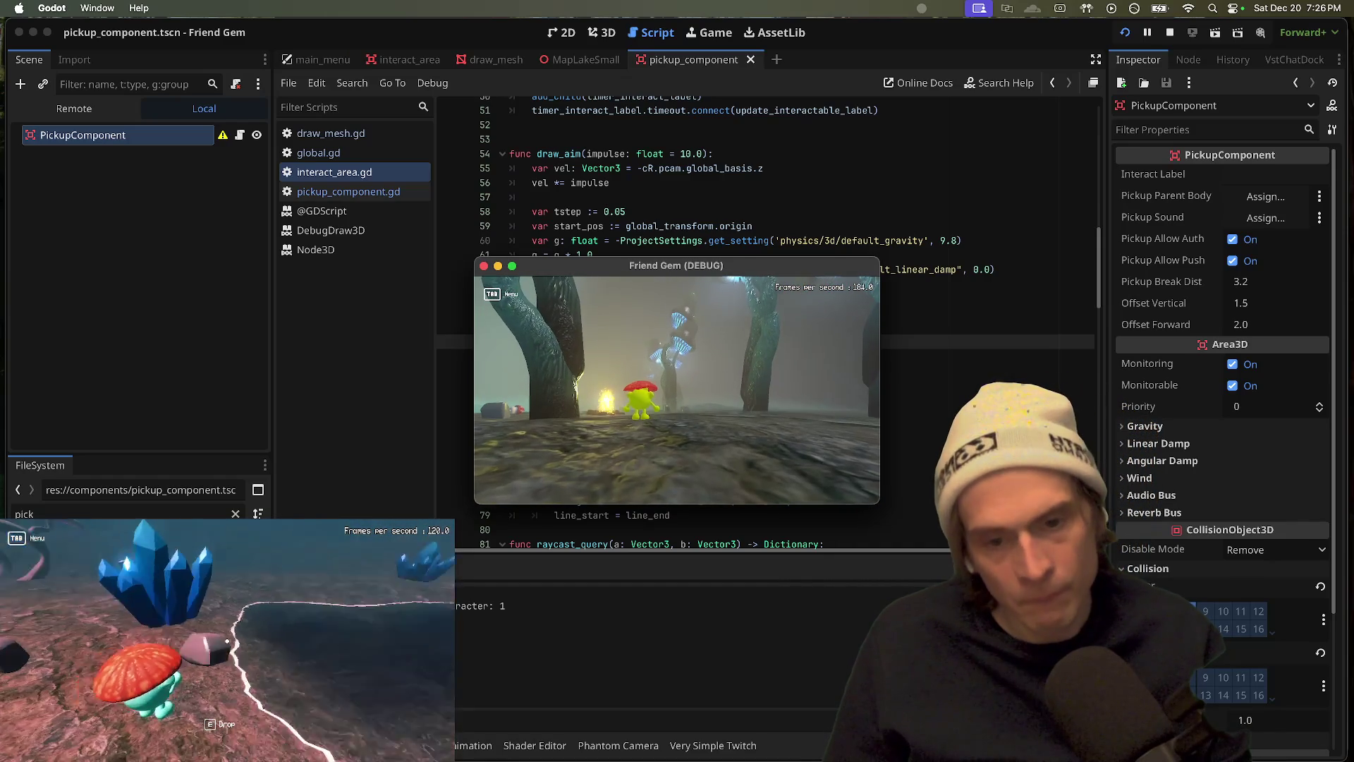
key("super+Tab")
left_click(803, 312)
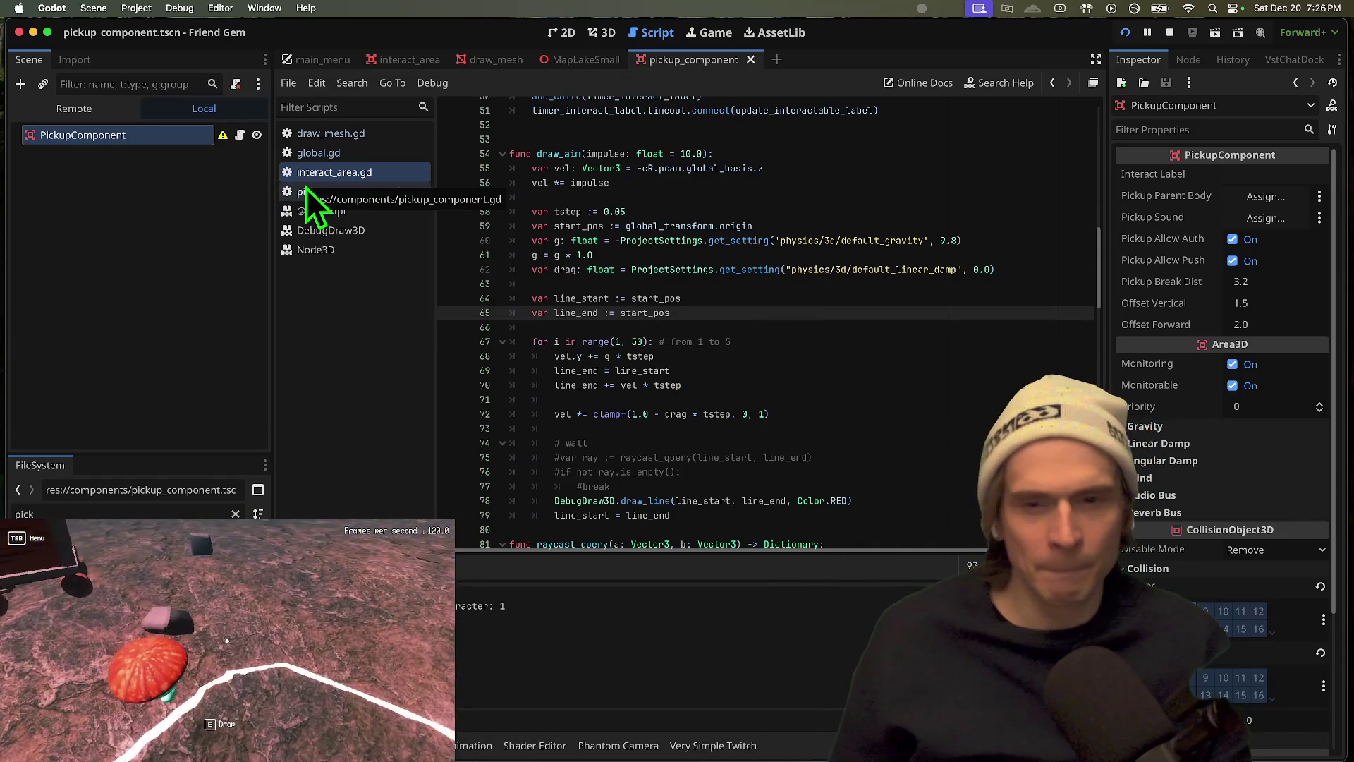
Step: Search interact_area.gd for 'throw' and 'charge'
left_click(323, 176)
scroll(747, 341, "up", 10)
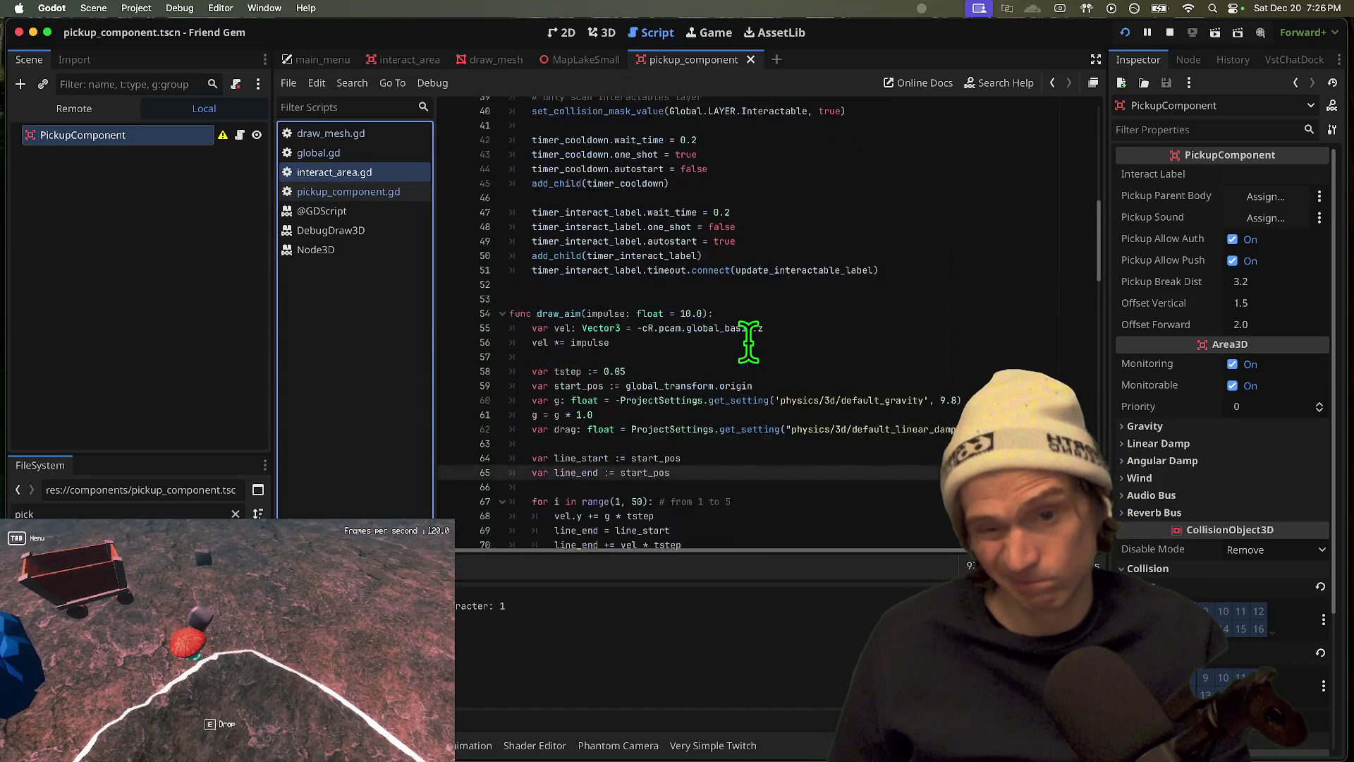
key("ctrl+f")
key("Escape")
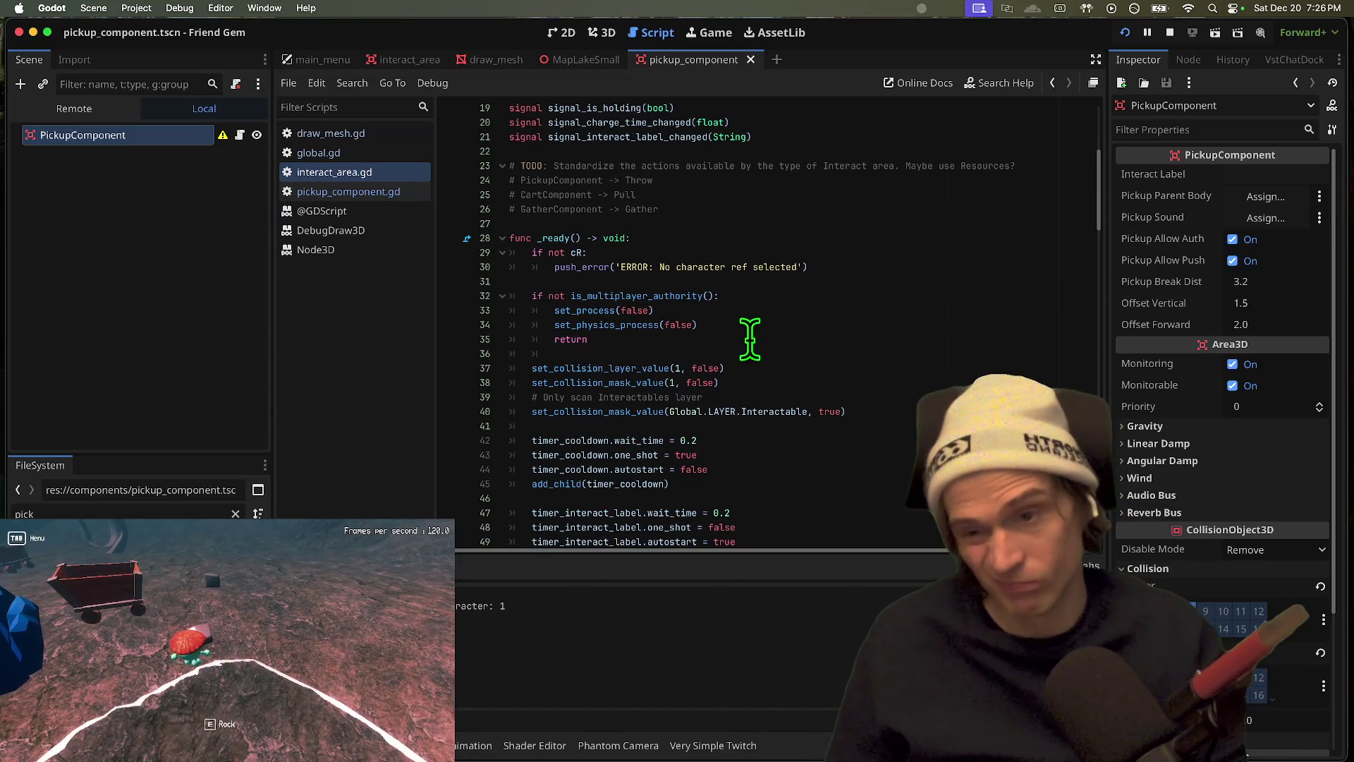
key("ctrl+f")
type("charge")
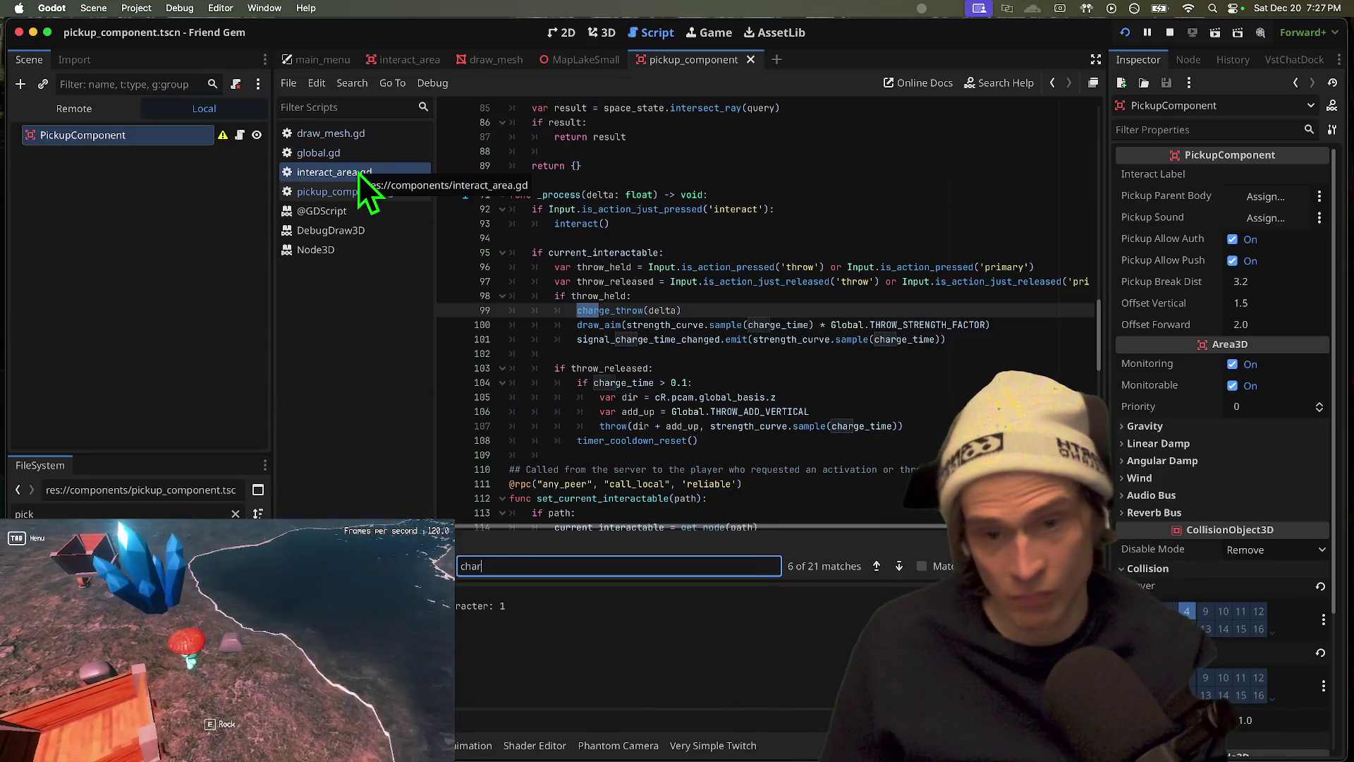
key("Escape")
Step: Inspect the throw strength, signal_charge_time_changed and add_up code around lines 100-107
left_click_drag(987, 324, 735, 326)
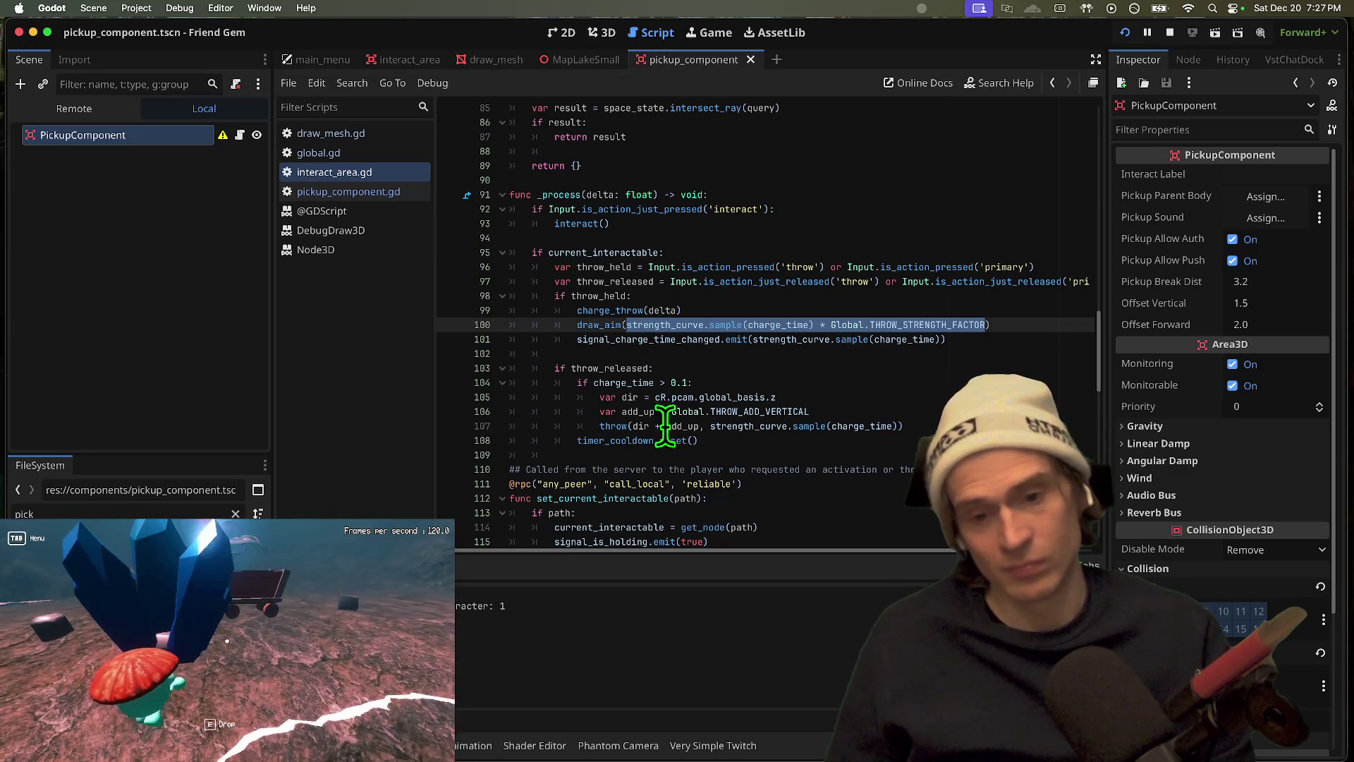
left_click(696, 354)
double_click(695, 339)
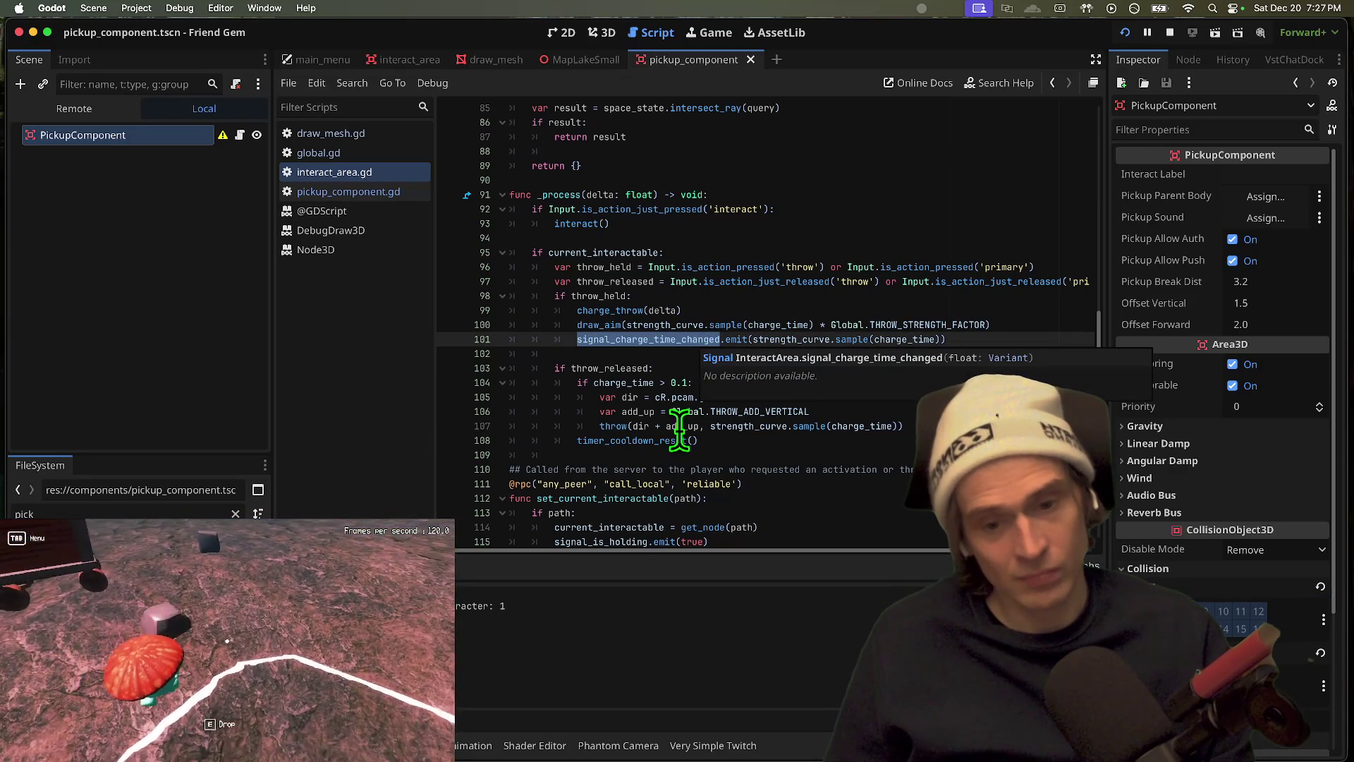
double_click(679, 426)
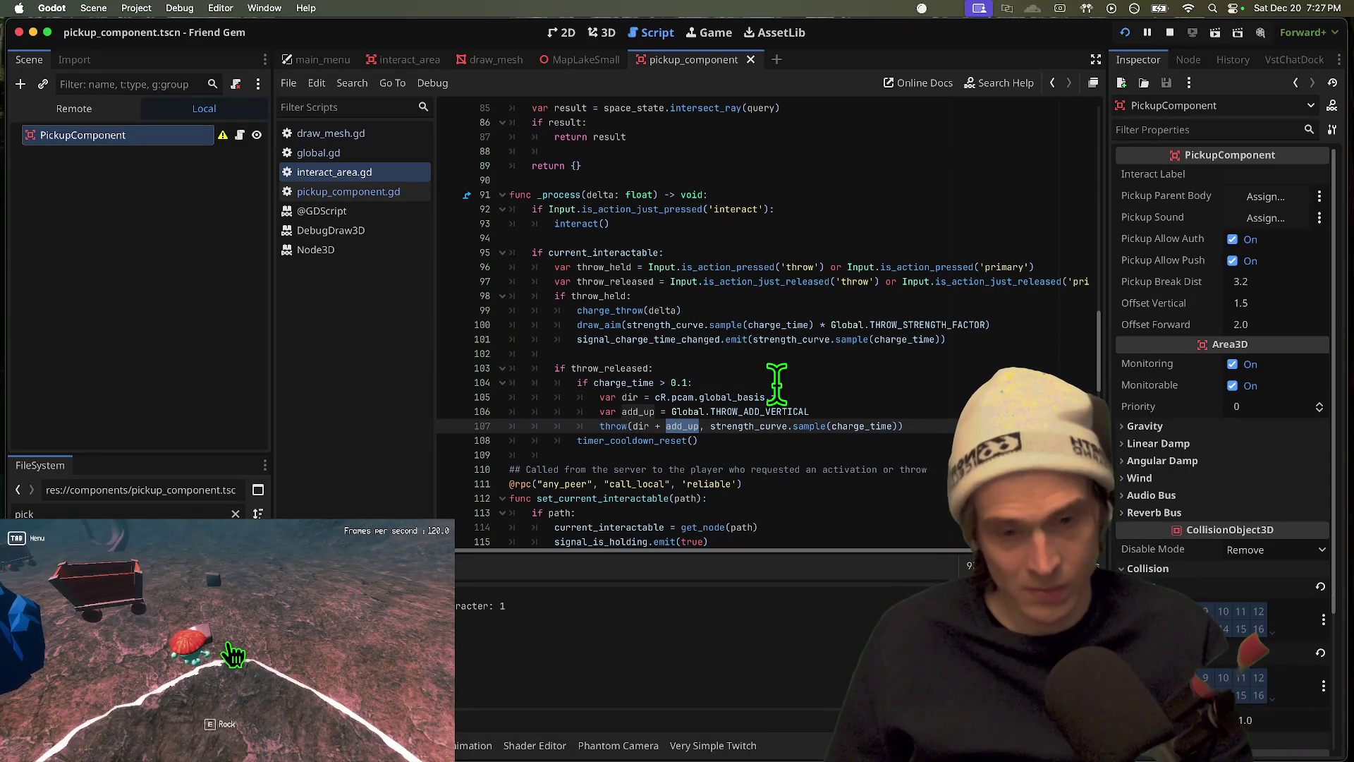
left_click(771, 424)
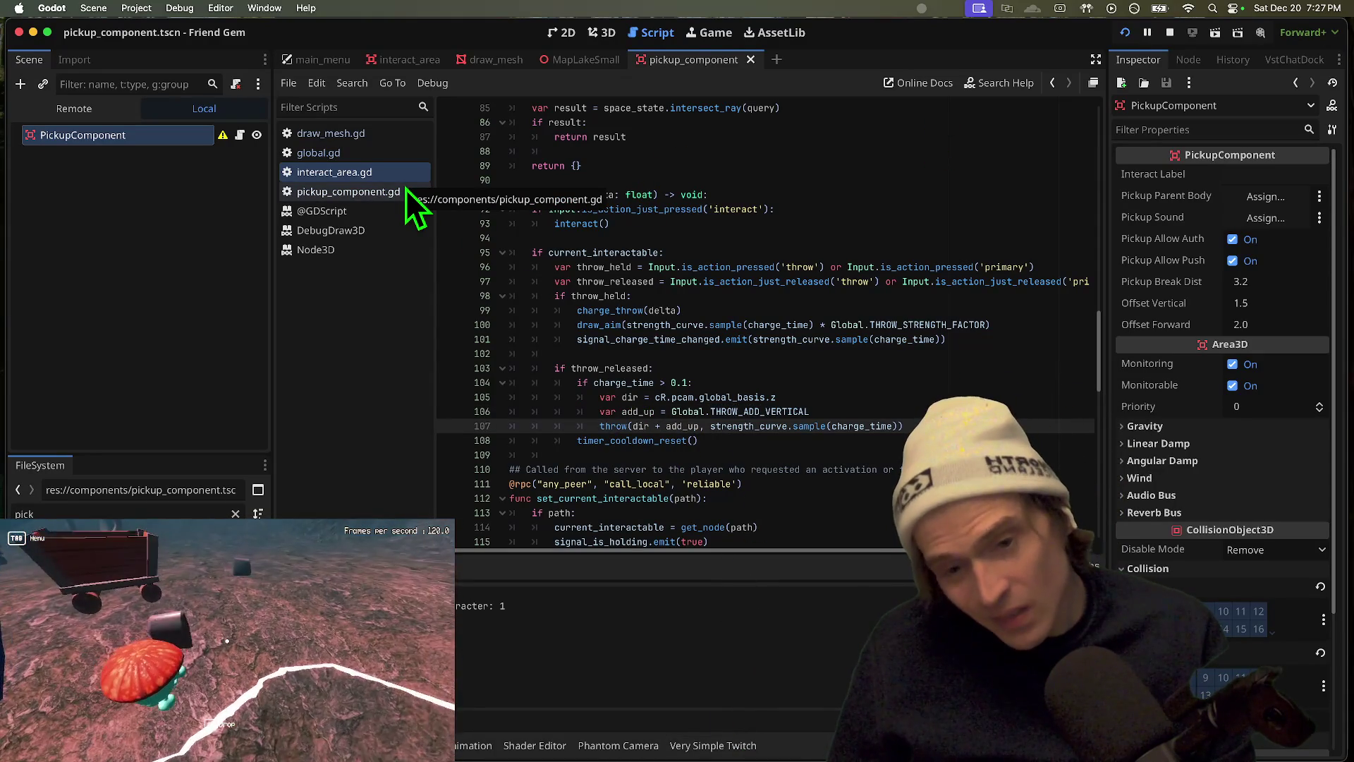
Step: Check pickup_component.gd, then return to interact_area.gd and jump to the draw_aim definition
left_click(406, 190)
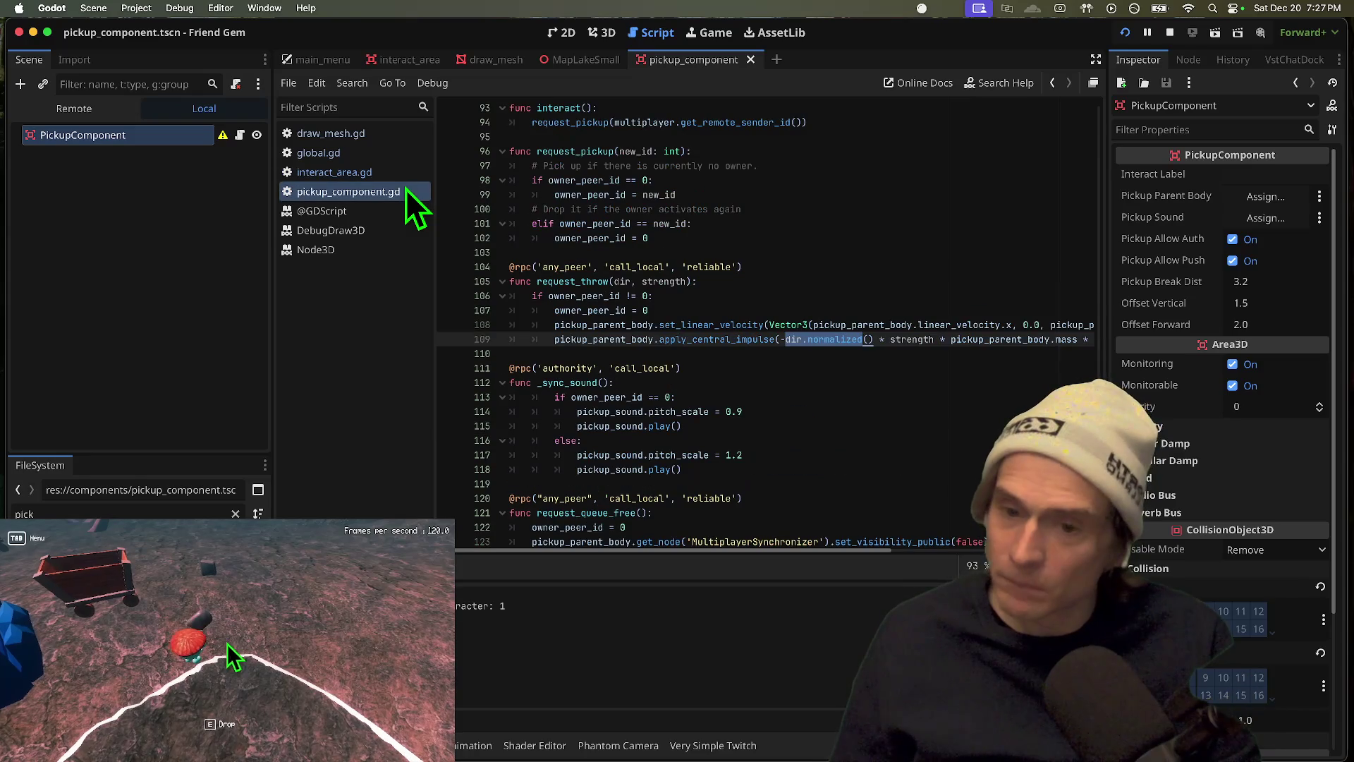
left_click(370, 179)
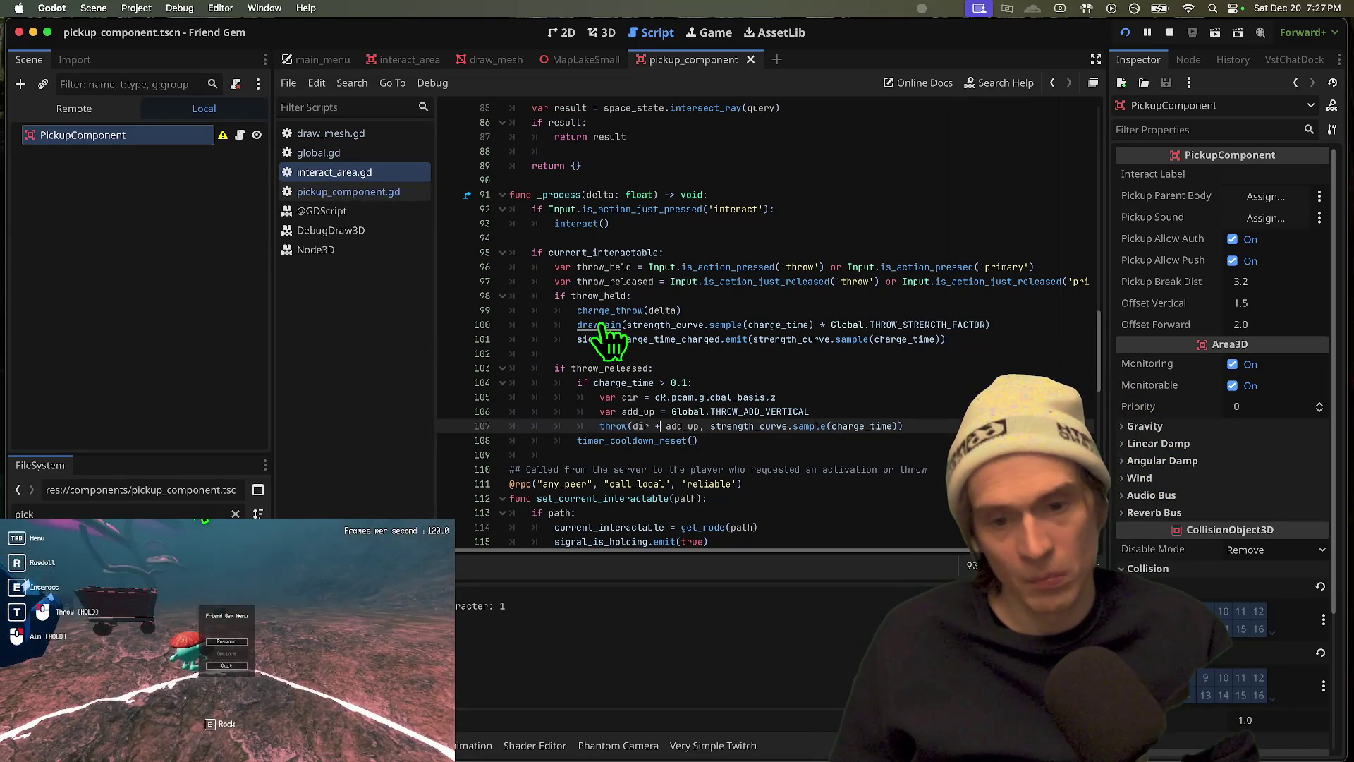
left_click(588, 328, "super")
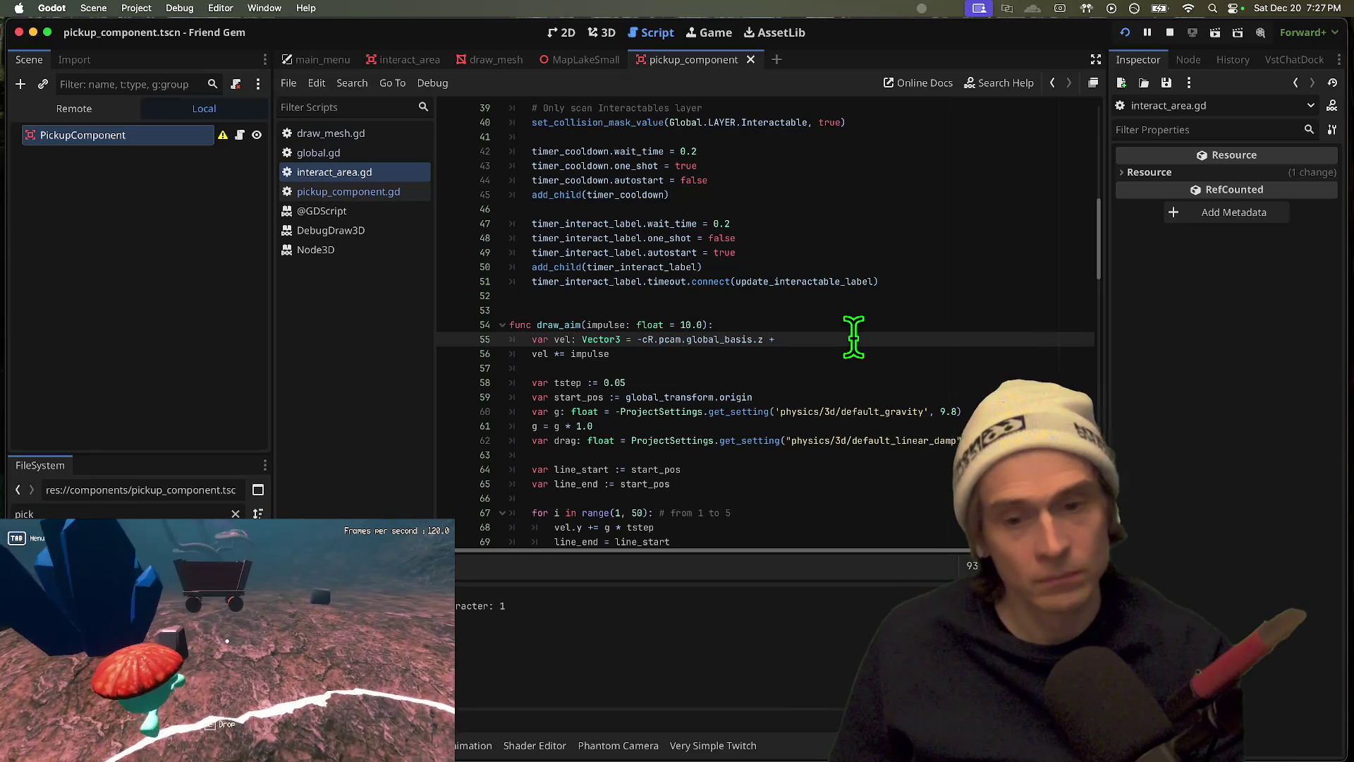
Step: Change the aim velocity to (cR.pcam.global_basis.z + Global.THROW_ADD_VERTICAL).normalized(), save, and run the game
key("BackSpace")
type("lobal.THROW_ADD_VERTICAL)")
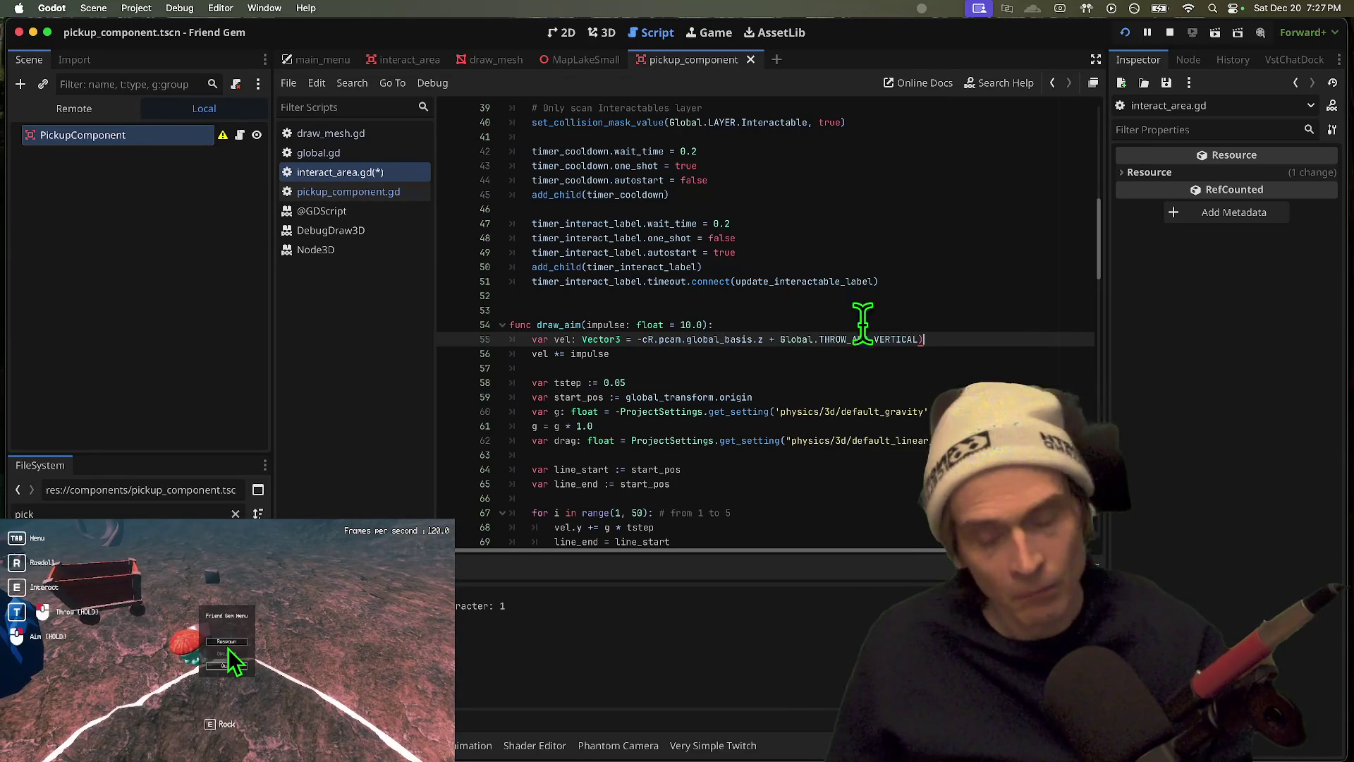
key("BackSpace")
type("(")
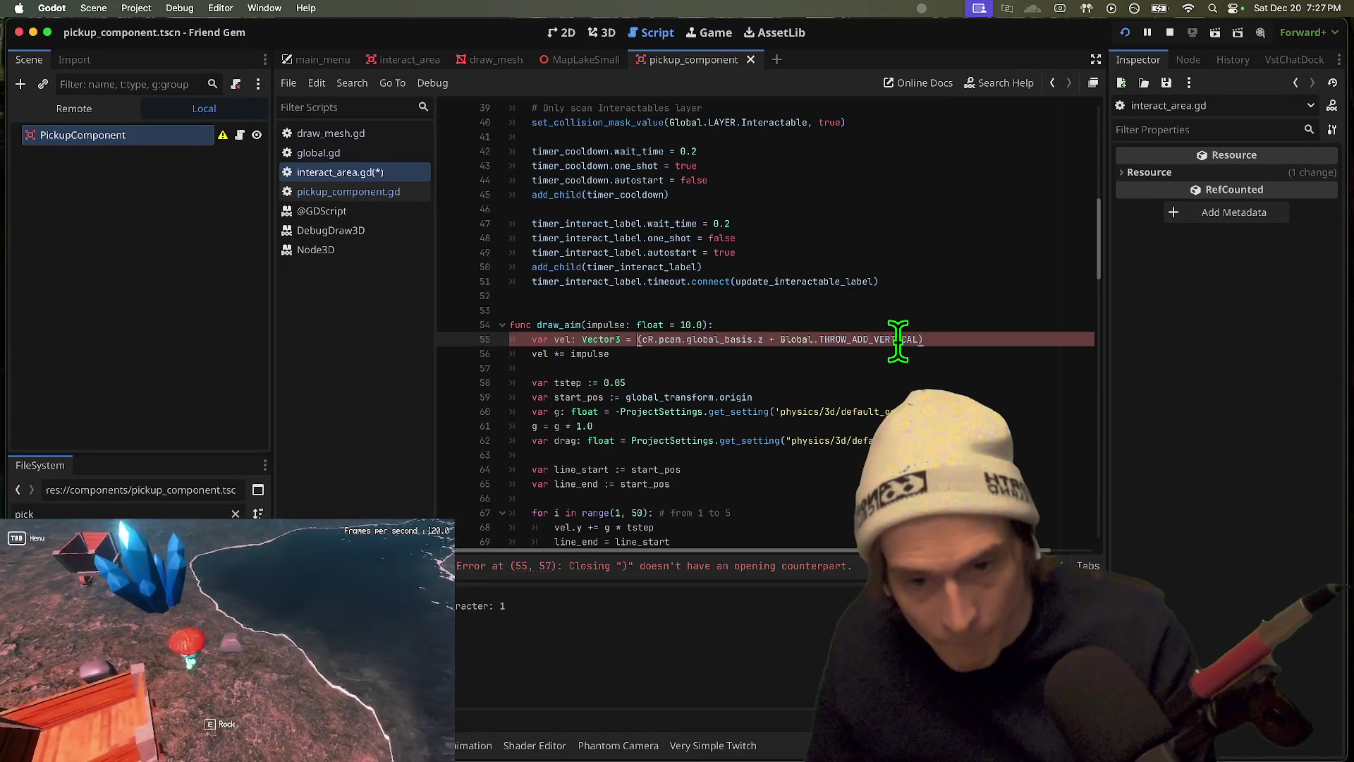
key("End")
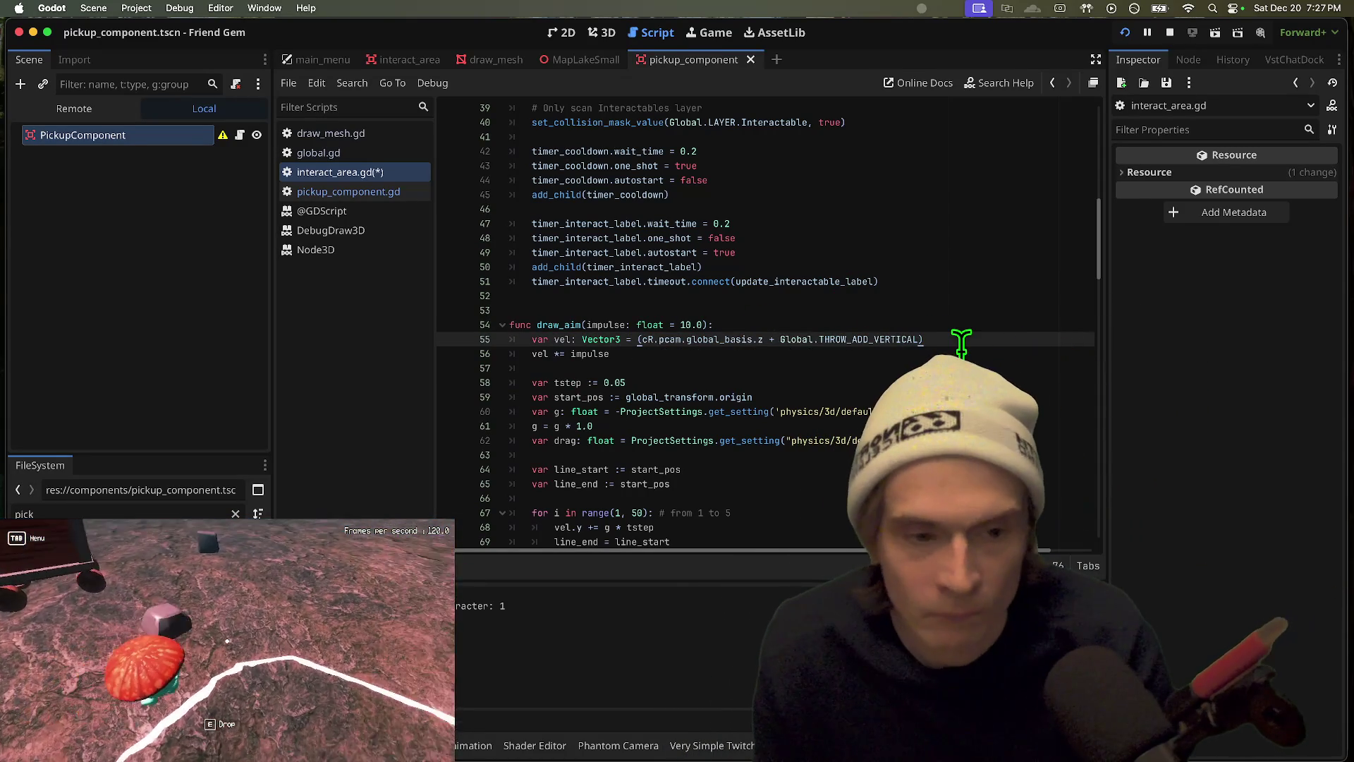
type(".normalized(")
key("super+s")
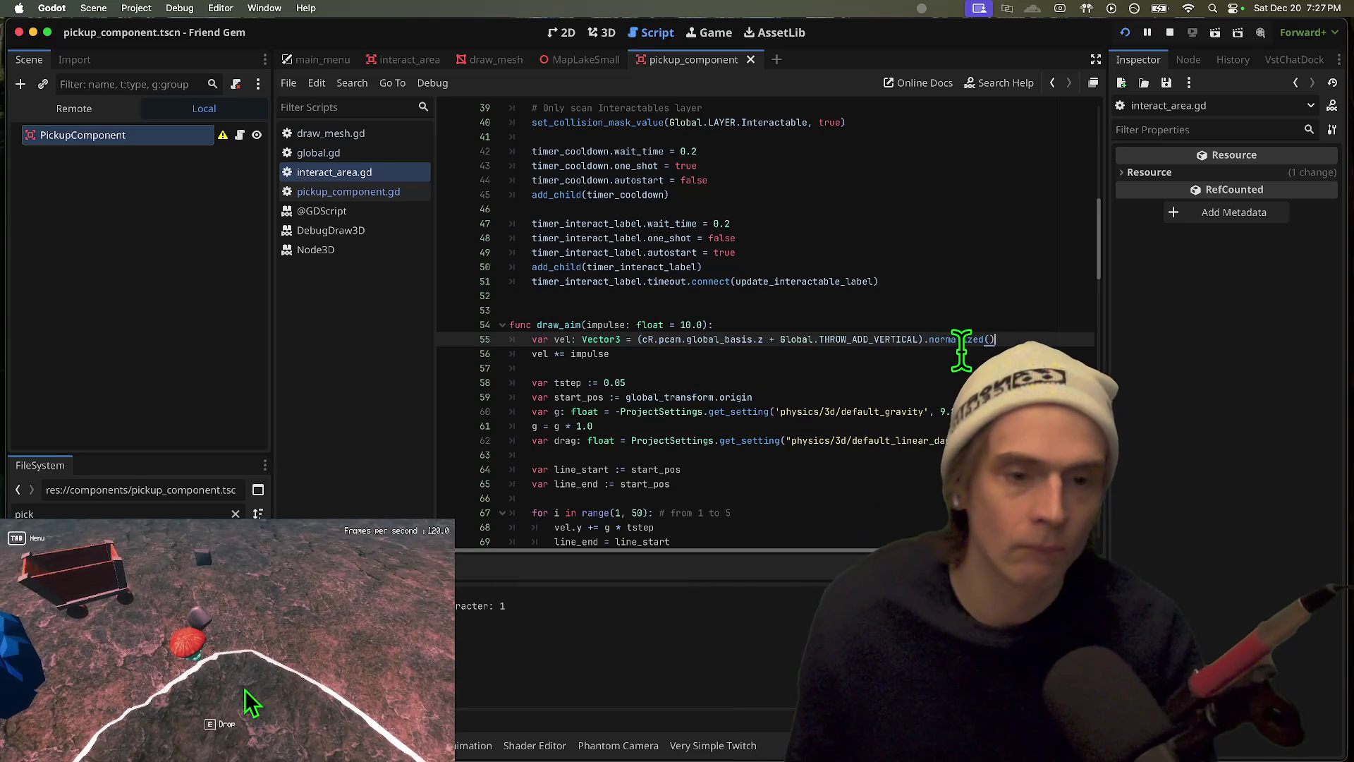
key("super+b")
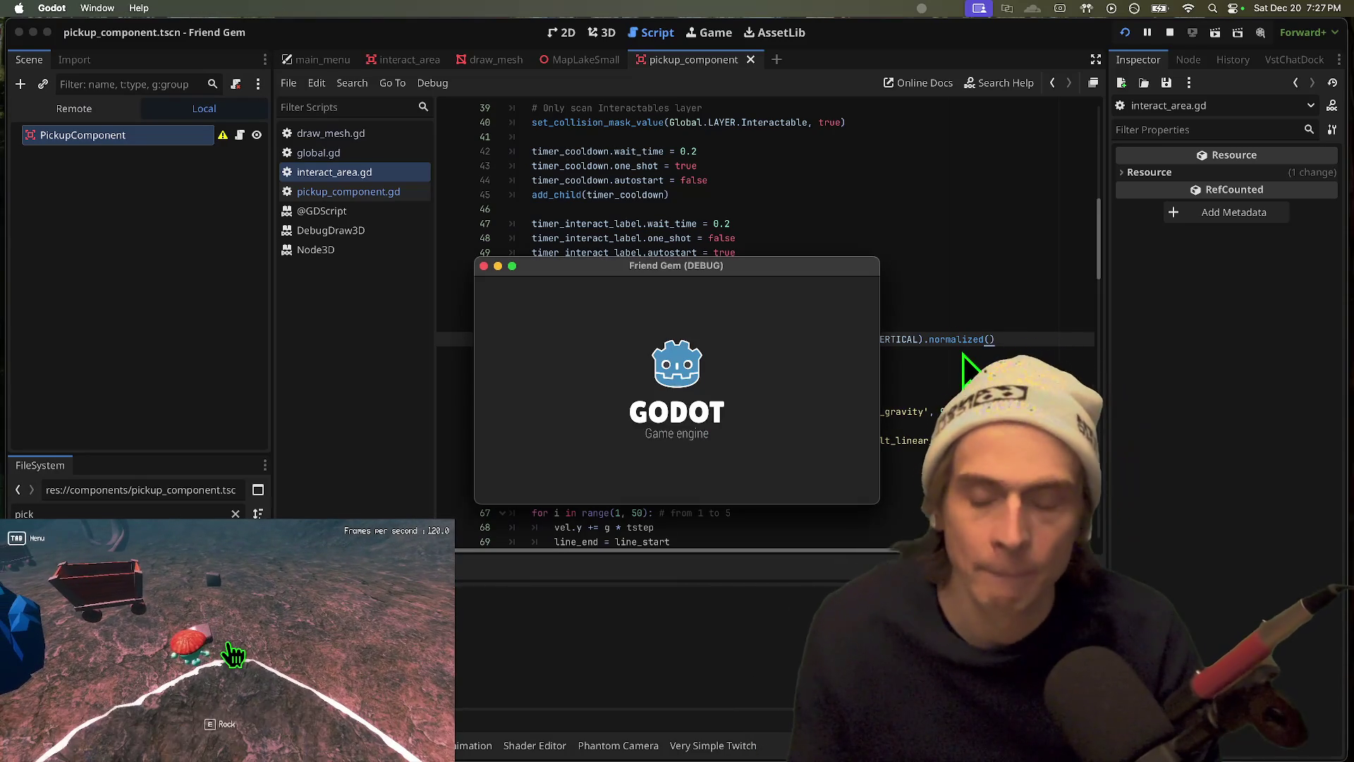
Step: Test the new aim trajectory by picking up rocks in the game, then quit it
key("e")
key("w")
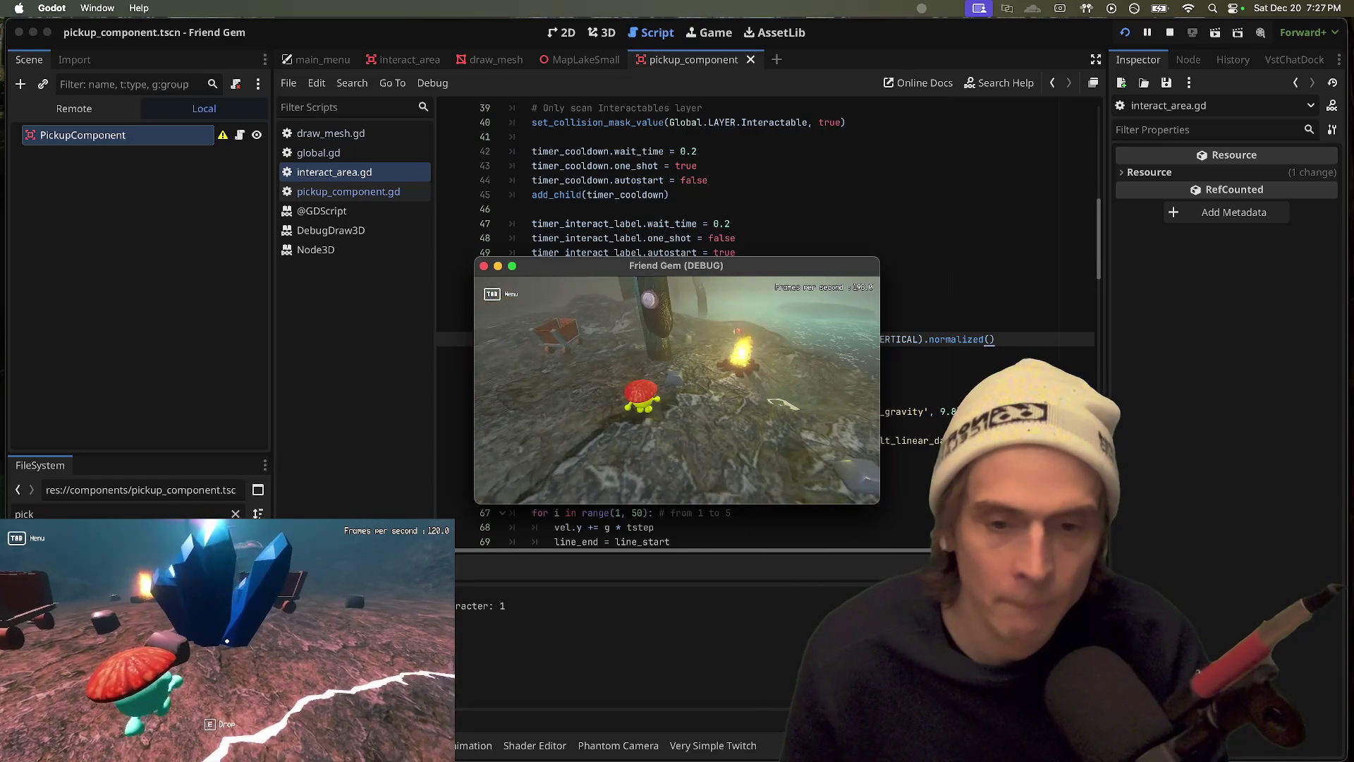
key("super+Tab")
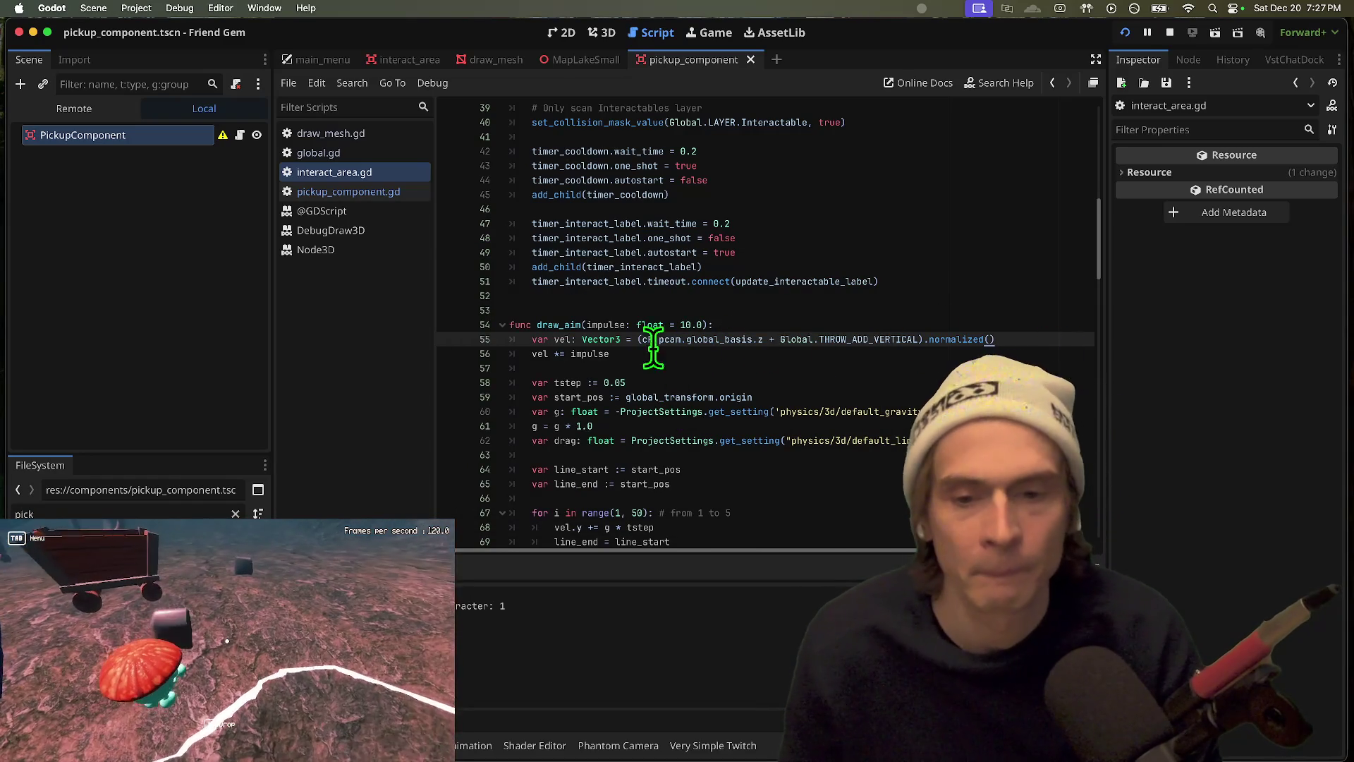
left_click(640, 340)
key("super+Tab")
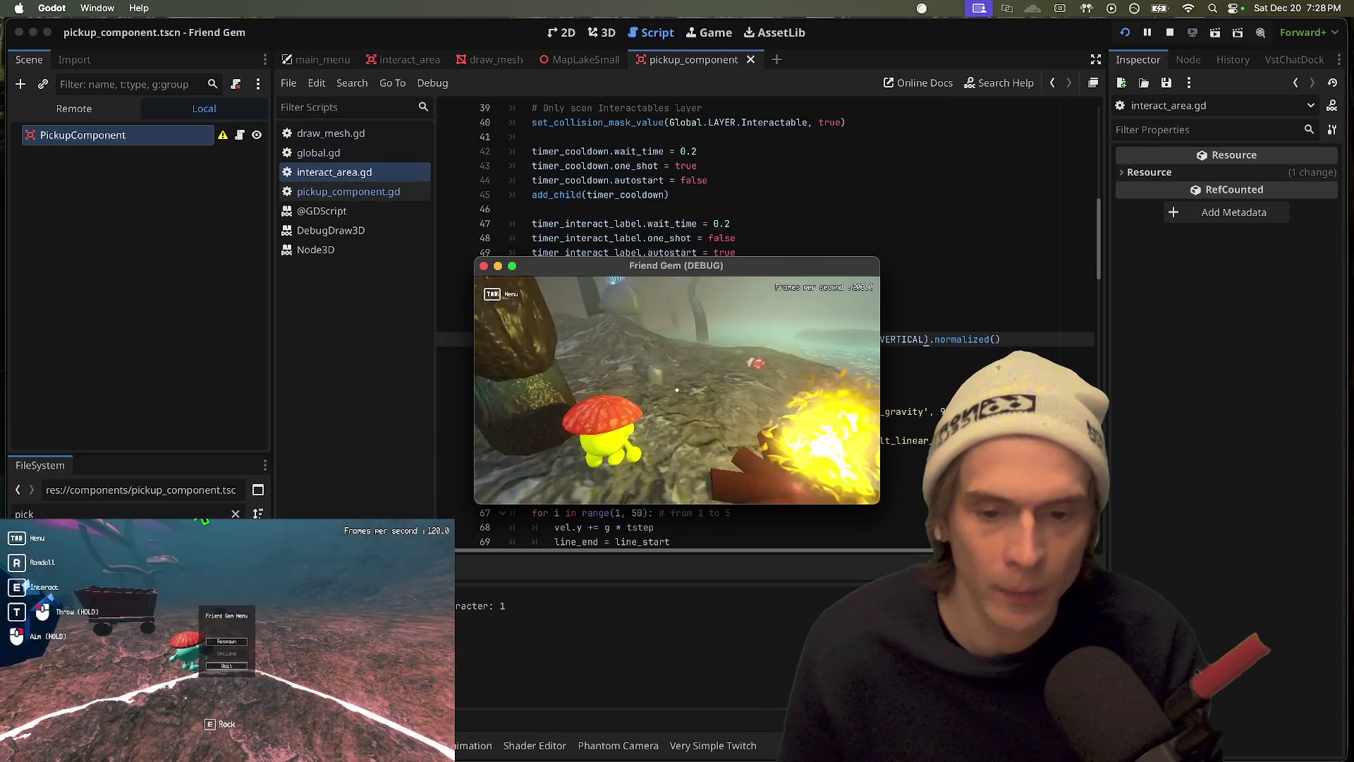
key("e")
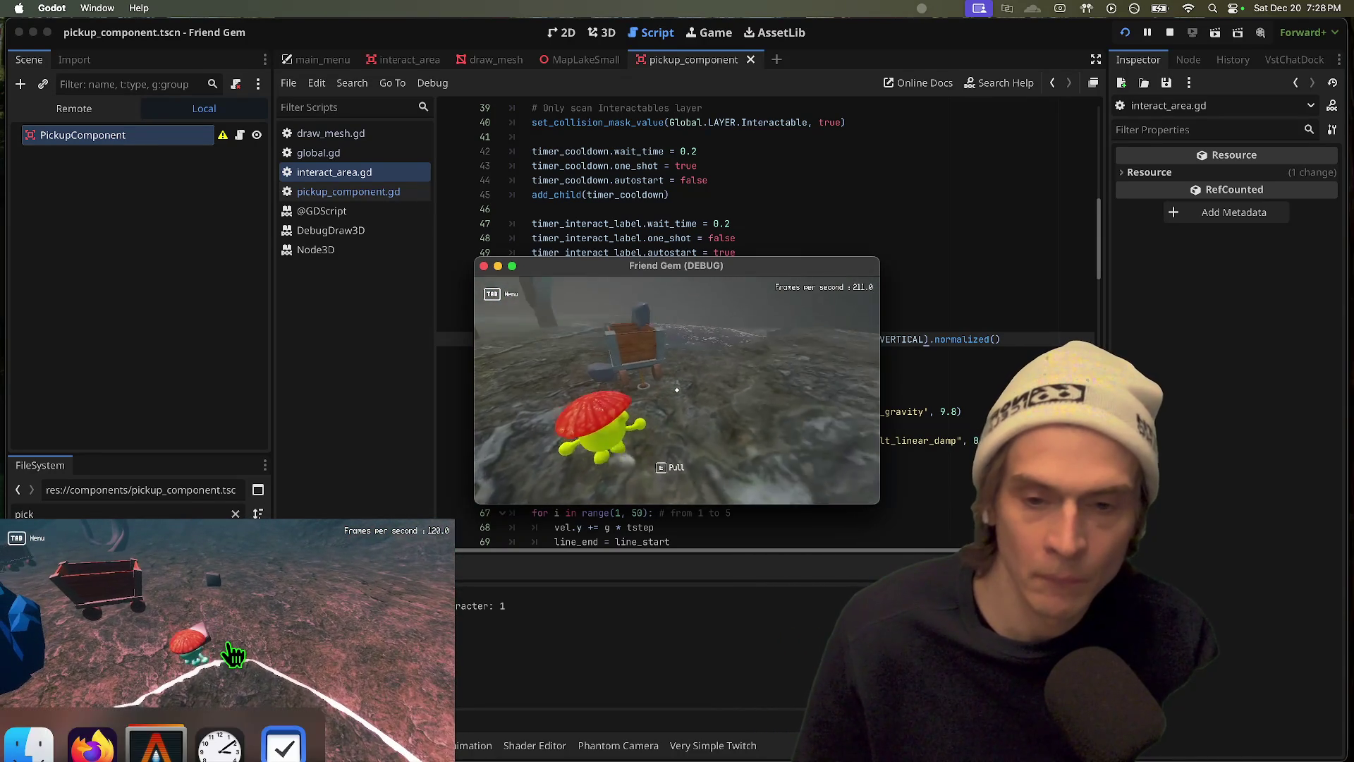
left_click(228, 643)
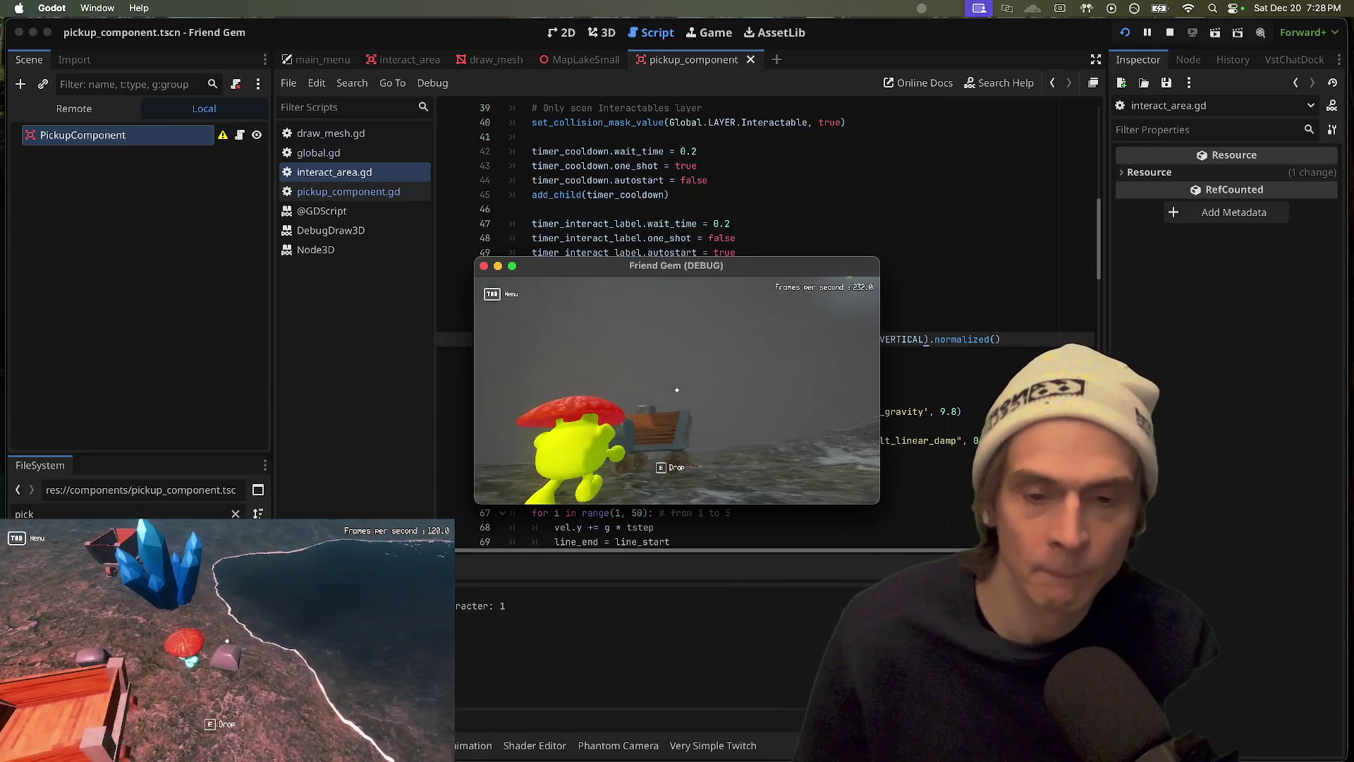
key("e")
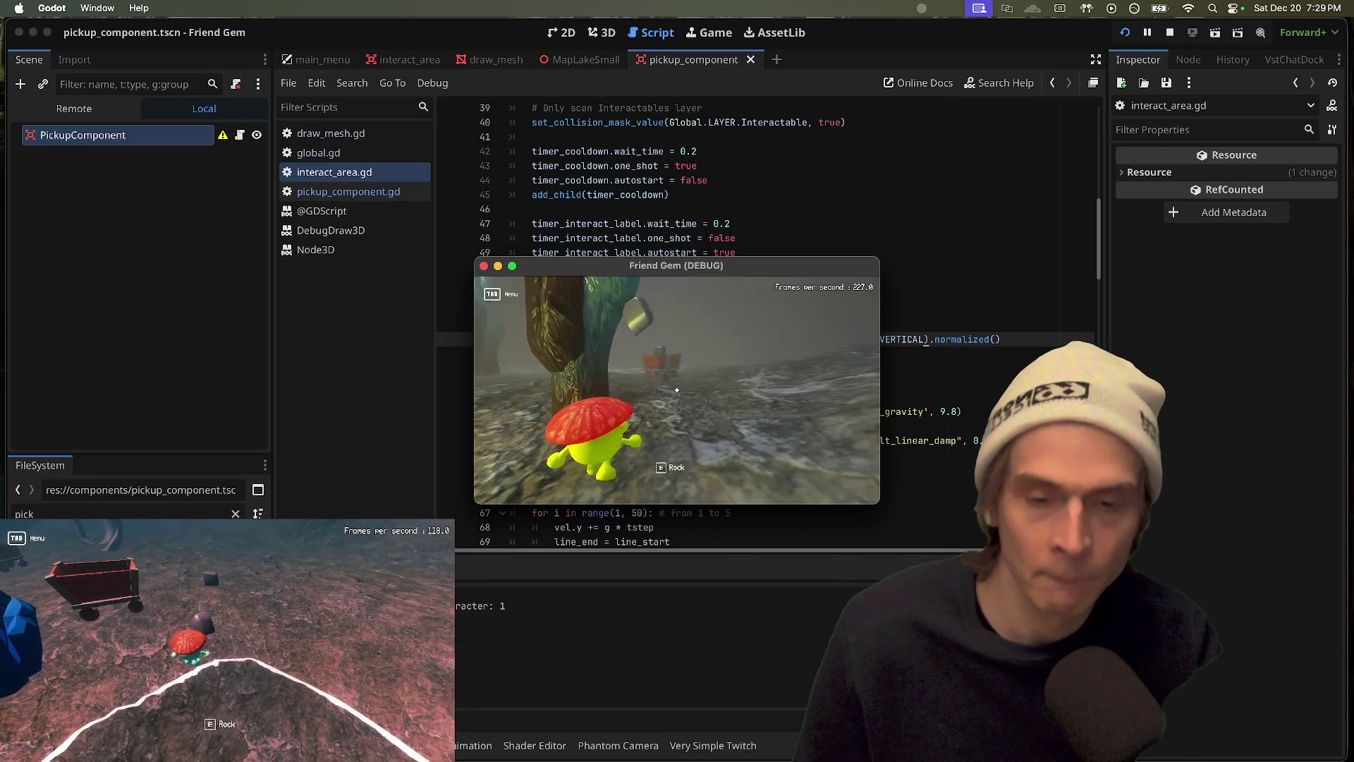
mouse_move(233, 652)
key("super+q")
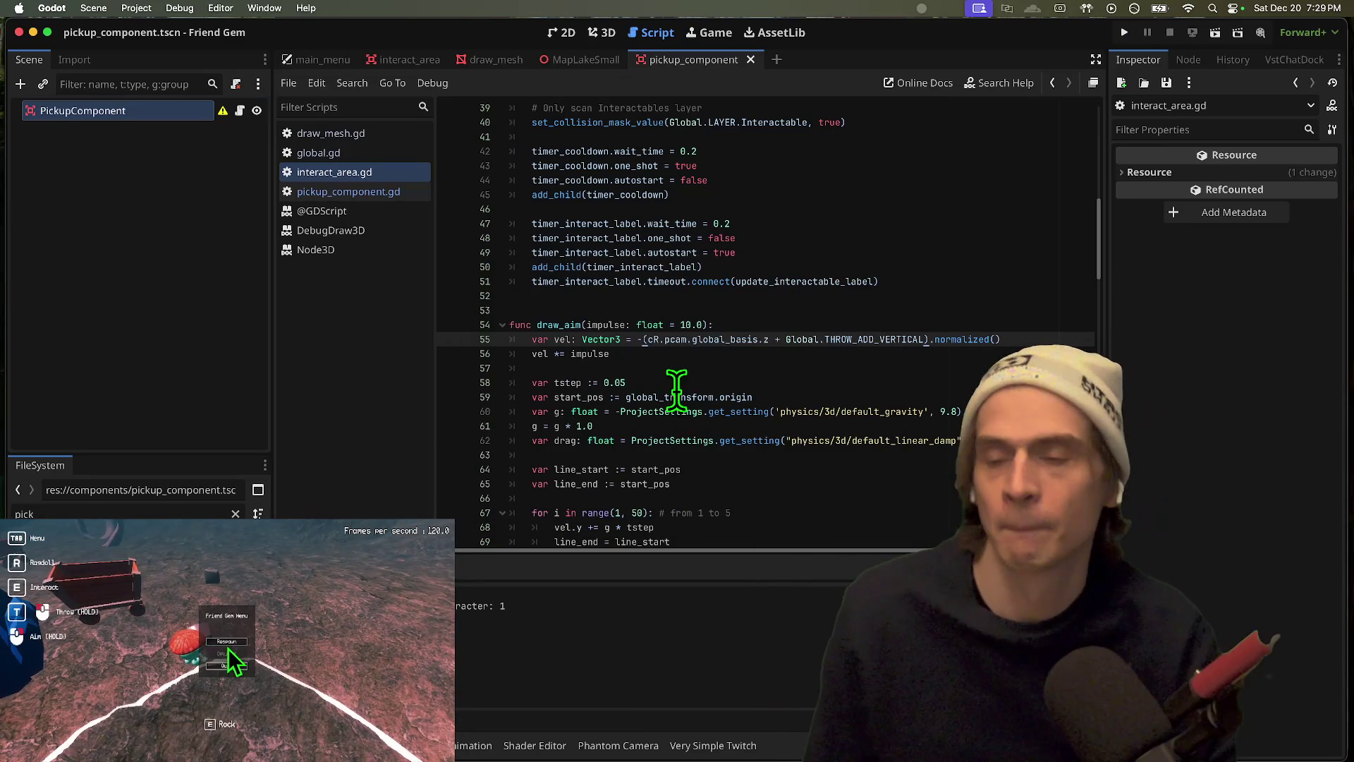
Step: Open reddit.com in a new Firefox tab
key("super+Tab")
key("super+t")
type("reddit.com/")
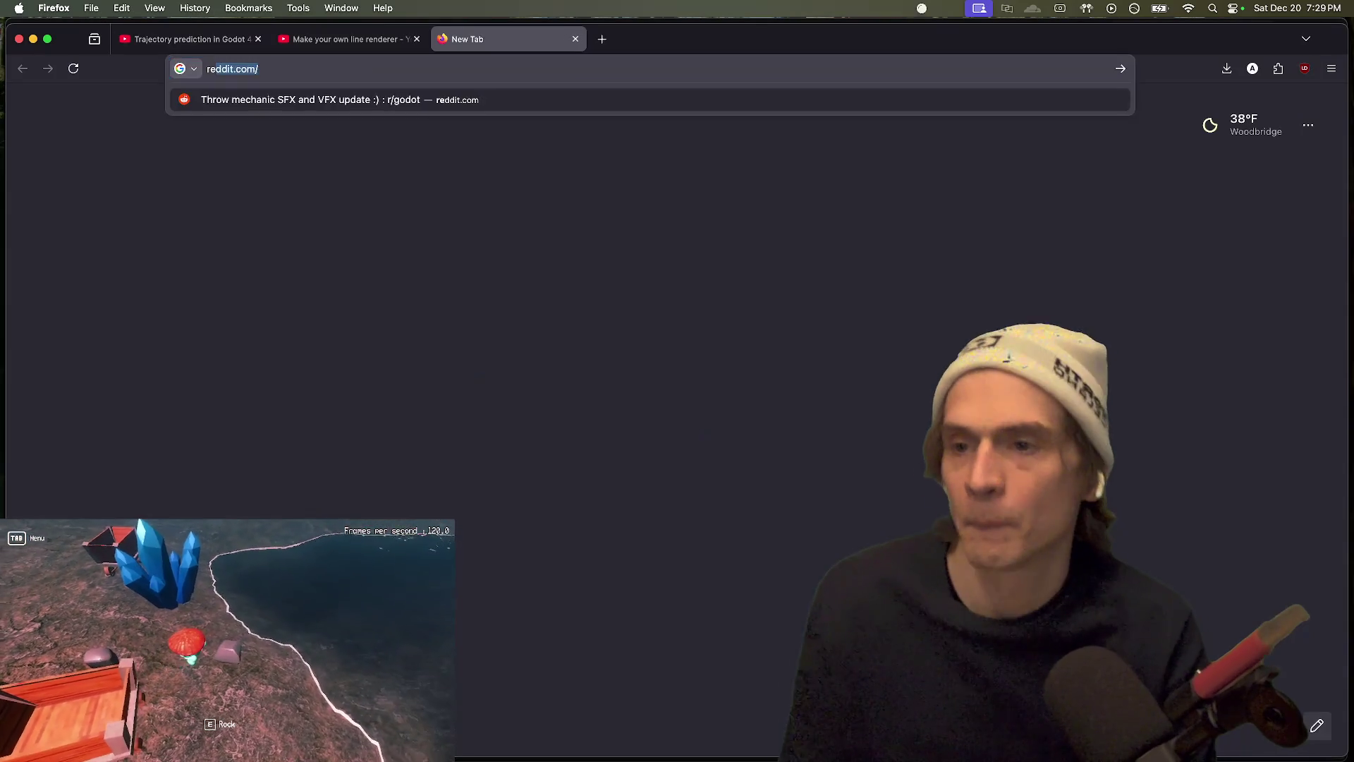
key("Return")
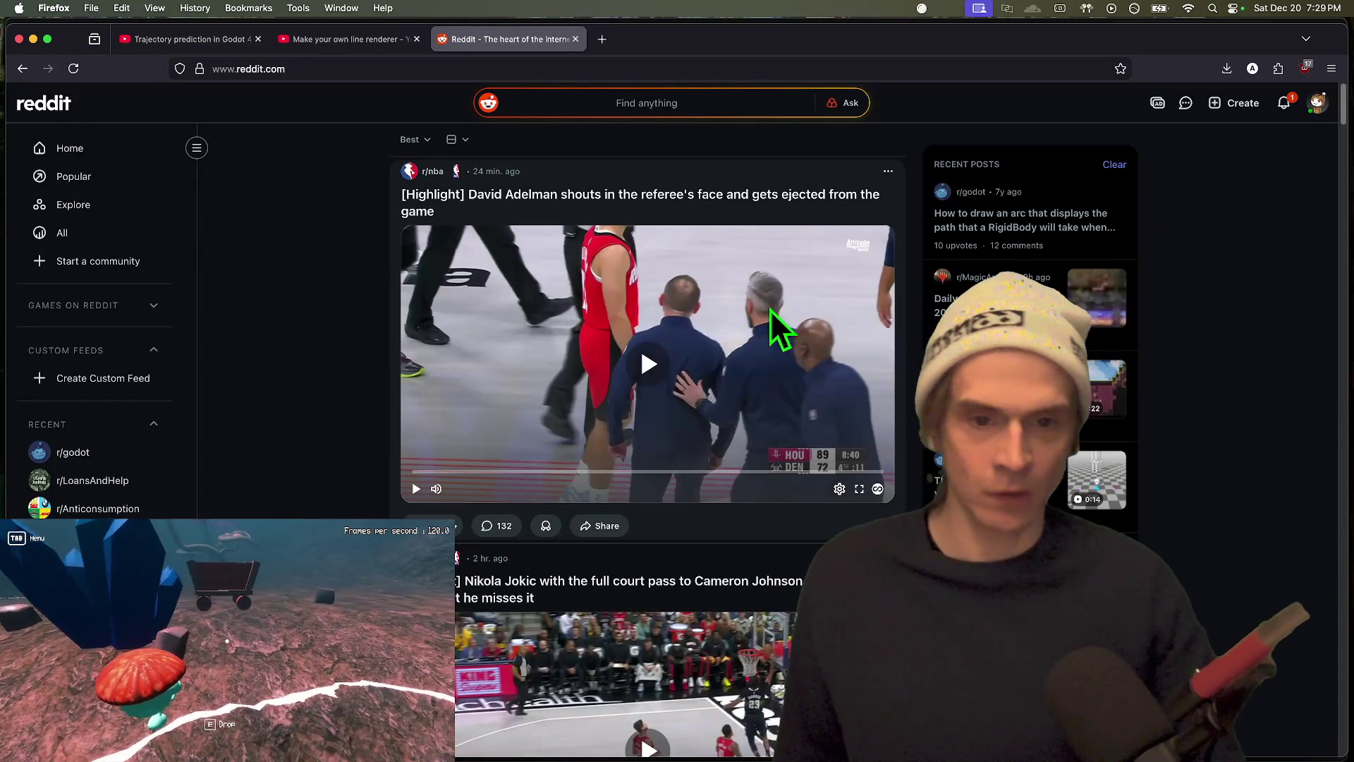
Step: Play the top feed video, then open the r/nba coach-ejection post's comments
left_click(725, 387)
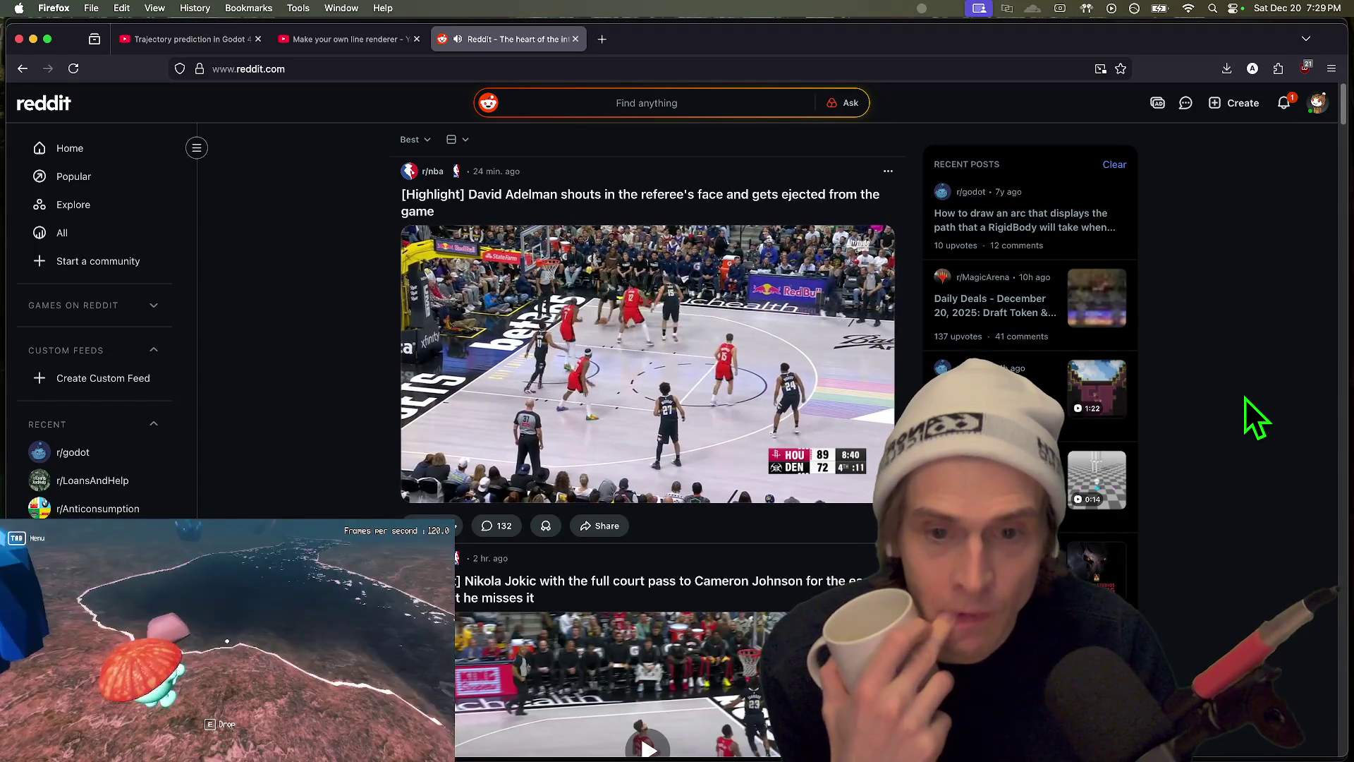
left_click(496, 525)
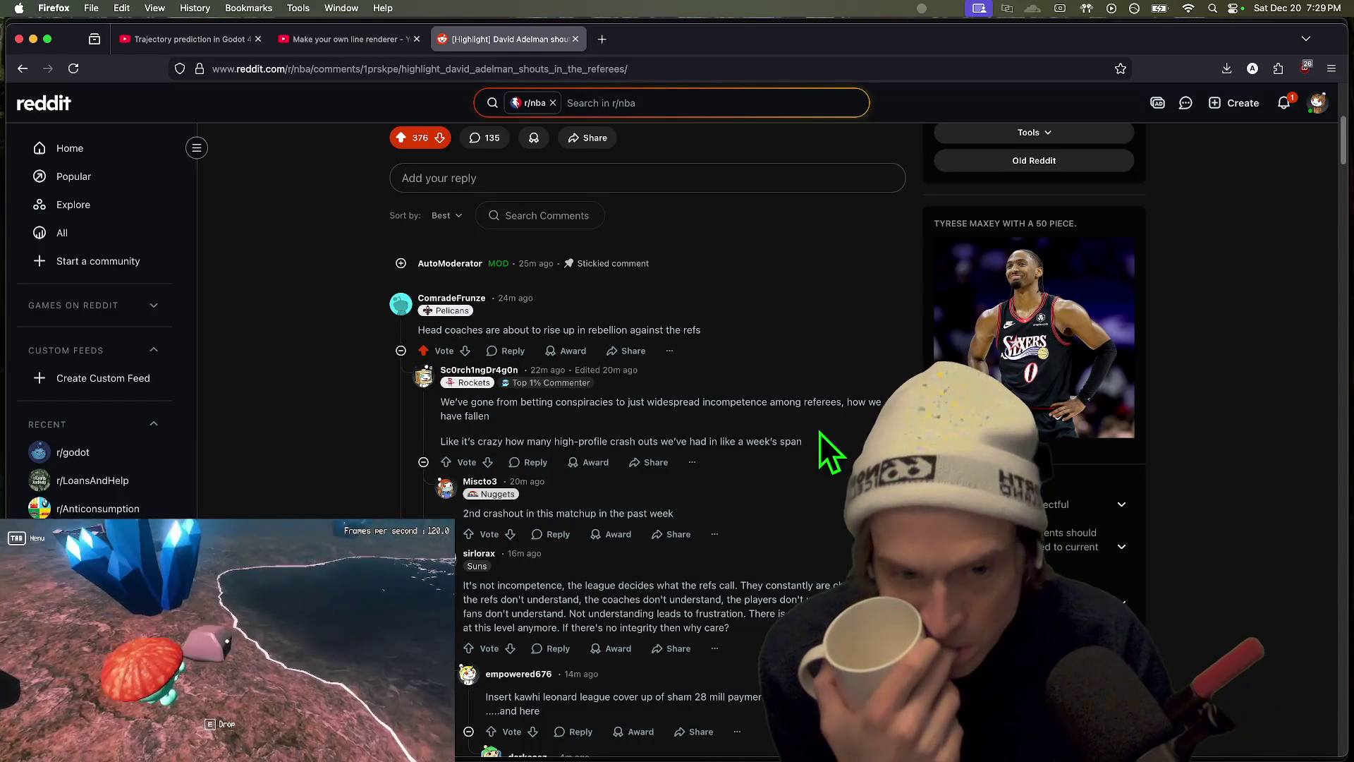
Step: Select the reply comment's text and upvote the comment
mouse_move(611, 422)
left_mouse_down()
mouse_move(605, 439)
mouse_move(613, 387)
mouse_move(596, 438)
left_mouse_up()
triple_click(604, 441)
triple_click(614, 392)
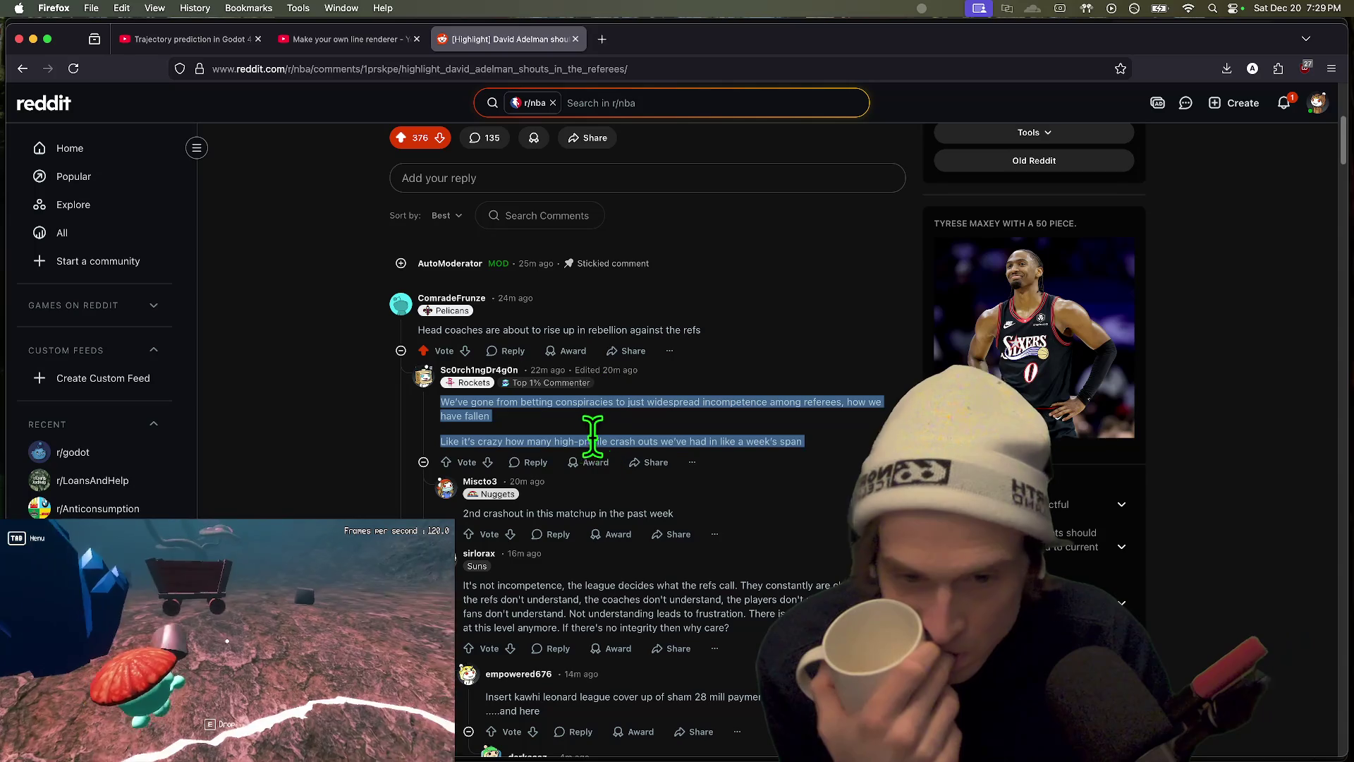
left_click(446, 462)
Step: Collapse several comment threads while reading, then go back to the Reddit home feed
left_click(426, 407)
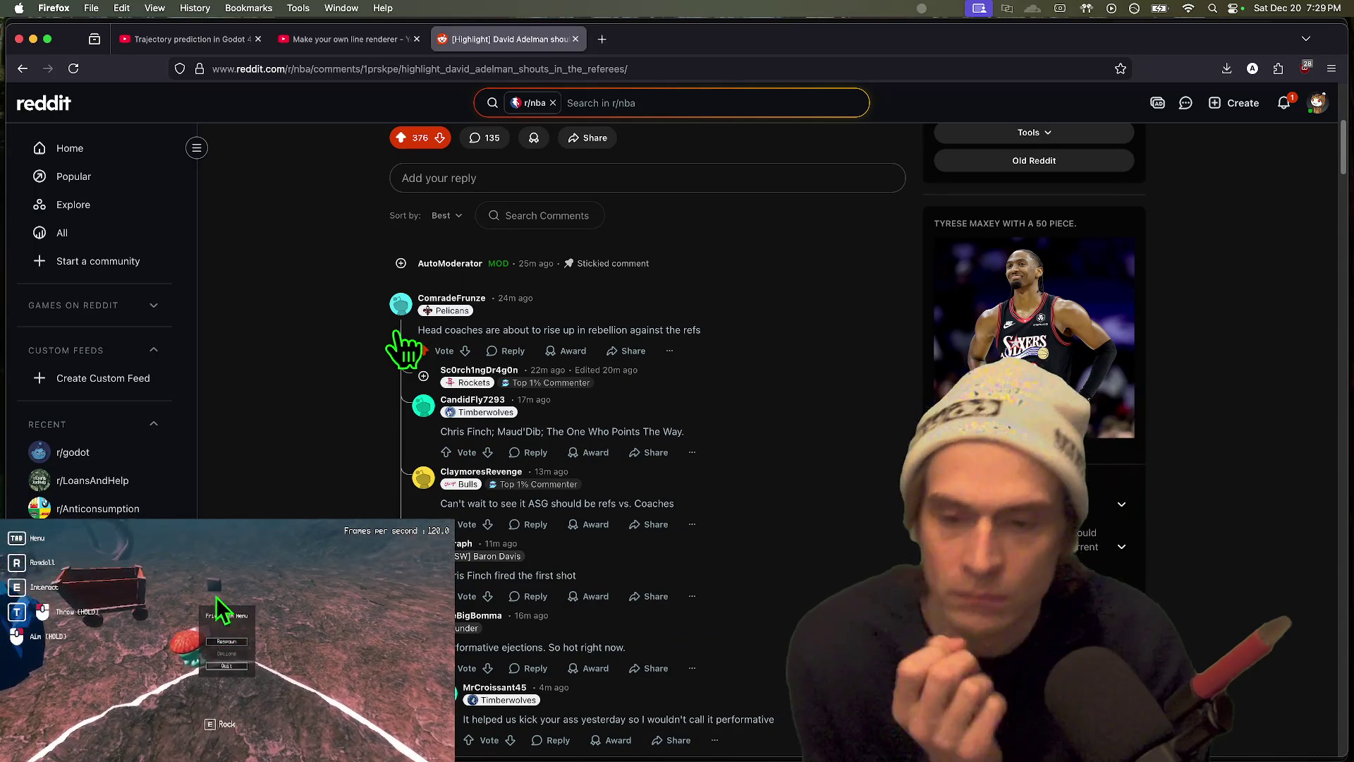
left_click(401, 351)
double_click(812, 391)
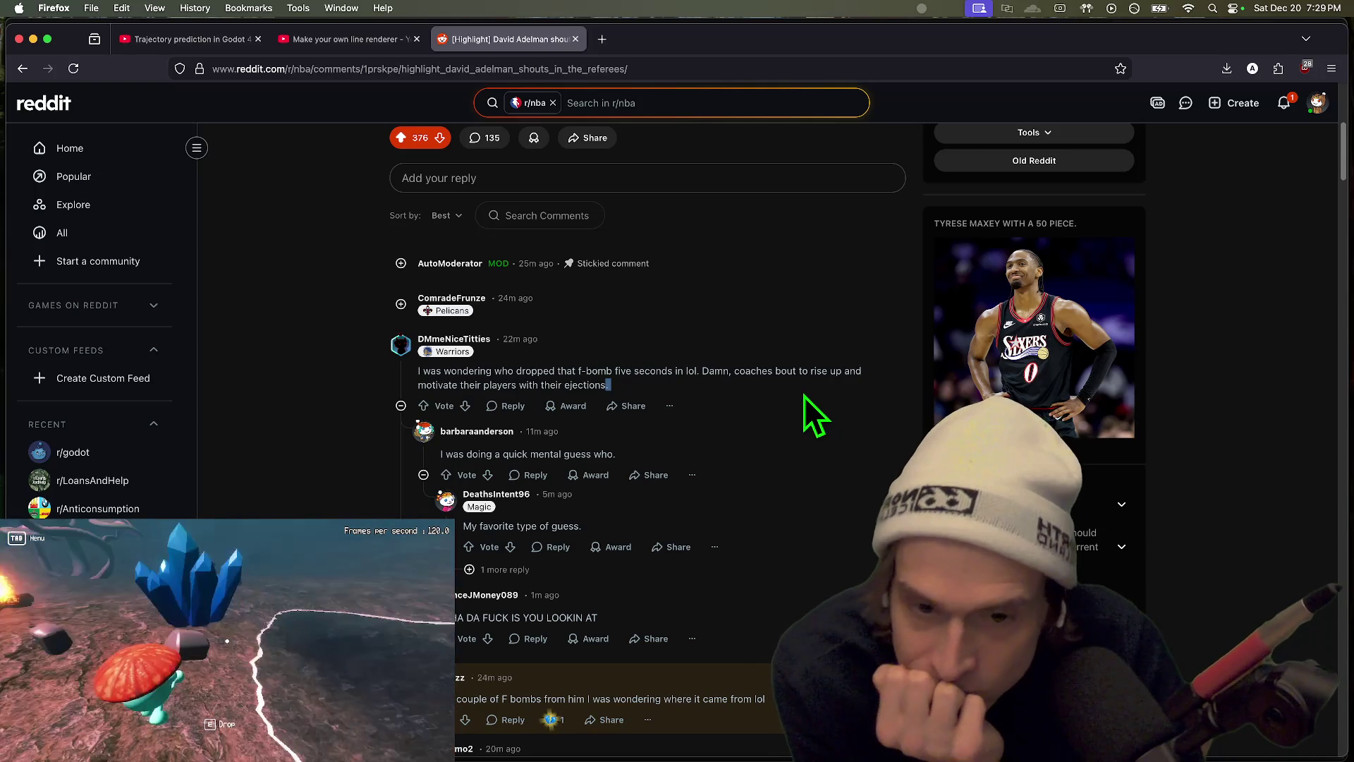
scroll(801, 396, "up", 6)
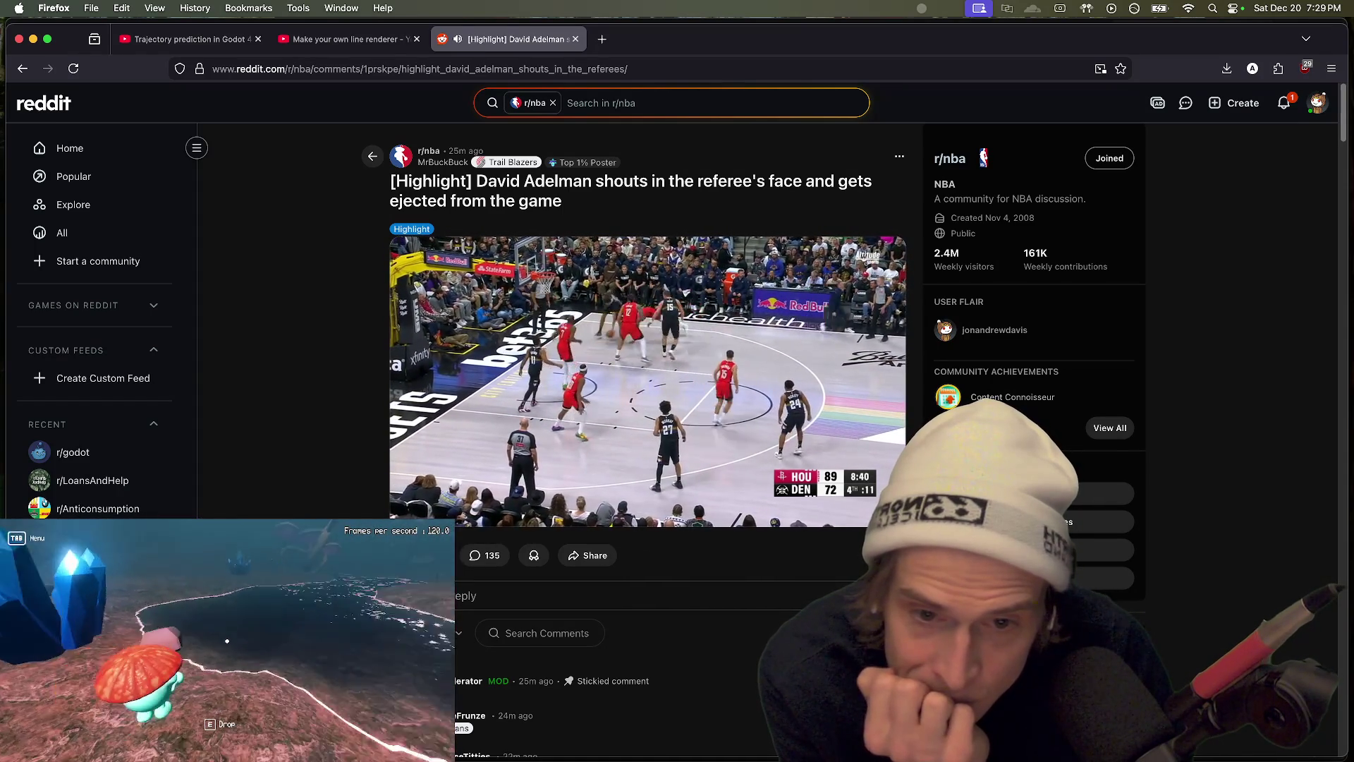
mouse_move(608, 392)
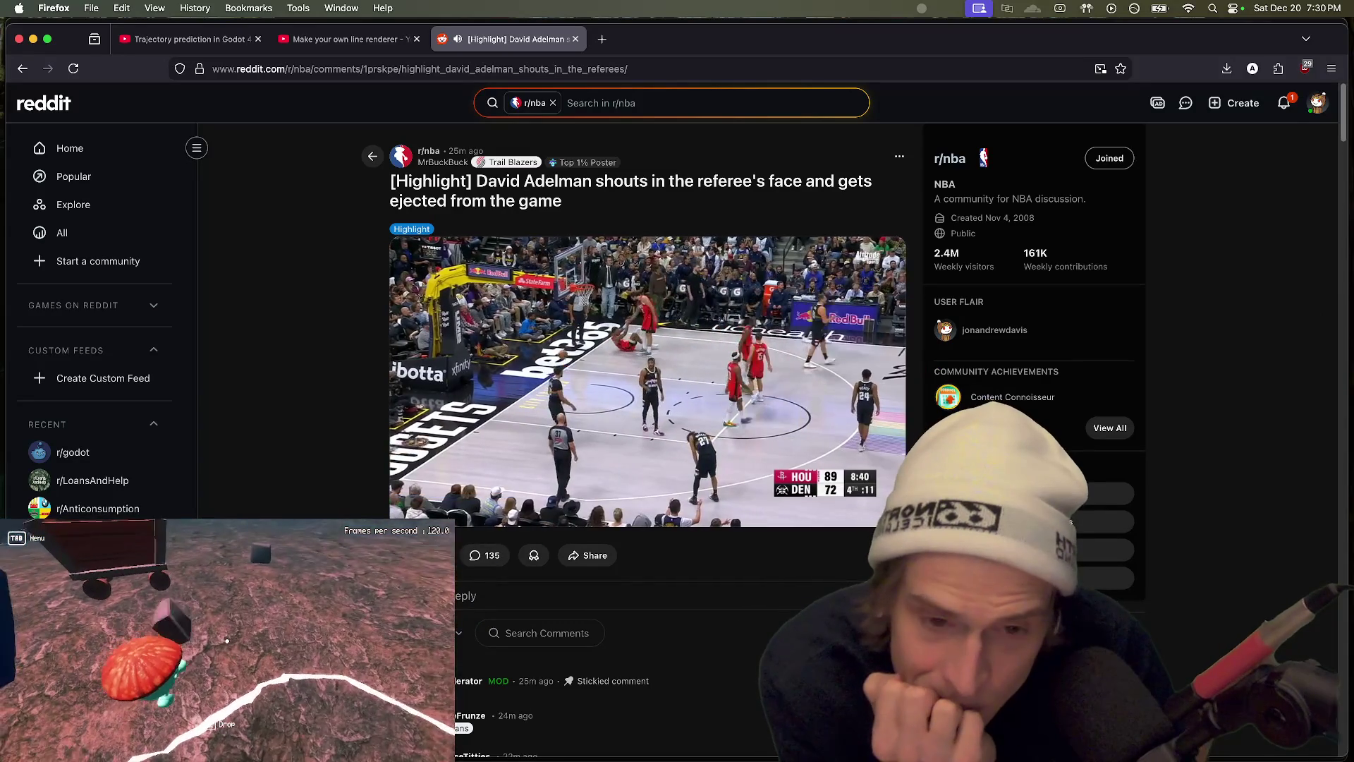
mouse_move(481, 366)
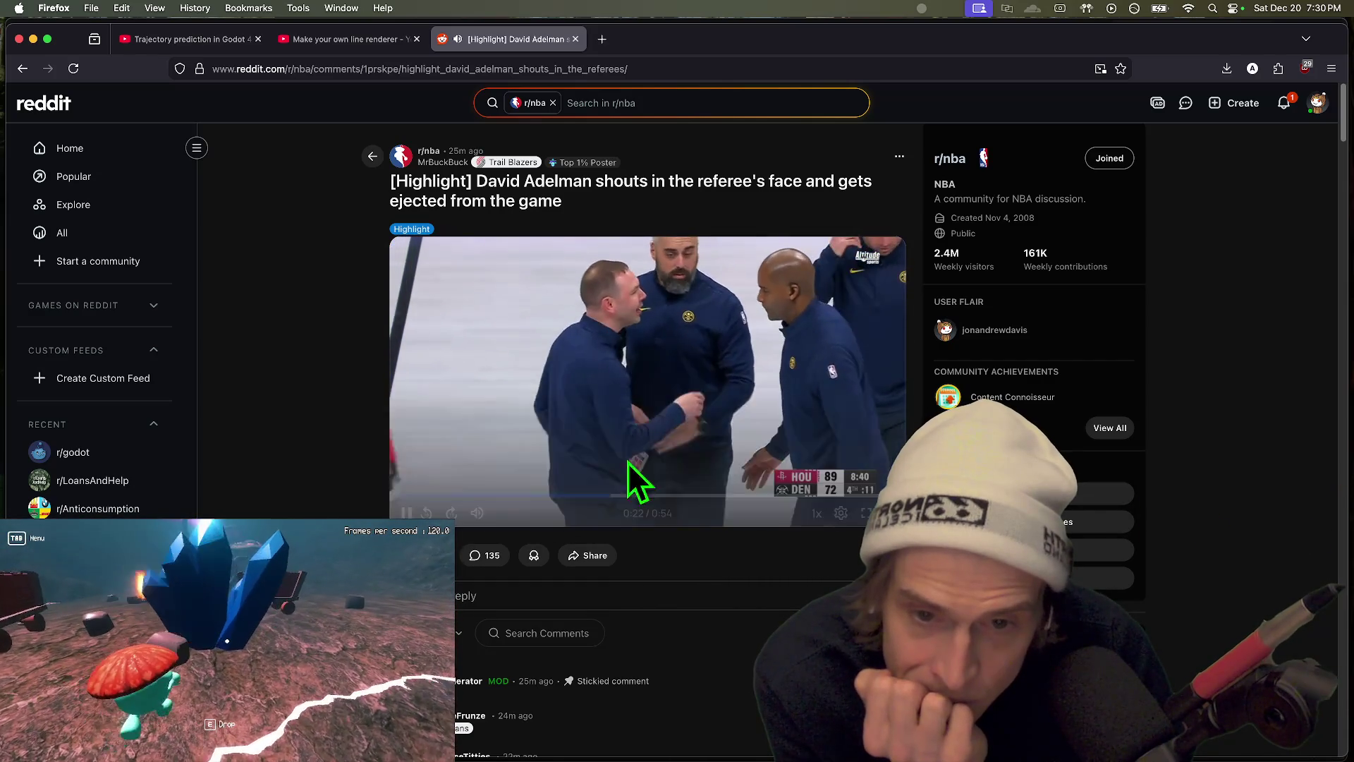
scroll(468, 548, "down", 1)
scroll(647, 423, "down", 5)
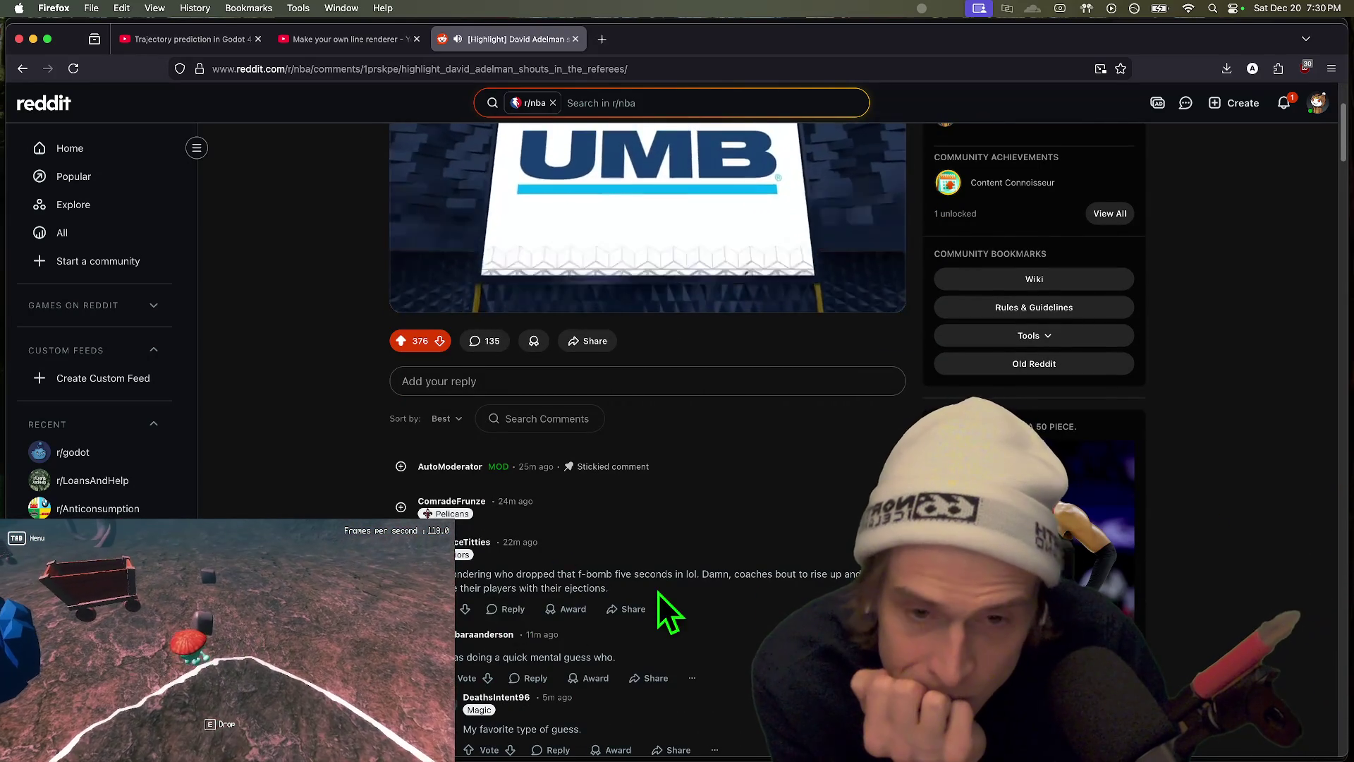
scroll(658, 593, "up", 5)
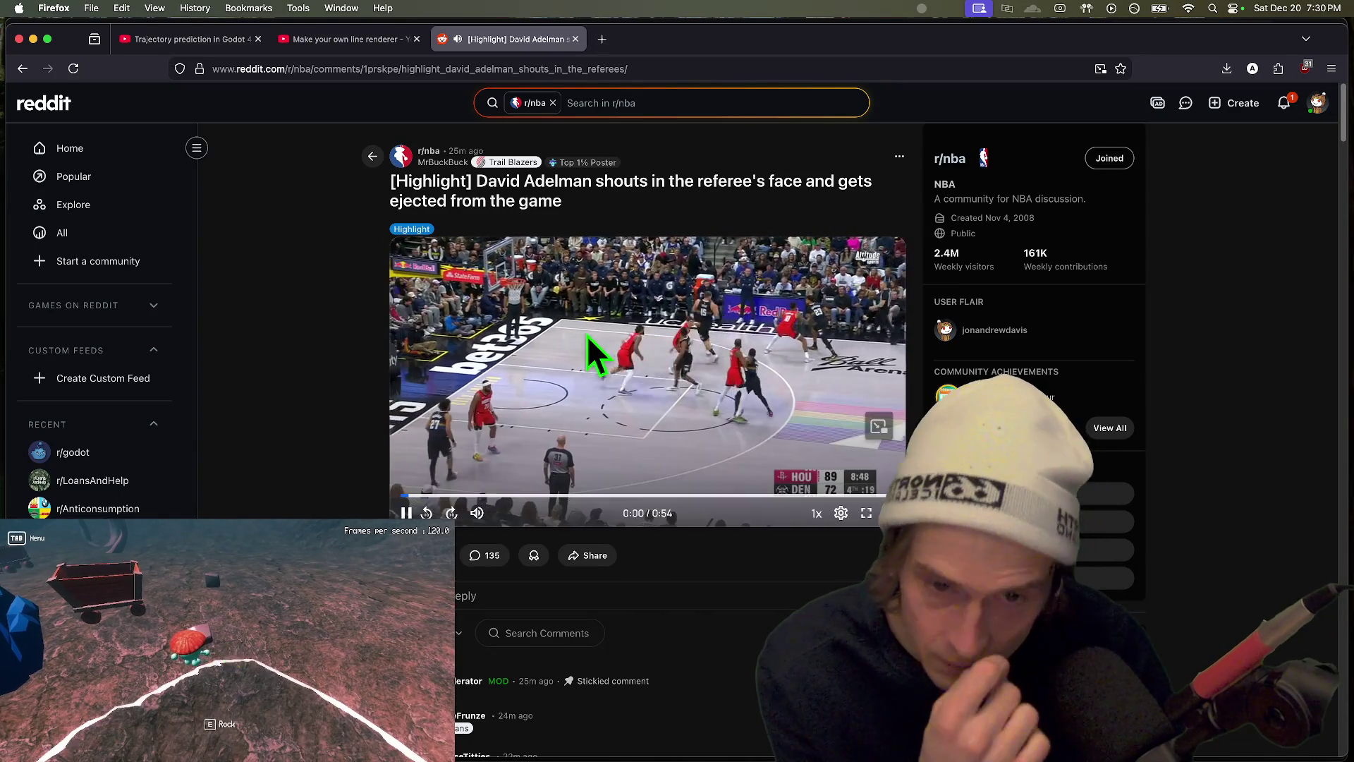
scroll(222, 436, "down", 5)
left_click(405, 372)
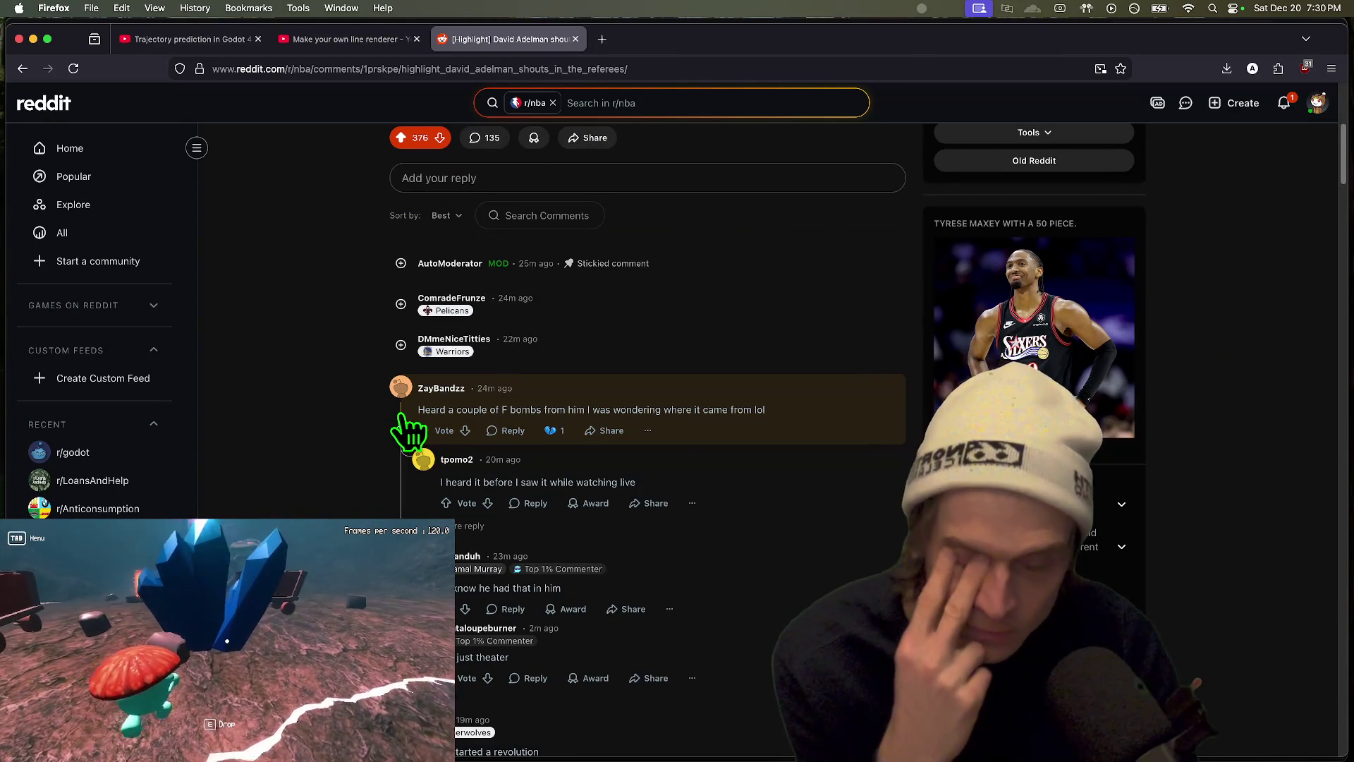
key("super+Left")
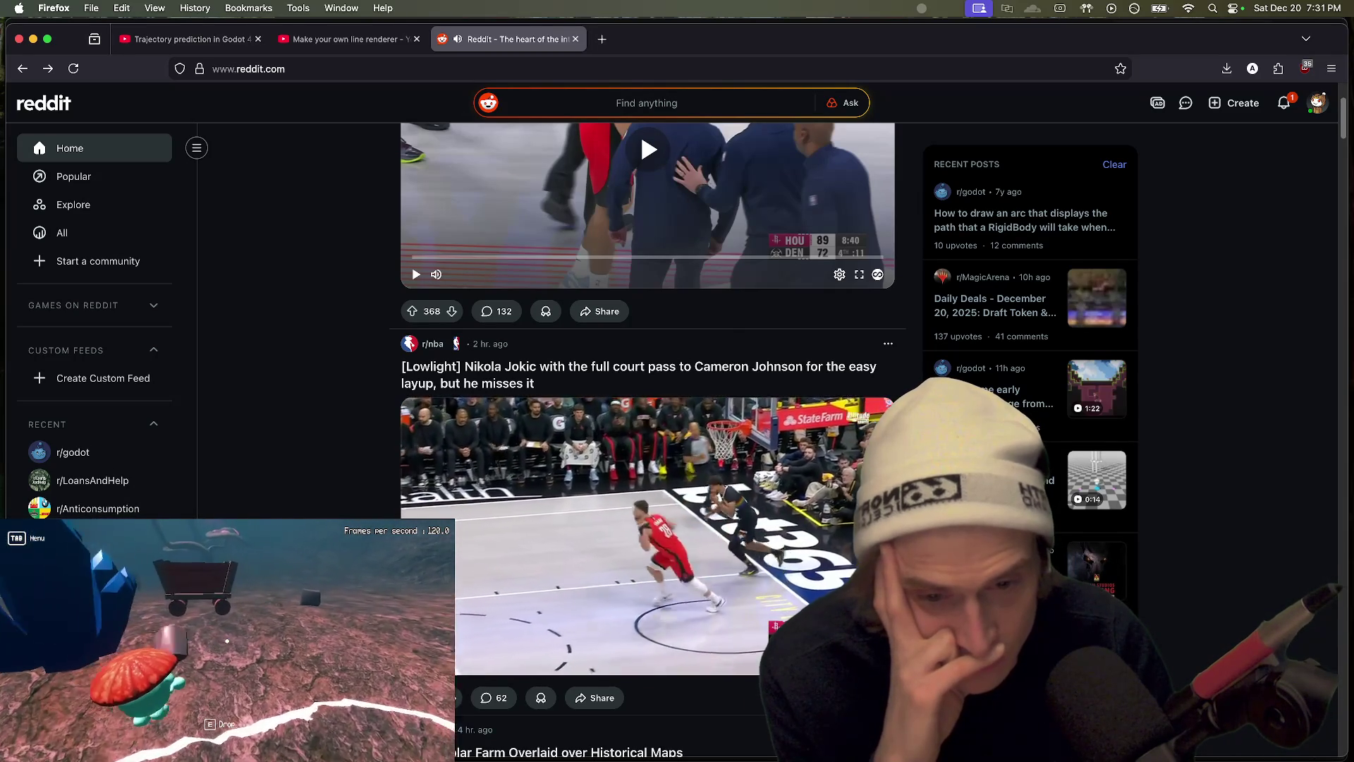
Step: Upvote the NBA layup video post, bringing it to 760
scroll(593, 522, "down", 5)
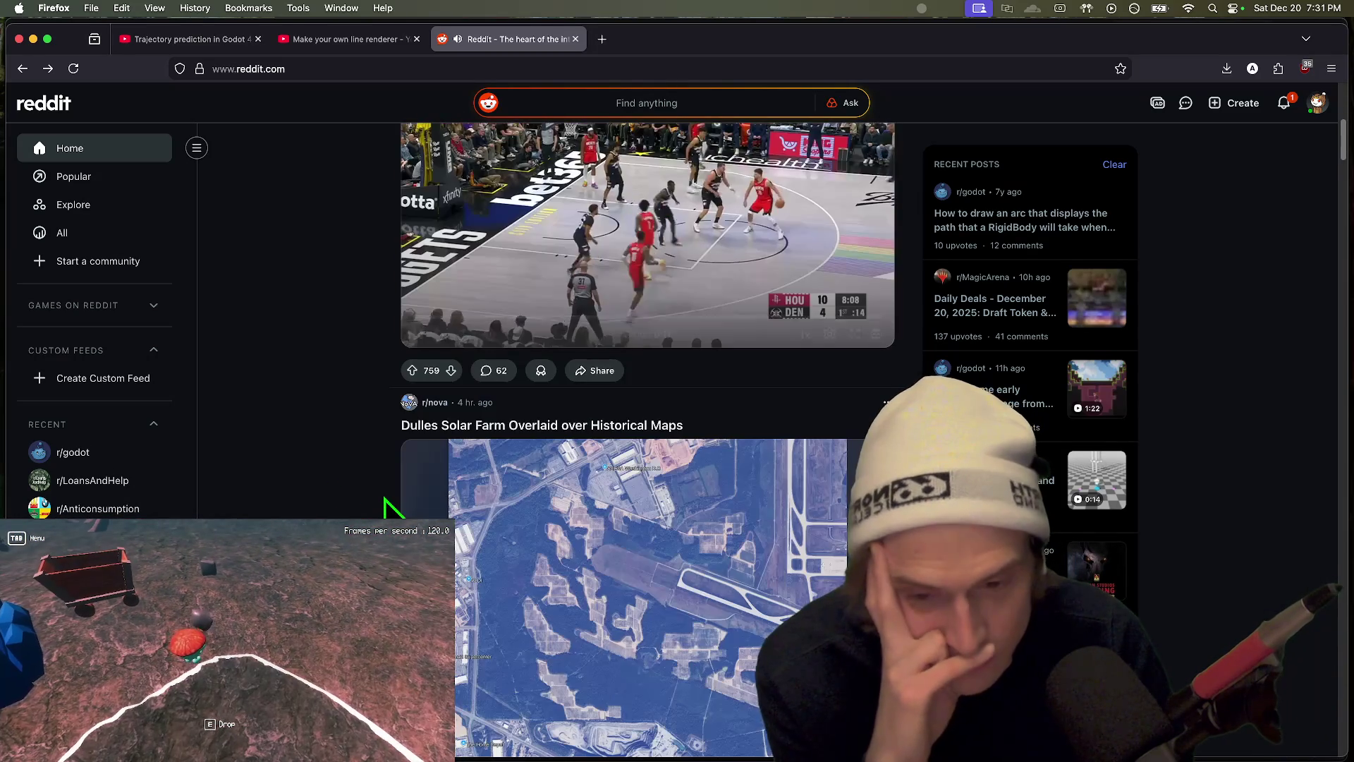
left_click(412, 370)
scroll(285, 486, "down", 4)
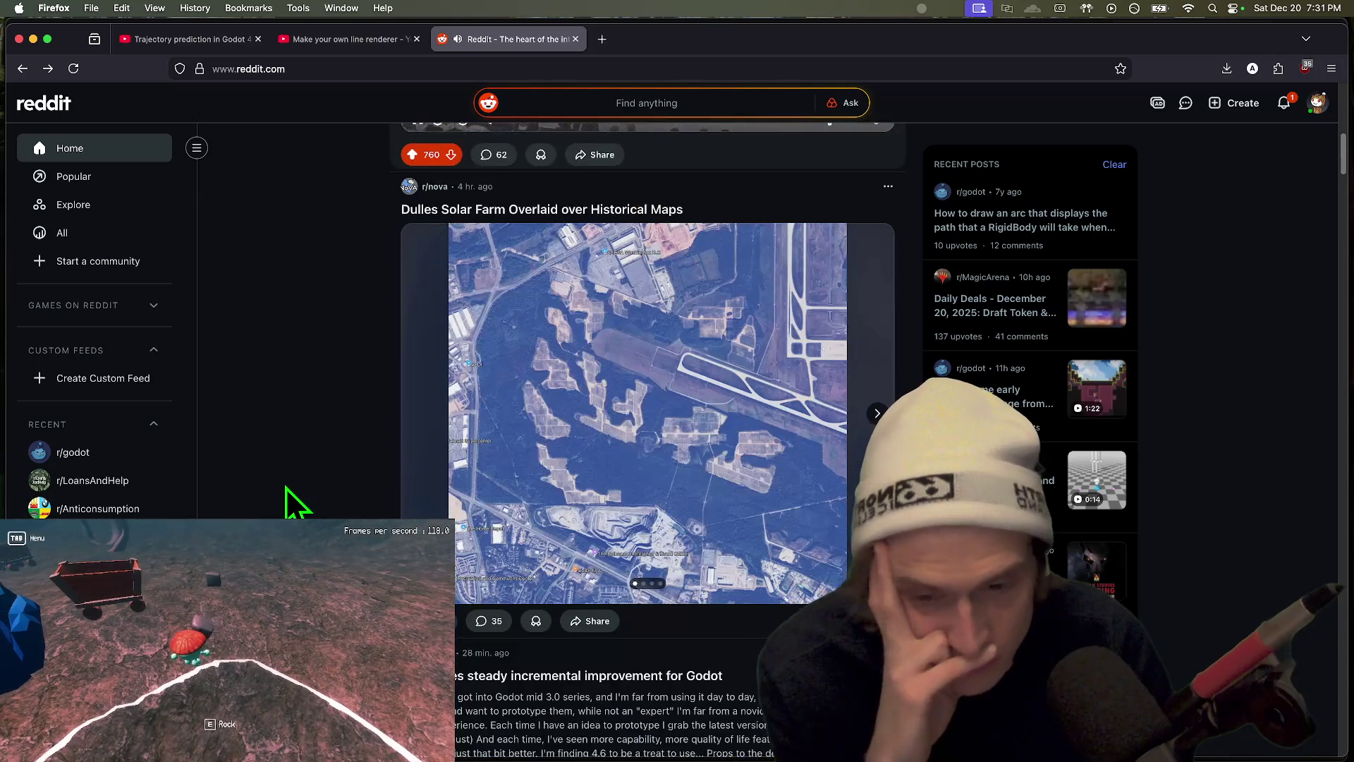
scroll(286, 486, "up", 6)
scroll(305, 519, "down", 3)
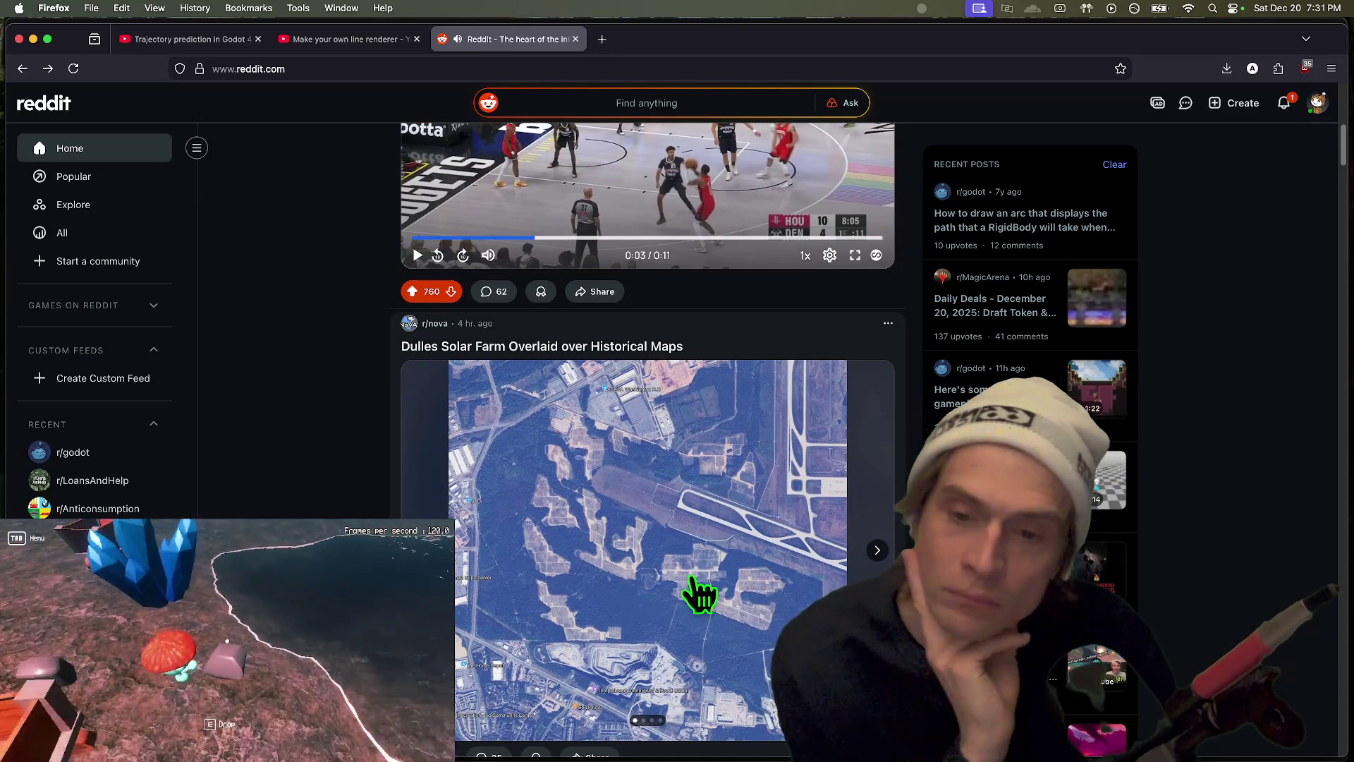
Step: Browse the Dulles Solar Farm gallery to the historical map and back toward the first image
left_click(877, 552)
left_click(877, 551)
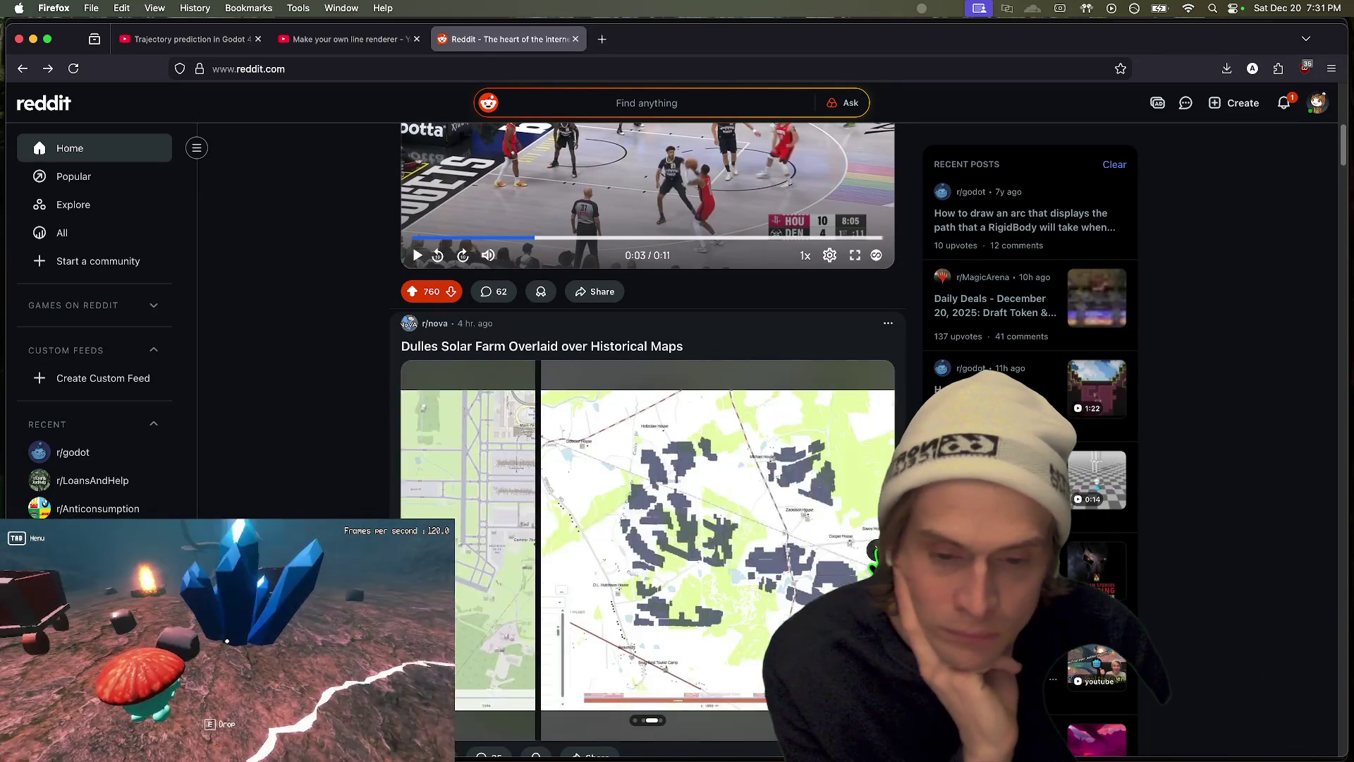
left_click(877, 552)
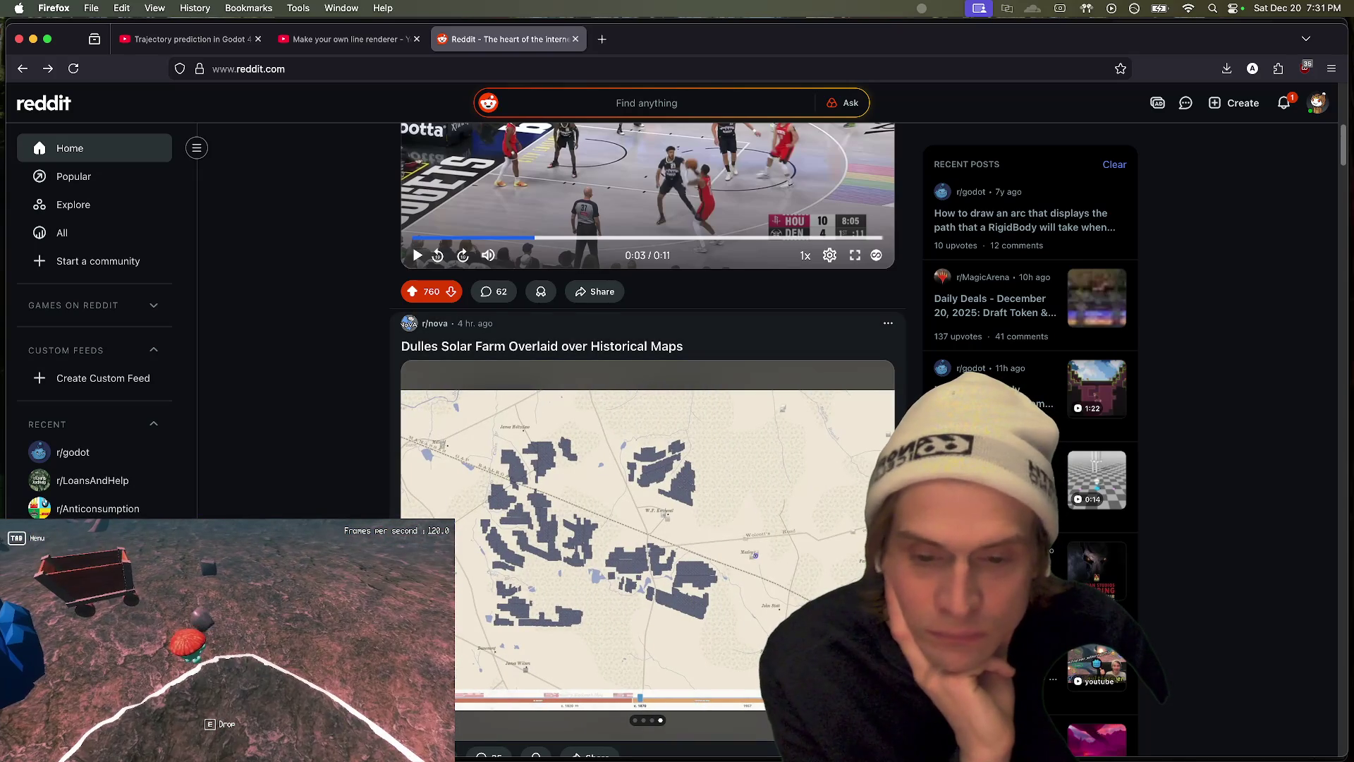
left_click(396, 511)
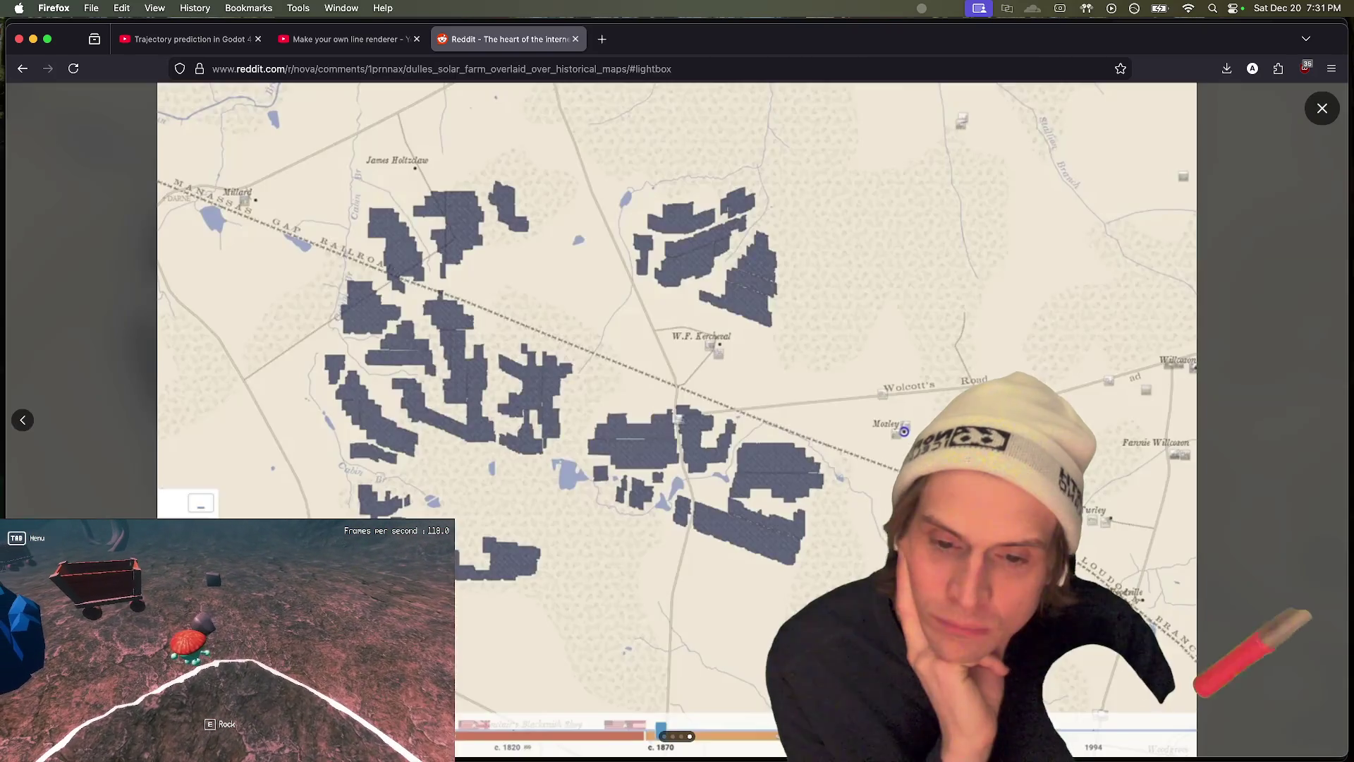
key("Escape")
key("Left")
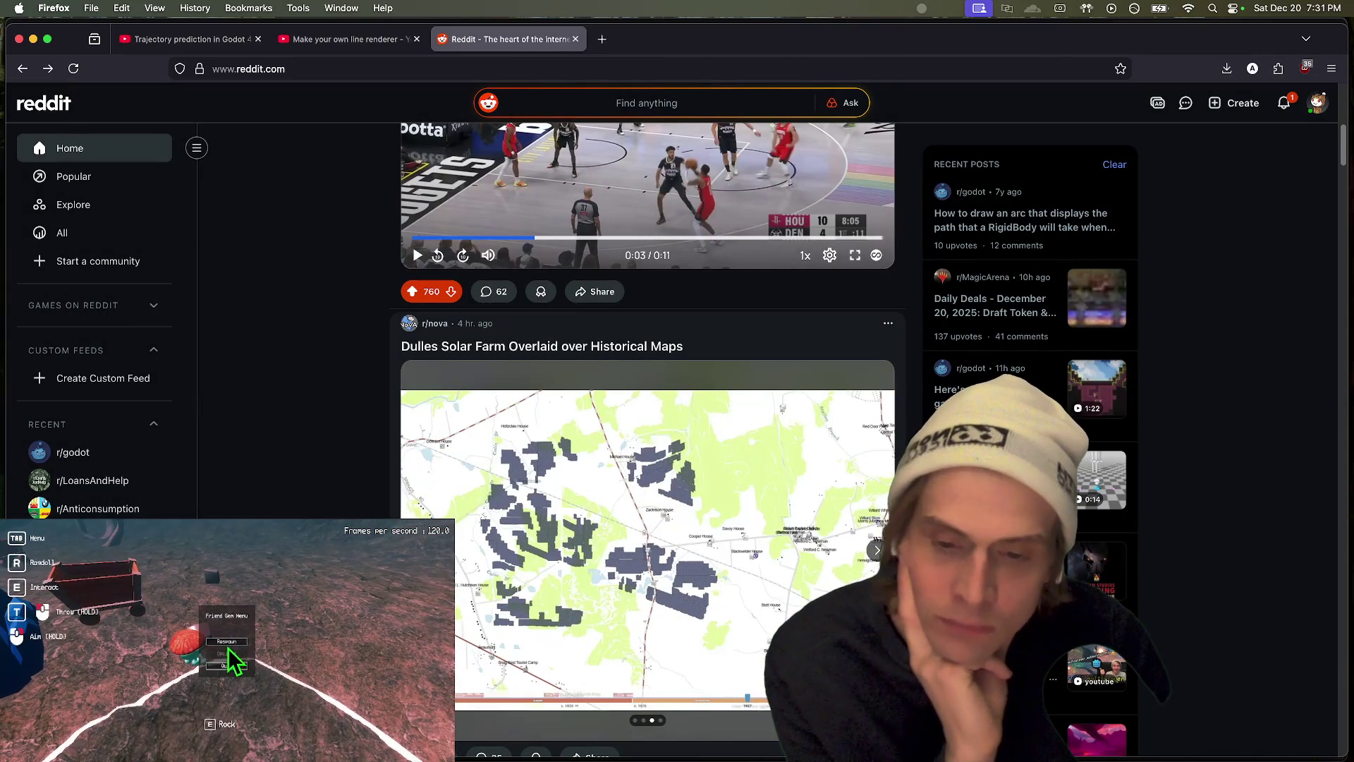
key("Left")
key("Left")
Step: Close the Reddit tab and return to the Godot editor
scroll(648, 423, "down", 3)
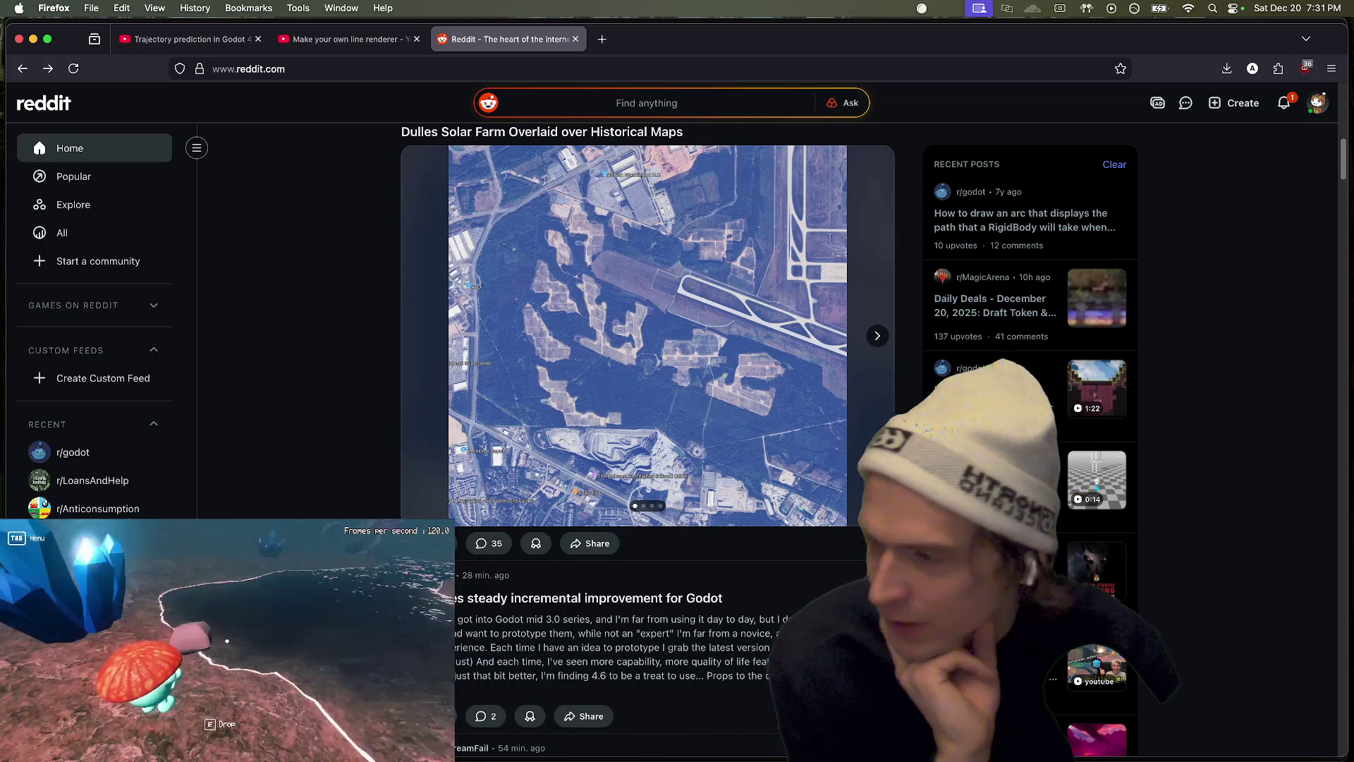
scroll(405, 219, "down", 2)
scroll(366, 277, "up", 5)
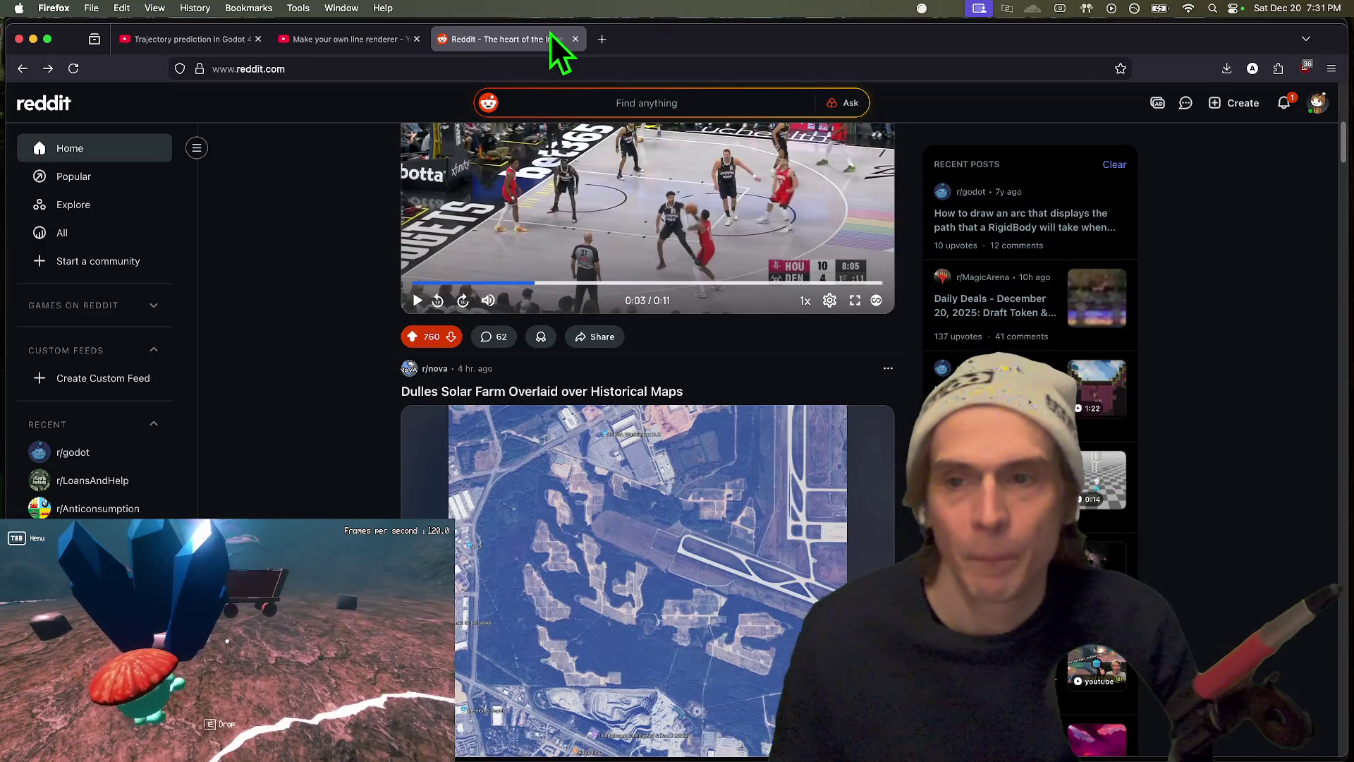
key("super+w")
key("super+Tab")
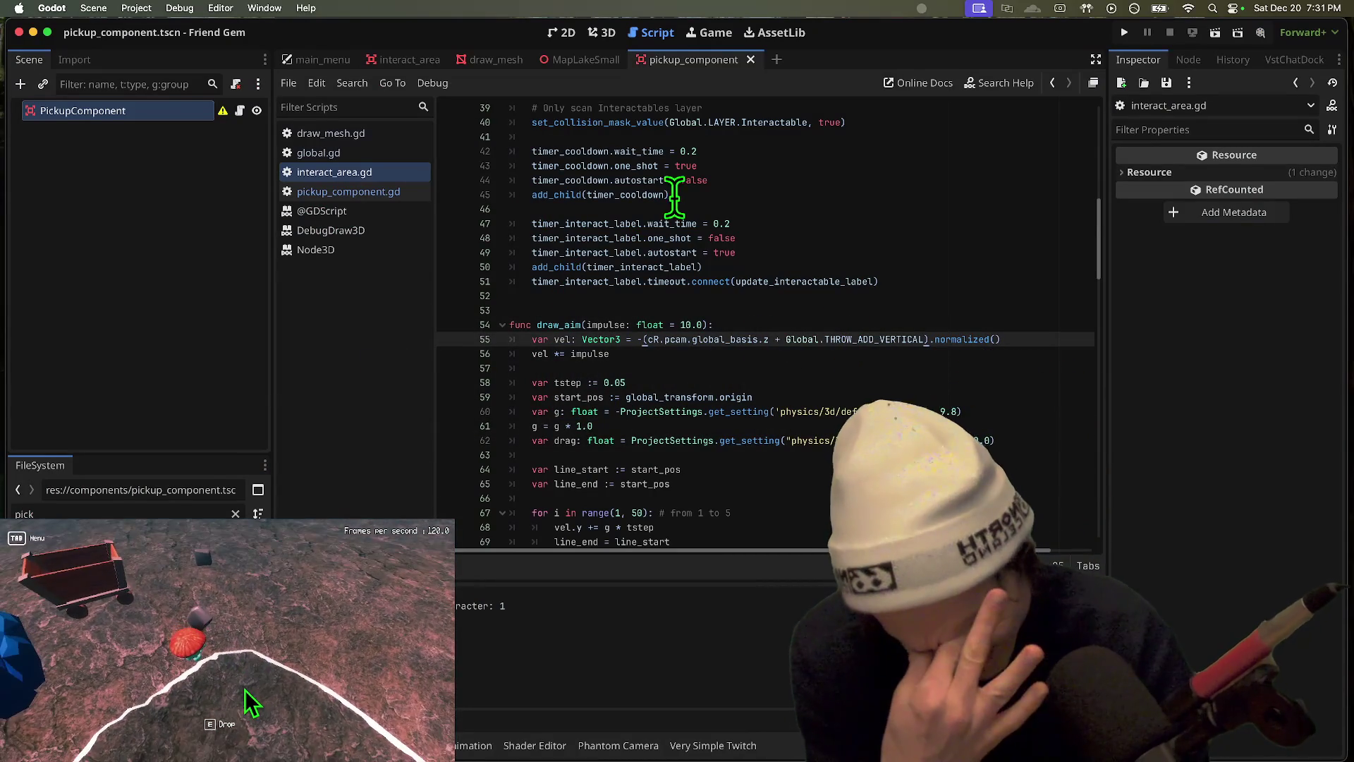
Step: Reopen the Reddit tab and open the plush-model creator's reply notification
key("super+Tab")
key("super+shift+t")
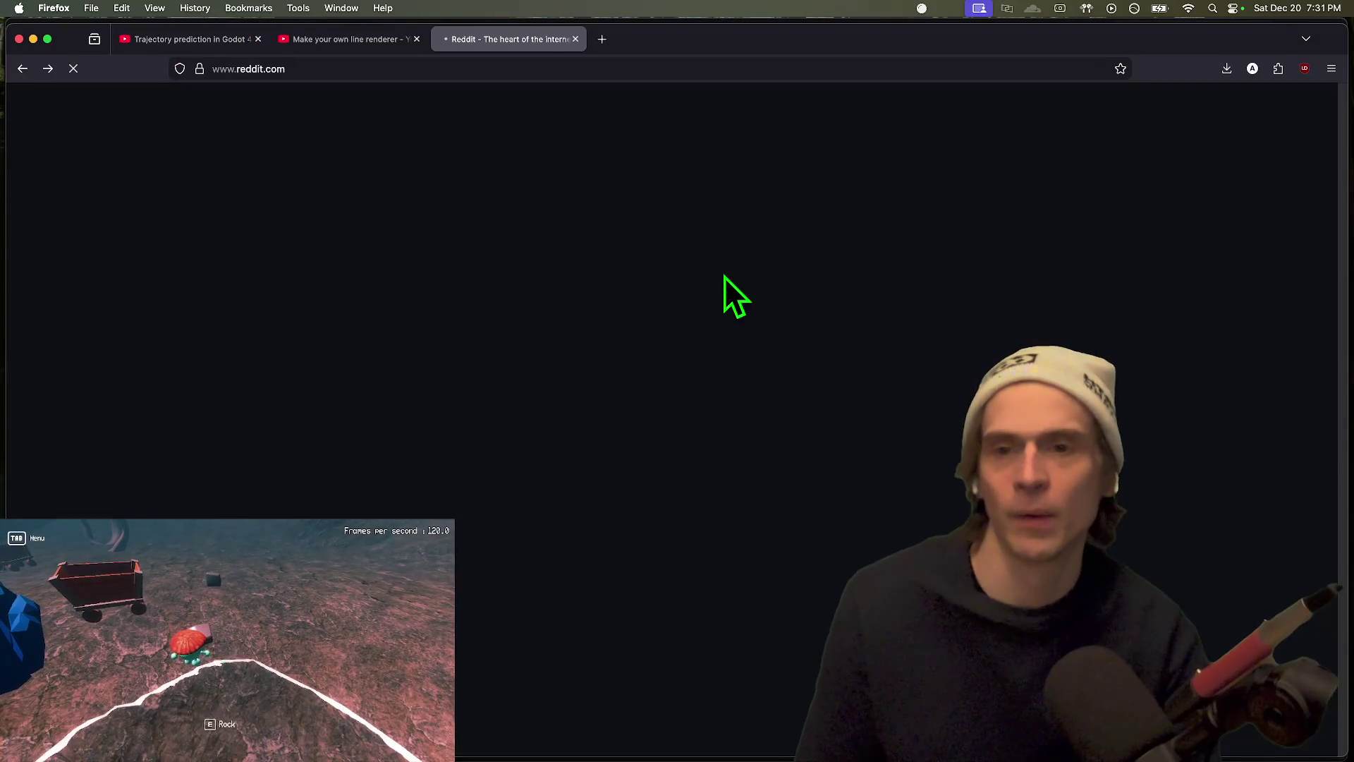
left_click(1332, 69)
key("Escape")
left_click(1283, 103)
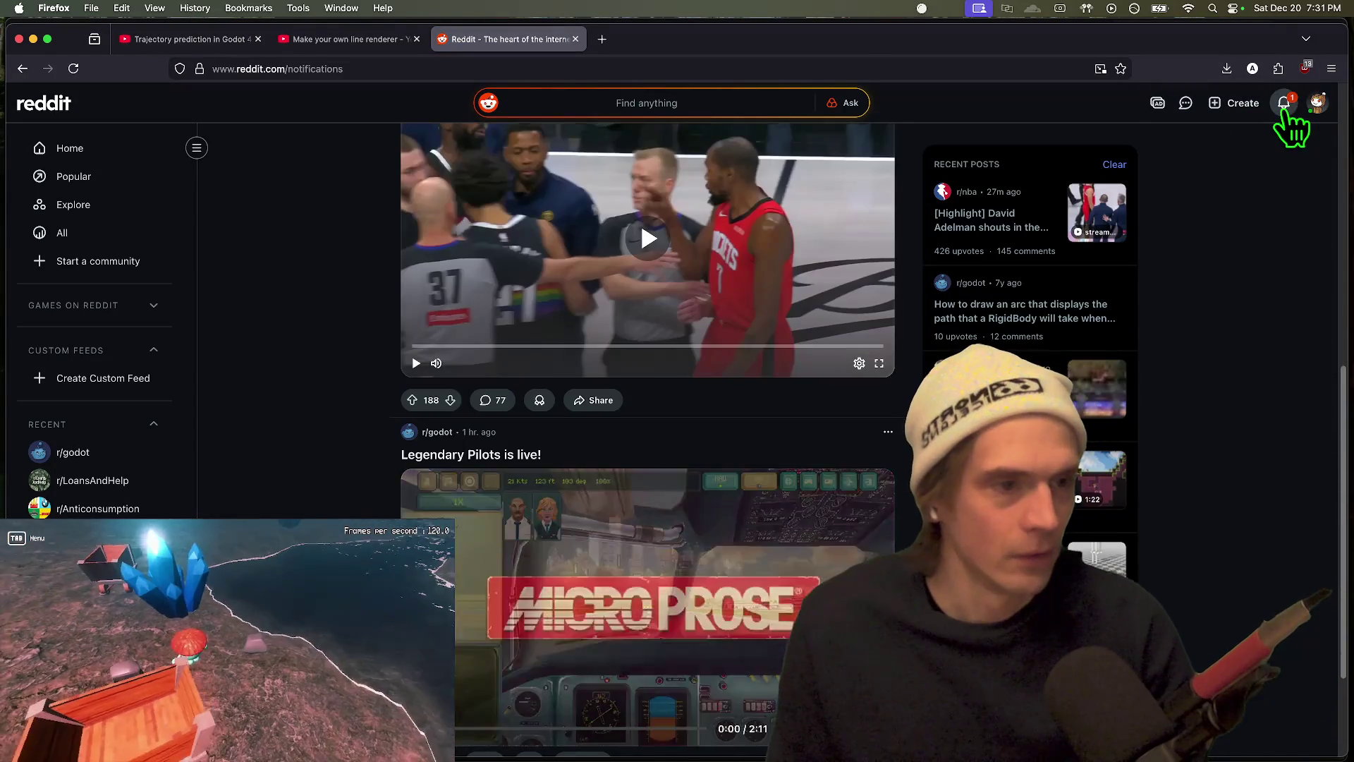
left_click(630, 236)
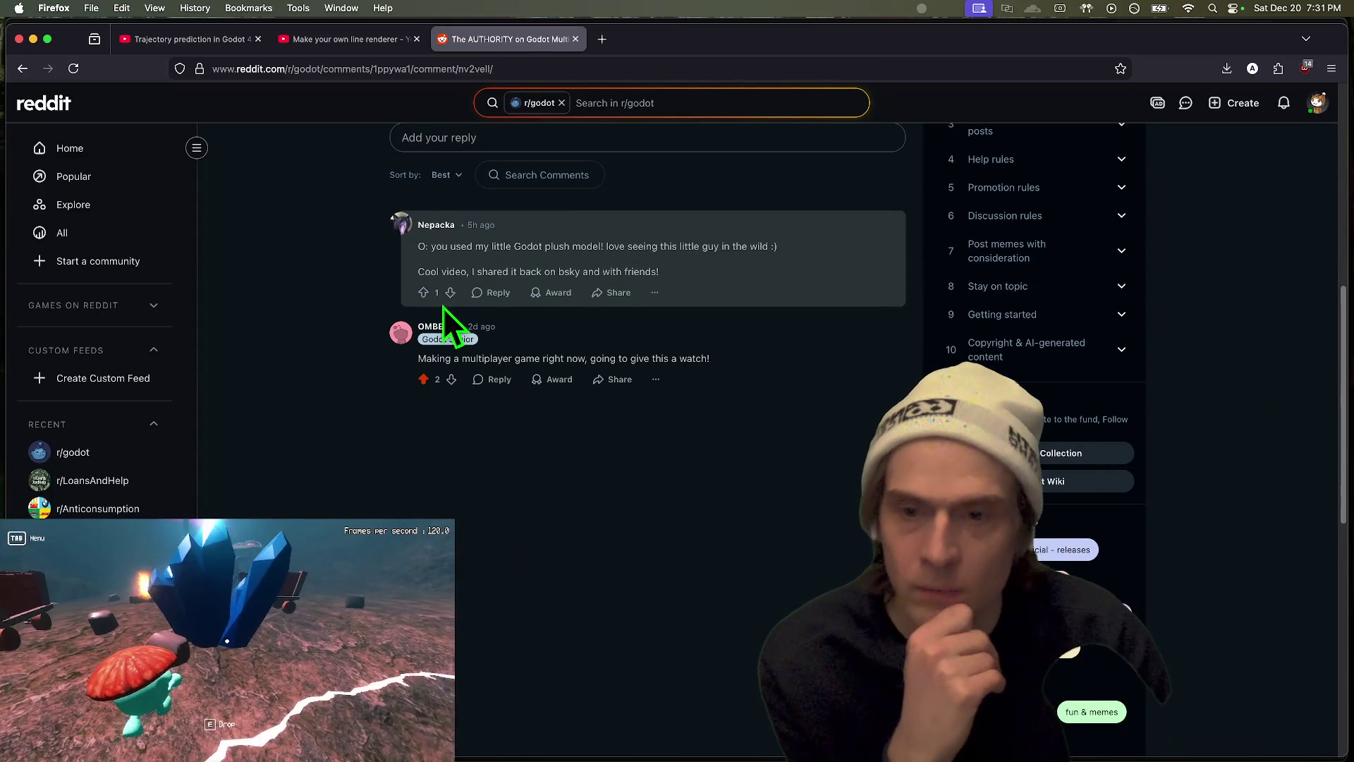
Step: Open the commenter's profile in a new tab and view their r/godot posts
middle_click(431, 227)
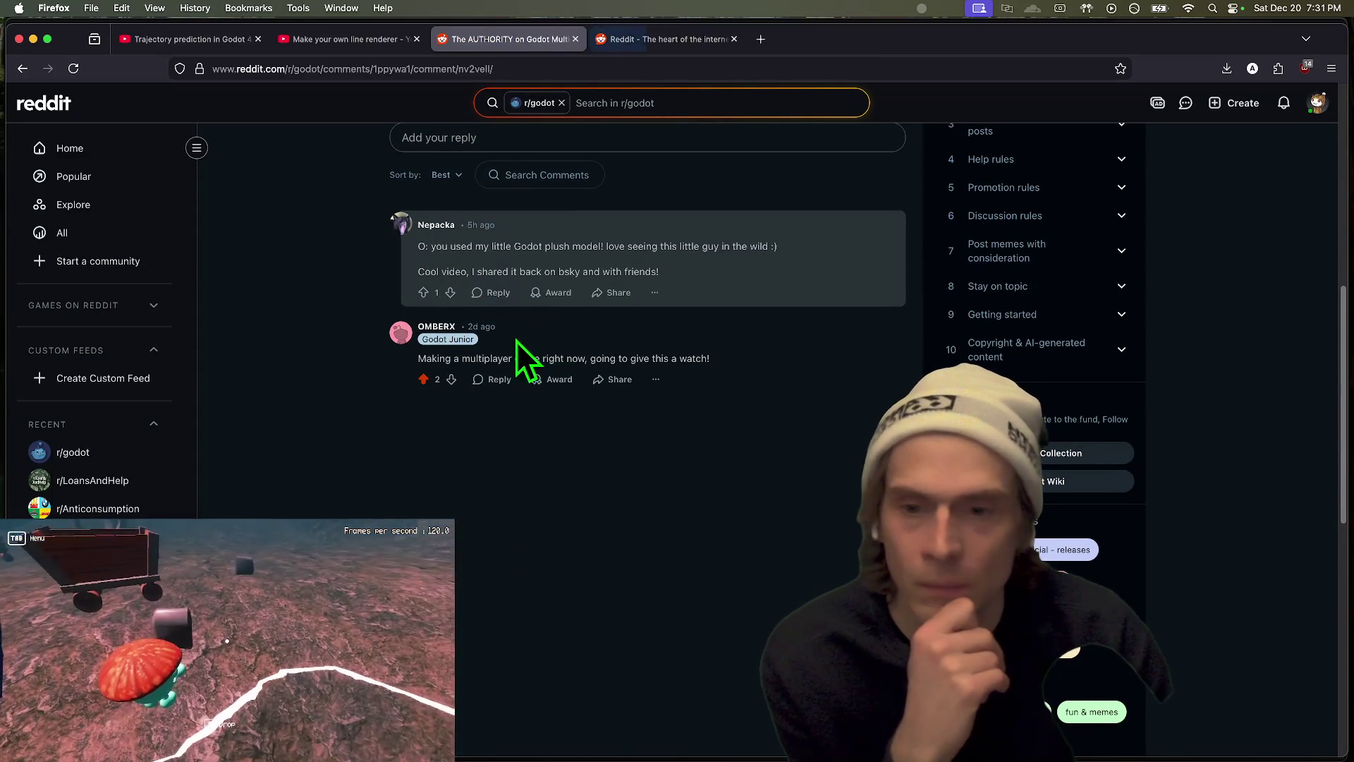
left_click(498, 293)
left_click(671, 39)
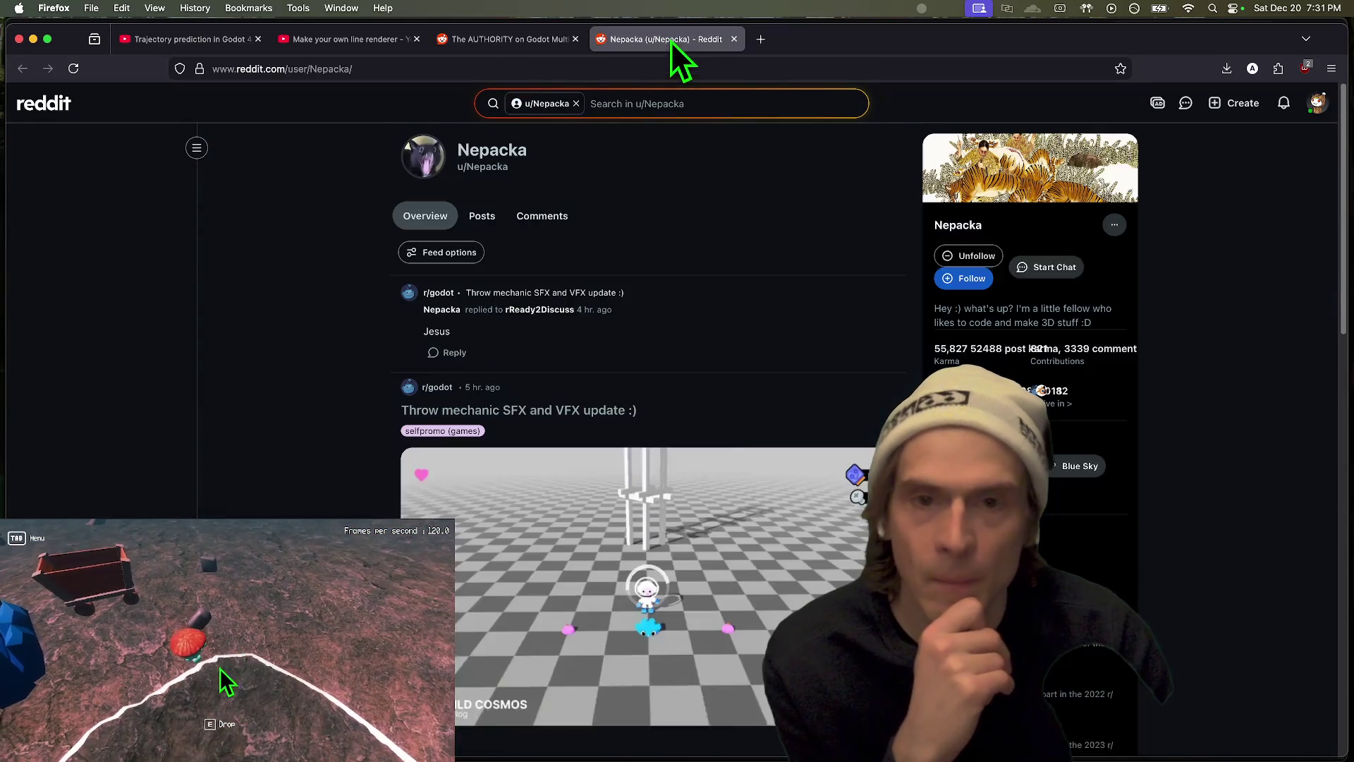
scroll(352, 453, "down", 3)
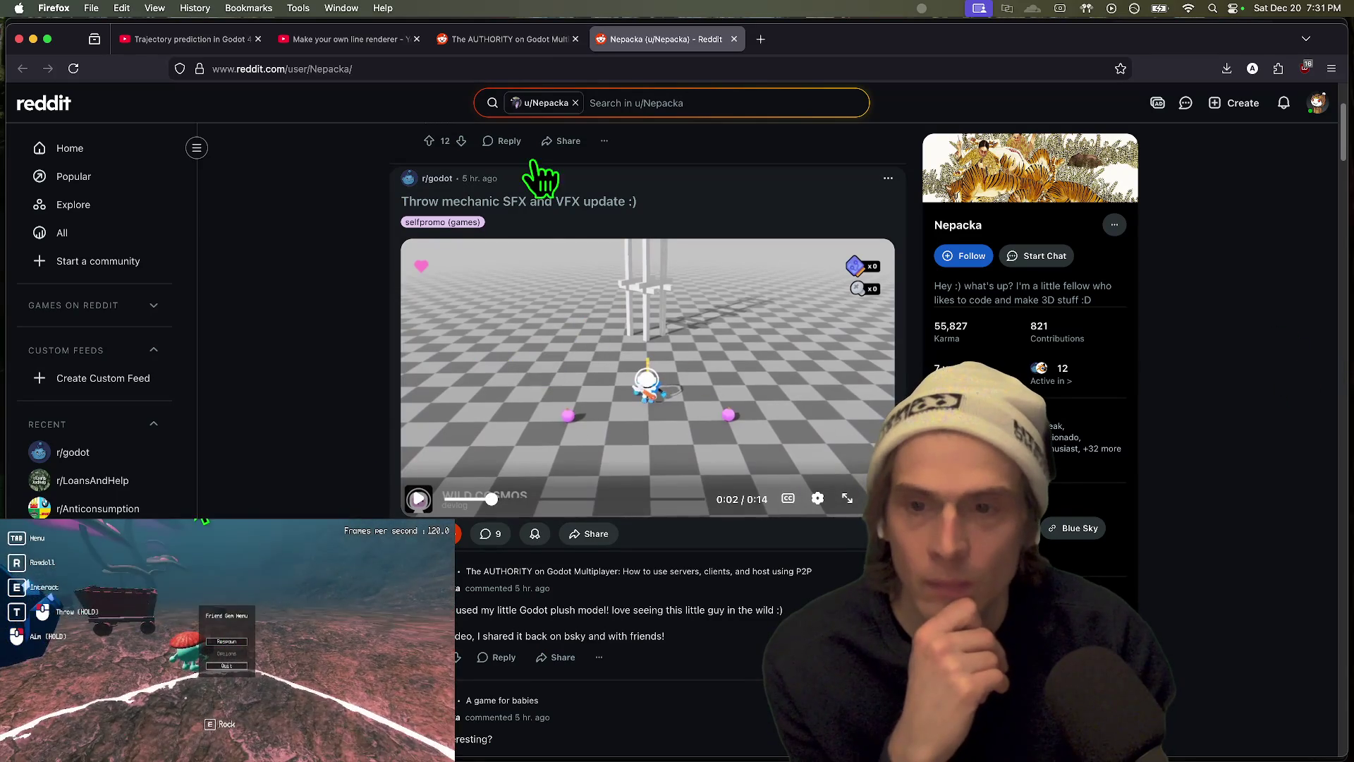
scroll(448, 474, "up", 2)
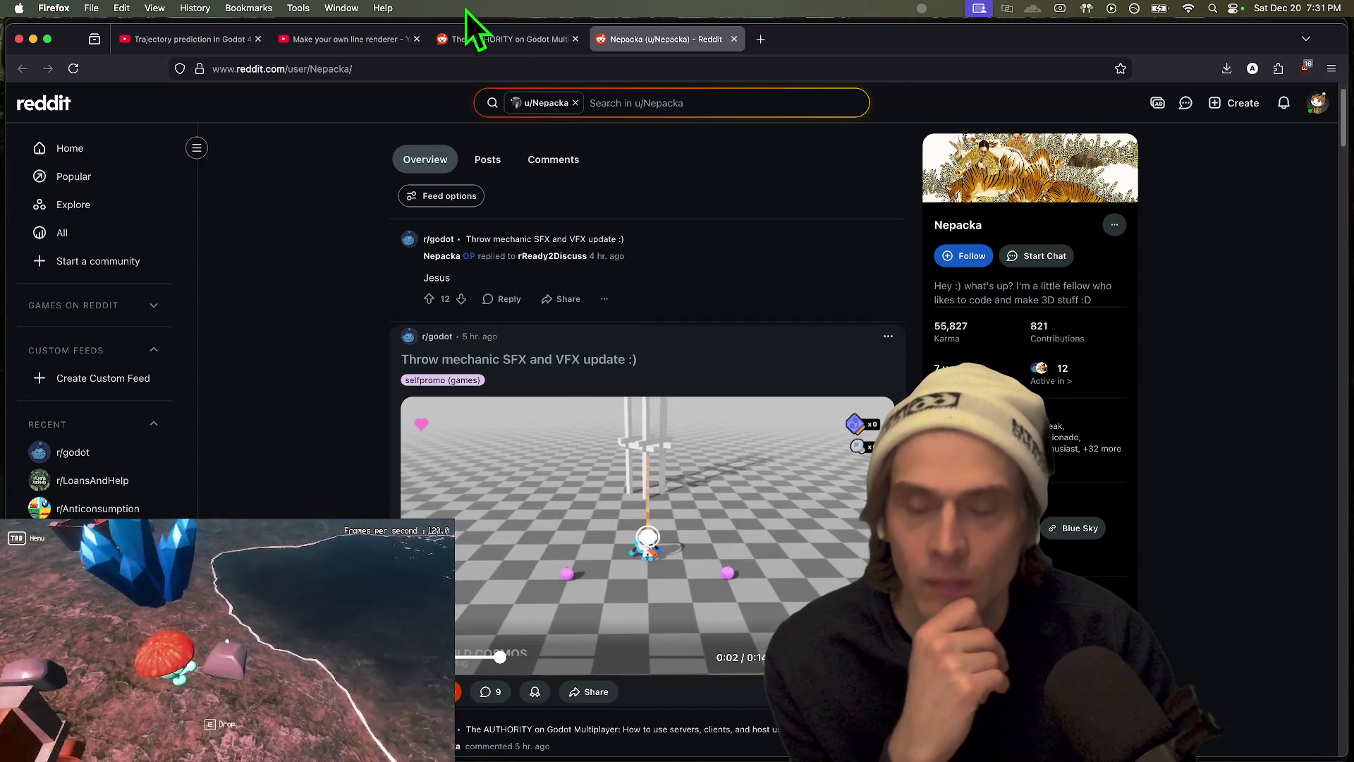
Step: Draft the reply 'Thank you for creating and sharing the plush model, it has been great!'
left_click(513, 37)
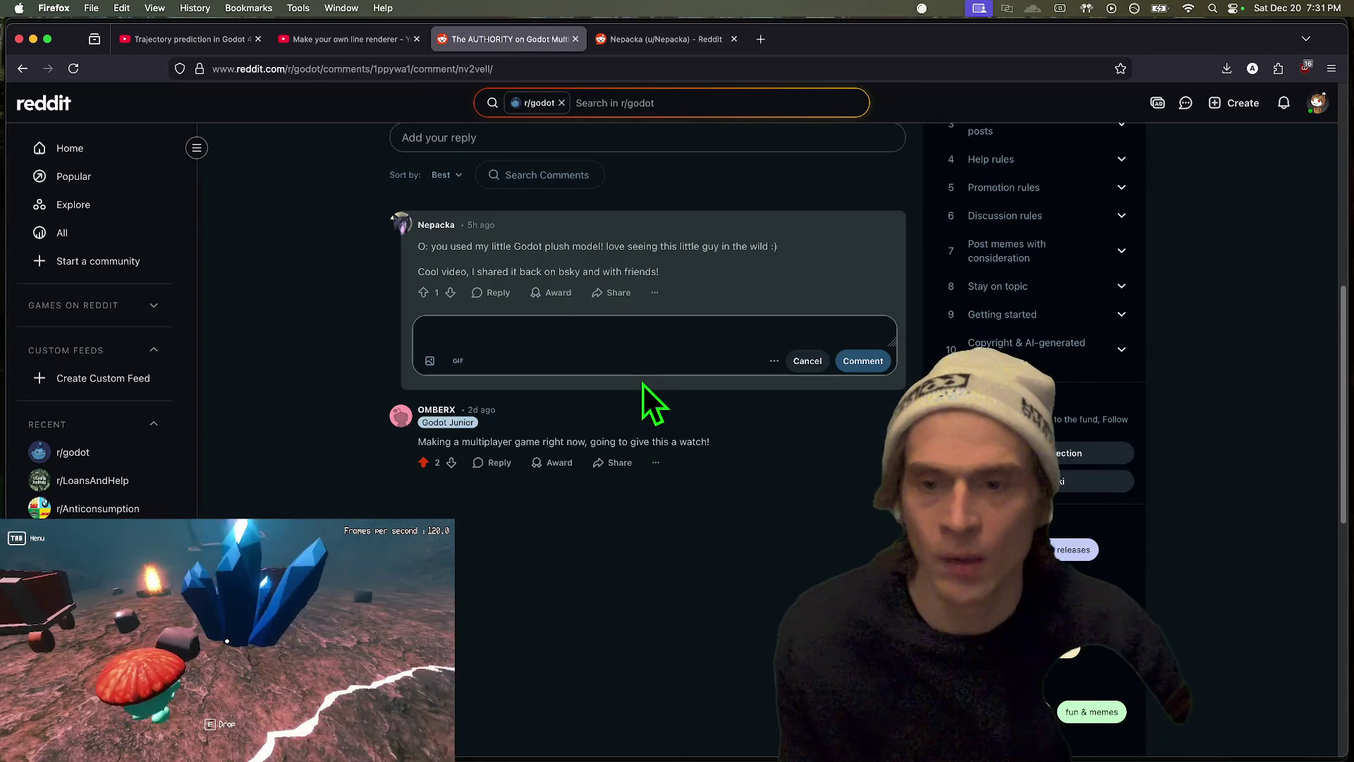
type("Yes")
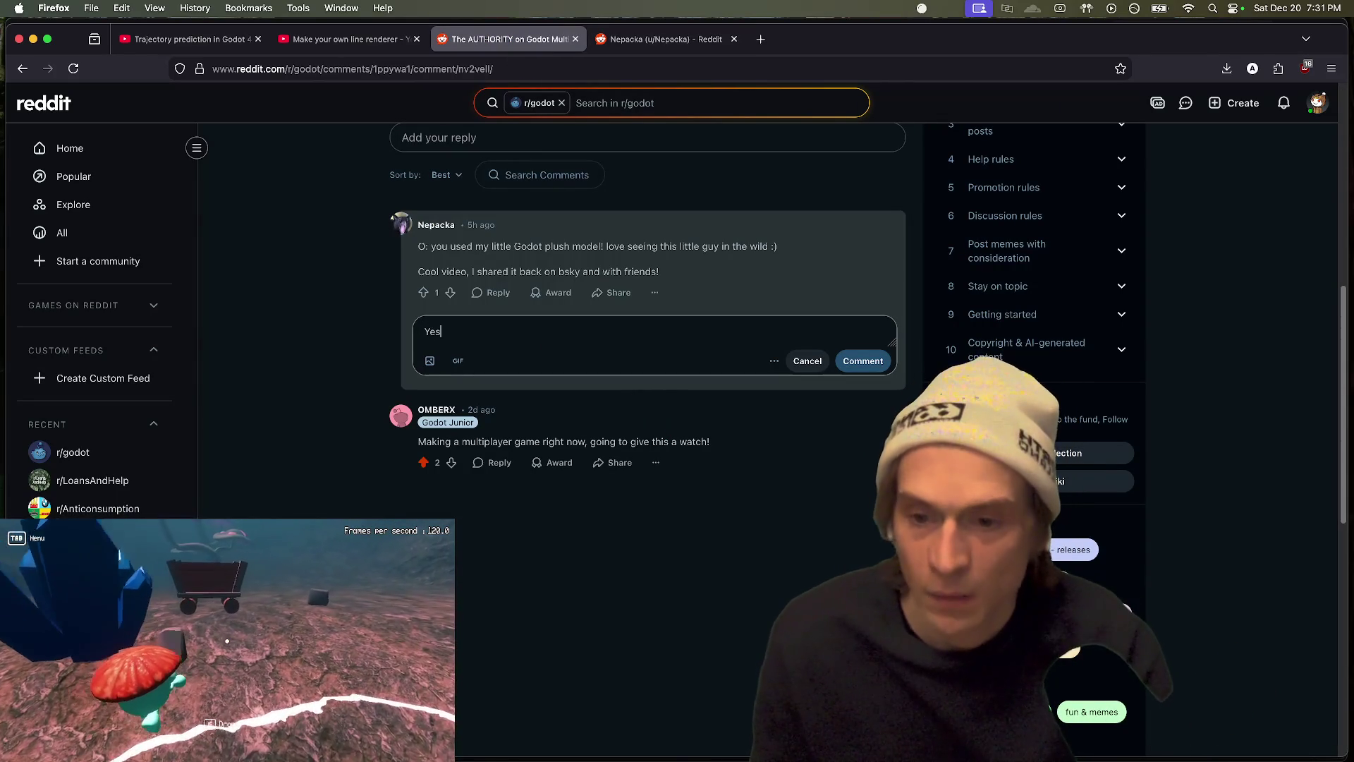
key("super+a")
type("Than")
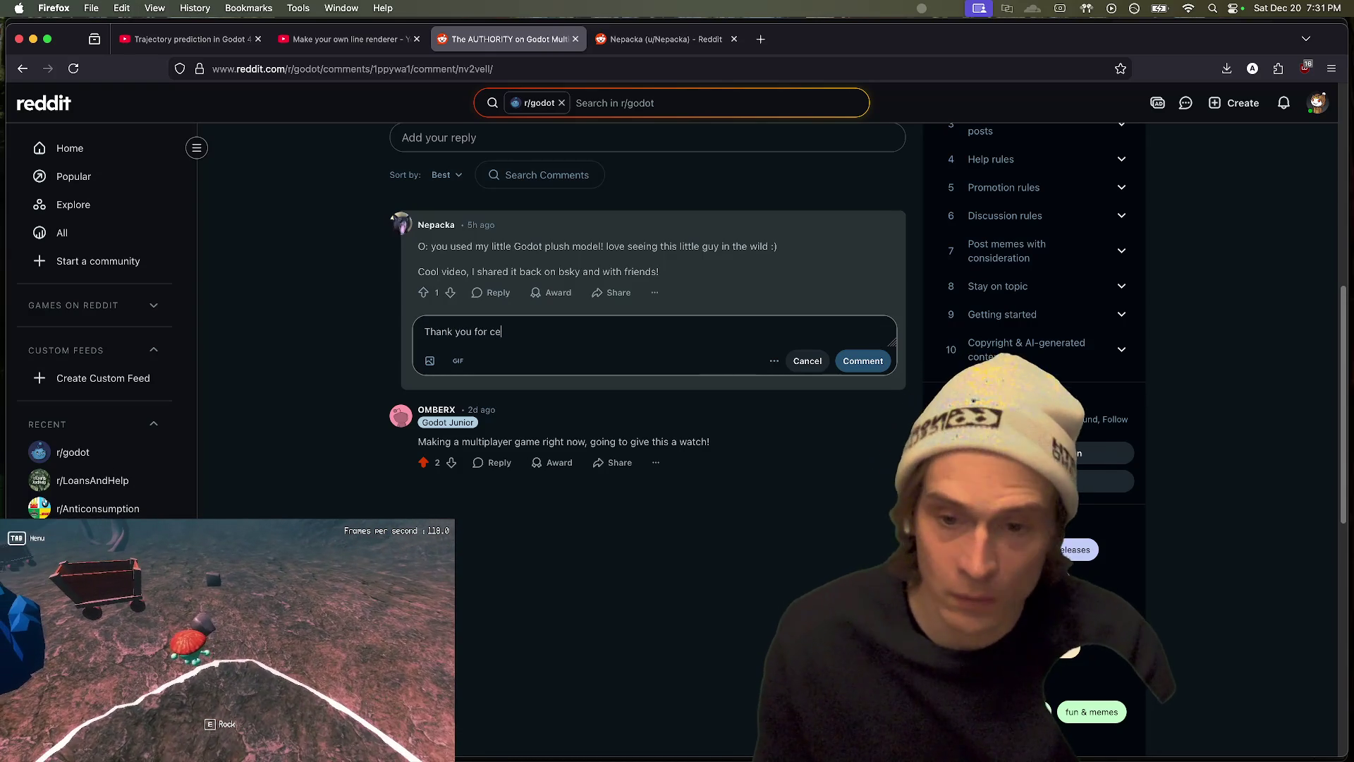
type("haring it. I")
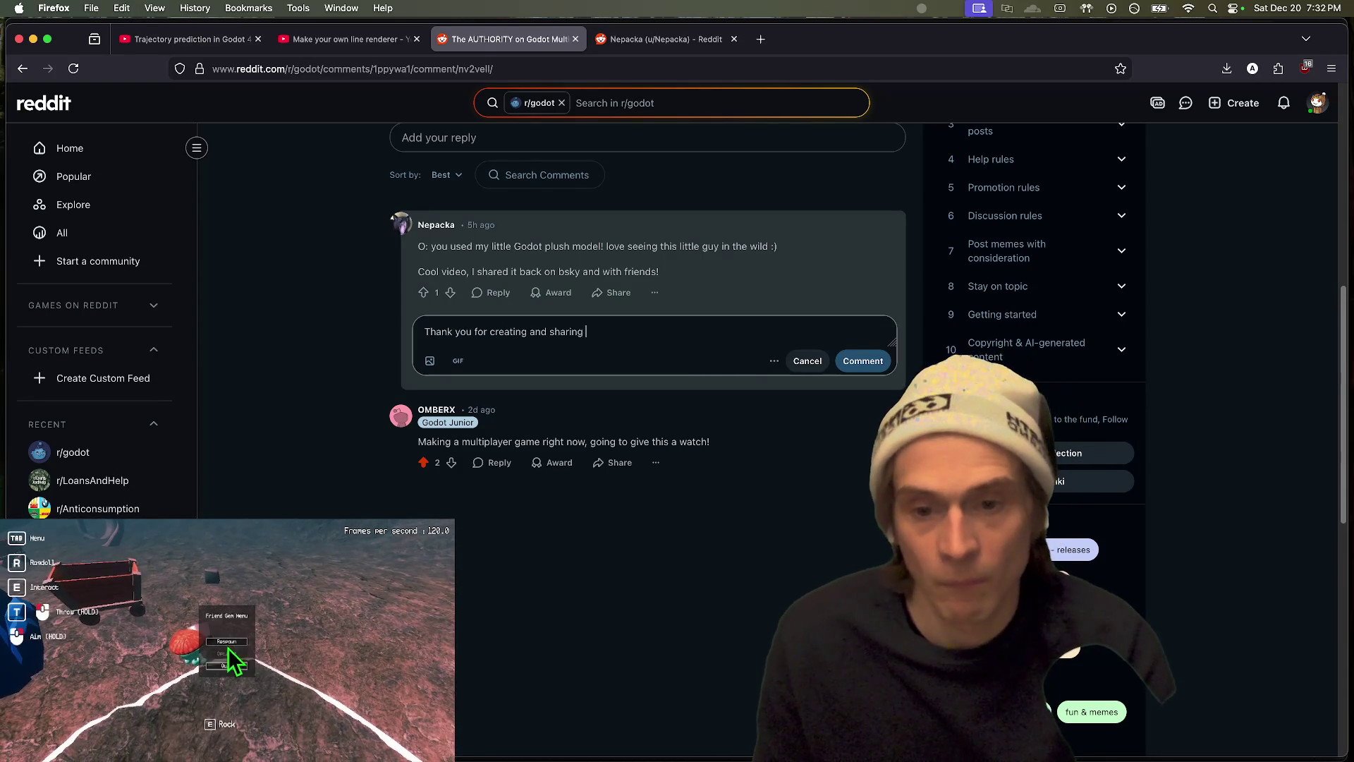
key("BackSpace")
key("BackSpace")
key("BackSpace")
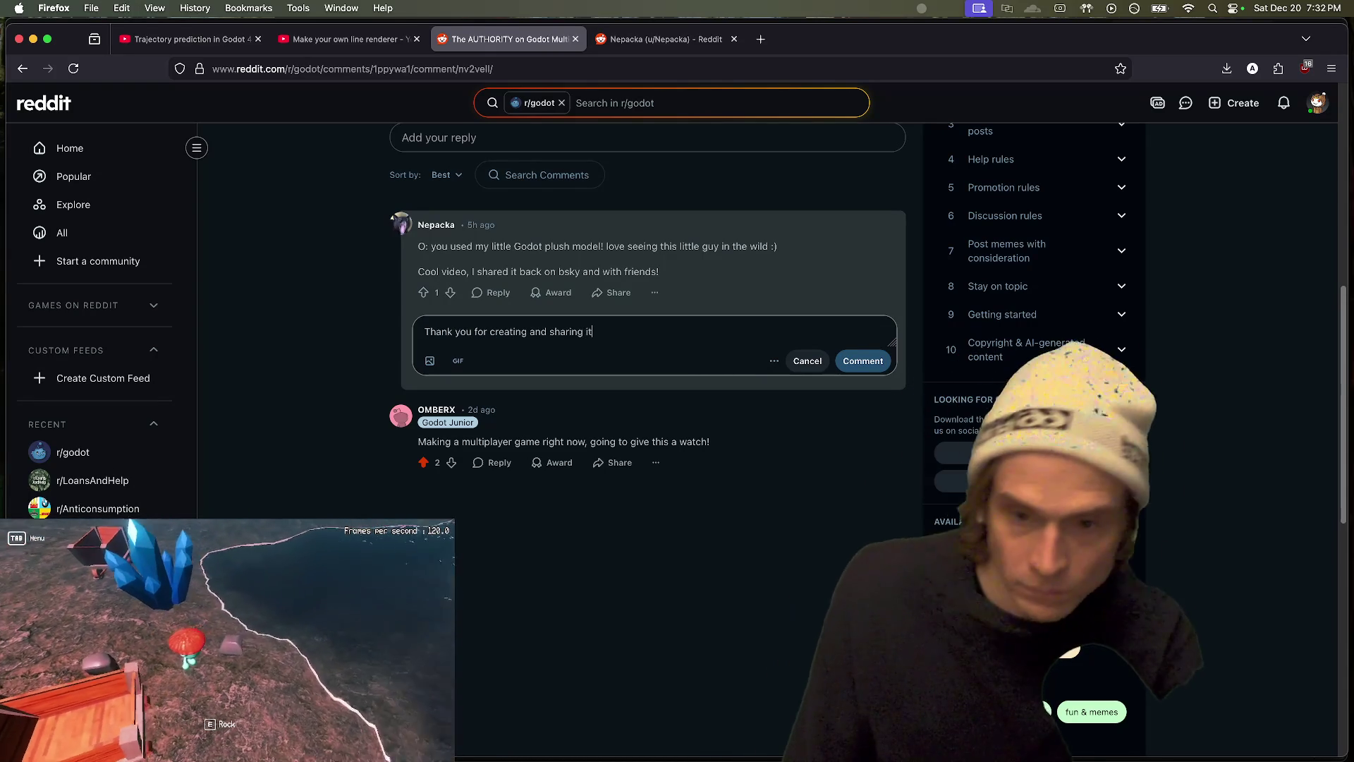
type("the")
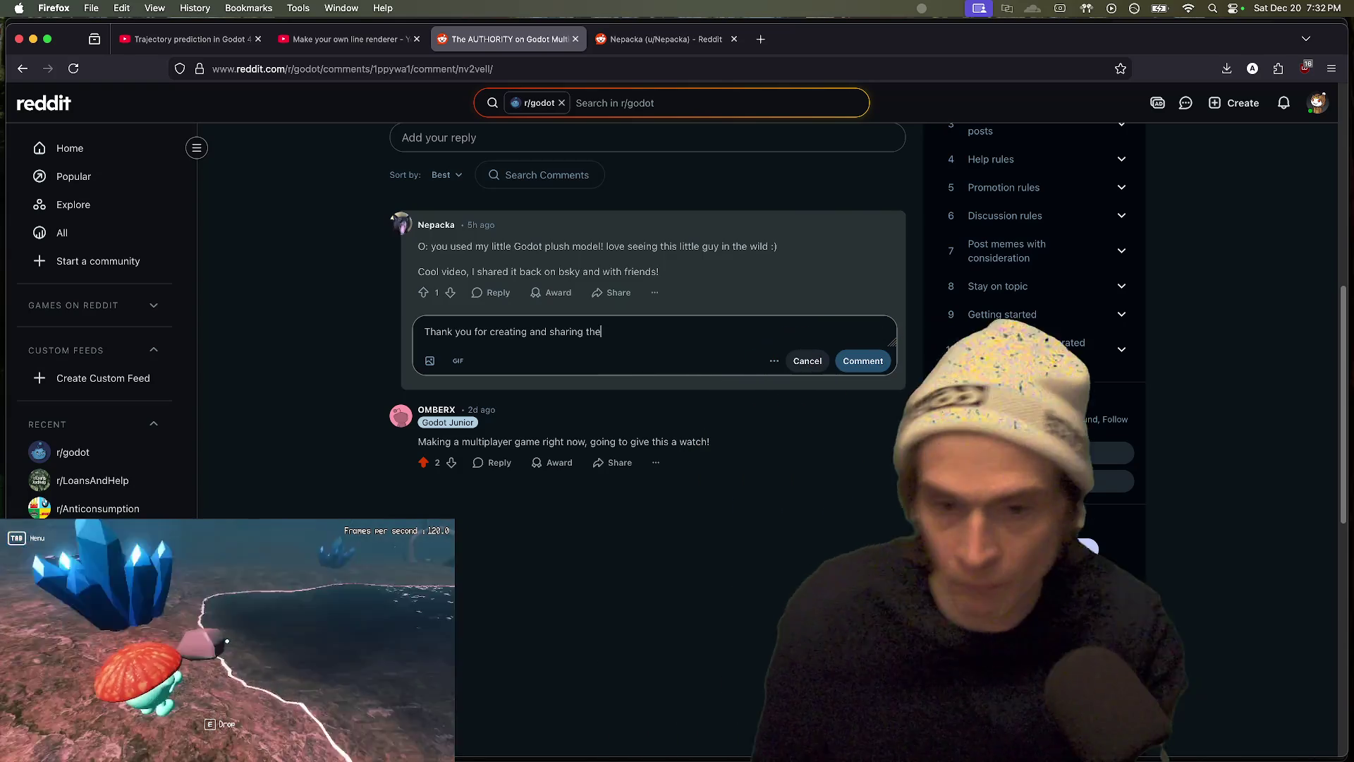
type(" plush model")
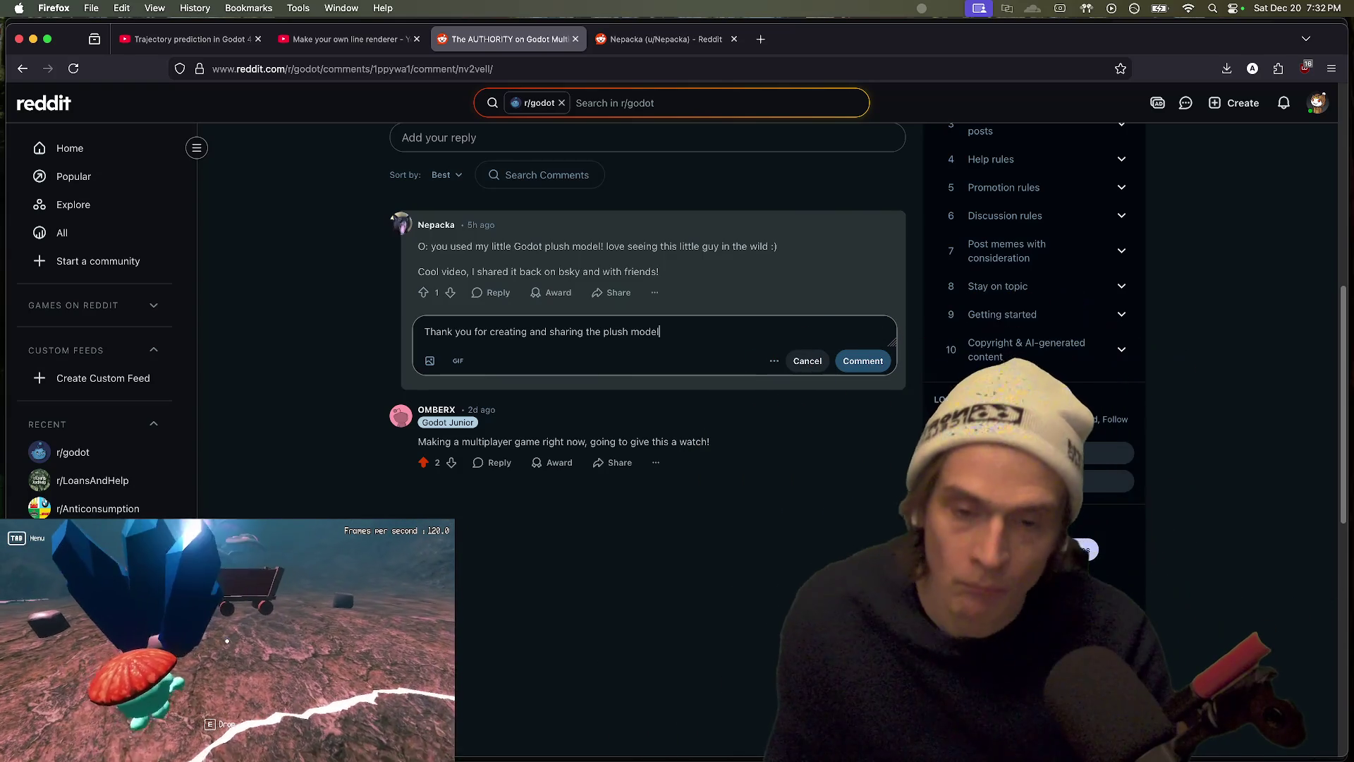
type(", it")
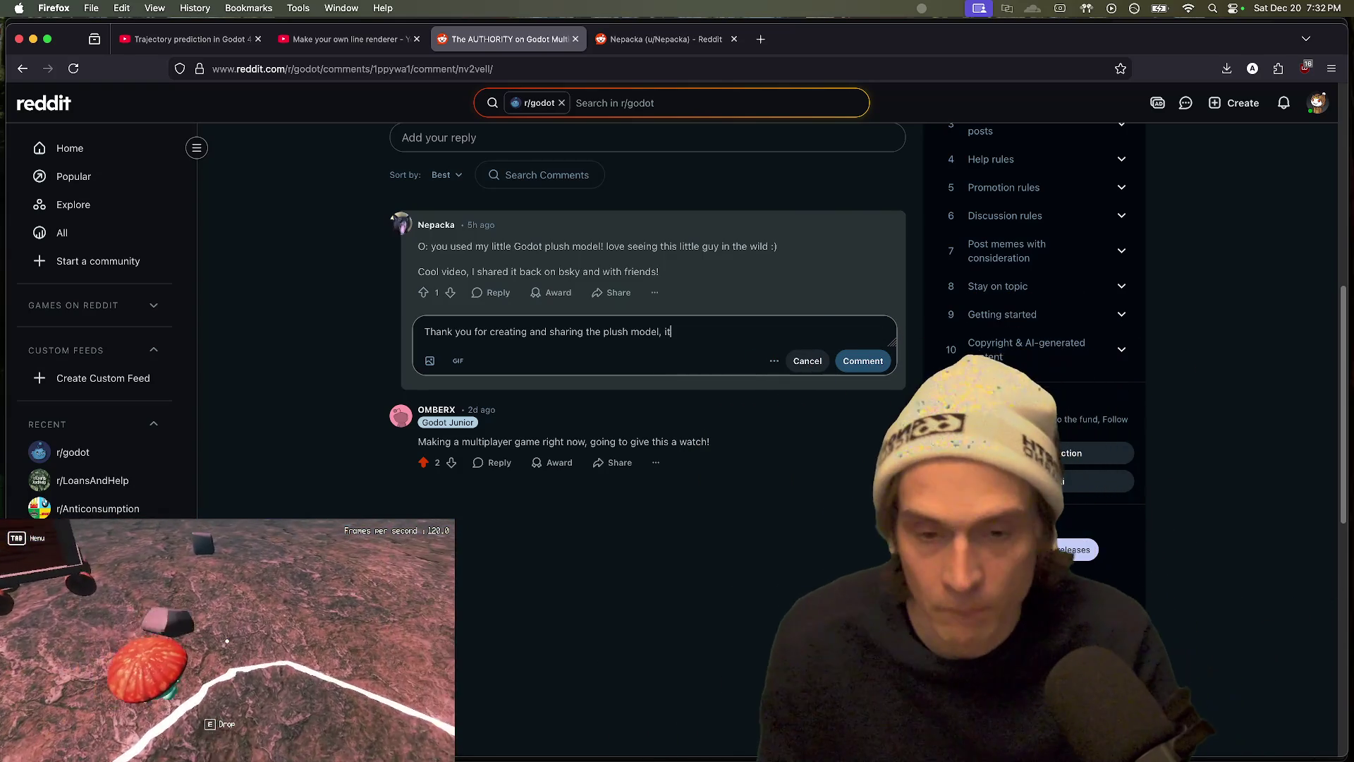
type(" has been great!")
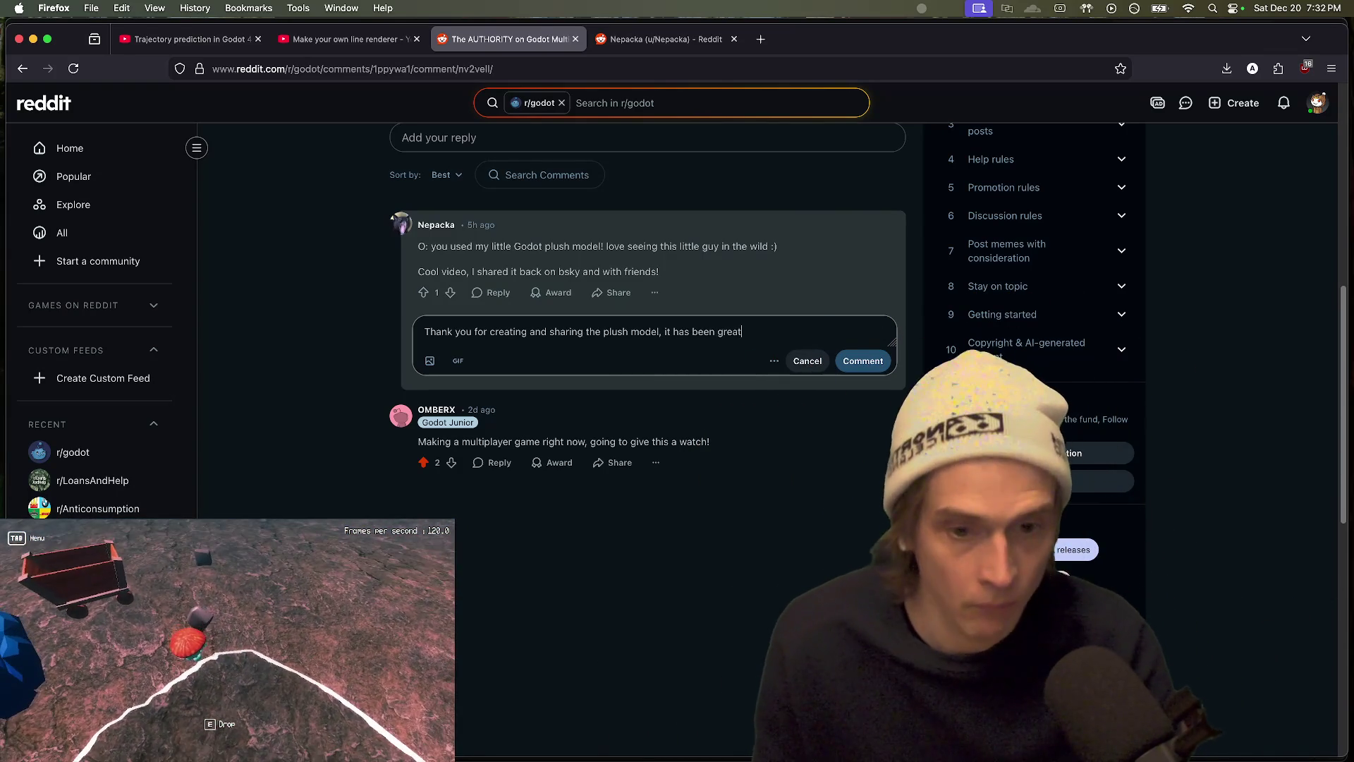
key("Return")
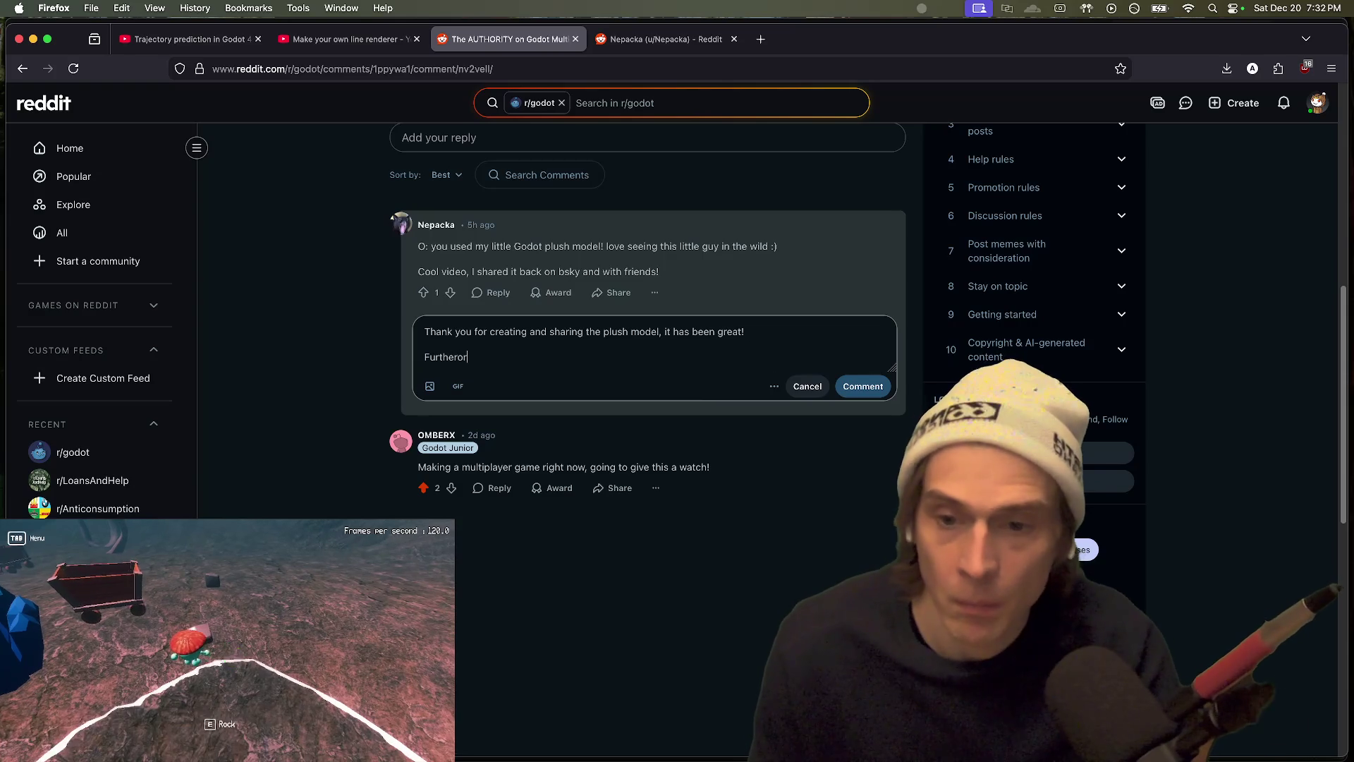
type("e, of")
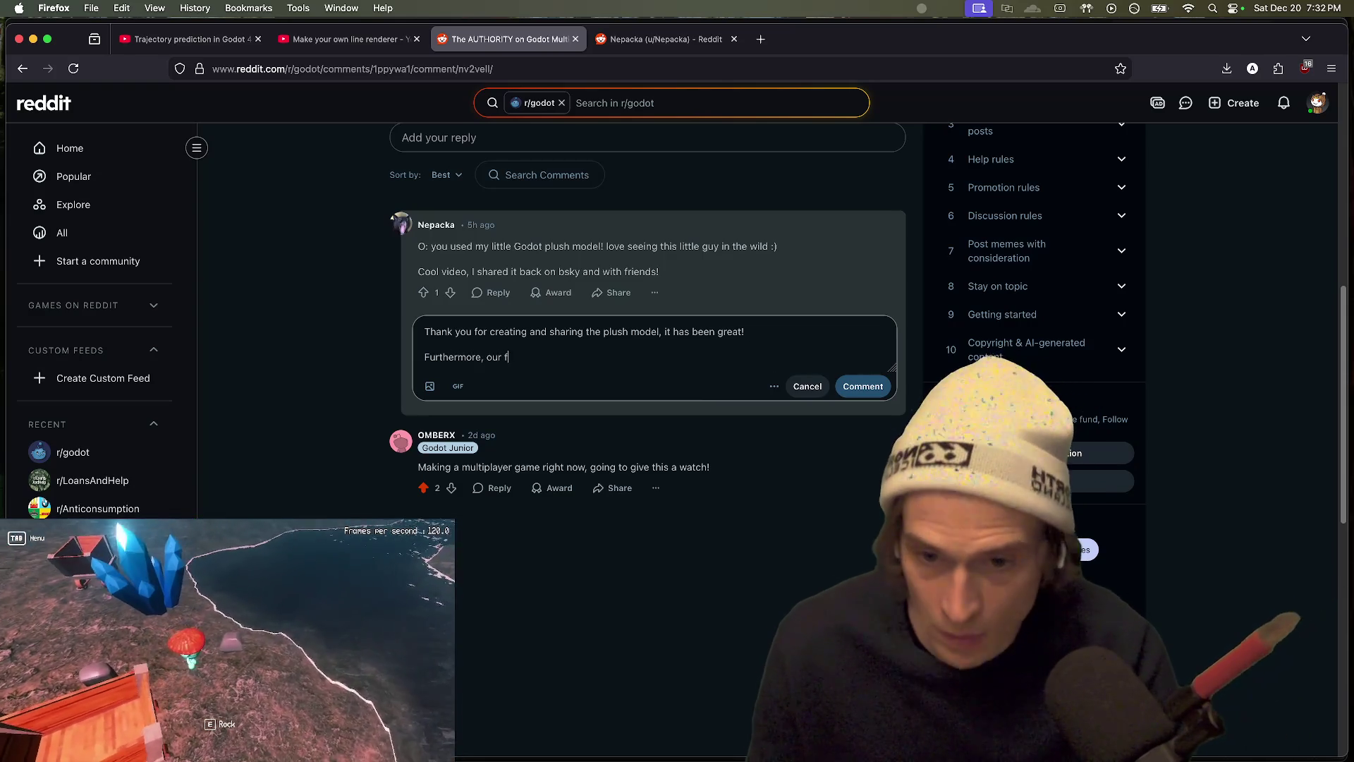
type("riend")
Step: Open the Godot-State-Machine-Third-Person-Controller GitHub repository in a new tab
key("ctrl+t")
type("jeh")
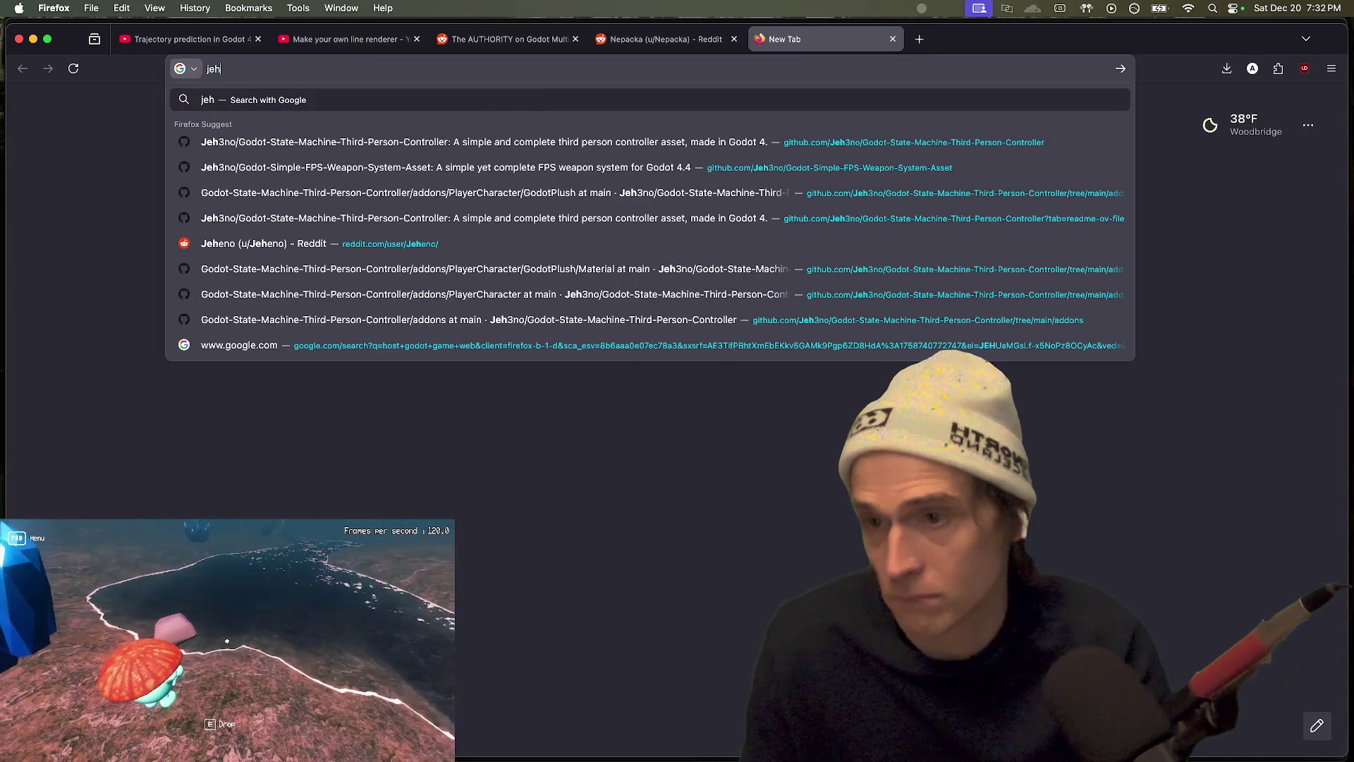
key("Down")
key("Return")
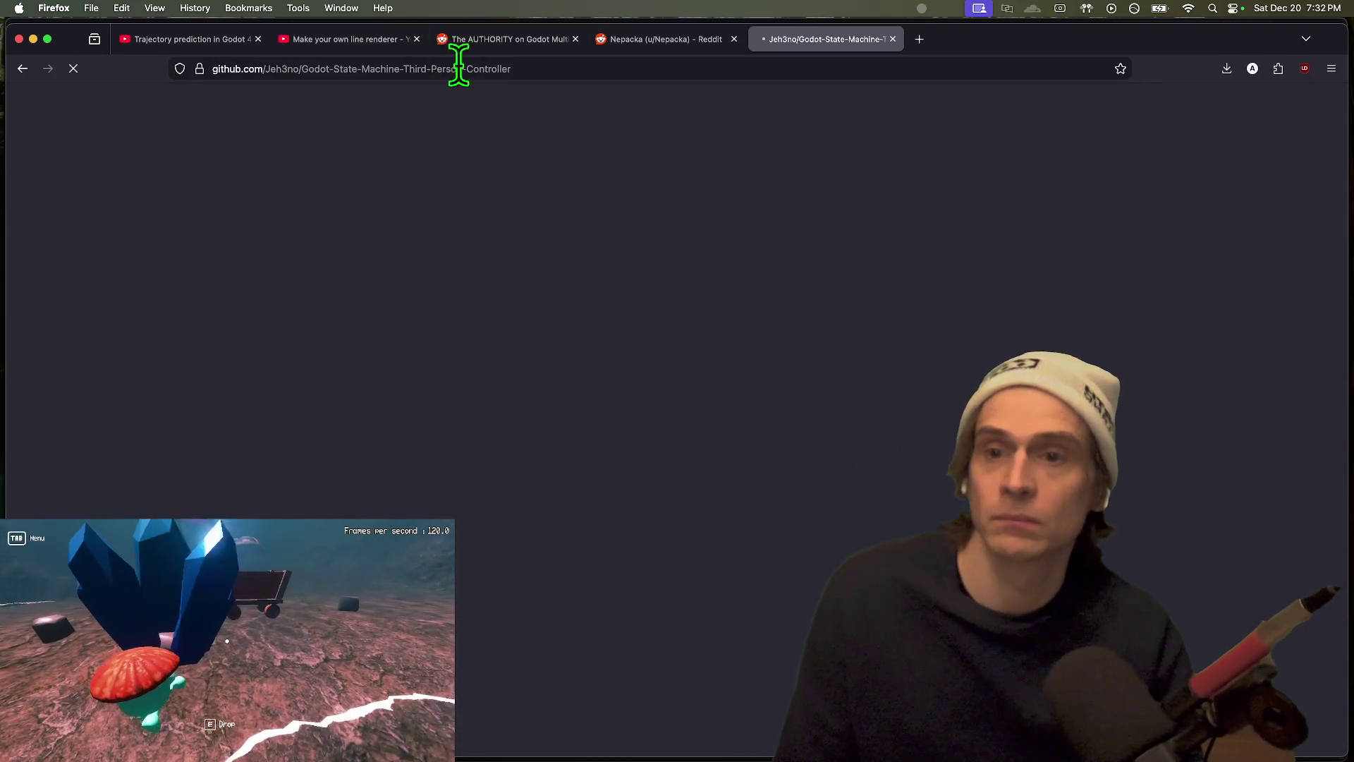
Step: Copy the GitHub repository address and return to the Reddit reply draft tab
left_click(490, 66)
key("ctrl+w")
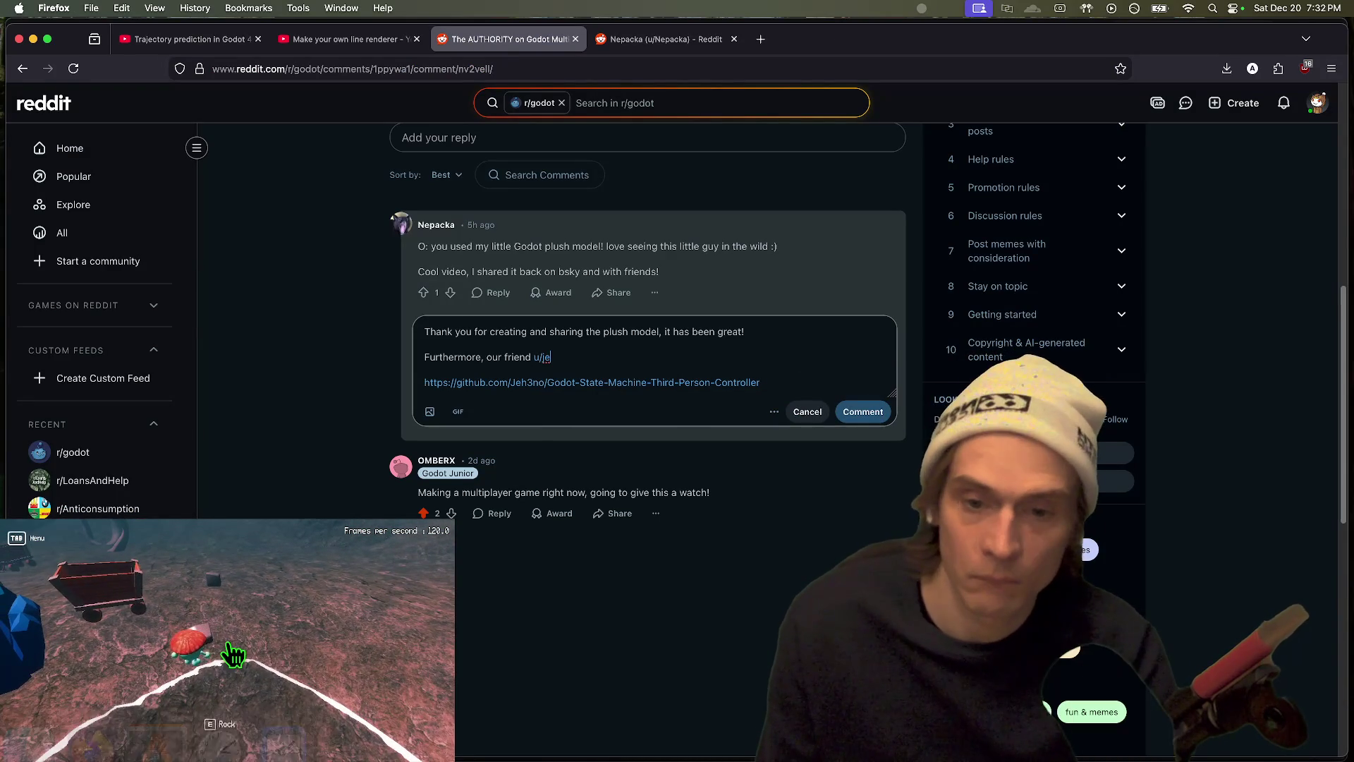
key("super+t")
type("redd")
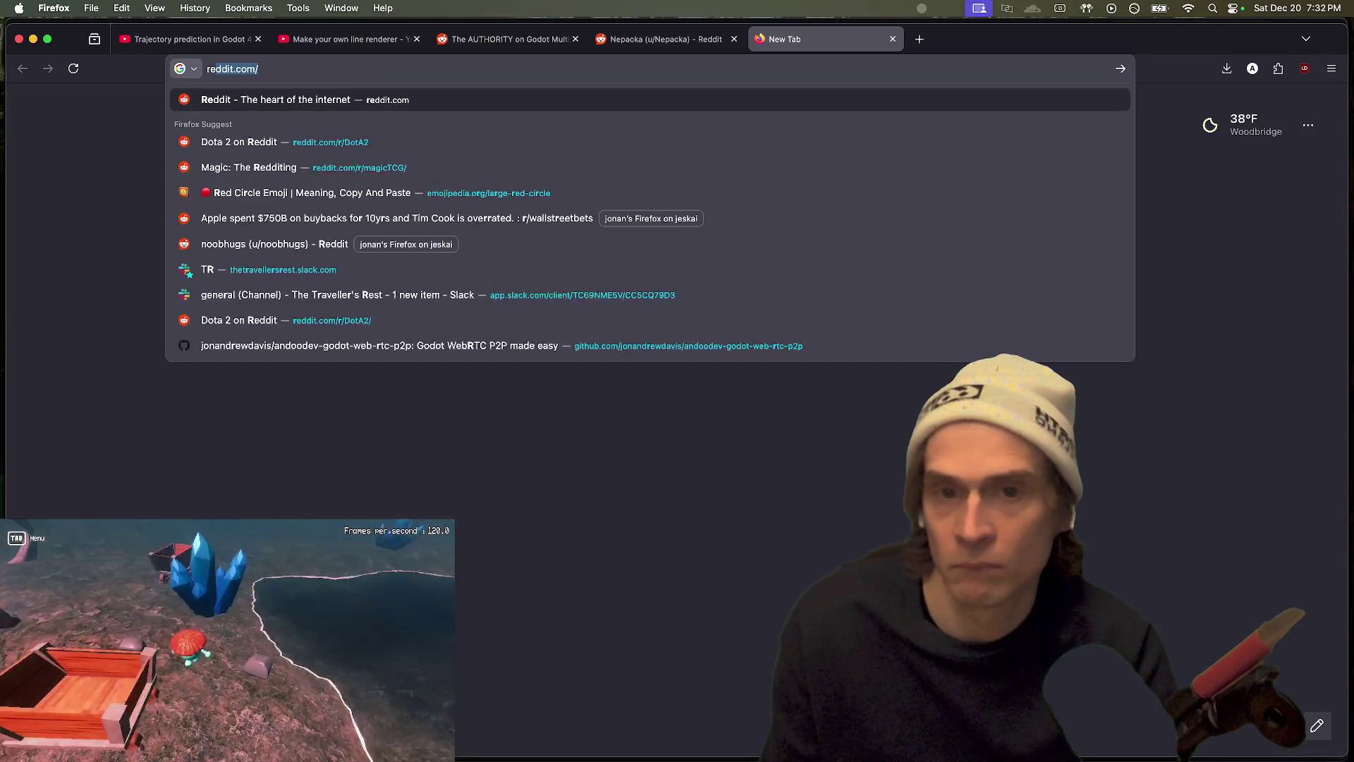
key("Escape")
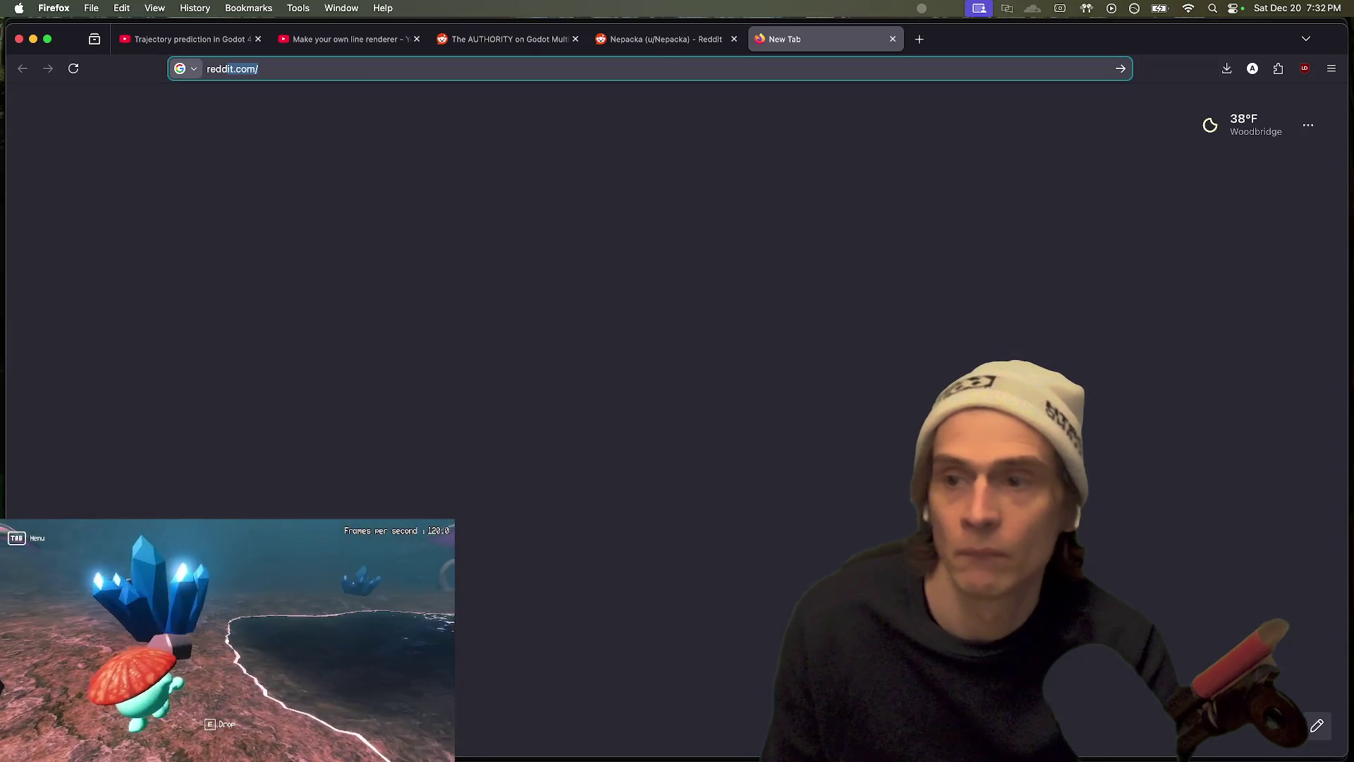
key("Right")
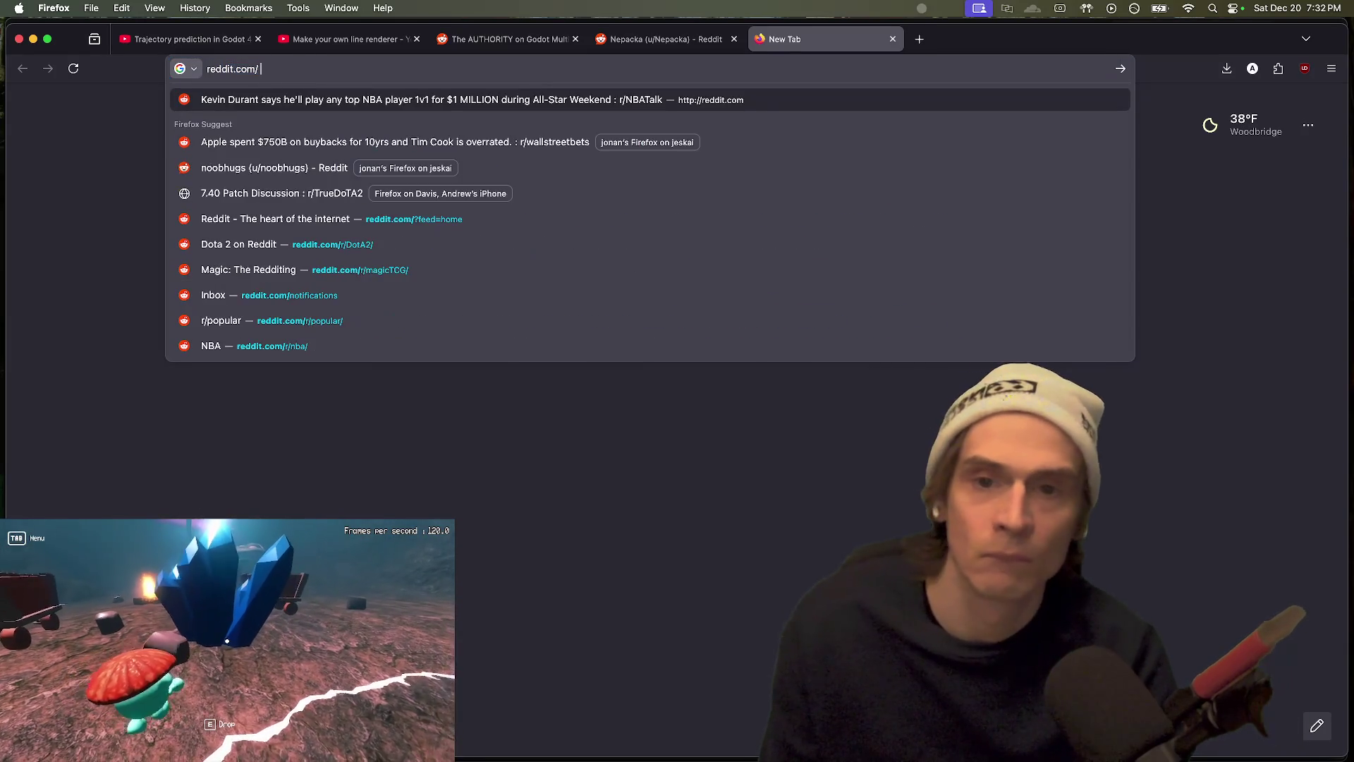
key("super+3")
key("super+4")
key("super+3")
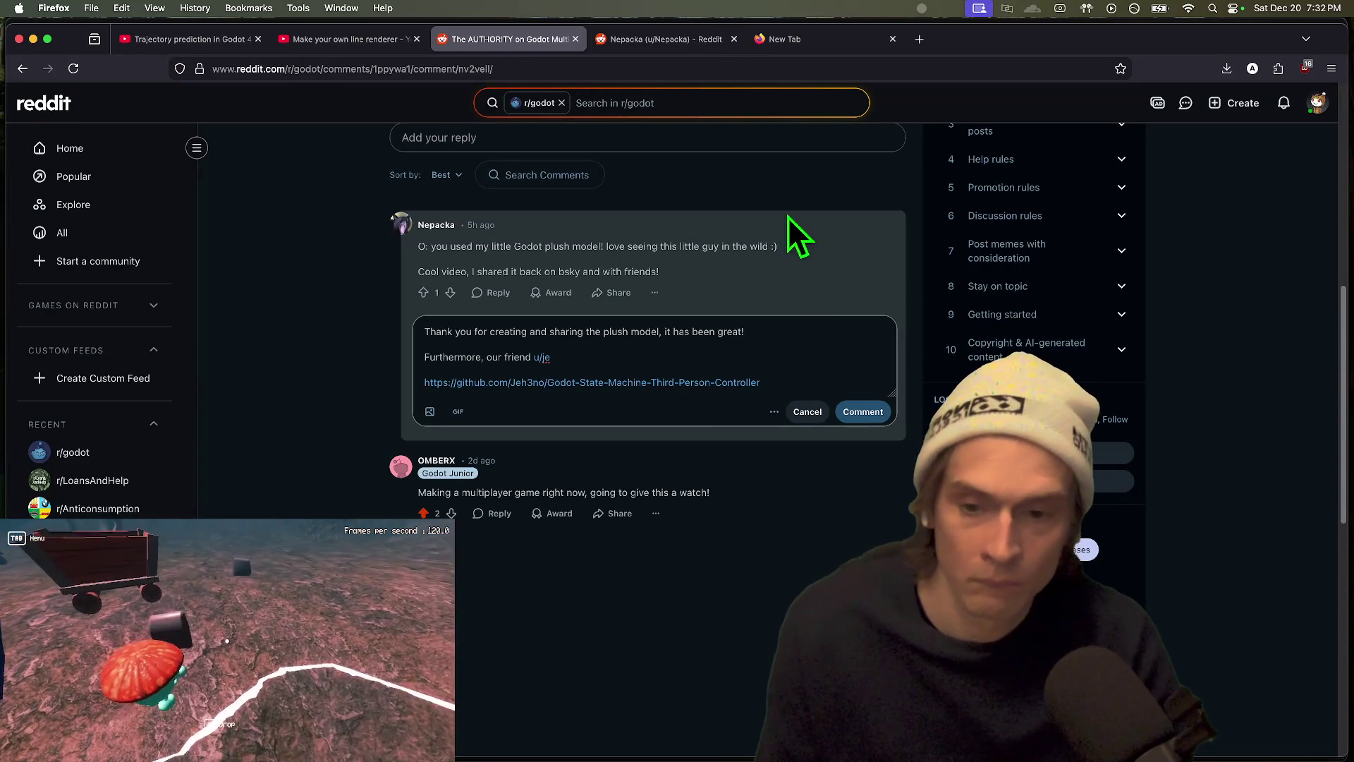
Step: Search Google for 'godot third person model' in a new tab
key("super+t")
type("godot ")
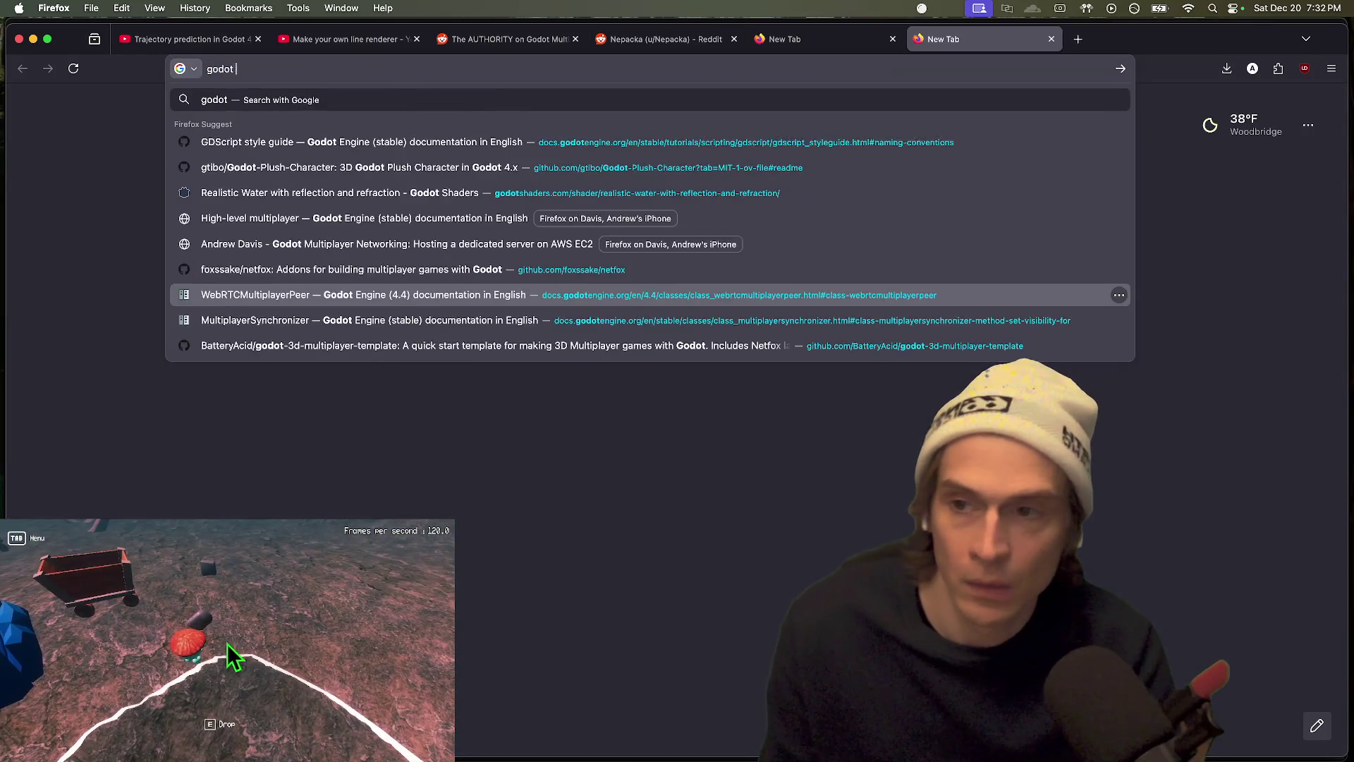
type("third per")
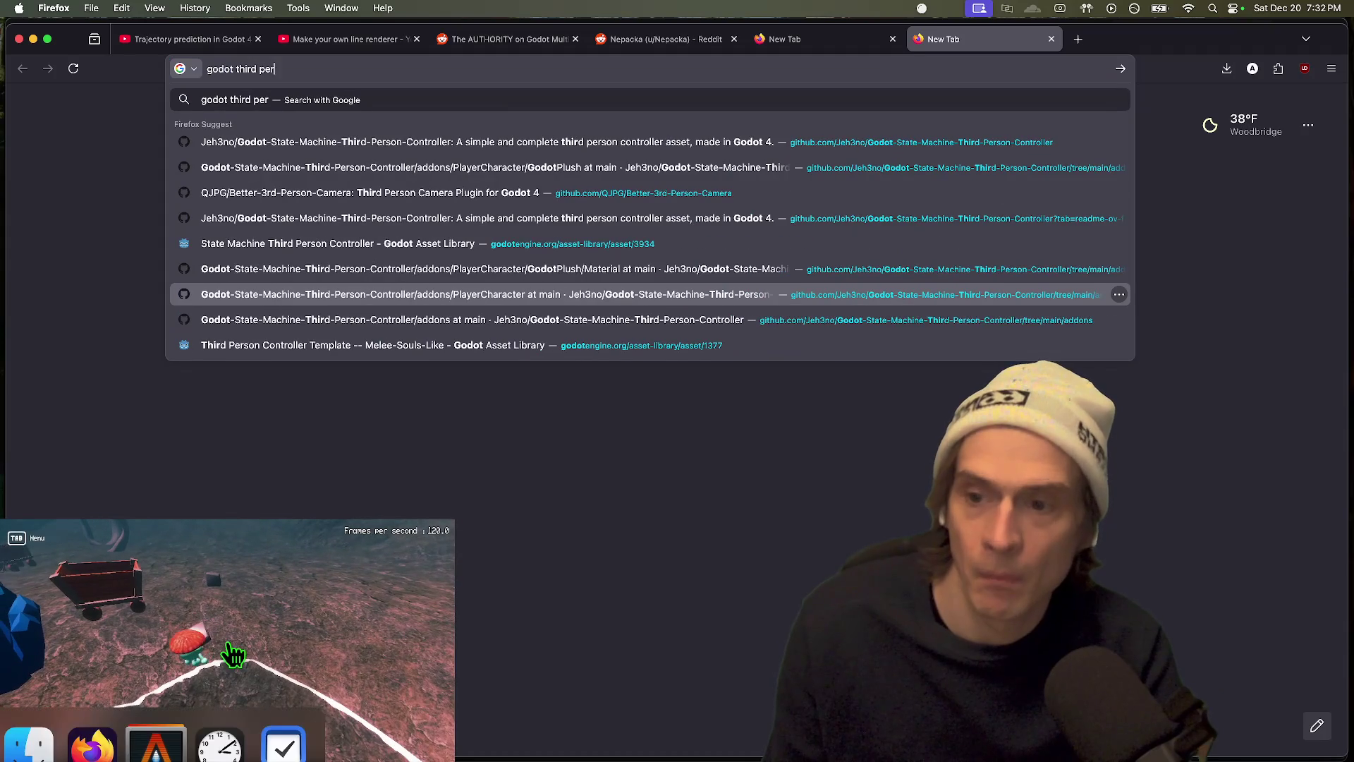
type("son model")
key("Return")
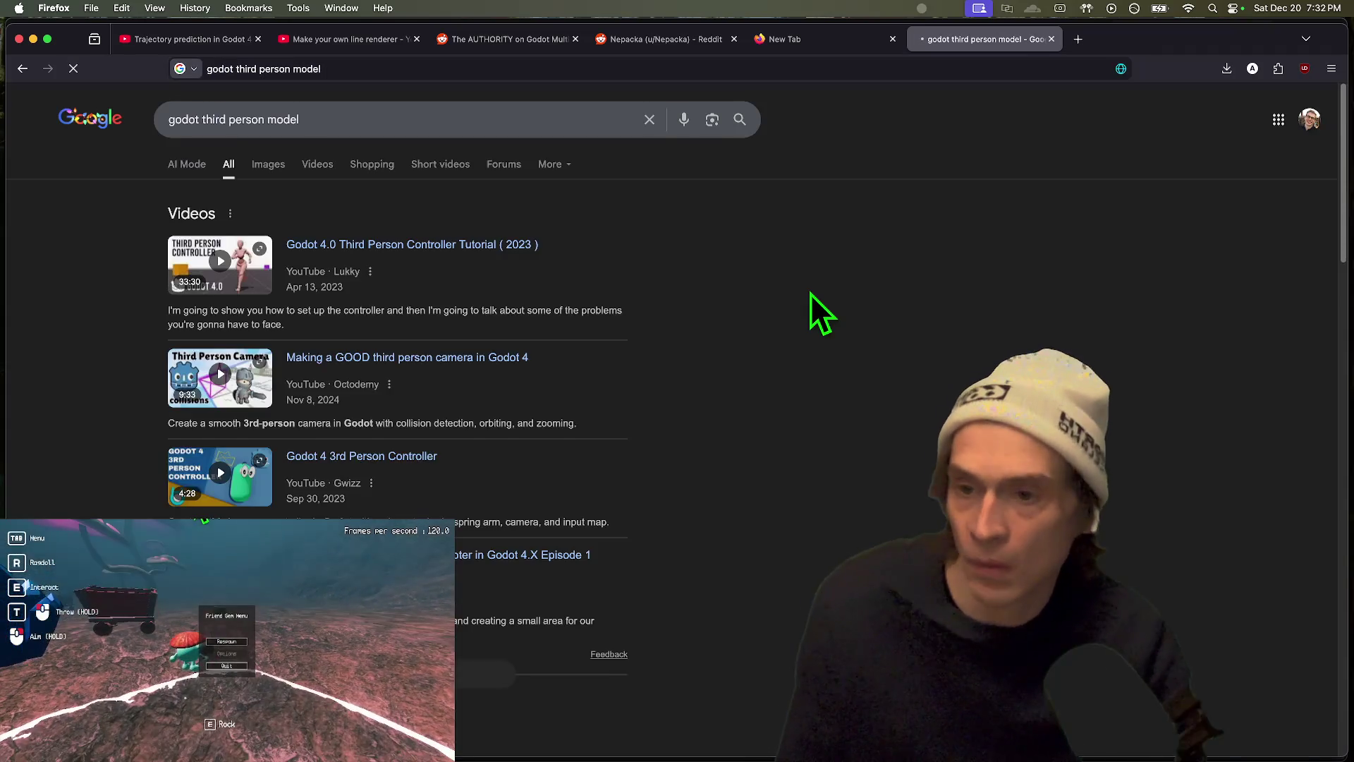
Step: Append the start of the controller author's handle to the Google query, then return to the Reddit thread
scroll(826, 315, "down", 9)
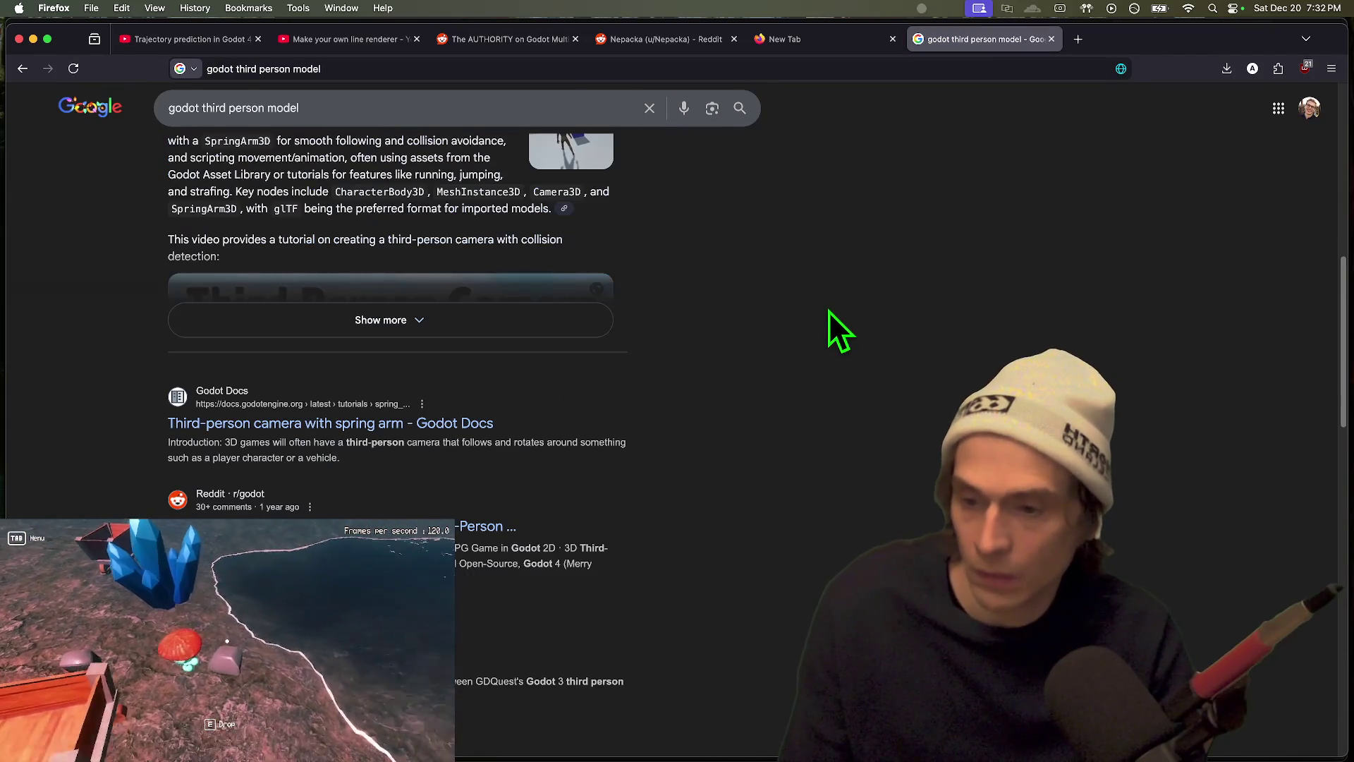
scroll(464, 557, "down", 10)
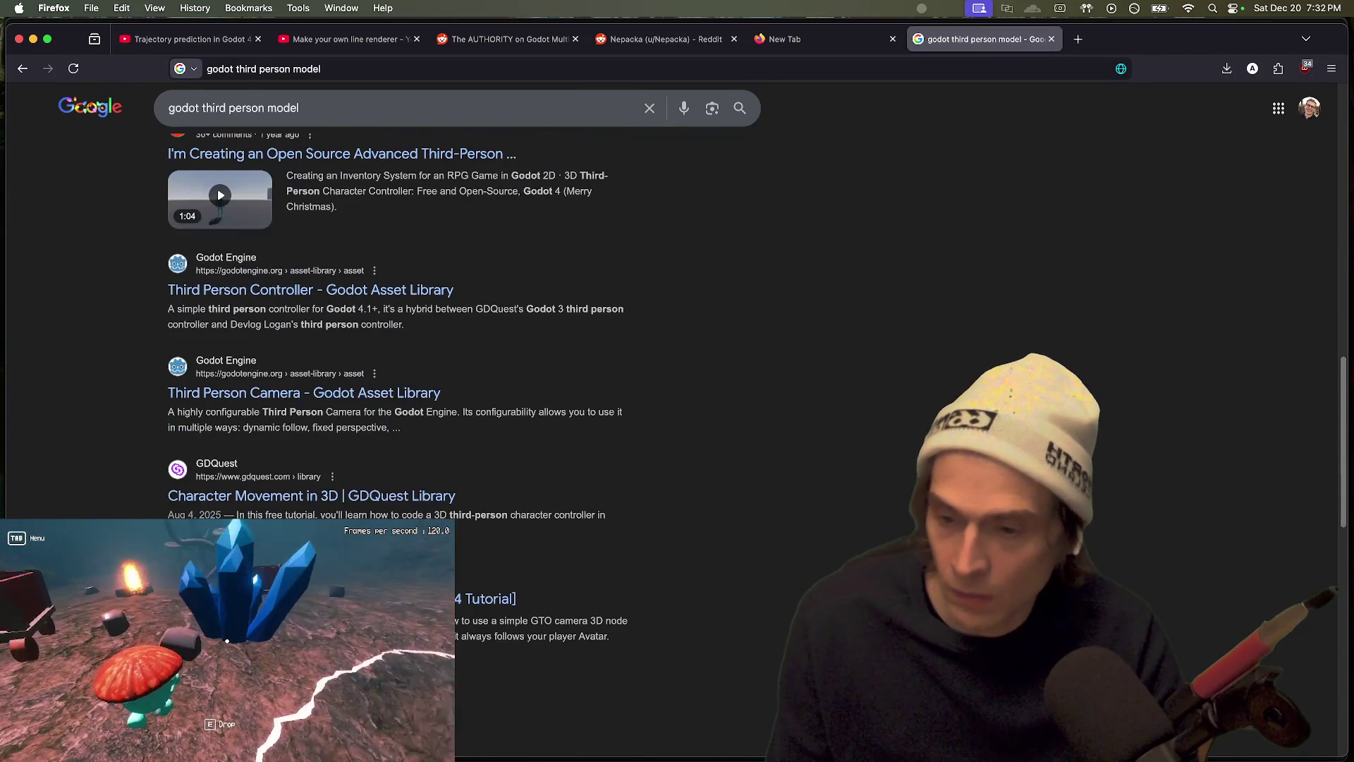
scroll(743, 242, "up", 15)
left_click(387, 121)
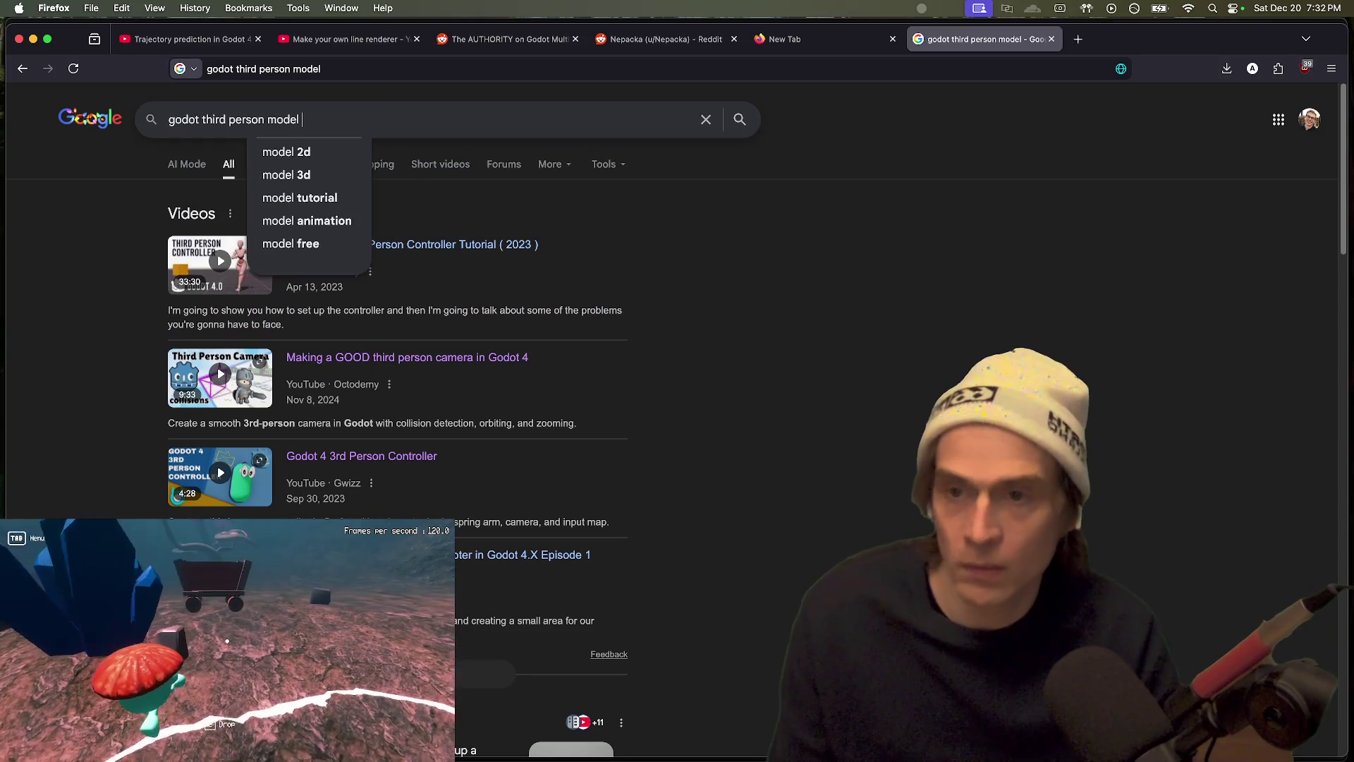
type("jehn")
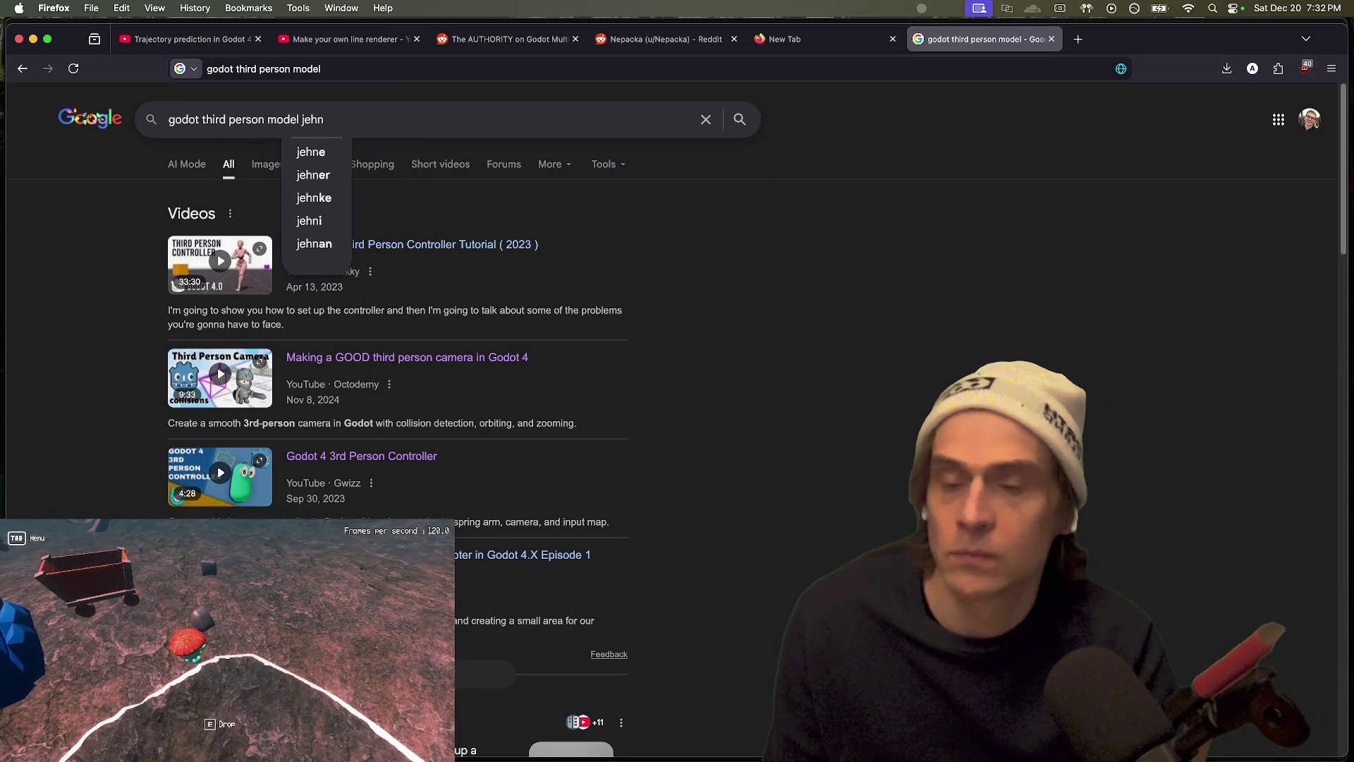
key("ctrl+shift+Tab")
key("ctrl+shift+Tab")
key("ctrl+shift+Tab")
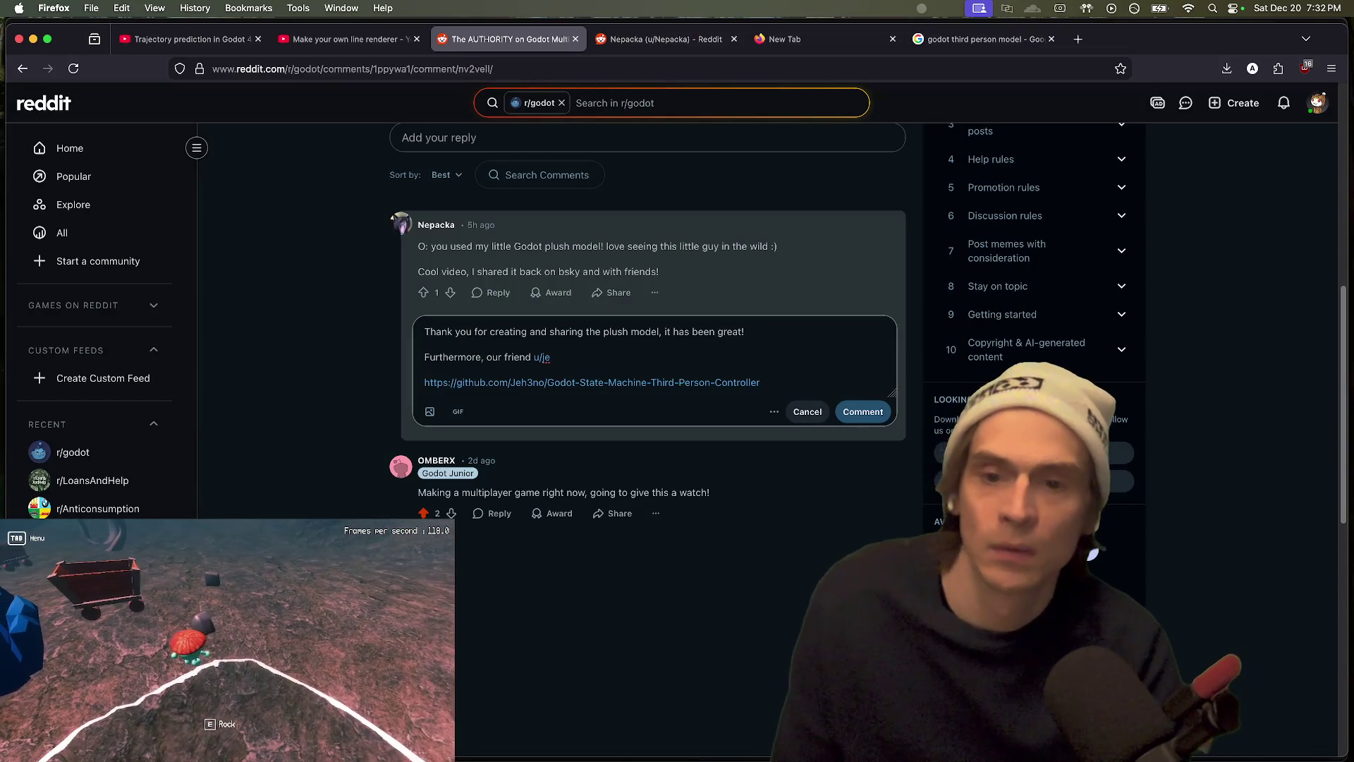
Step: Compare the plush-model creator's profile with the Reddit thread holding the reply draft
scroll(709, 259, "up", 8)
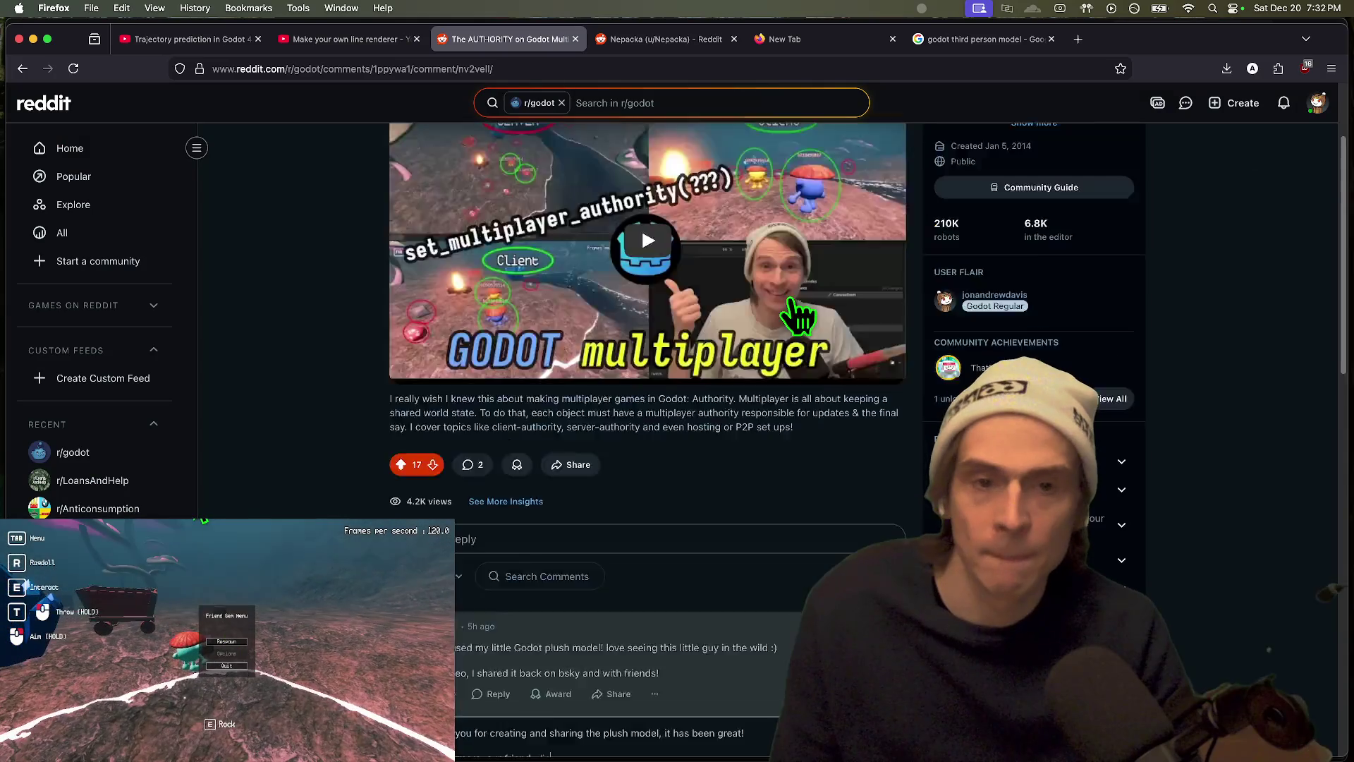
scroll(797, 311, "up", 2)
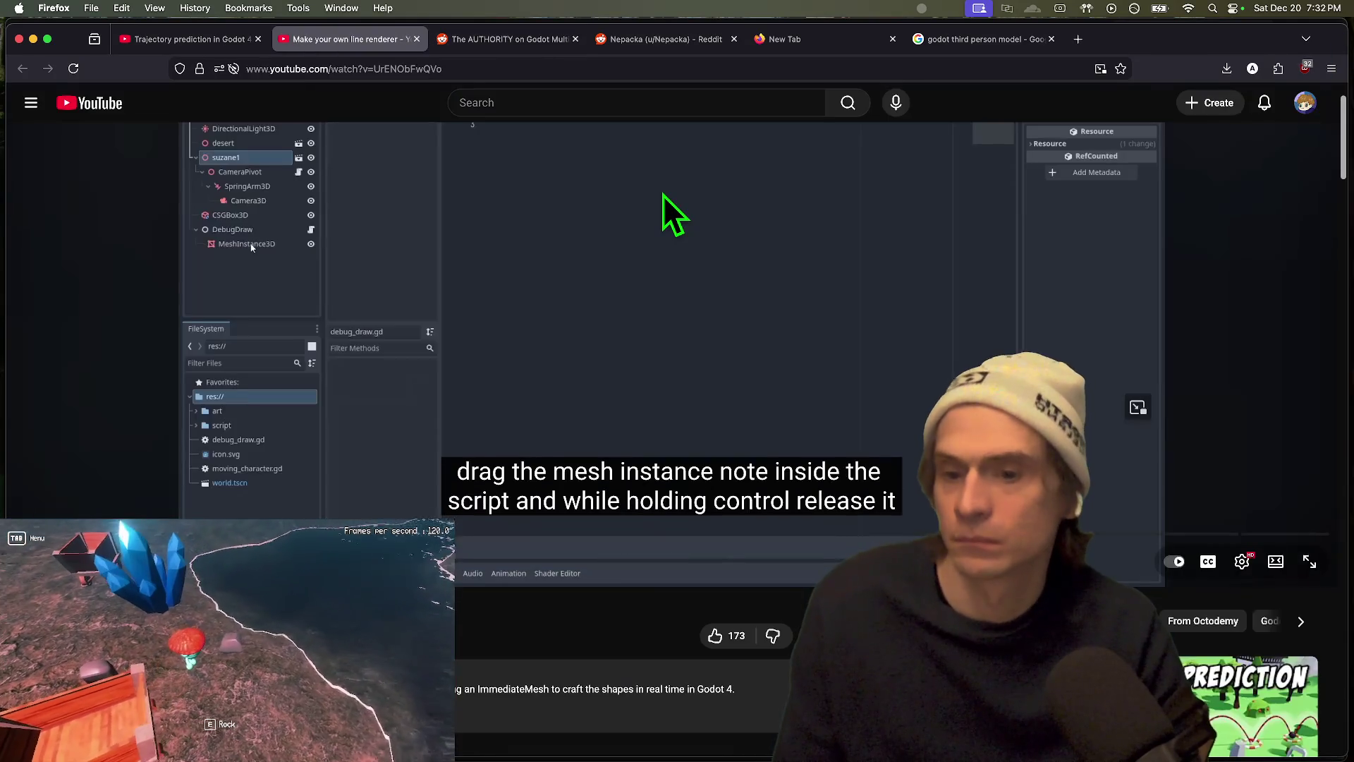
key("ctrl+Tab")
key("ctrl+shift+Tab")
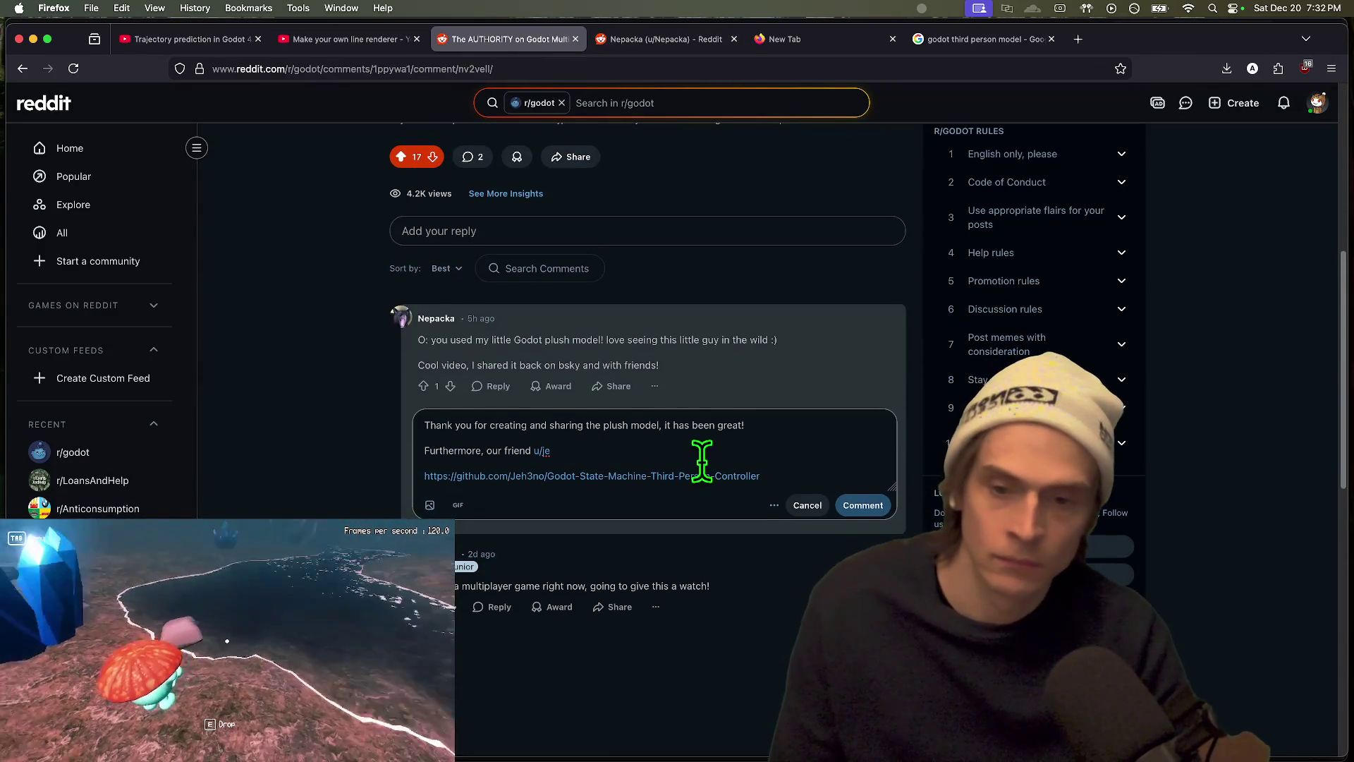
key("ctrl+Tab")
scroll(911, 525, "down", 6)
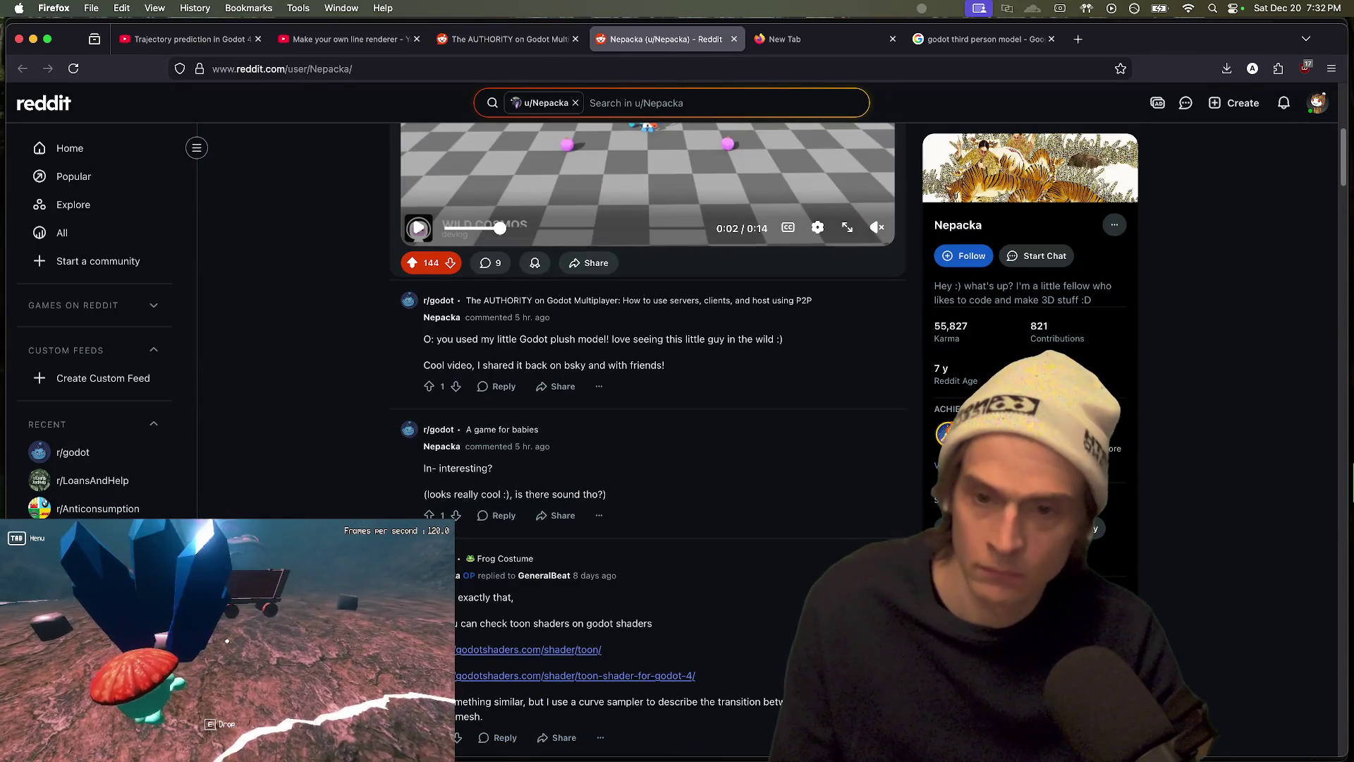
scroll(1329, 506, "up", 7)
Step: In the empty tab, Google 'reddit.com' plus the controller author's name and review the results
key("ctrl+Tab")
type("reddit.com/")
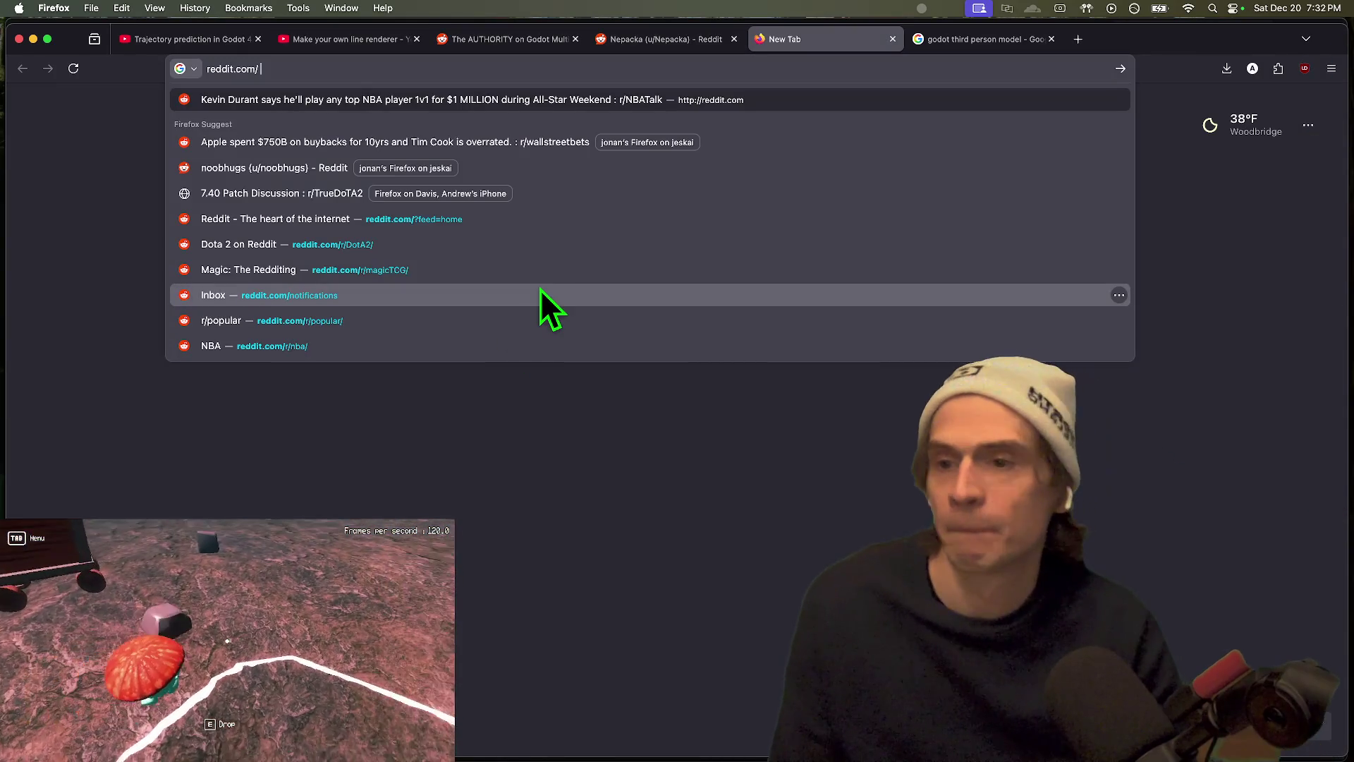
key("BackSpace")
type("jeh")
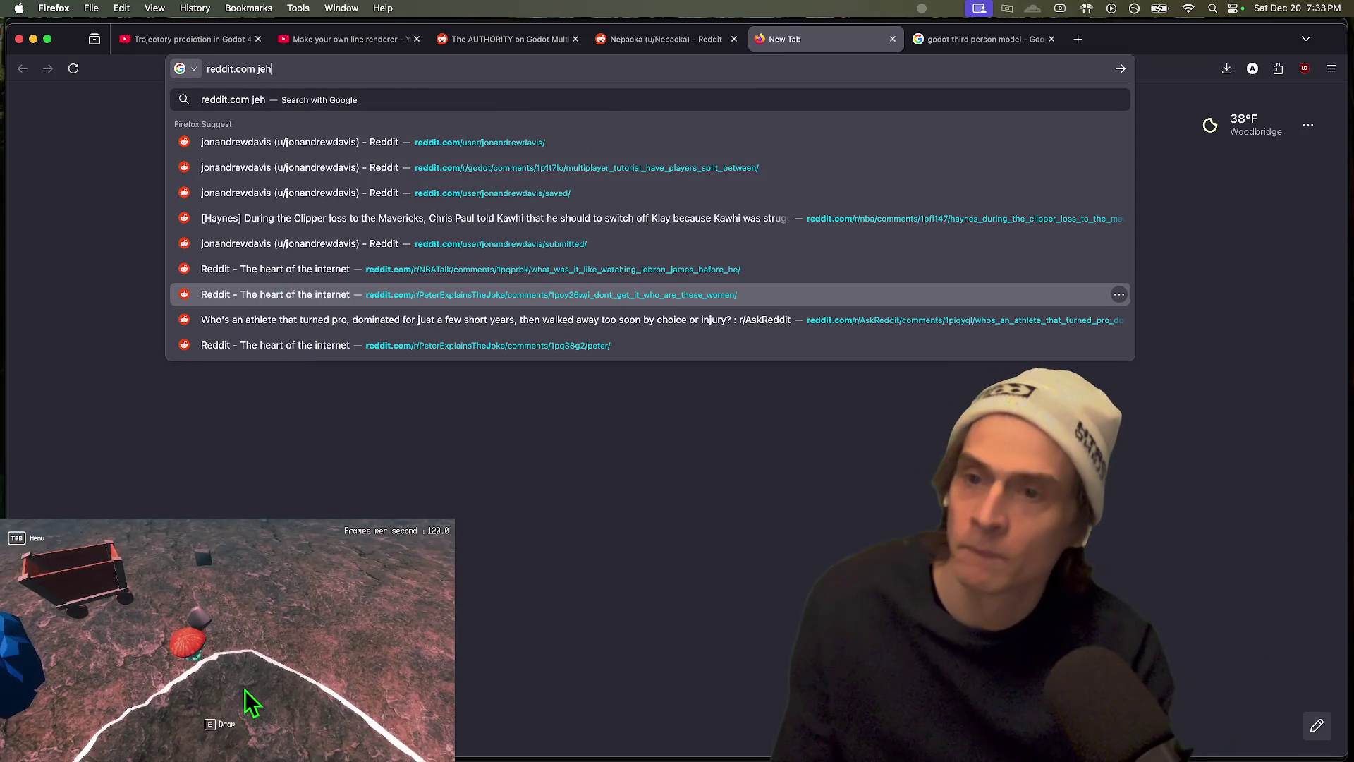
type("no")
key("Return")
scroll(931, 325, "down", 2)
Step: Return to the Reddit thread with the reply draft and open a blank new tab
key("ctrl+Tab")
key("ctrl+shift+Tab")
key("ctrl+shift+Tab")
key("ctrl+shift+Tab")
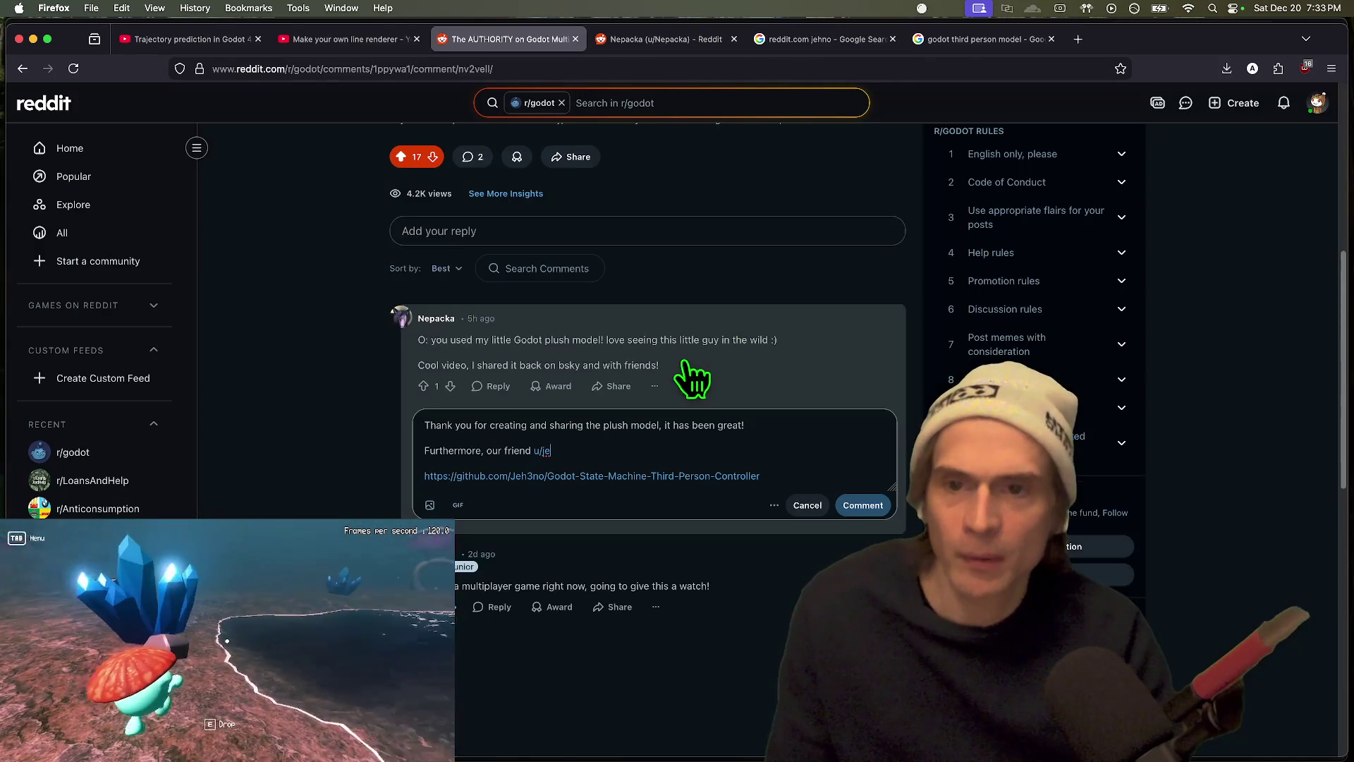
key("ctrl+shift+Tab")
key("super+t")
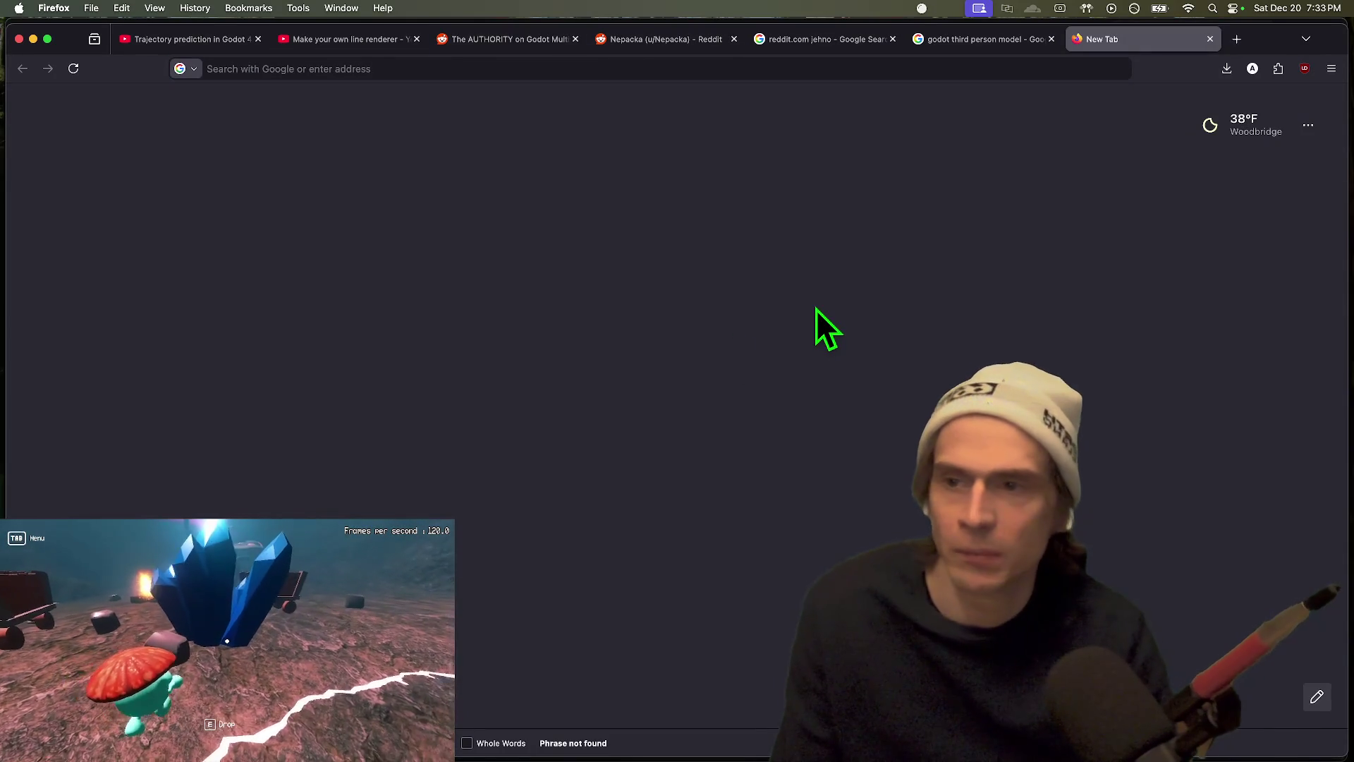
Step: Load the Godot-State-Machine-Third-Person-Controller GitHub repository in the blank tab
key("super+2")
key("super+9")
type("https://github.com/Jeh3no/Godot-State-Machine-Third-Person-Controller")
key("Return")
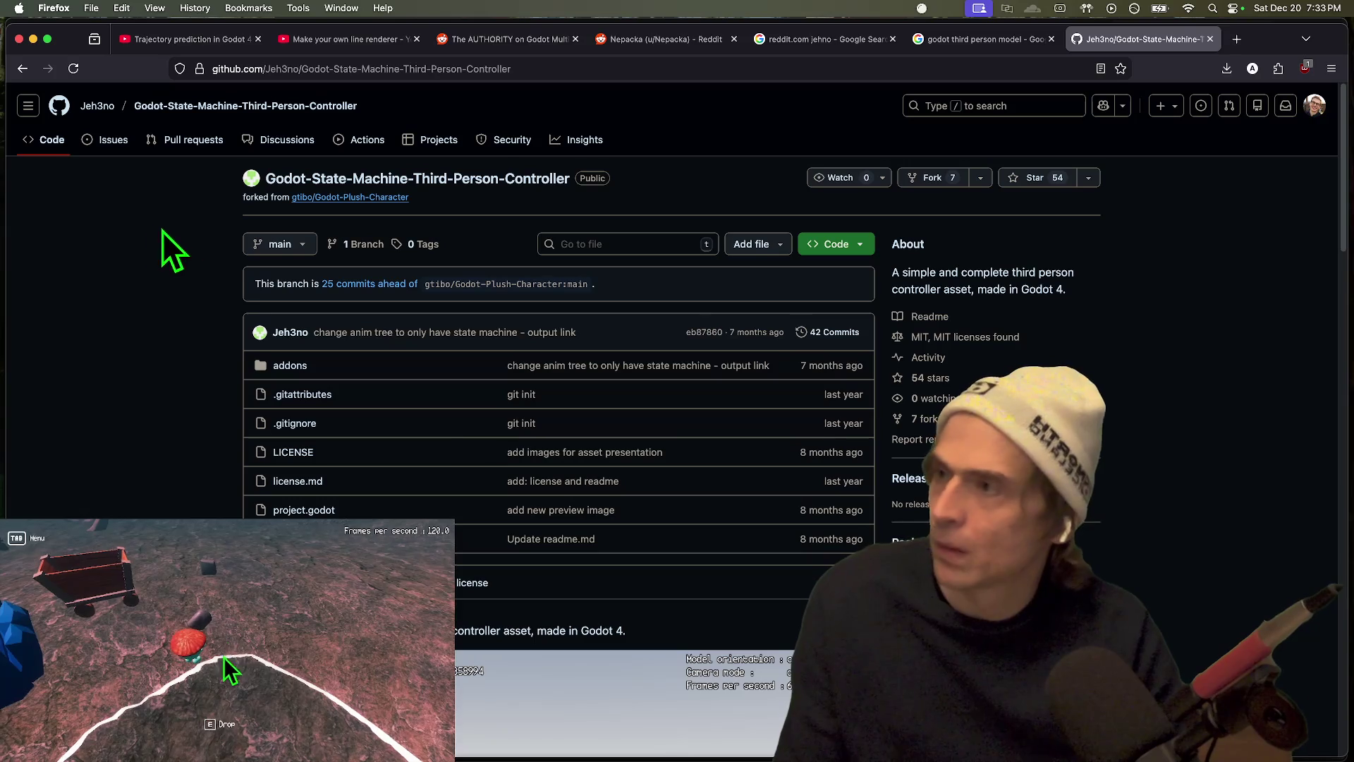
Step: Copy the author's username from the repository's commit row and select the partial name in the Google query
scroll(590, 425, "down", 10)
scroll(497, 378, "up", 10)
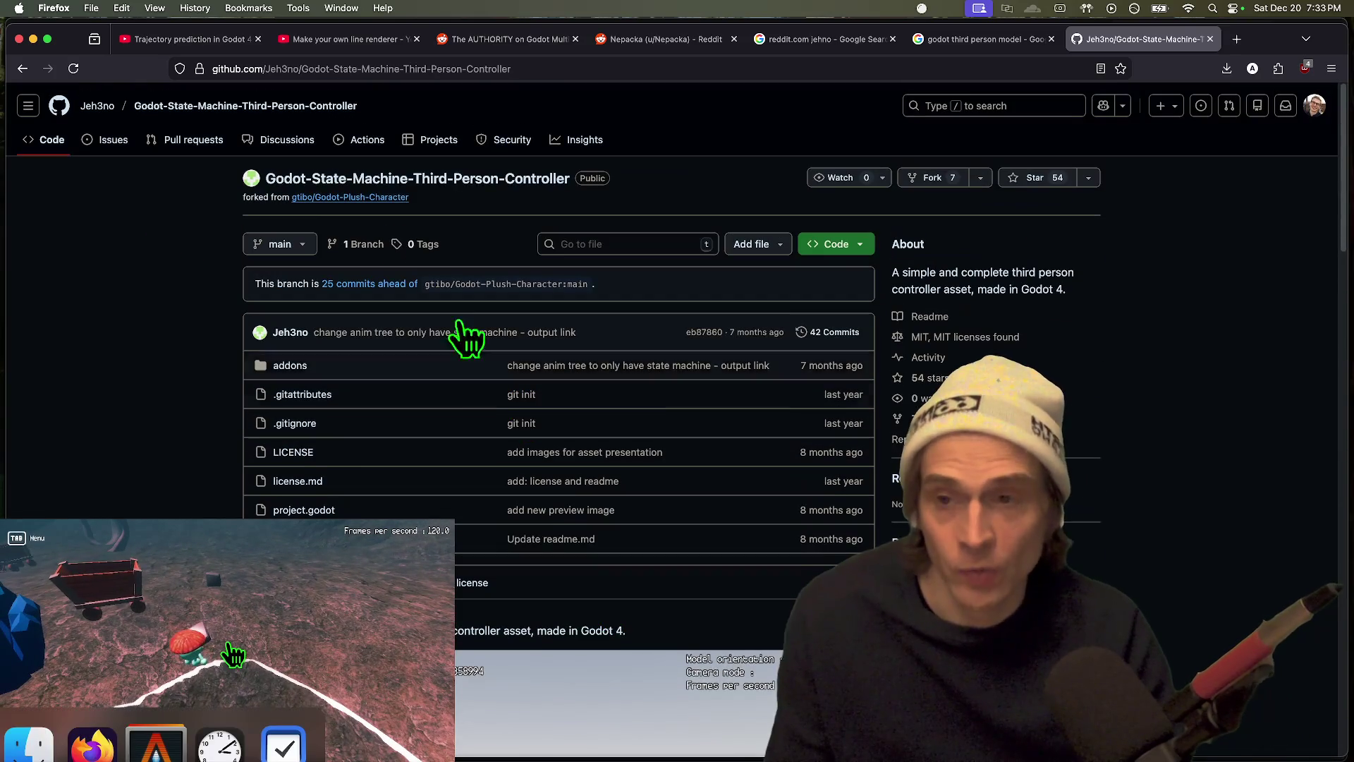
scroll(1128, 437, "down", 3)
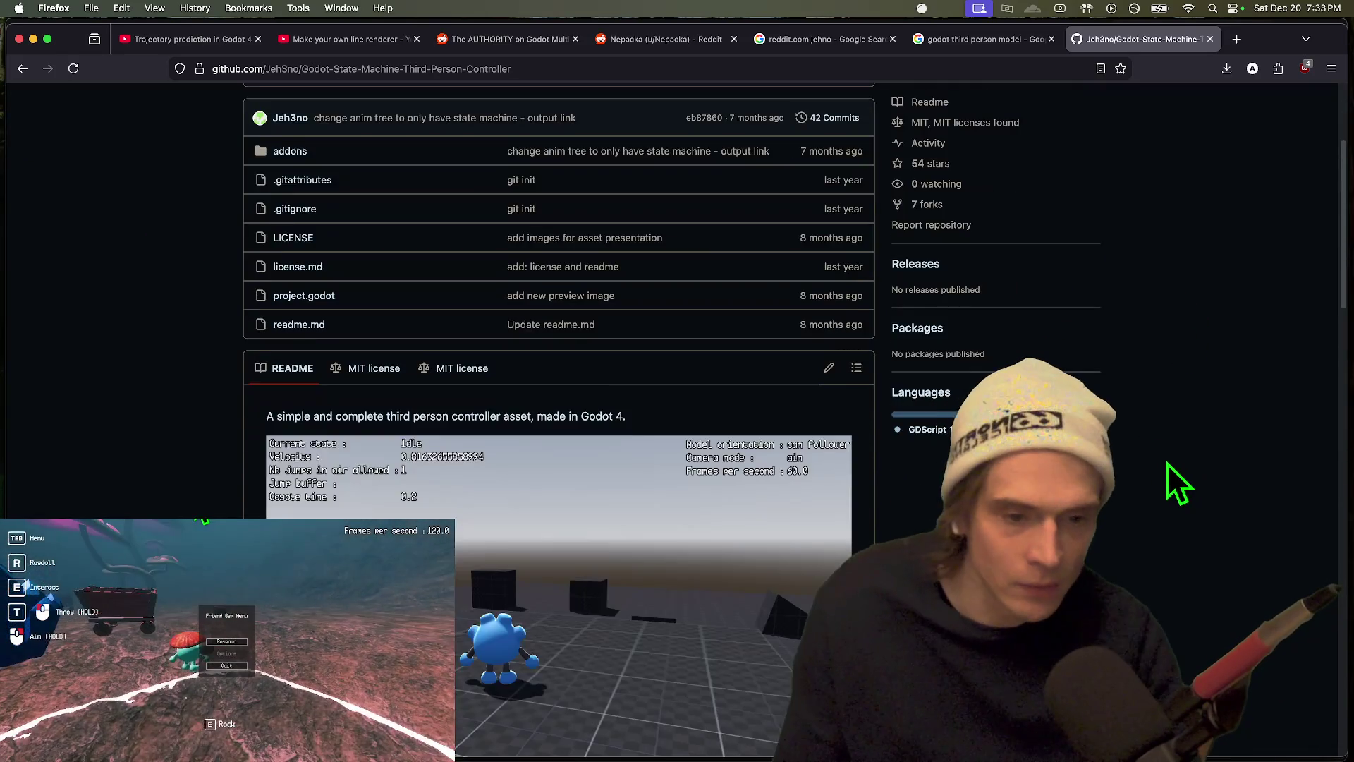
scroll(1173, 478, "up", 3)
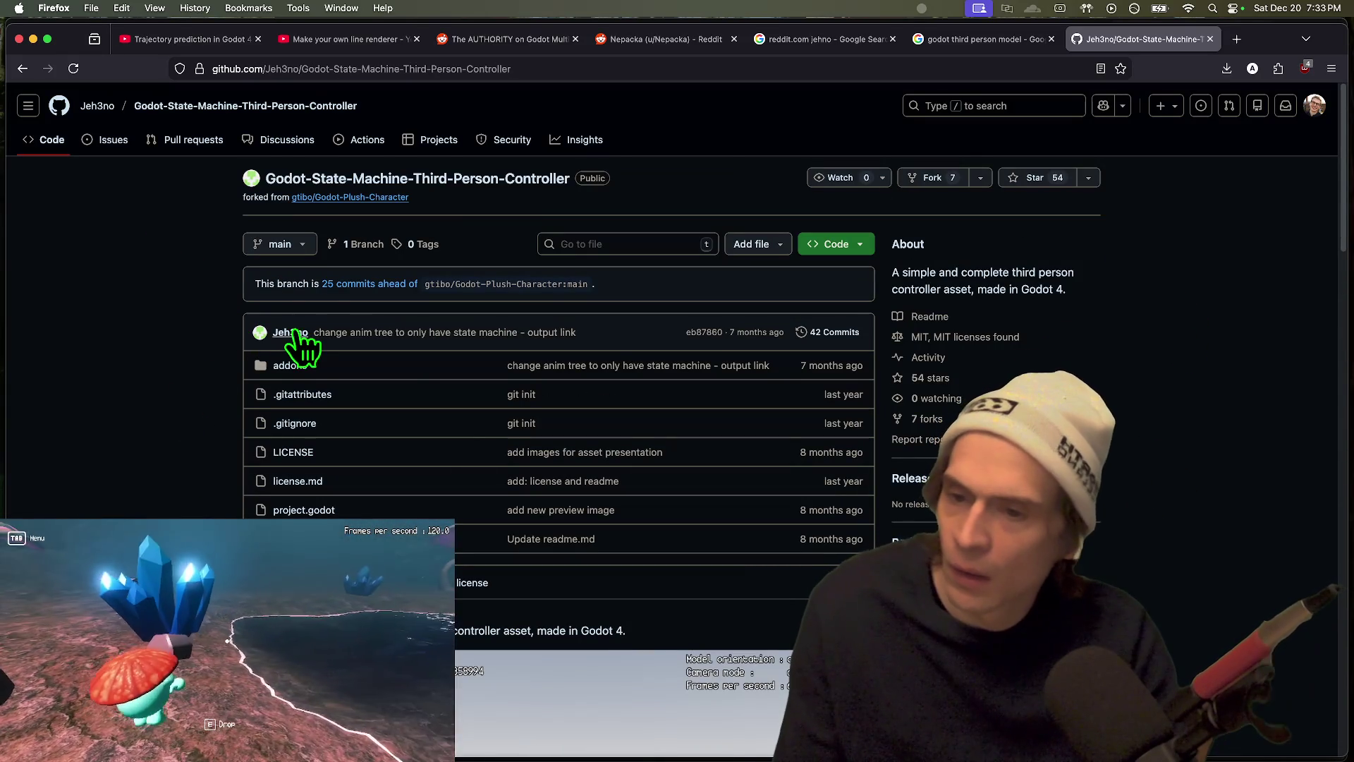
left_click_drag(311, 333, 283, 332)
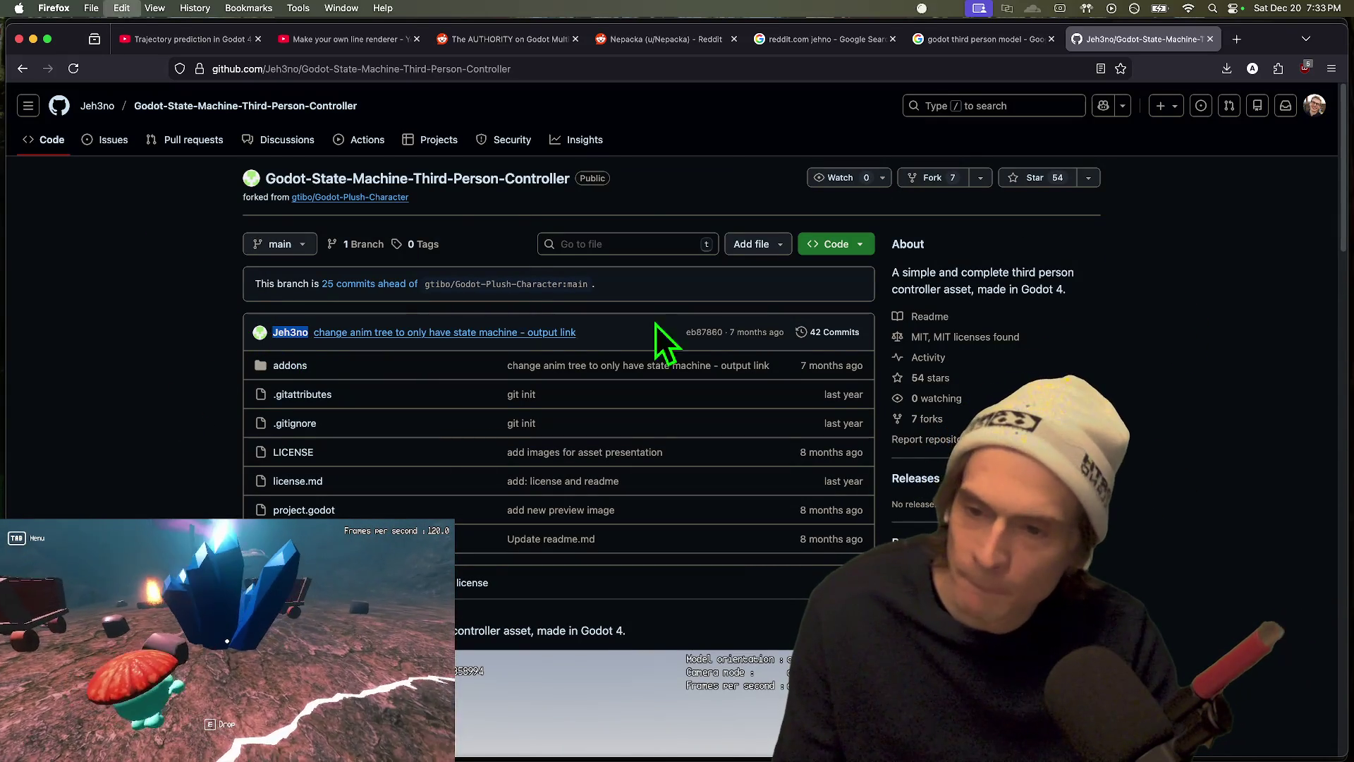
key("ctrl+shift+Tab")
double_click(314, 119)
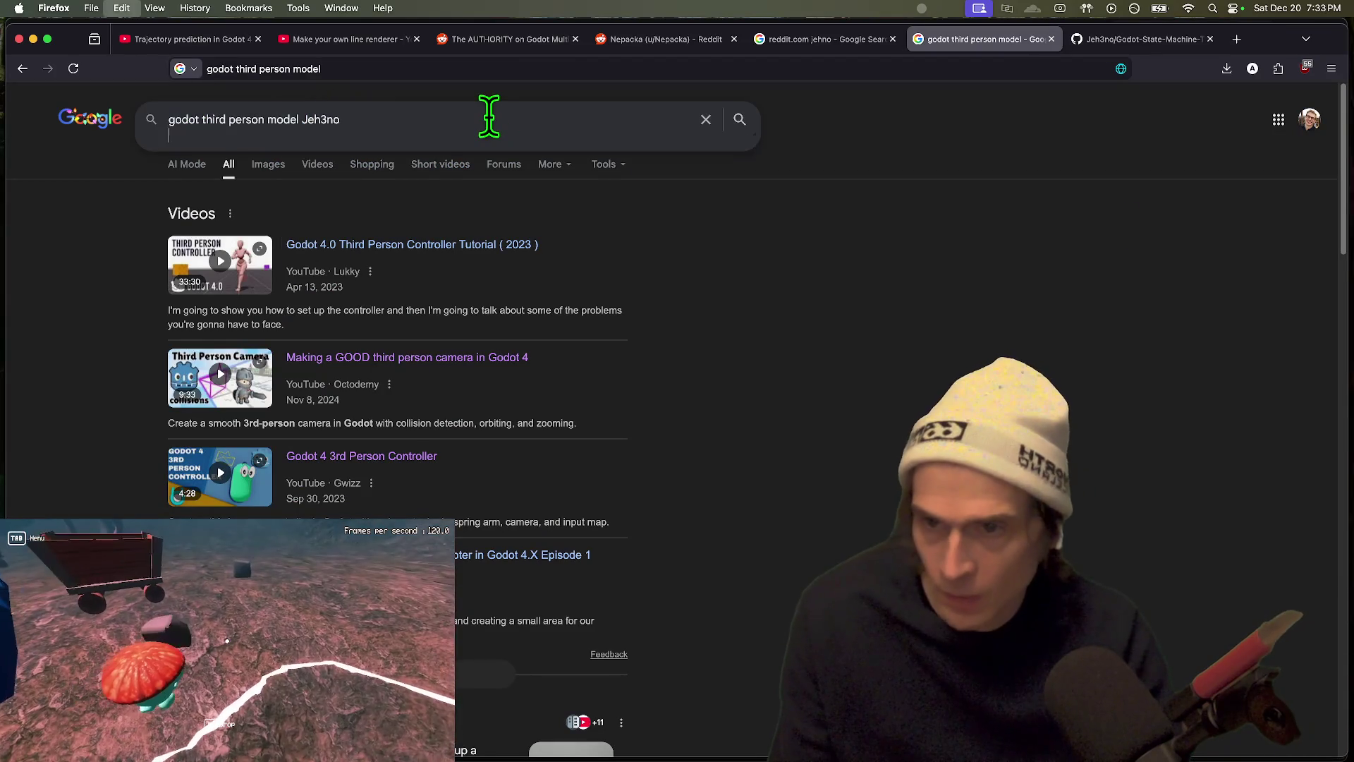
Step: Search the exact username and open the Reddit post 'I released a state machine third person controller asset/addon !'
type("Jeh3no")
left_click(482, 115)
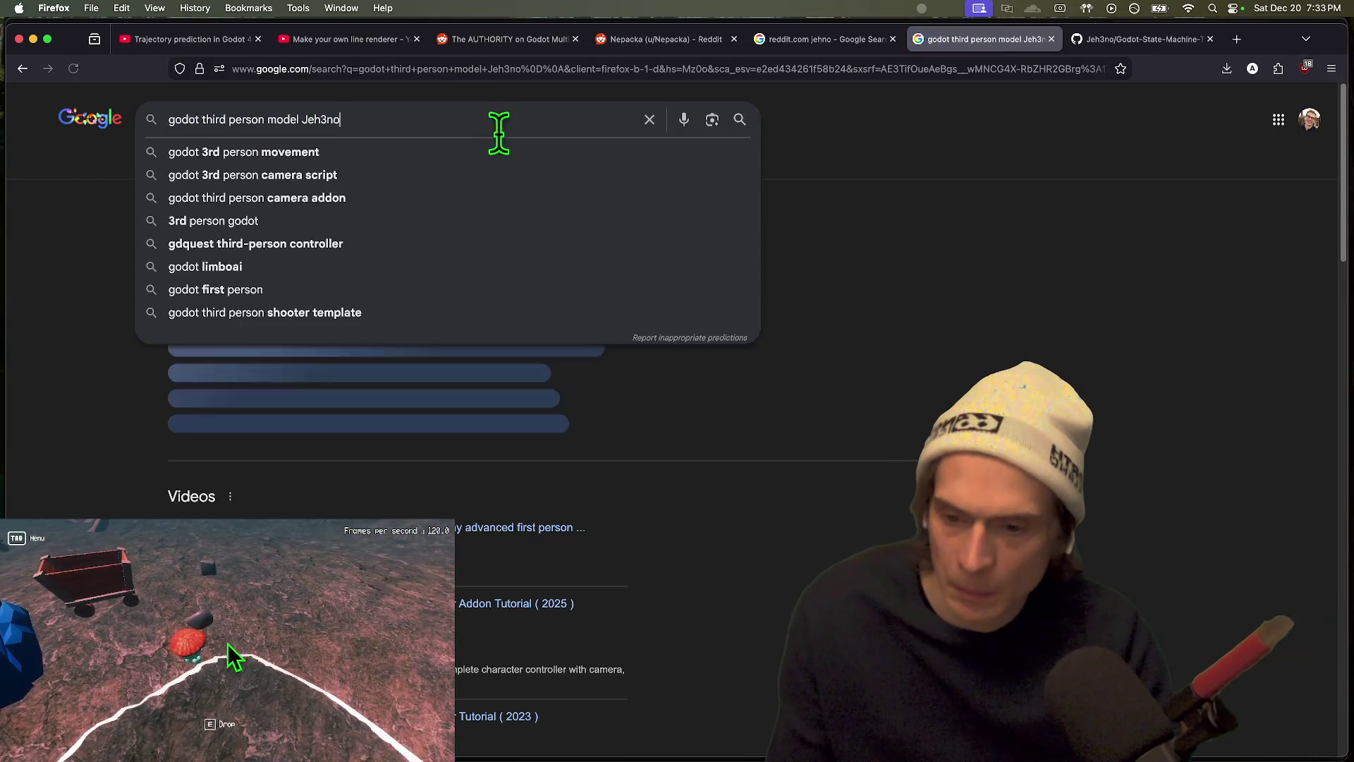
scroll(1125, 523, "down", 5)
scroll(902, 480, "down", 2)
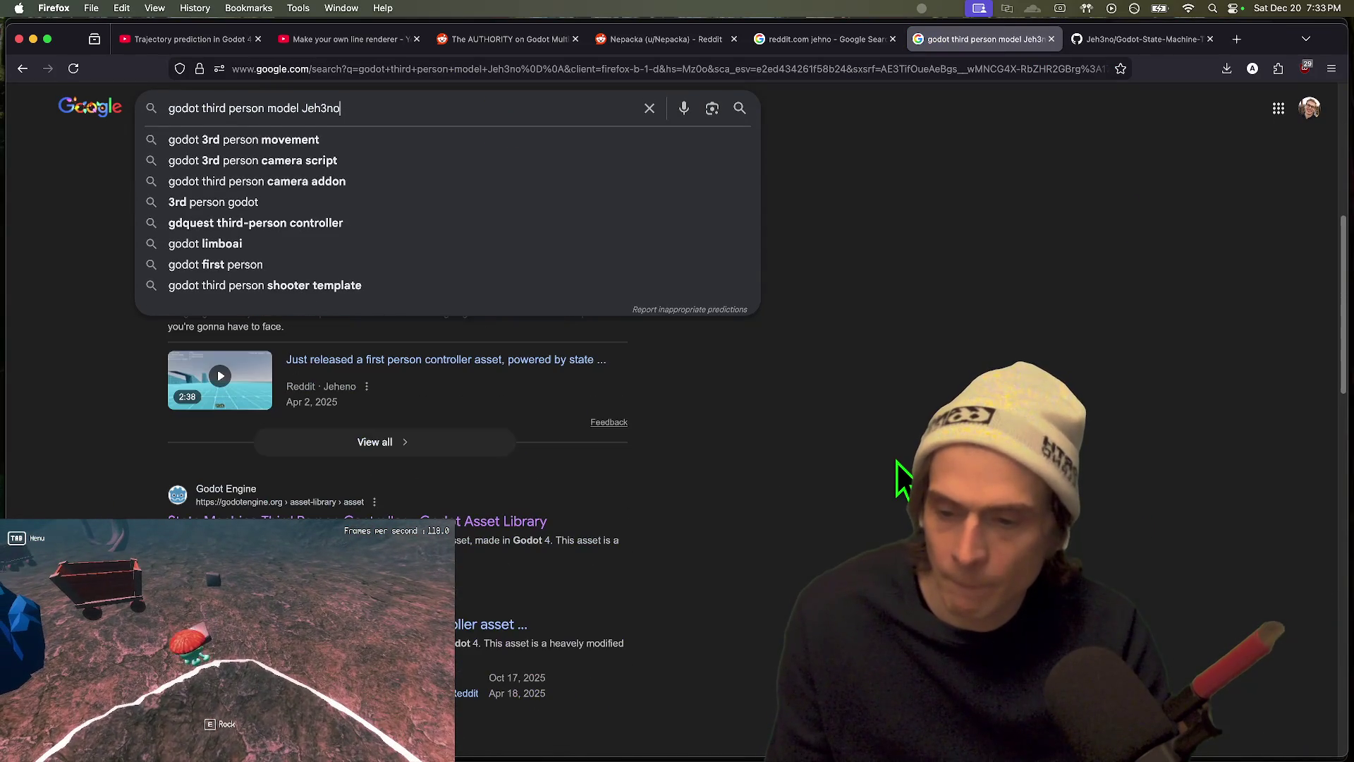
left_click(227, 626)
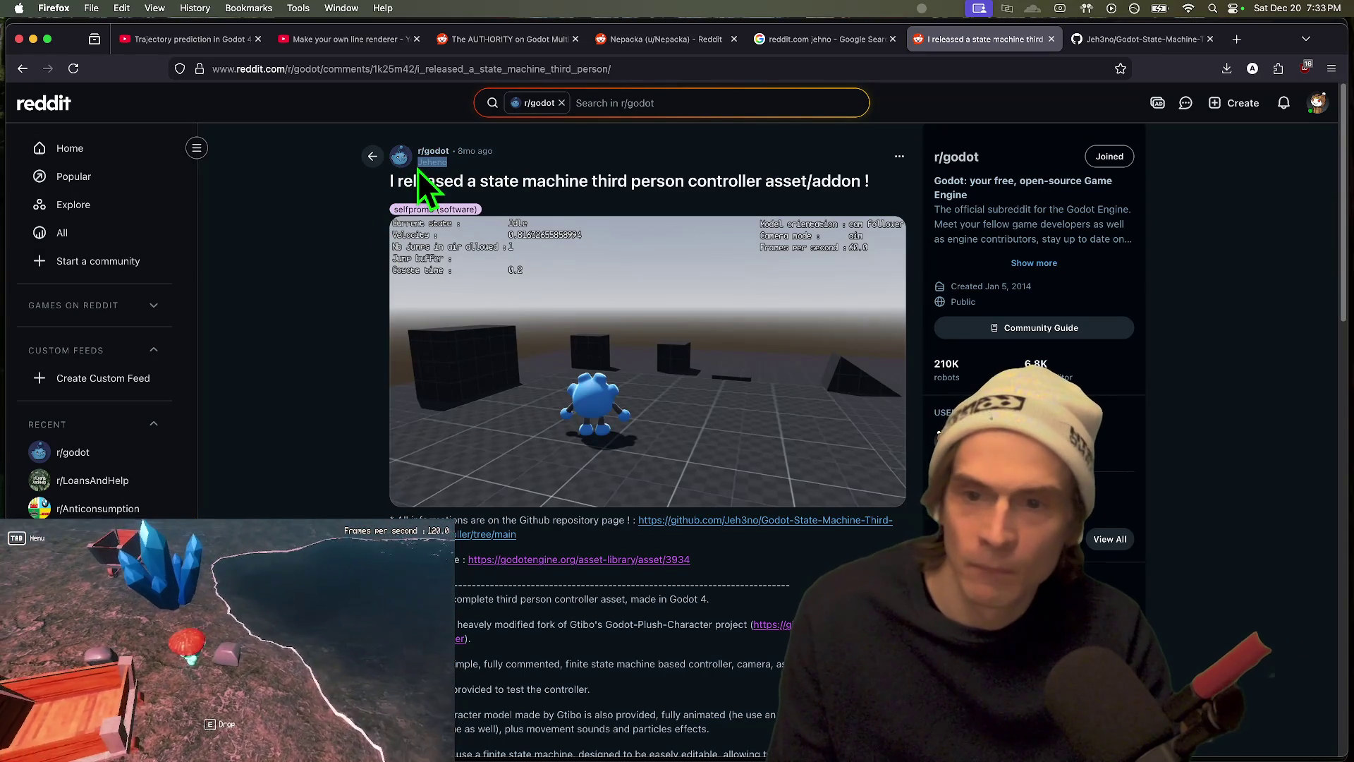
Step: Go back to the Reddit thread containing the reply draft
key("ctrl+shift+Tab")
key("ctrl+shift+Tab")
key("ctrl+shift+Tab")
key("ctrl+Tab")
key("ctrl+Tab")
key("ctrl+shift+Tab")
key("ctrl+shift+Tab")
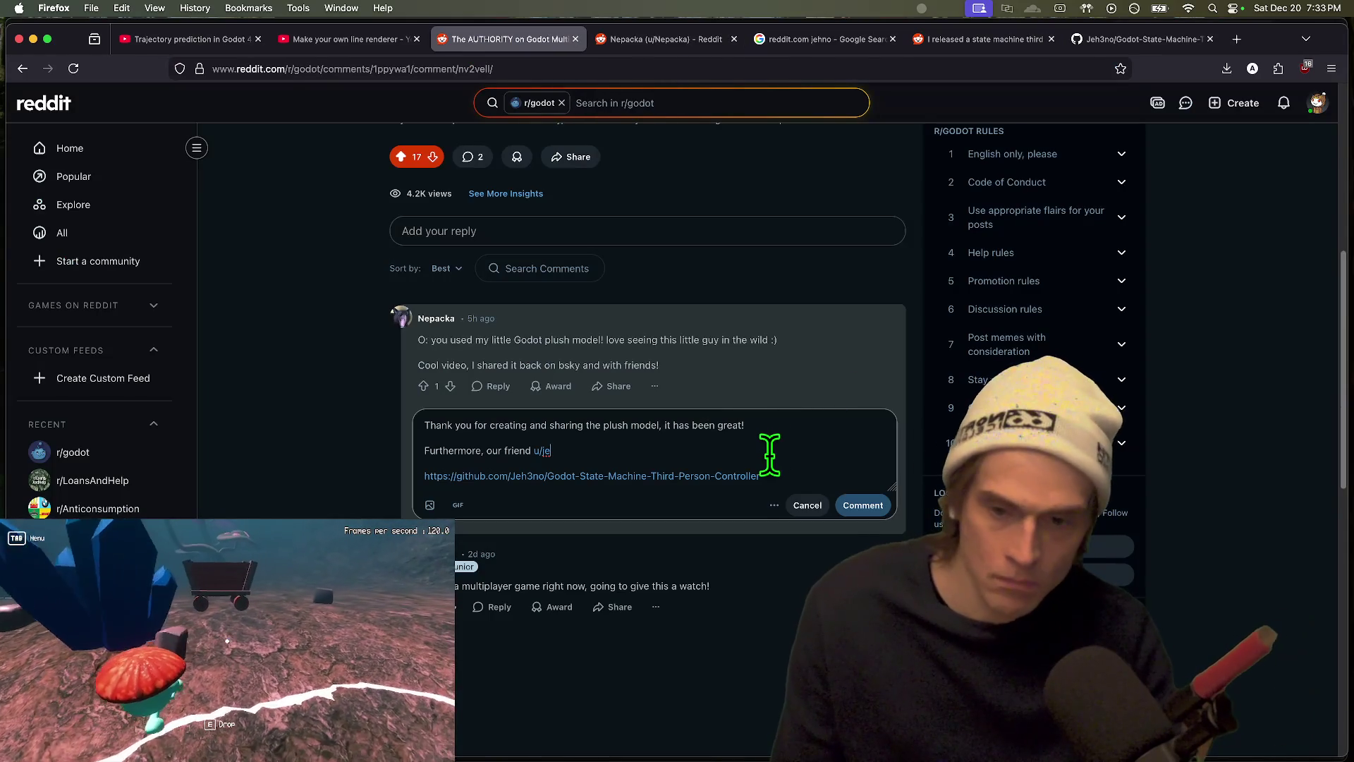
Step: Insert a linked @u/ mention of the controller author, followed by 'created this excellent'
key("BackSpace")
key("BackSpace")
key("BackSpace")
type("@")
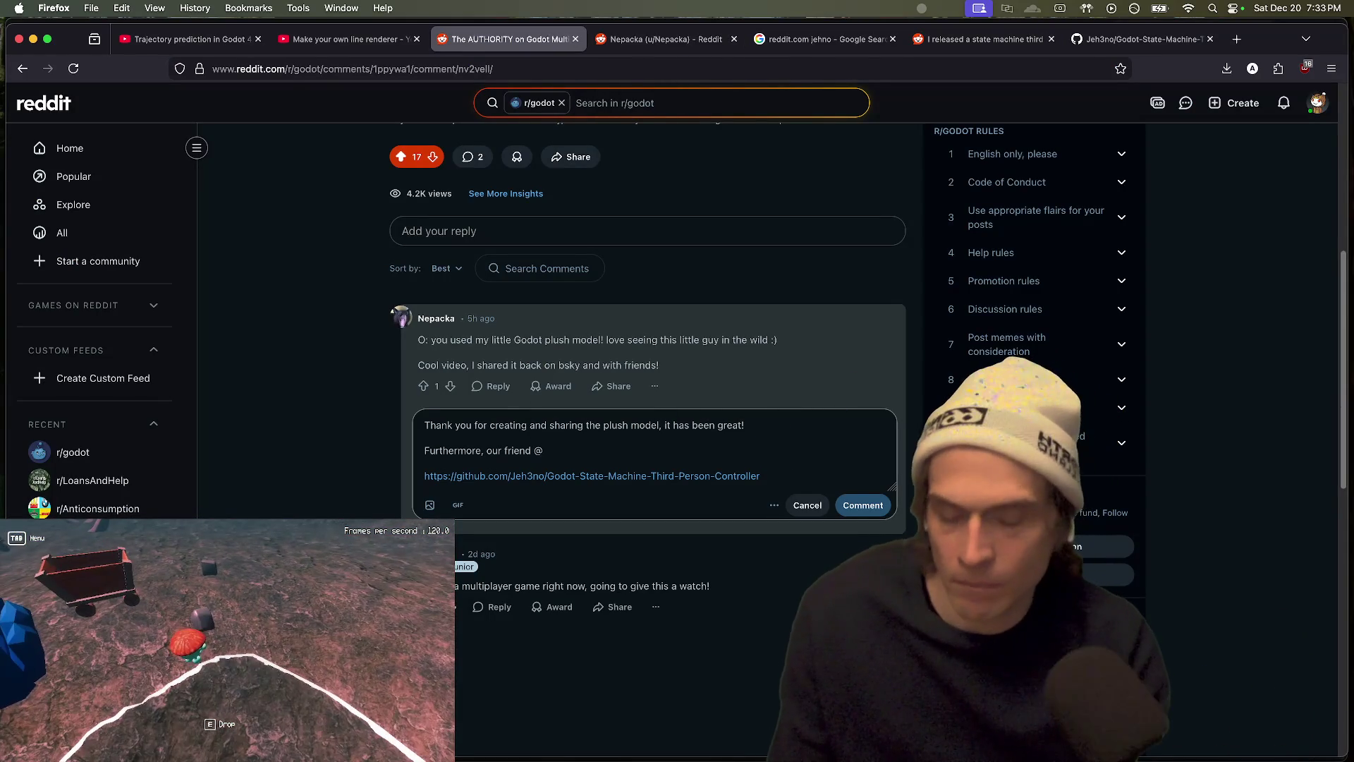
type("u/je")
key("Return")
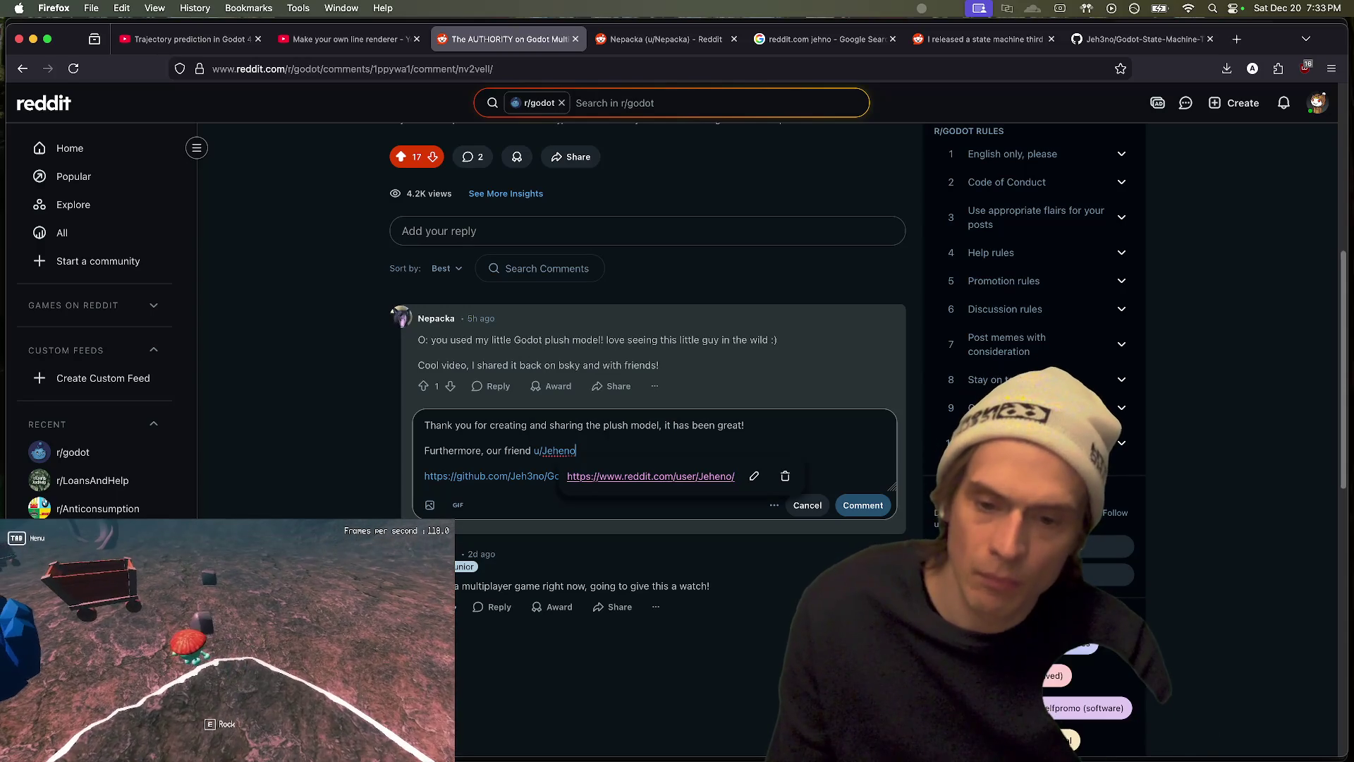
type(" has")
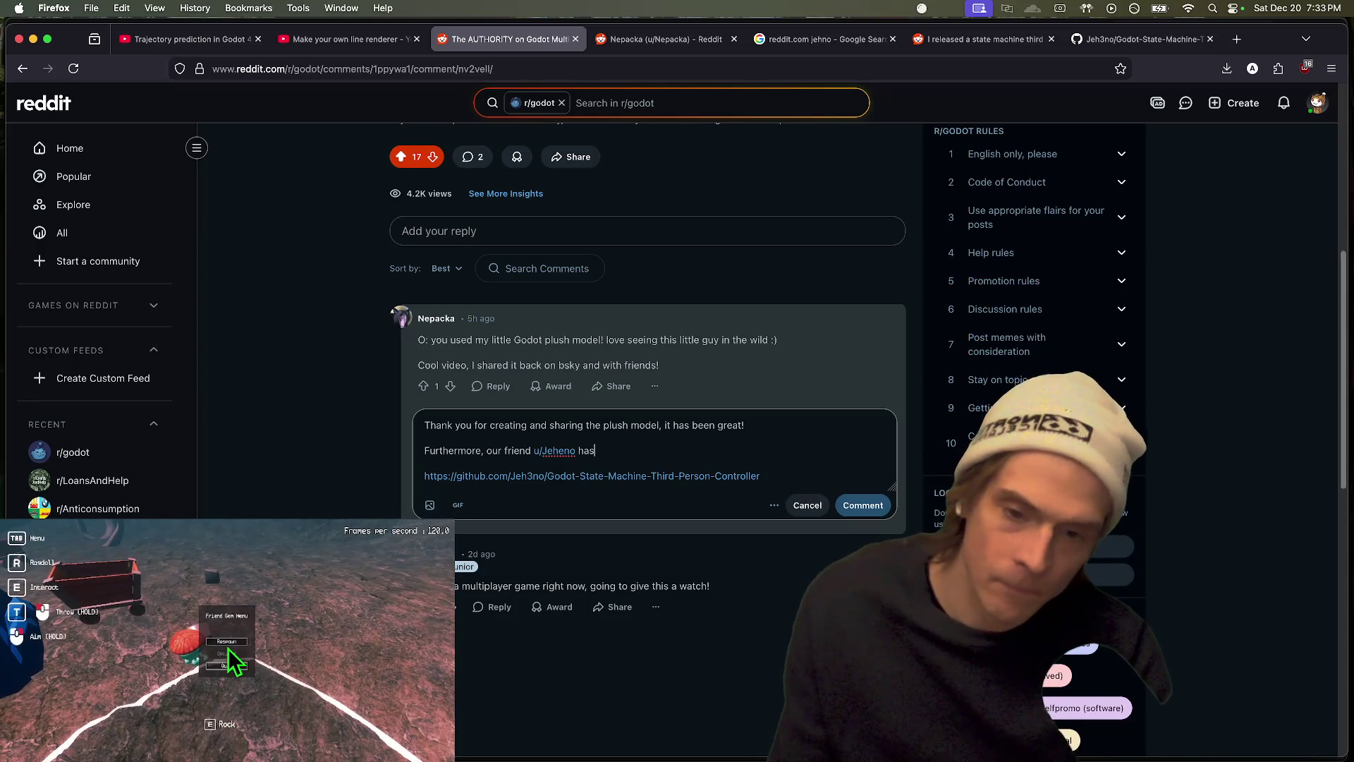
key("BackSpace")
key("BackSpace")
key("BackSpace")
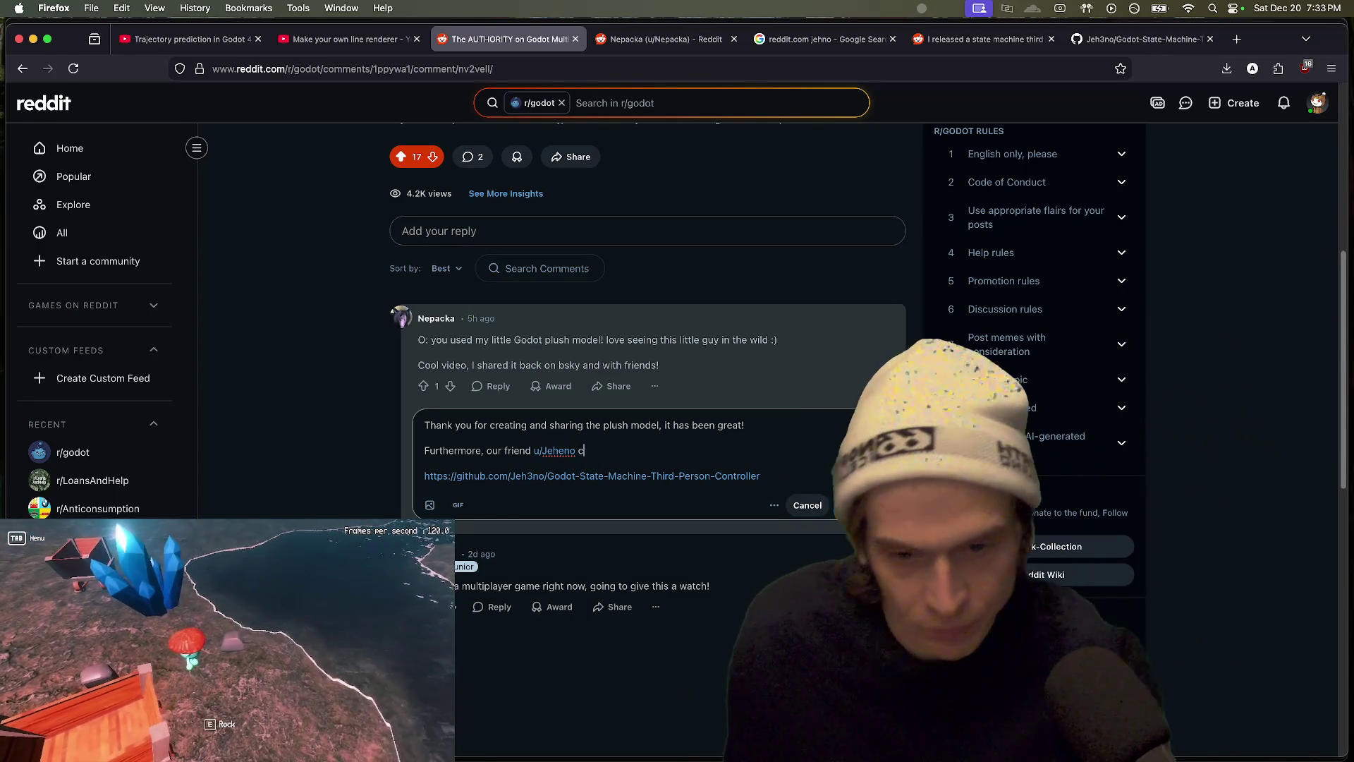
type("created this excellent third person controller for it t")
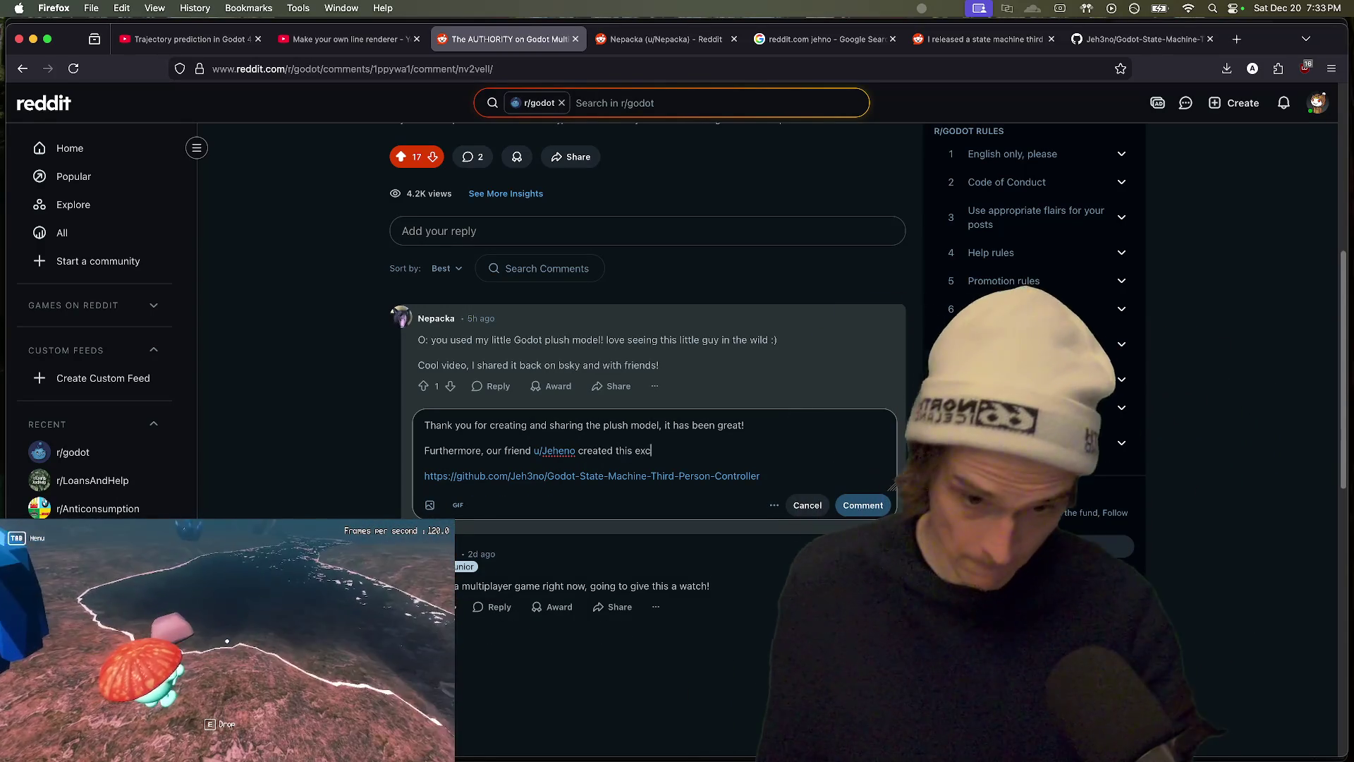
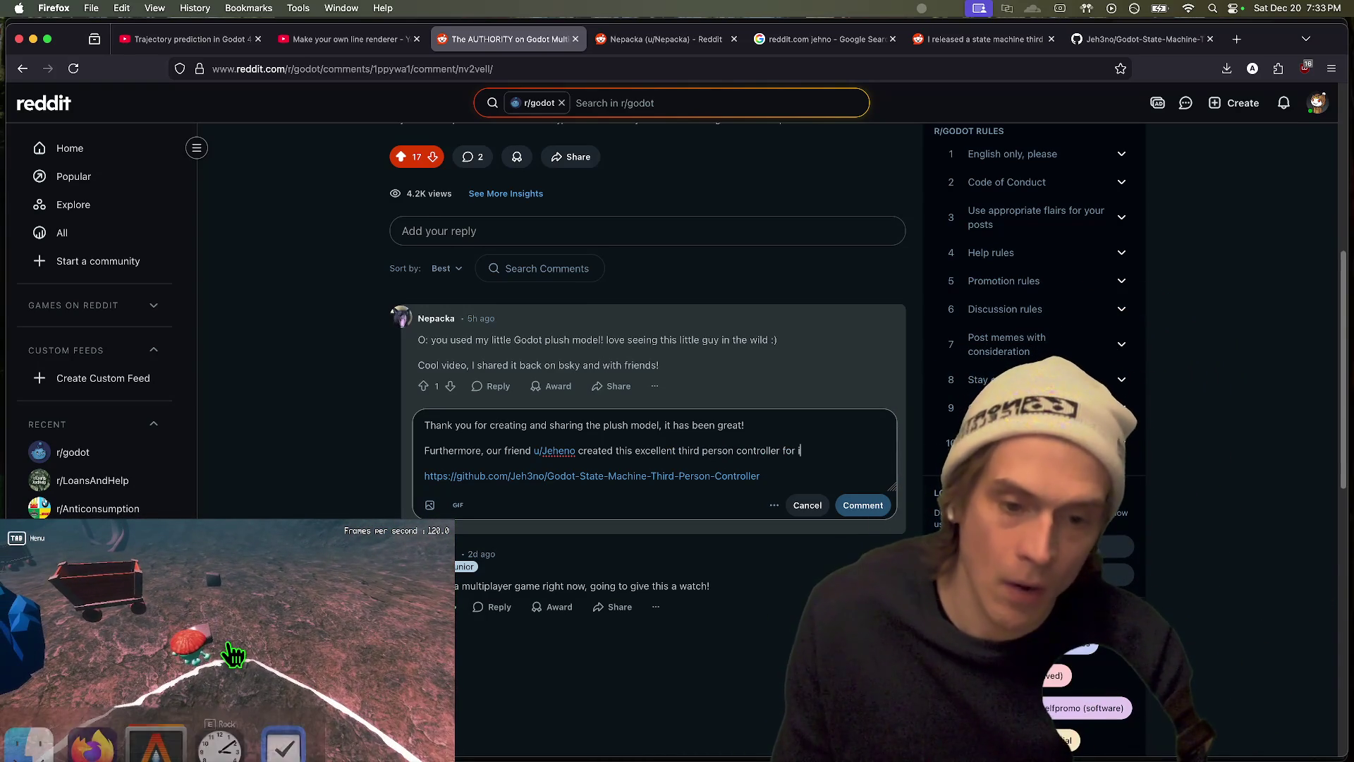
Step: Type that the controller has been extremely valuable and that you've adapted it to multiplayer
type("hat has ben")
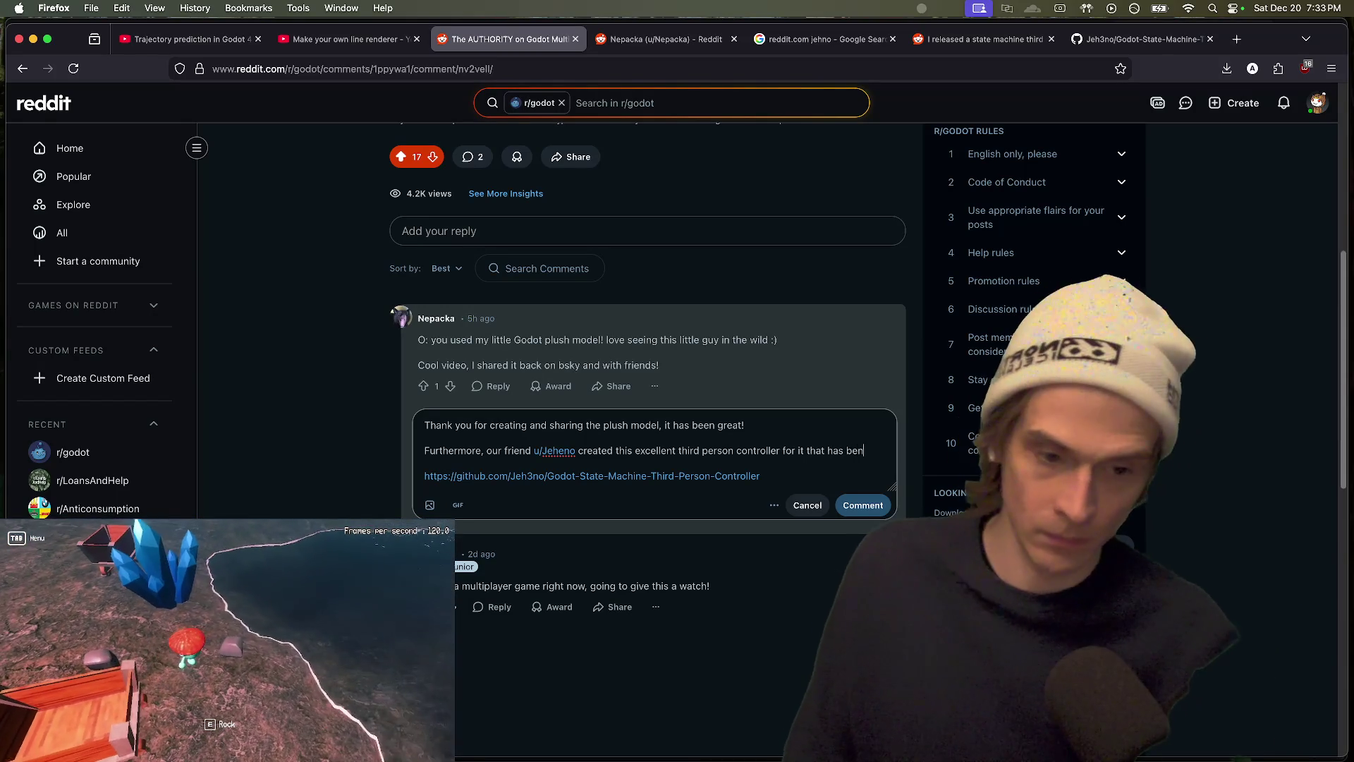
key("BackSpace")
type("en extremely ")
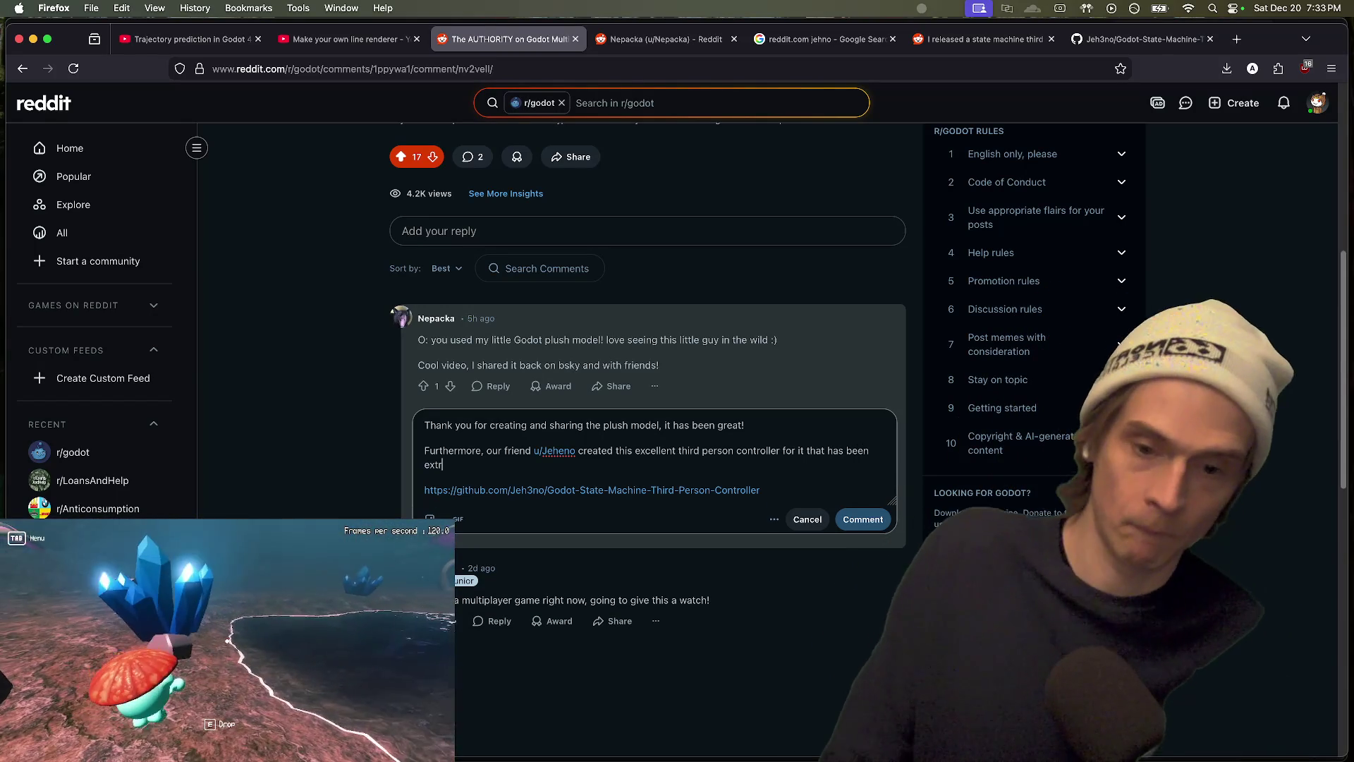
type("valuable")
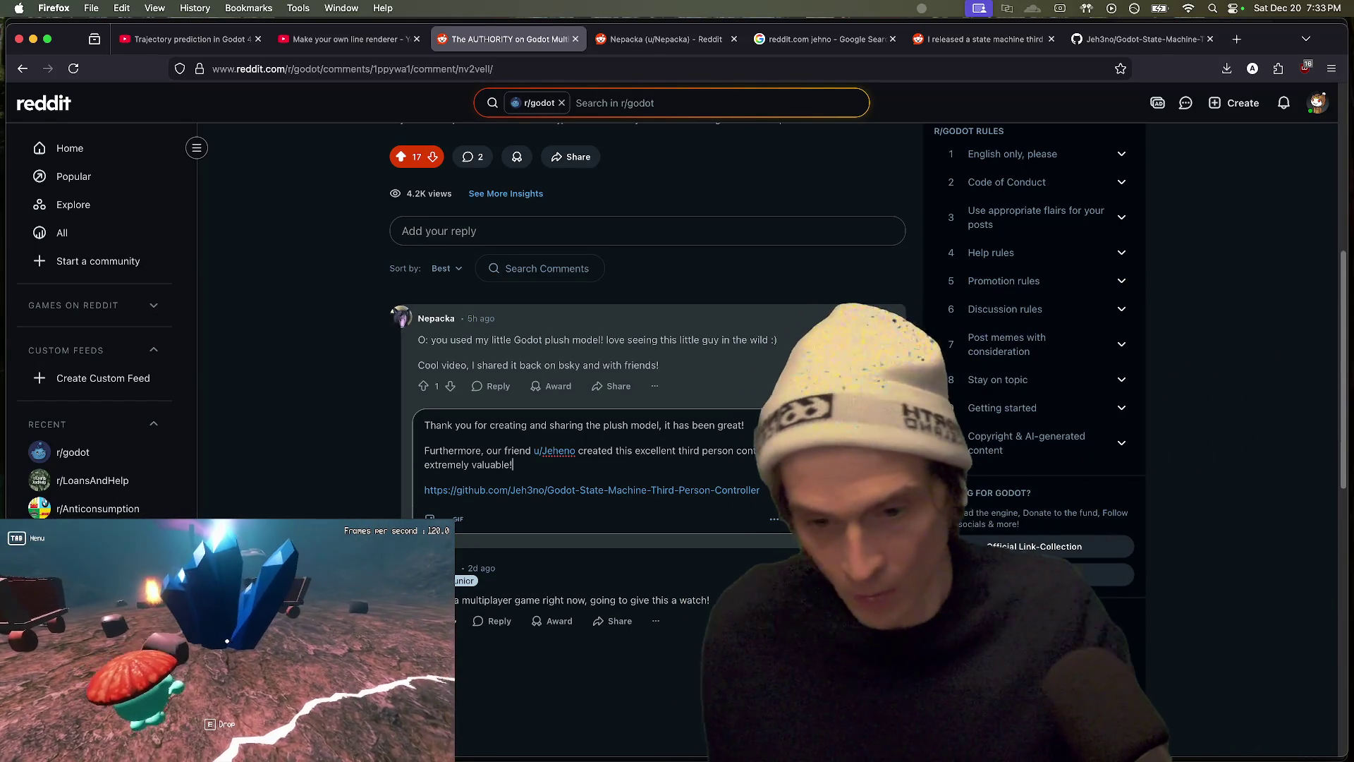
key("super+t")
type("to learn from. I ha")
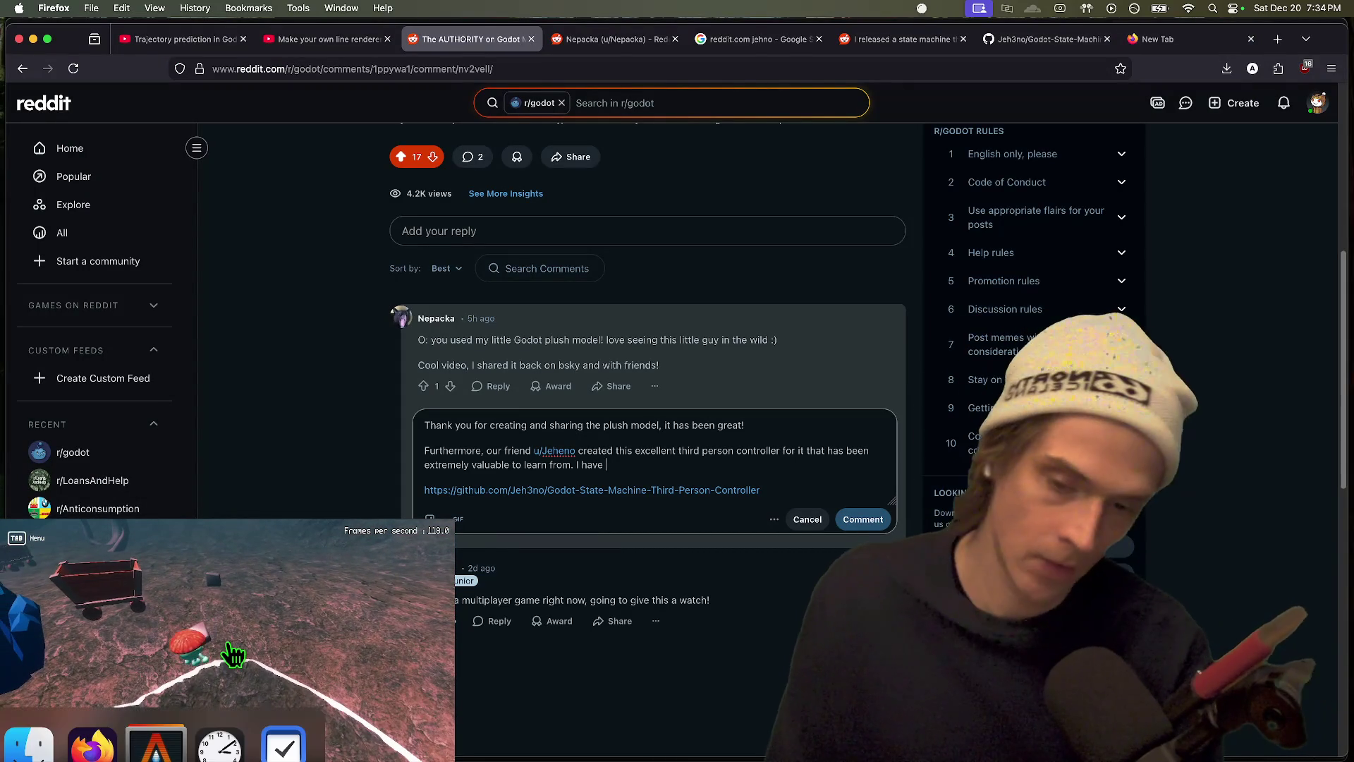
type("ve adapate")
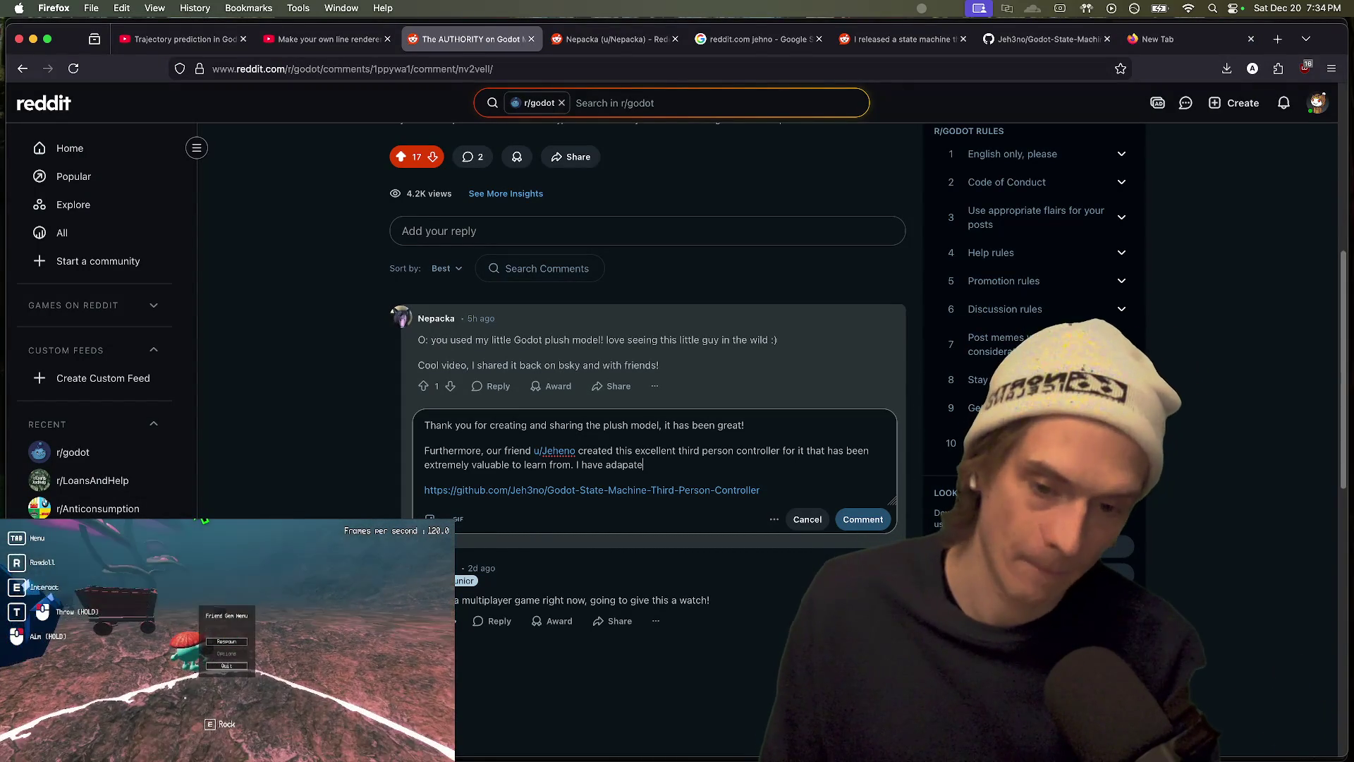
type("d it to mul")
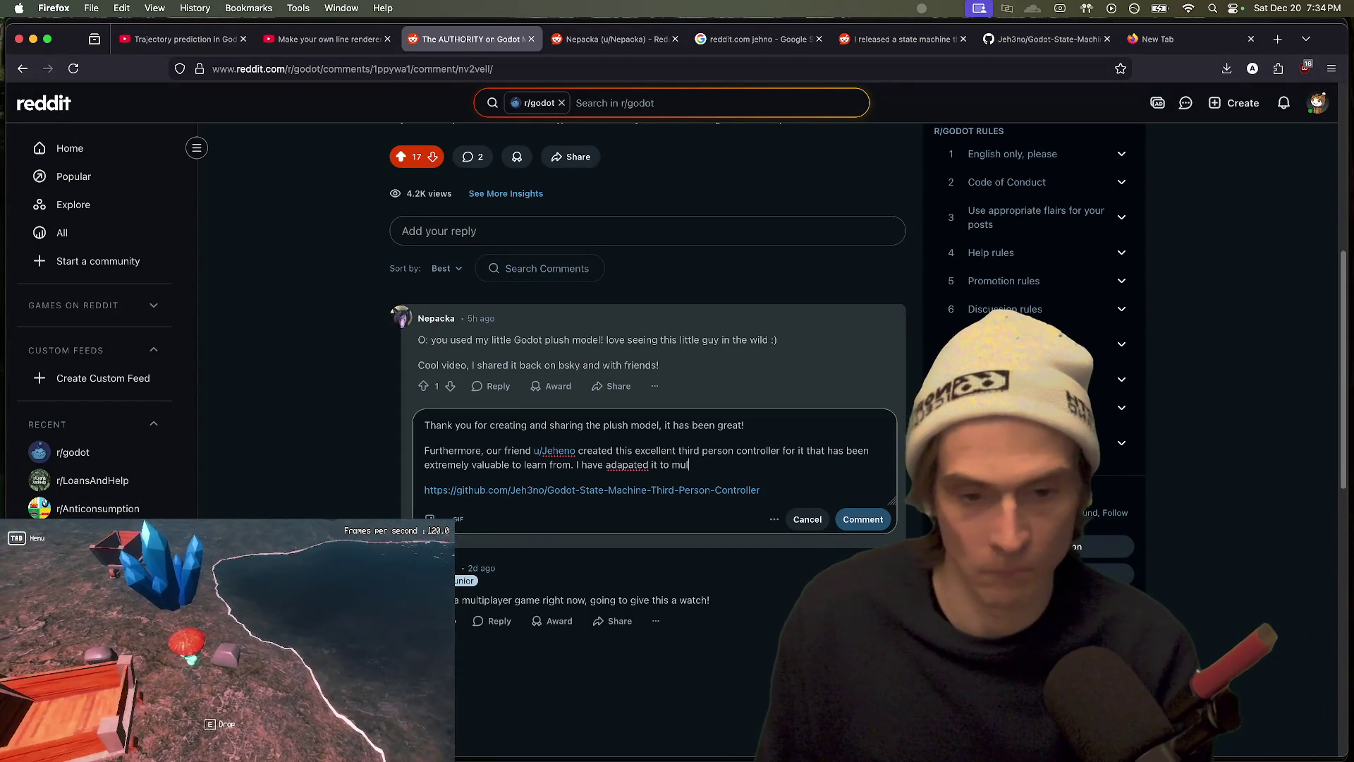
type("tiplayer and plan to se")
key("BackSpace")
key("BackSpace")
type("use it")
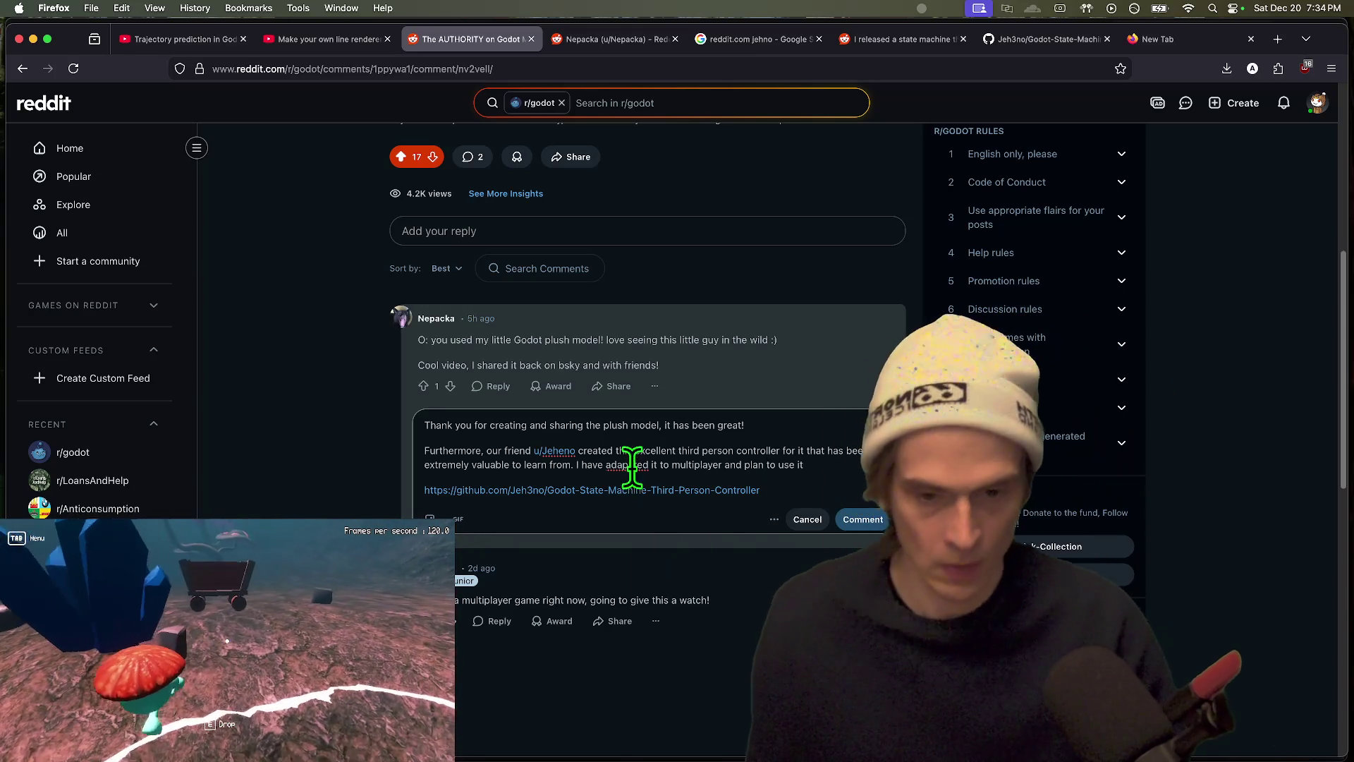
Step: Correct 'adapated' to 'adapted', add 'eventually get an artist', then select that multiplayer/artist sentence
right_click(632, 465)
left_click(713, 359)
left_click(642, 489)
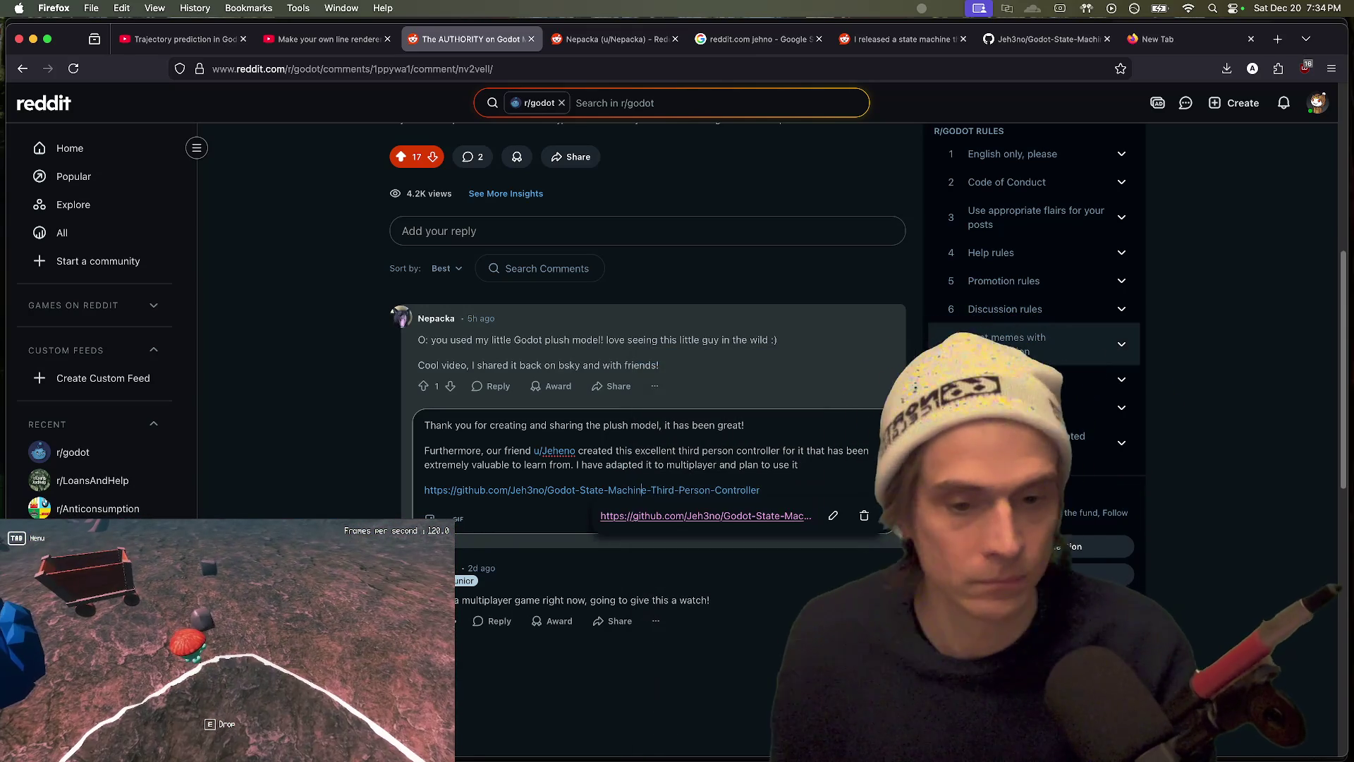
left_click(873, 464)
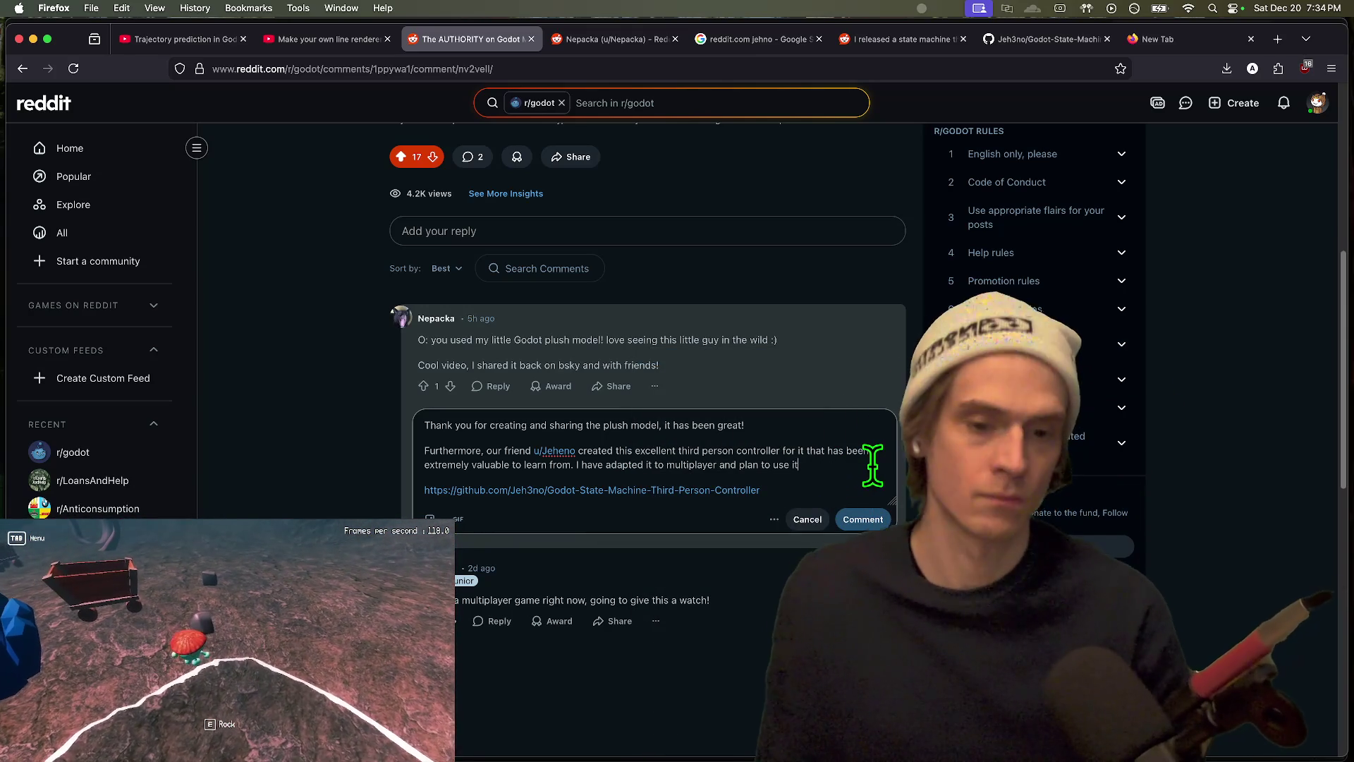
key("BackSpace")
type("eventually get ")
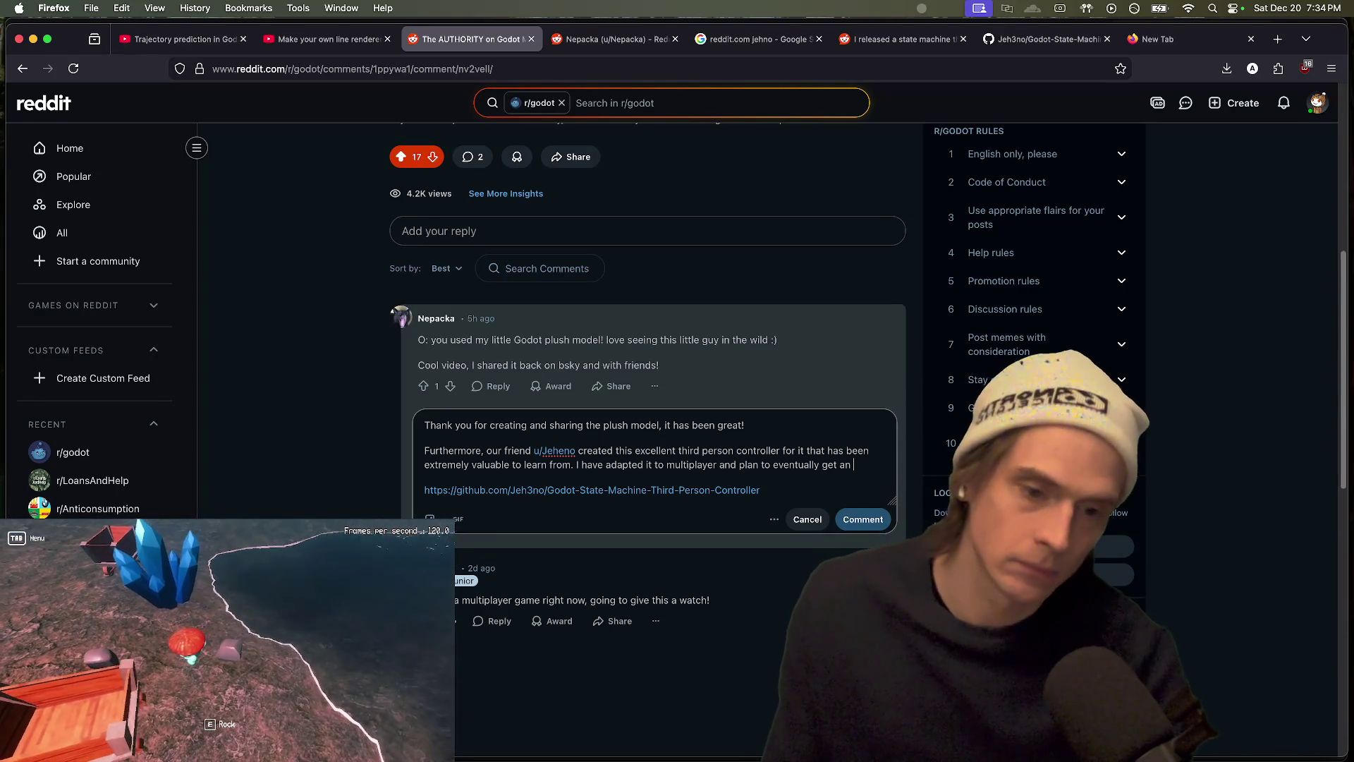
type("an artist")
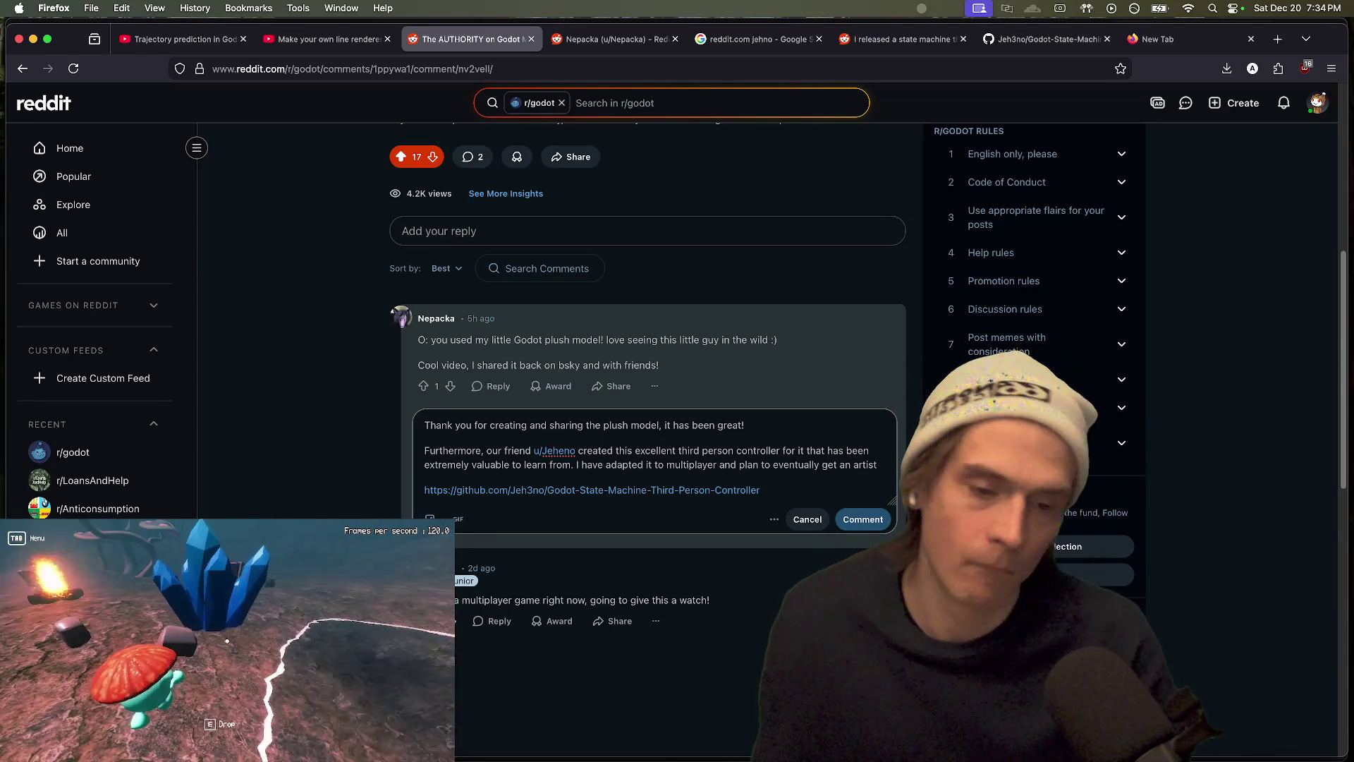
left_click_drag(576, 465, 886, 468)
type(".")
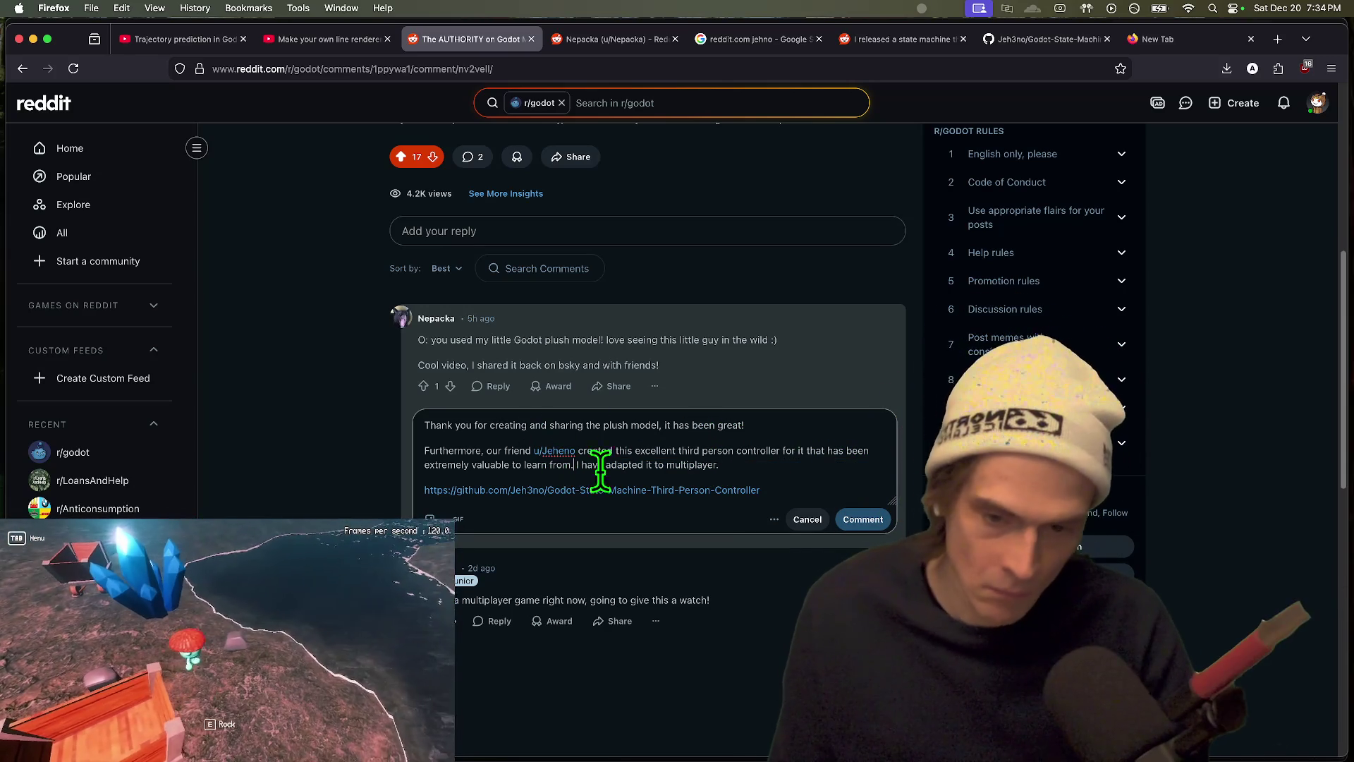
Step: Add 'It's in the asset library as well' and begin replacing 'for' with 'featuring'
type("It's in the ")
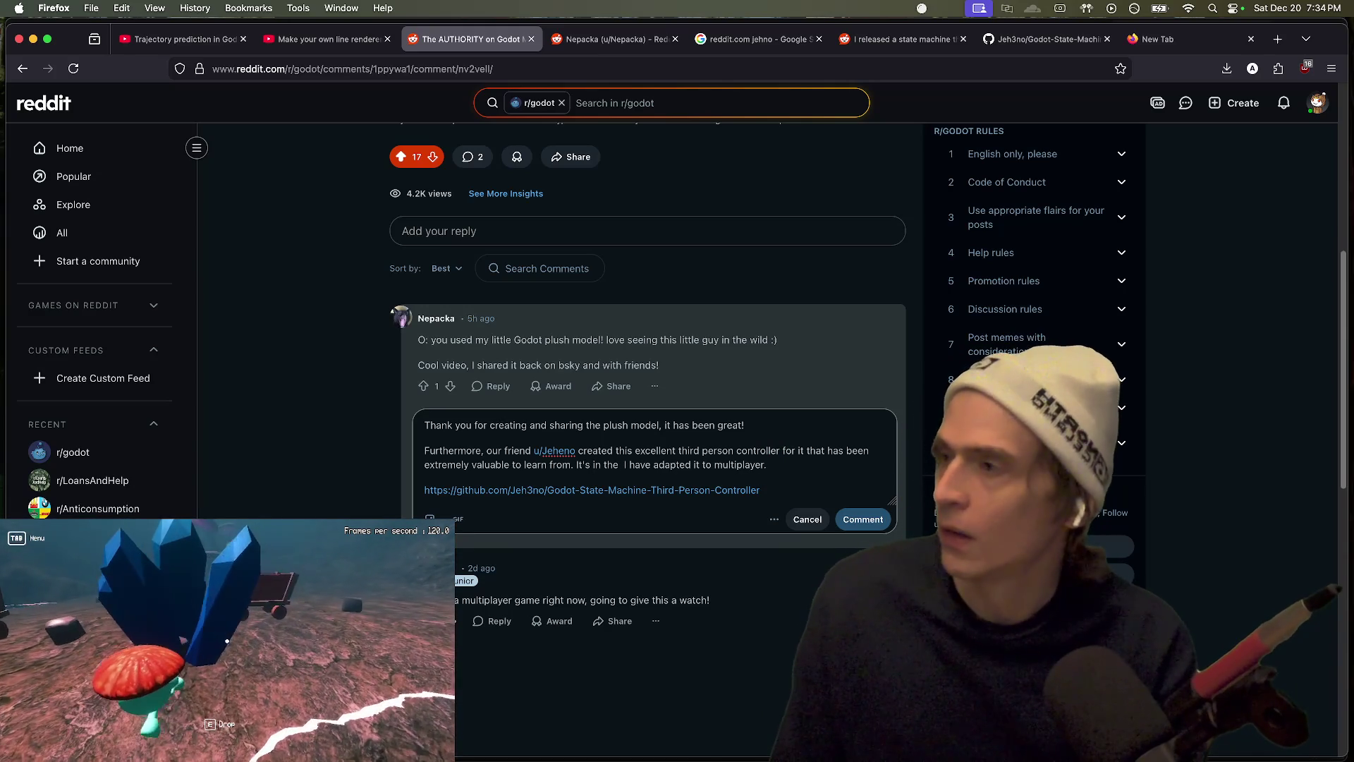
type("a")
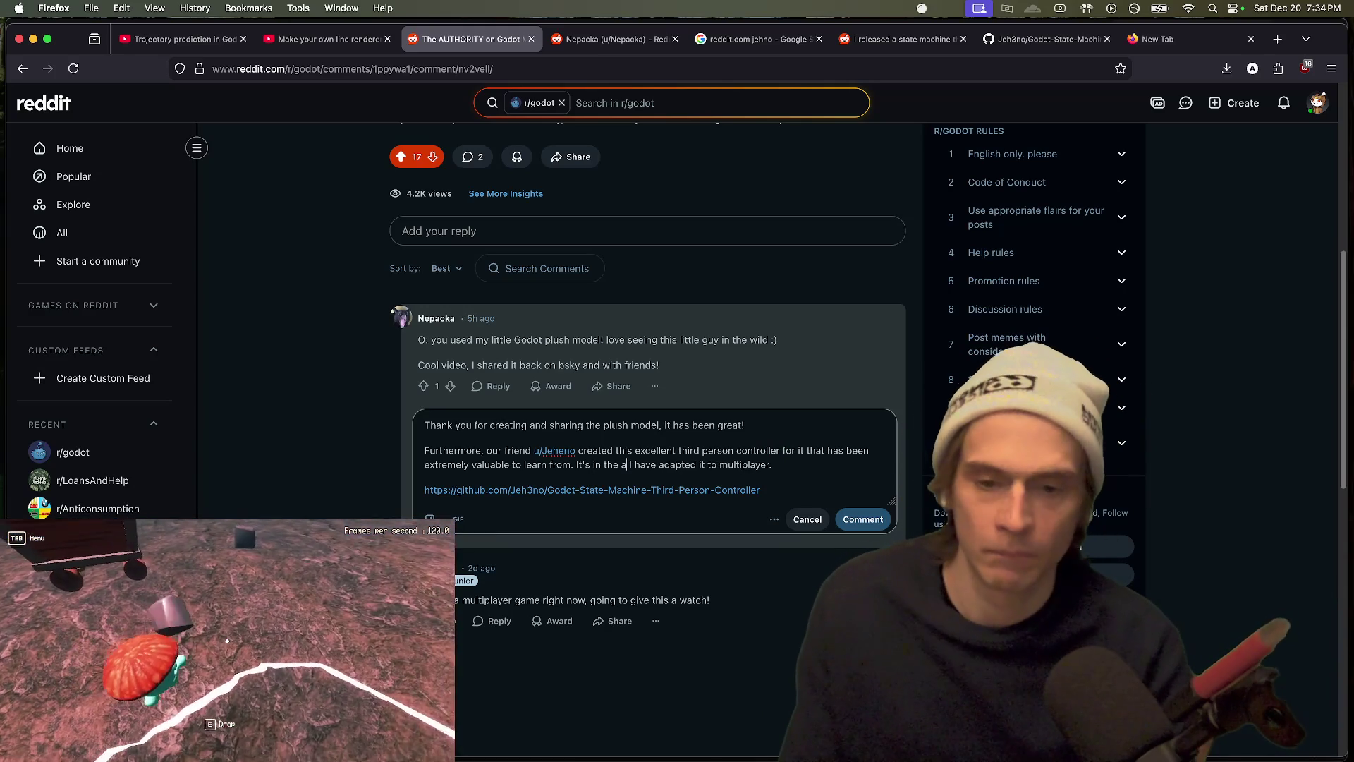
type("sset")
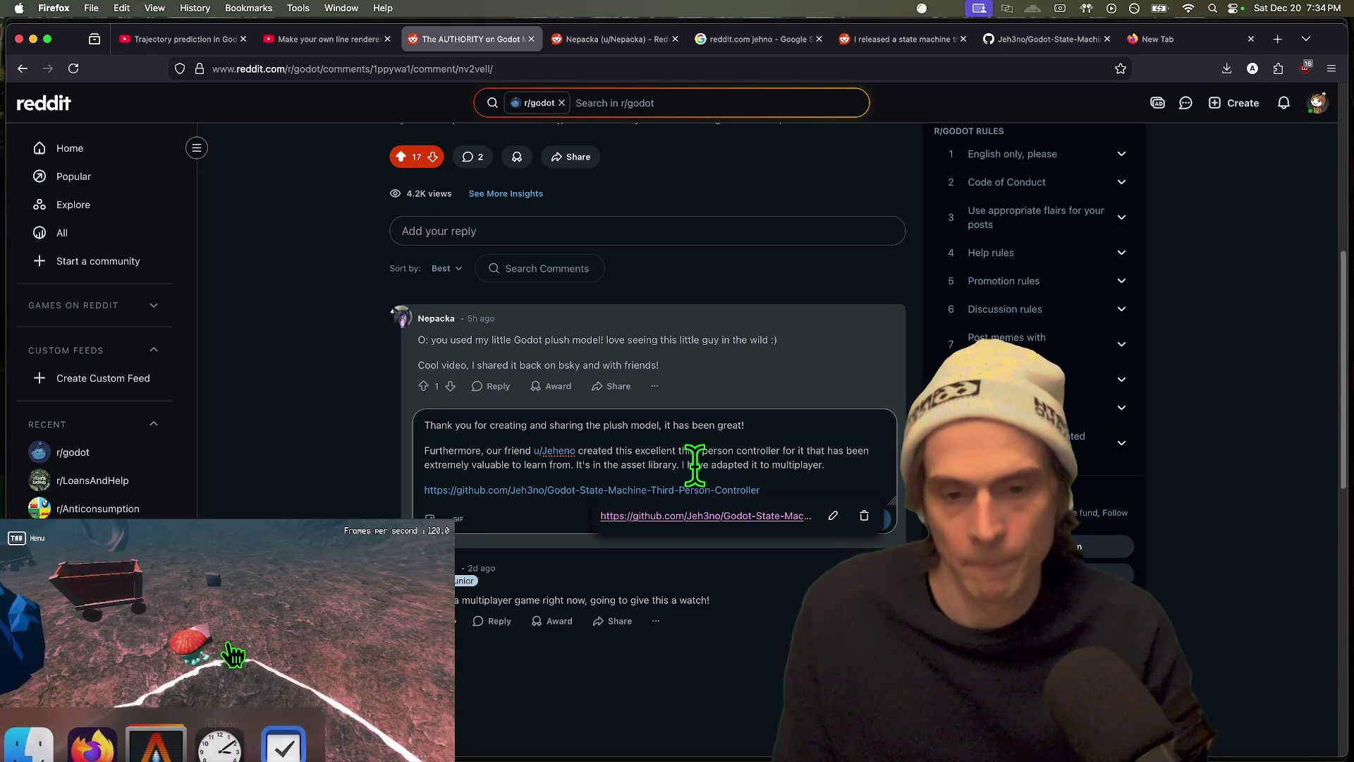
type(" library as well")
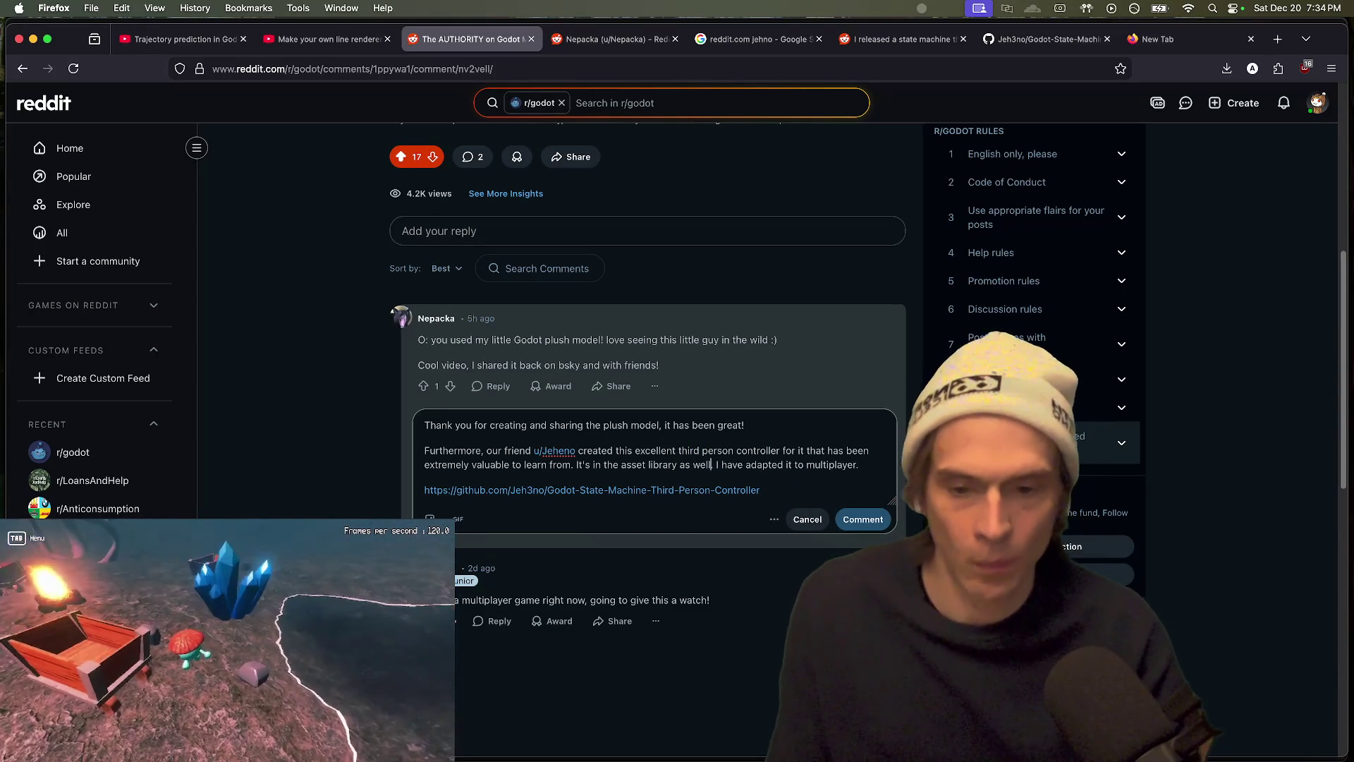
left_click(751, 429)
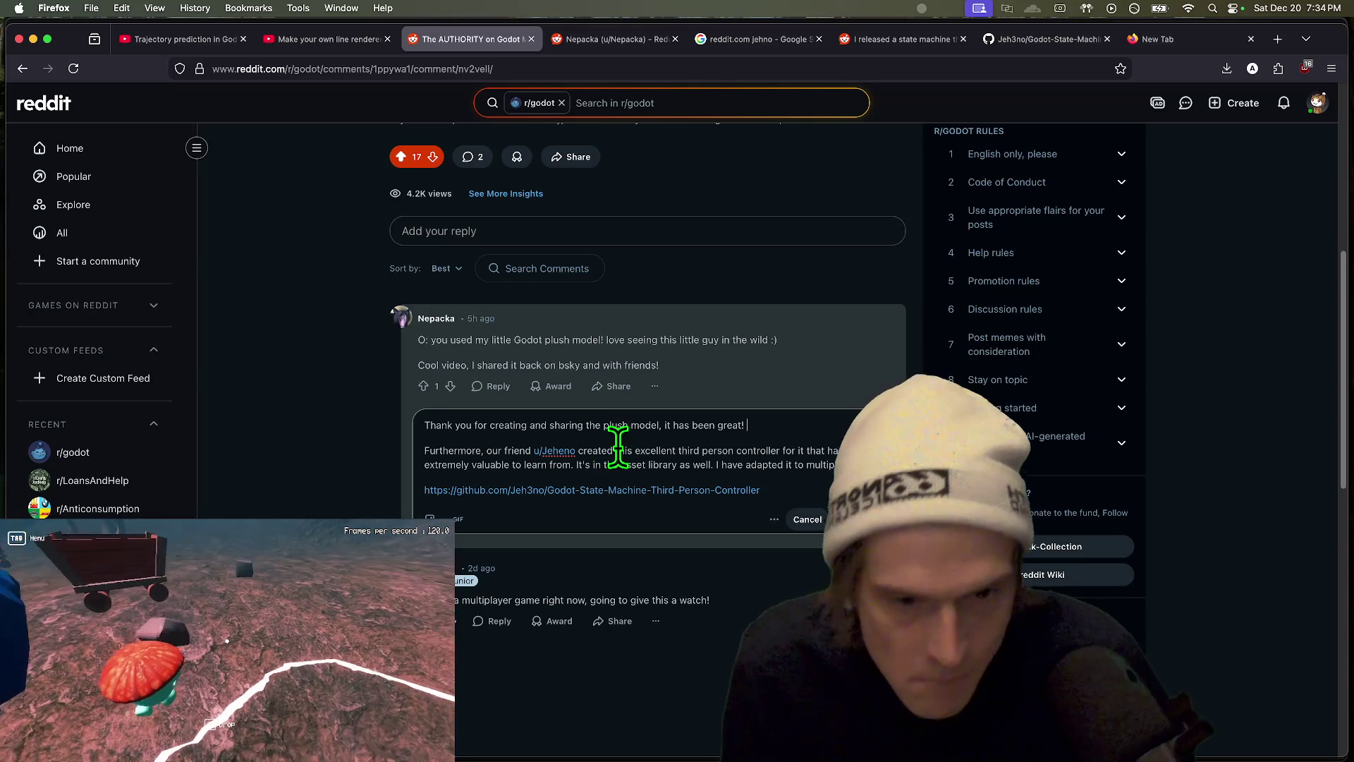
left_click(793, 450)
key("BackSpace")
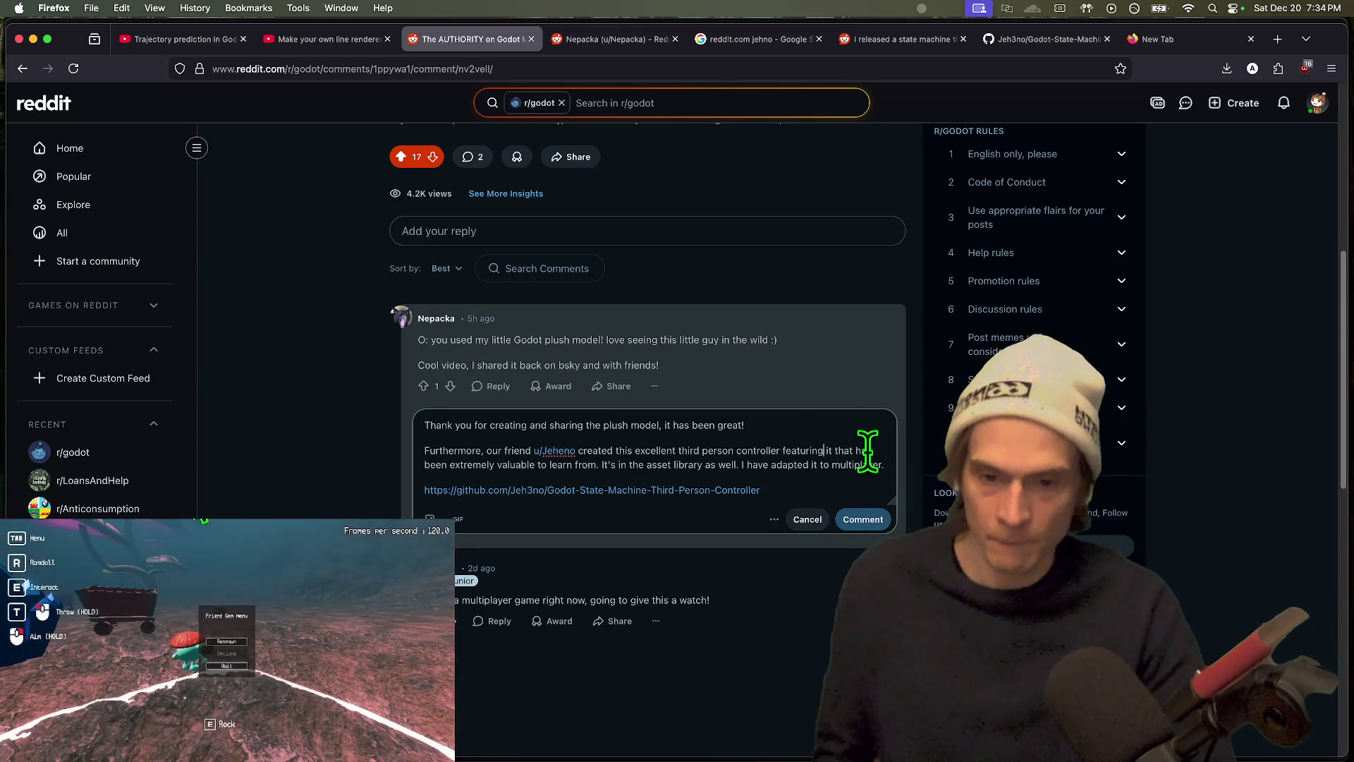
Step: Continue the multiplayer sentence with 'for my demos' and post the reply
left_click_drag(598, 466, 497, 465)
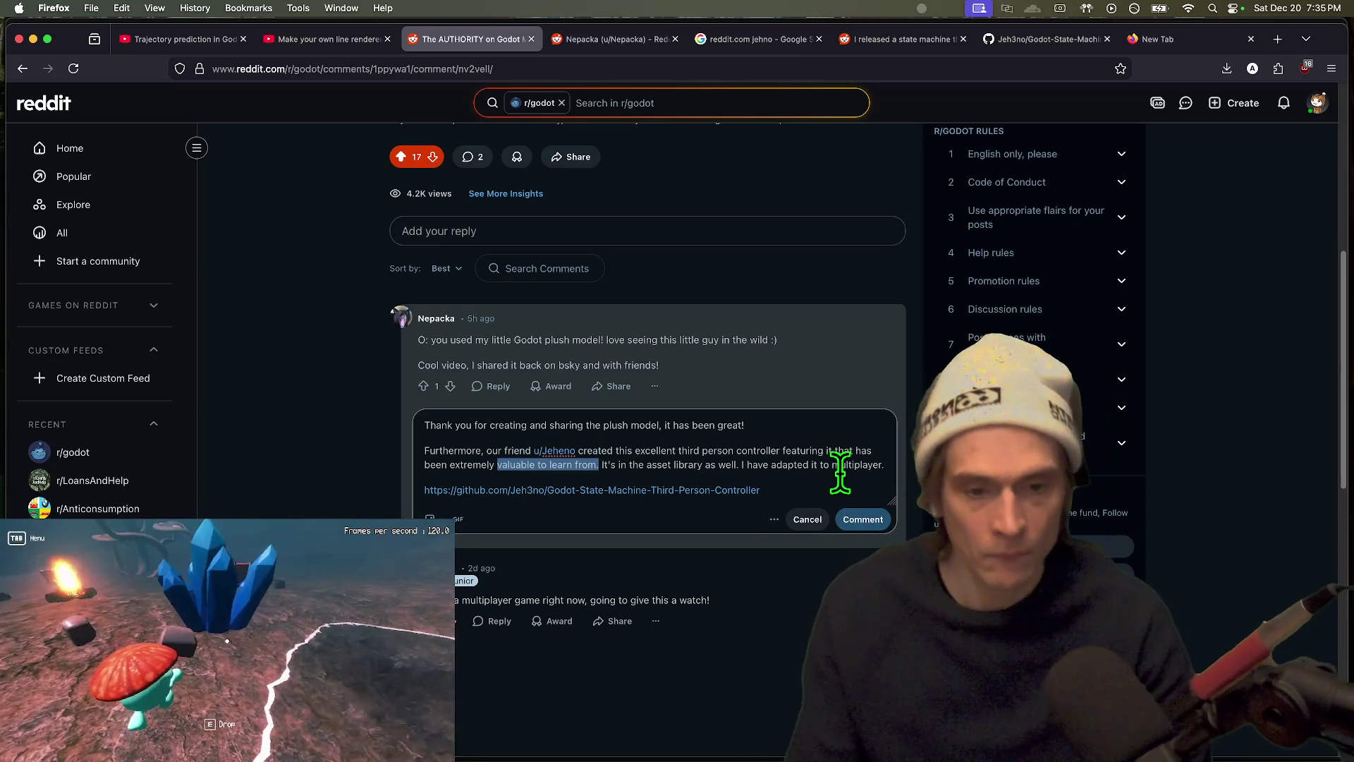
triple_click(849, 469)
key("Right")
key("BackSpace")
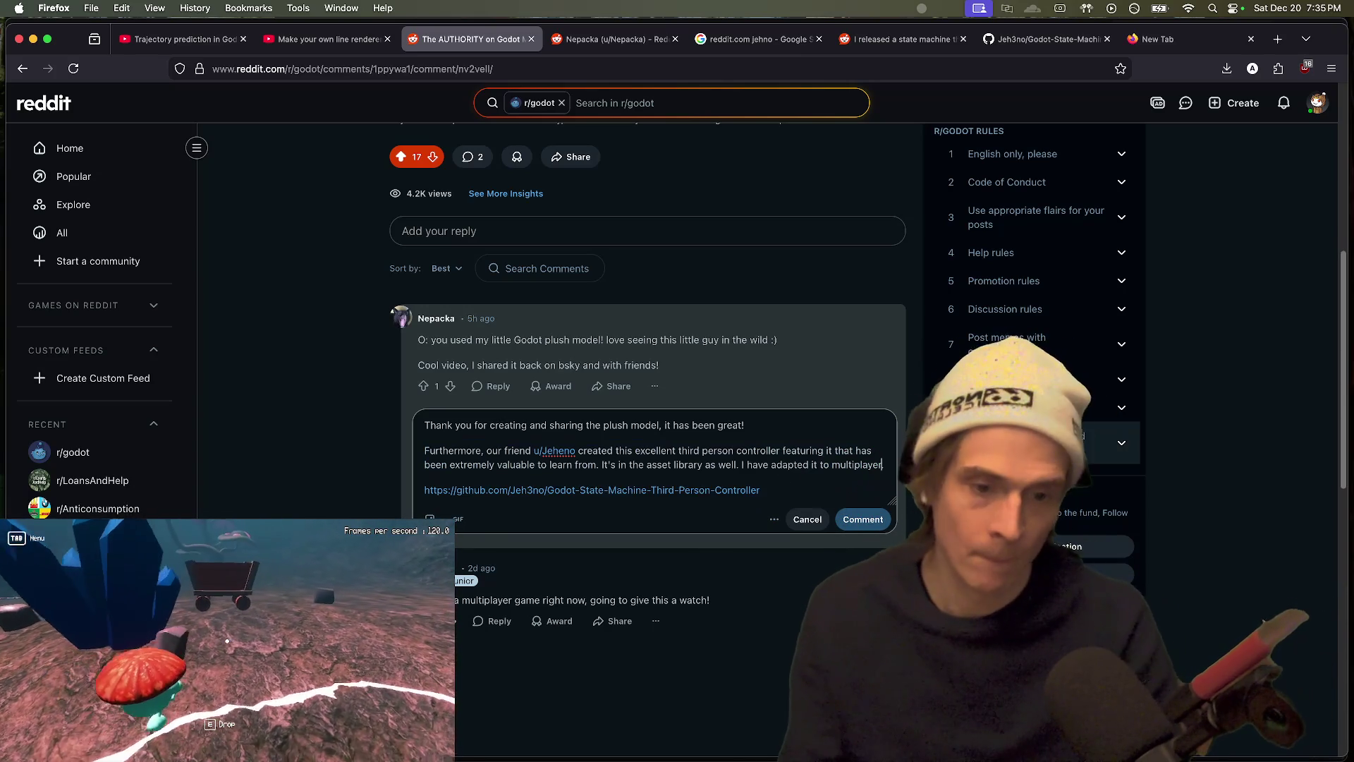
type("ror my d")
key("BackSpace")
key("BackSpace")
key("BackSpace")
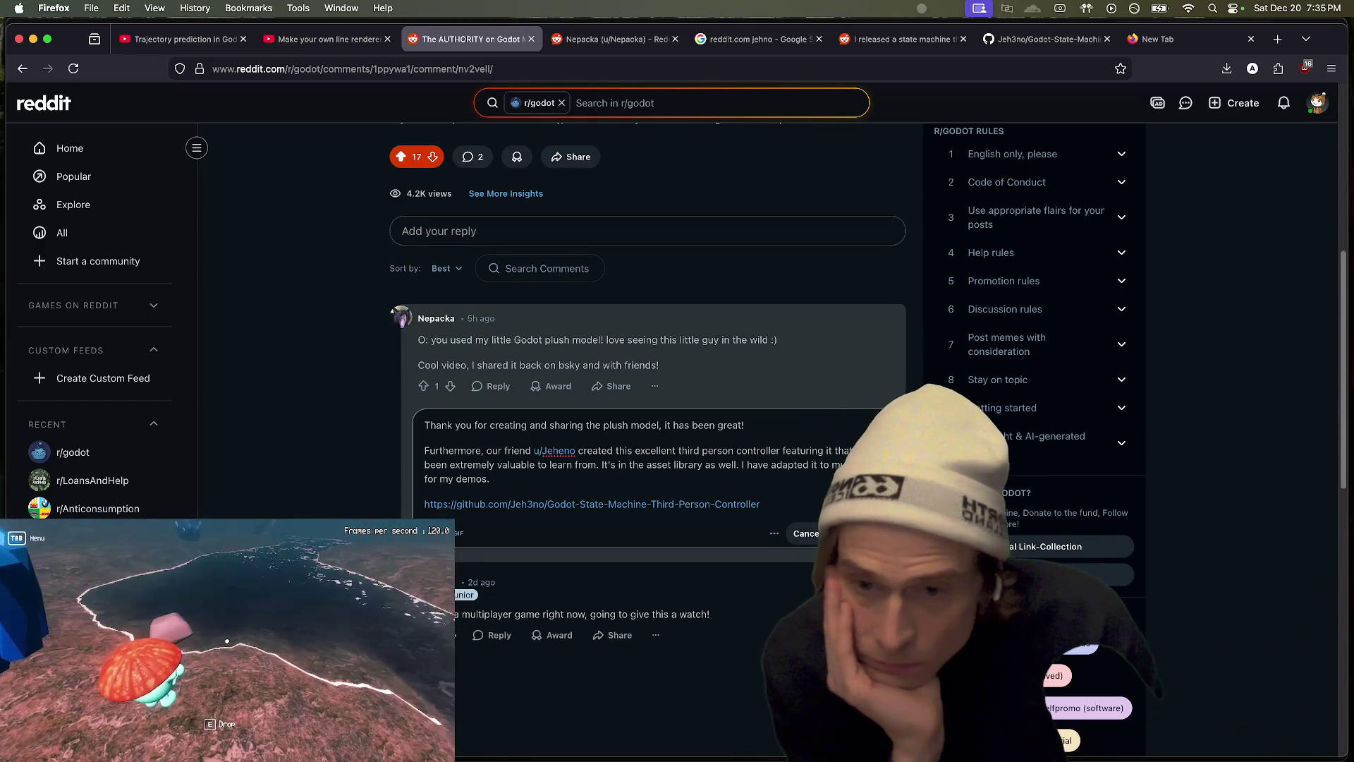
key("super+Return")
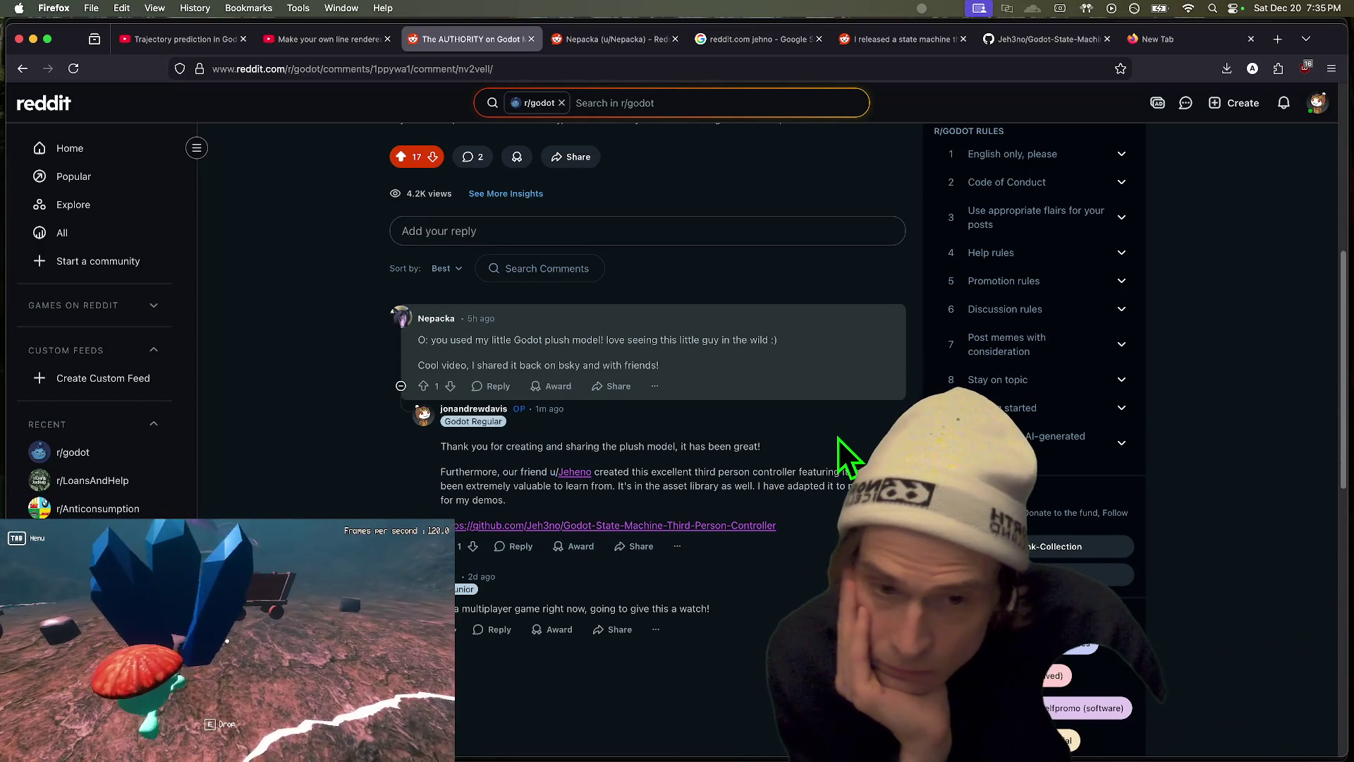
Step: Upvote the plush-model comment to 2 and switch to the commenter's profile tab
left_click(424, 385)
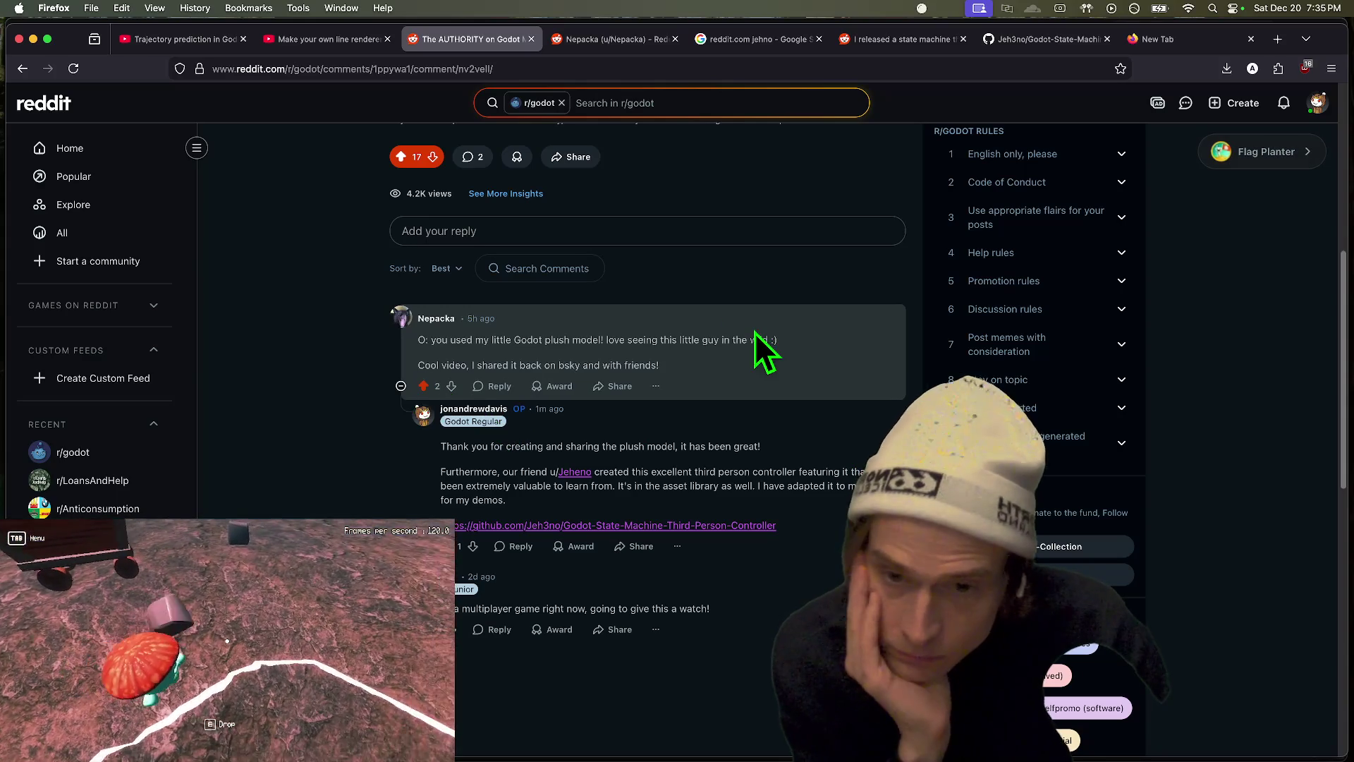
scroll(779, 310, "up", 2)
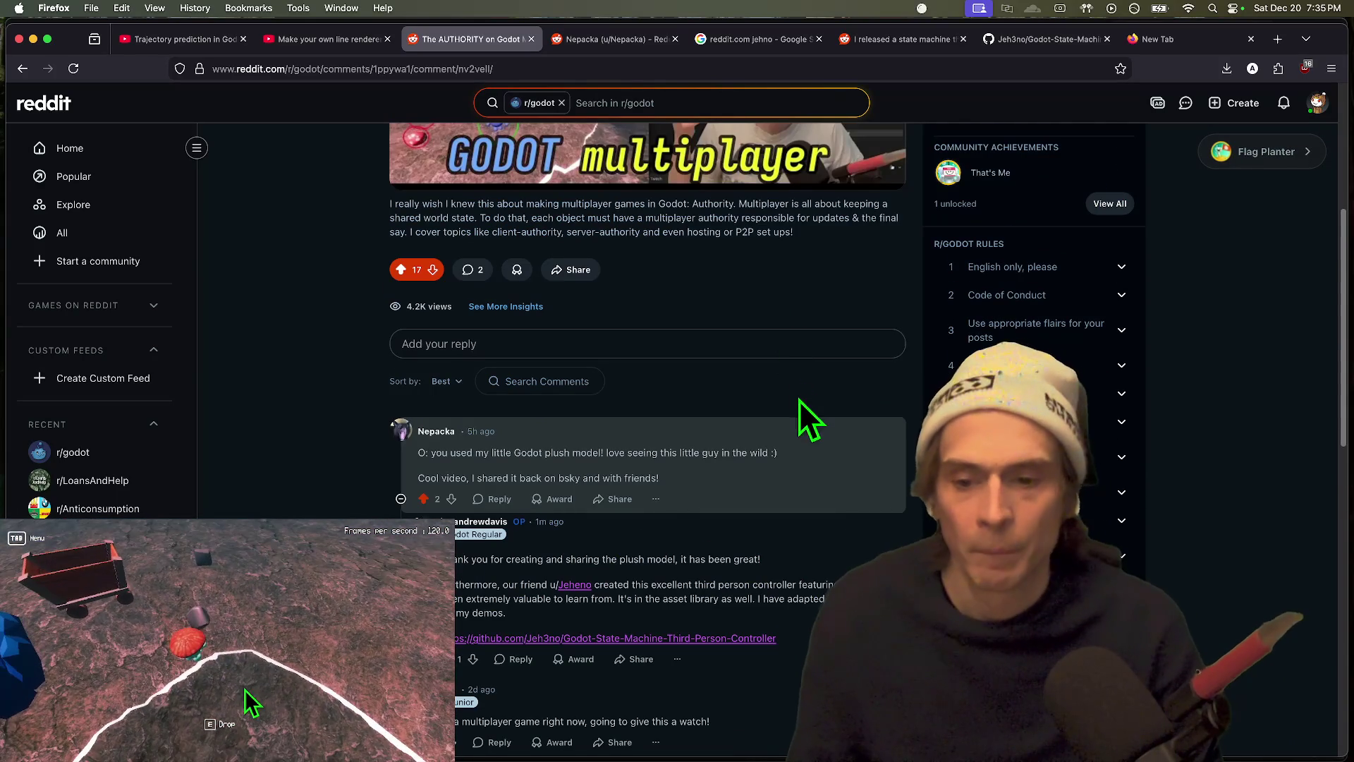
key("ctrl+Tab")
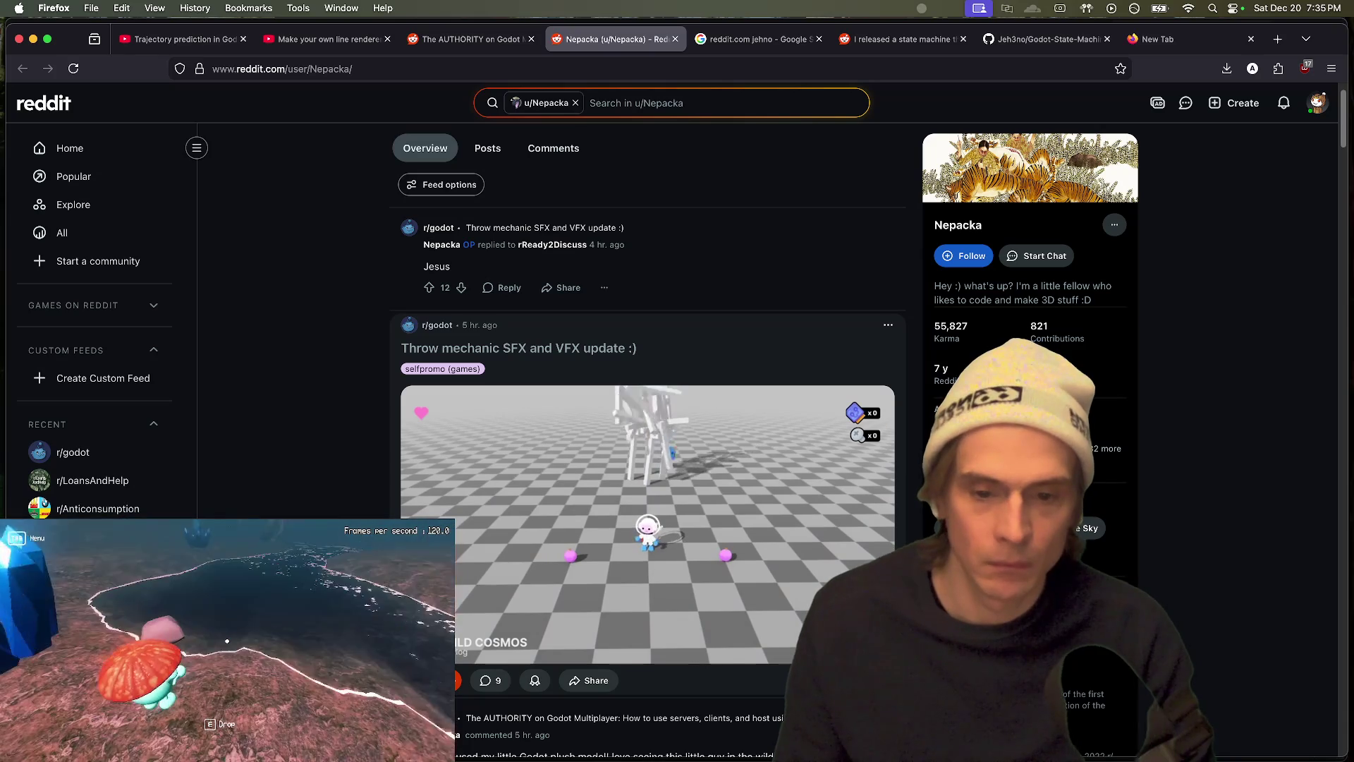
Step: Reload the commenter's Reddit profile and scroll through its overview
scroll(647, 423, "down", 2)
scroll(648, 423, "down", 6)
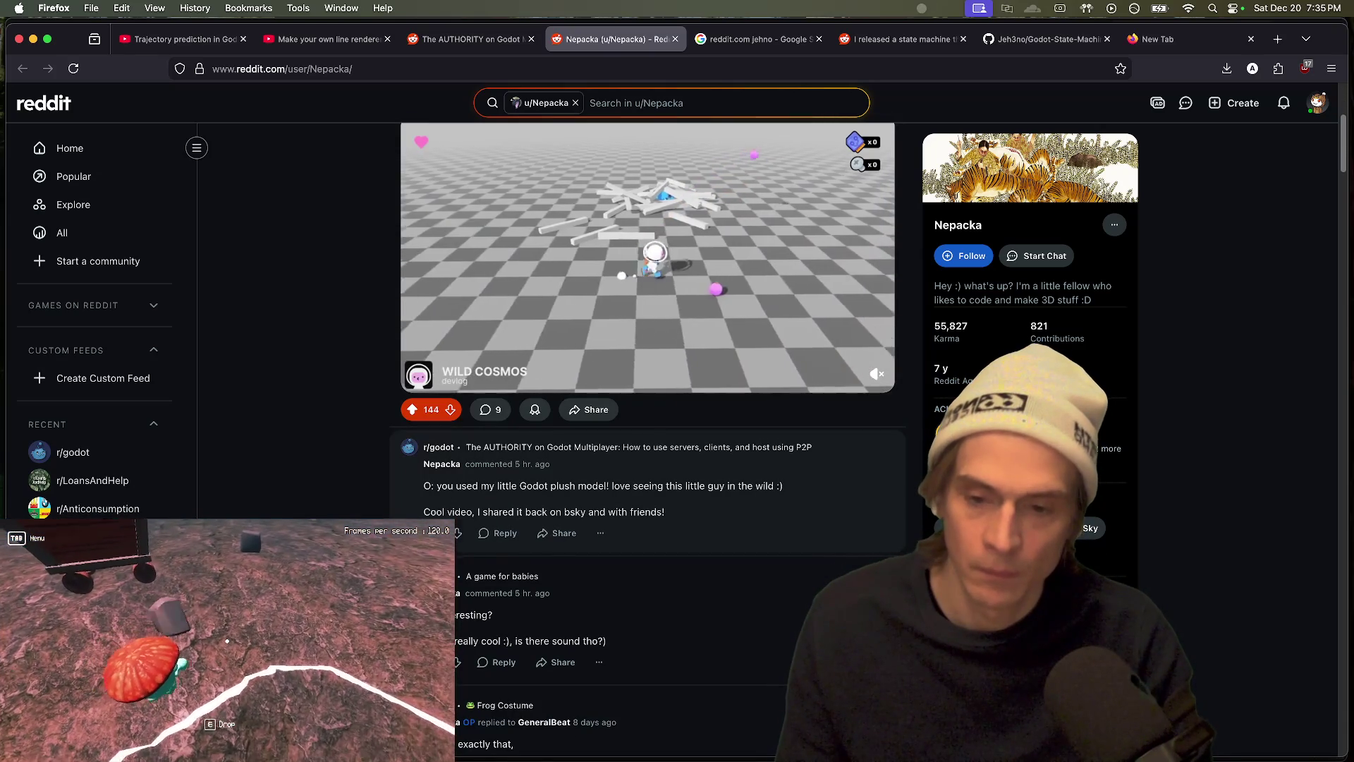
key("super+r")
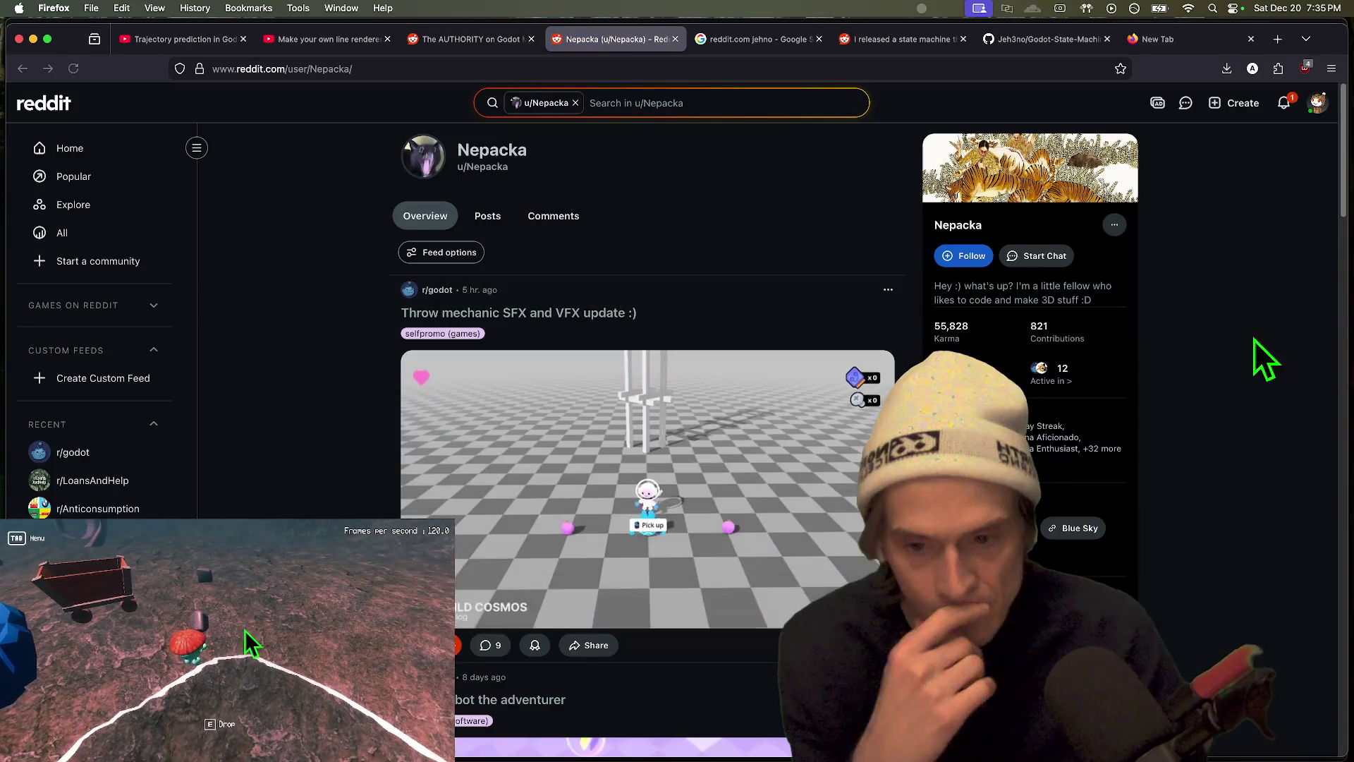
scroll(1340, 393, "down", 7)
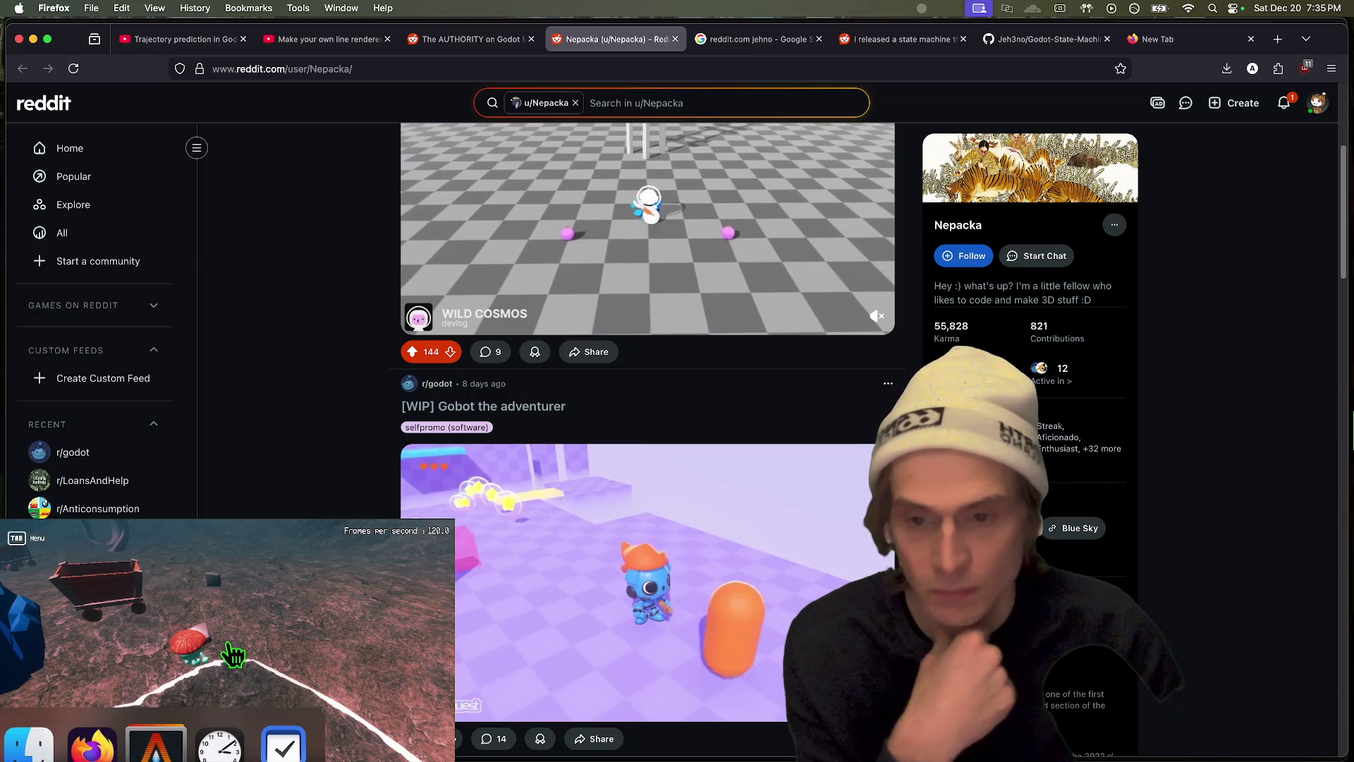
scroll(448, 493, "down", 2)
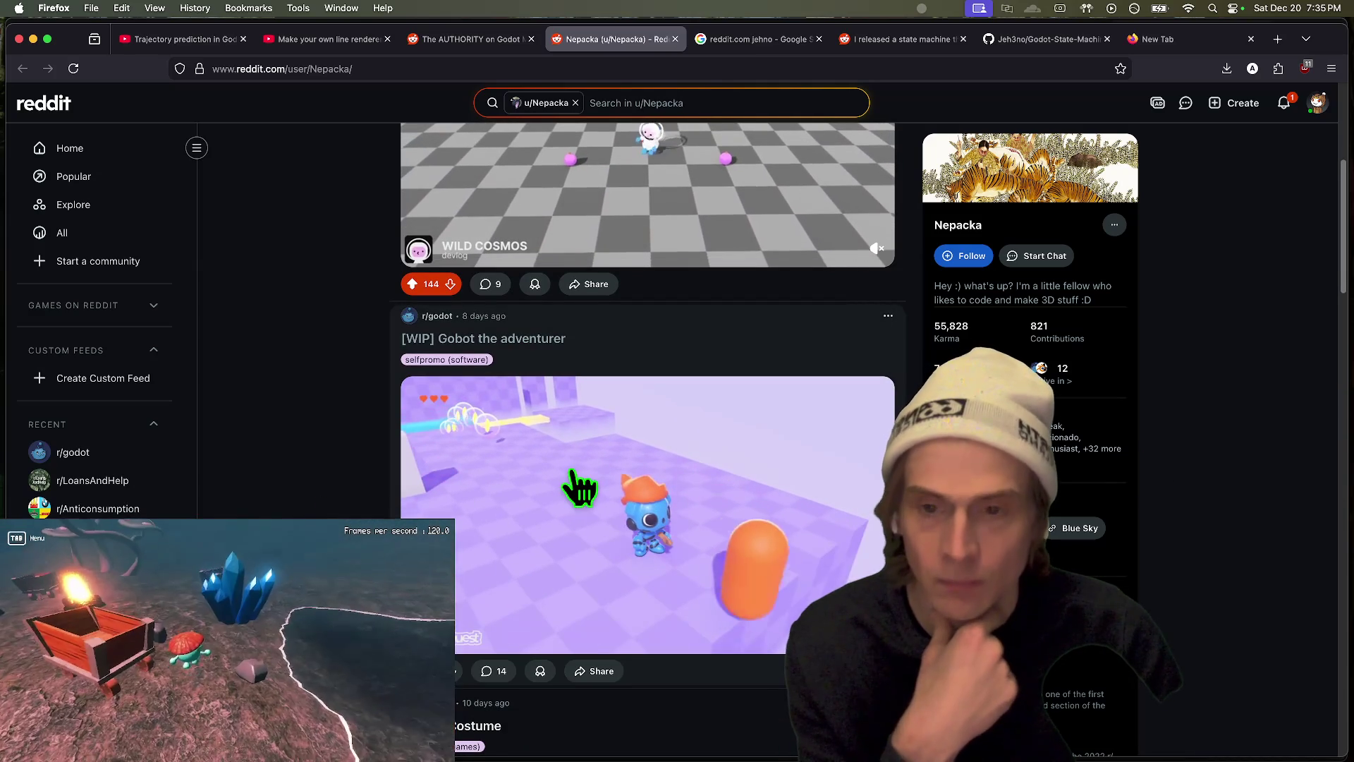
scroll(341, 494, "up", 2)
scroll(342, 497, "up", 8)
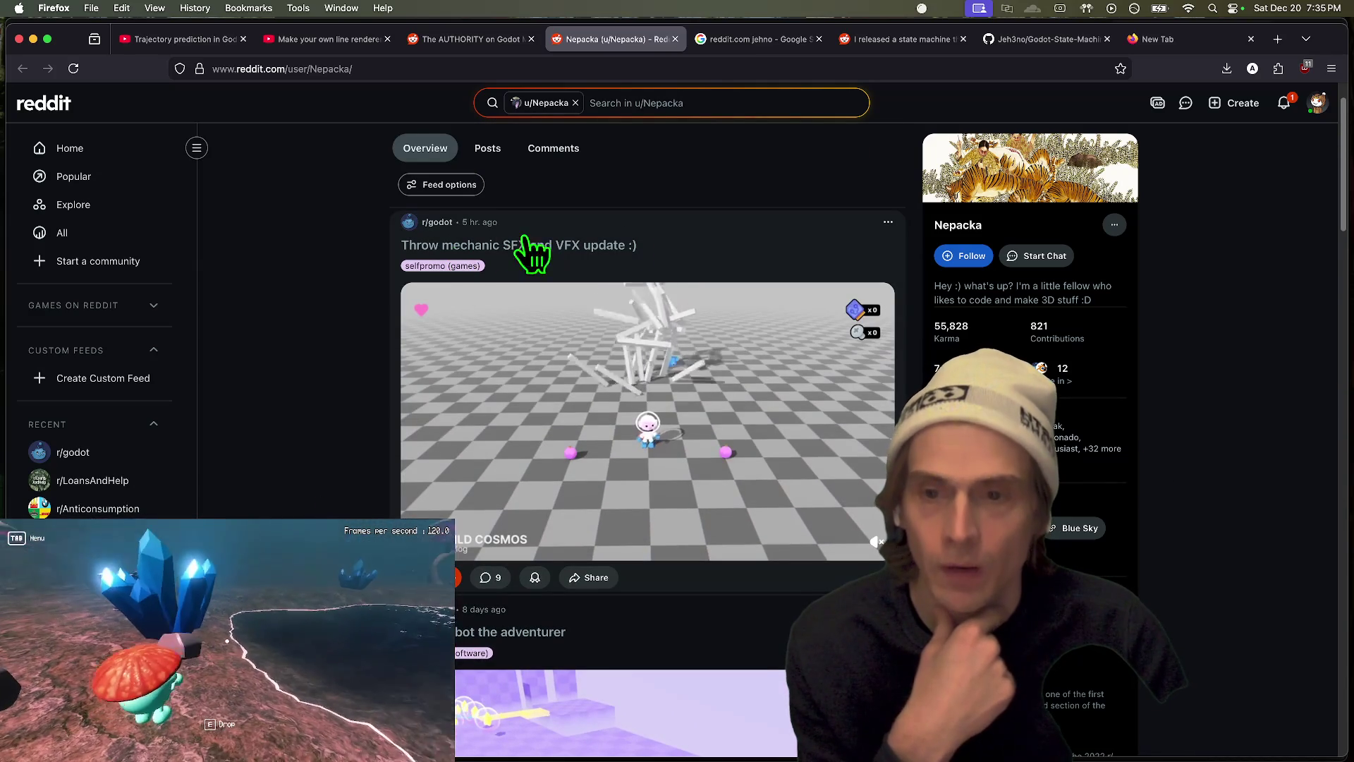
scroll(375, 332, "down", 7)
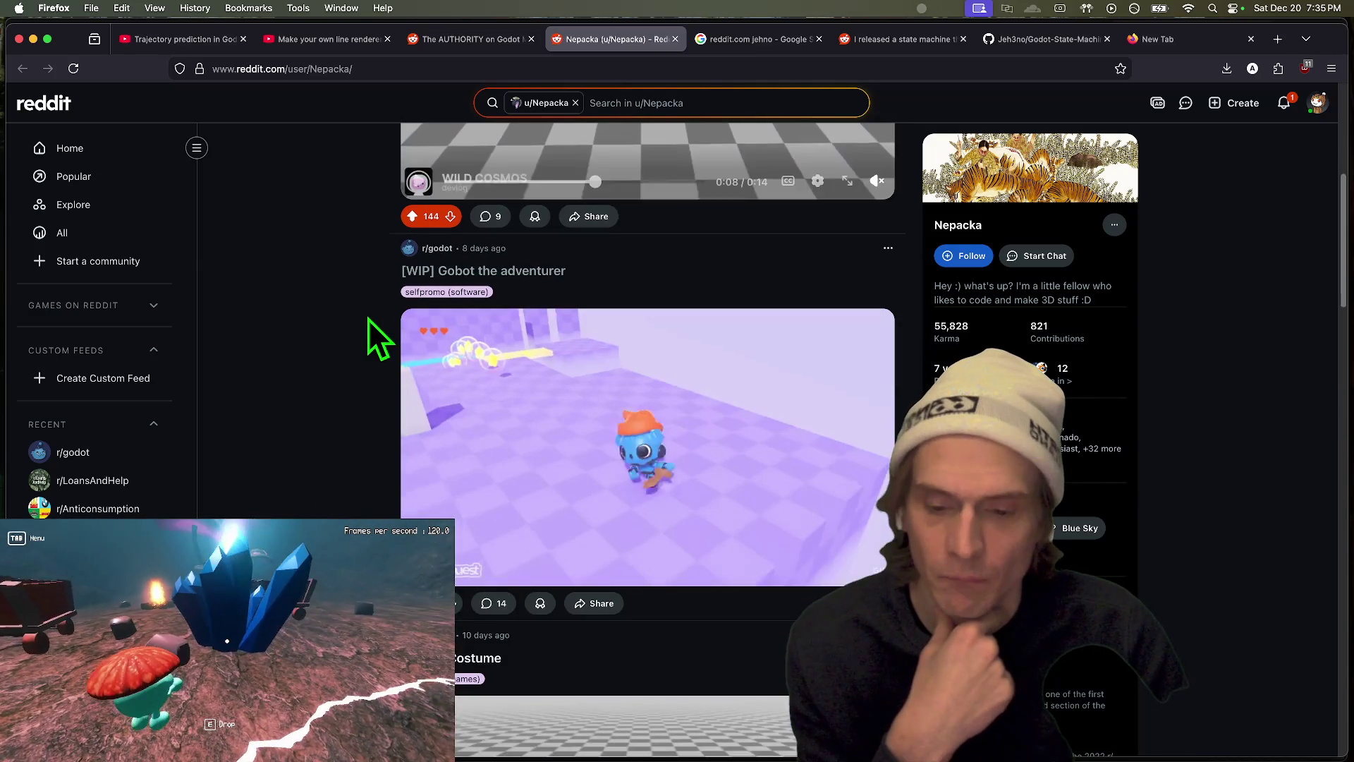
scroll(345, 338, "down", 4)
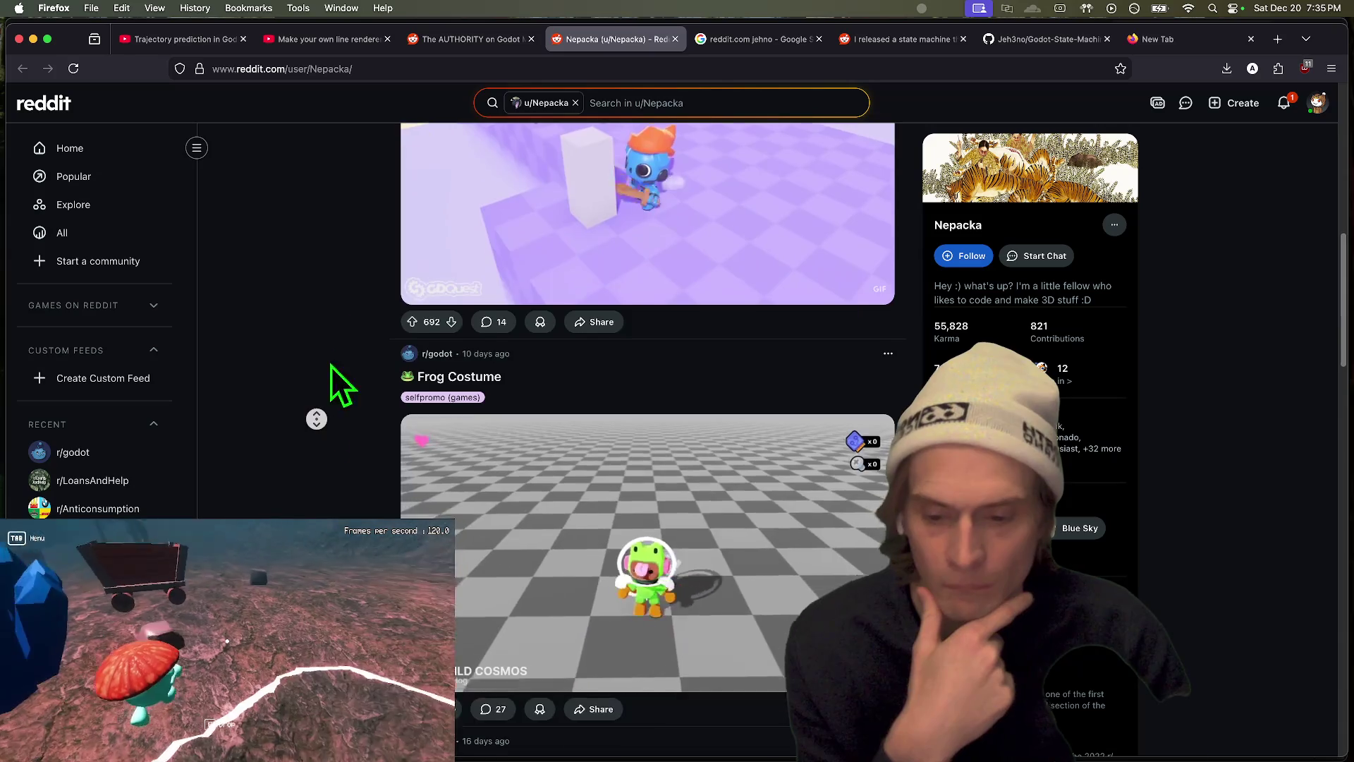
scroll(326, 423, "up", 10)
Step: Filter the profile to Posts and scroll through the commenter's submissions
left_click(487, 216)
scroll(256, 373, "down", 10)
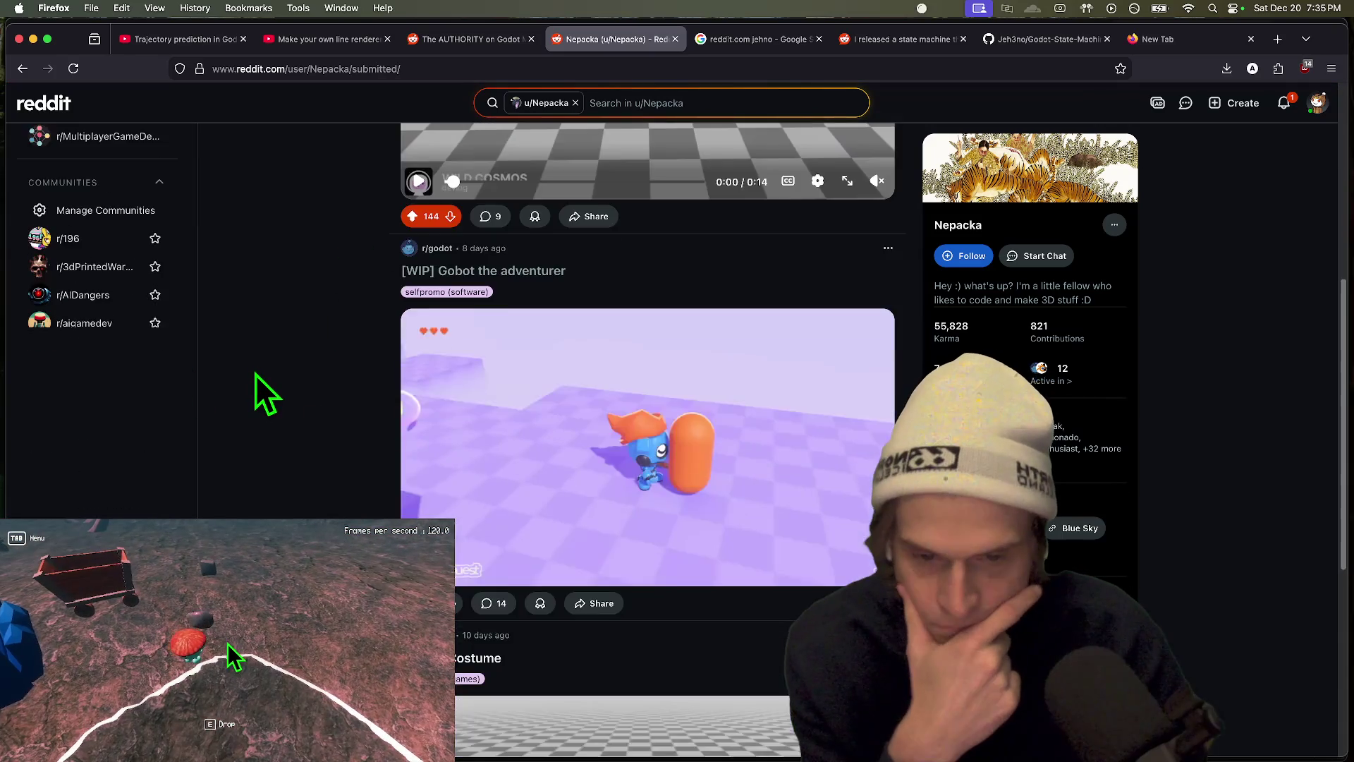
scroll(255, 375, "down", 6)
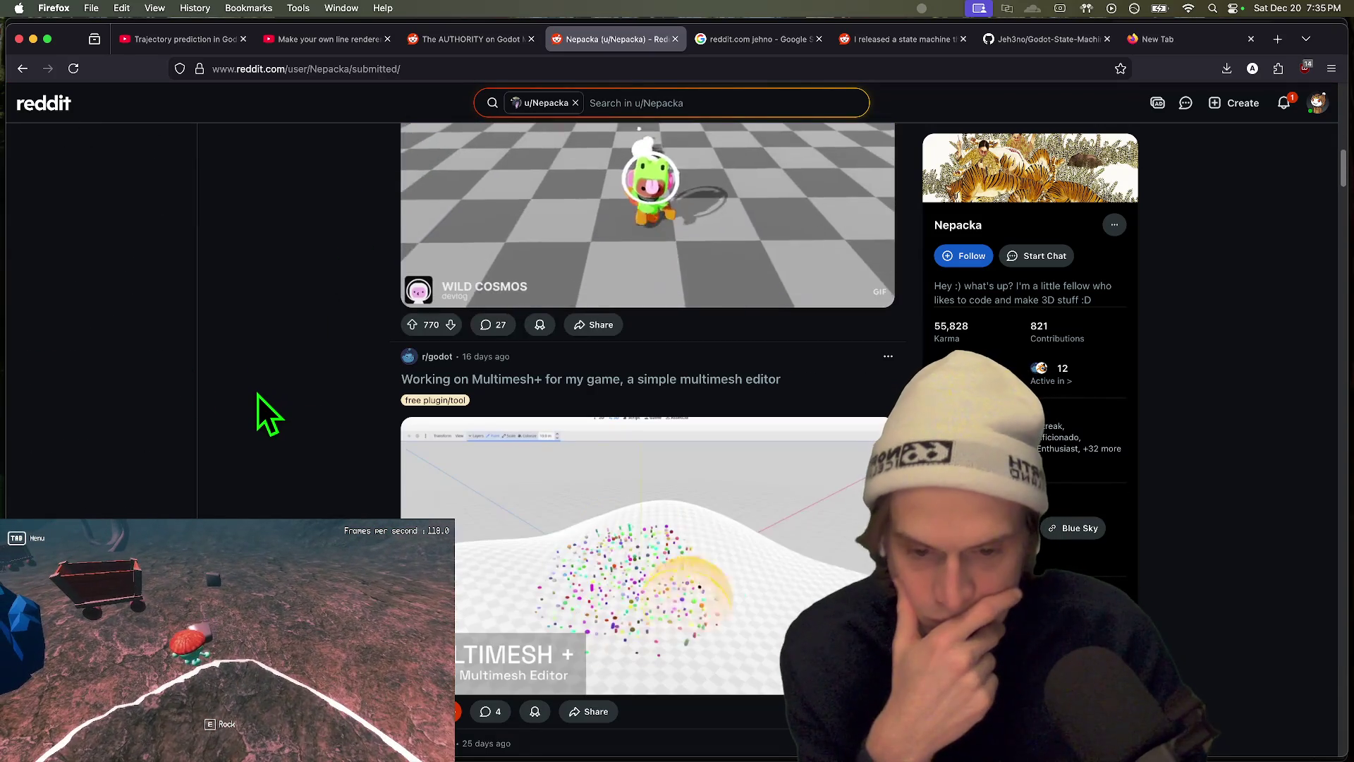
scroll(257, 394, "down", 1)
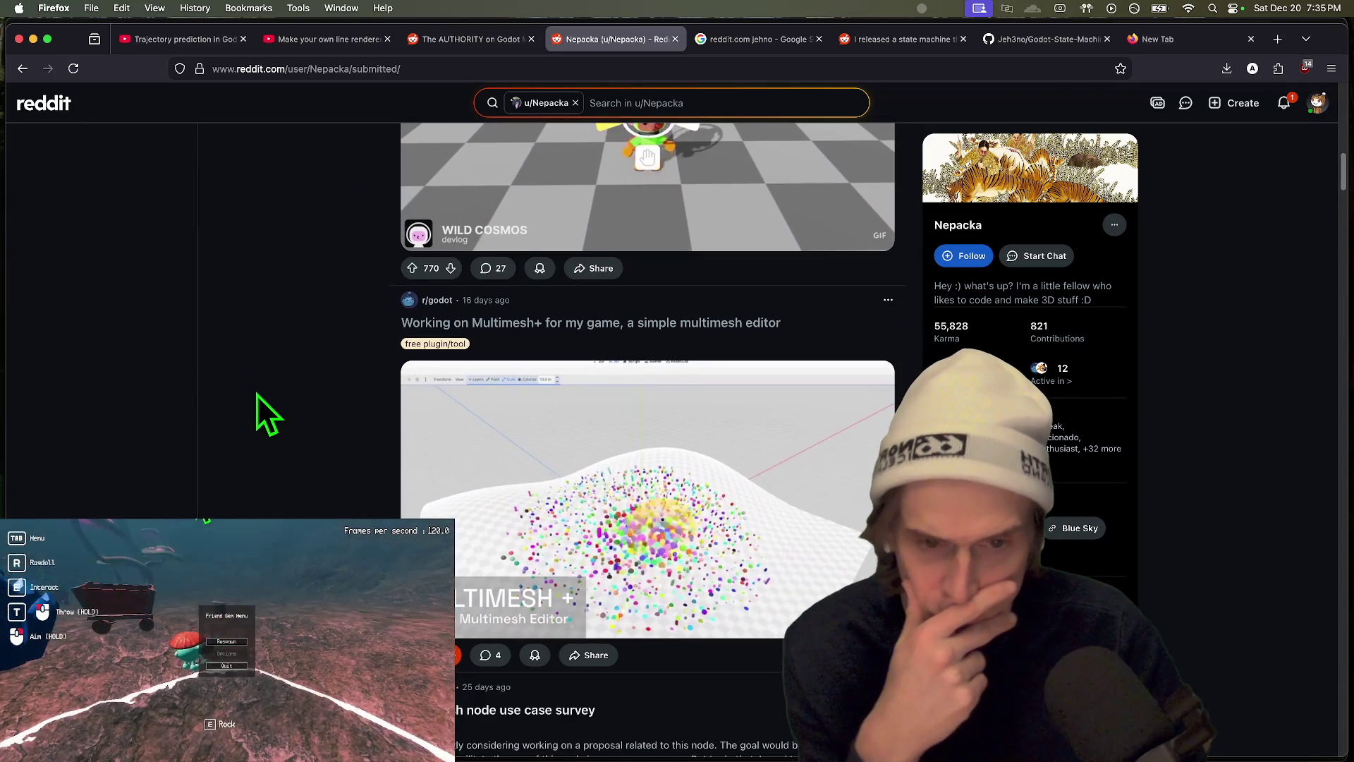
scroll(257, 395, "up", 5)
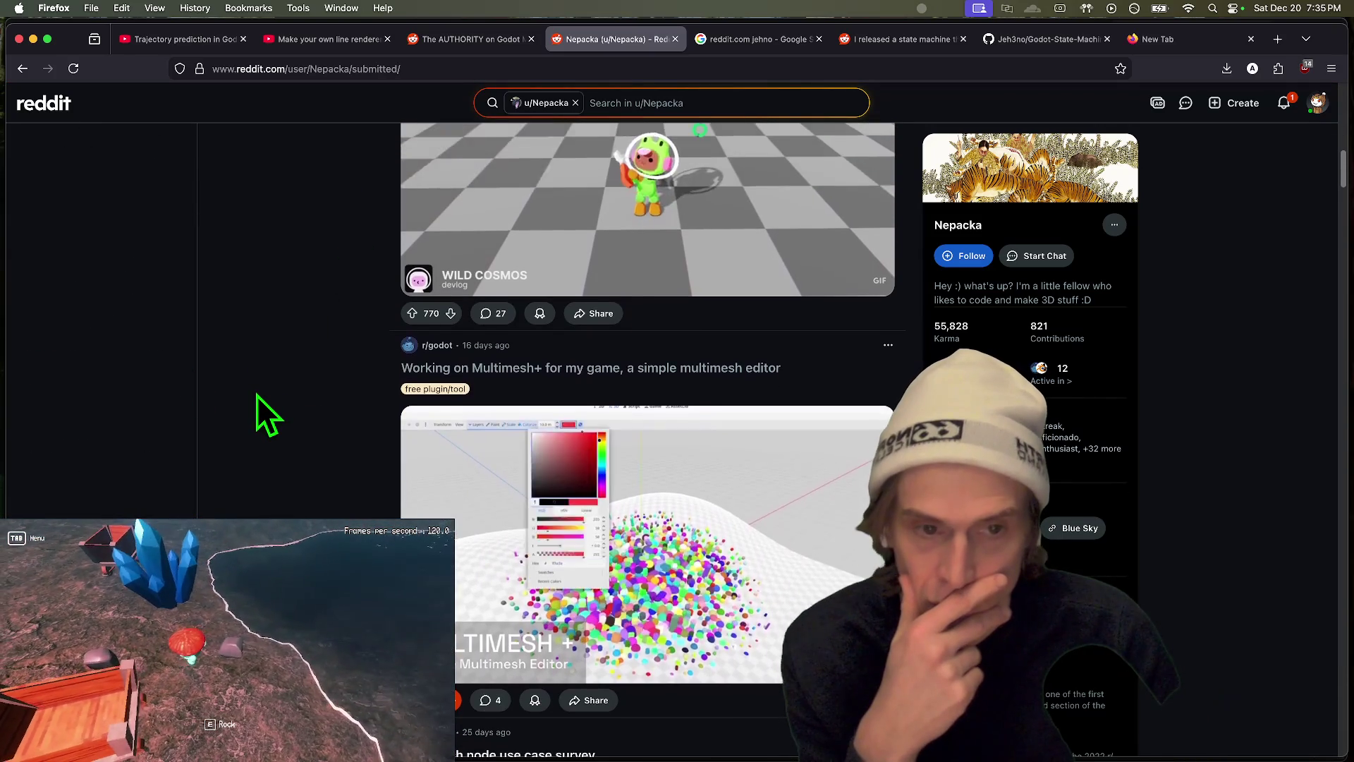
scroll(257, 395, "down", 7)
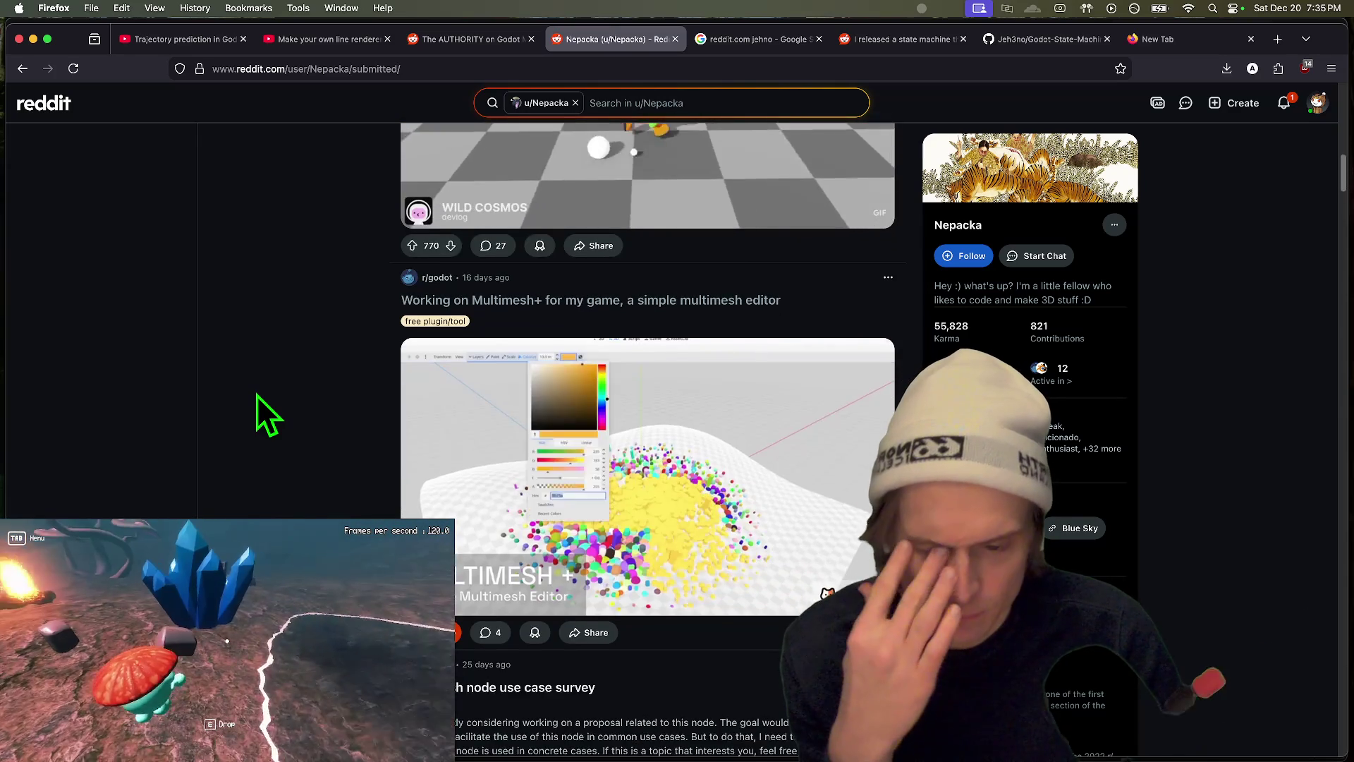
scroll(256, 395, "down", 3)
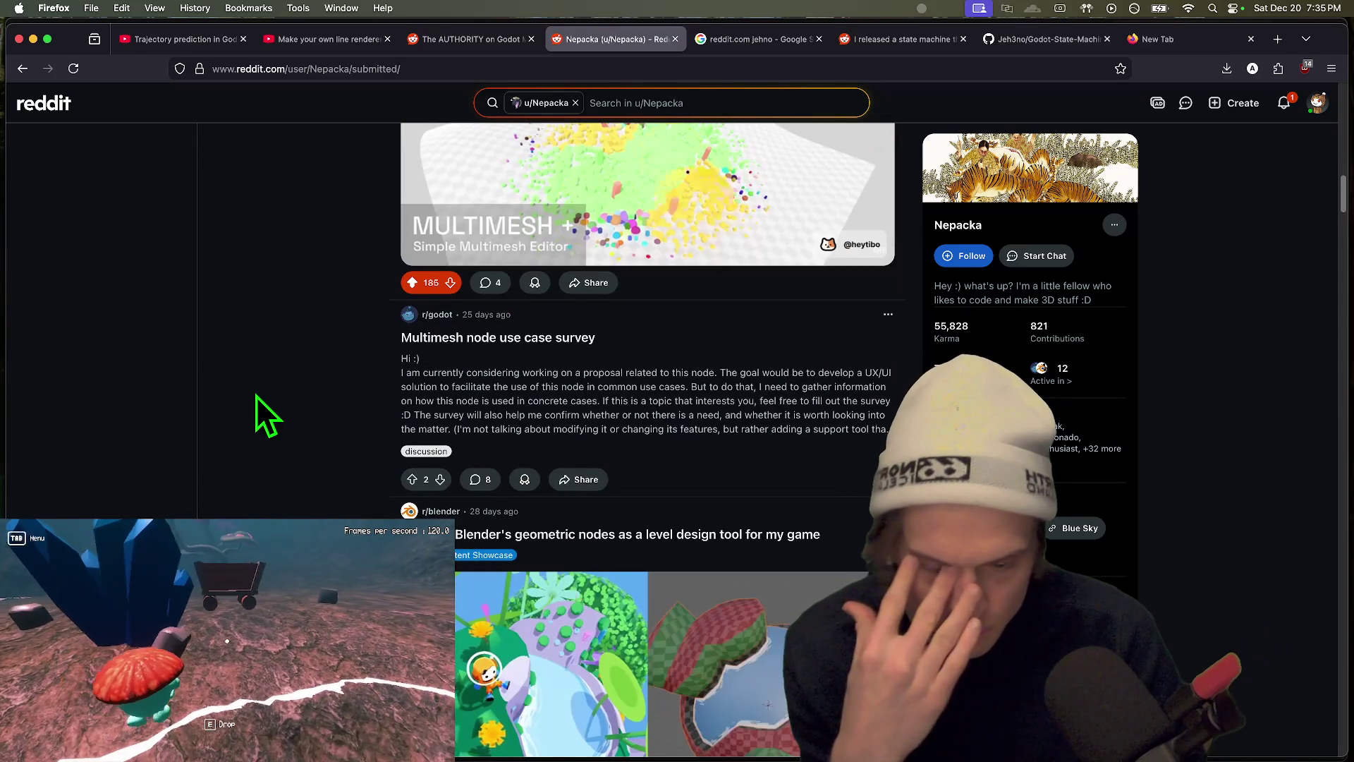
scroll(255, 398, "down", 2)
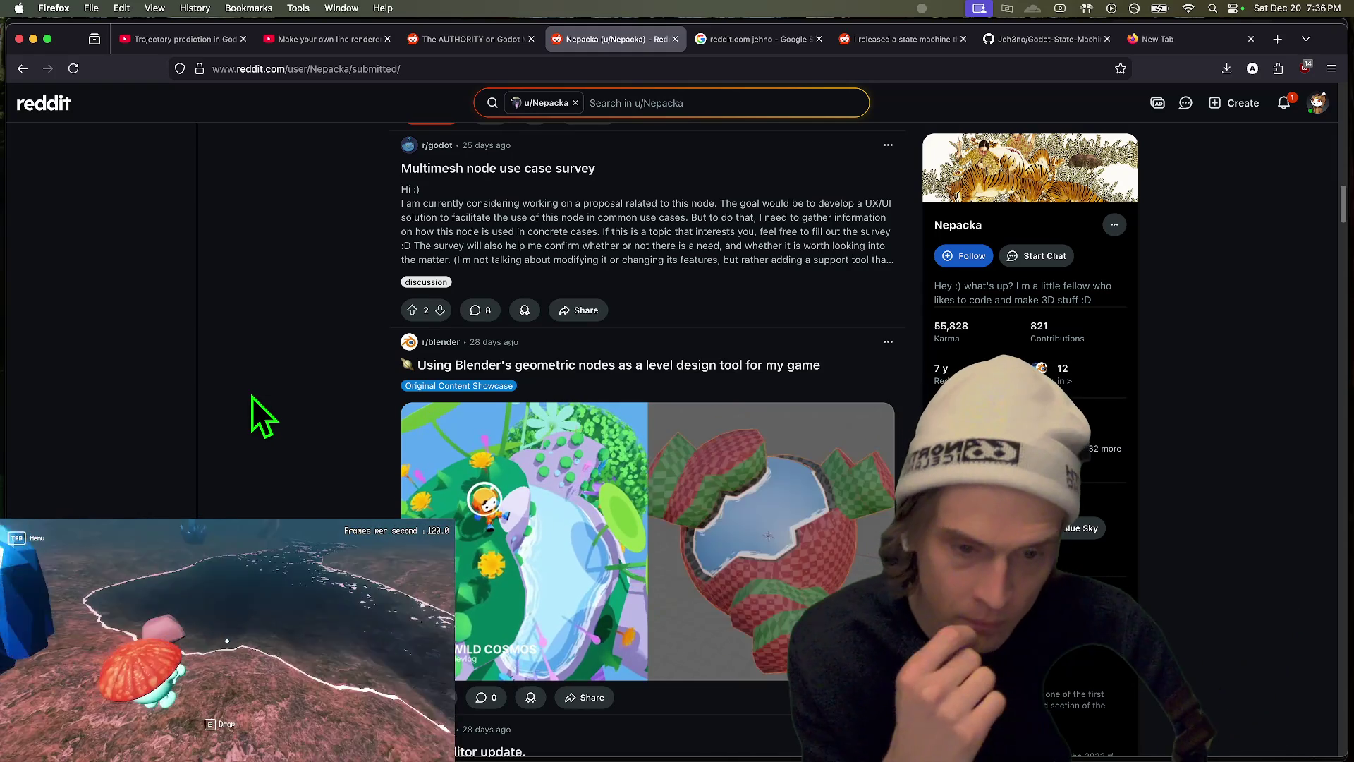
scroll(252, 396, "down", 4)
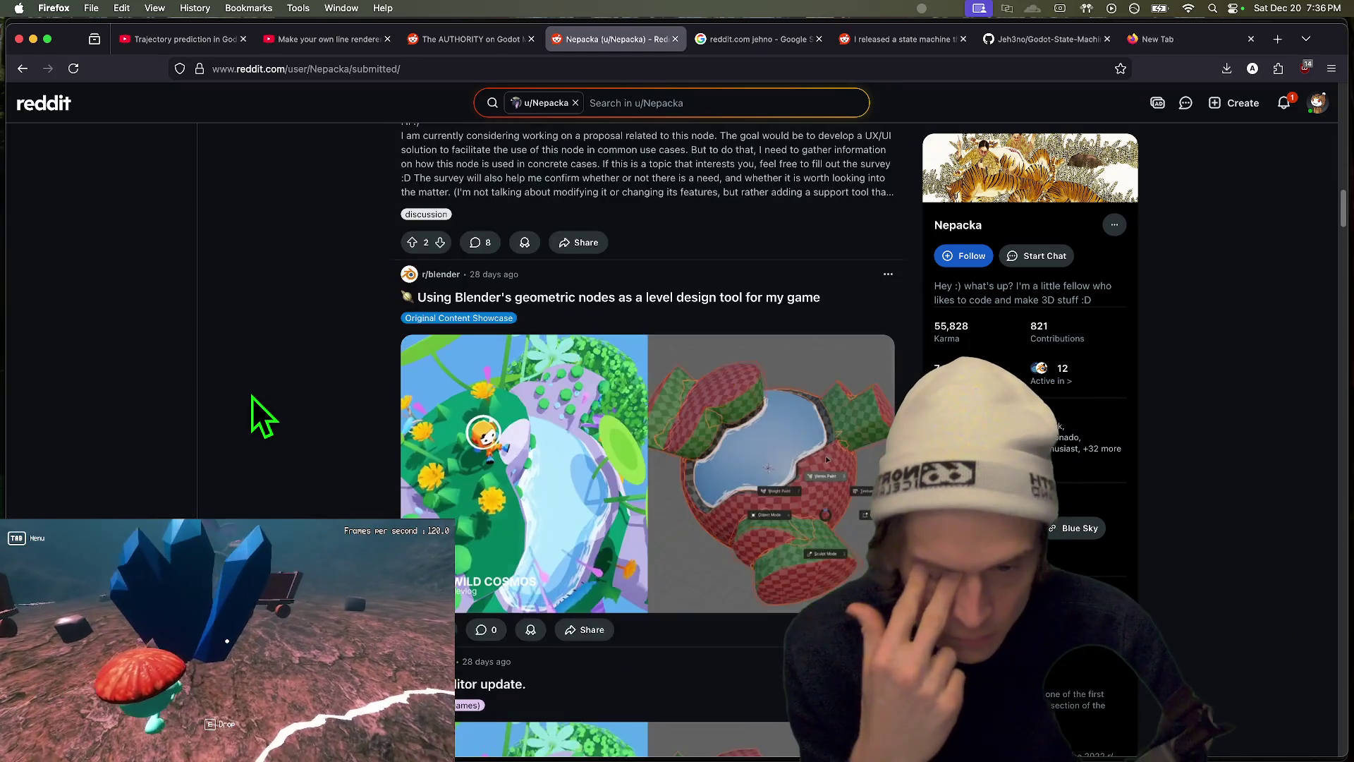
scroll(252, 396, "down", 6)
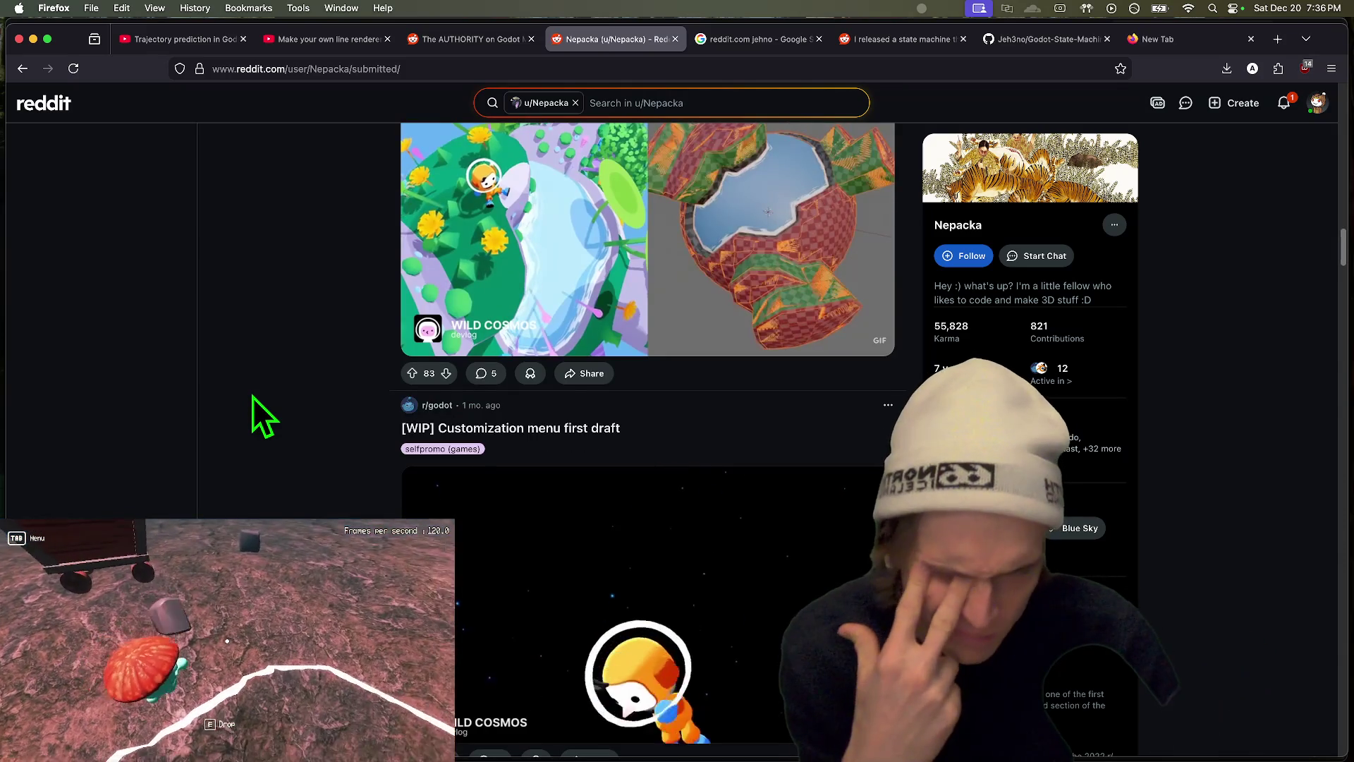
scroll(251, 396, "down", 3)
scroll(252, 398, "down", 4)
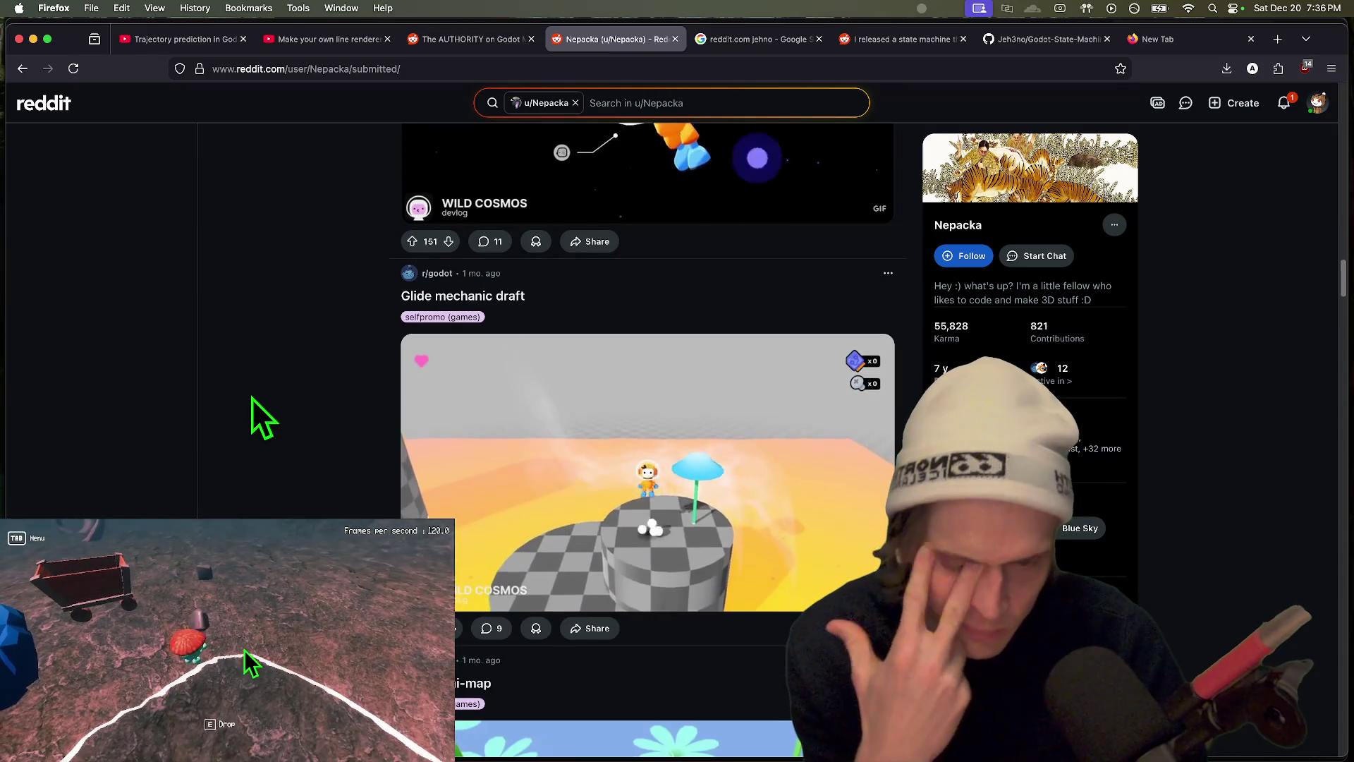
scroll(252, 401, "down", 6)
scroll(255, 405, "down", 4)
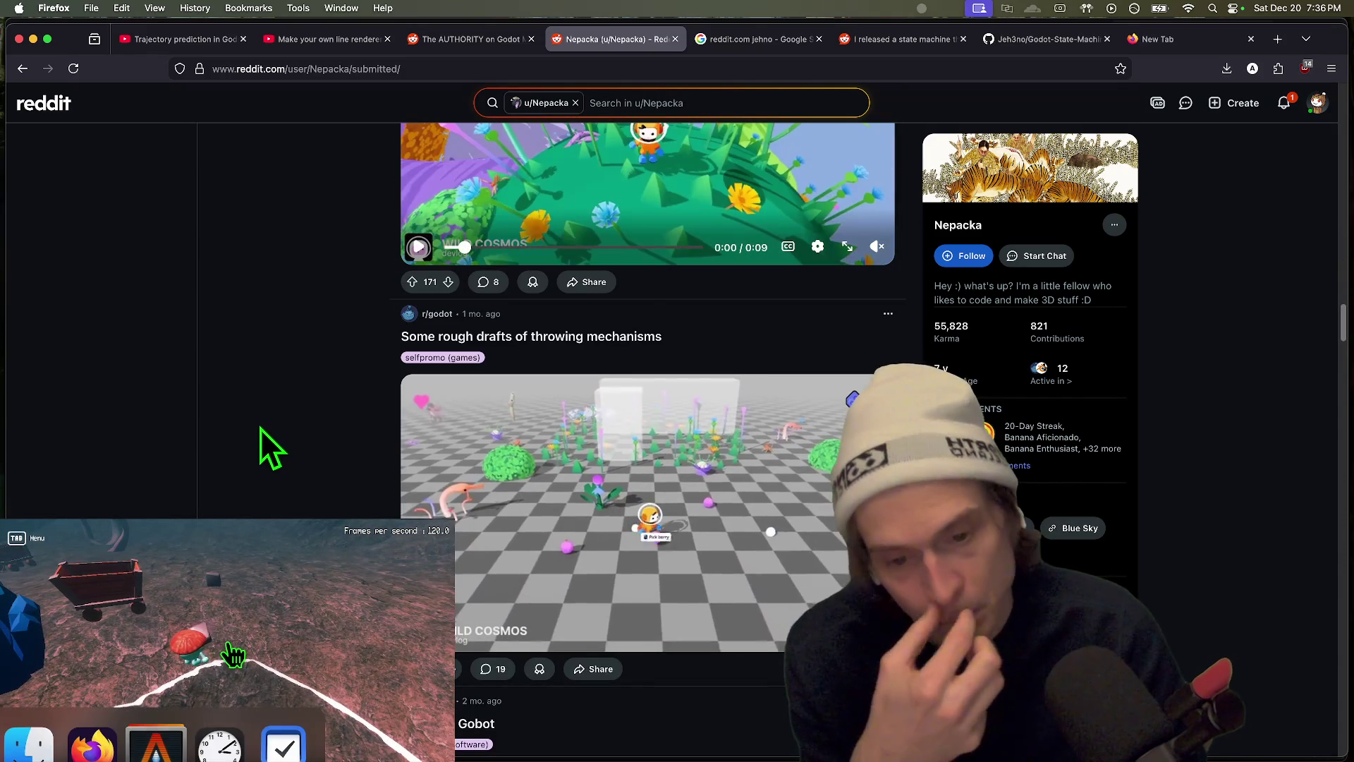
scroll(266, 442, "up", 20)
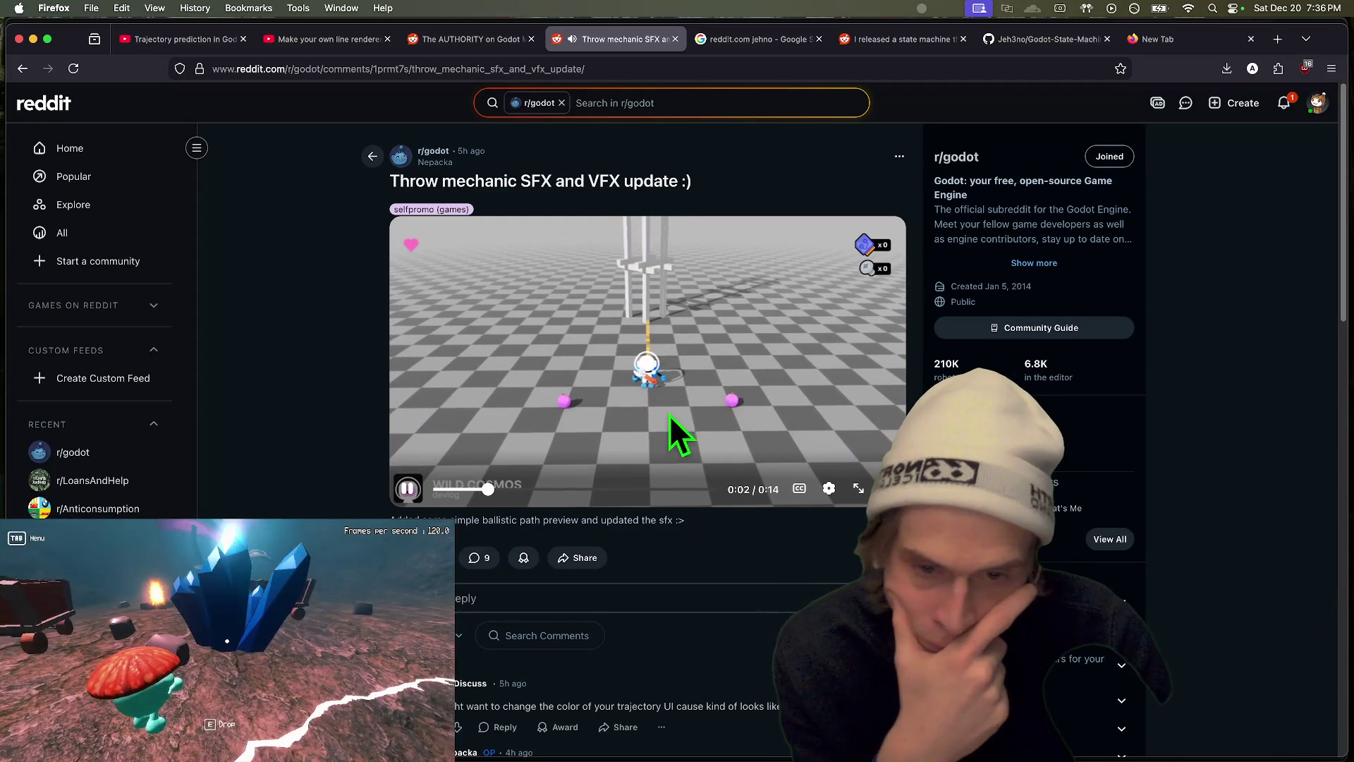
Step: Replay the throw mechanic video from the start to its end, then open Reddit notifications
left_click_drag(508, 489, 436, 489)
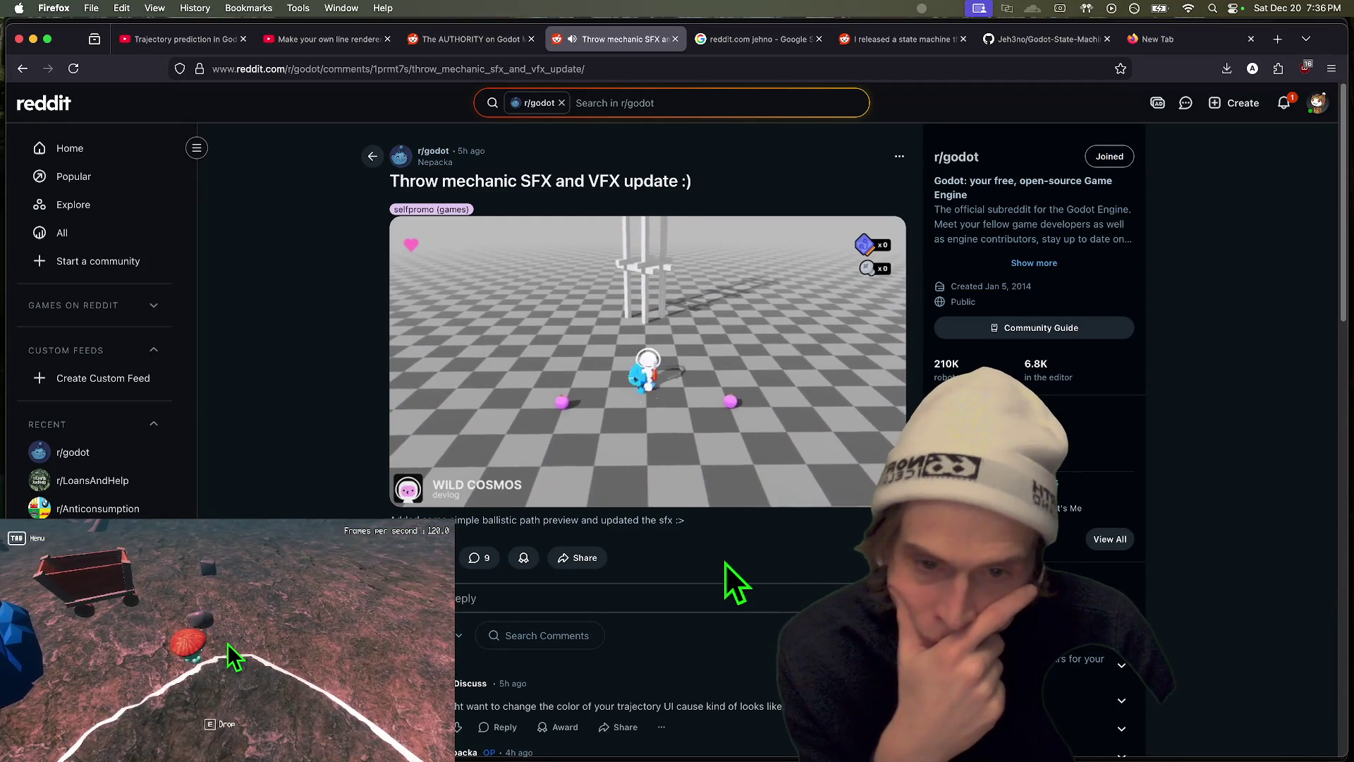
scroll(740, 579, "down", 2)
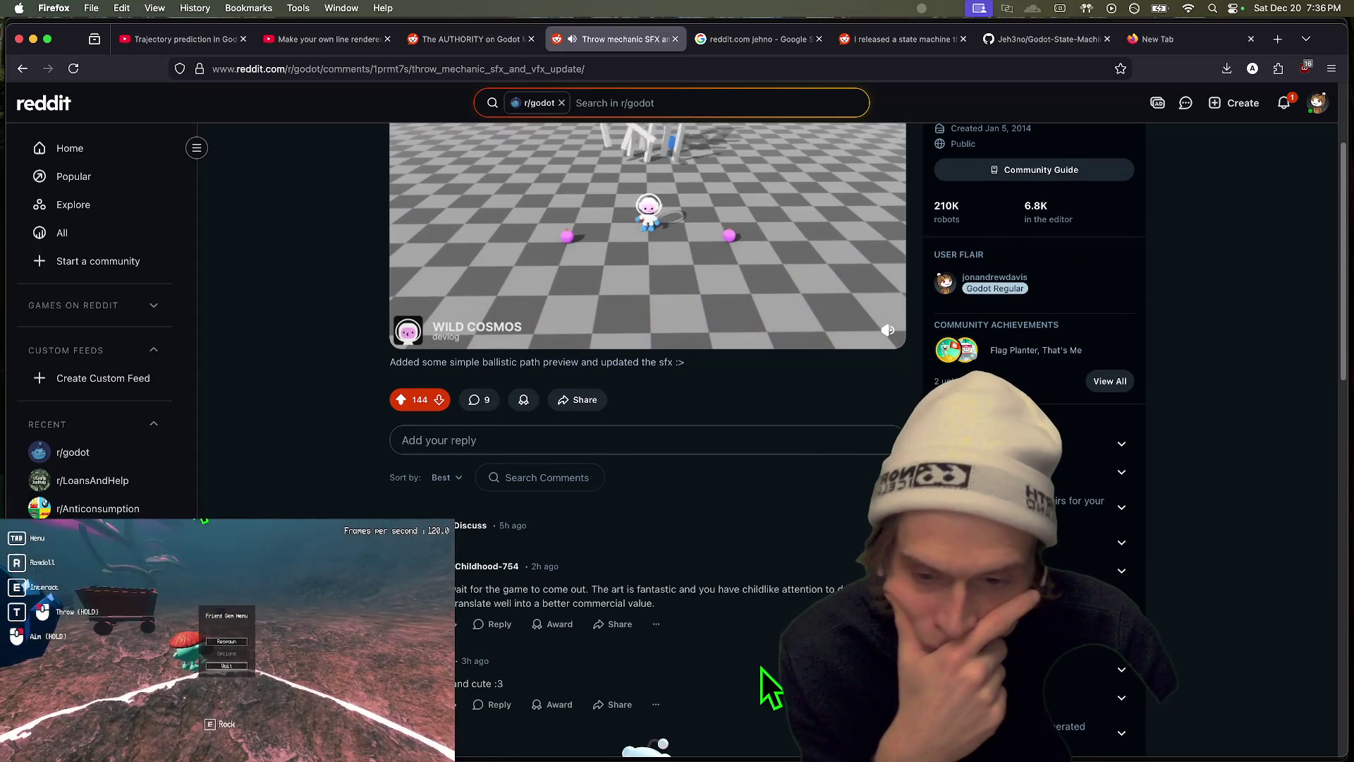
scroll(783, 413, "up", 2)
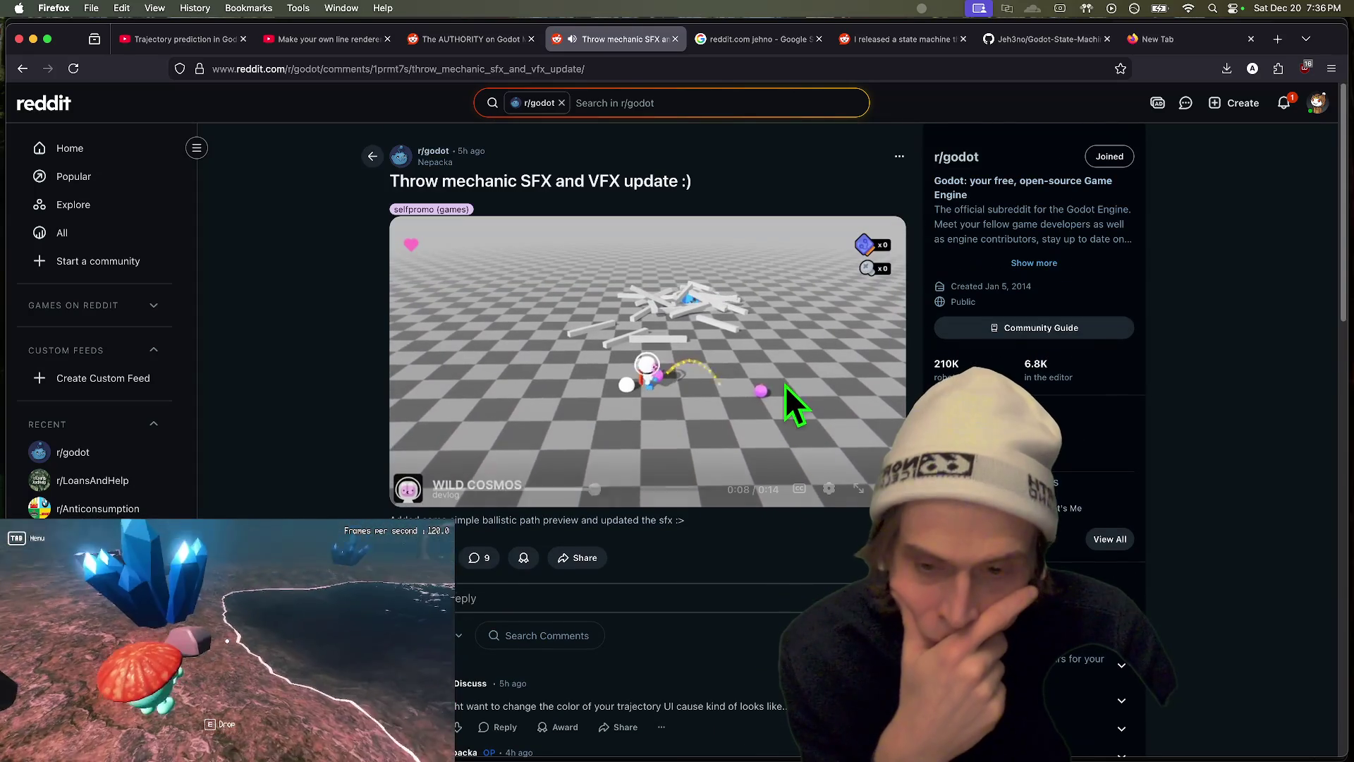
mouse_move(764, 366)
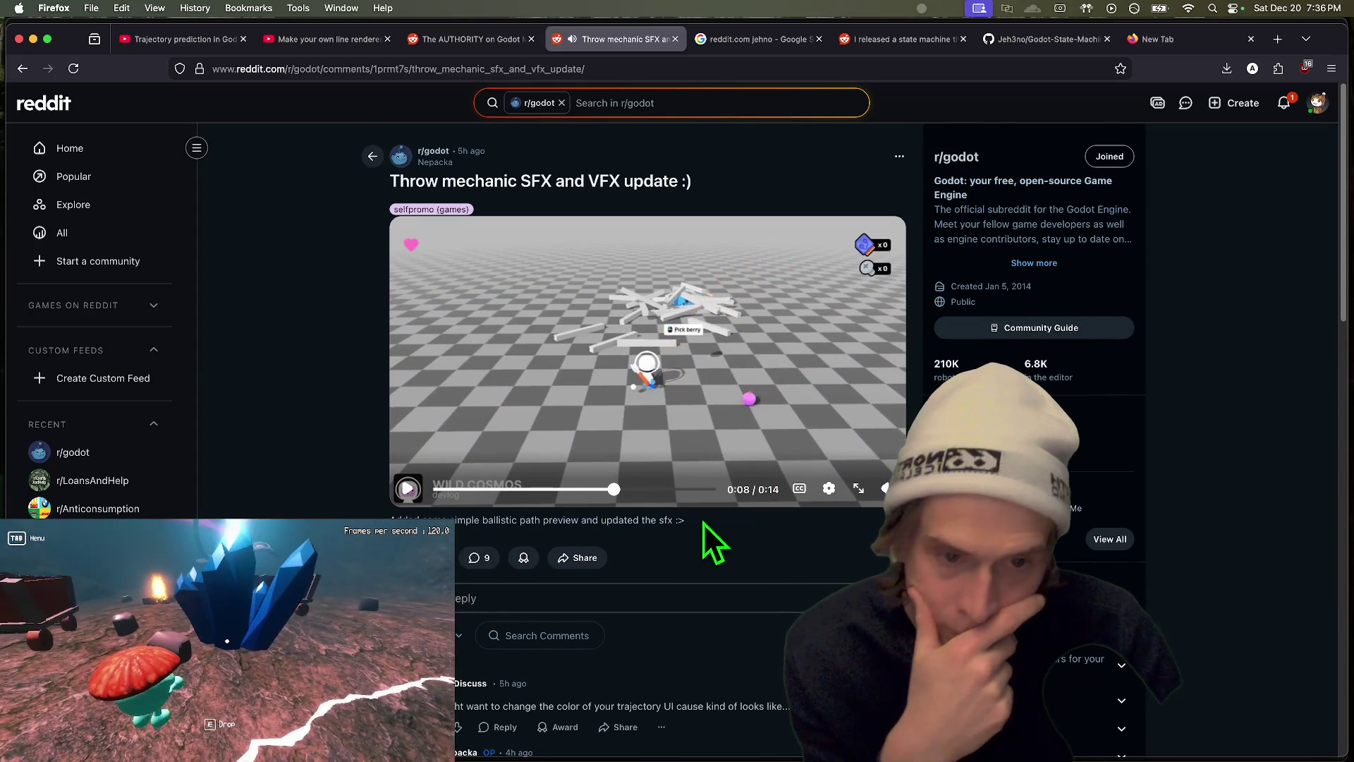
left_click(708, 368)
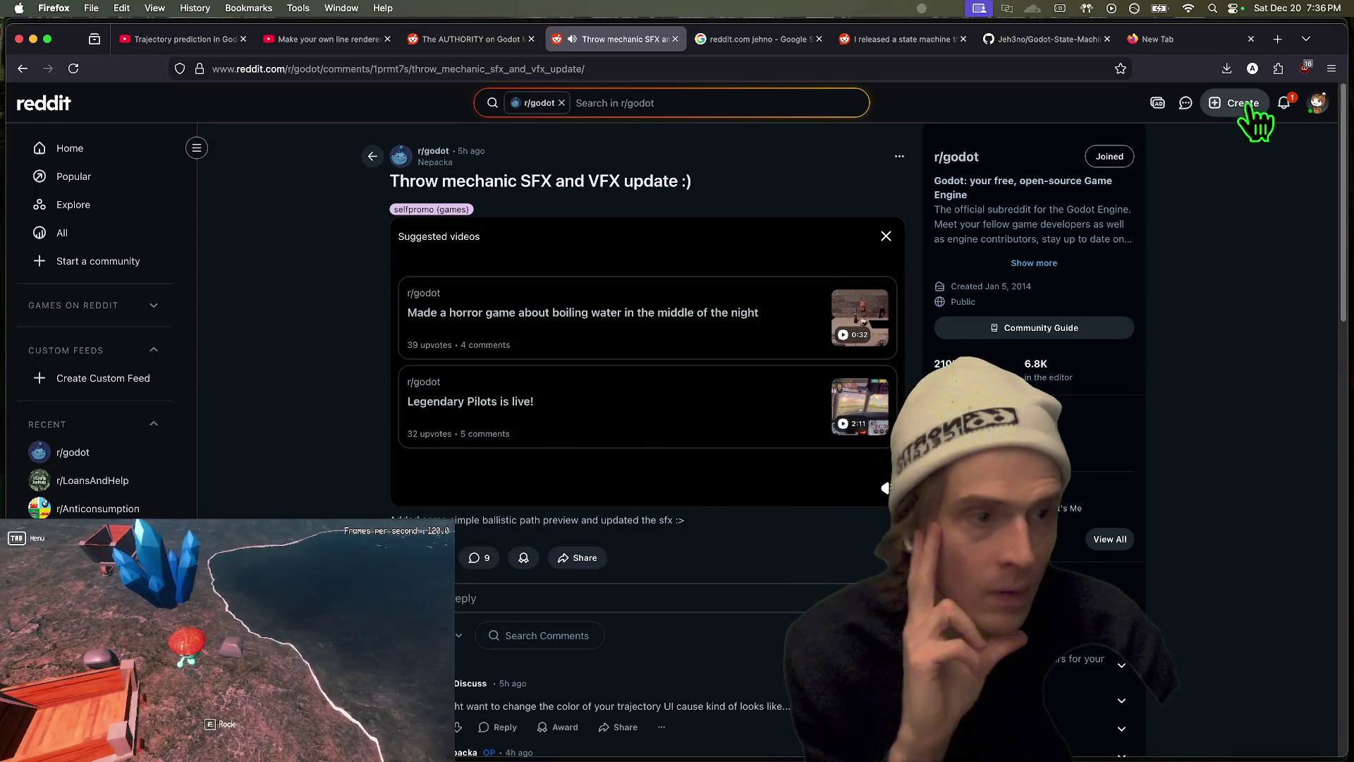
left_click(1285, 103)
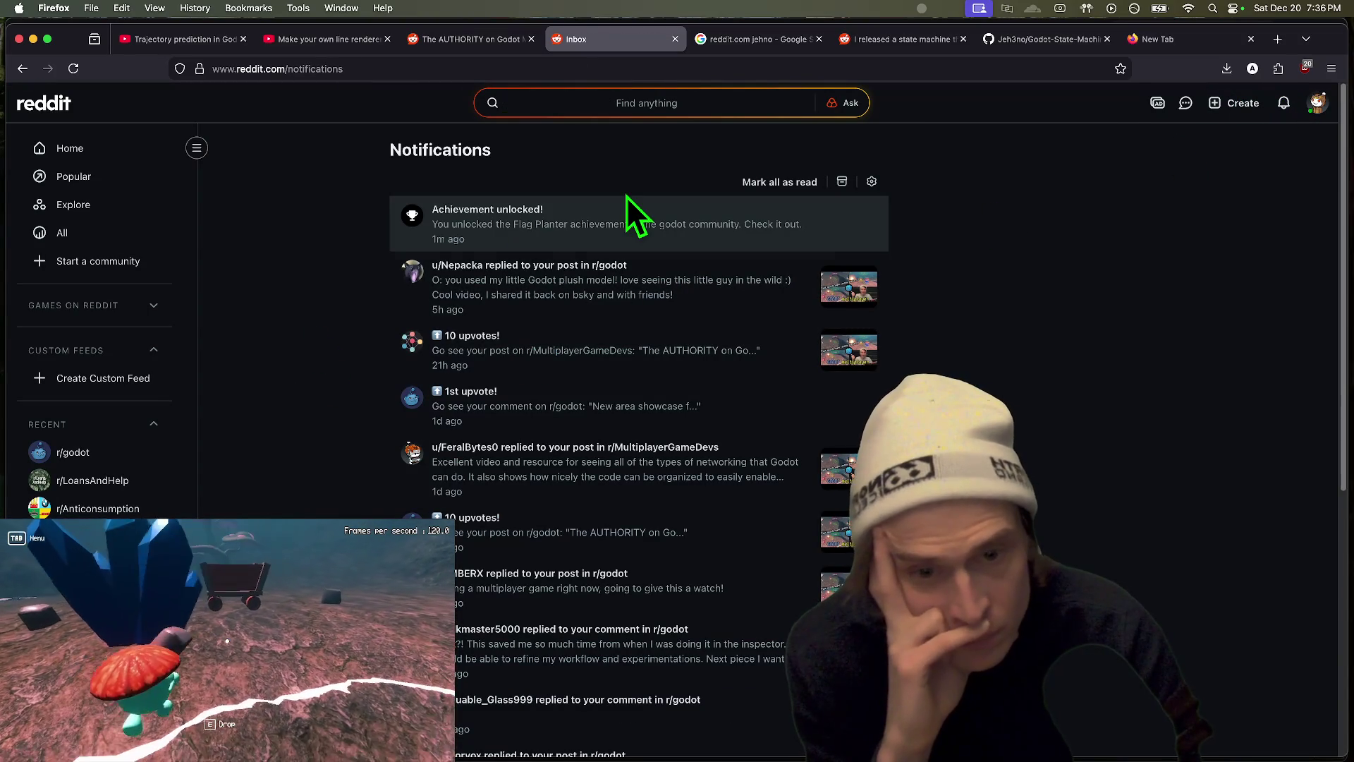
Step: Open the reply on your r/godot post and read through the reply and post description
left_click(614, 280)
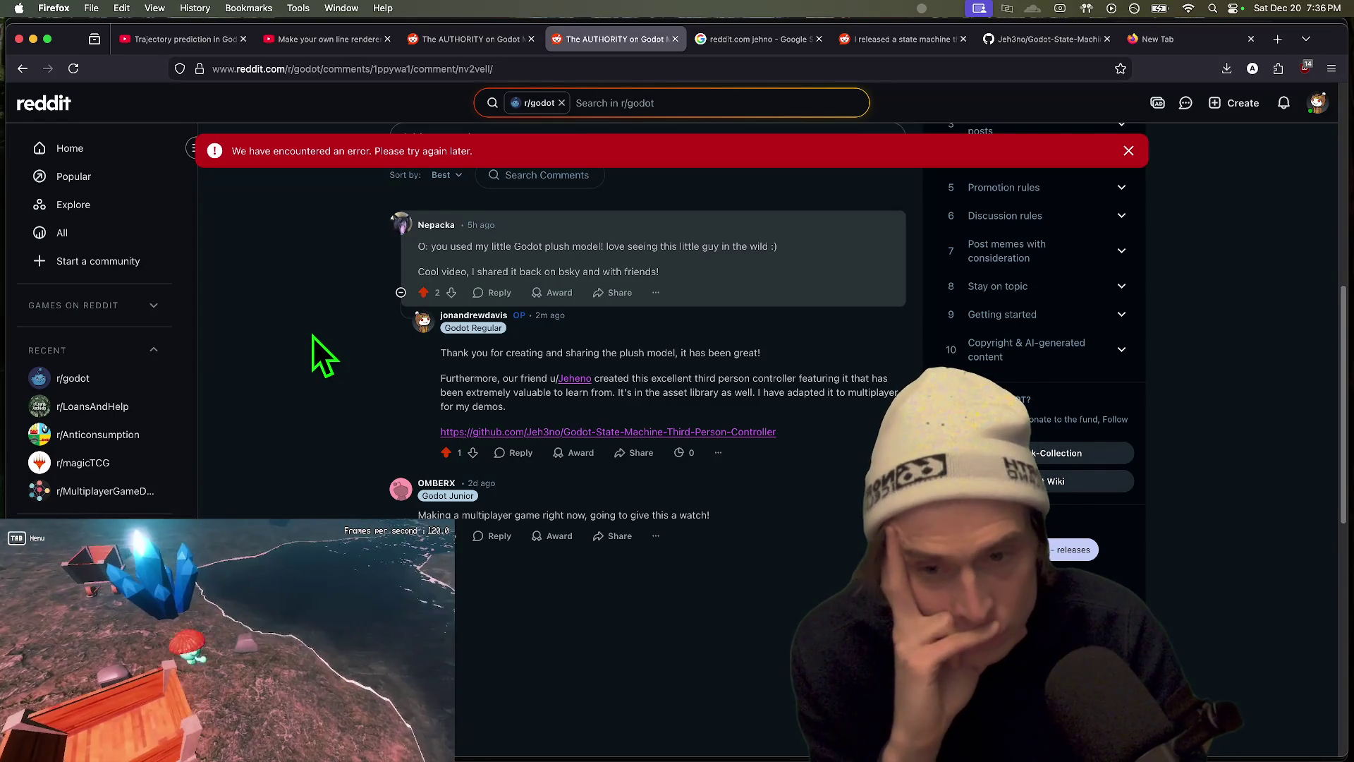
scroll(313, 336, "up", 1)
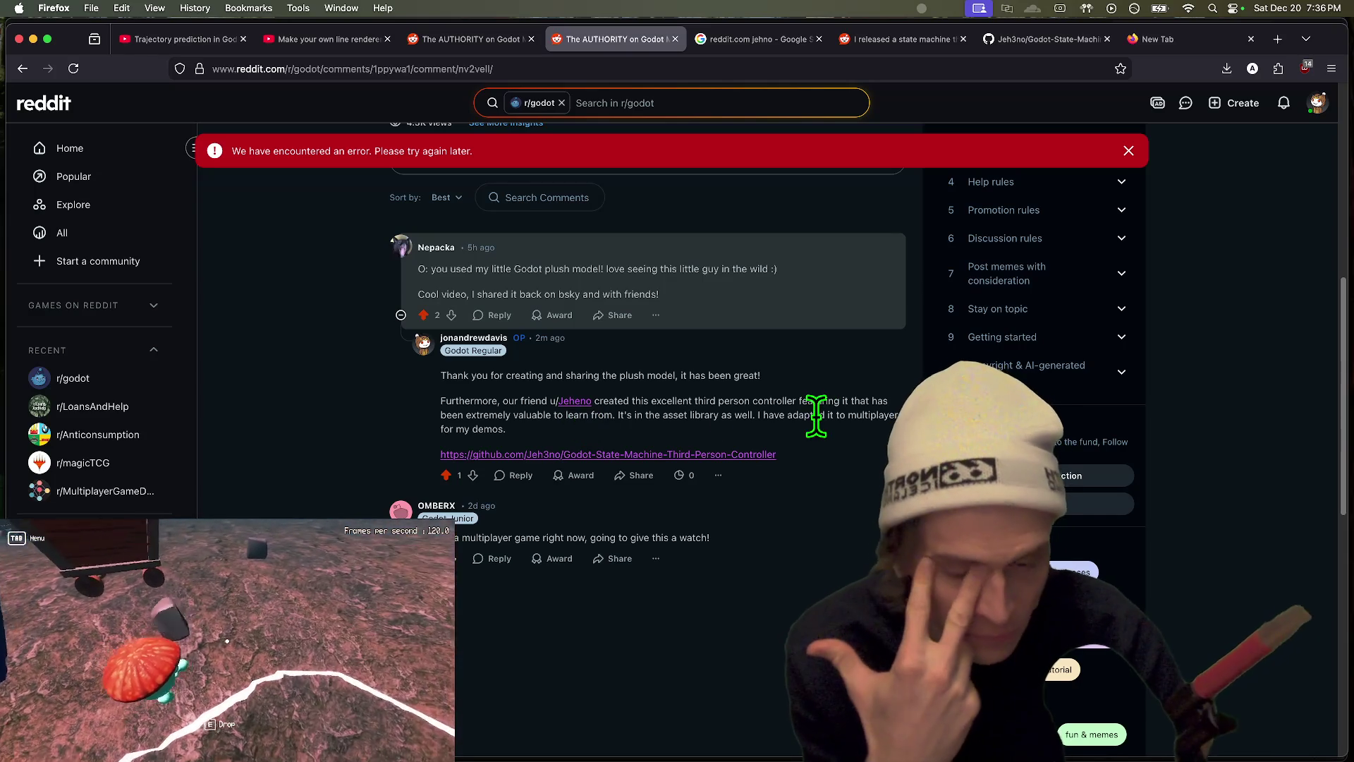
left_click_drag(723, 415, 659, 430)
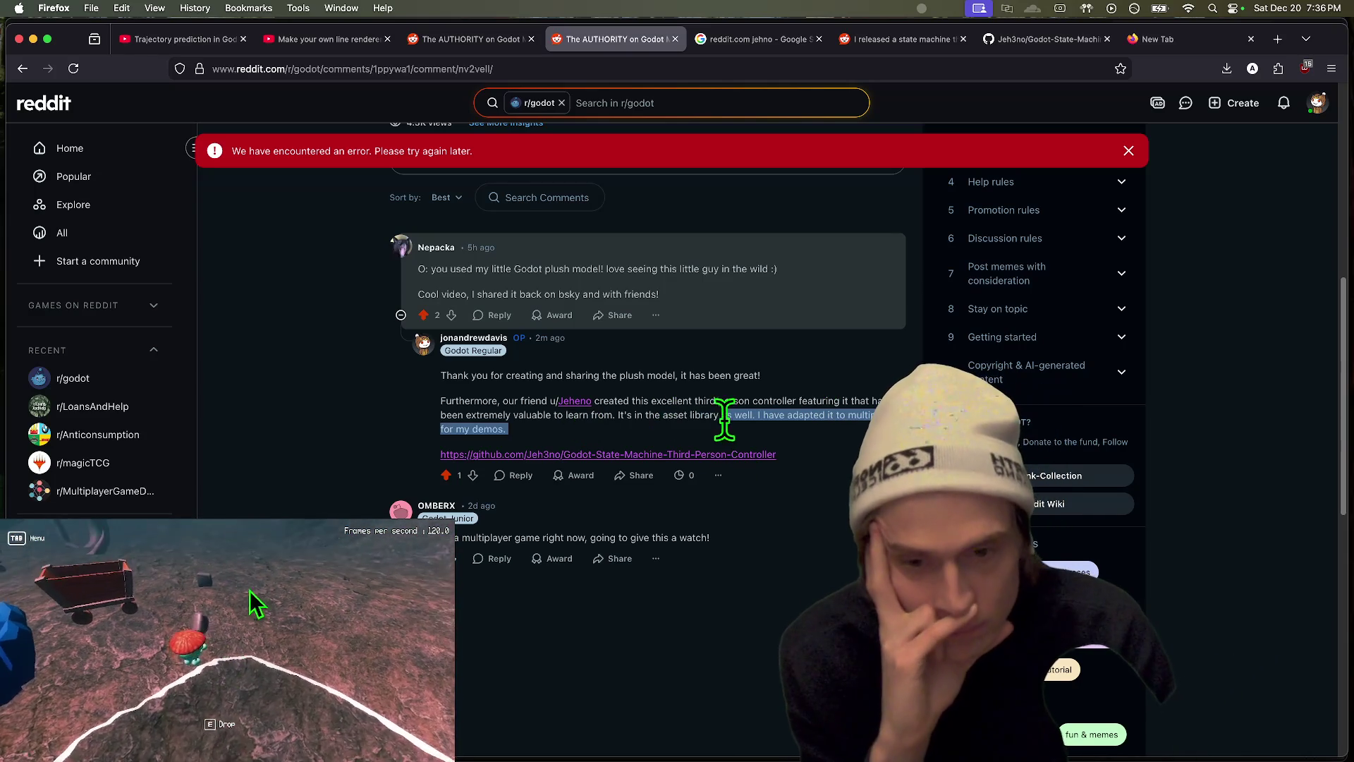
left_click(624, 414)
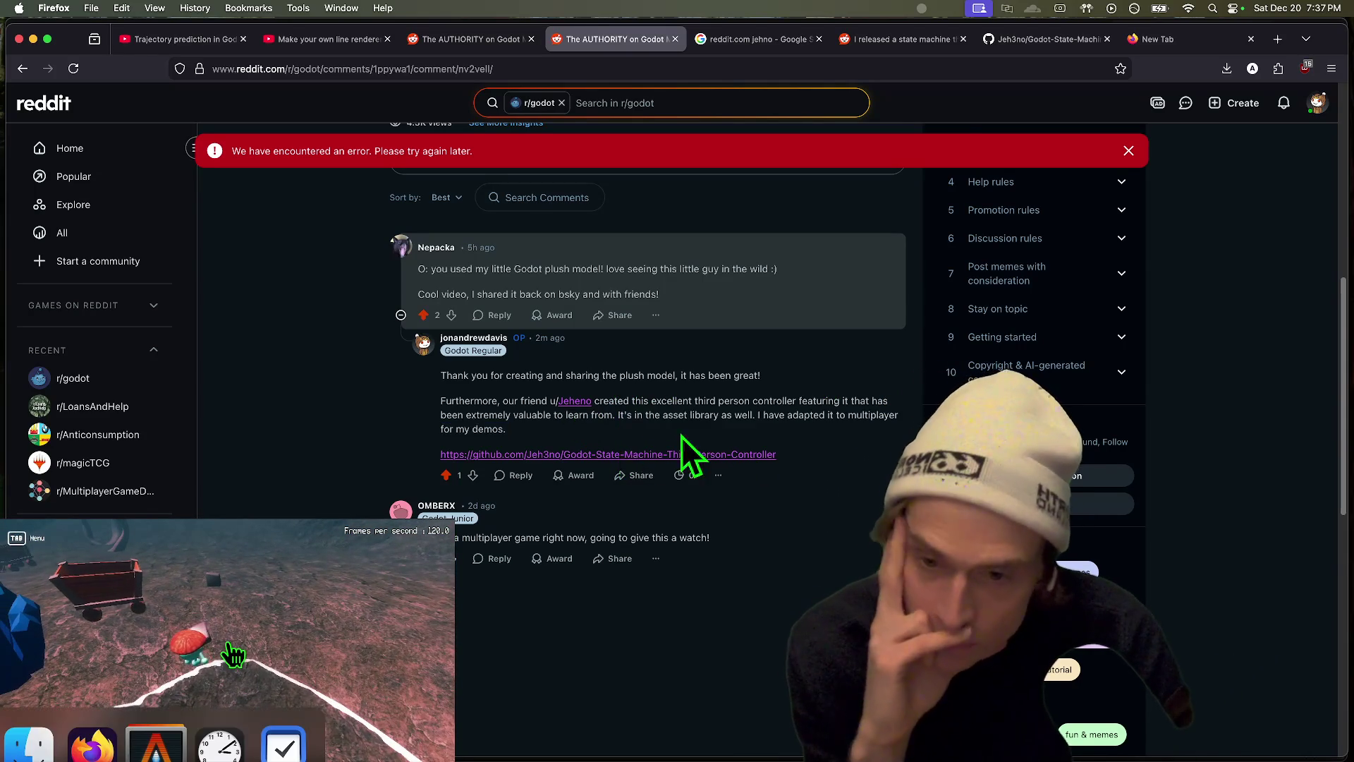
scroll(740, 445, "down", 2)
scroll(840, 444, "up", 6)
scroll(733, 560, "up", 4)
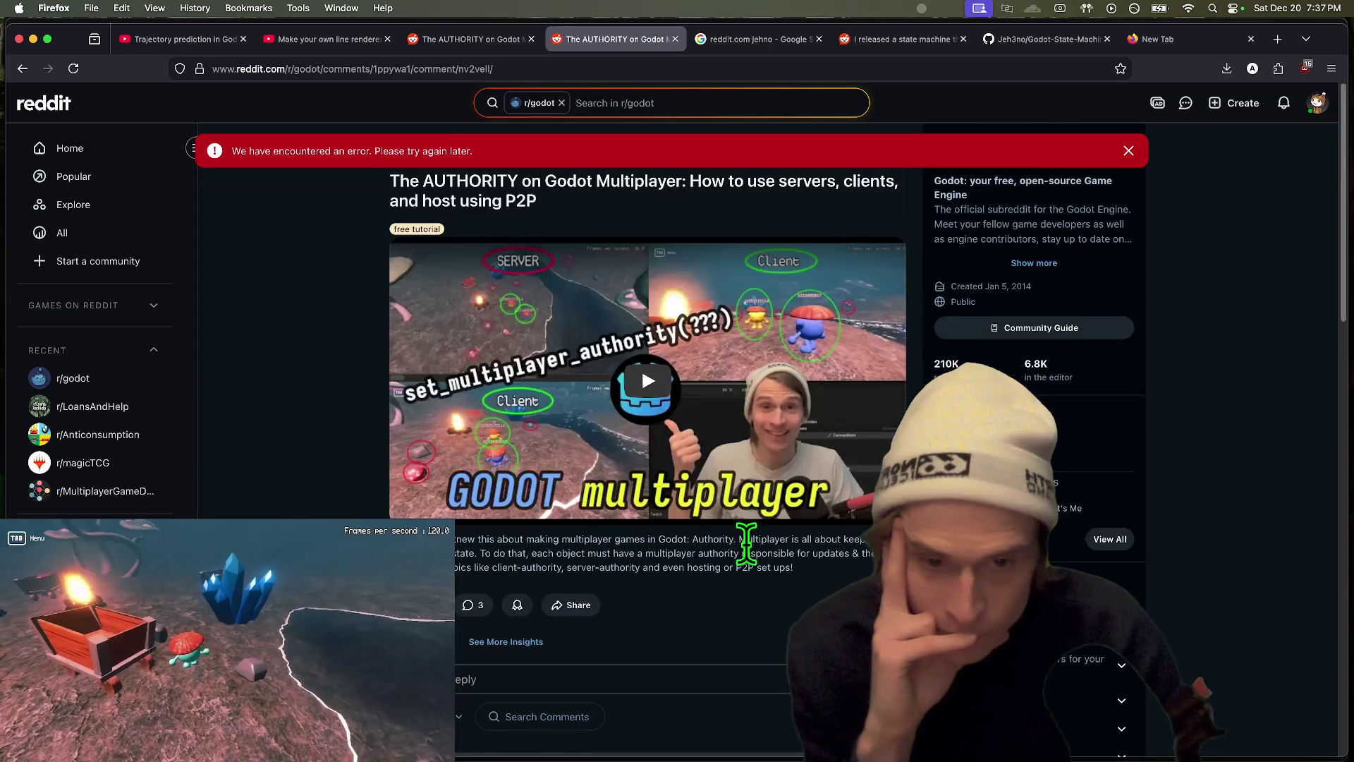
triple_click(657, 547)
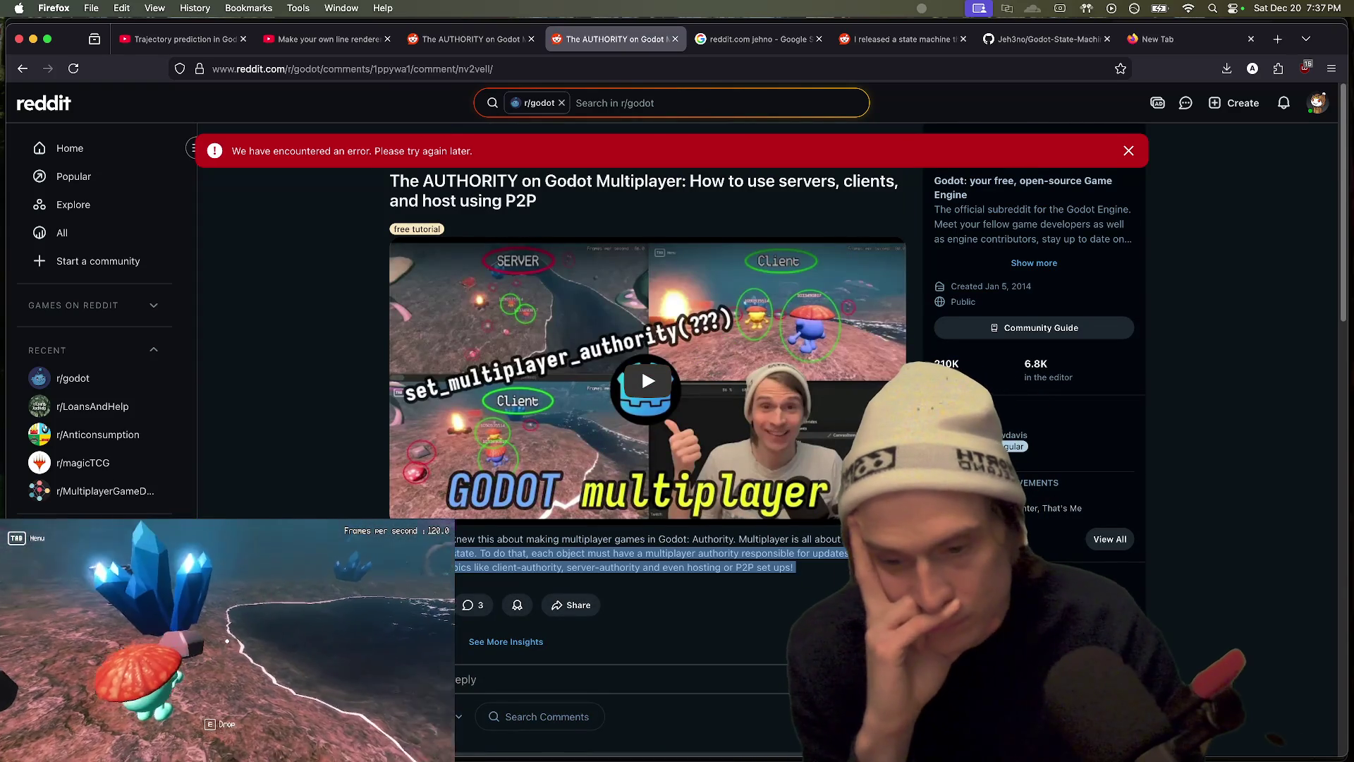
left_click(657, 547)
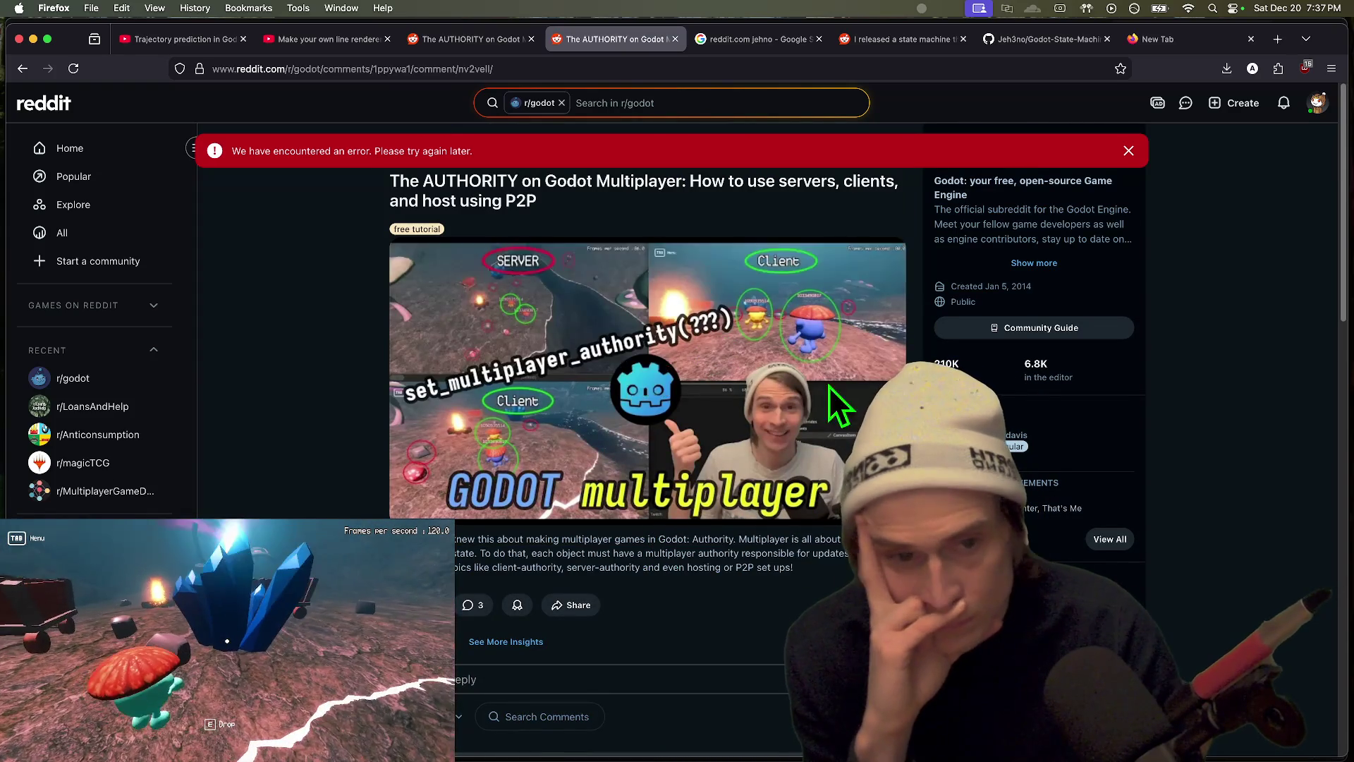
Step: Play the Godot multiplayer tutorial video unmuted at 1.5× speed, then switch to the Google results tab
left_click(834, 402)
left_click(471, 513)
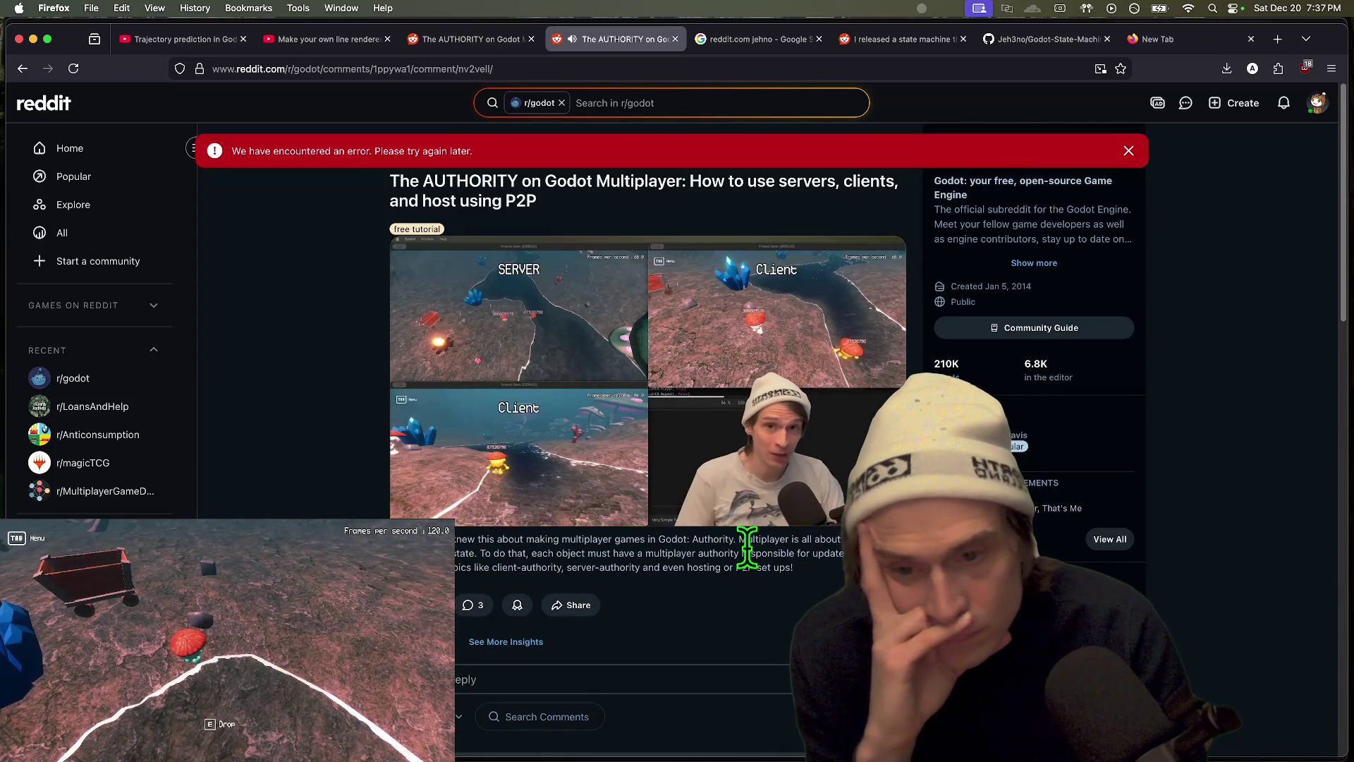
left_click(808, 512)
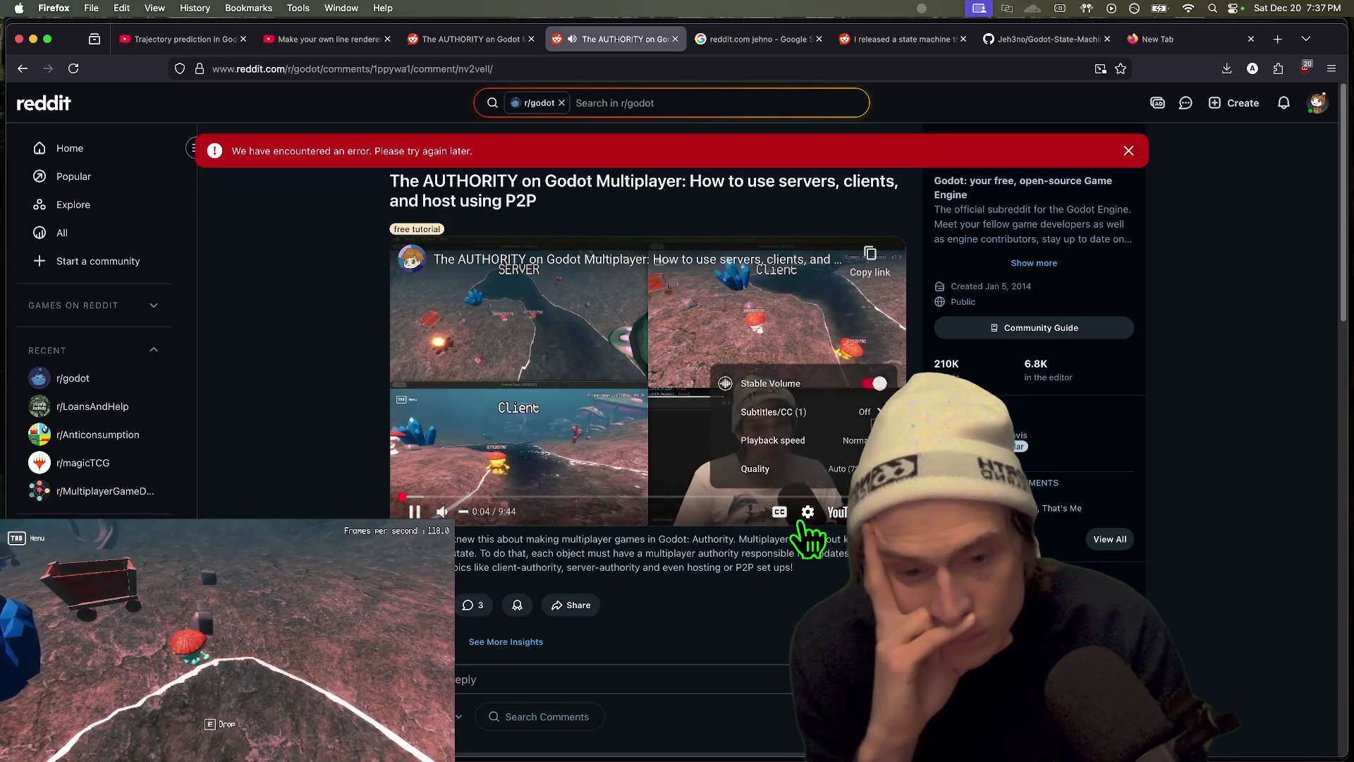
left_click(843, 440)
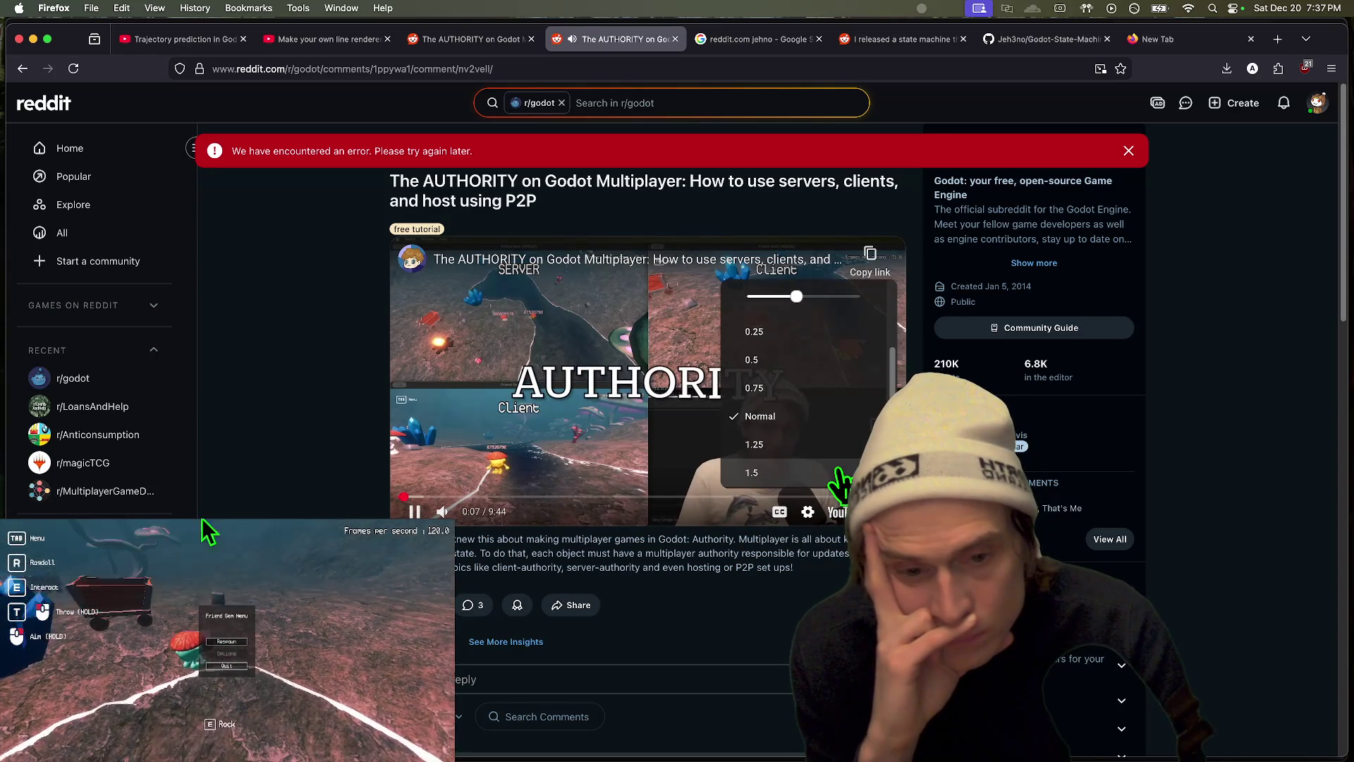
left_click(838, 471)
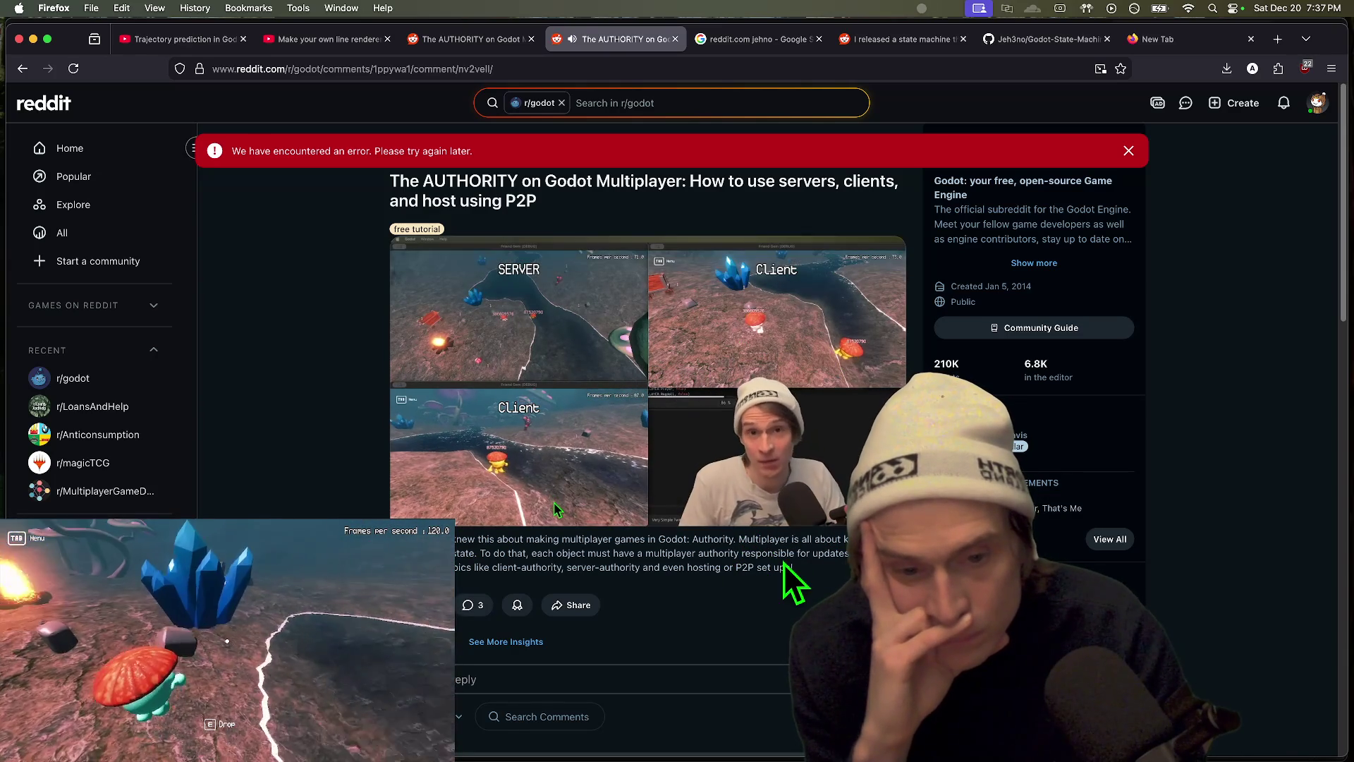
triple_click(784, 563)
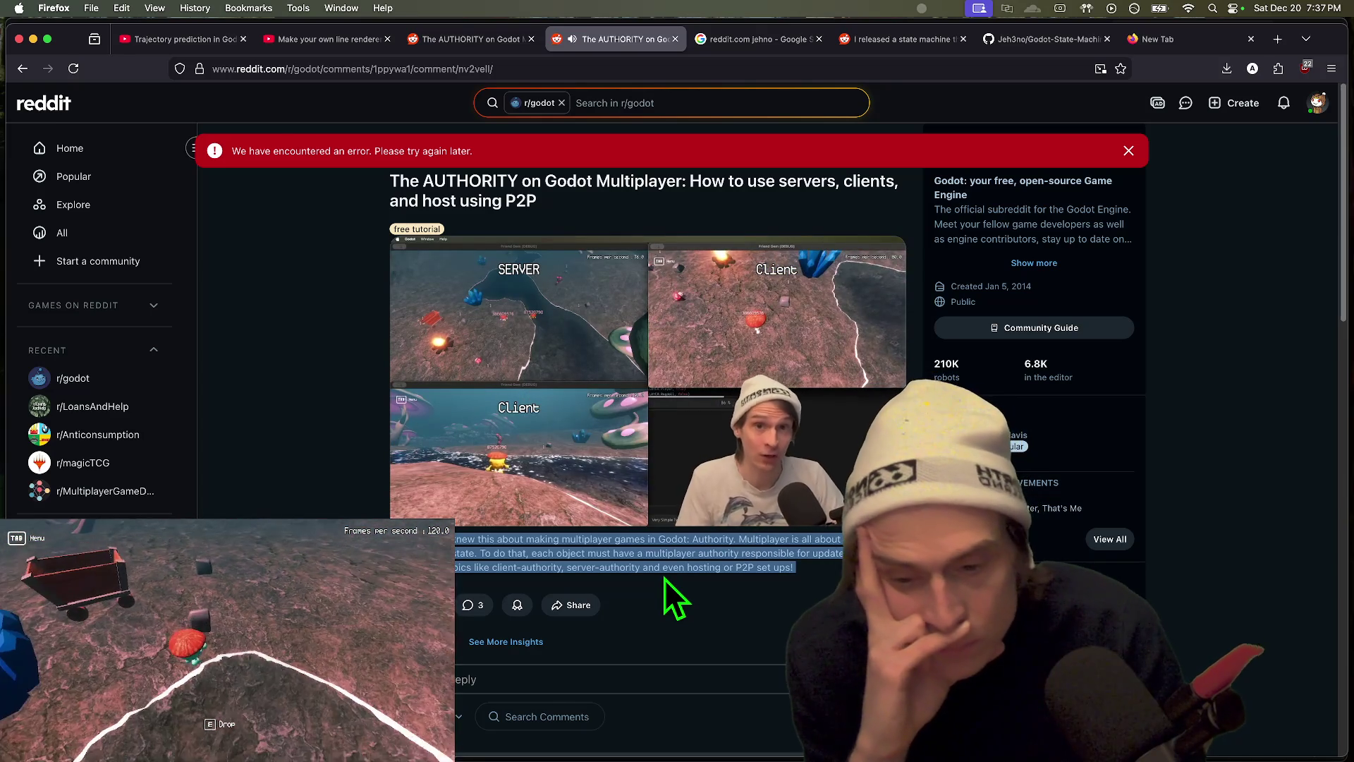
left_click(1160, 40)
left_click(791, 44)
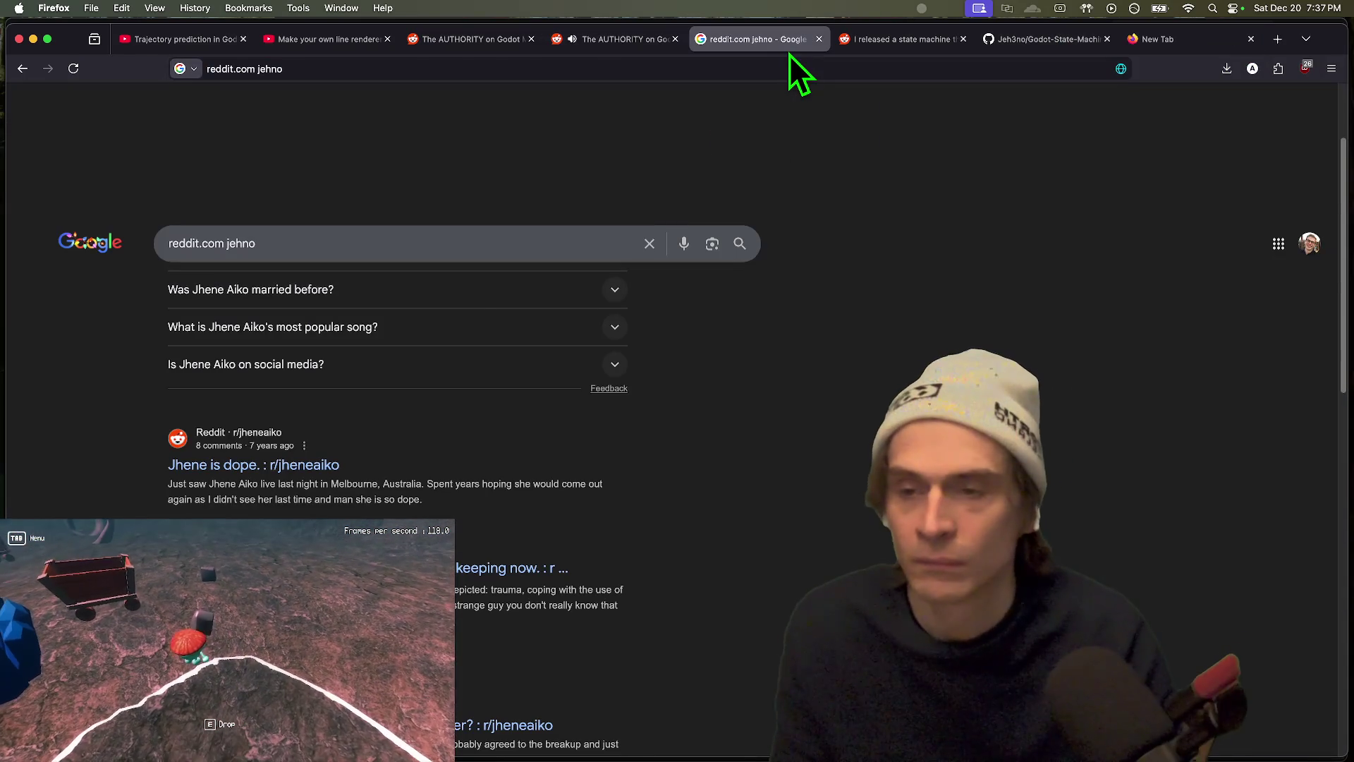
Step: Move to the line renderer video tab and glance at the YouTube notifications
key("ctrl+Tab")
key("ctrl+Tab")
key("ctrl+Tab")
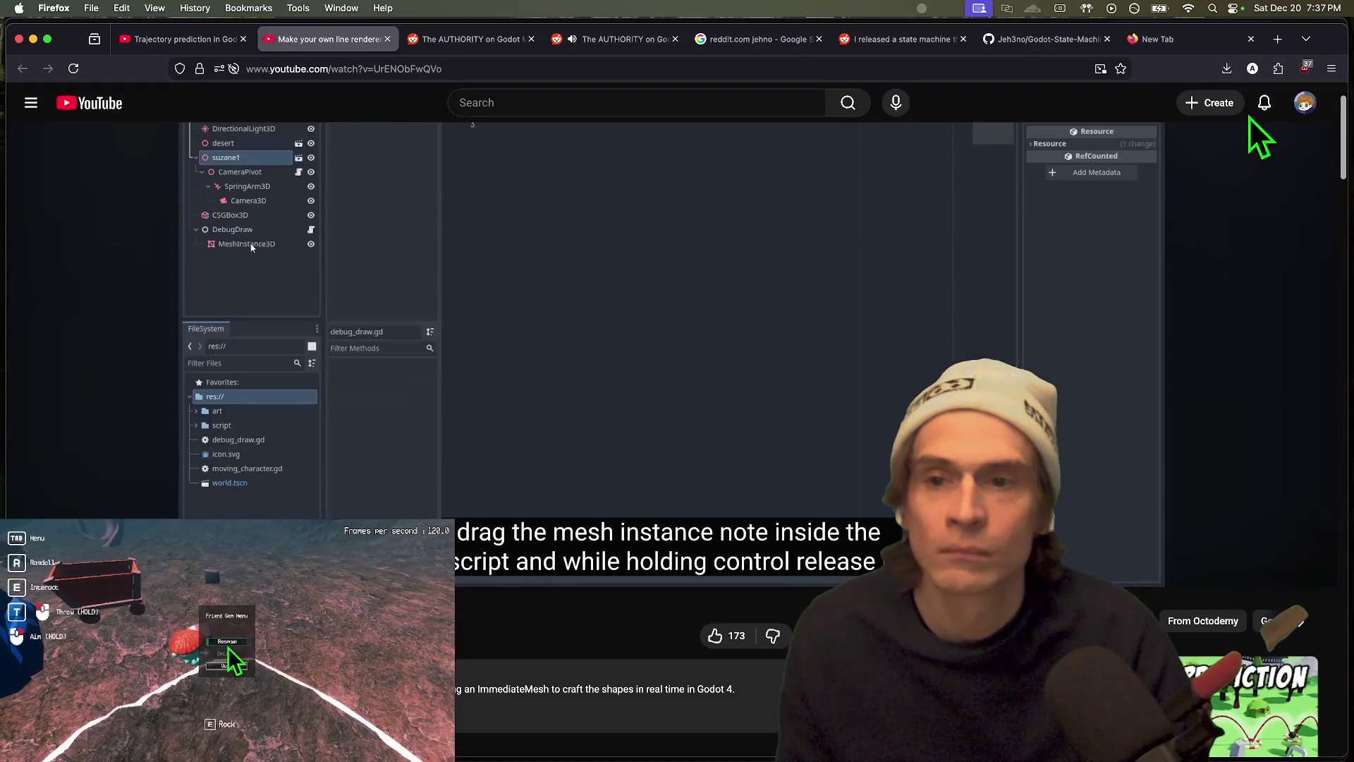
left_click(1265, 103)
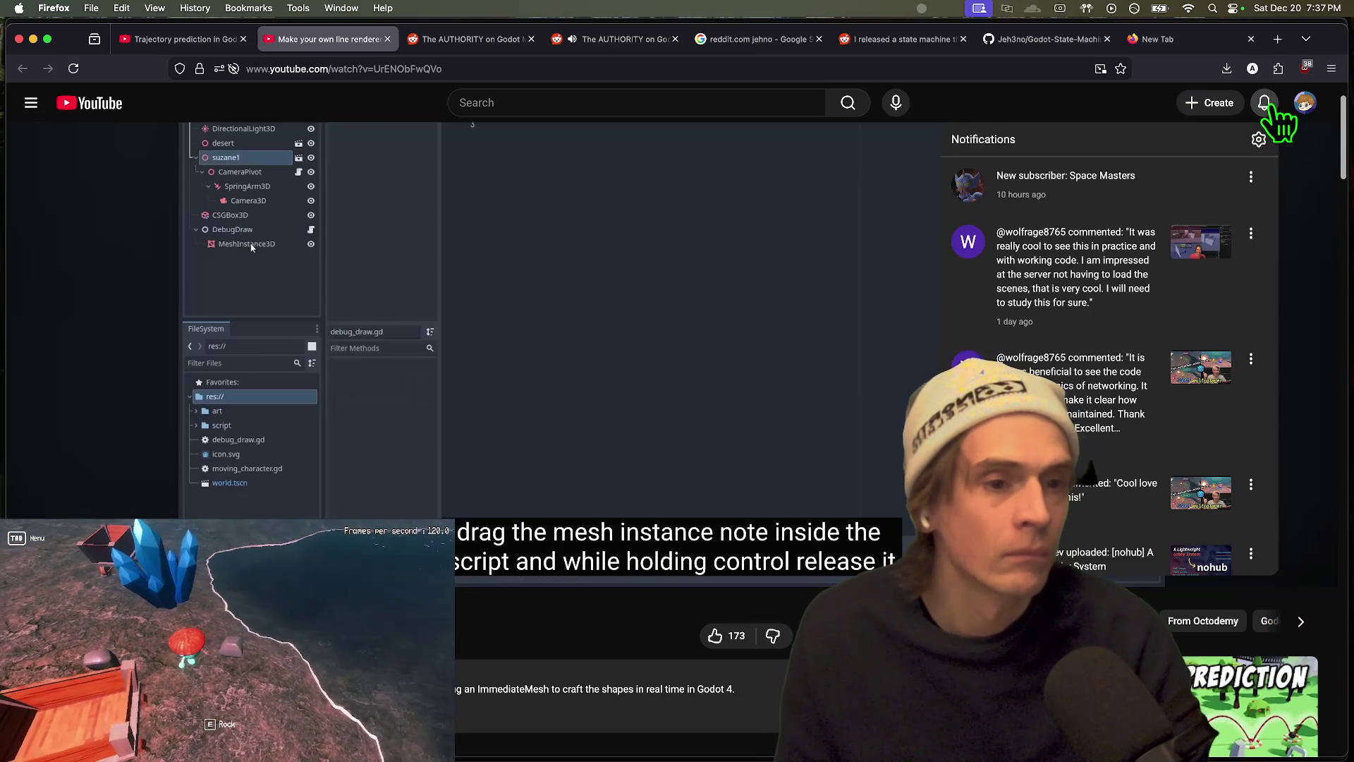
left_click(1264, 103)
Step: Open Bluesky in a new tab, view notifications and the liked multiplayer post, then start a search
key("ctrl+t")
type("bsky.app/")
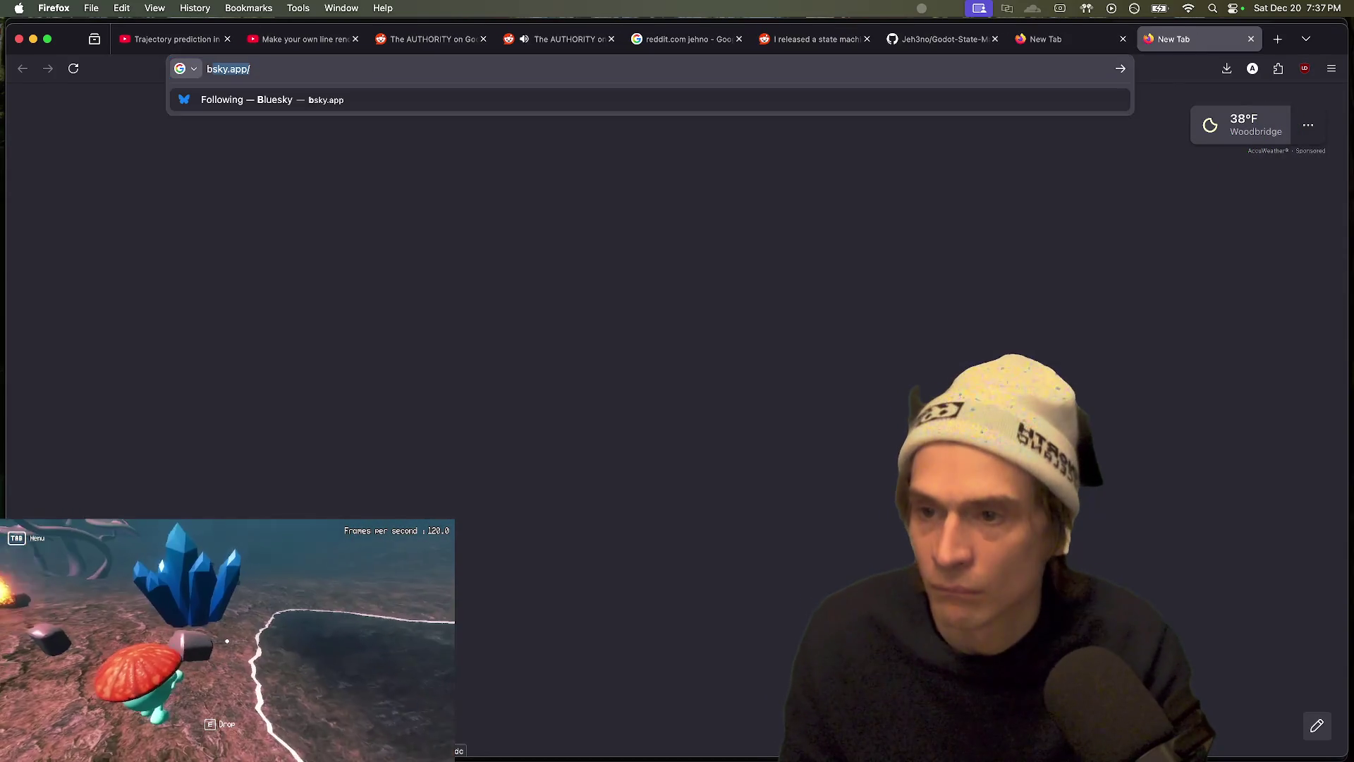
key("Return")
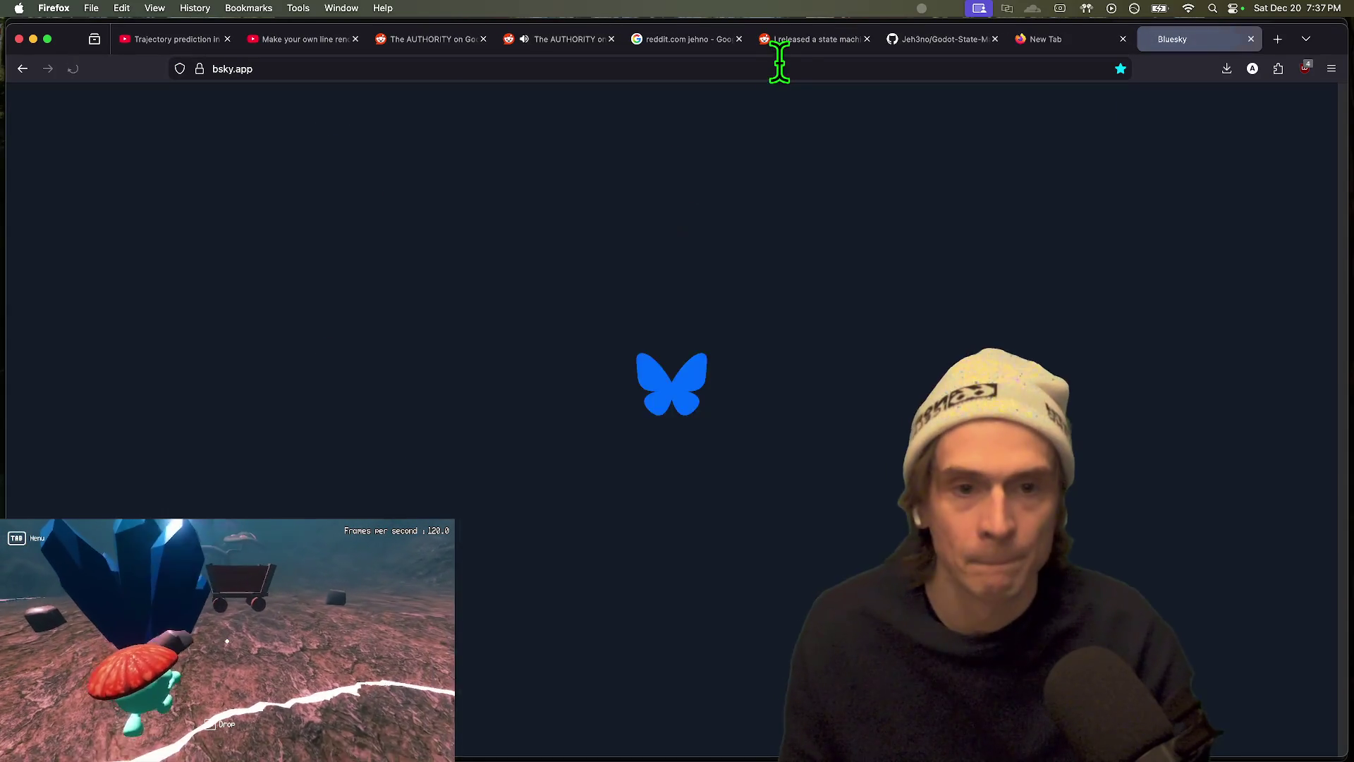
left_click(416, 225)
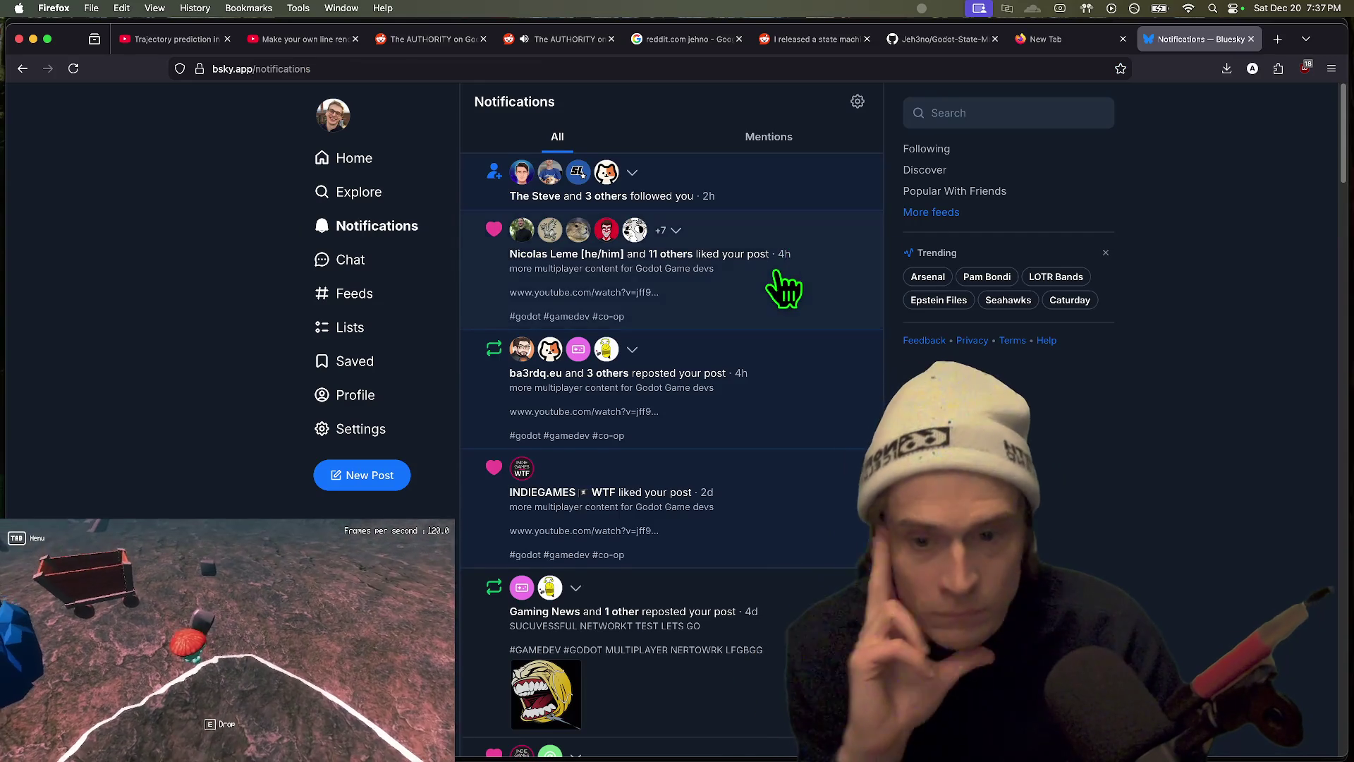
left_click(776, 272)
key("super+Left")
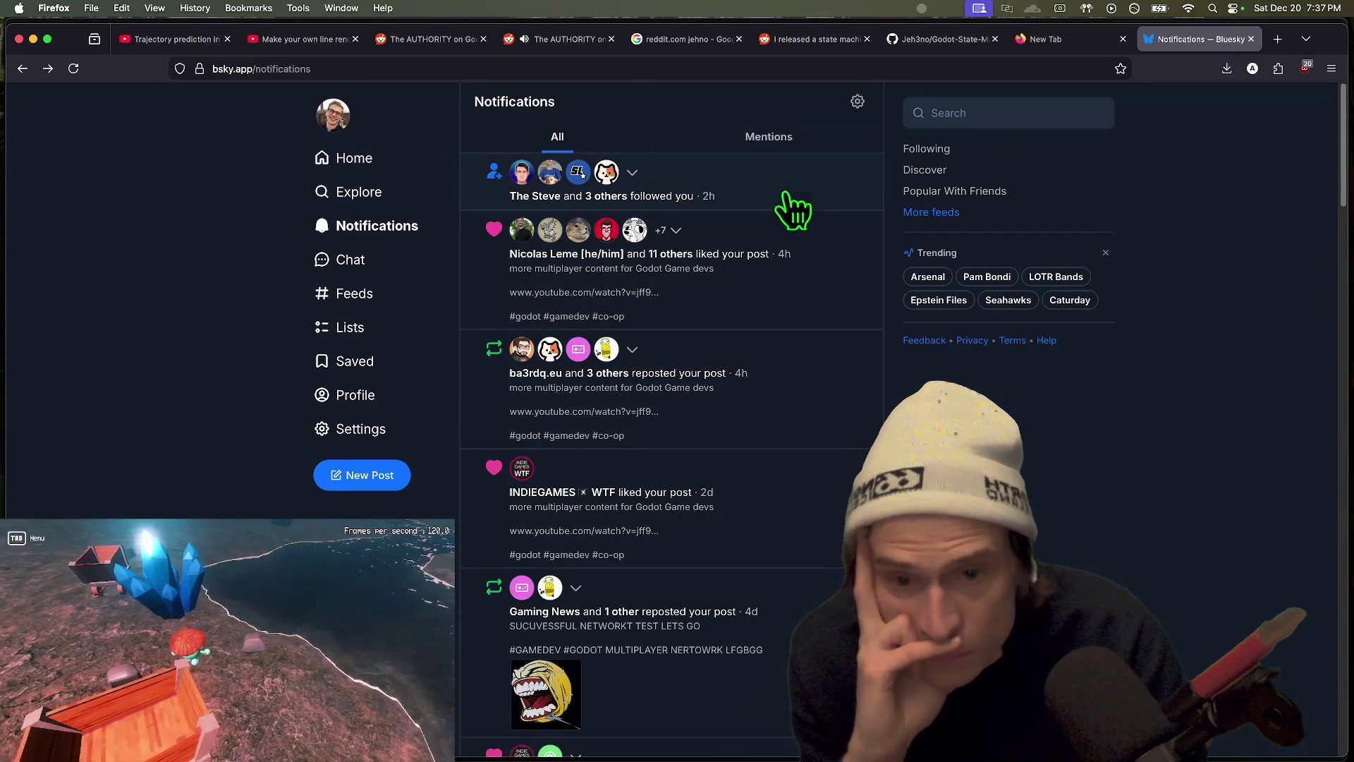
left_click(984, 114)
key("ctrl+shift+Tab")
key("ctrl+shift+Tab")
key("ctrl+shift+Tab")
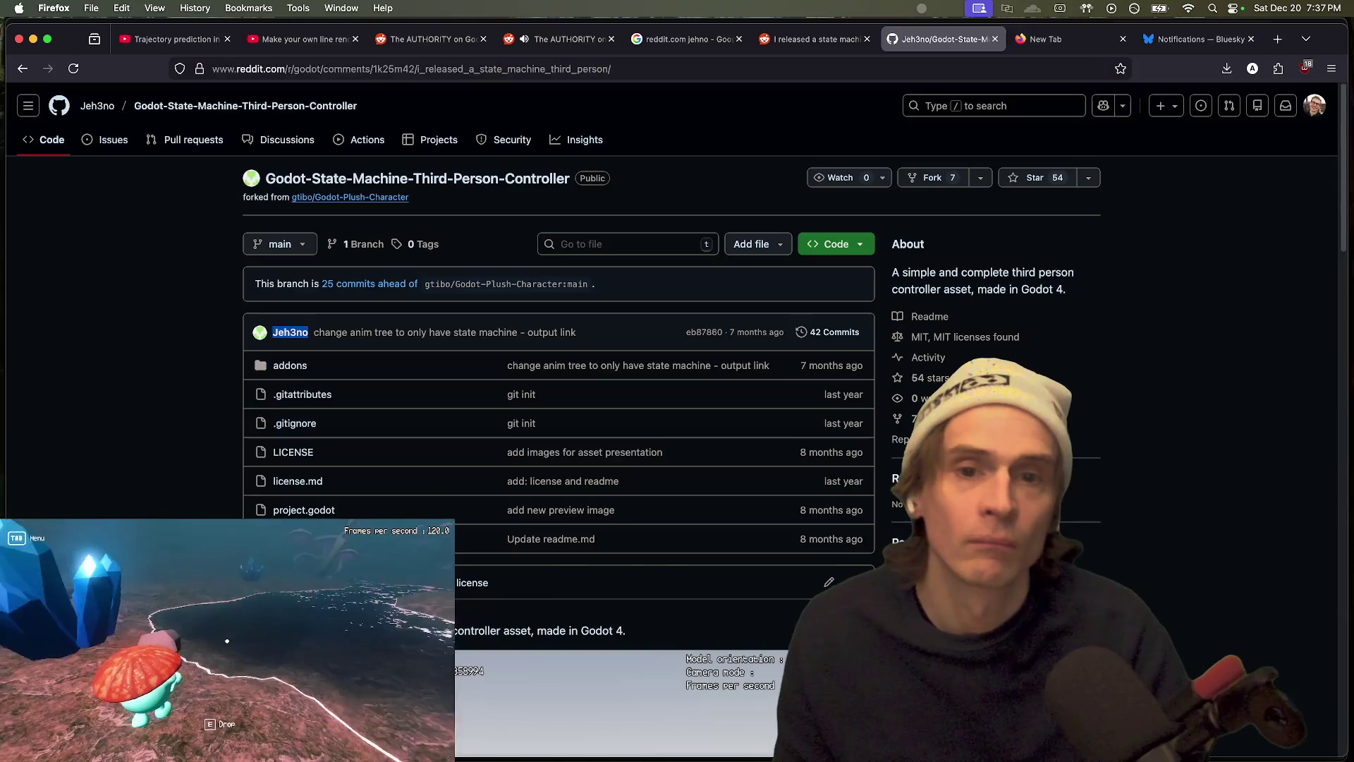
Step: Bring up the state machine controller Reddit post and search the web for 'Gtibo blusky'
key("ctrl+Tab")
key("ctrl+Tab")
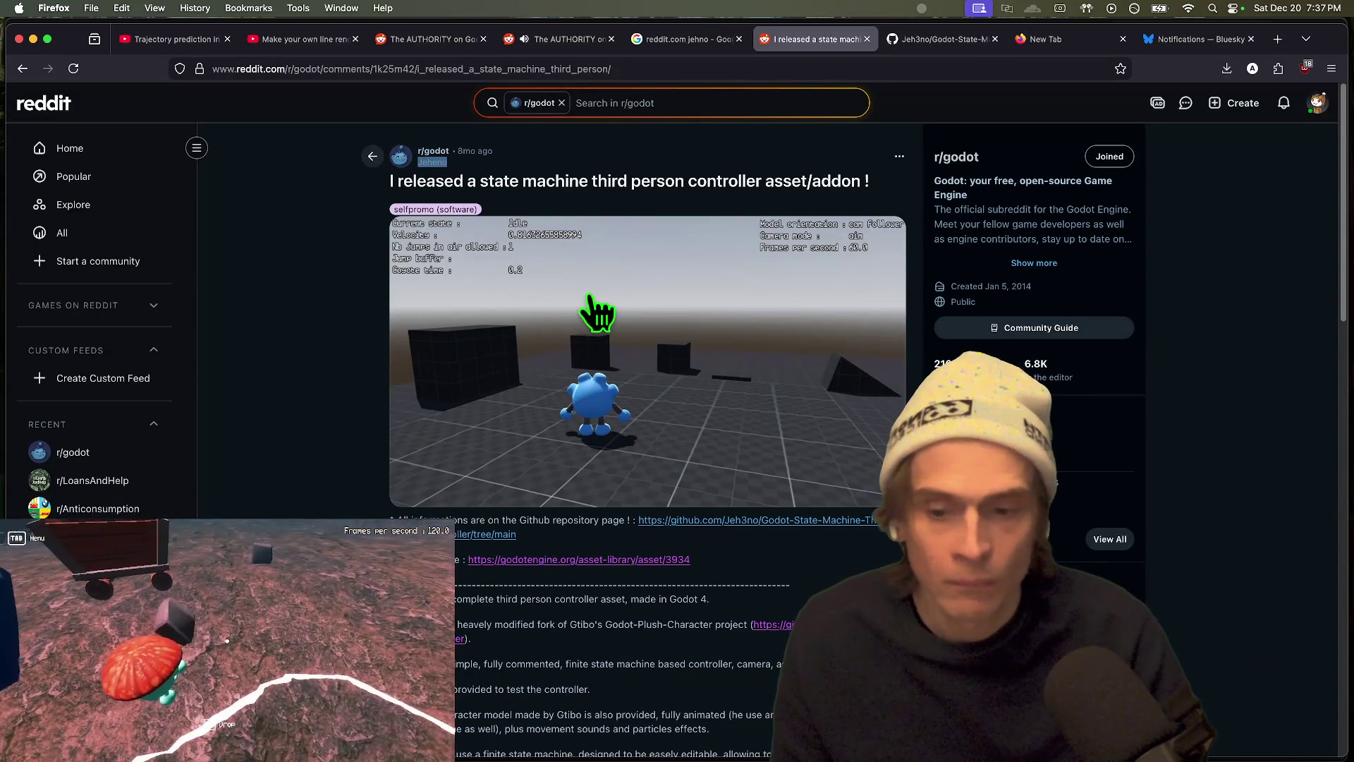
scroll(785, 646, "down", 1)
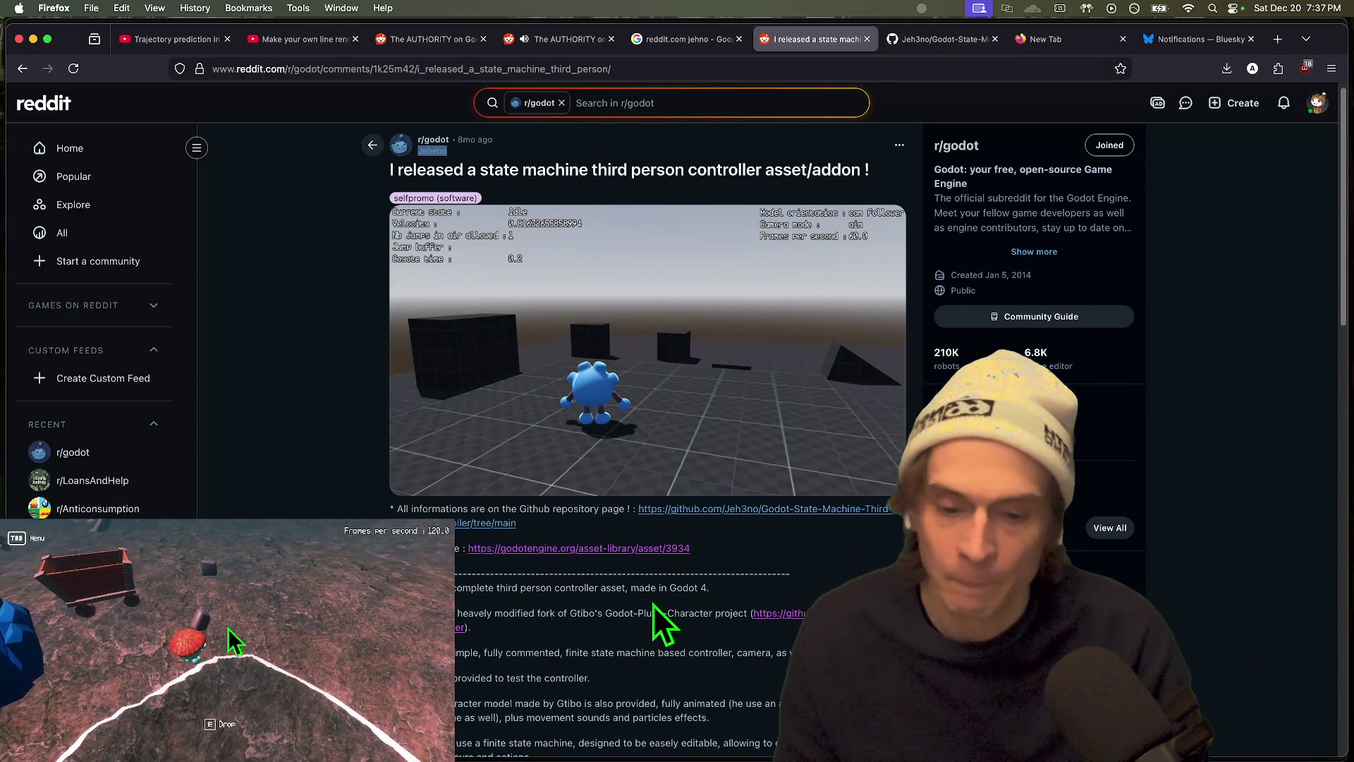
scroll(684, 610, "down", 1)
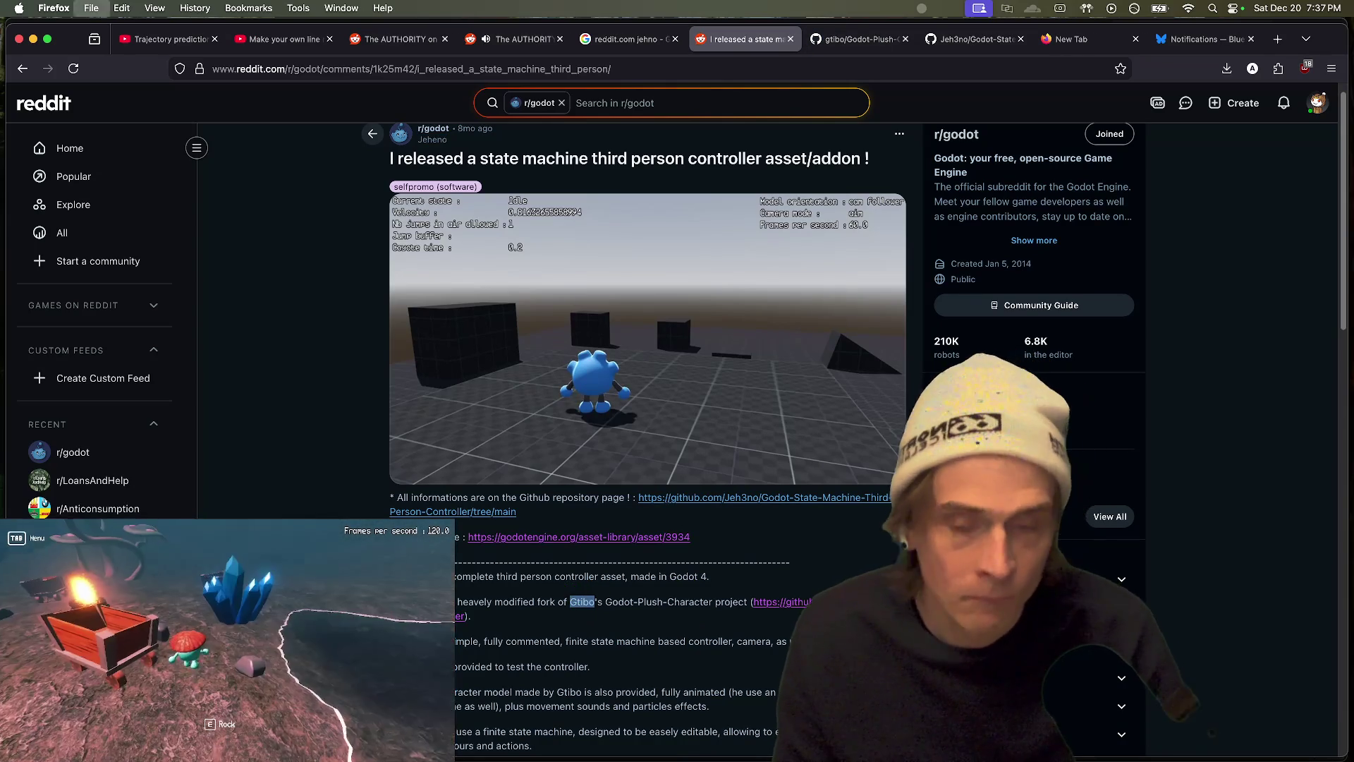
key("super+t")
type("Gtibo blusky")
key("Return")
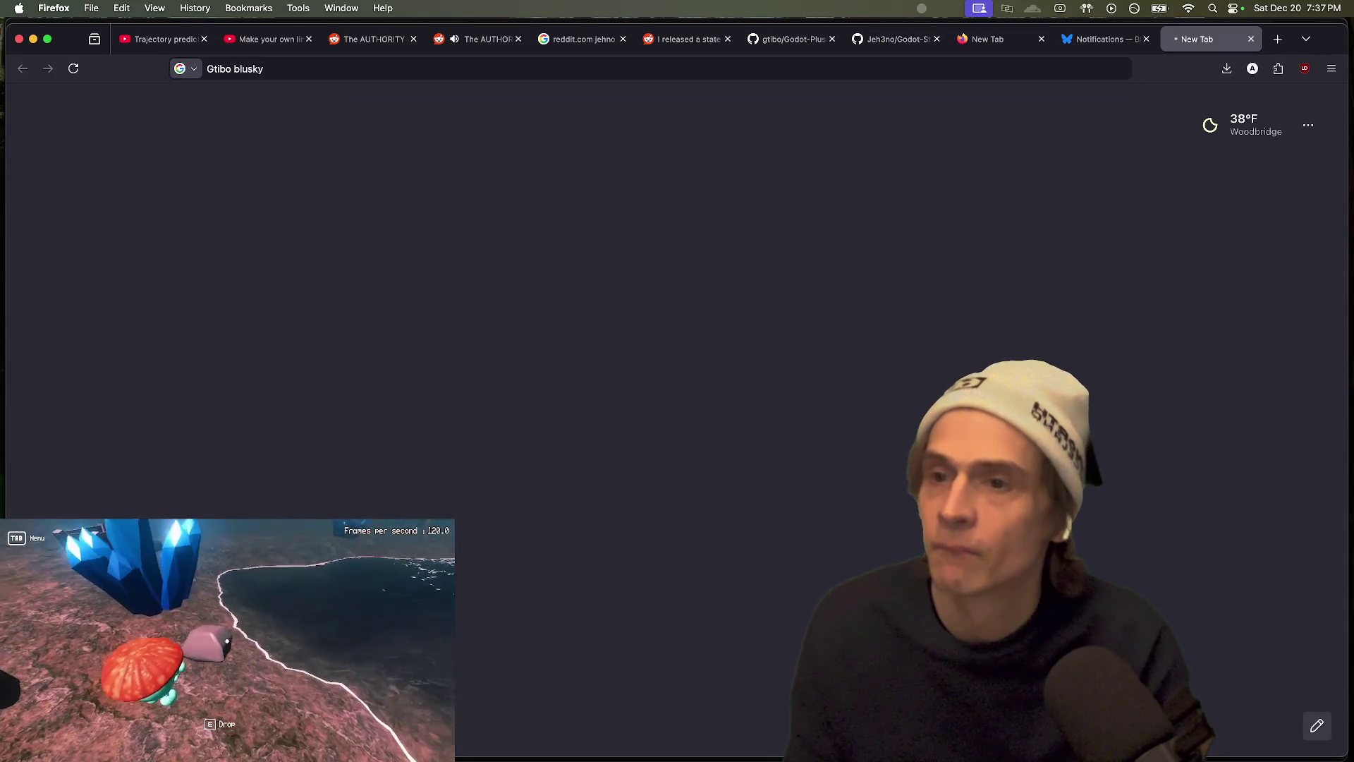
Step: Open the top Bluesky result, follow back its author, and view the author's profile
left_click(338, 267, "super")
key("ctrl+Tab")
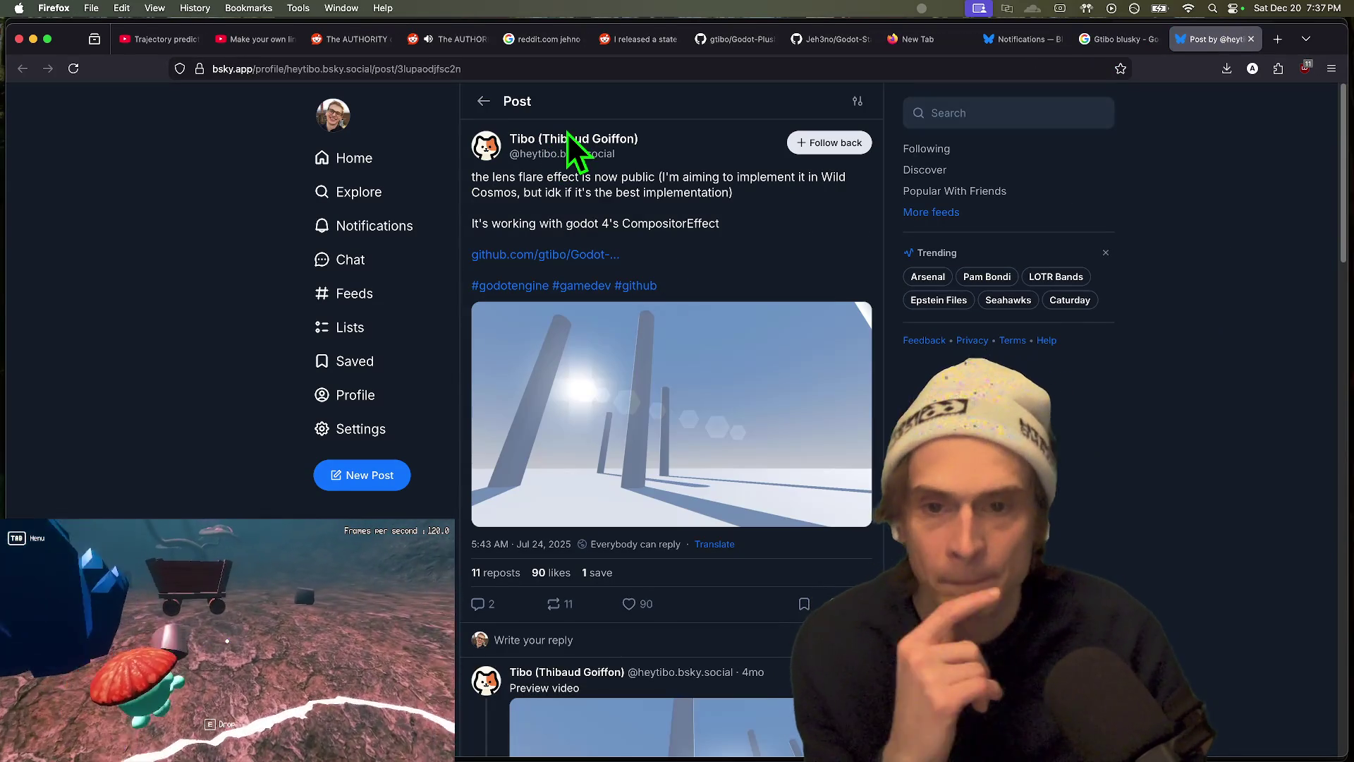
left_click(818, 142)
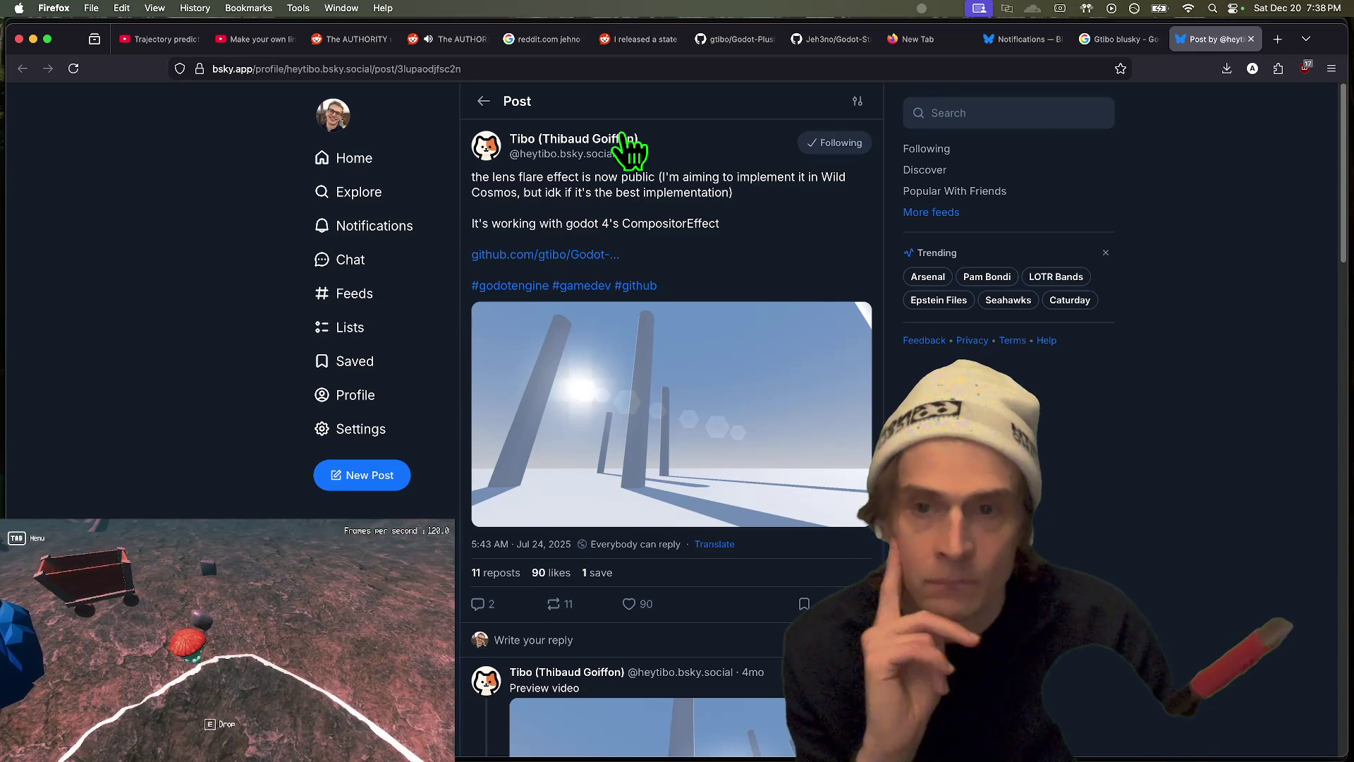
left_click(626, 139)
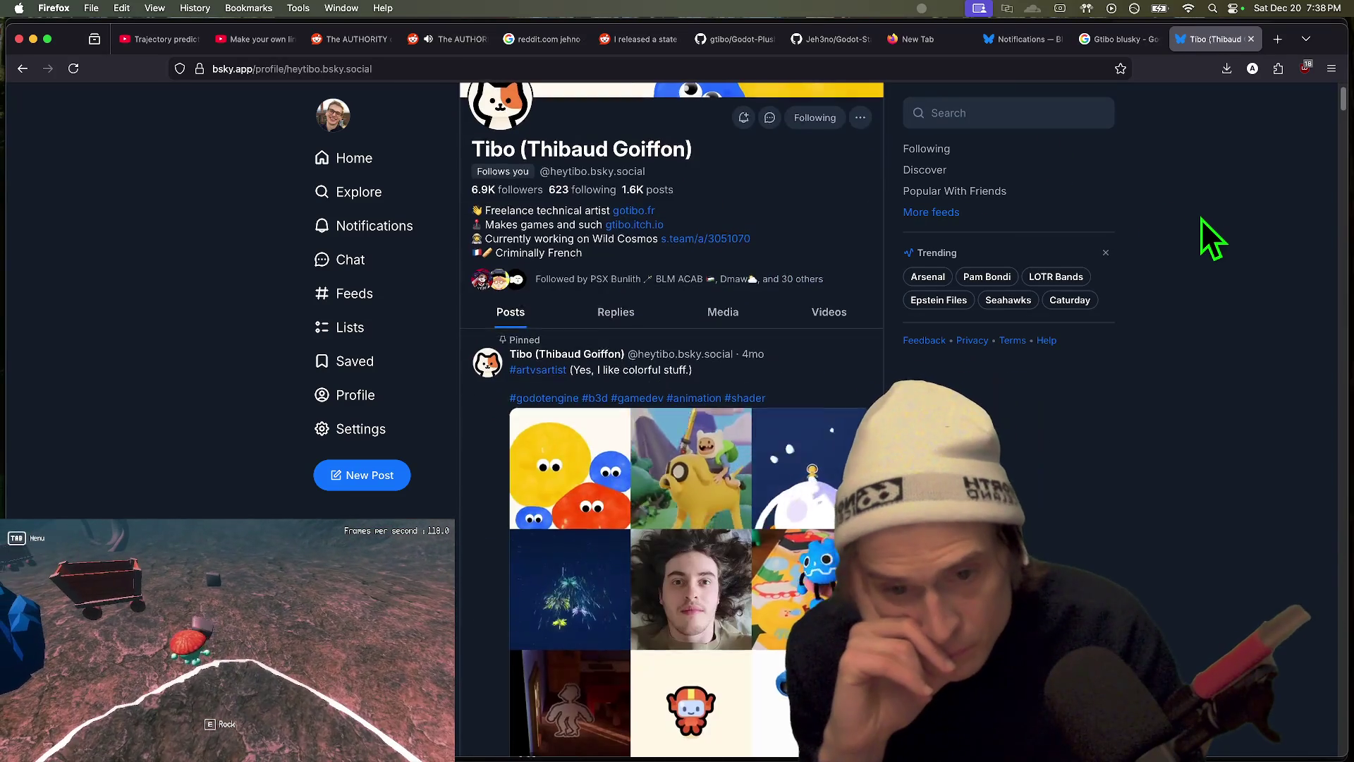
Step: Like the reposted Godot multiplayer video post (14 likes), open it, and start a reply
scroll(1200, 218, "down", 8)
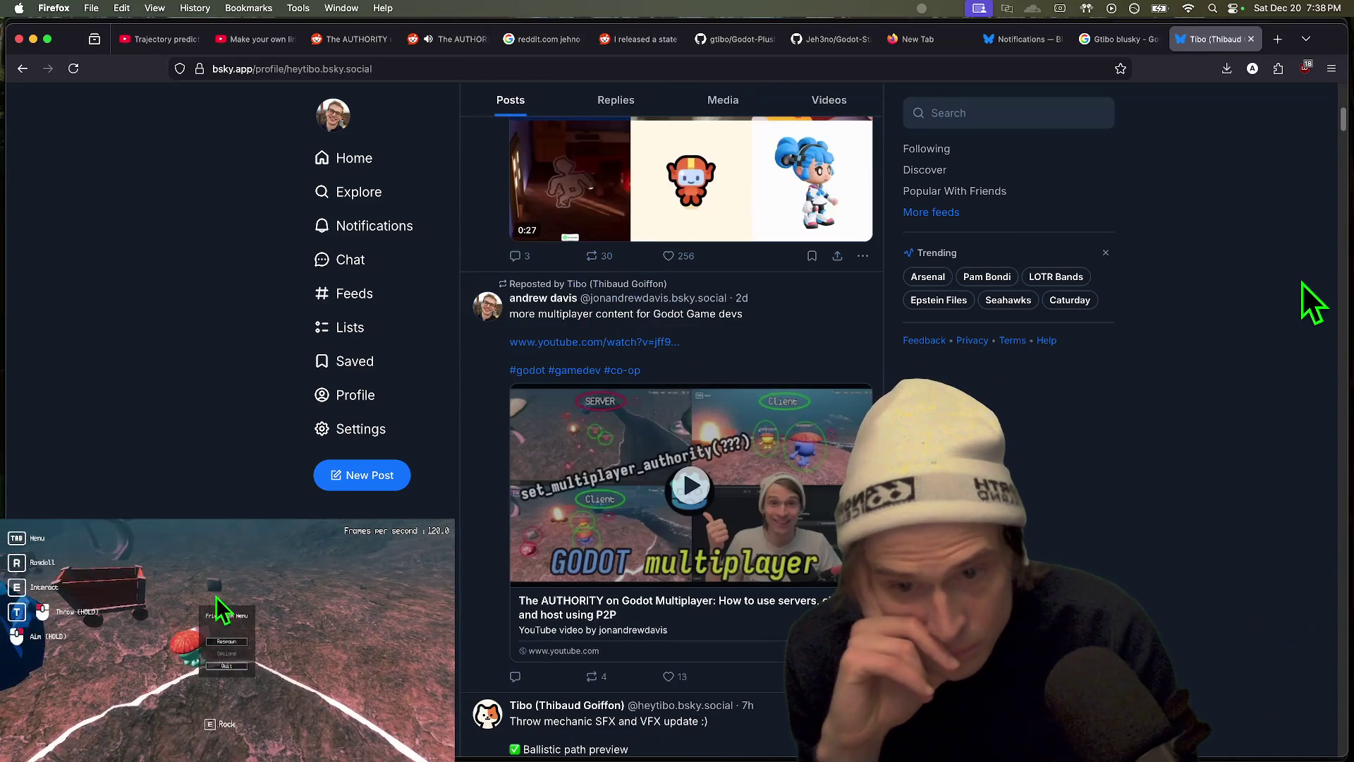
scroll(1301, 296, "down", 2)
left_click(675, 609)
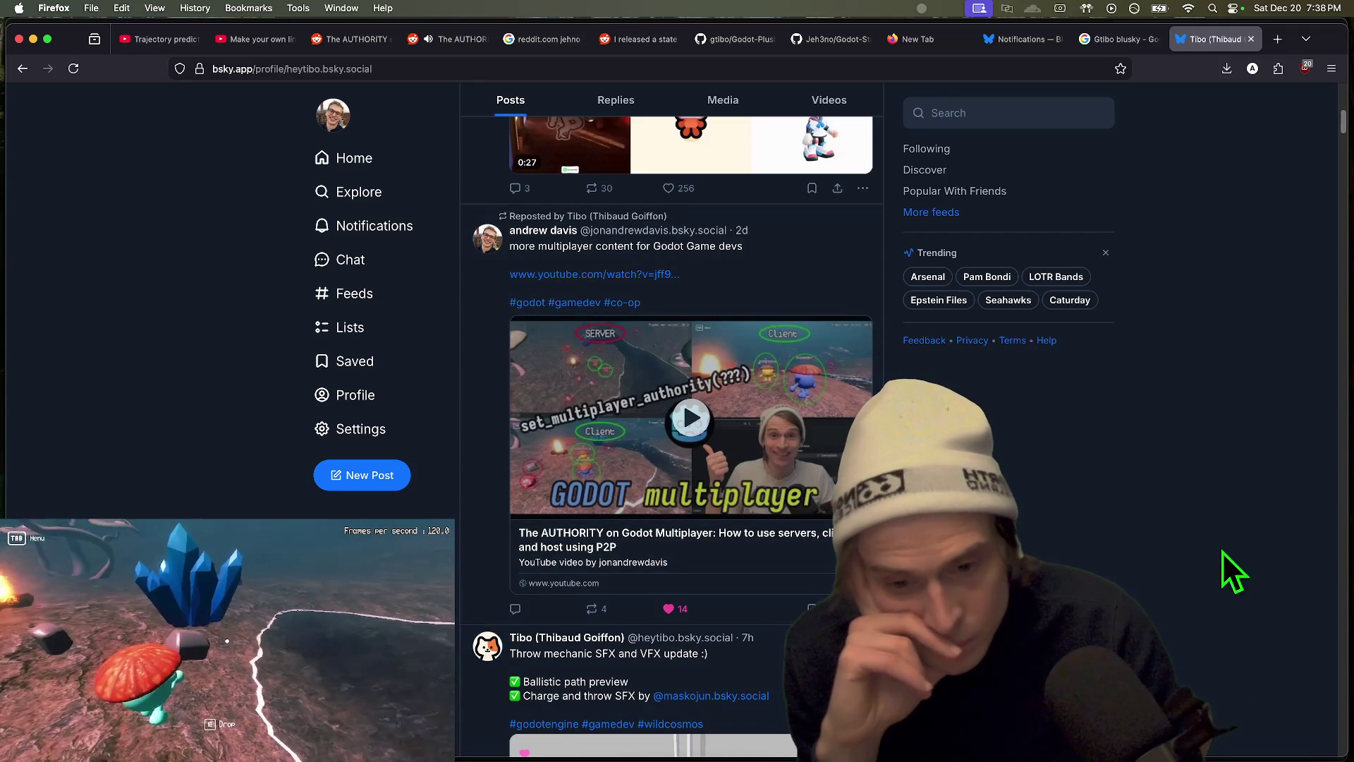
scroll(1220, 551, "down", 1)
scroll(1192, 548, "down", 5)
scroll(1194, 548, "up", 3)
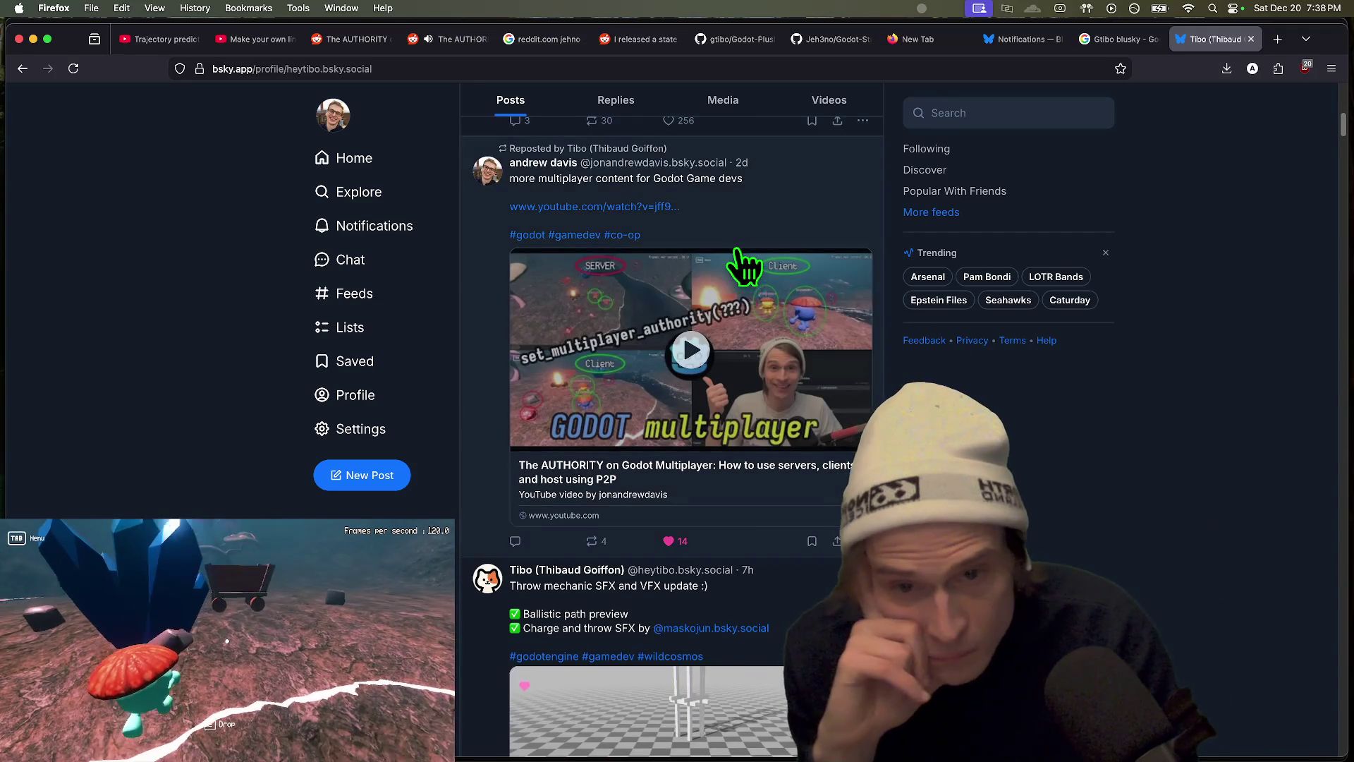
scroll(1221, 555, "down", 5)
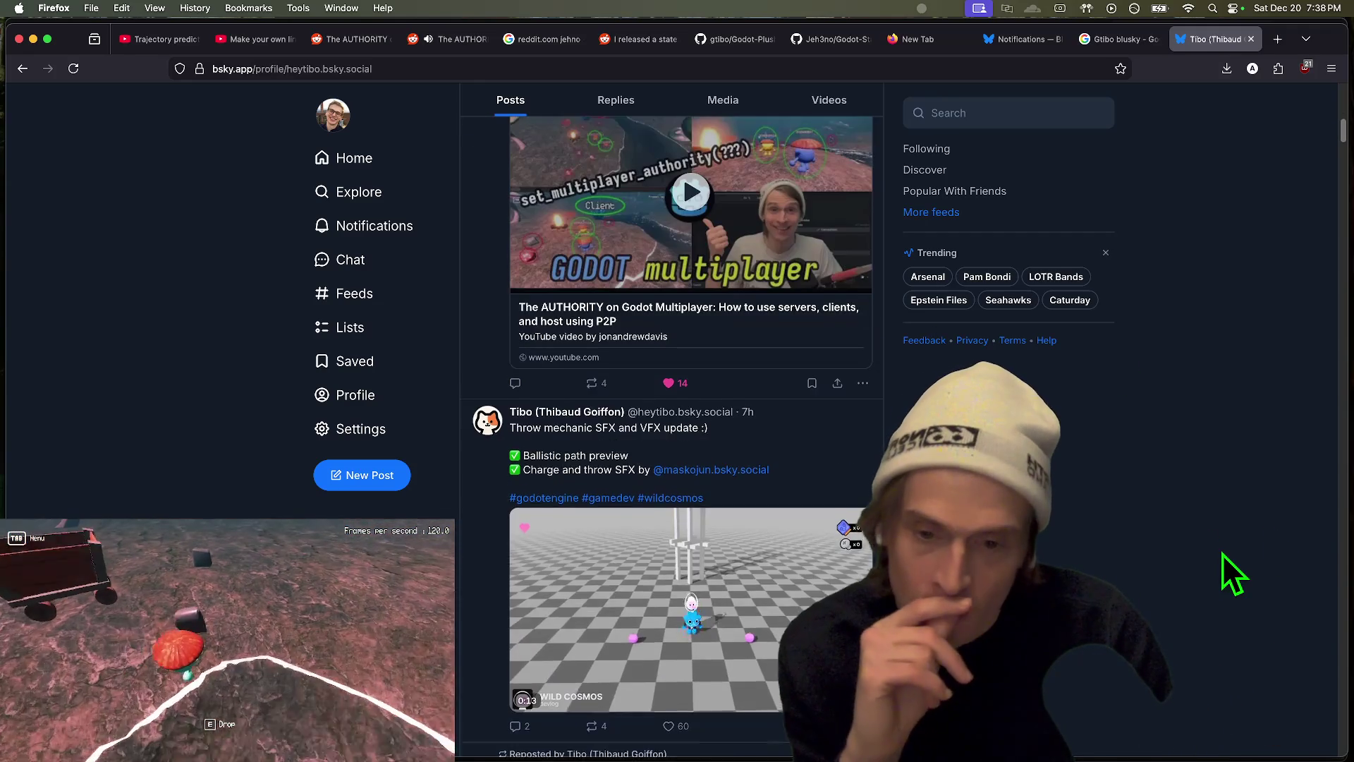
scroll(1148, 604, "down", 1)
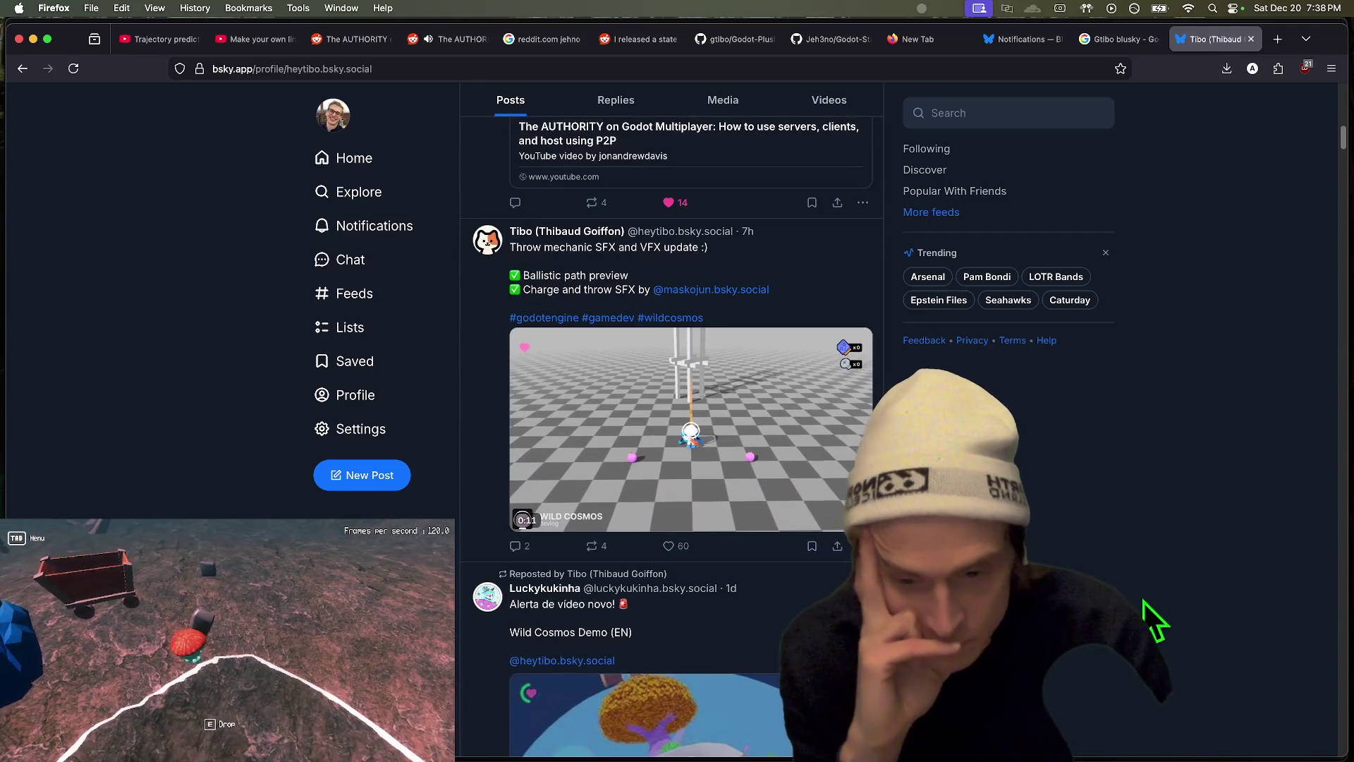
scroll(1144, 601, "up", 4)
left_click(509, 431)
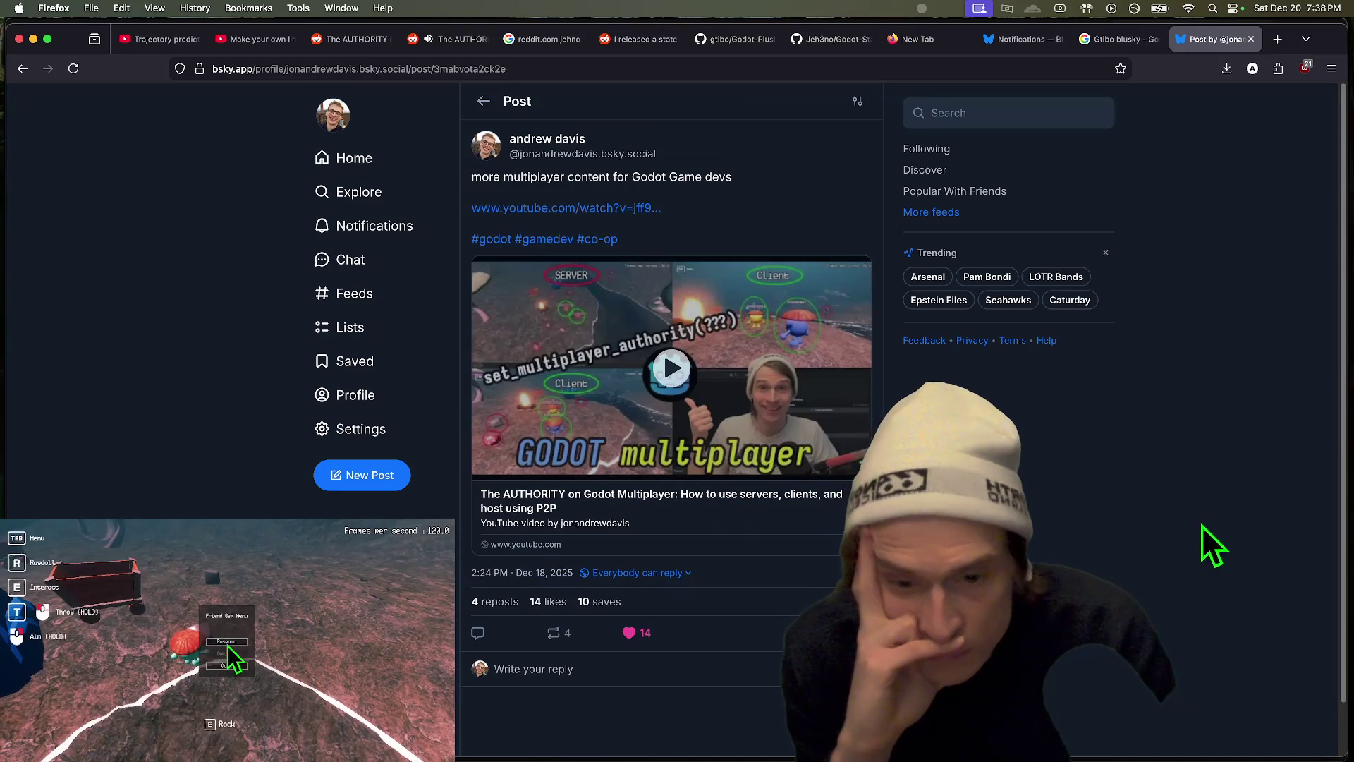
left_click(554, 667)
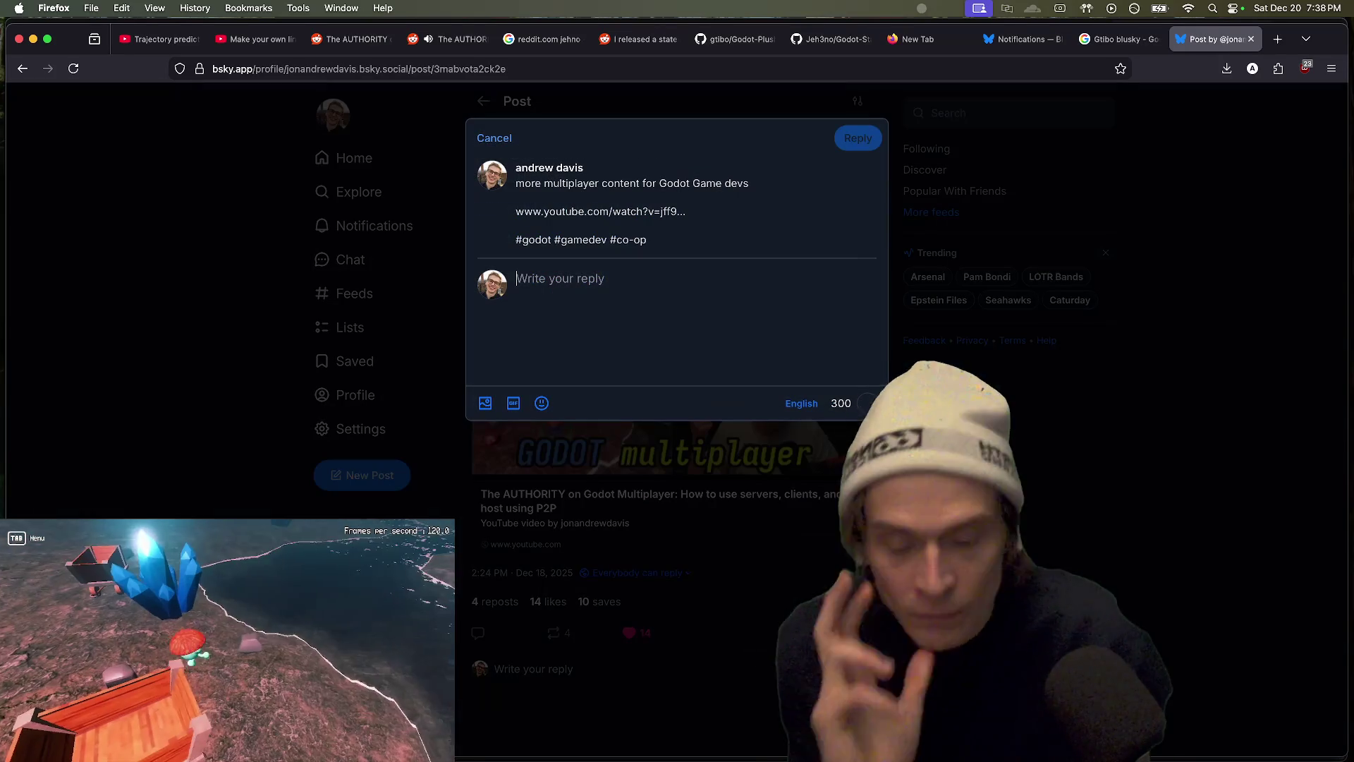
Step: Start the reply with 'Thank you for the repost!' and check the second search result's author profile
type("Tha")
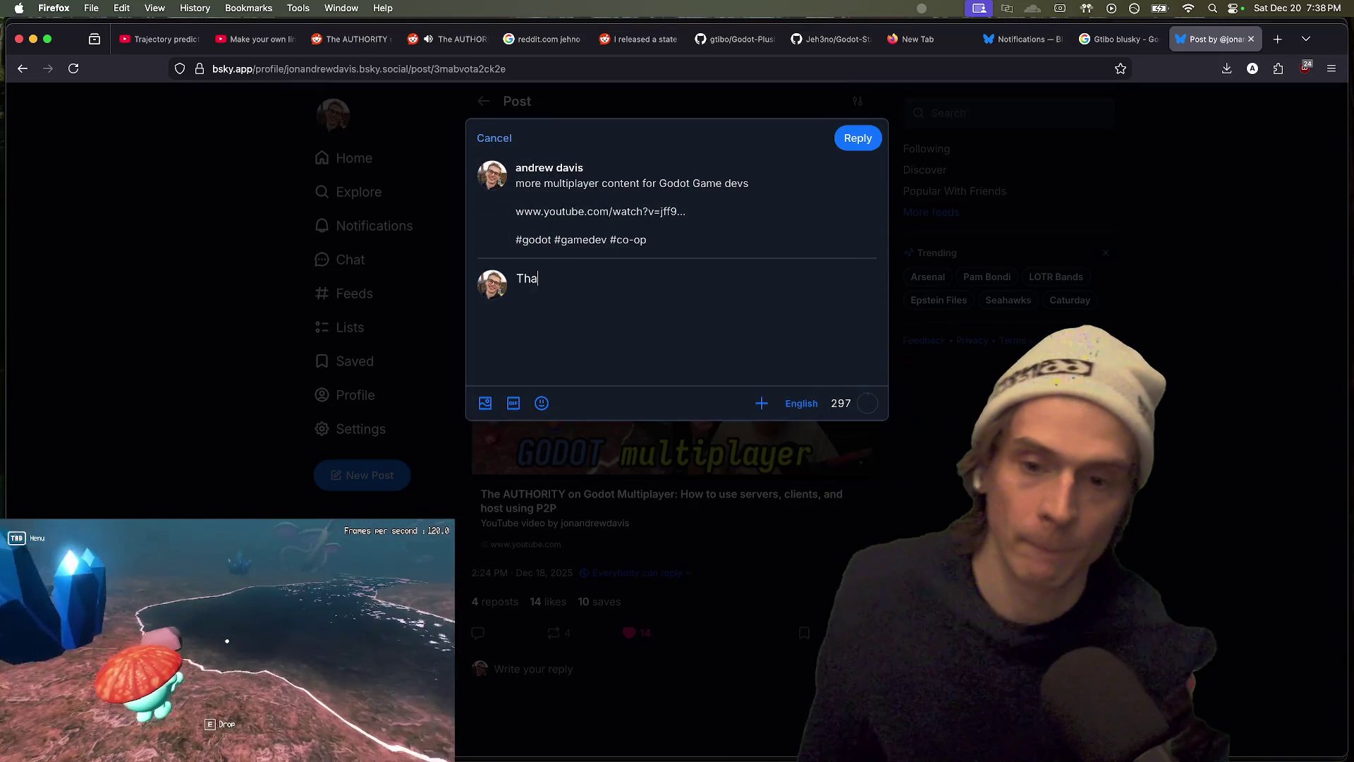
type("nk you for the re")
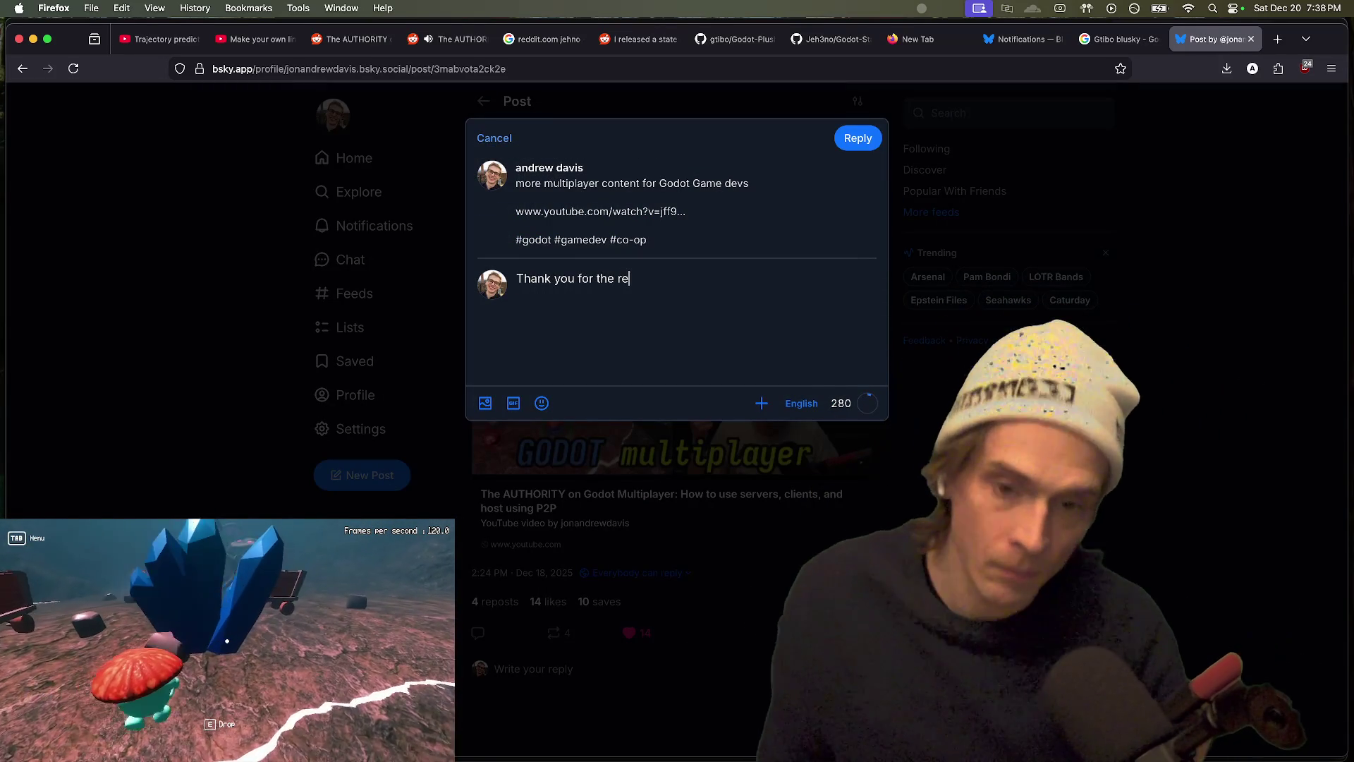
type("post! z")
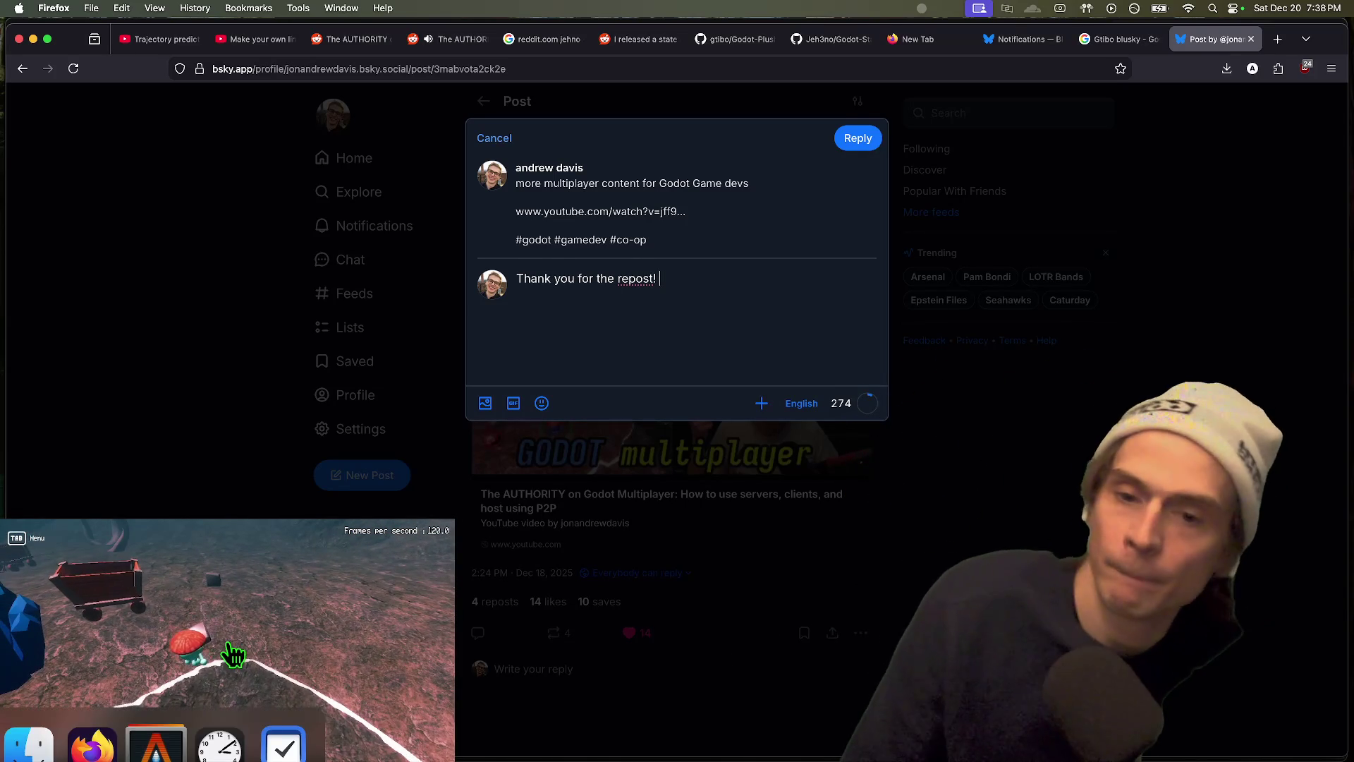
key("ctrl+shift+Tab")
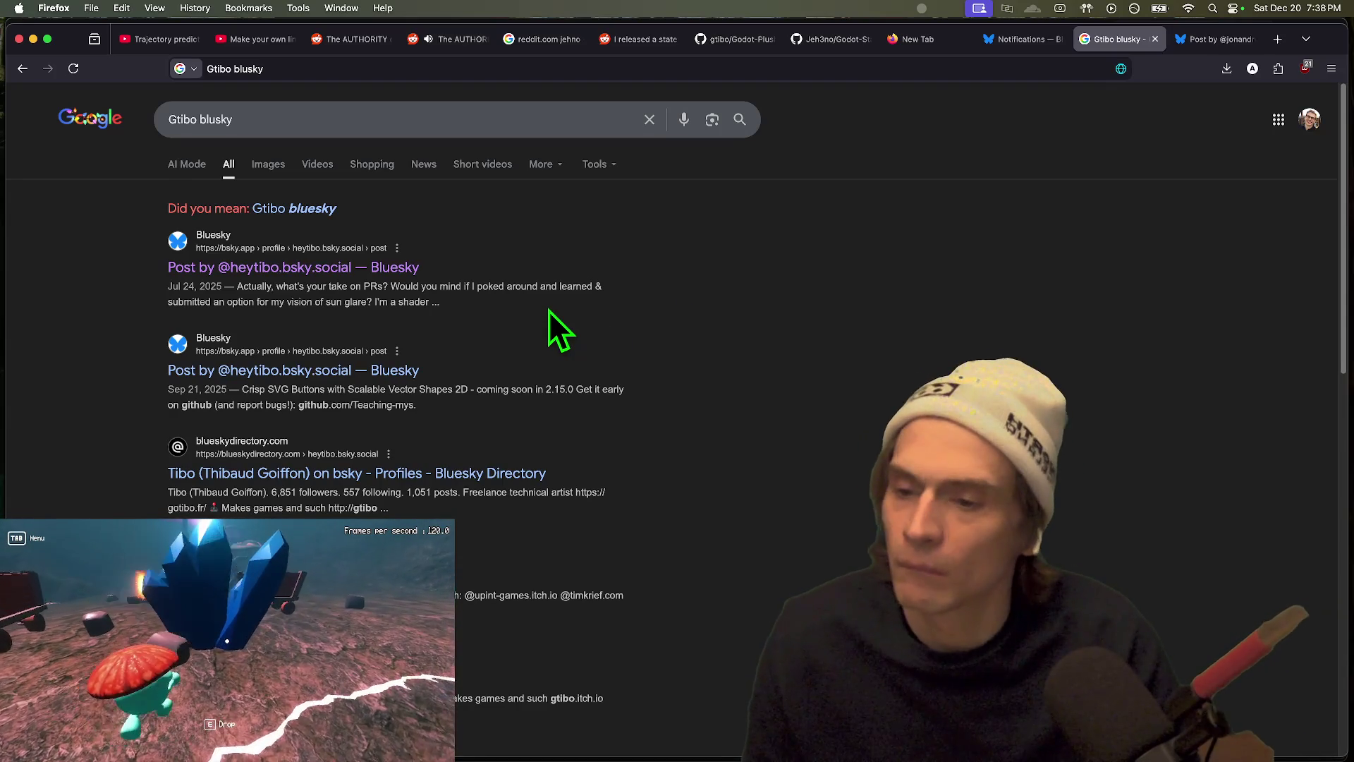
left_click(398, 369)
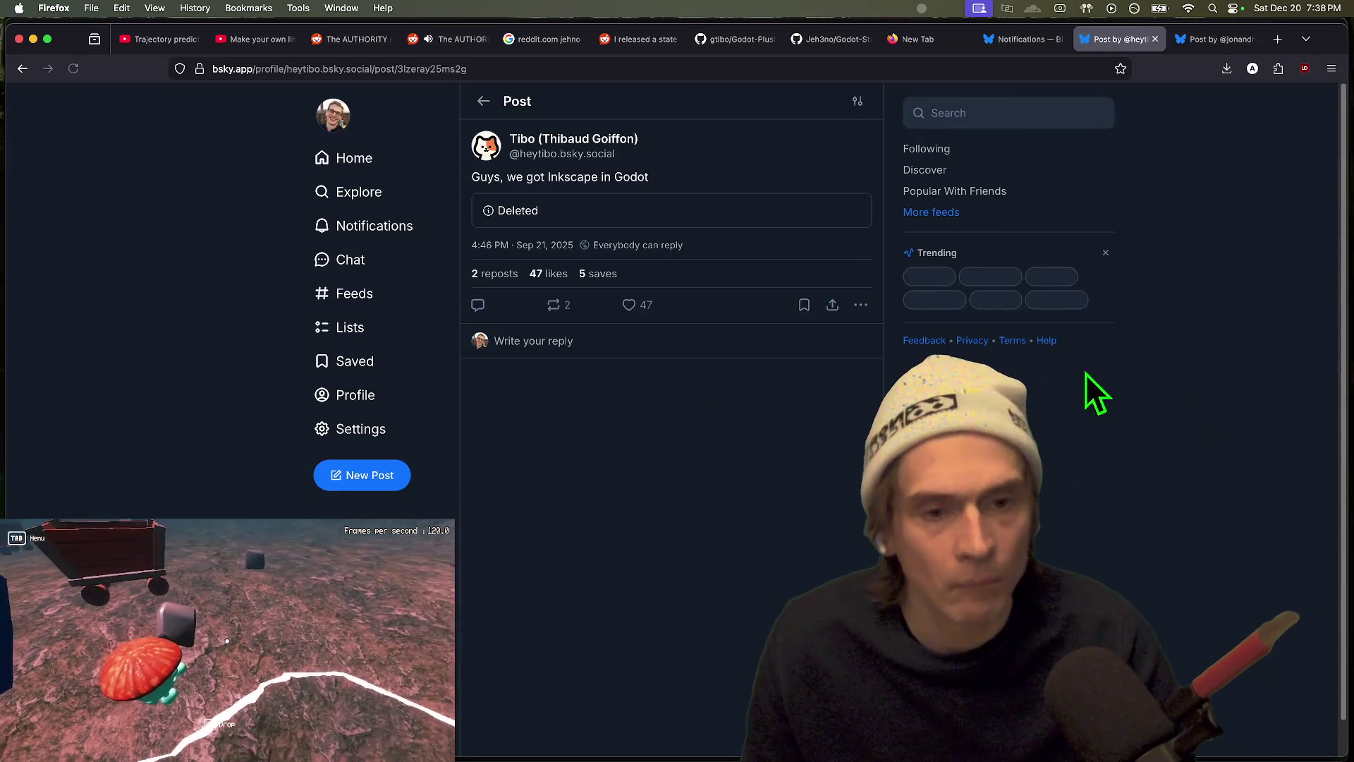
left_click(607, 138)
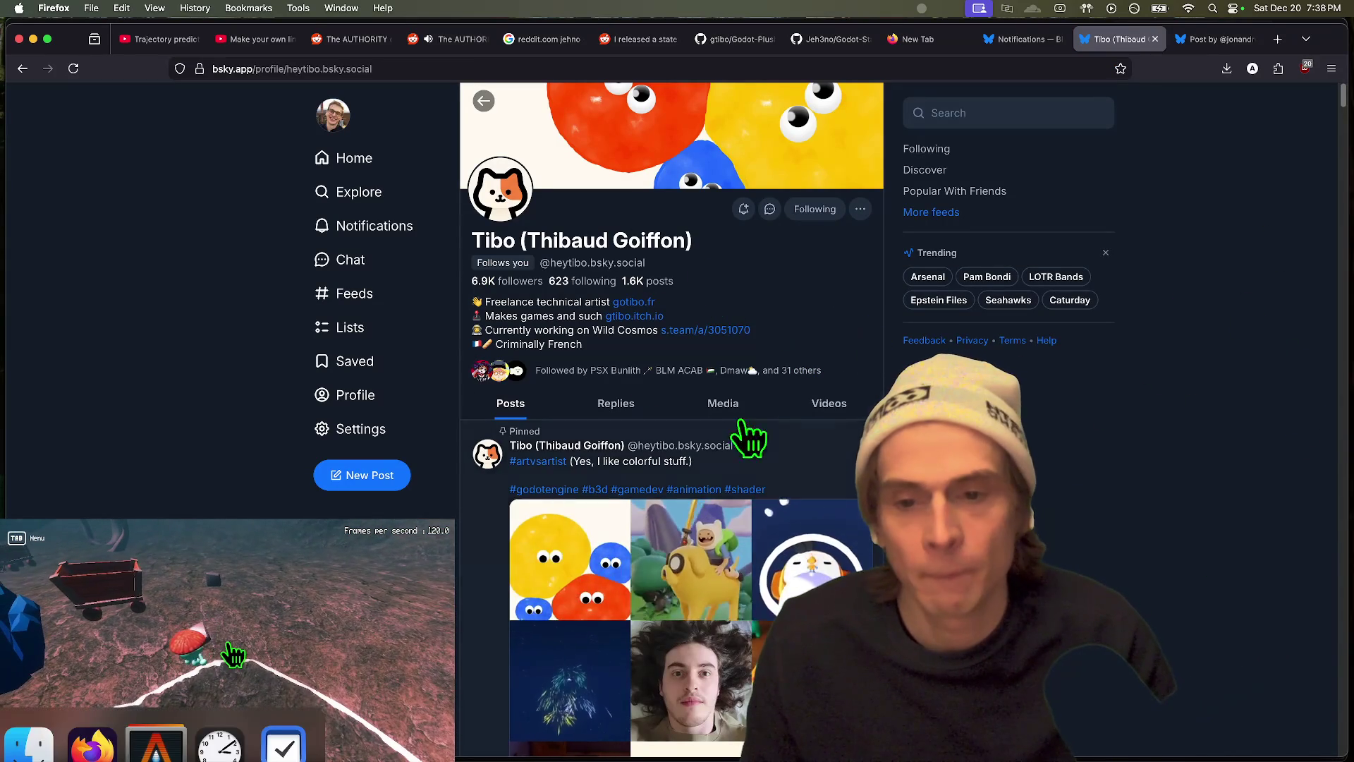
Step: Add 'Wild Cosmos is looking fantastic! keep it up' to the reply draft
key("ctrl+Tab")
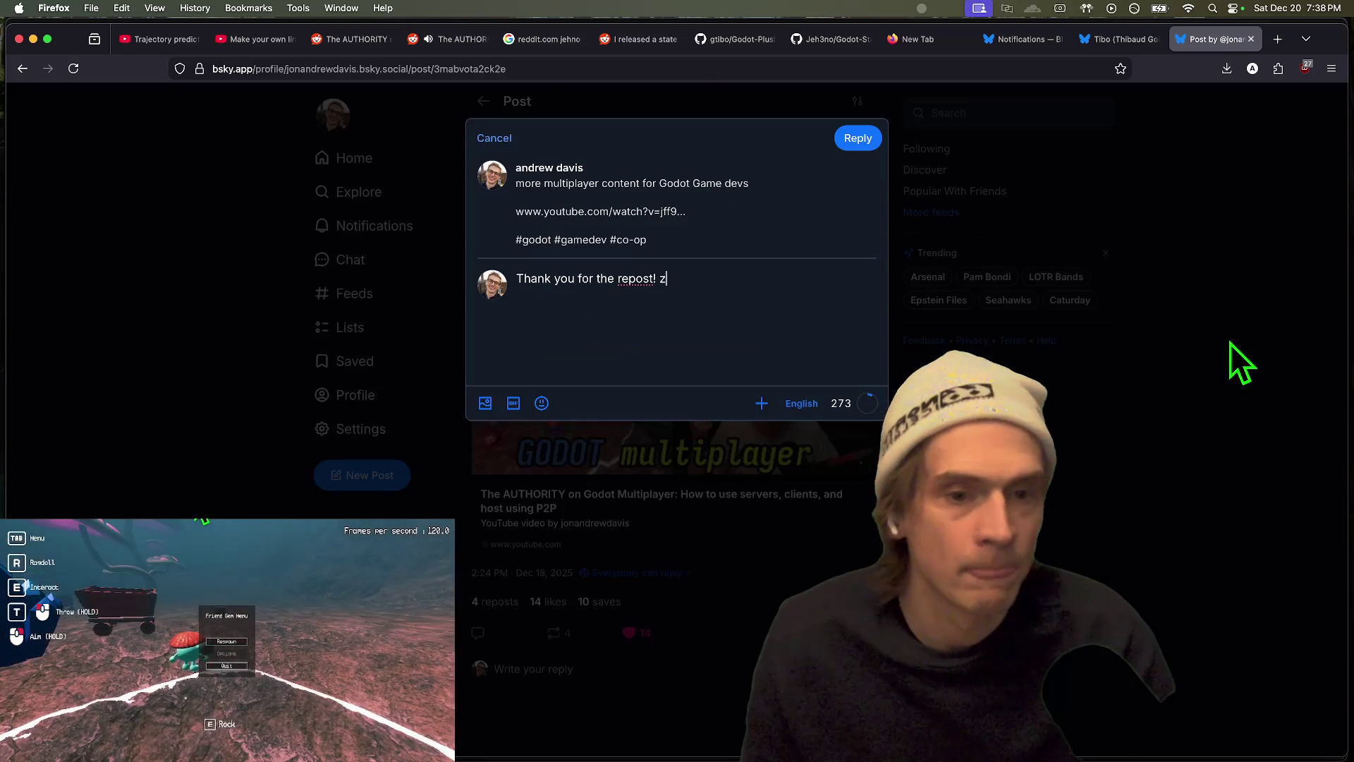
type("Wild Cosmos is looking")
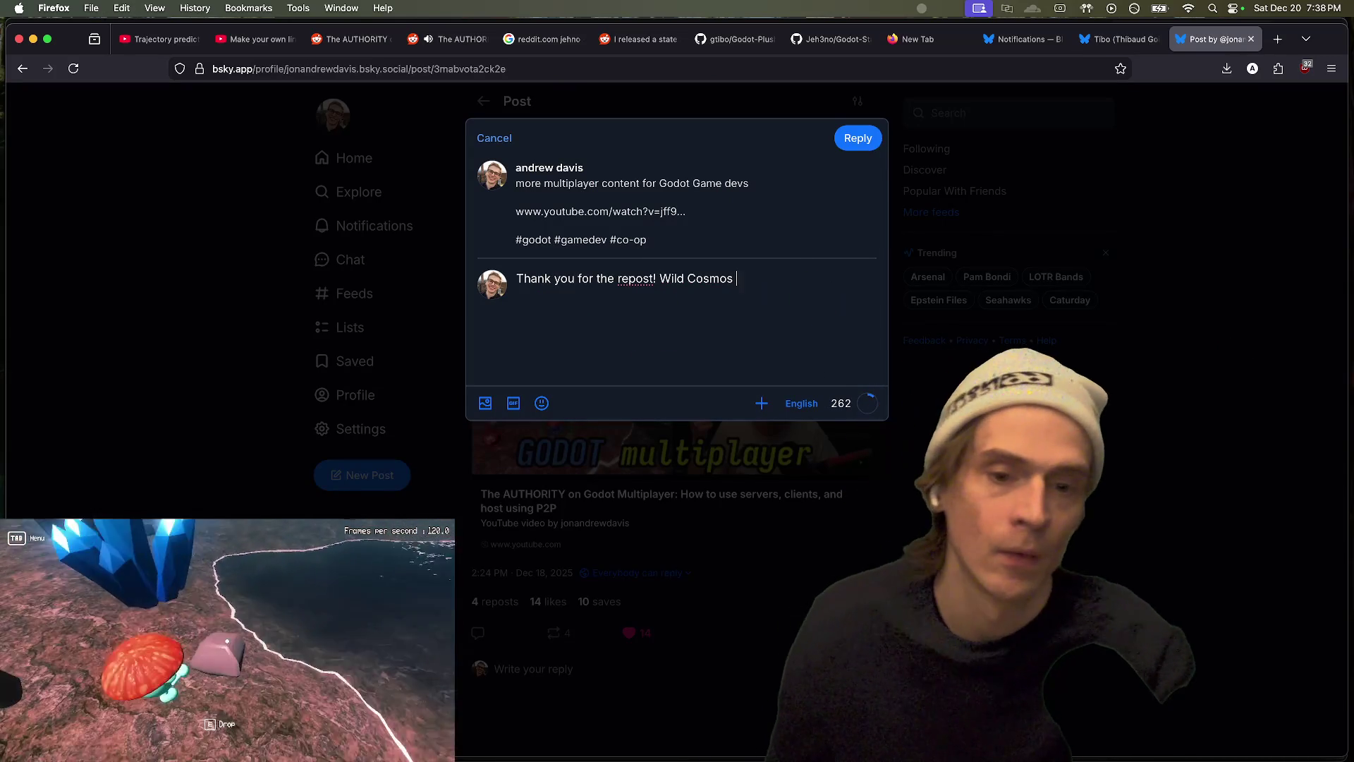
key("BackSpace")
key("BackSpace")
key("BackSpace")
type("fana")
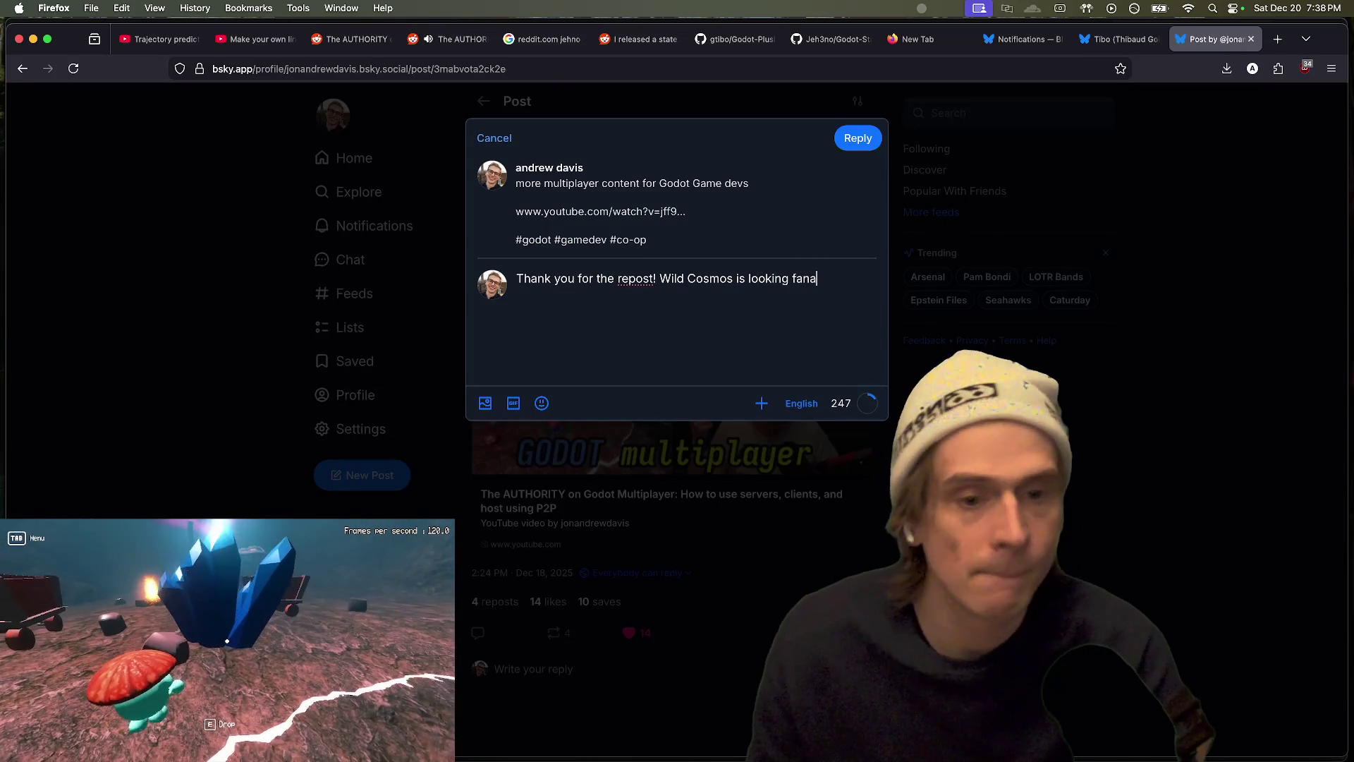
key("BackSpace")
type("tic! k")
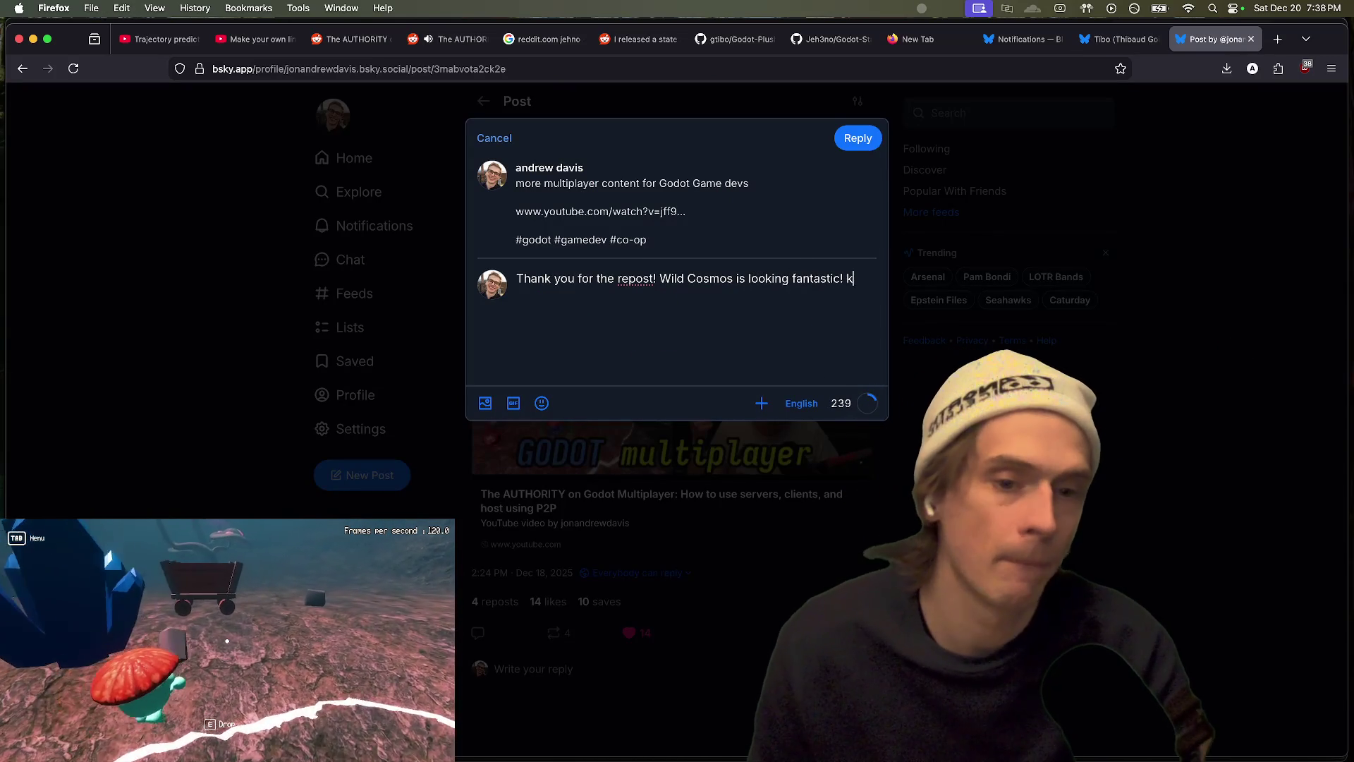
type("eep i")
key("BackSpace")
key("BackSpace")
type("p")
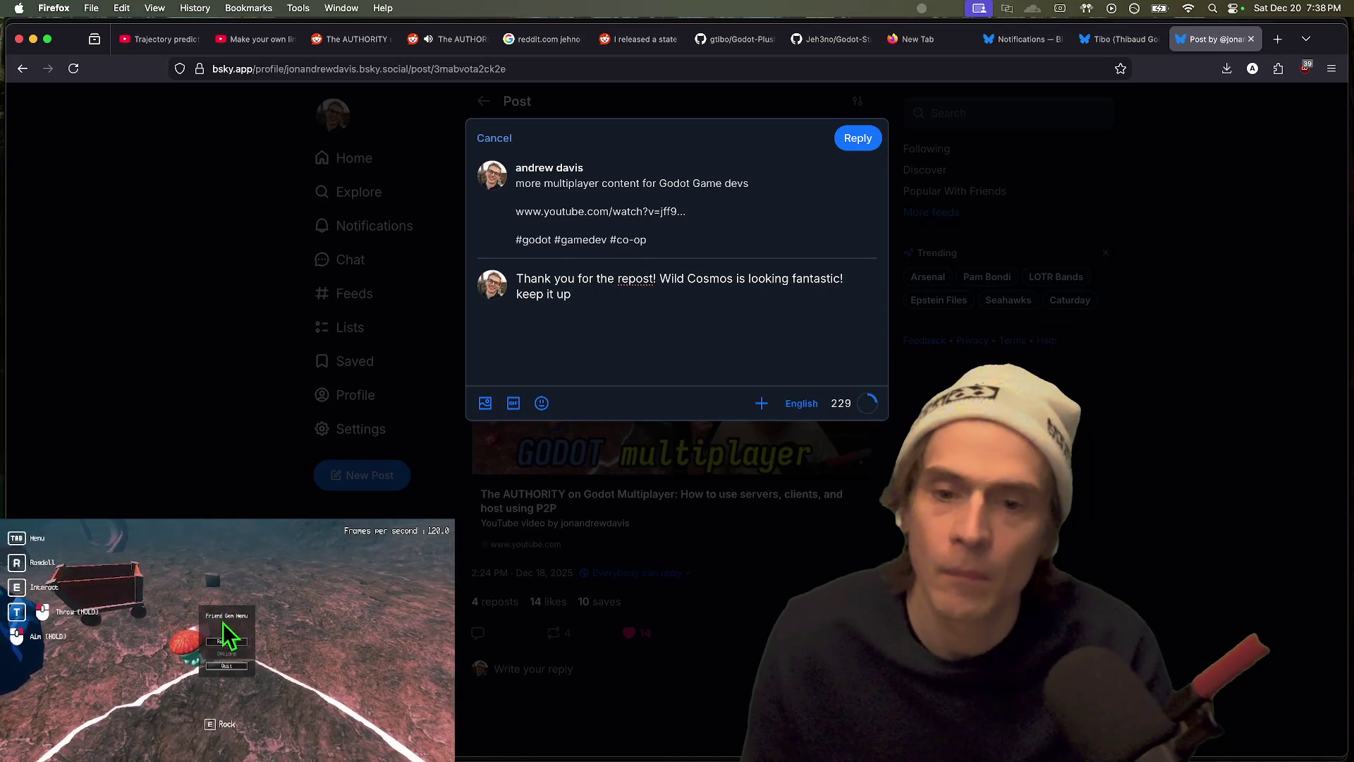
Step: Extend the opening with thanks for all you give back to the community, Wild Cosmos on its own line
key("BackSpace")
key("BackSpace")
key("BackSpace")
type("repost!")
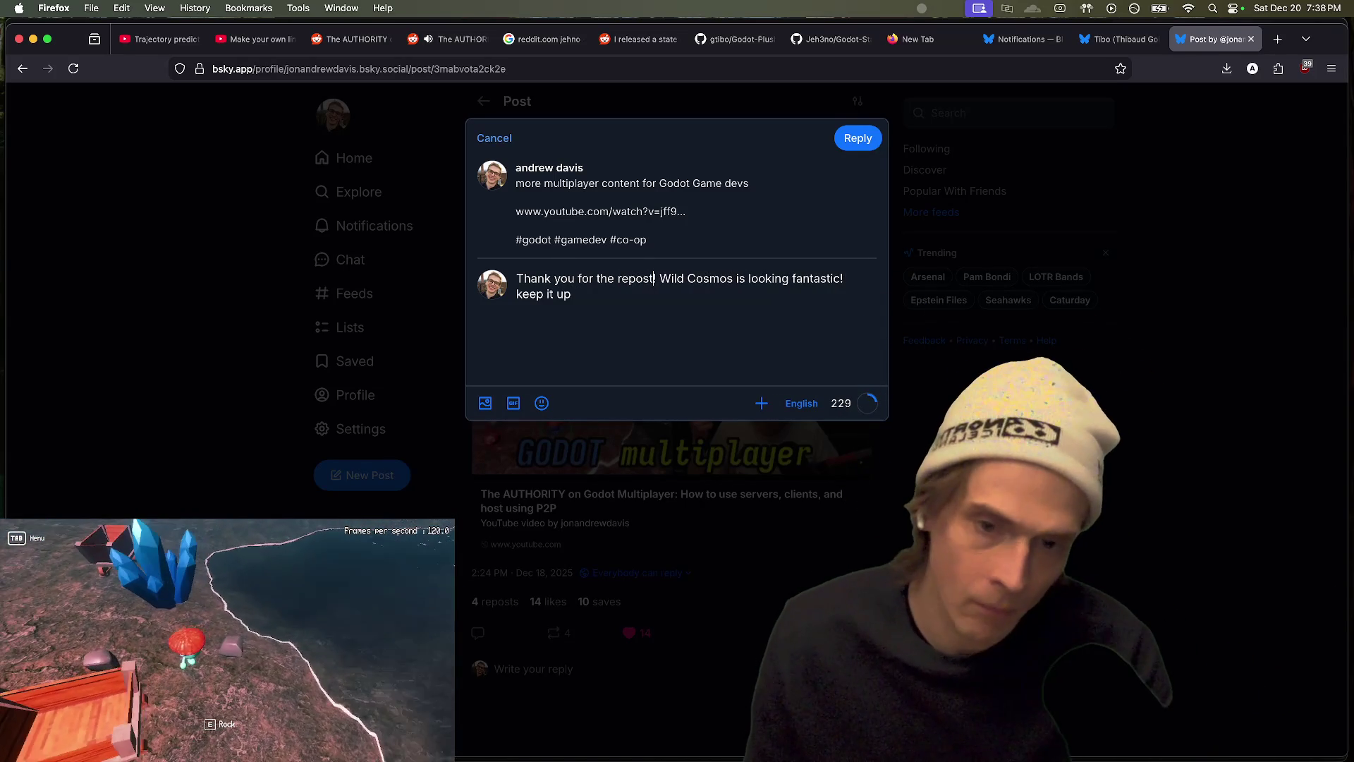
key("BackSpace")
type(", as")
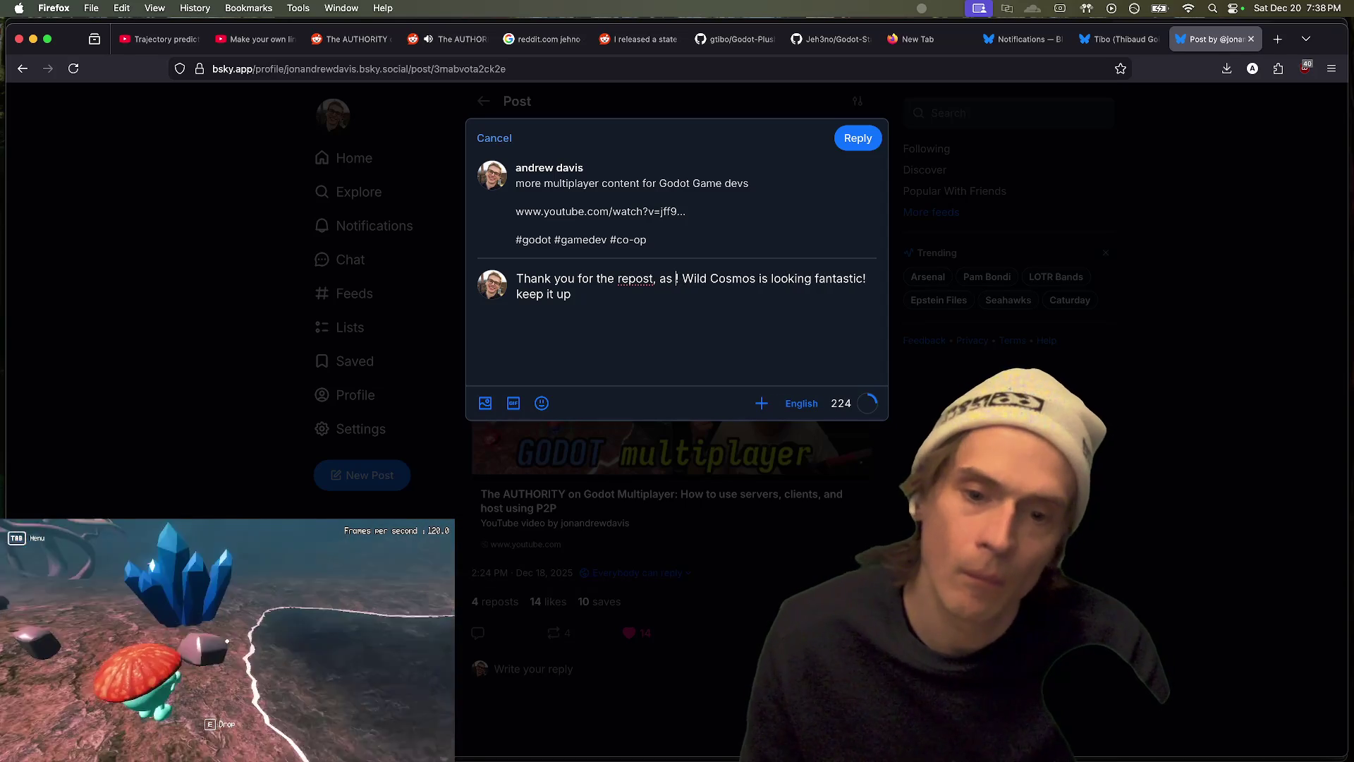
key("BackSpace")
key("BackSpace")
key("BackSpace")
type("! And")
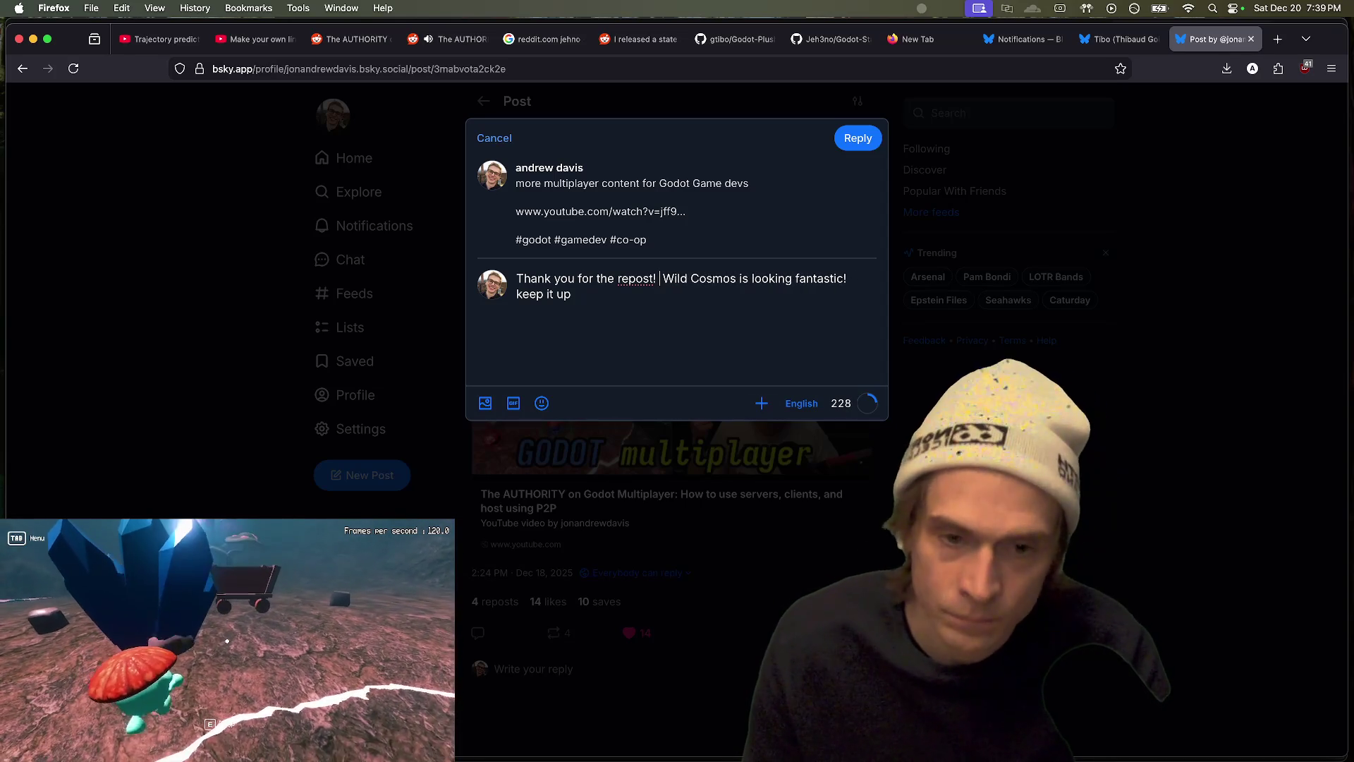
key("Return")
key("Left")
type("all o")
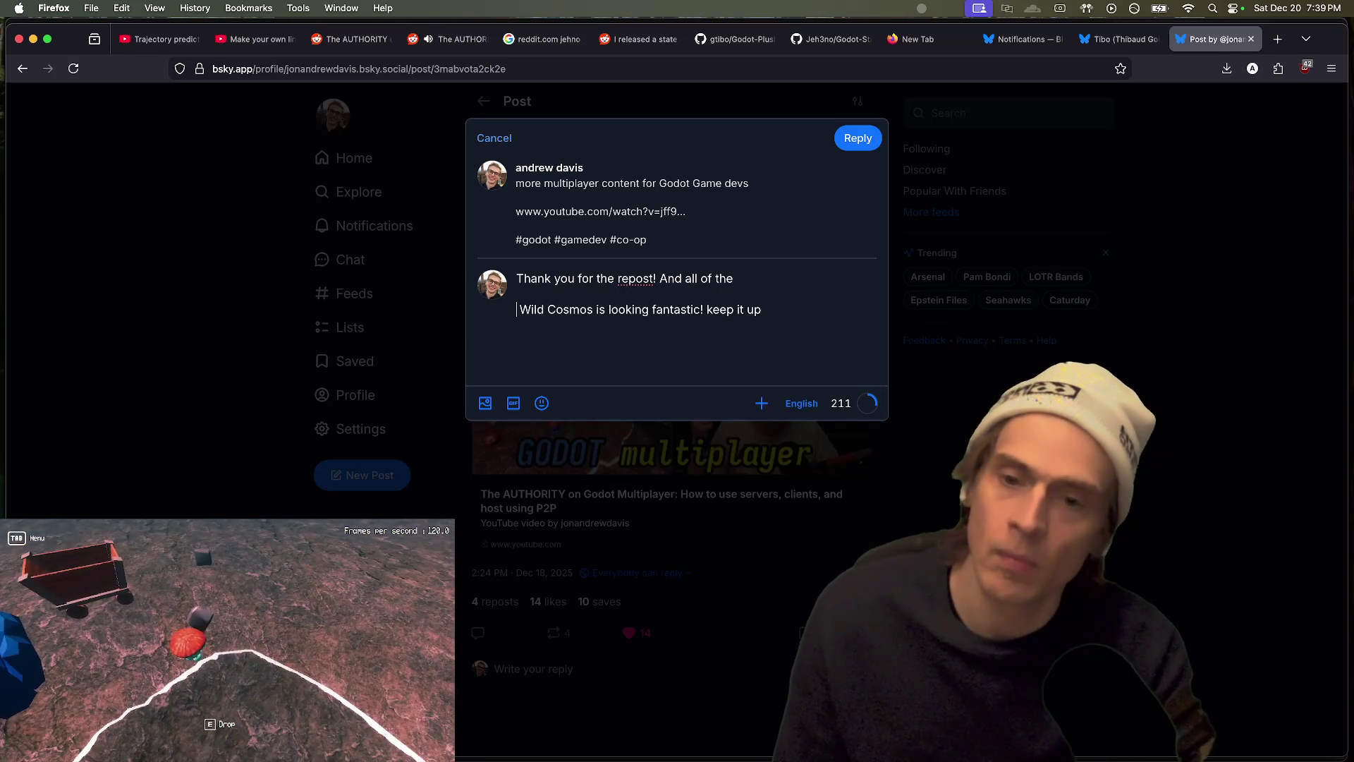
key("Delete")
key("Left")
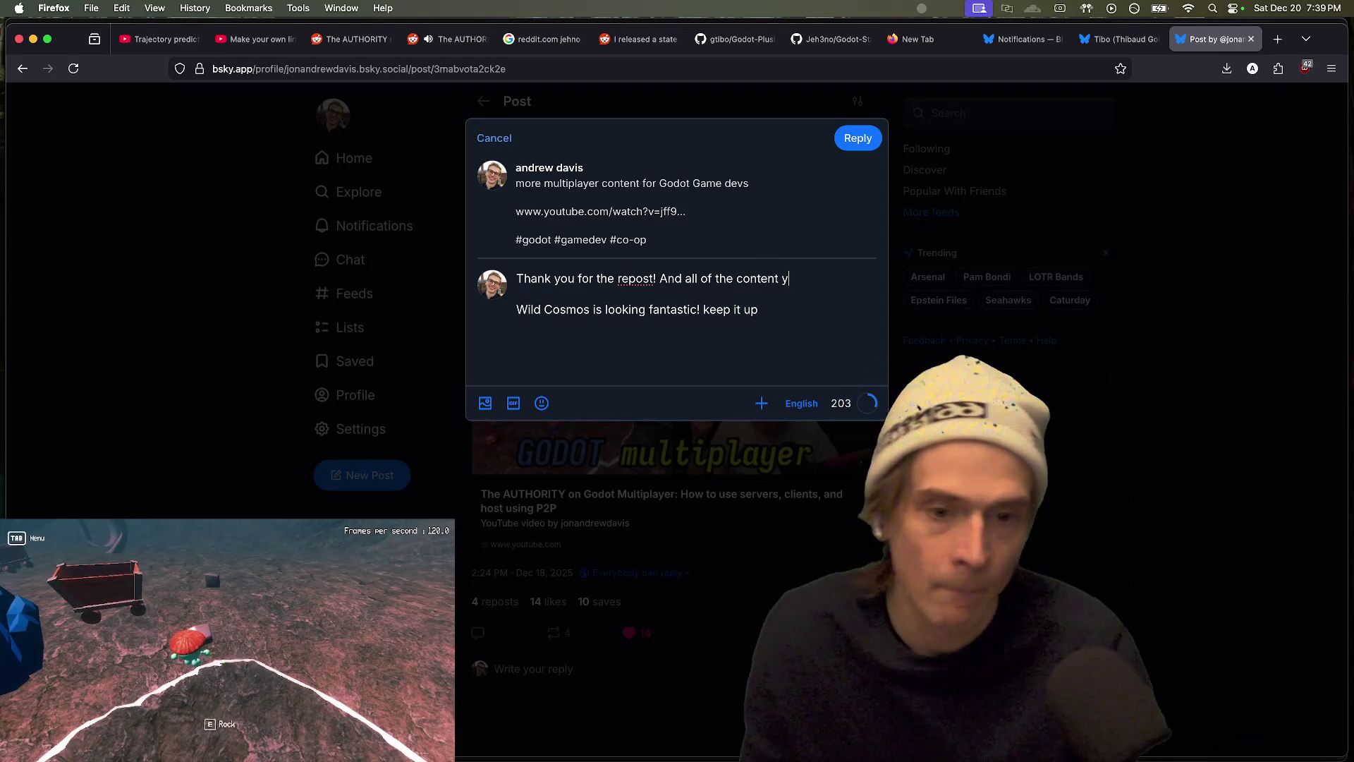
type("ou give back to ")
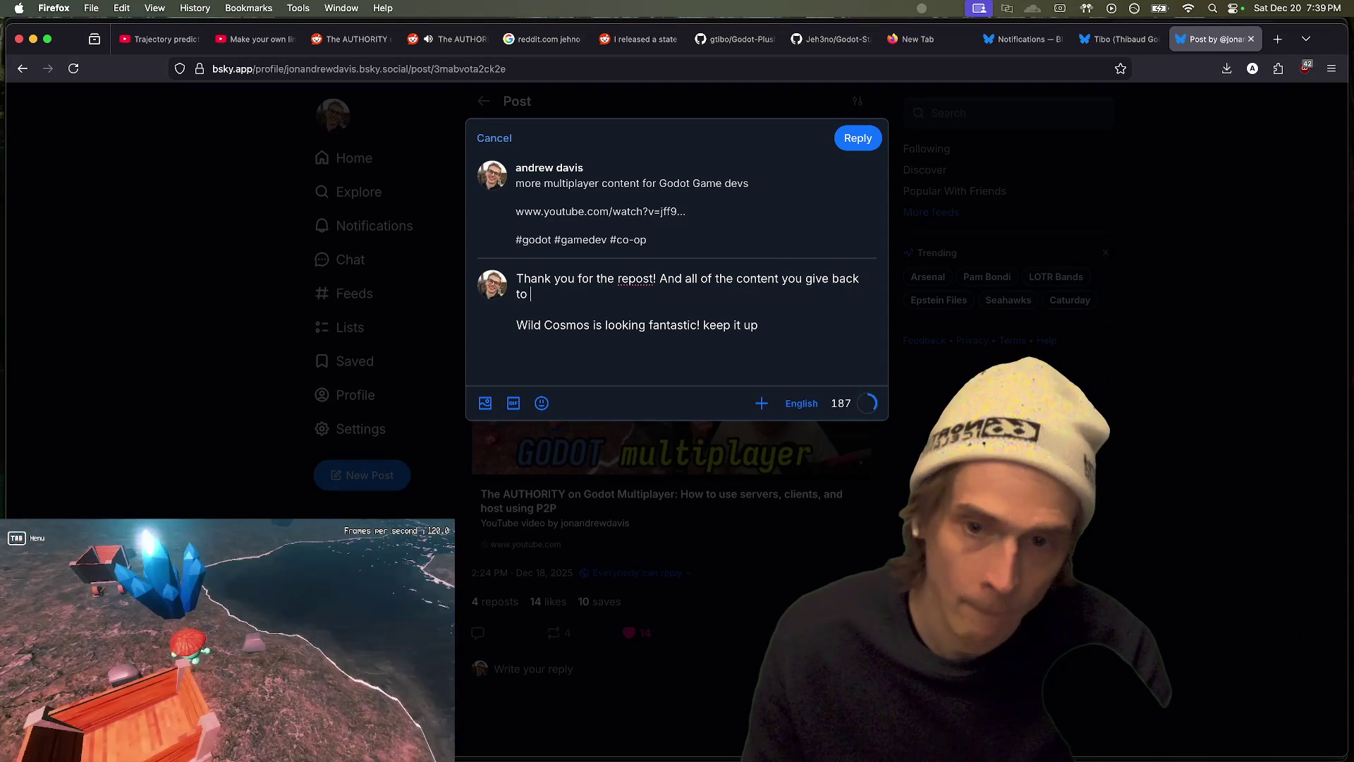
type("the community.")
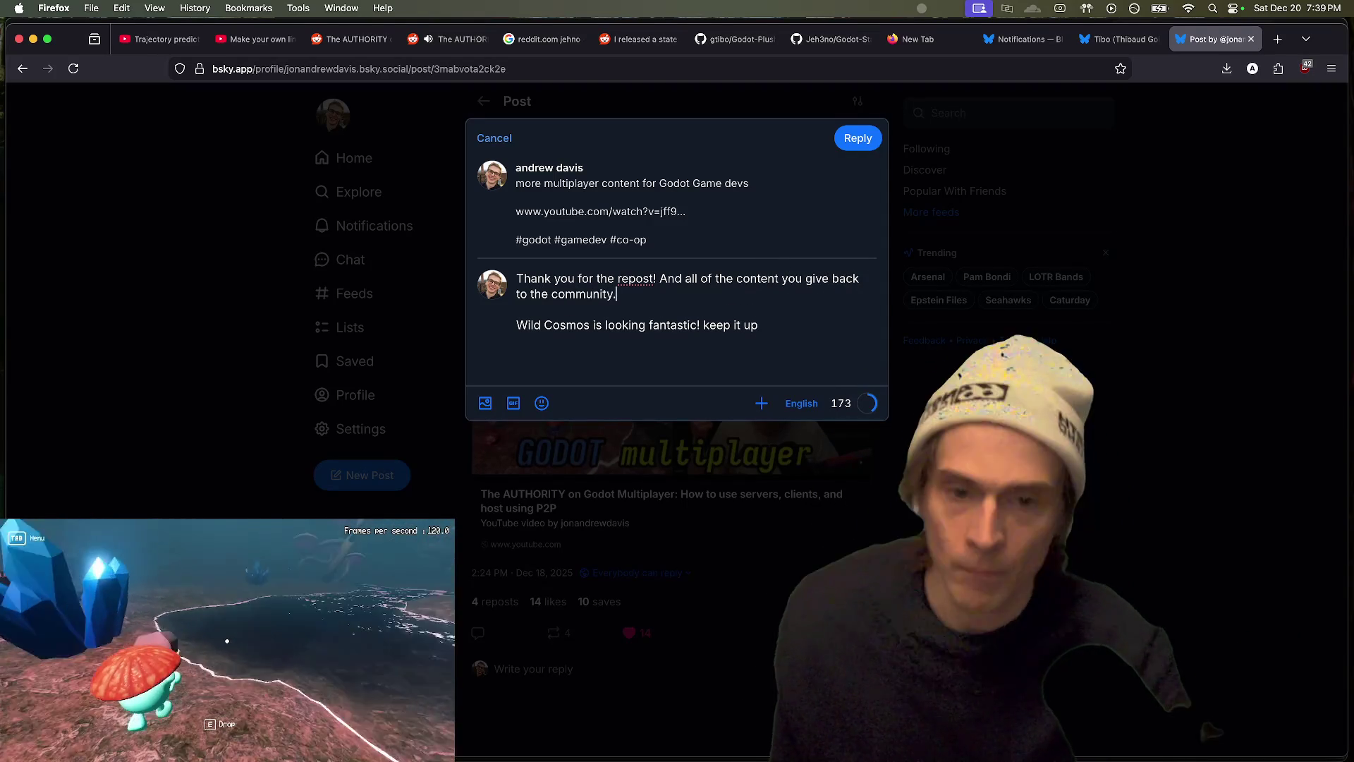
Step: Finish with a capitalised 'Keep it up!' and post the reply
left_click(760, 325)
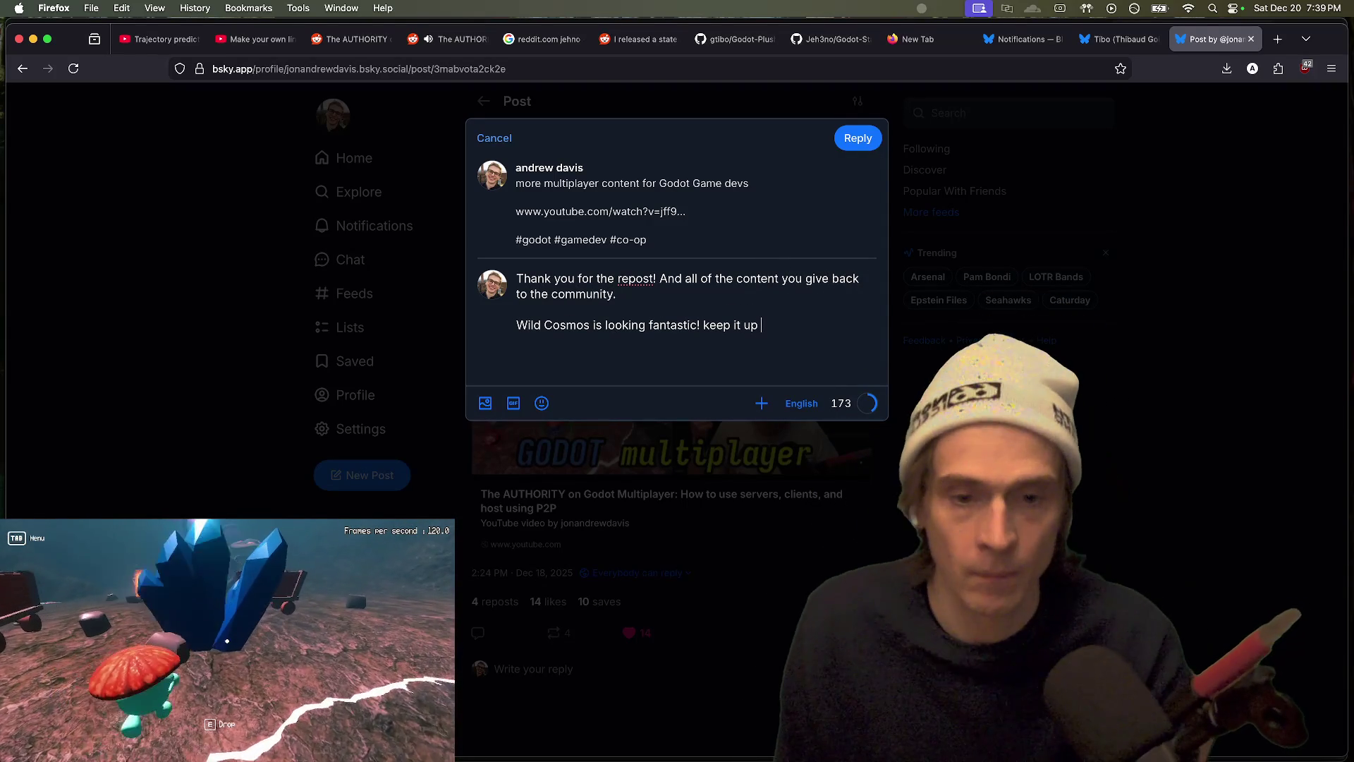
key("BackSpace")
type("!")
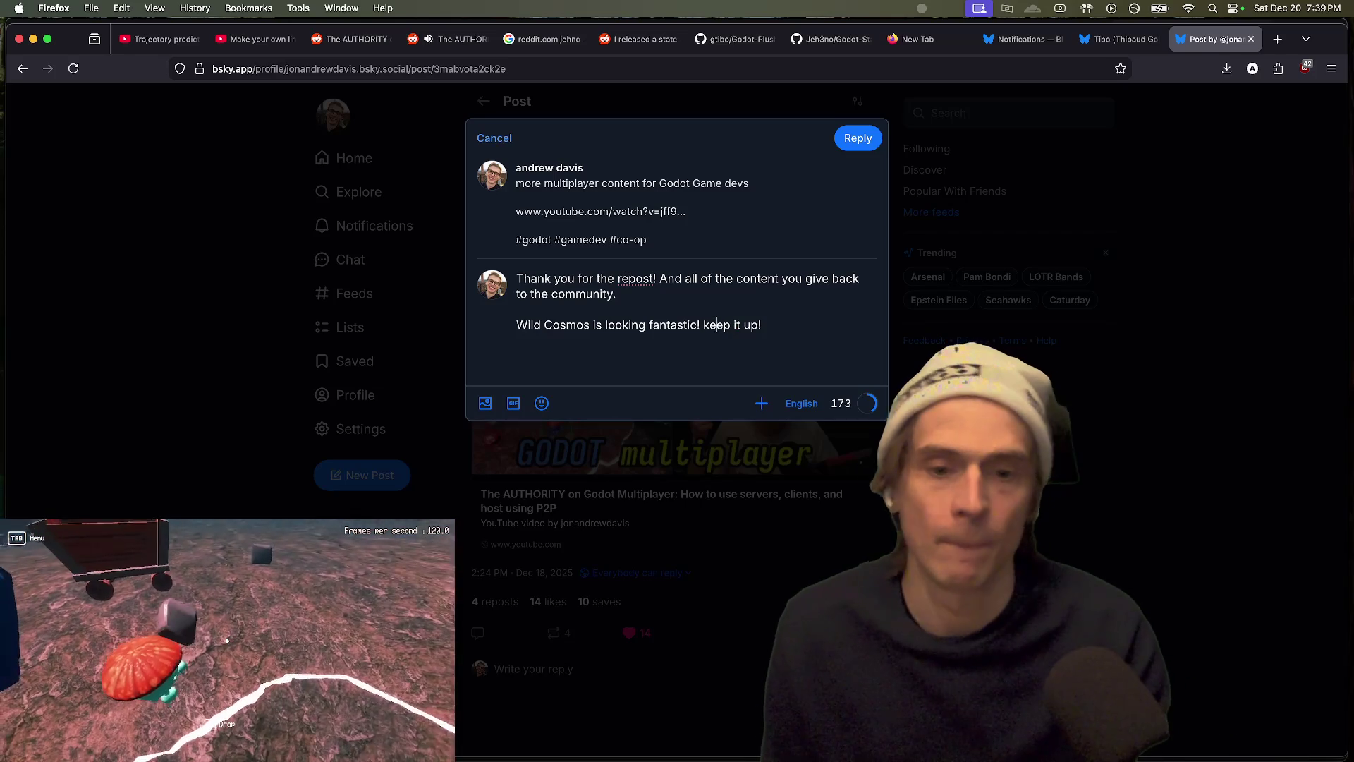
key("BackSpace")
type("KL")
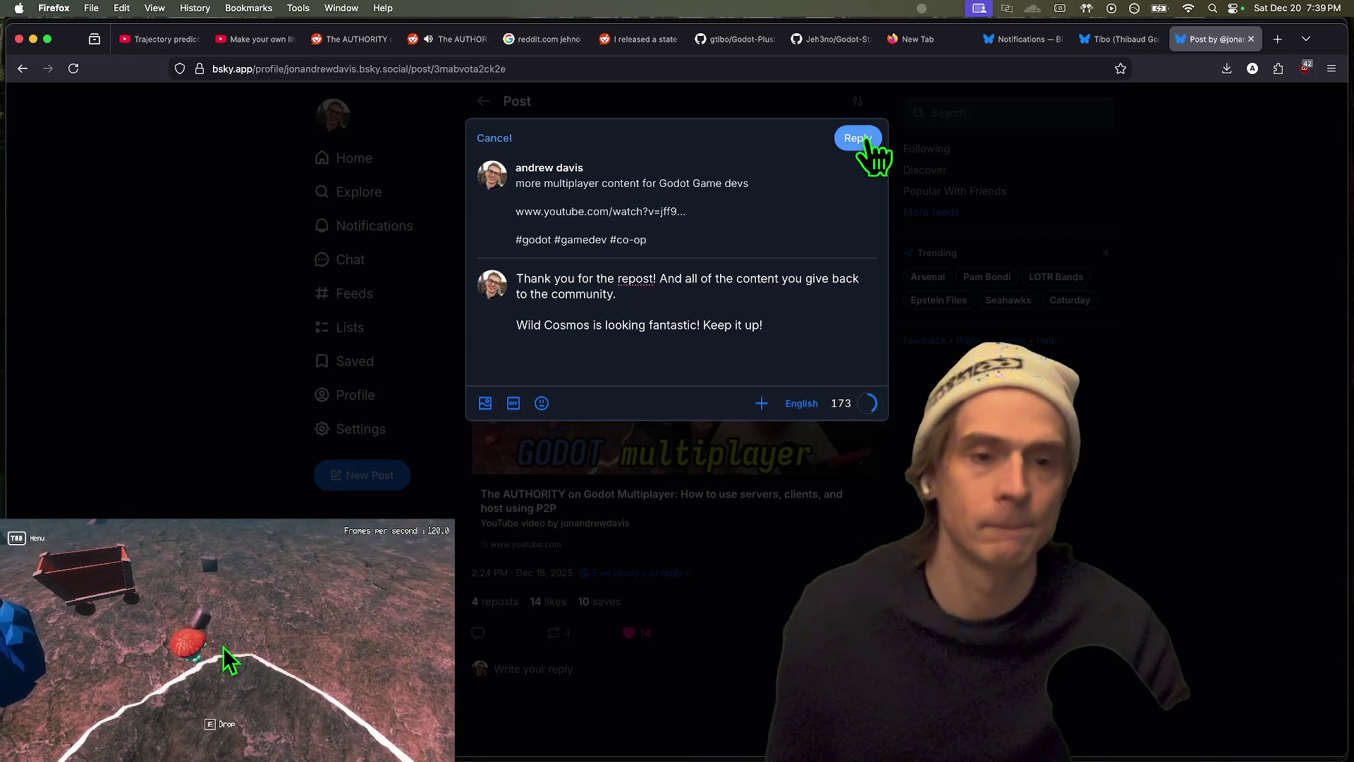
left_click(861, 139)
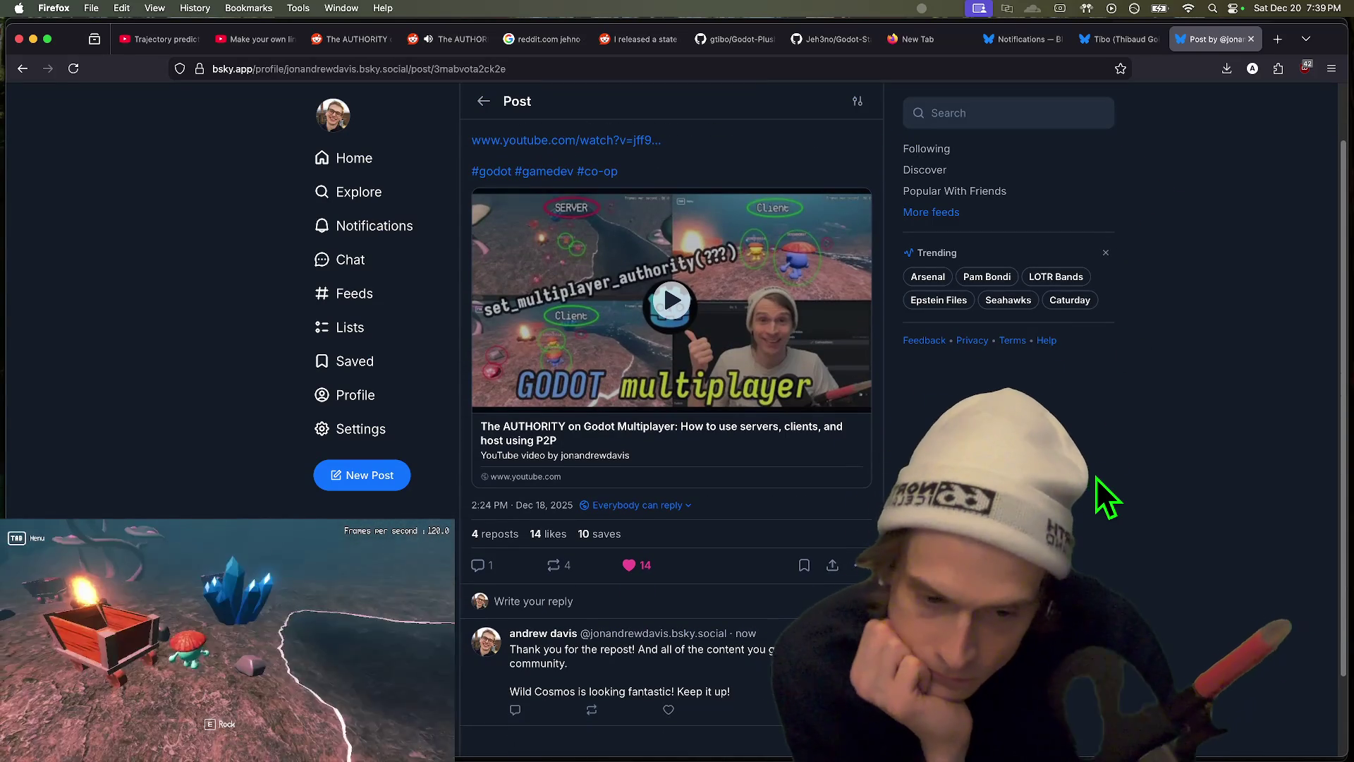
Step: Check the posted reply on Bluesky, look over your own profile, then close that tab
scroll(1103, 483, "down", 1)
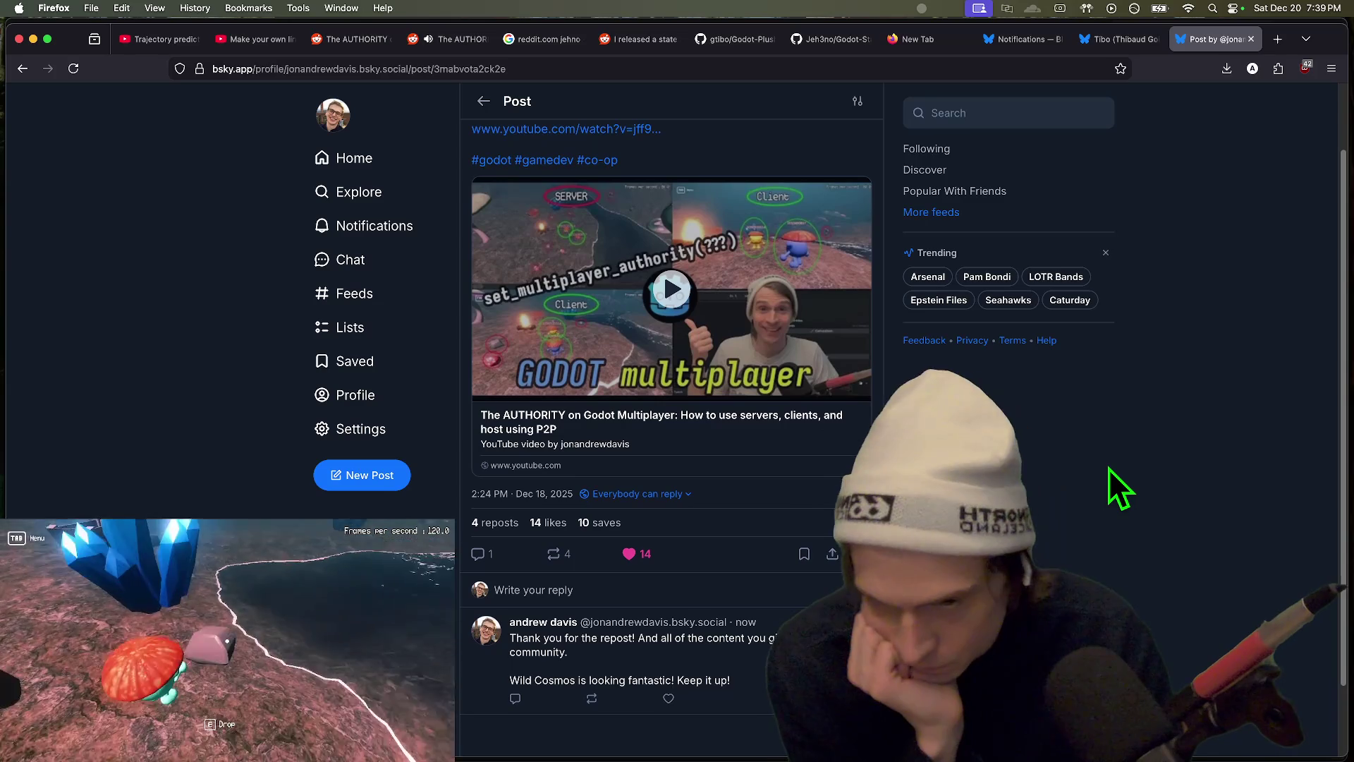
scroll(988, 493, "up", 3)
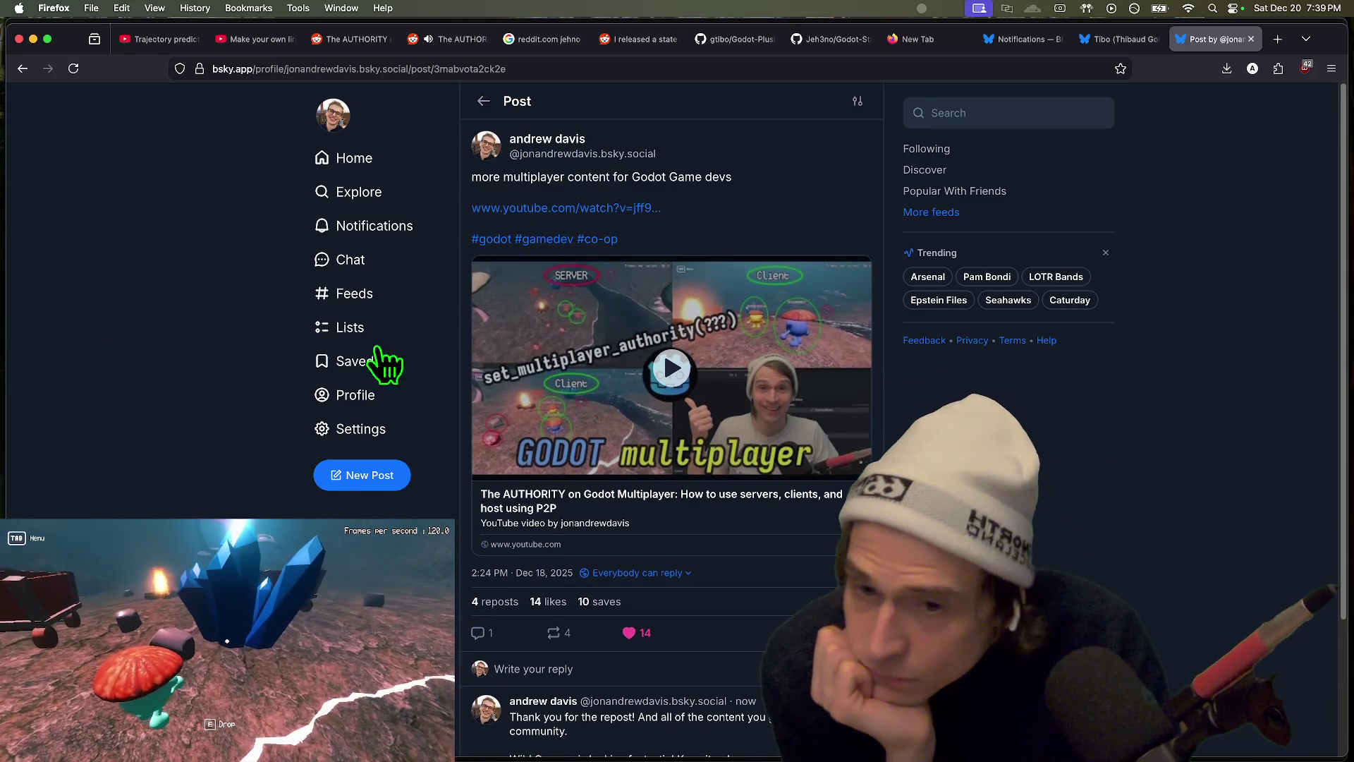
left_click(339, 398)
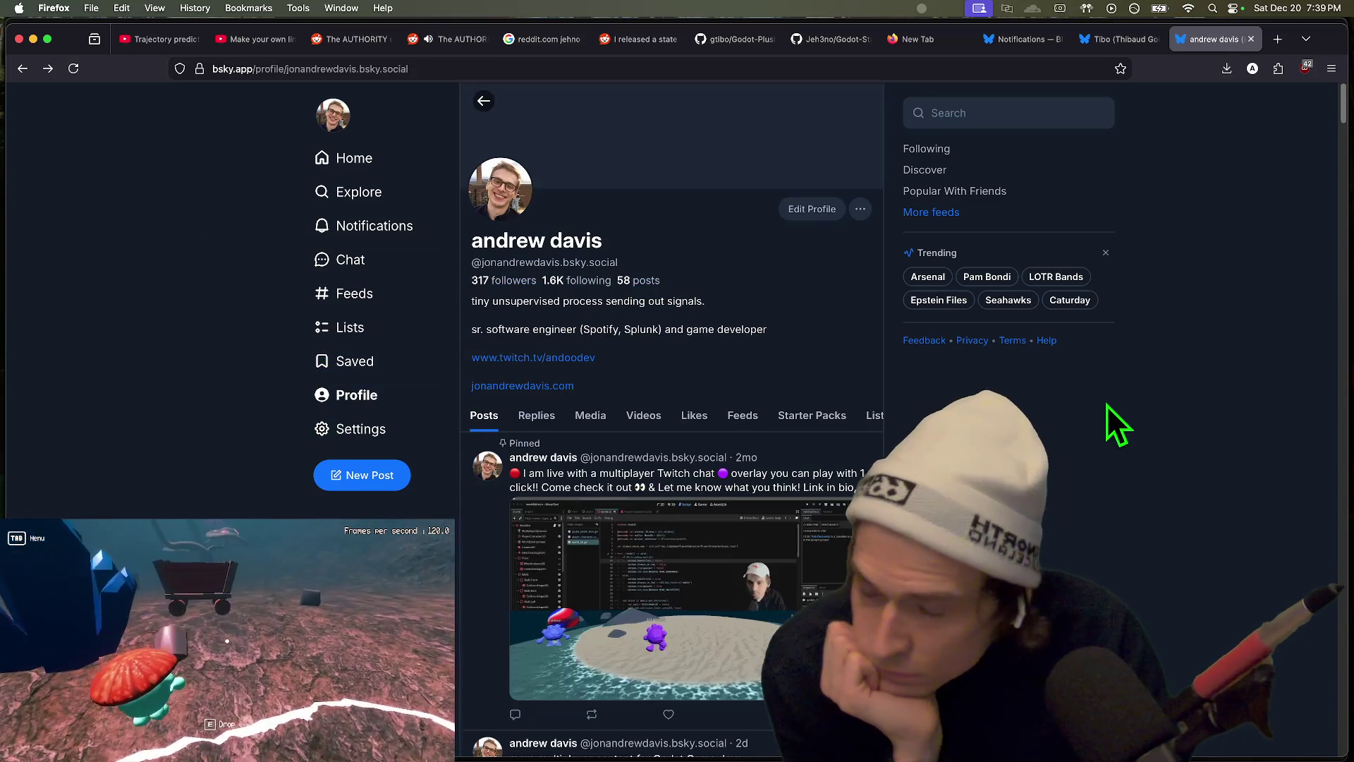
scroll(1114, 430, "down", 3)
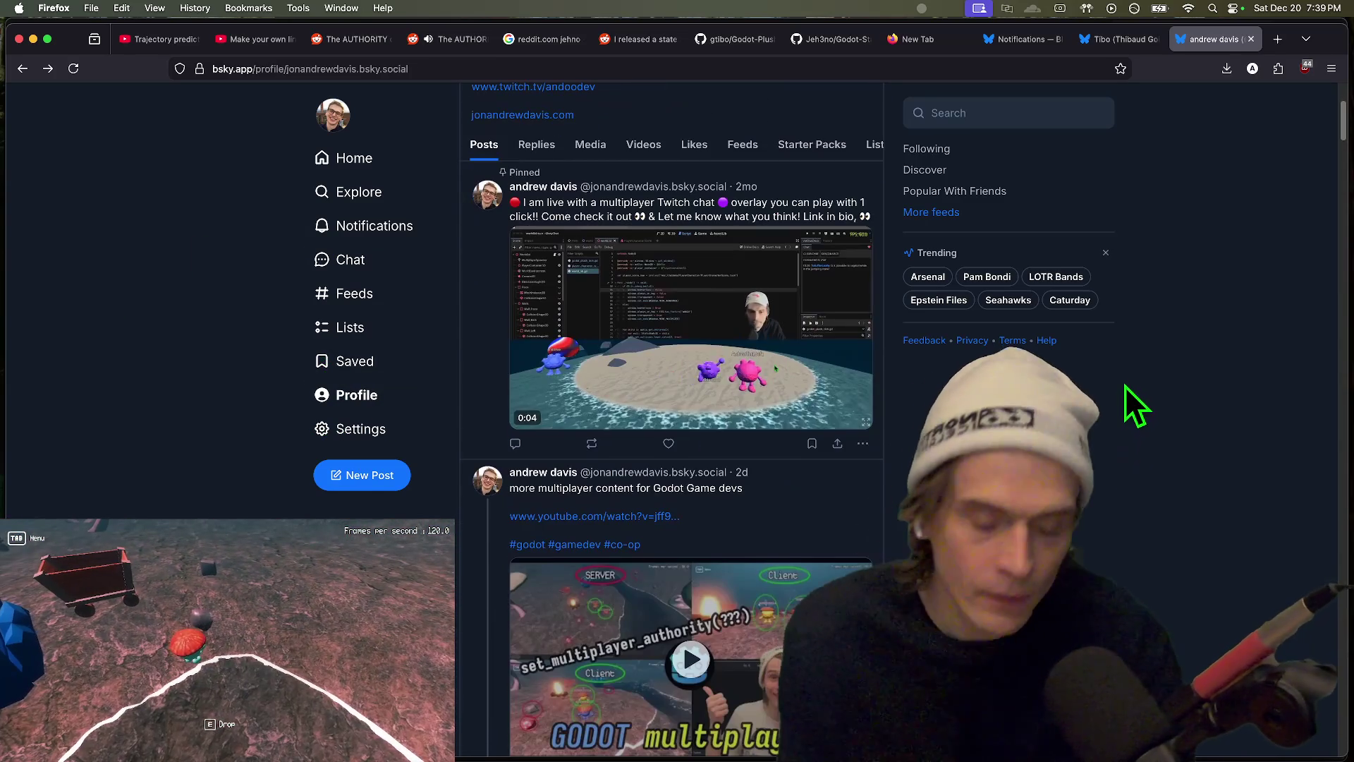
key("super+w")
Step: Cycle through the open browser tabs and close the empty new tab
key("ctrl+shift+Tab")
key("ctrl+Tab")
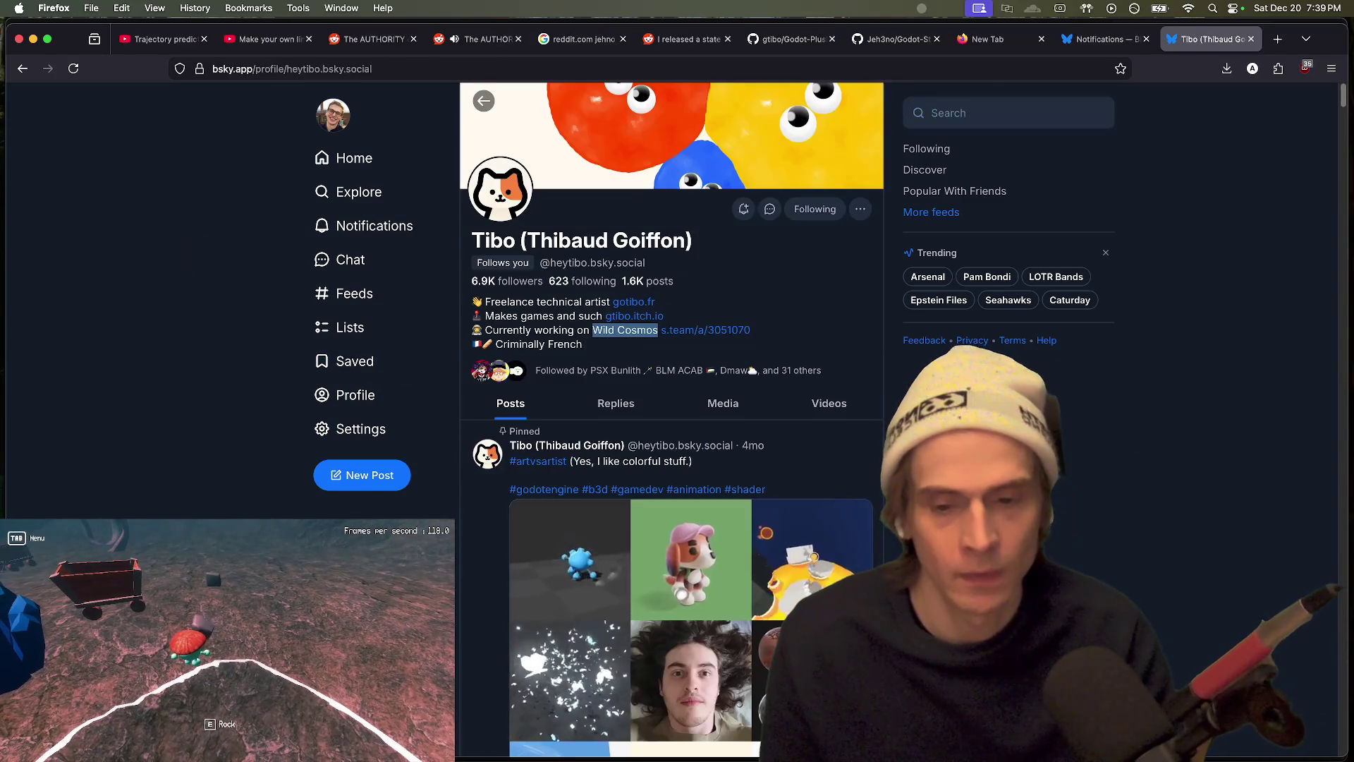
key("ctrl+shift+Tab")
key("ctrl+shift+Tab")
key("ctrl+shift+Tab")
key("ctrl+shift+Tab")
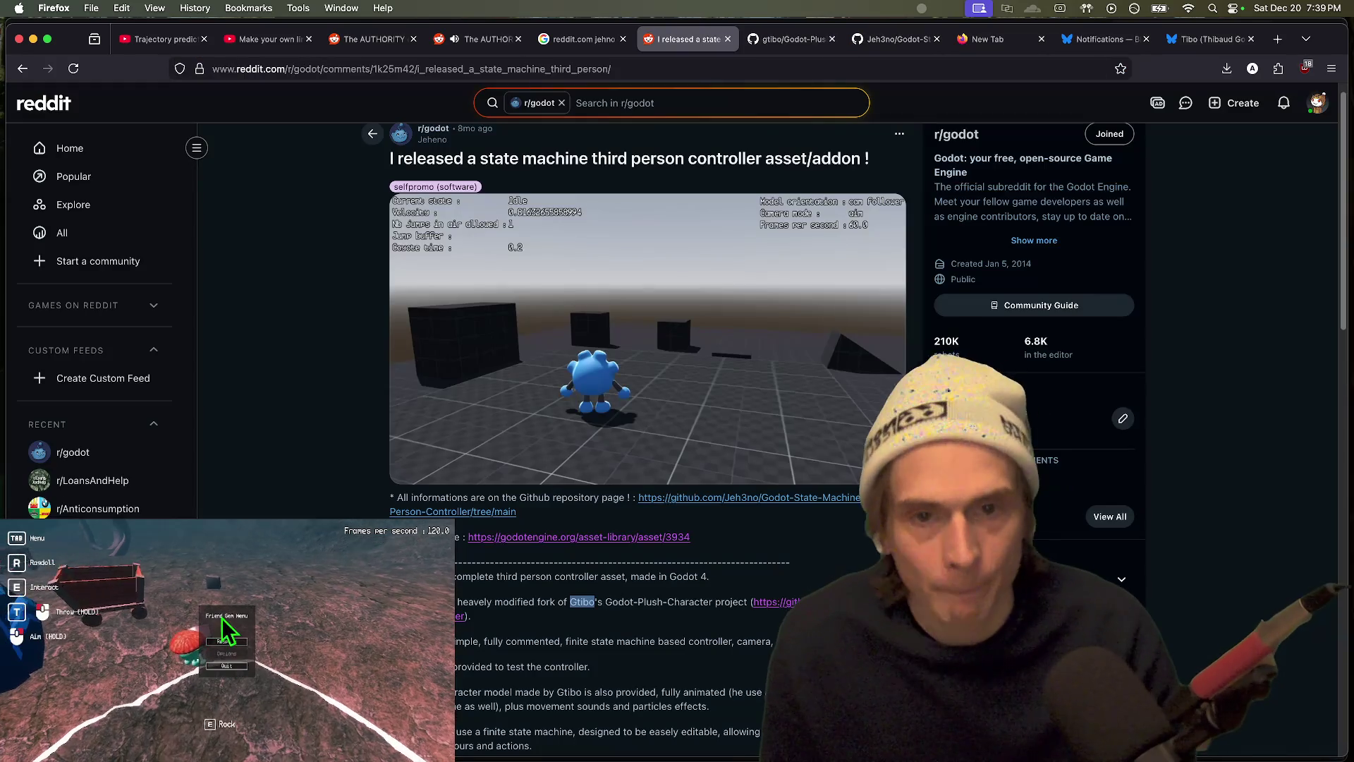
key("ctrl+Tab")
key("ctrl+Tab")
key("ctrl+Tab")
key("super+w")
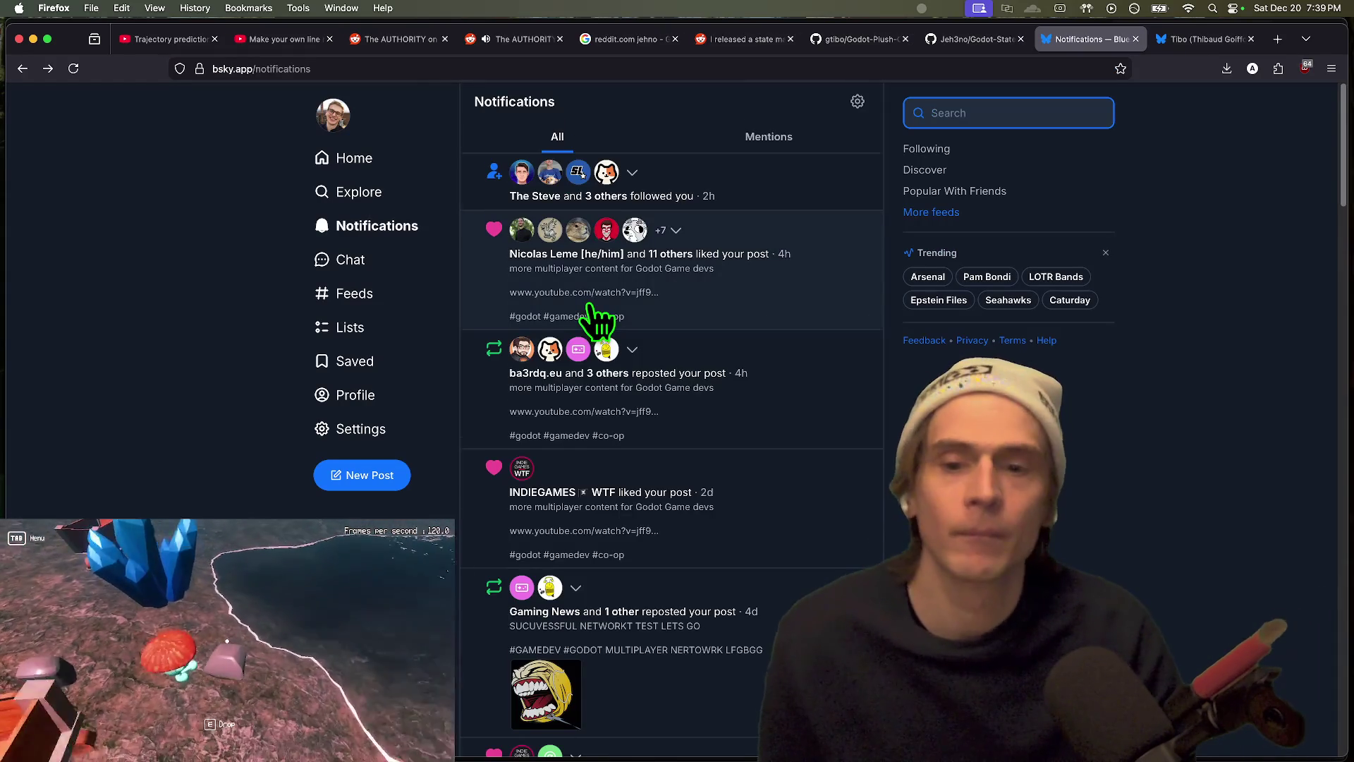
Step: Look through the Reddit multiplayer and state machine controller posts, then return to the Google results
left_click(513, 33)
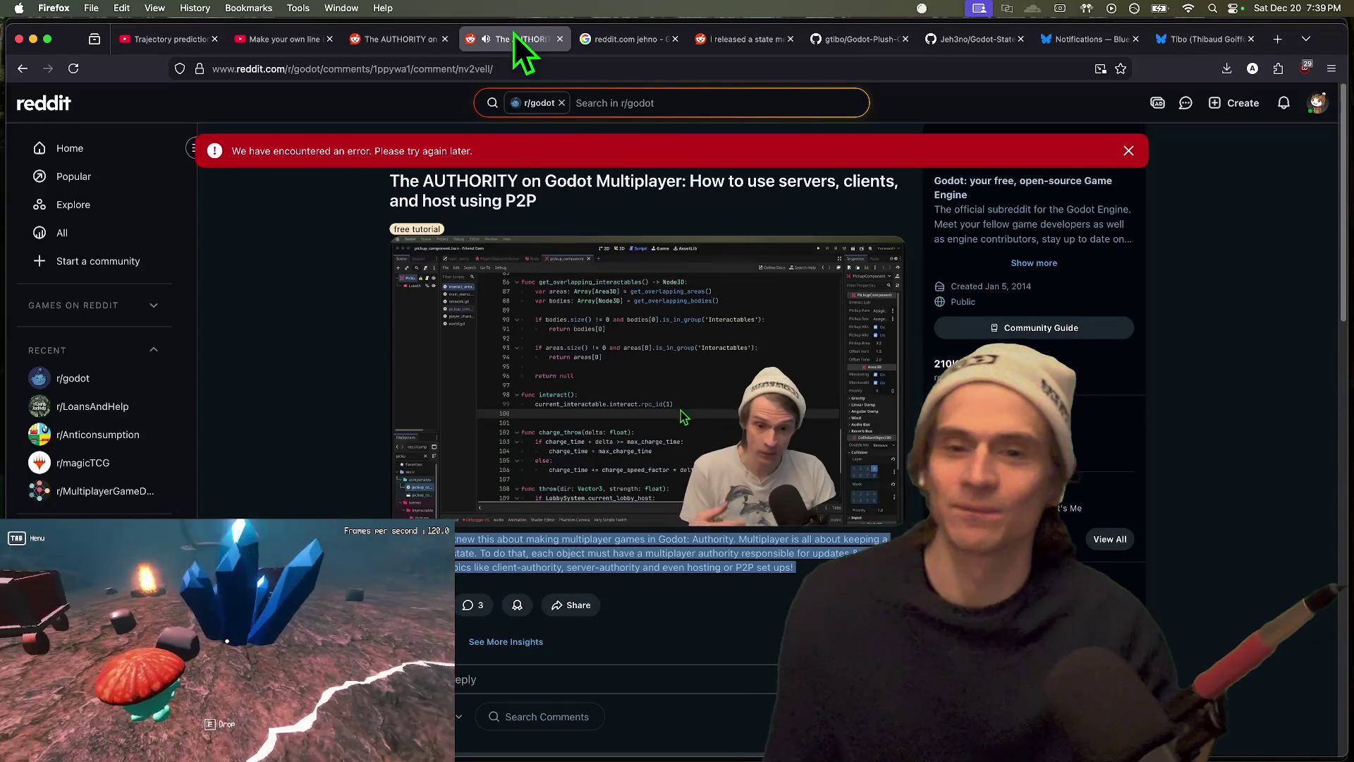
key("ctrl+Tab")
key("ctrl+Tab")
key("ctrl+Tab")
key("ctrl+Tab")
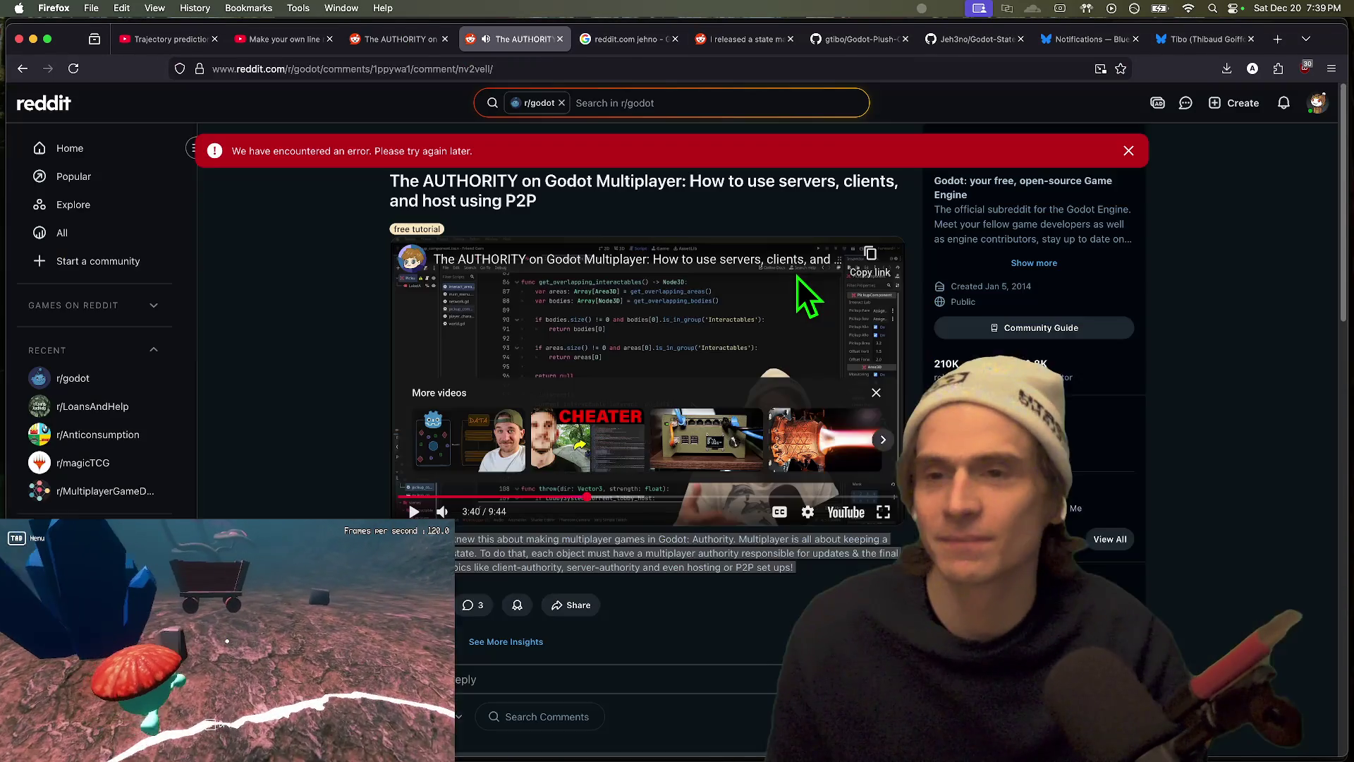
key("ctrl+Tab")
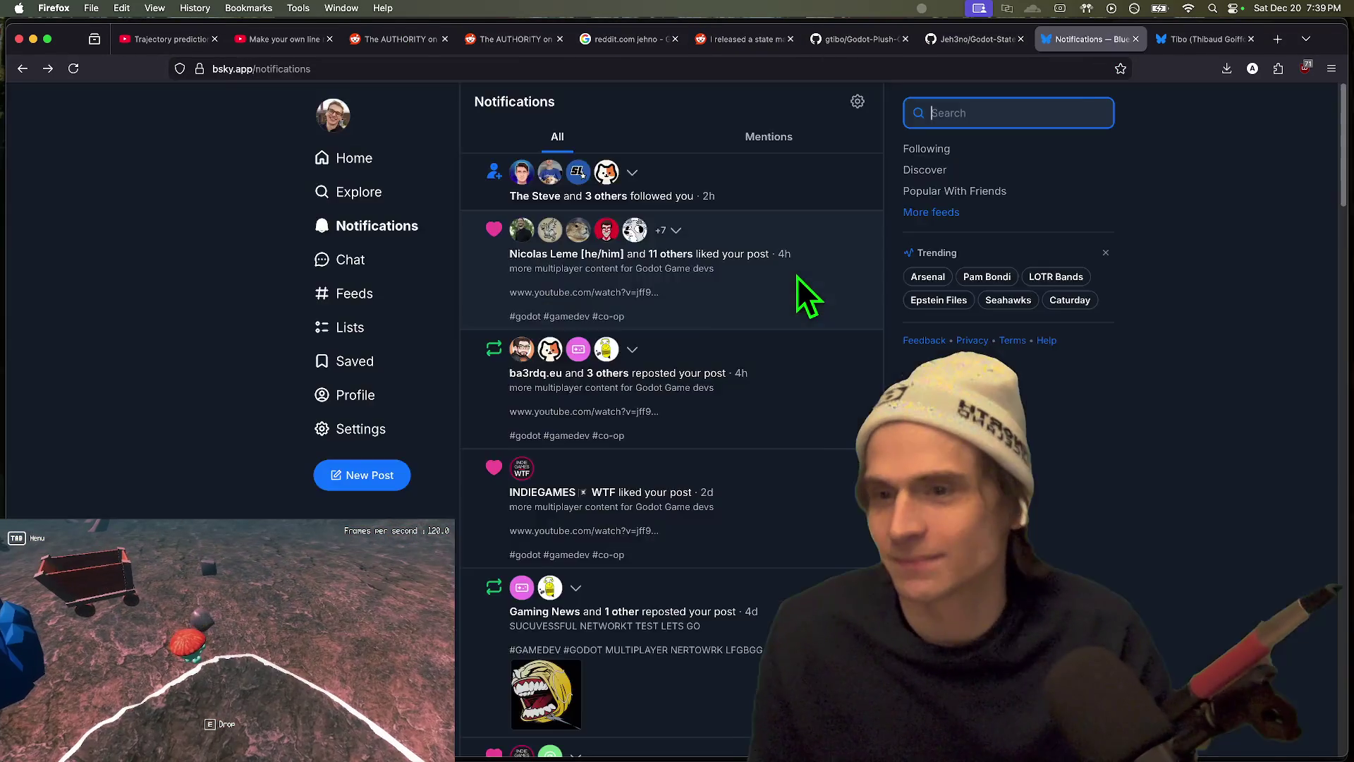
key("ctrl+shift+Tab")
key("ctrl+shift+Tab")
key("ctrl+Tab")
key("ctrl+Tab")
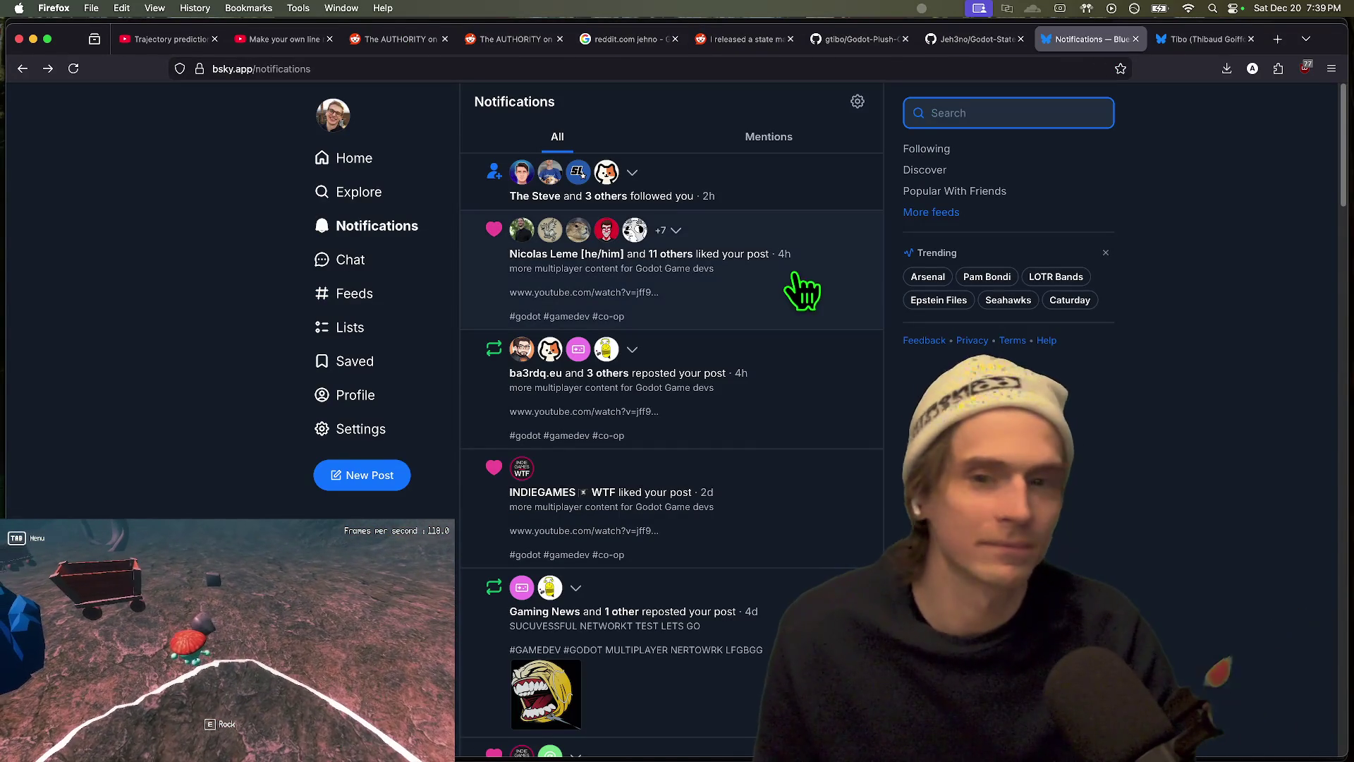
left_click(741, 39)
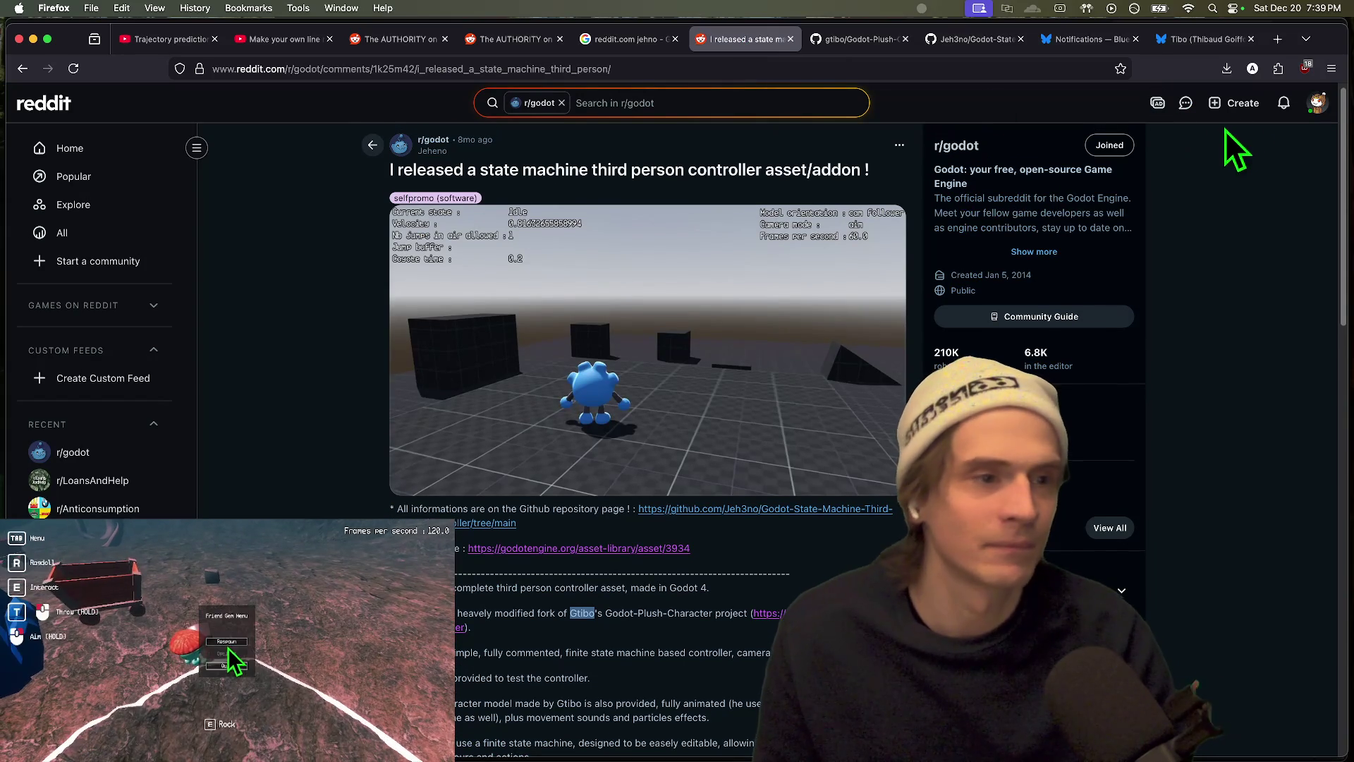
key("super+Left")
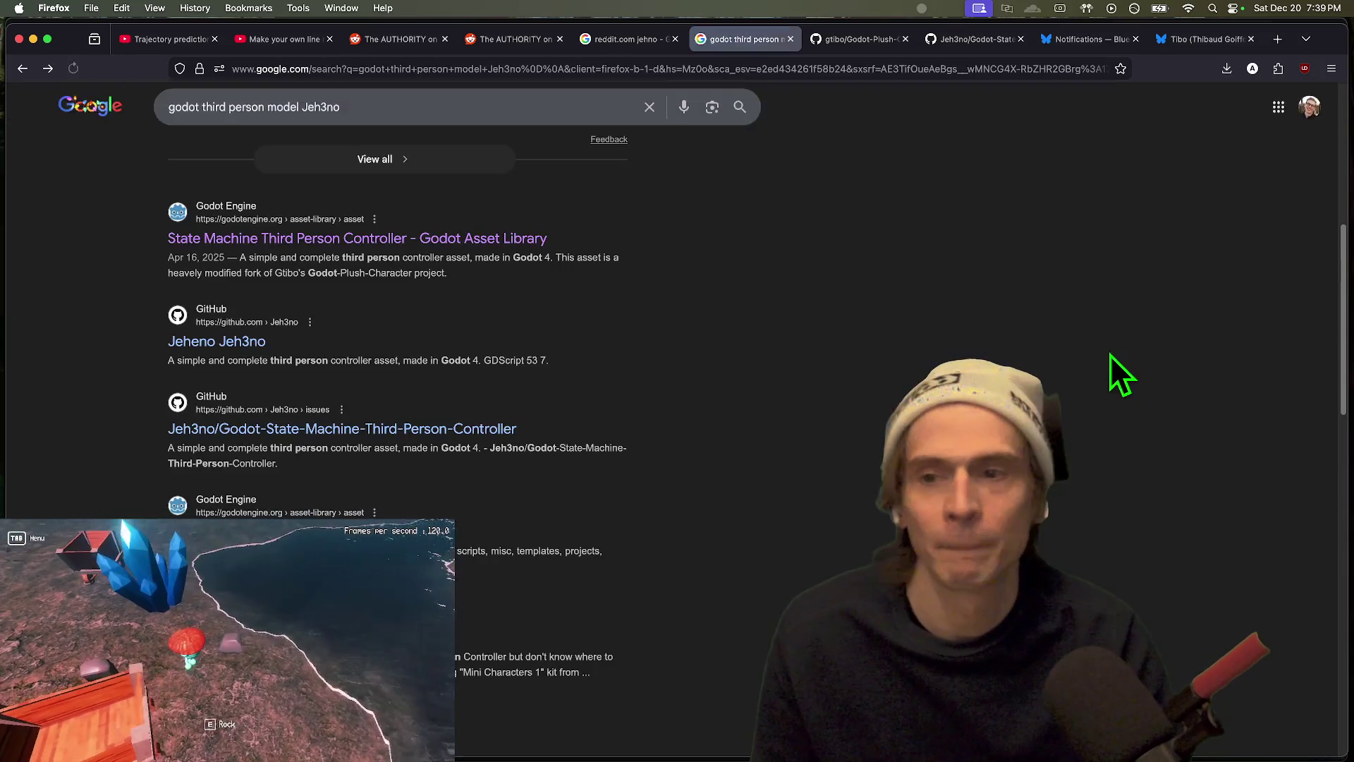
key("super+Right")
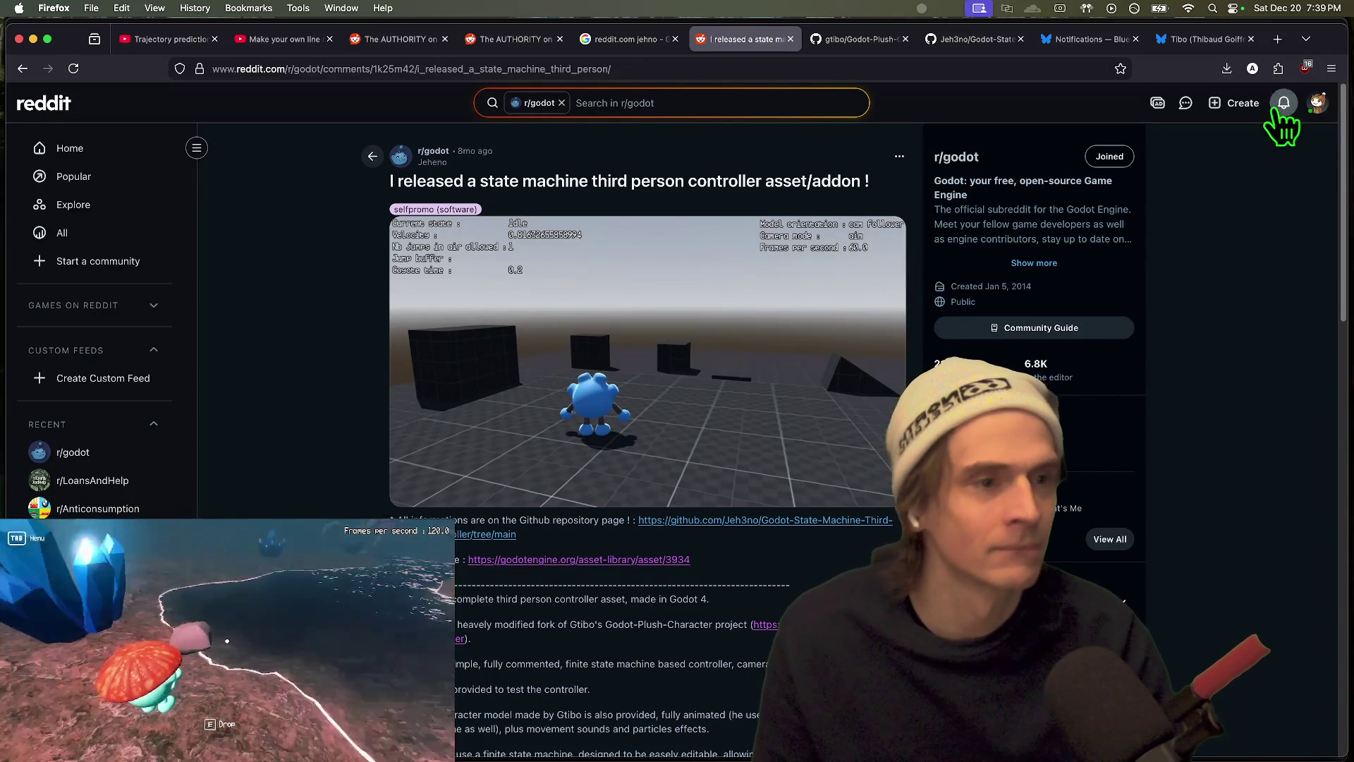
Step: Open the Reddit reply notification and go to the commenter's profile page
left_click(1284, 103)
left_click(1319, 103)
left_click(624, 246)
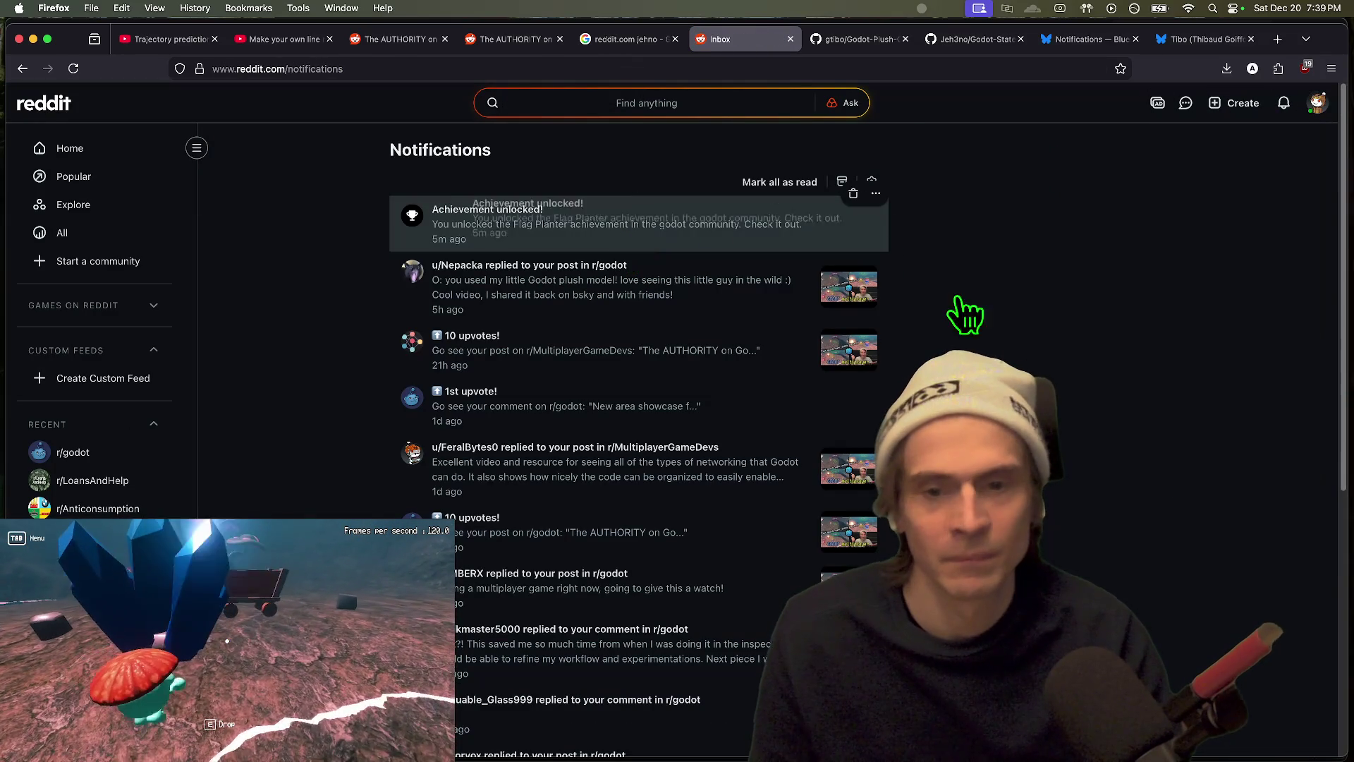
left_click(673, 289)
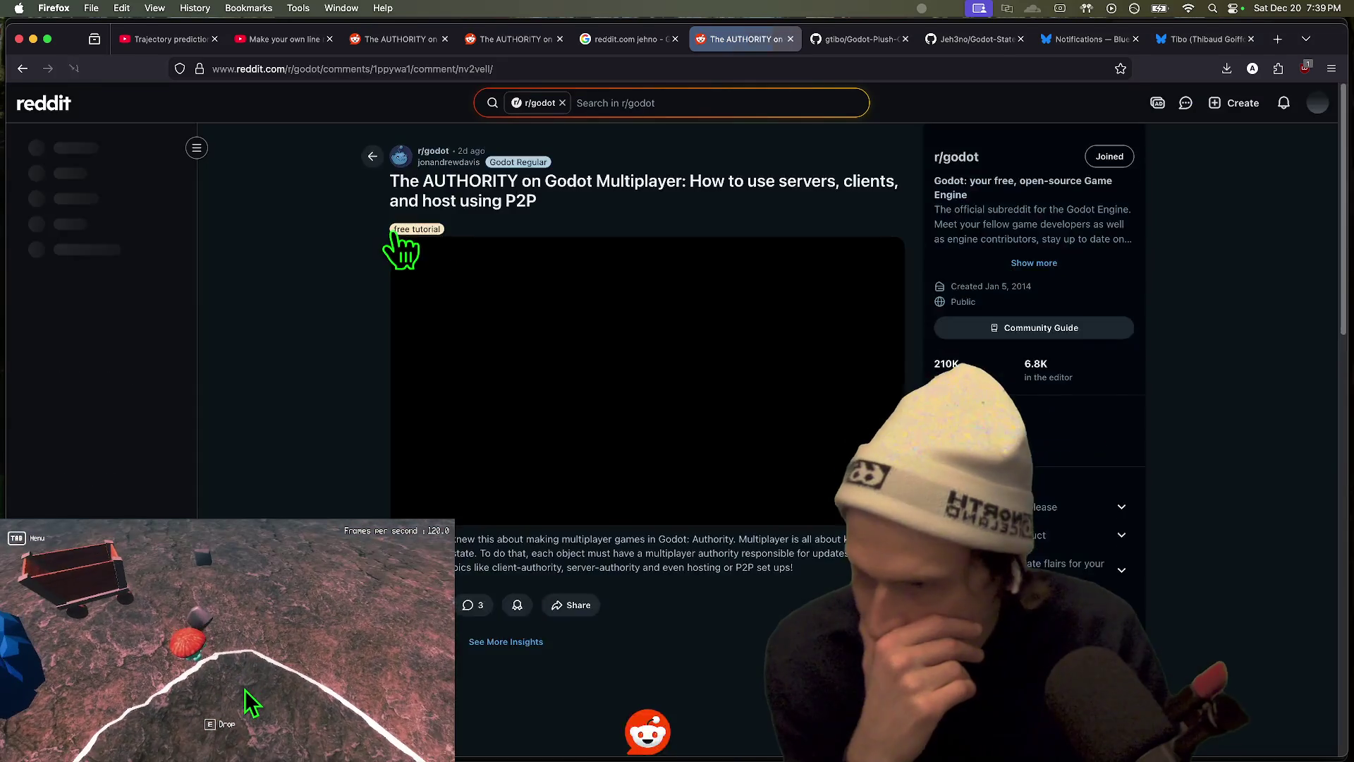
mouse_move(440, 232)
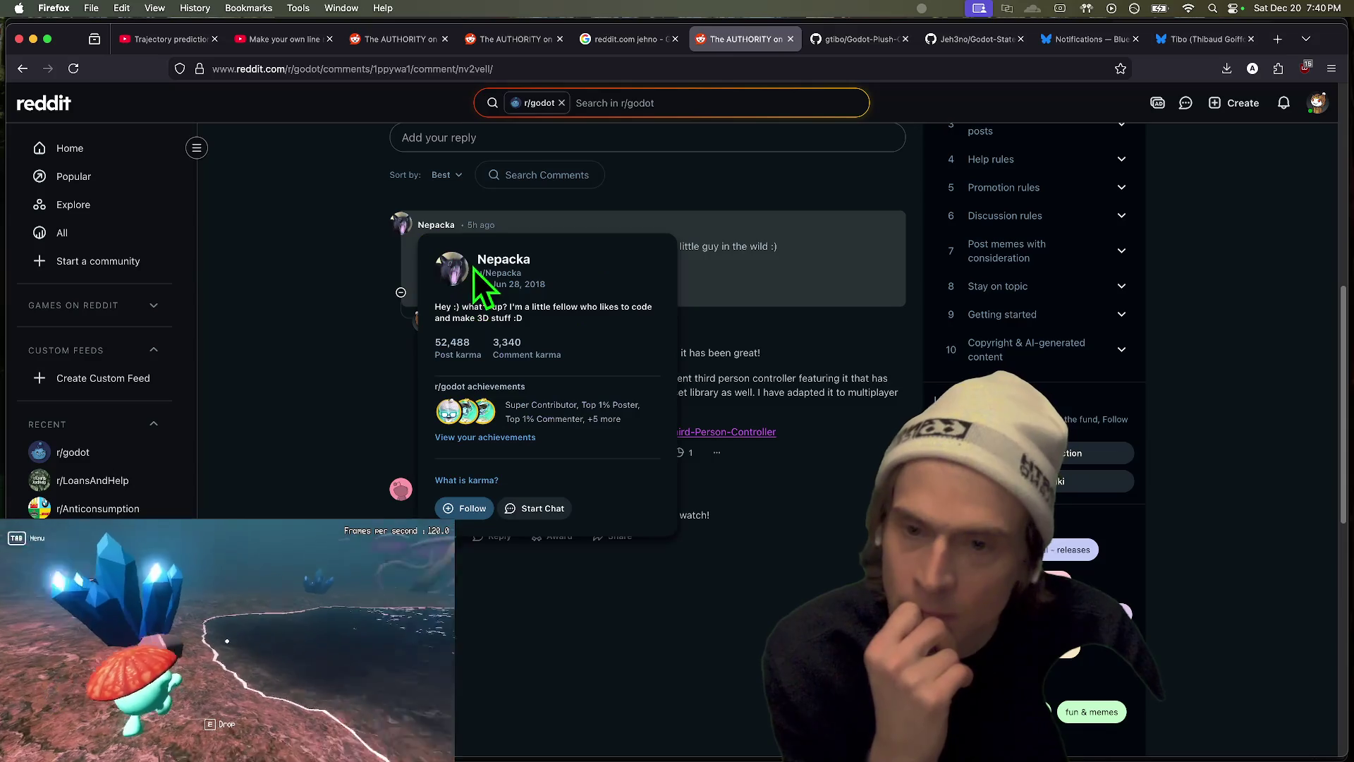
left_click(472, 269)
Step: Open the 'Throw mechanic SFX and VFX update' post, collapse its top comment, and start a reply
scroll(384, 423, "down", 3)
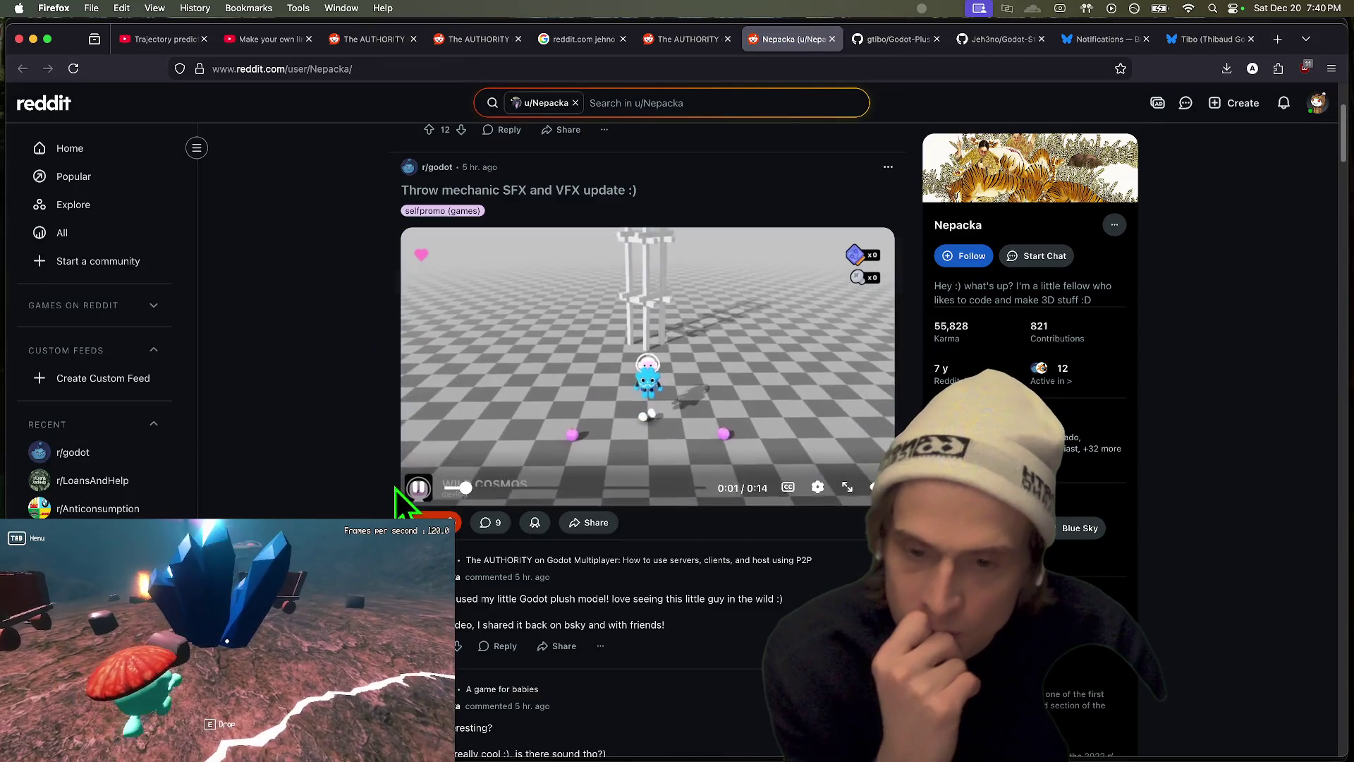
left_click(554, 530)
scroll(1269, 536, "down", 3)
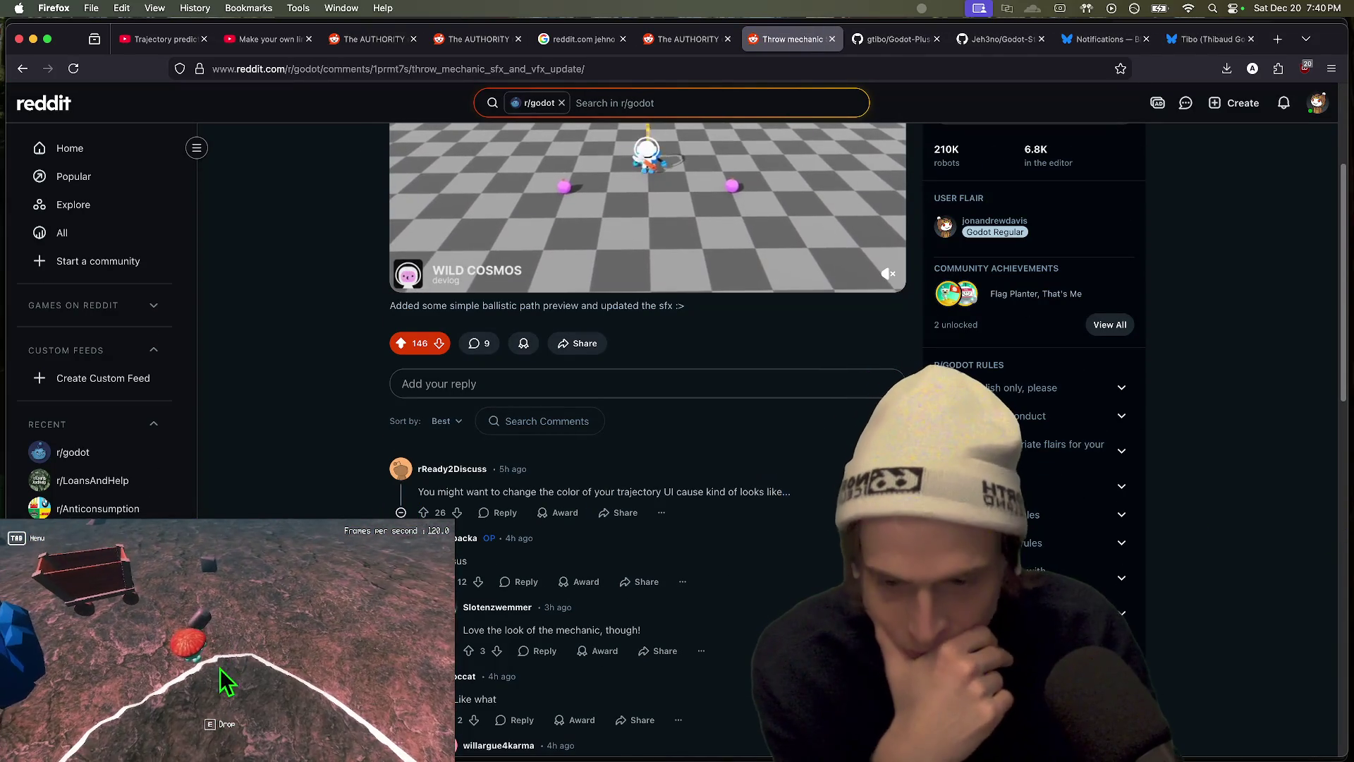
left_click(400, 513)
left_click(653, 381)
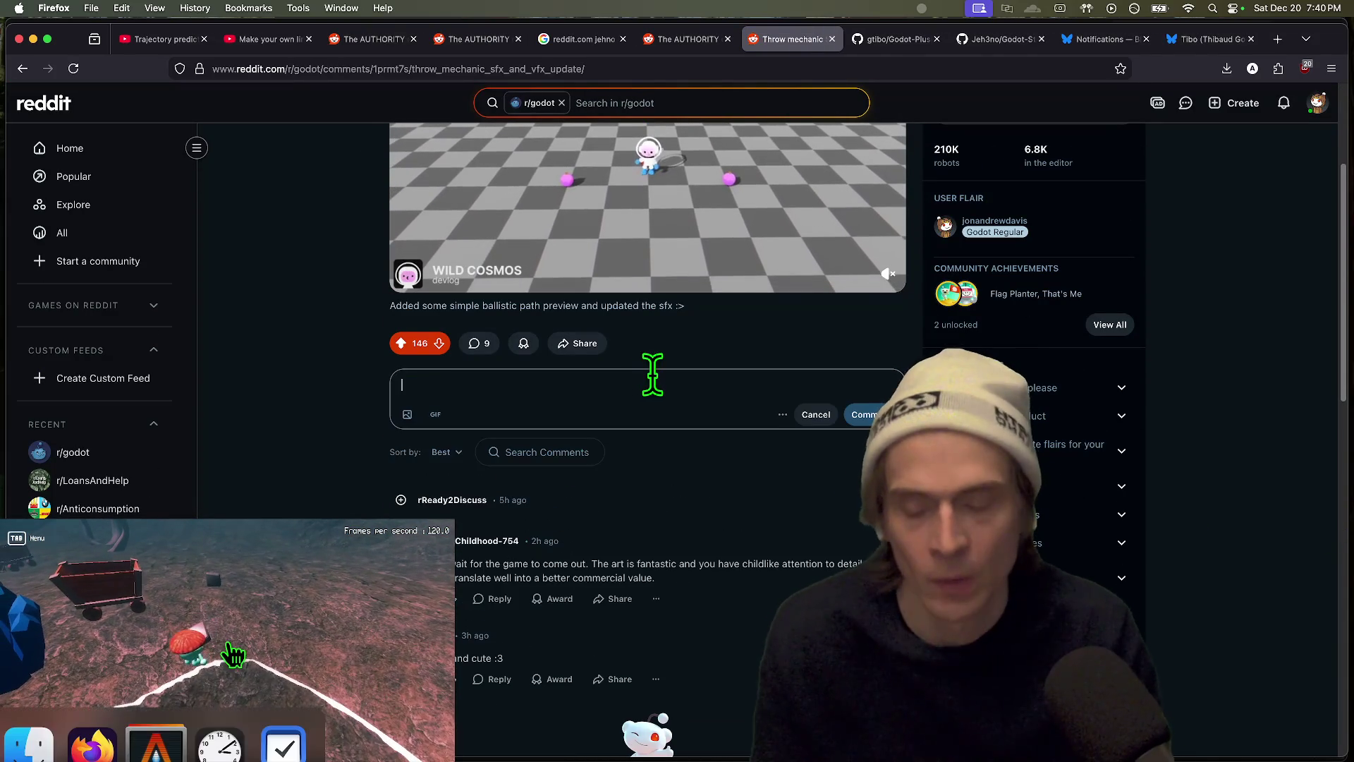
Step: Start the reply praising the post and noting you just implemented something similar
type("Looks and sounds great! Funn")
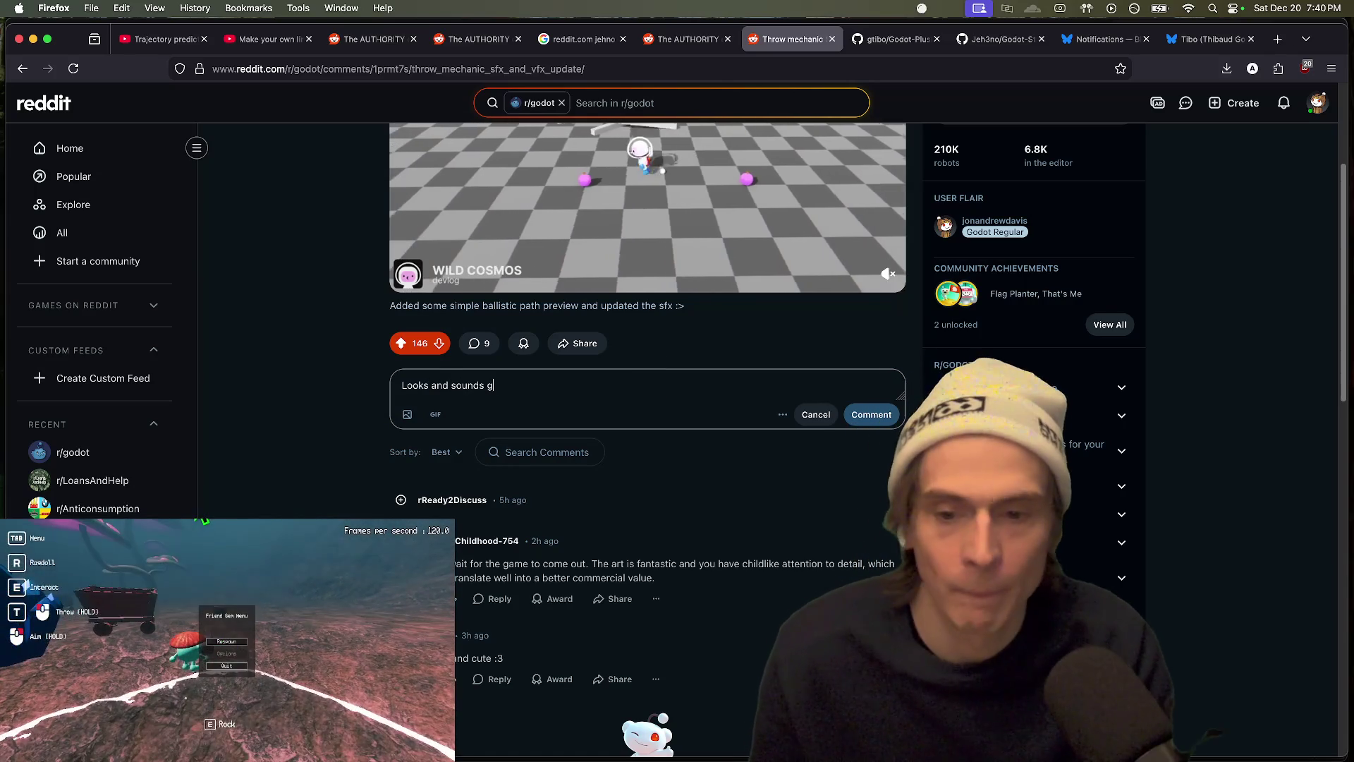
type("y eno")
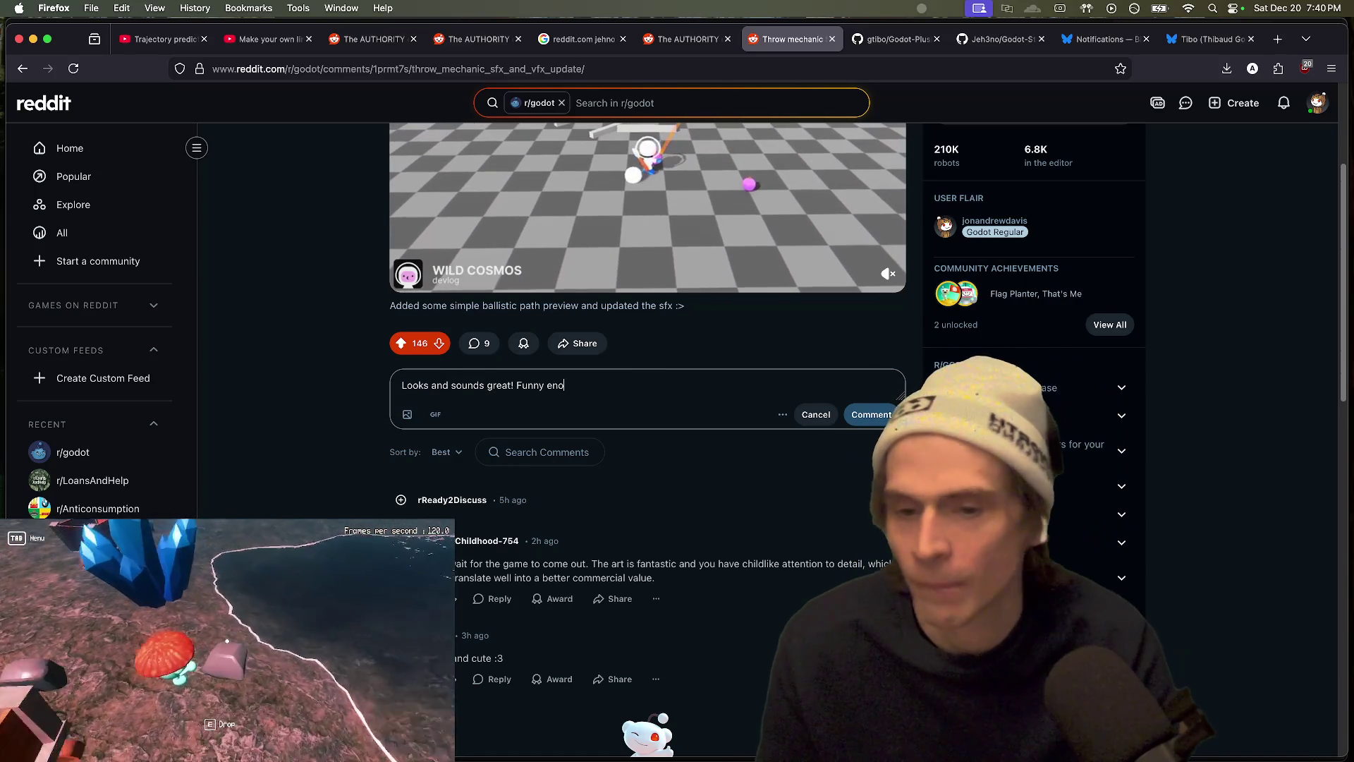
key("BackSpace")
key("BackSpace")
type("gh I j")
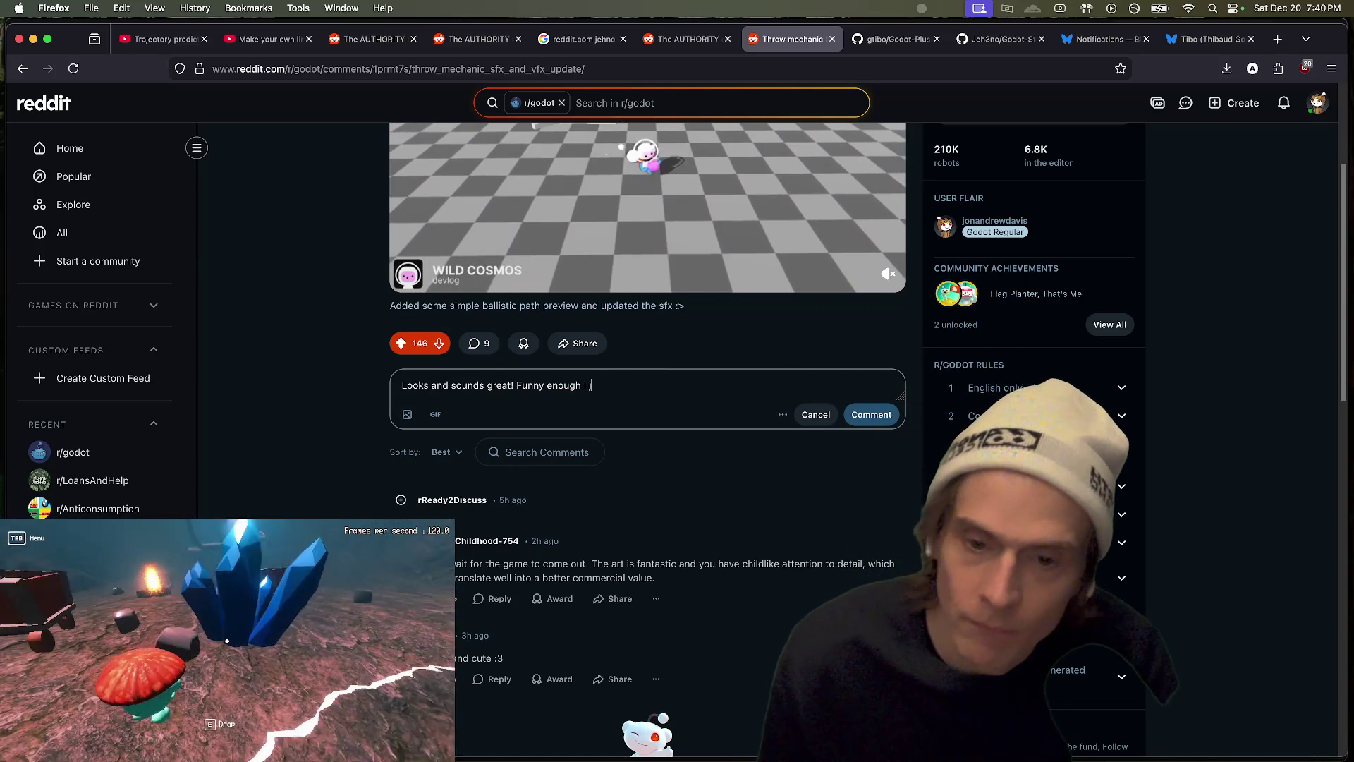
type("ust implemented the")
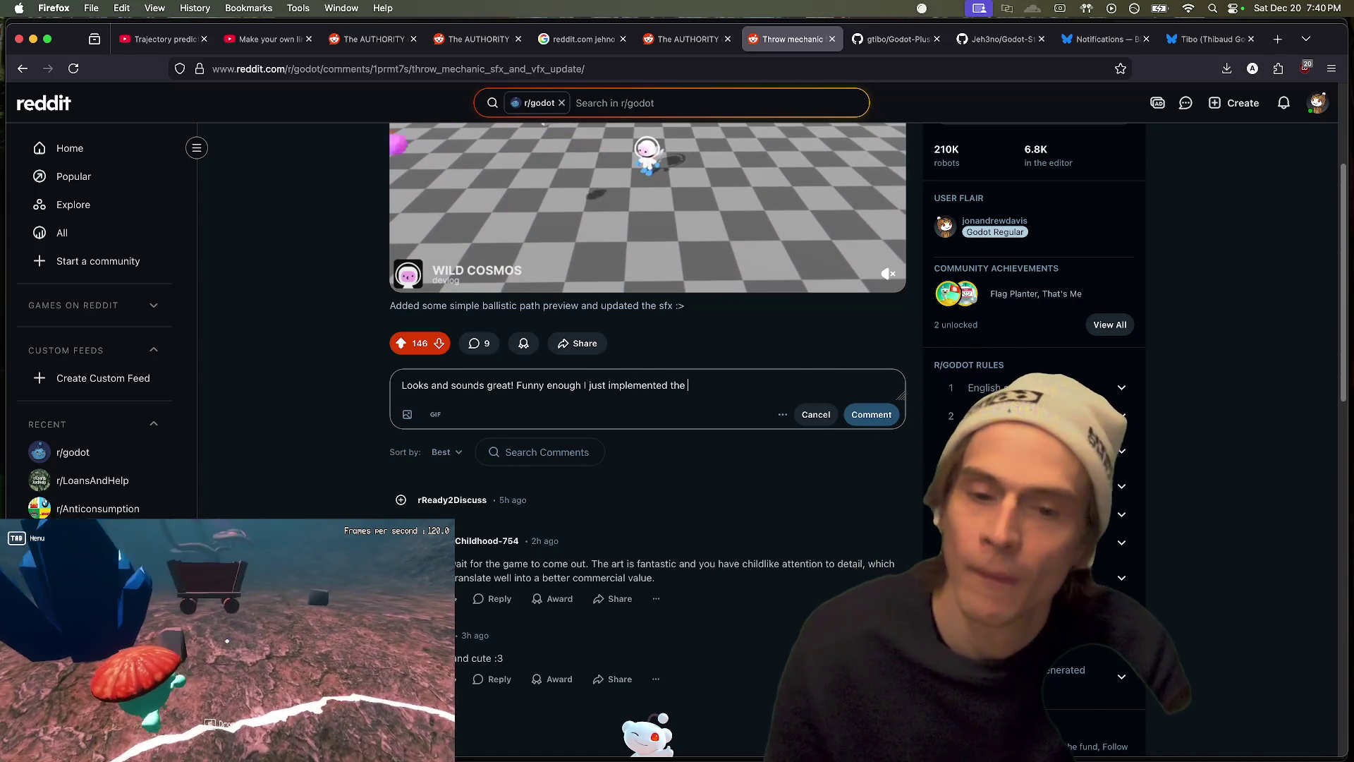
key("BackSpace")
key("BackSpace")
key("BackSpace")
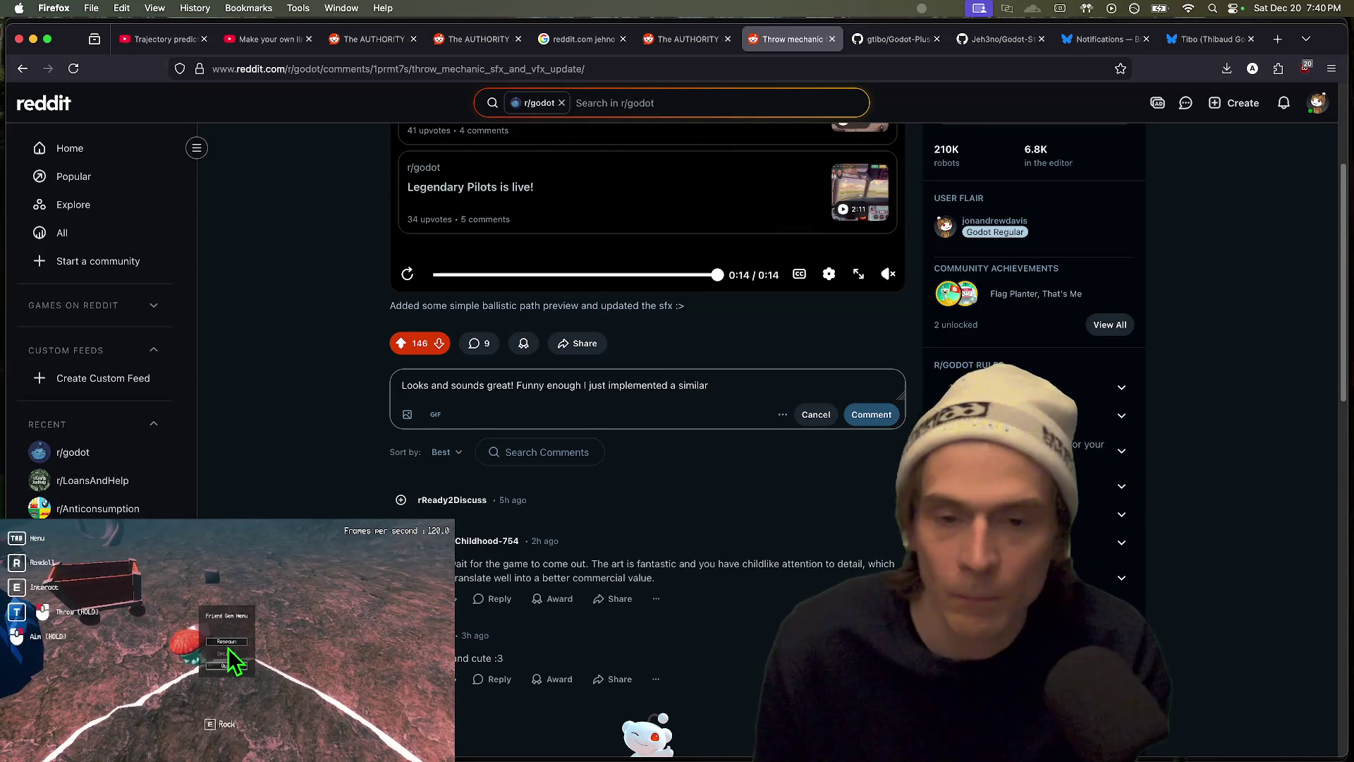
scroll(770, 468, "up", 3)
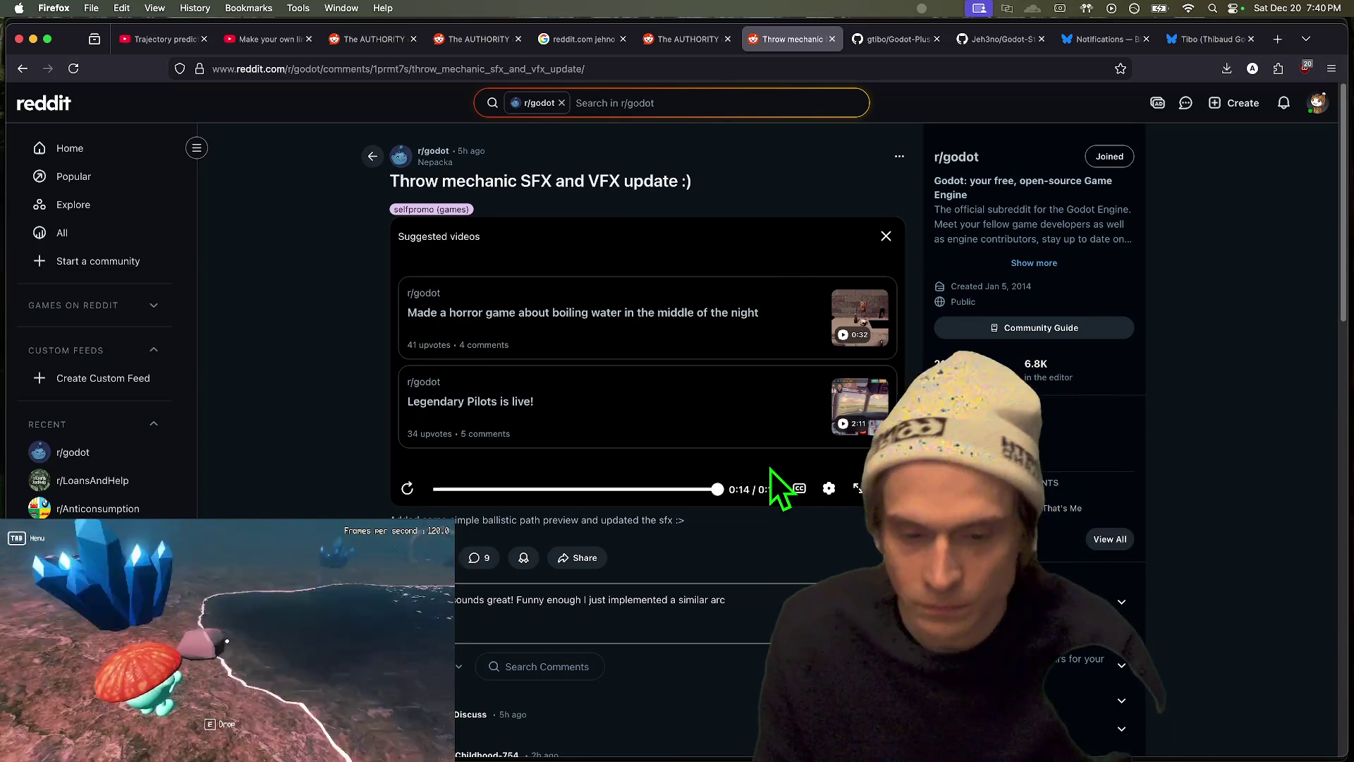
type("(")
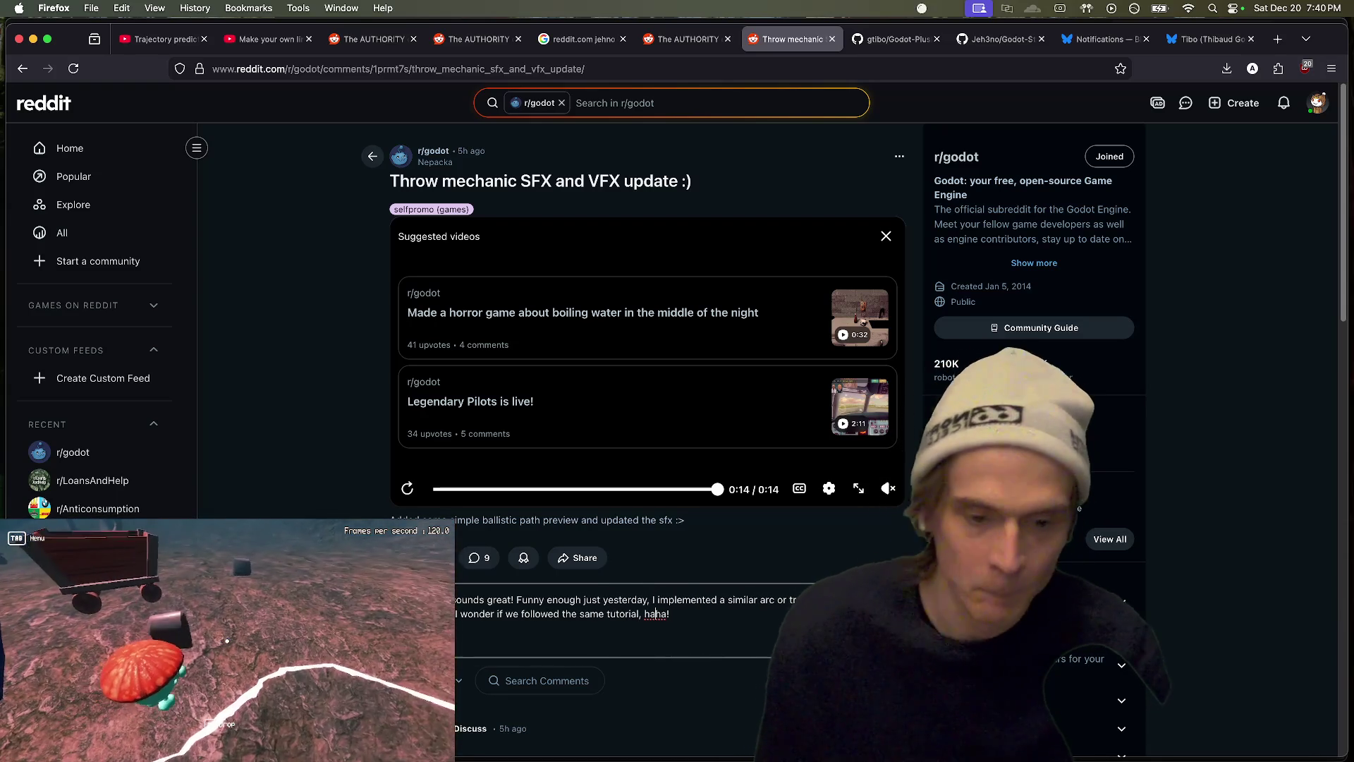
Step: Finish the draft about the similar arc trajectory and tutorial, then switch to the Bluesky tab
left_click(671, 614)
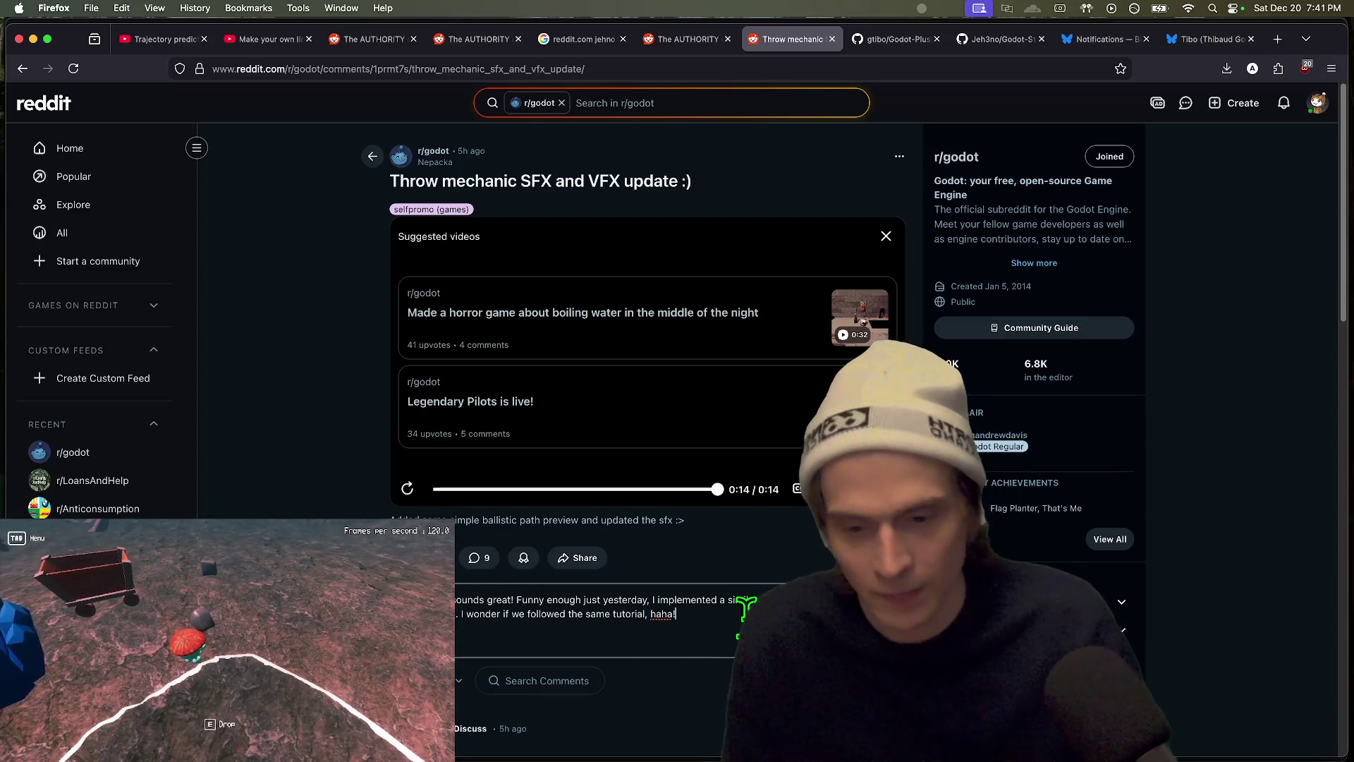
type(" Yours has so")
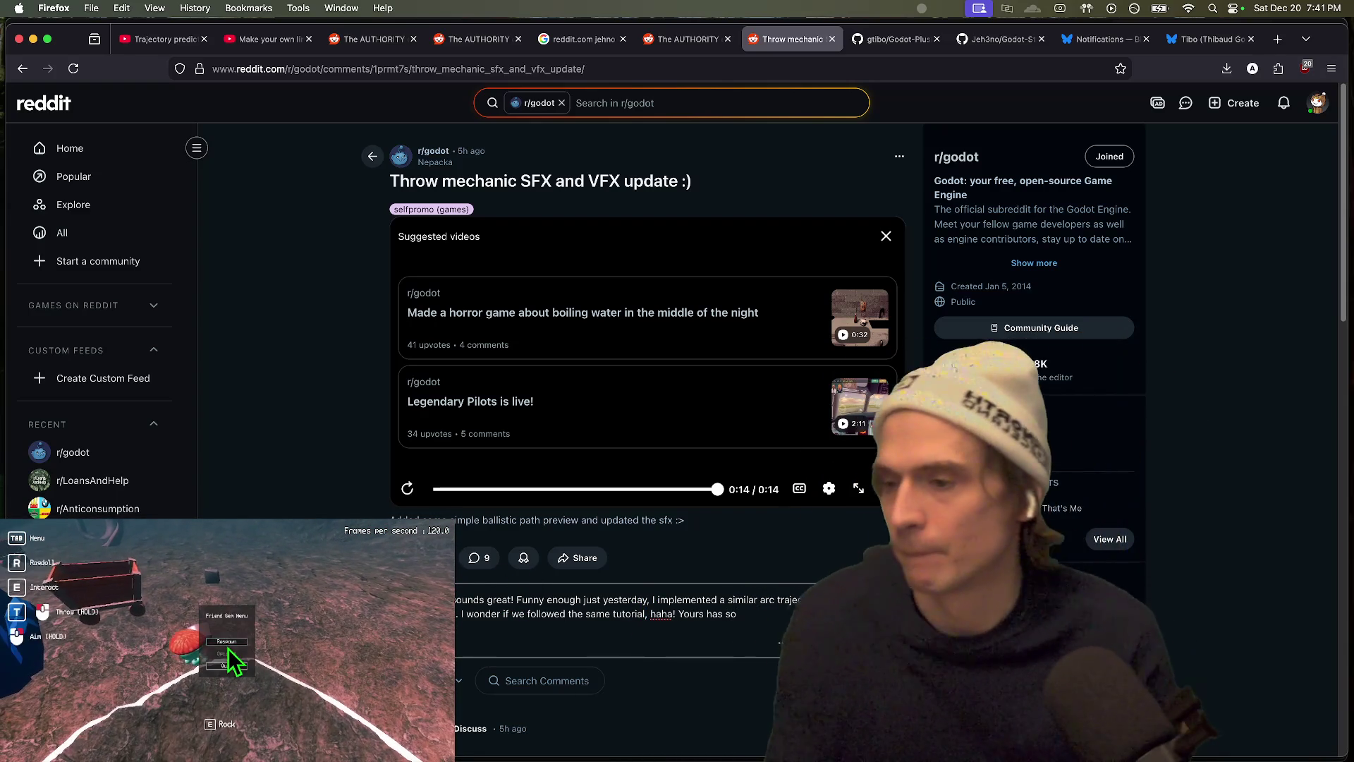
key("ctrl+Tab")
key("ctrl+Tab")
key("ctrl+Tab")
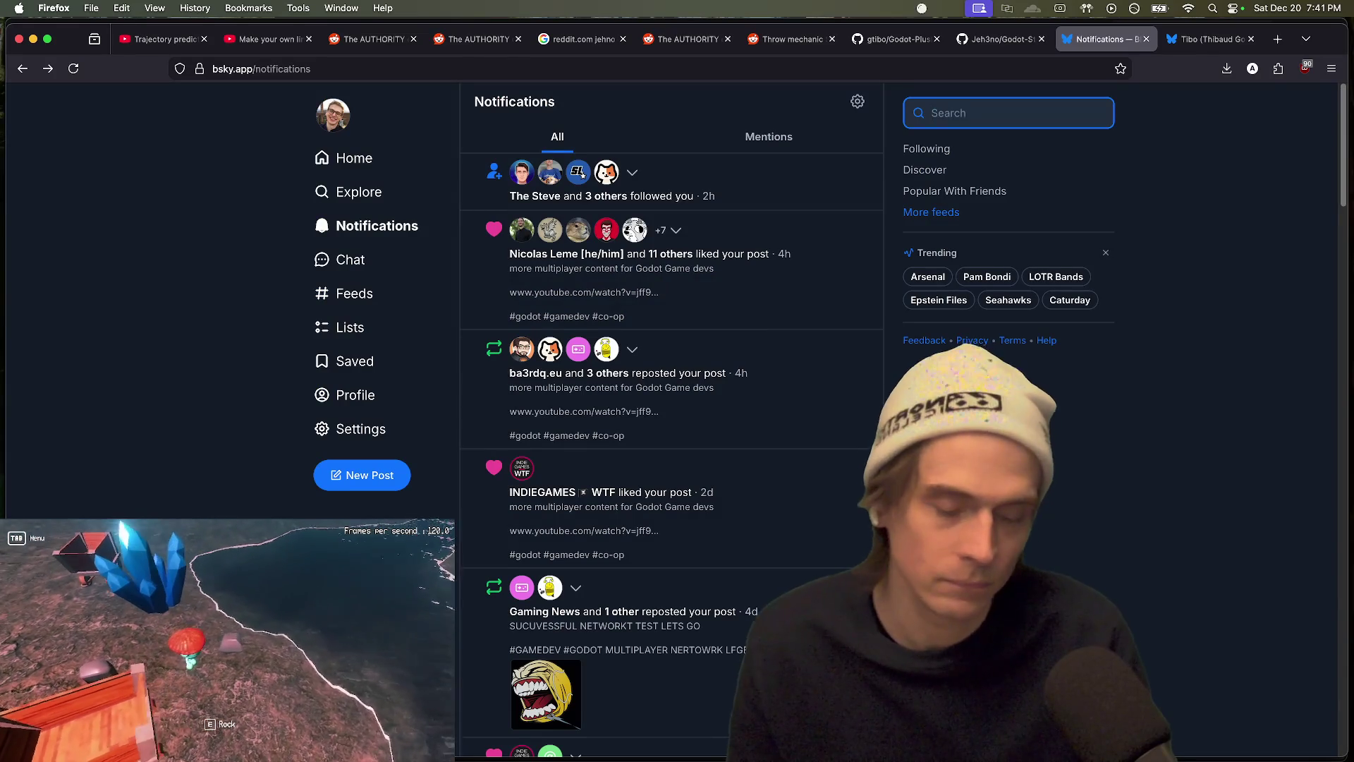
Step: Trim the unfinished last sentence and post the reply ending 'I wonder if we followed the same tutorial, haha!'
key("ctrl+shift+Tab")
key("ctrl+Tab")
key("ctrl+Tab")
key("ctrl+shift+Tab")
key("ctrl+shift+Tab")
key("ctrl+shift+Tab")
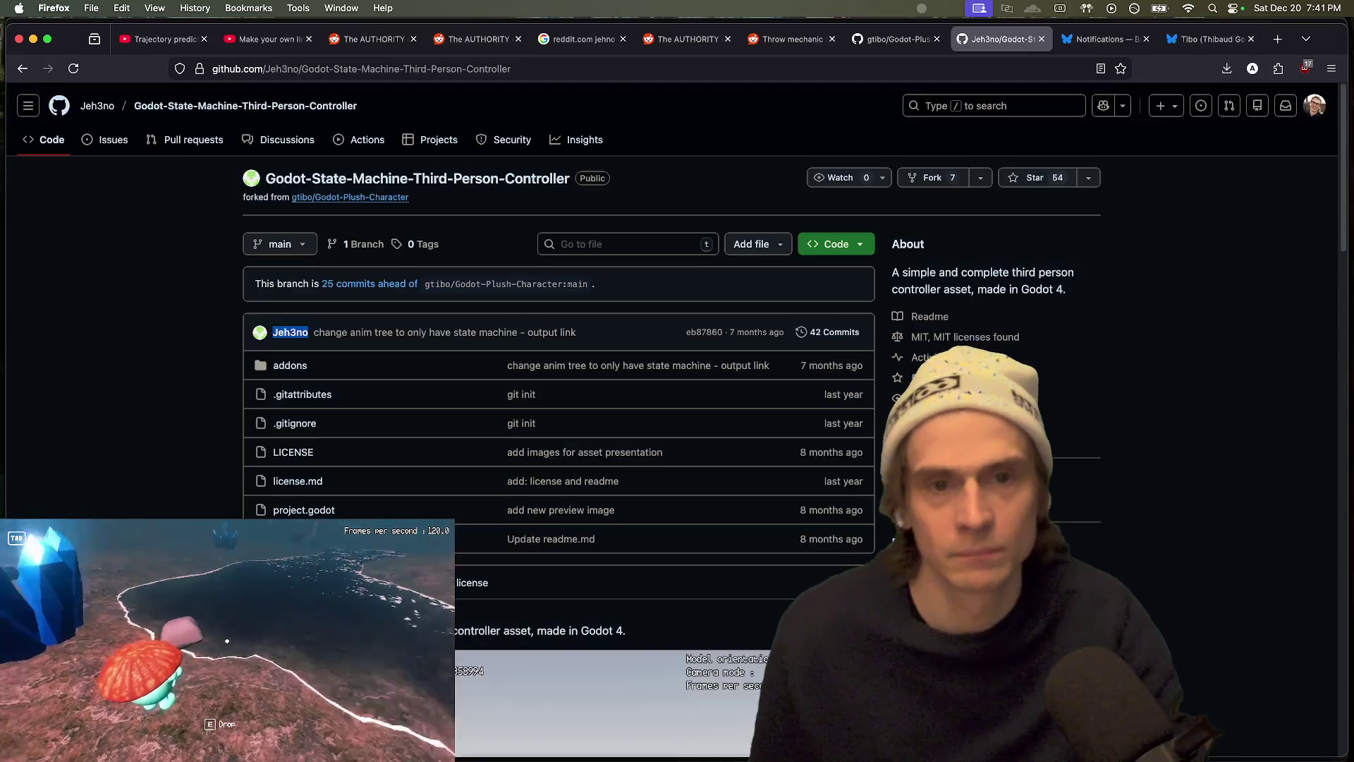
key("ctrl+shift+Tab")
key("ctrl+Tab")
left_click_drag(613, 614, 713, 613)
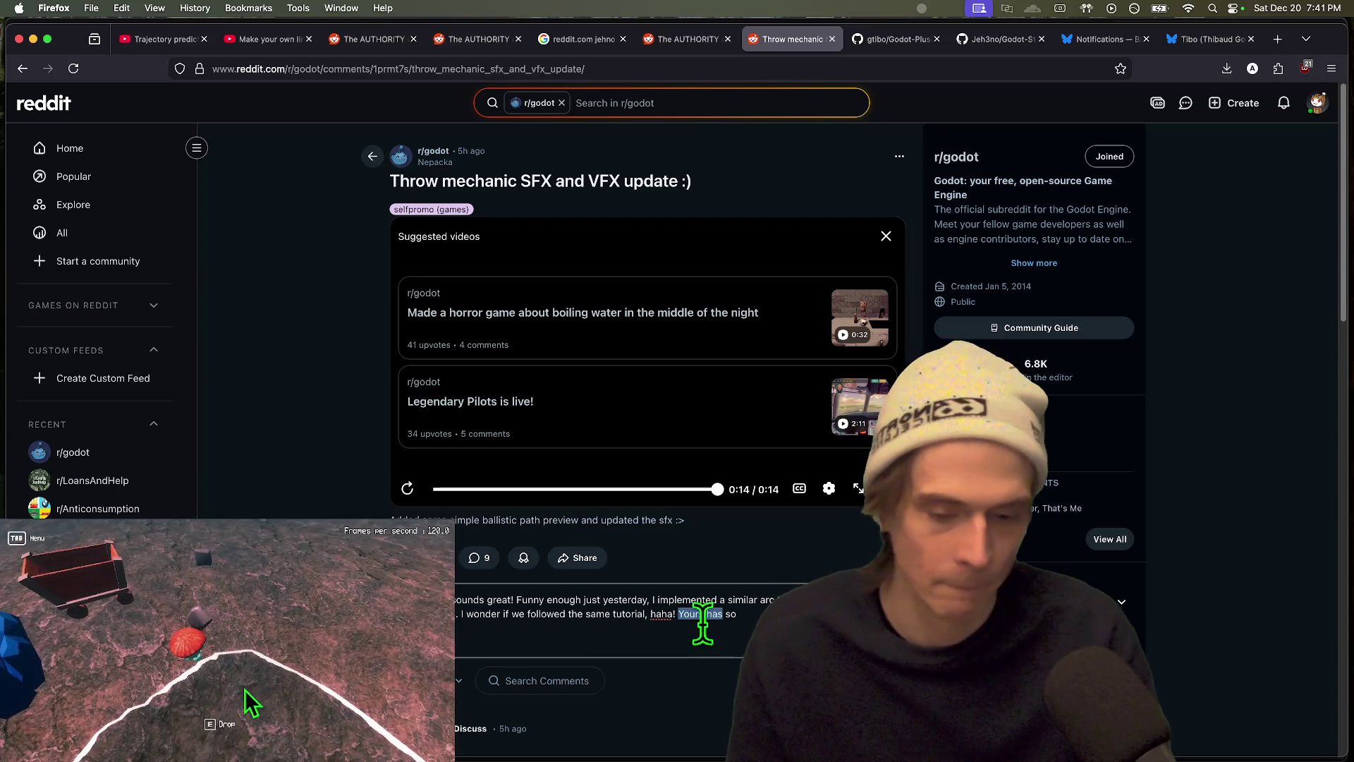
left_click(677, 613)
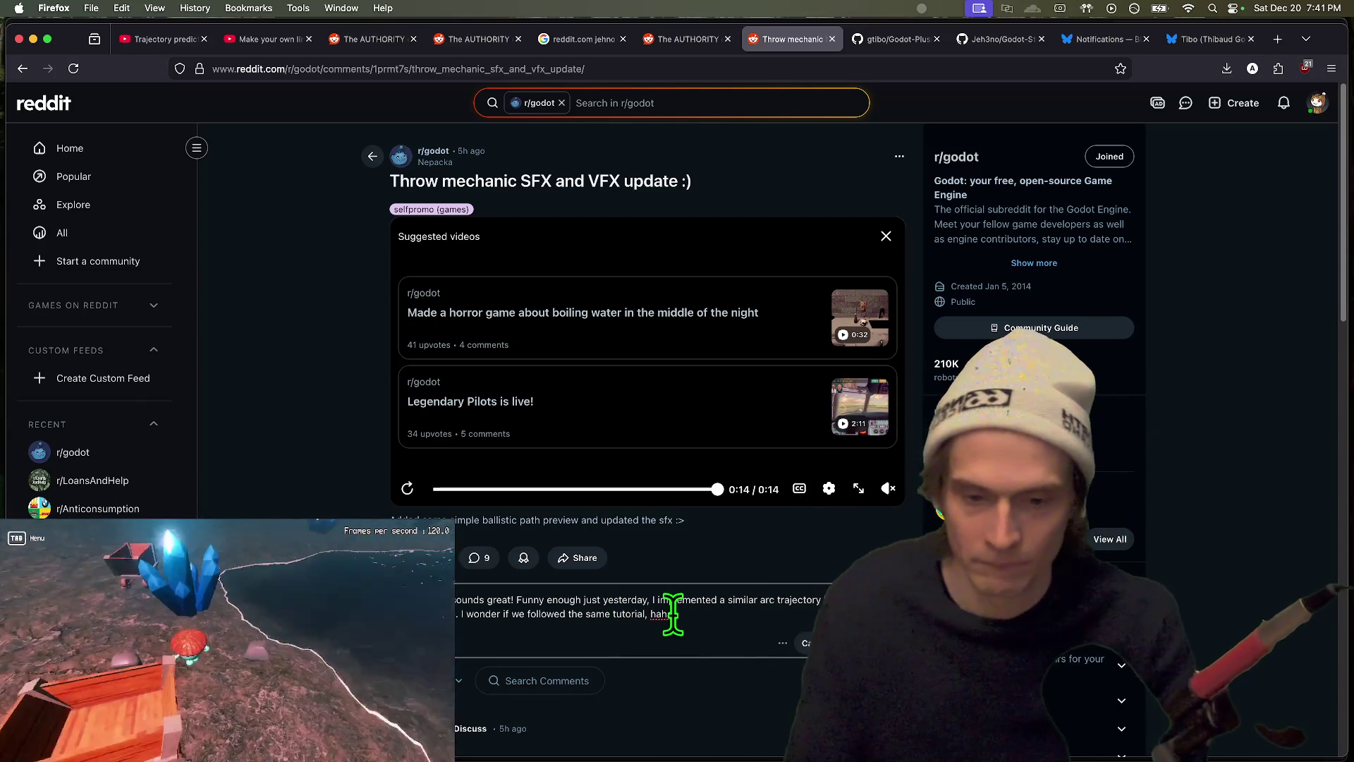
left_click_drag(676, 614, 654, 614)
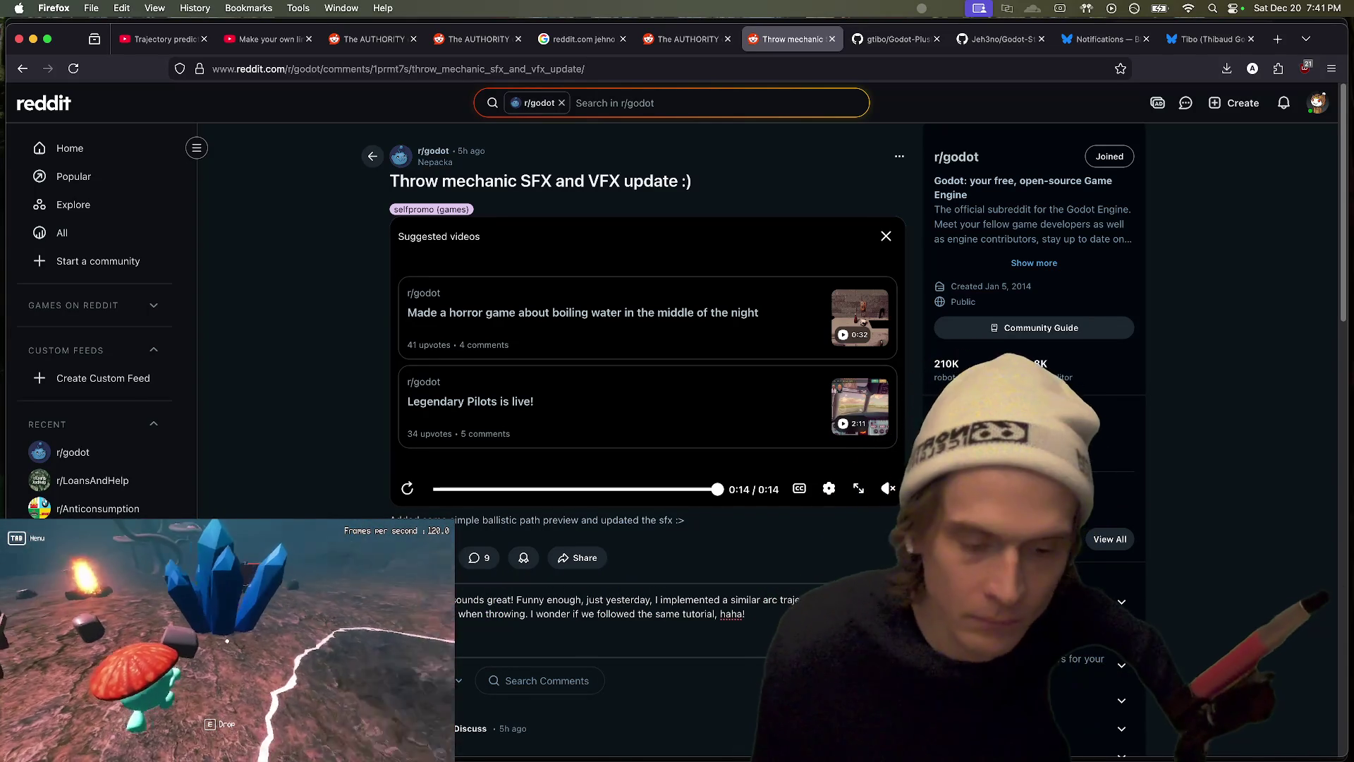
scroll(1151, 645, "down", 3)
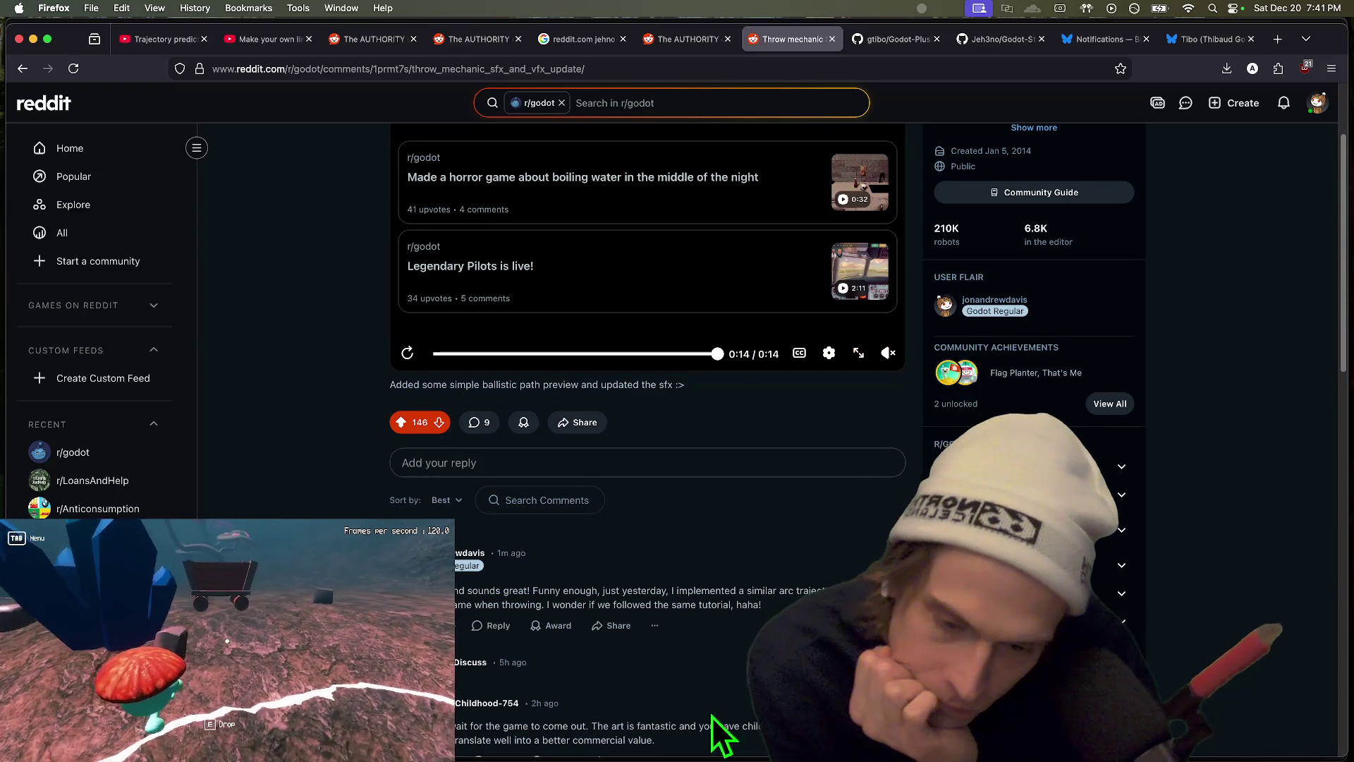
Step: Scroll through the r/godot feed, then return to pickup_component.gd in Godot
scroll(722, 714, "down", 1)
scroll(722, 714, "down", 1)
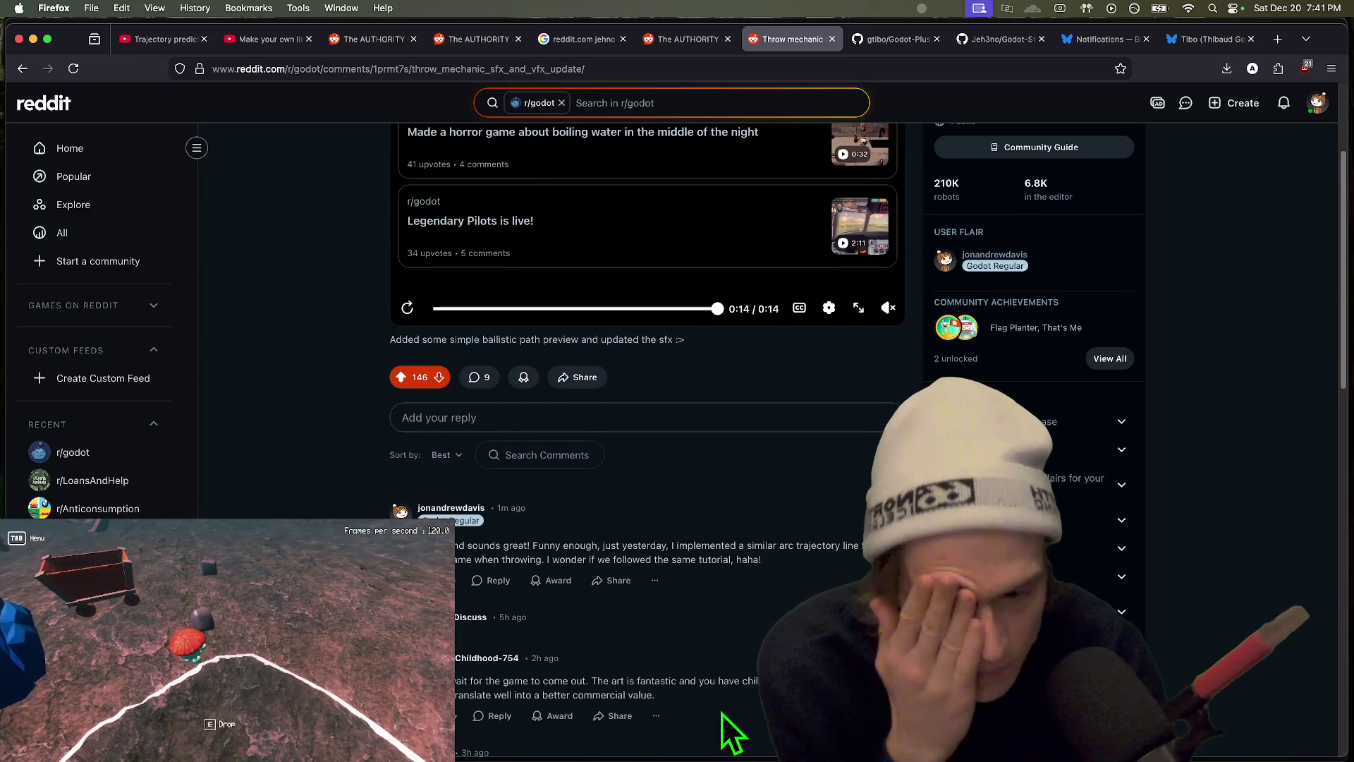
scroll(1329, 560, "up", 4)
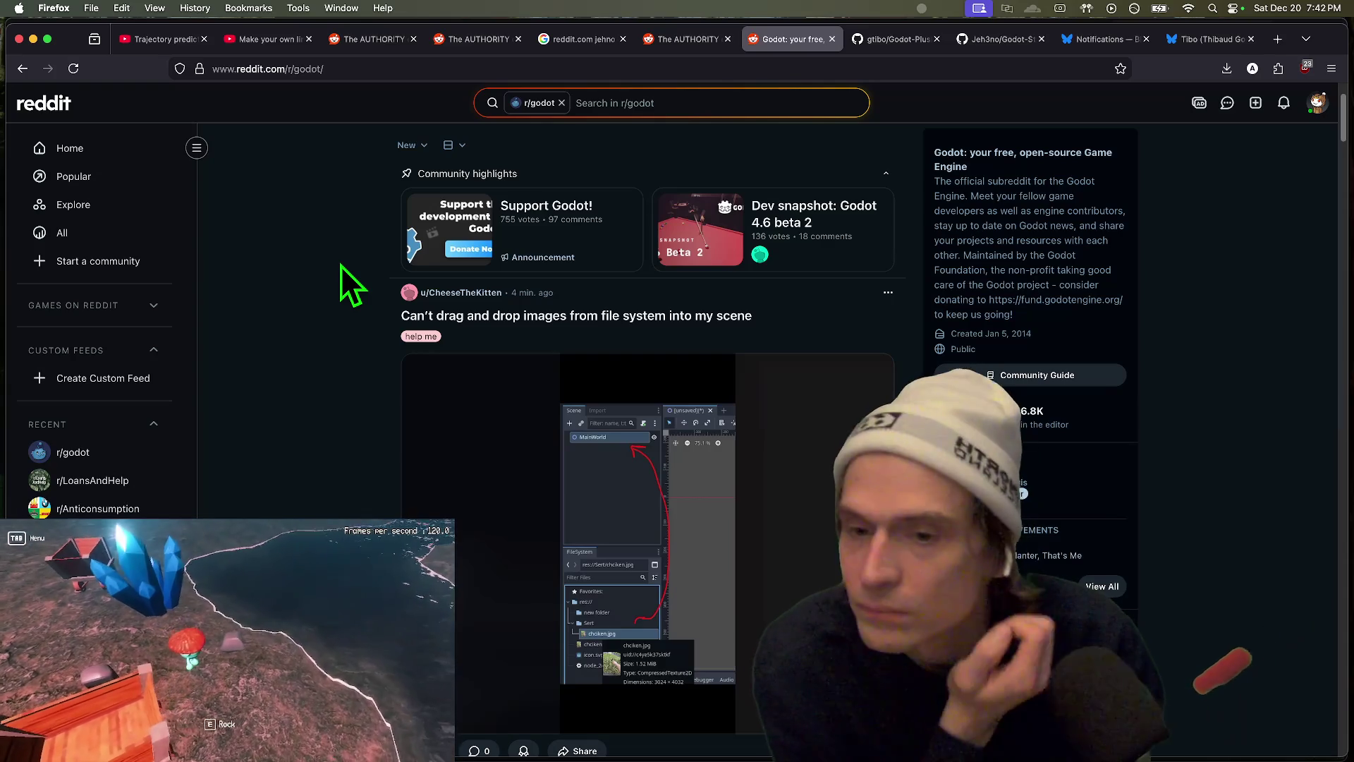
scroll(343, 265, "up", 3)
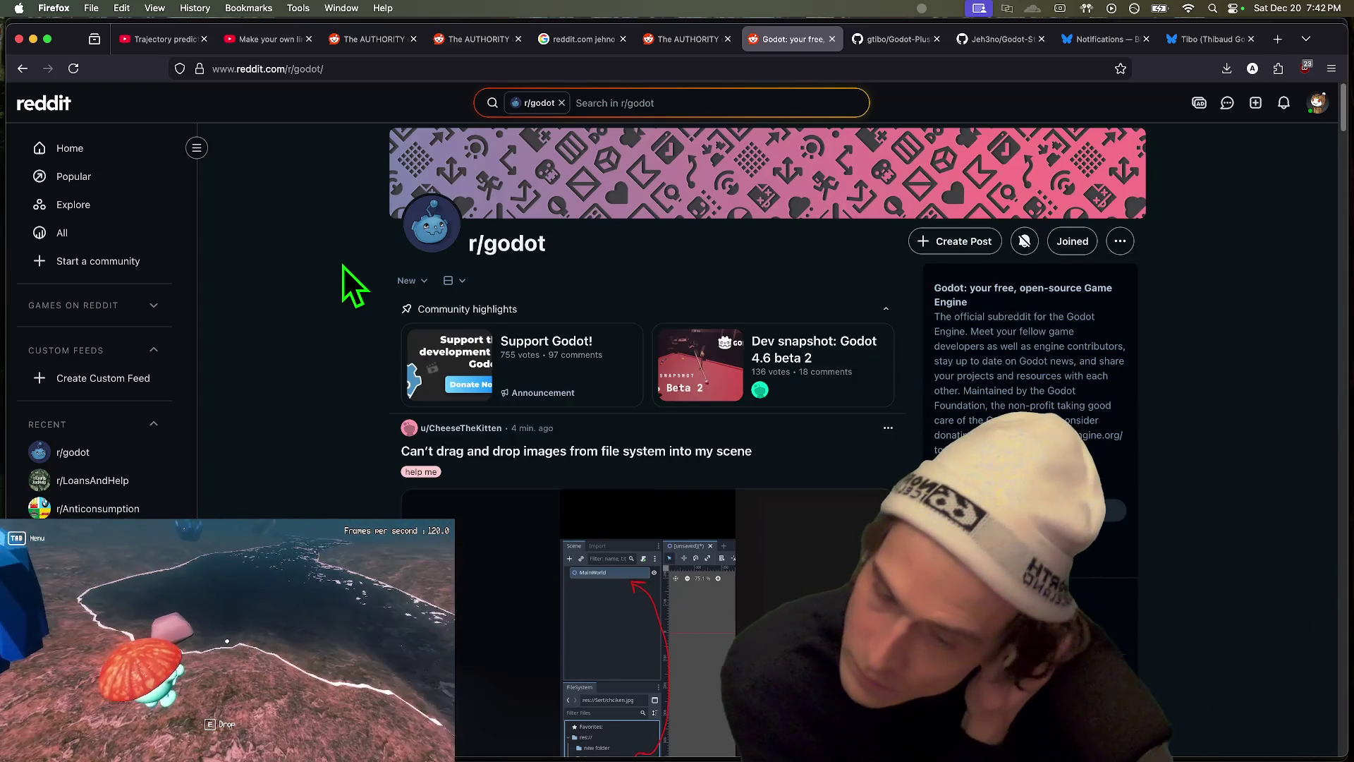
scroll(342, 265, "down", 10)
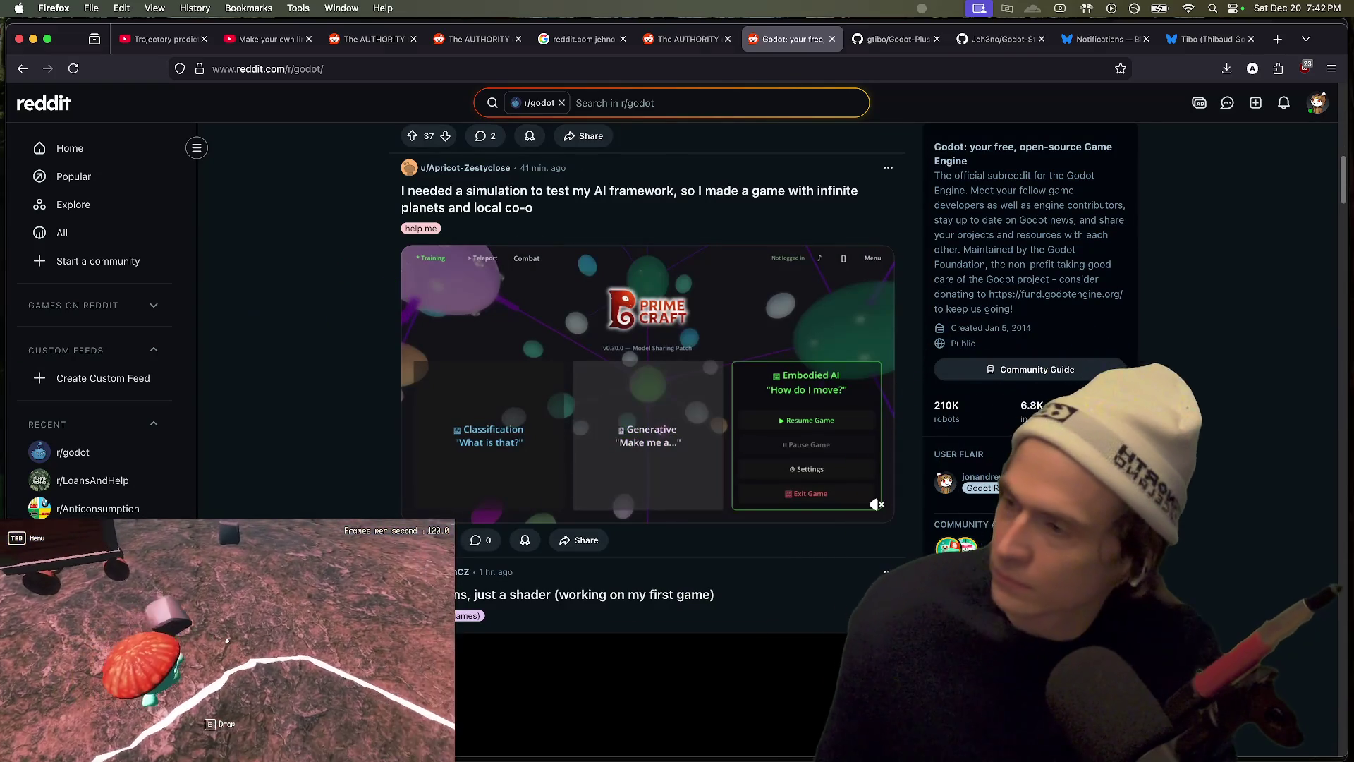
key("super+Tab")
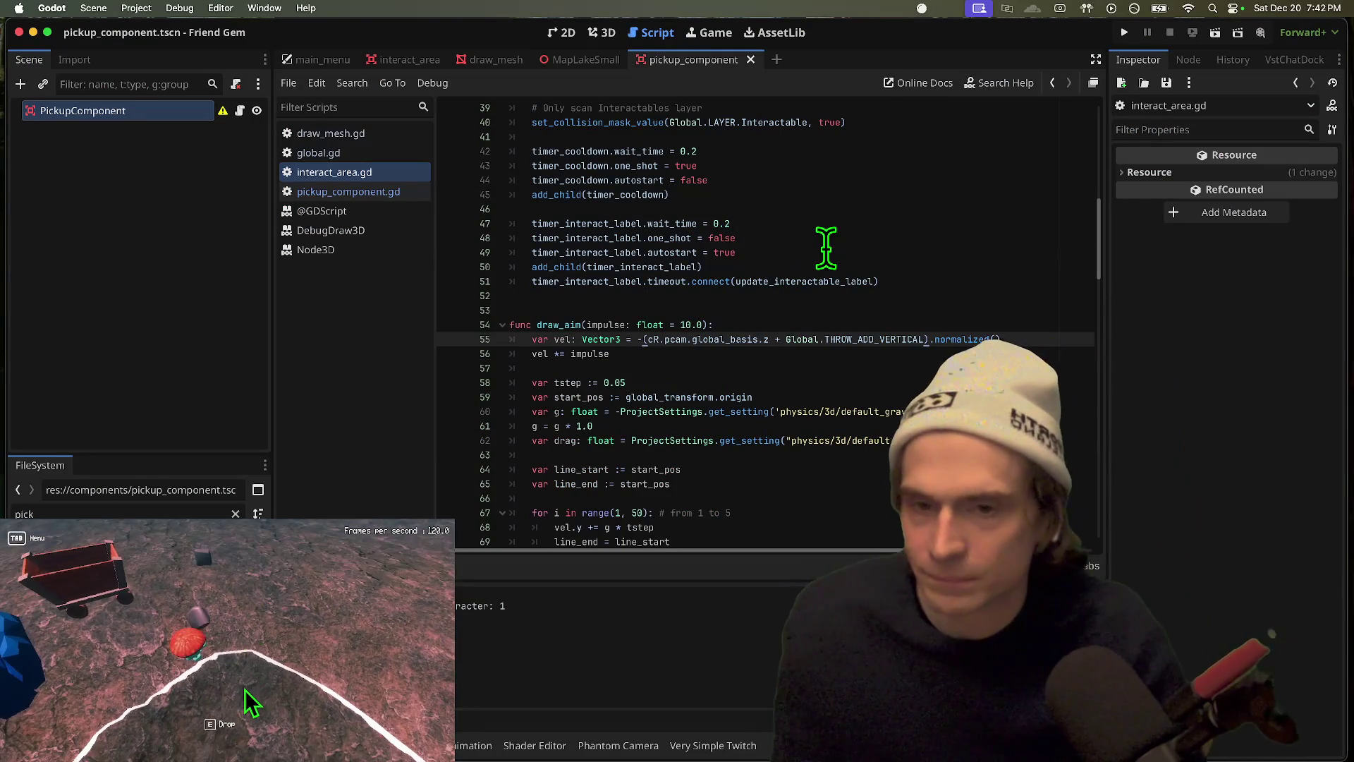
Step: Put the cursor on line 49, then open the RVA Game Jams off-topic channel in Discord
left_click(822, 252)
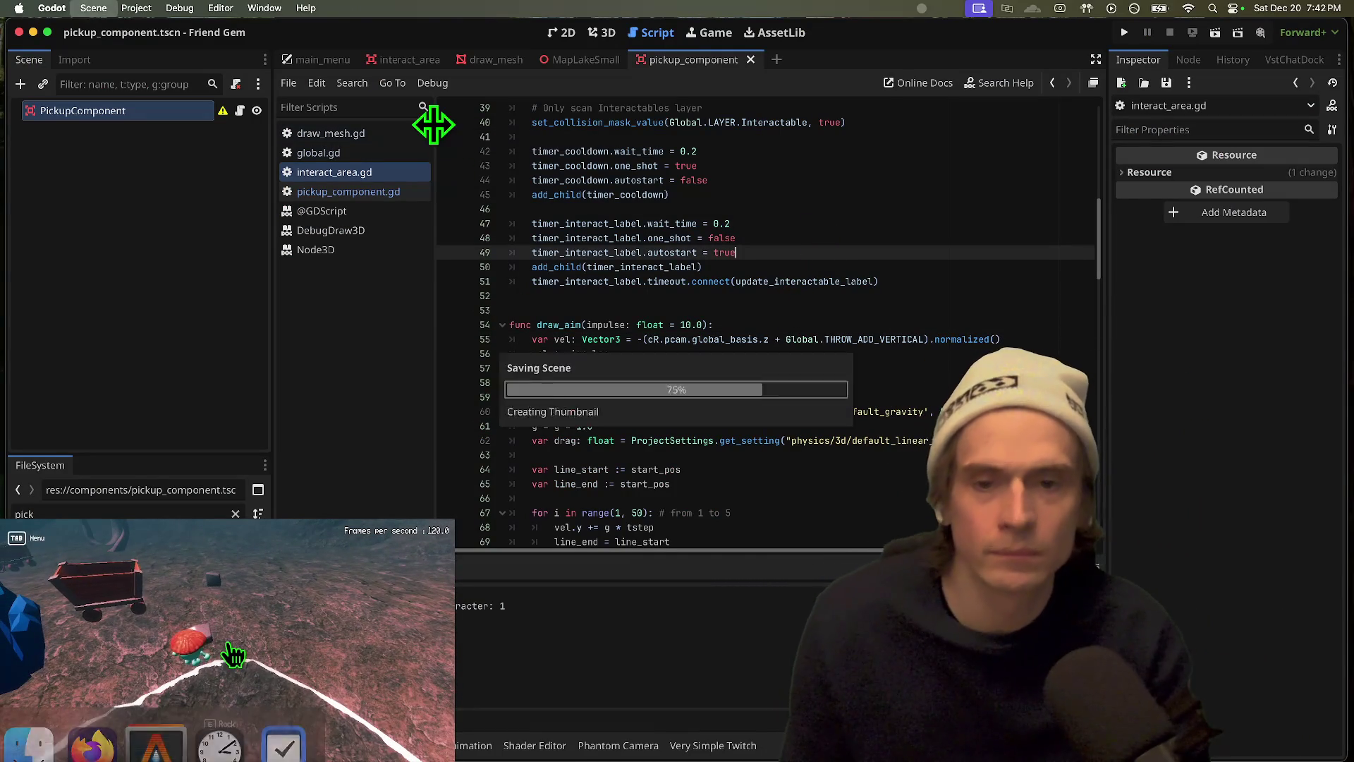
key("super+Tab")
key("super+Tab")
key("super+Tab")
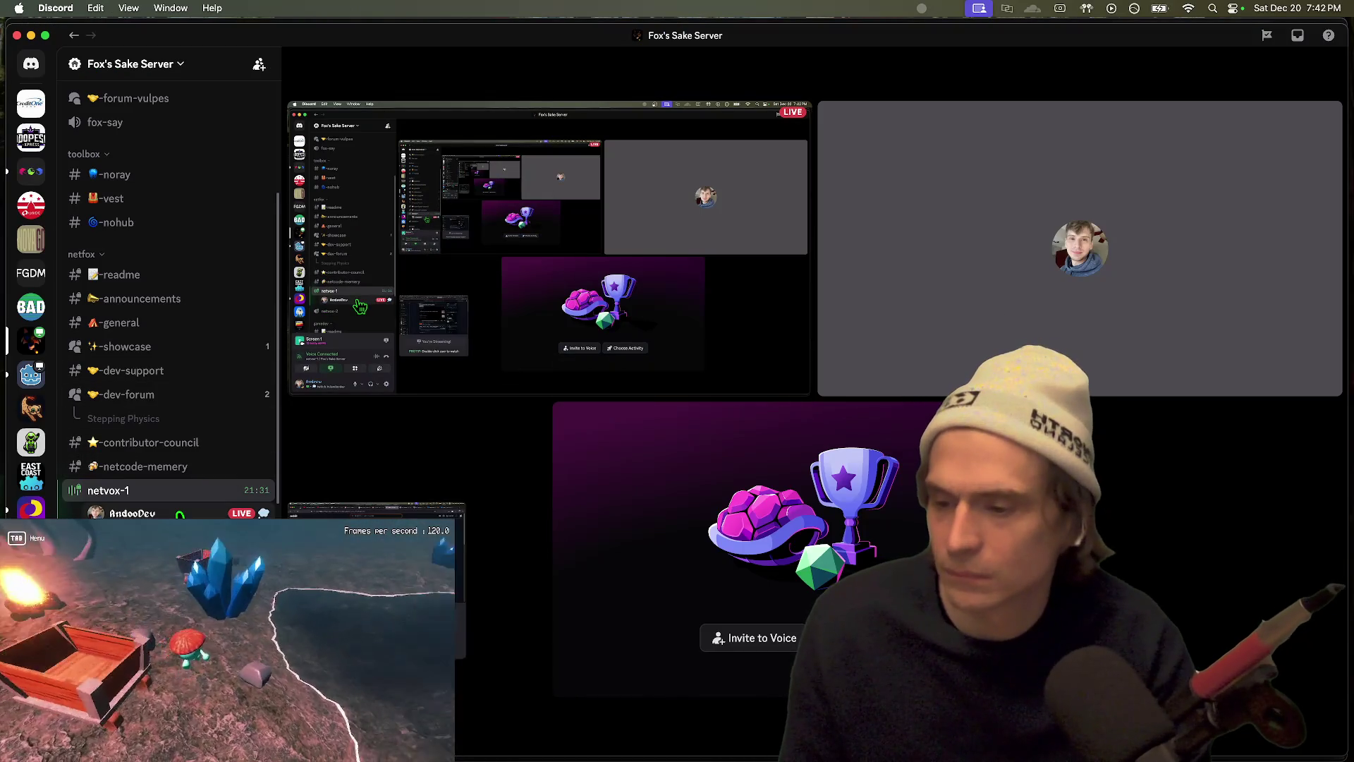
left_click(30, 172)
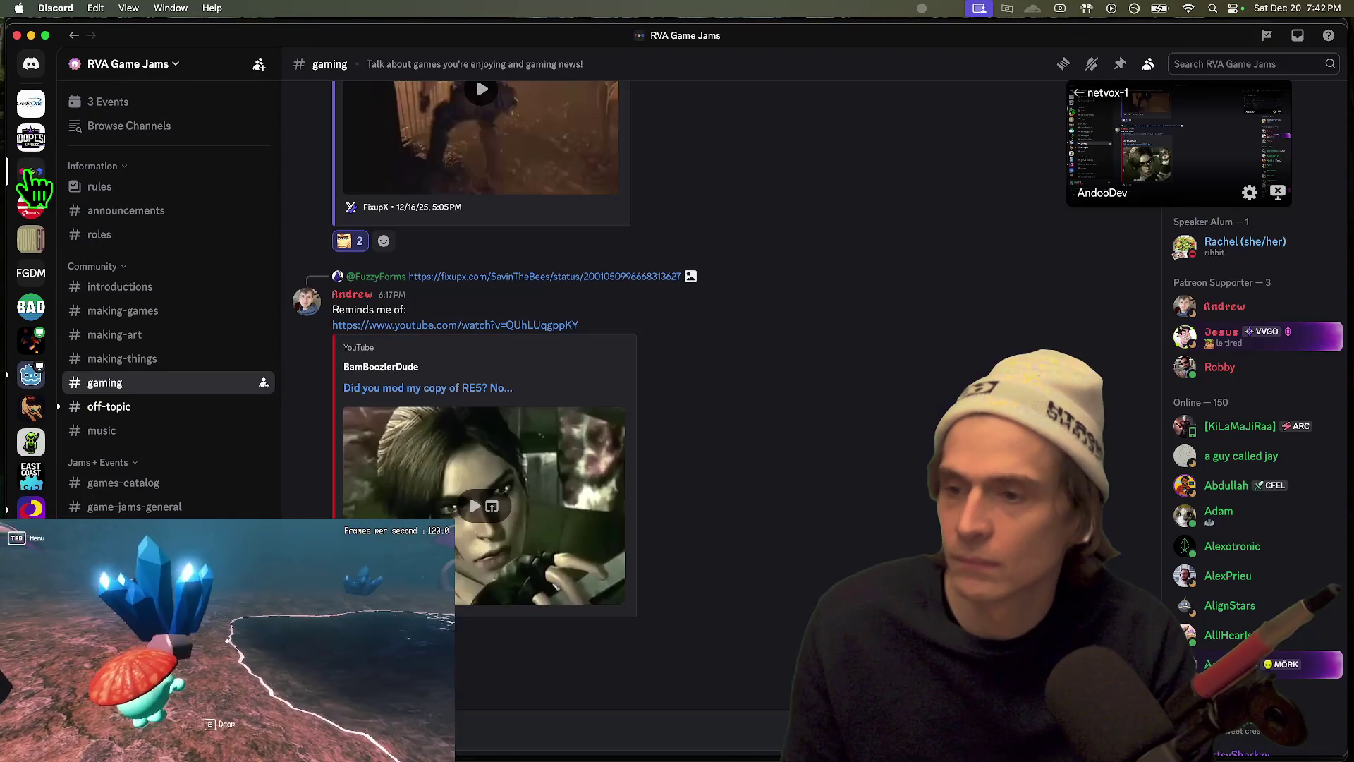
left_click(184, 407)
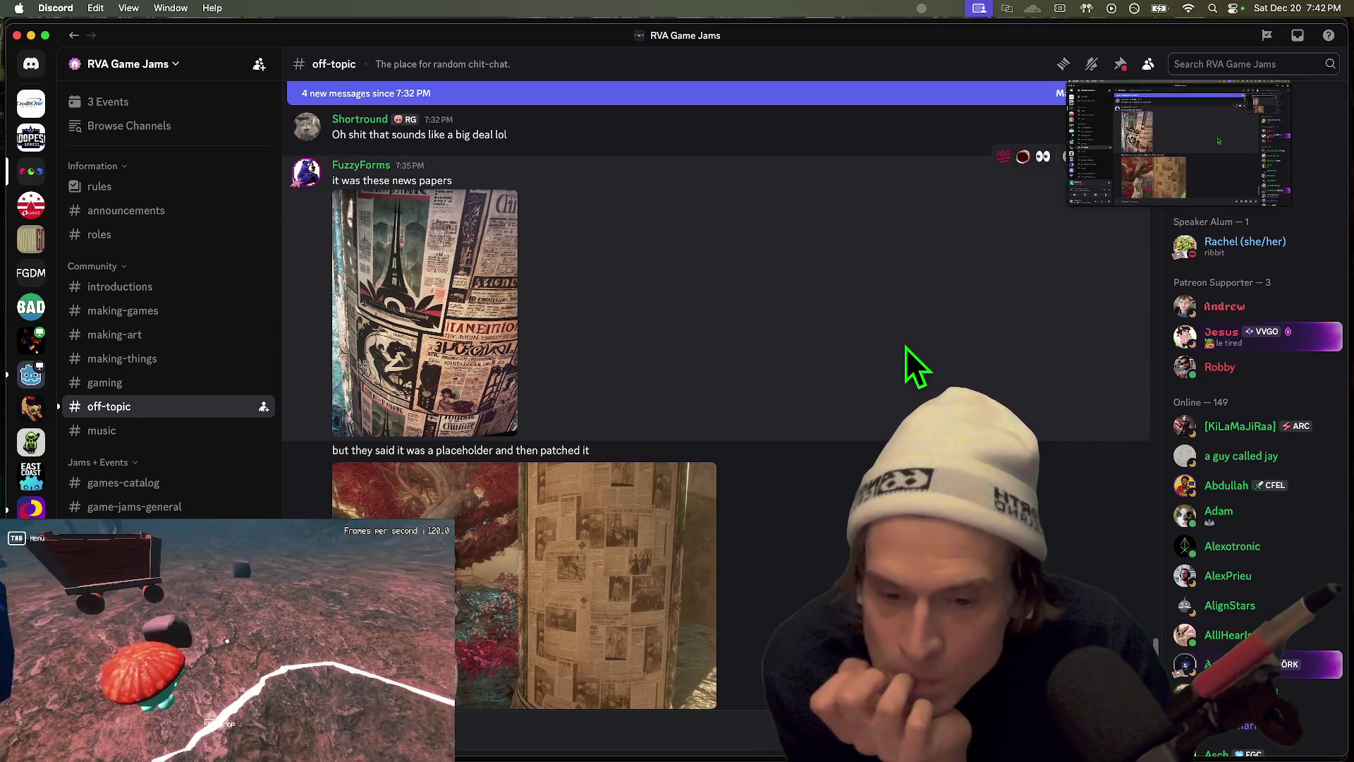
scroll(906, 347, "down", 1)
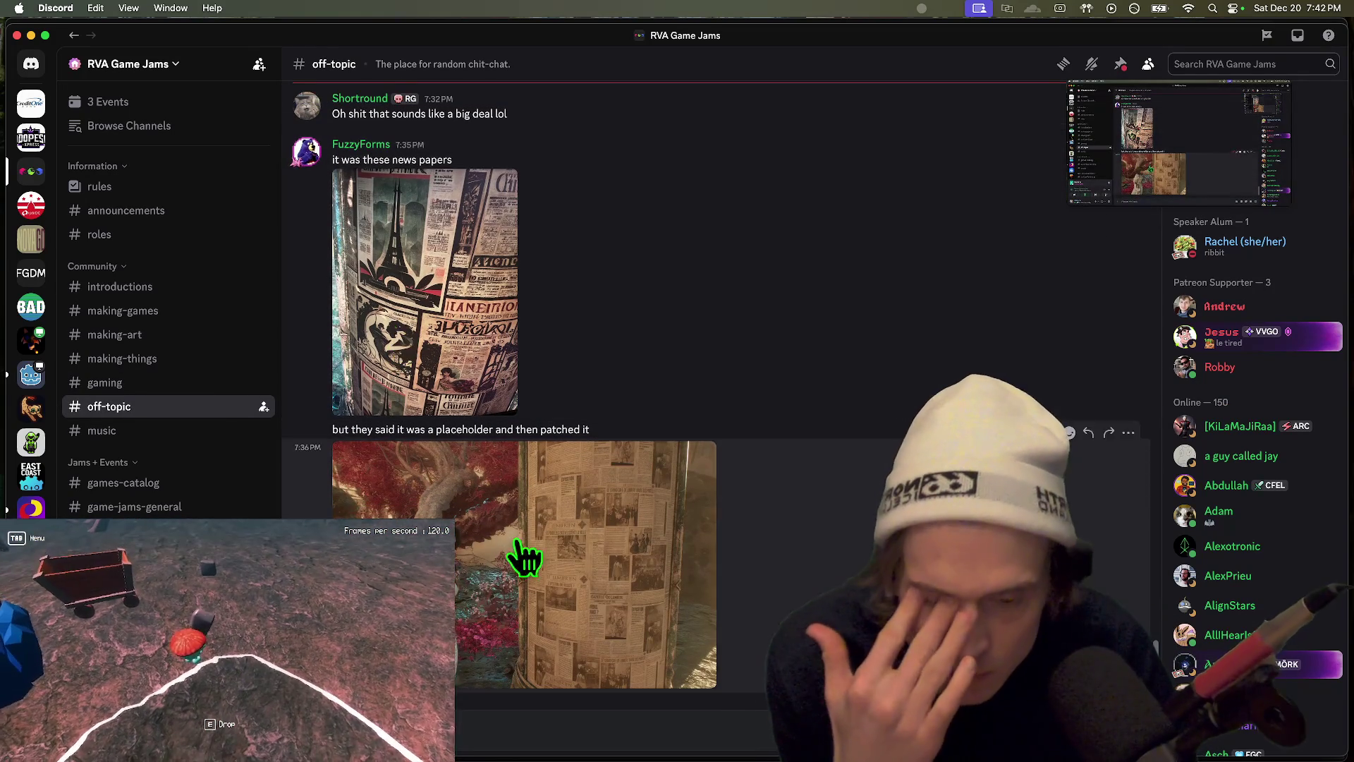
Step: View both newspaper placeholder images full size, zooming in on the second one
left_click(523, 556)
left_click(829, 552)
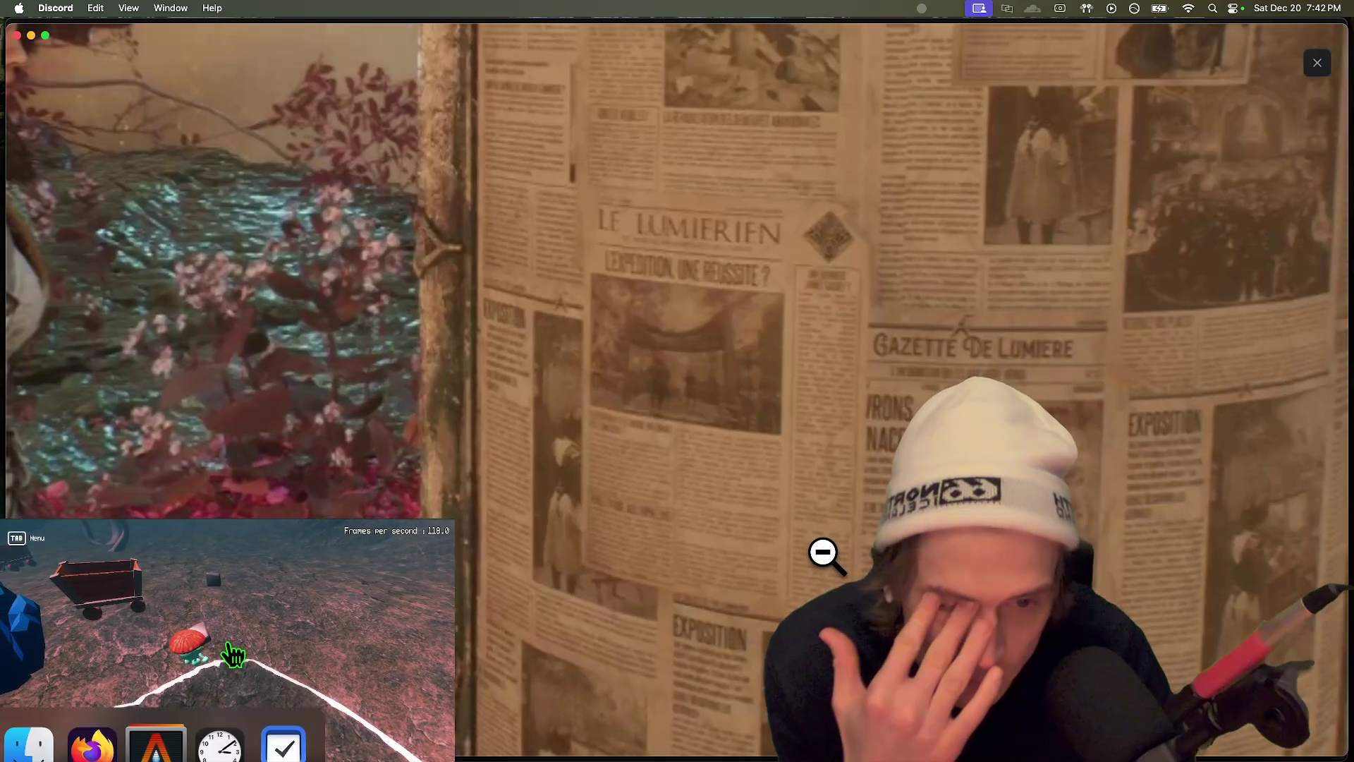
left_click(804, 491)
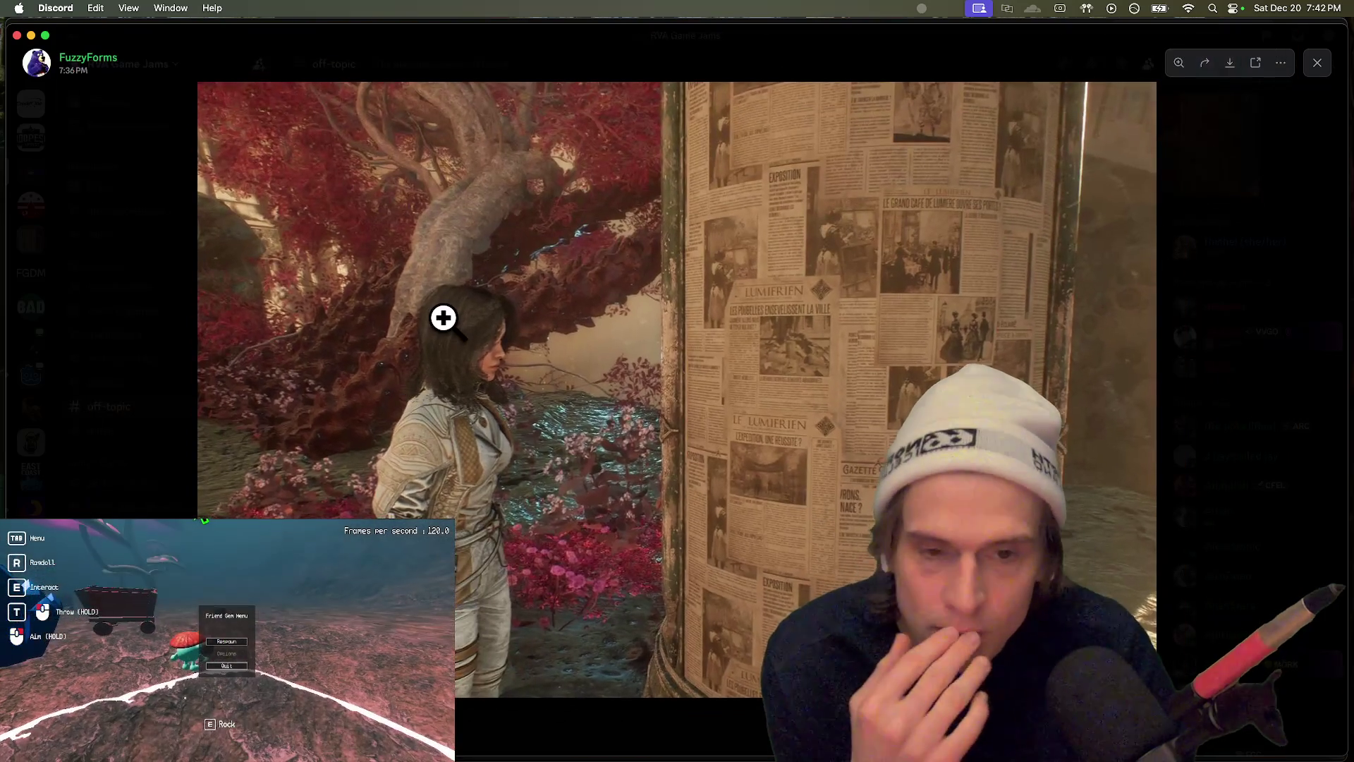
left_click(142, 374)
left_click(420, 233)
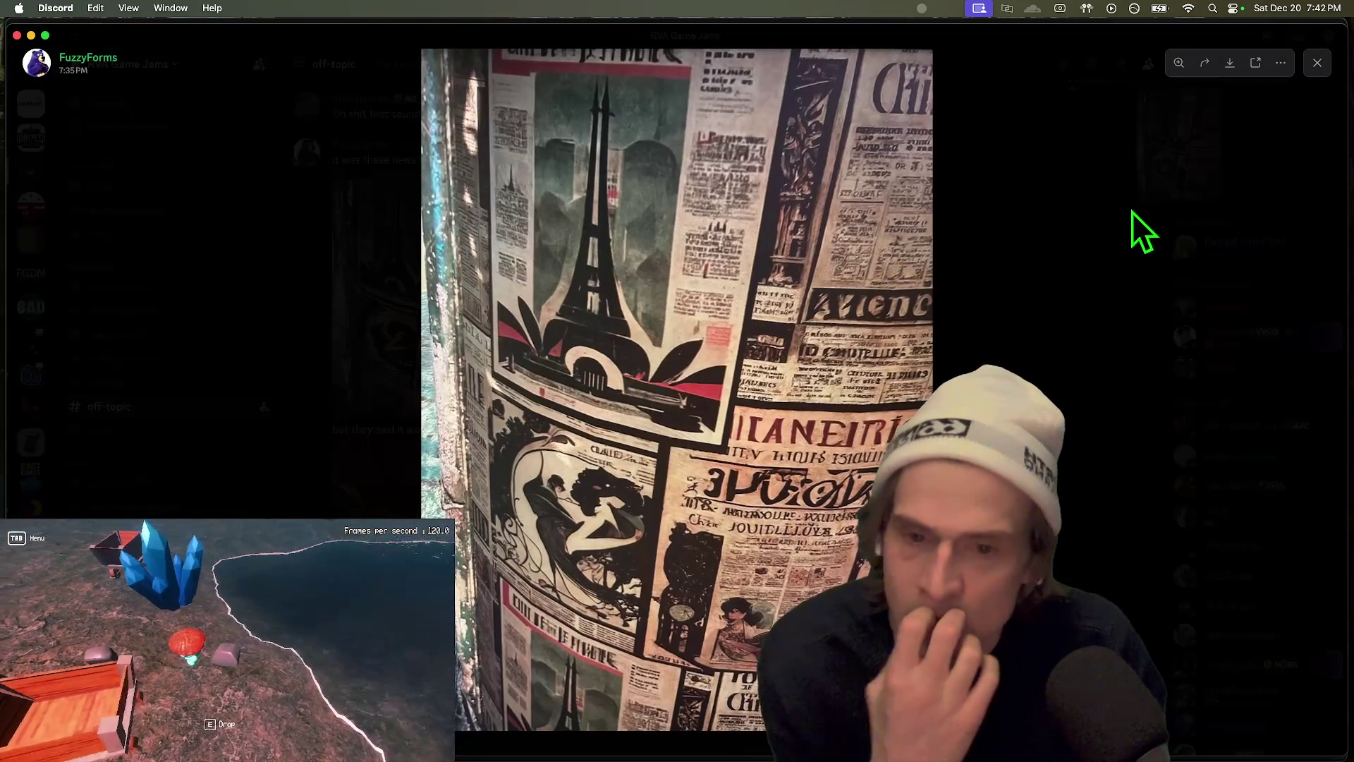
left_click(1047, 353)
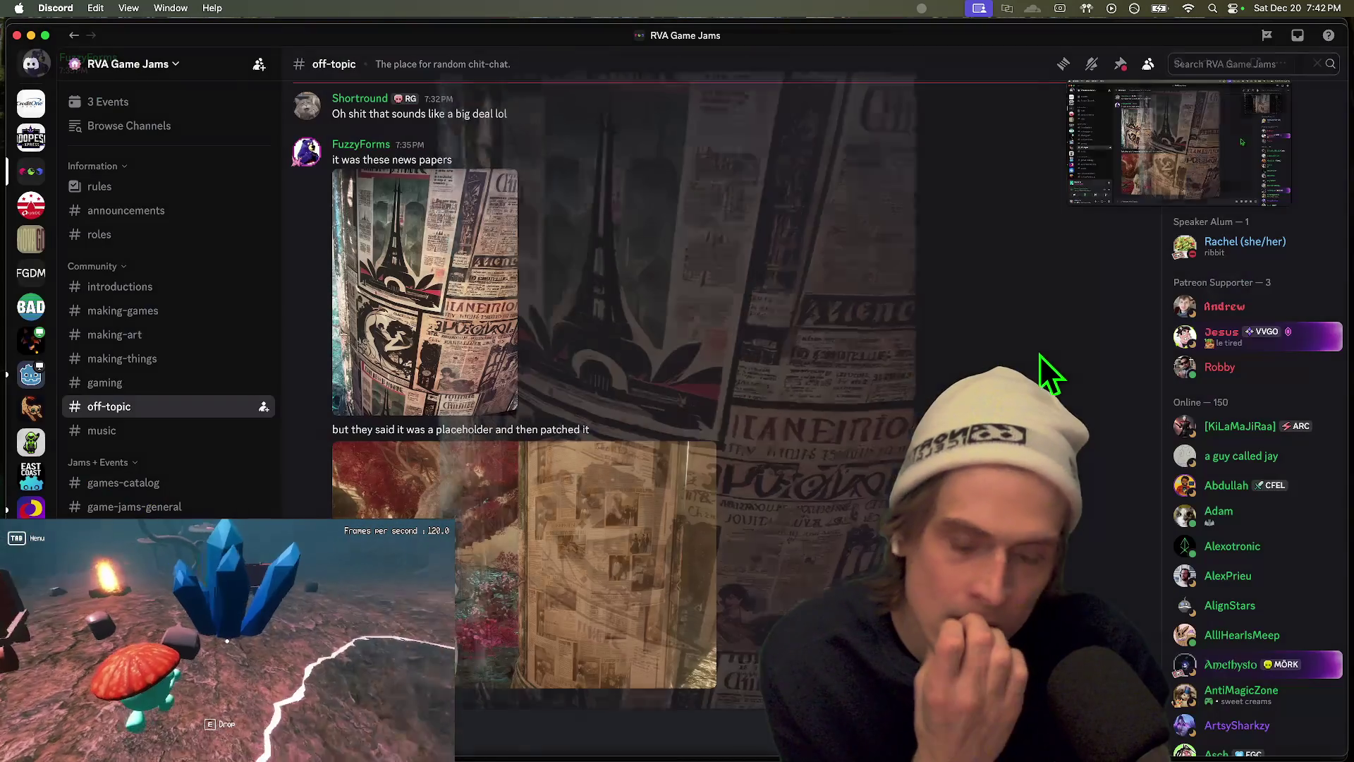
Step: Select the newspaper placeholder message, scroll the chat, then bring Firefox's r/godot feed forward
triple_click(506, 430)
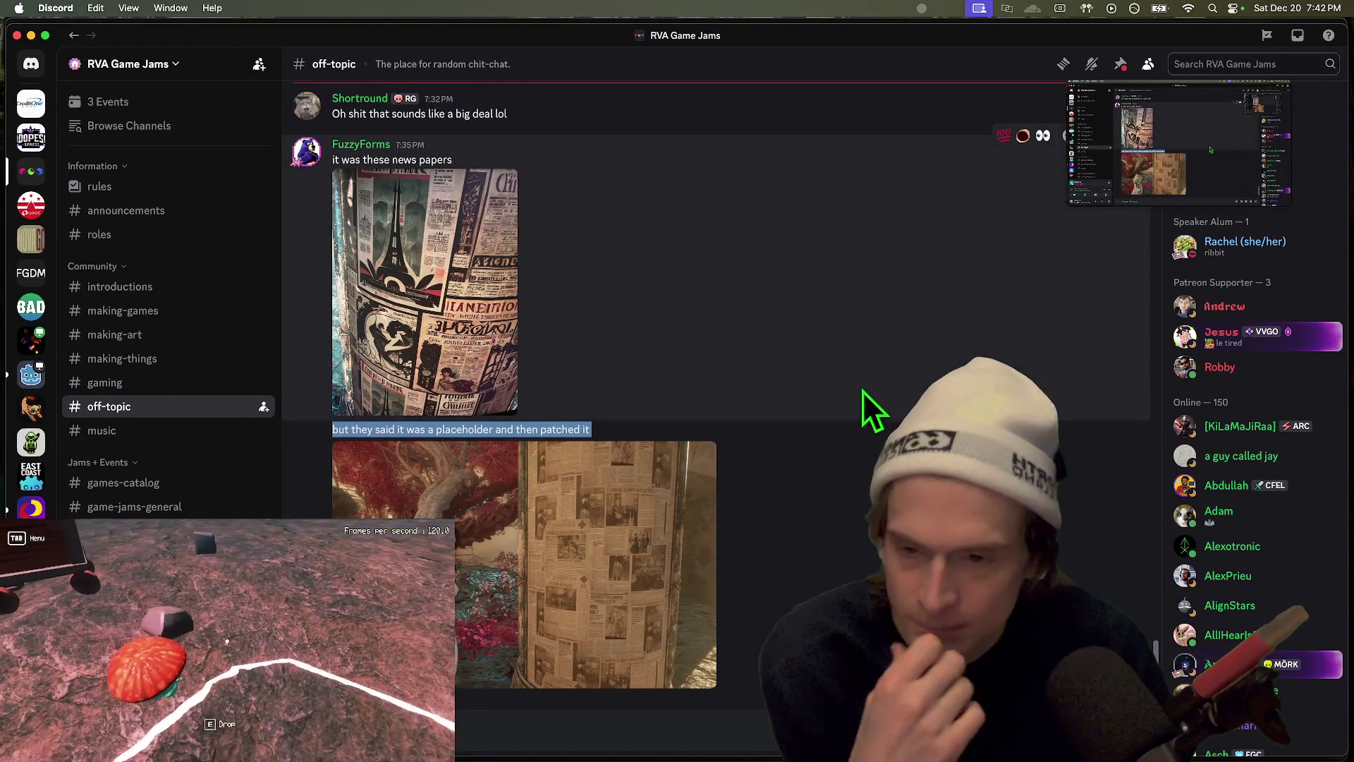
left_click(863, 390)
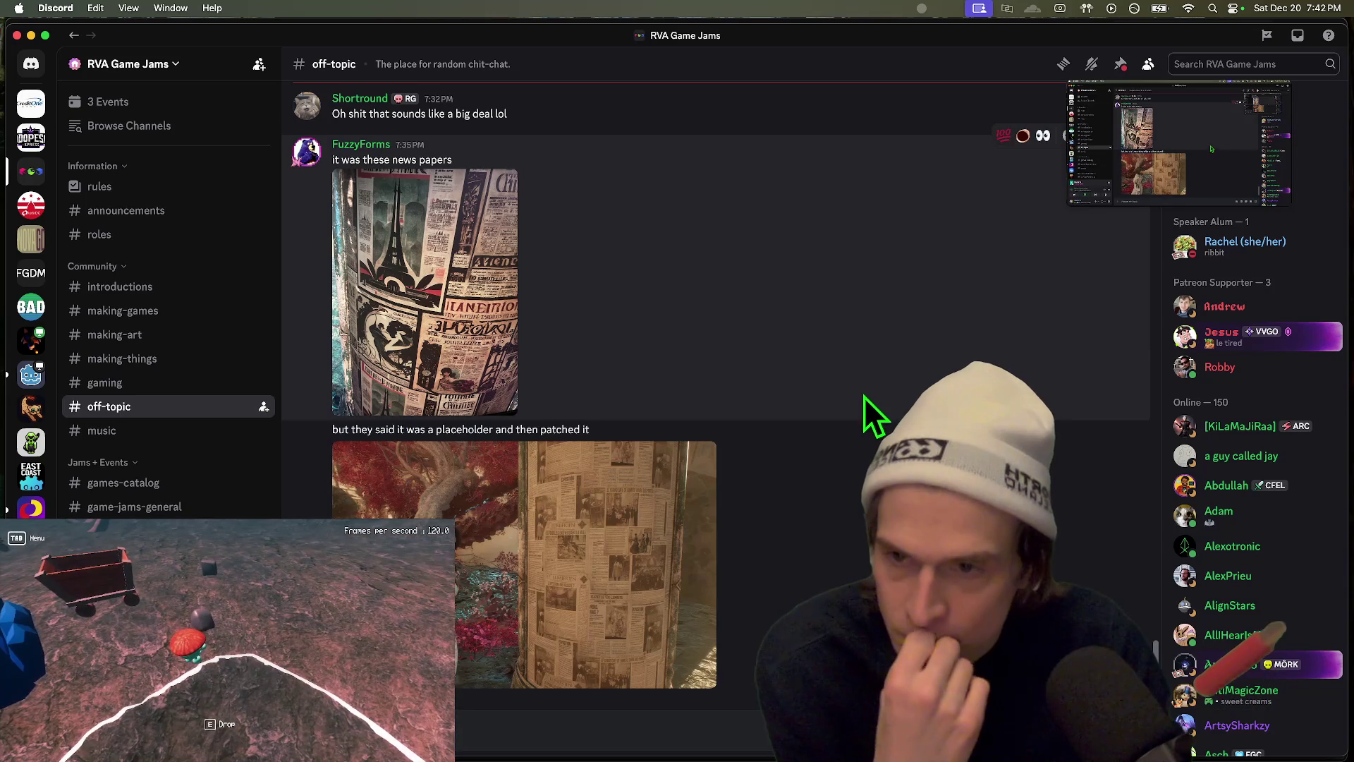
scroll(862, 411, "up", 5)
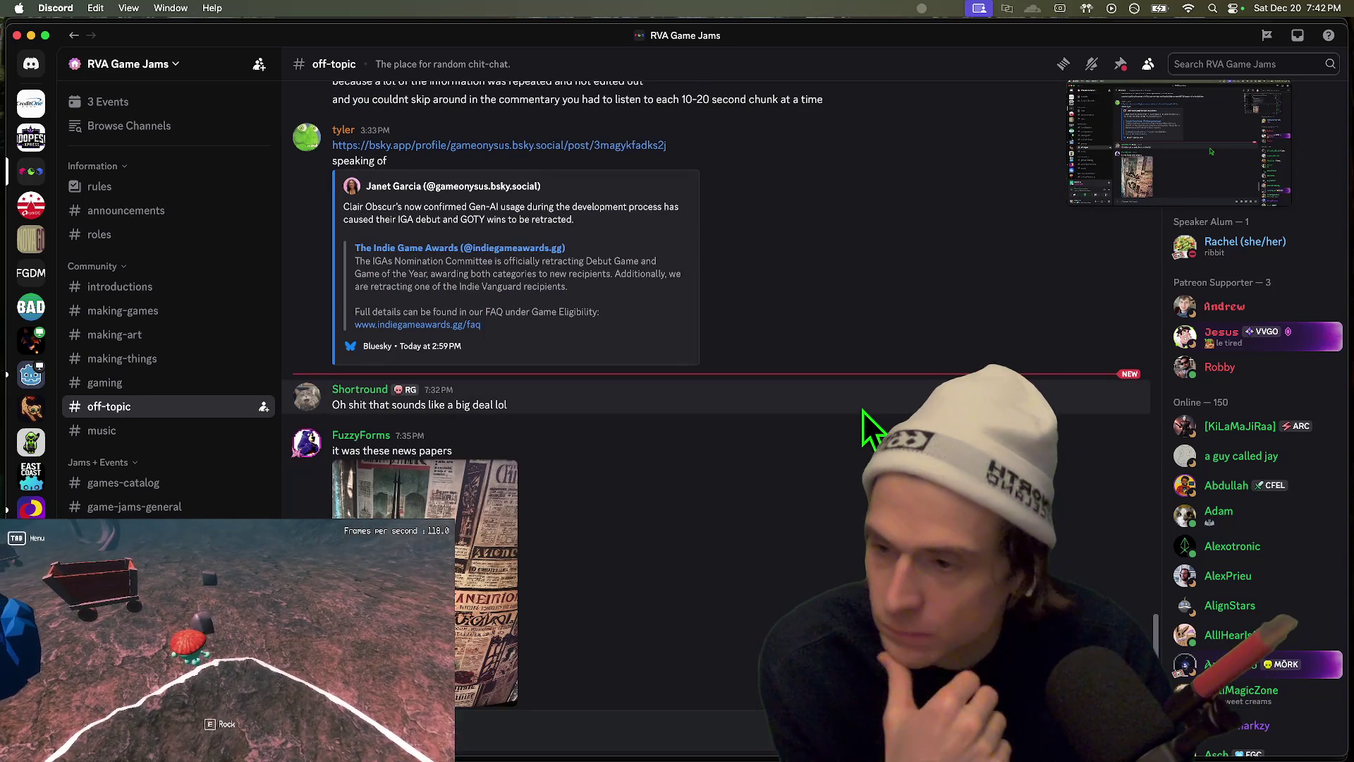
scroll(862, 410, "down", 1)
scroll(865, 410, "down", 5)
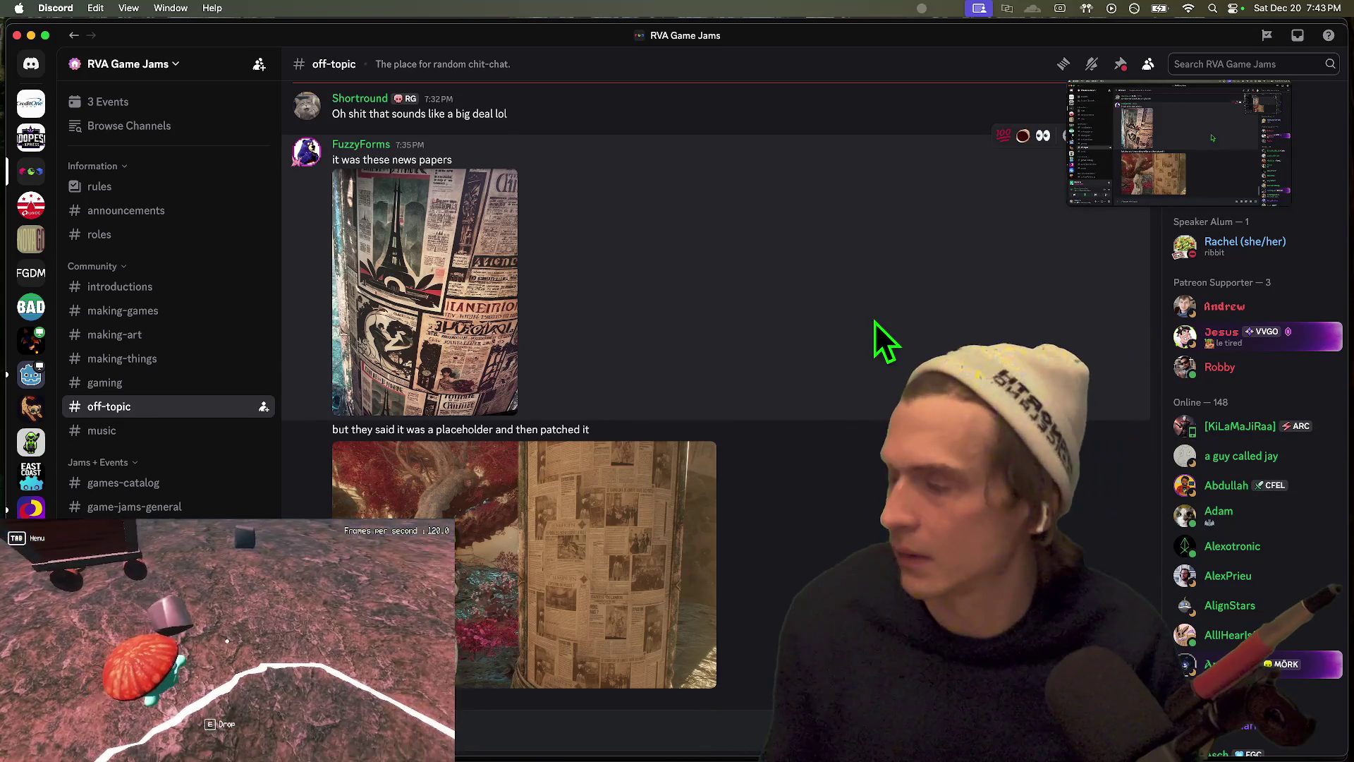
key("super+Tab")
key("super+Tab")
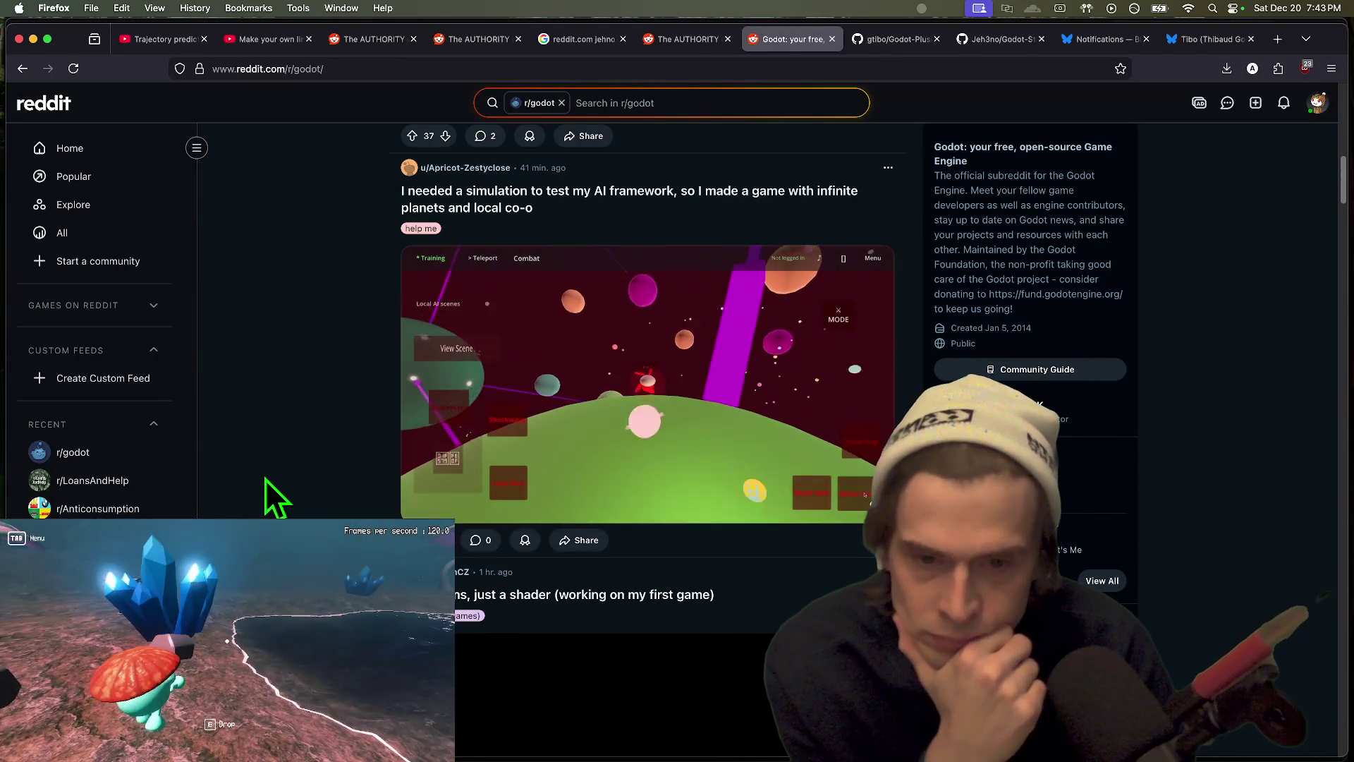
Step: Unmute the Legendary Pilots video in the r/godot feed and skip ahead through it
scroll(265, 479, "down", 9)
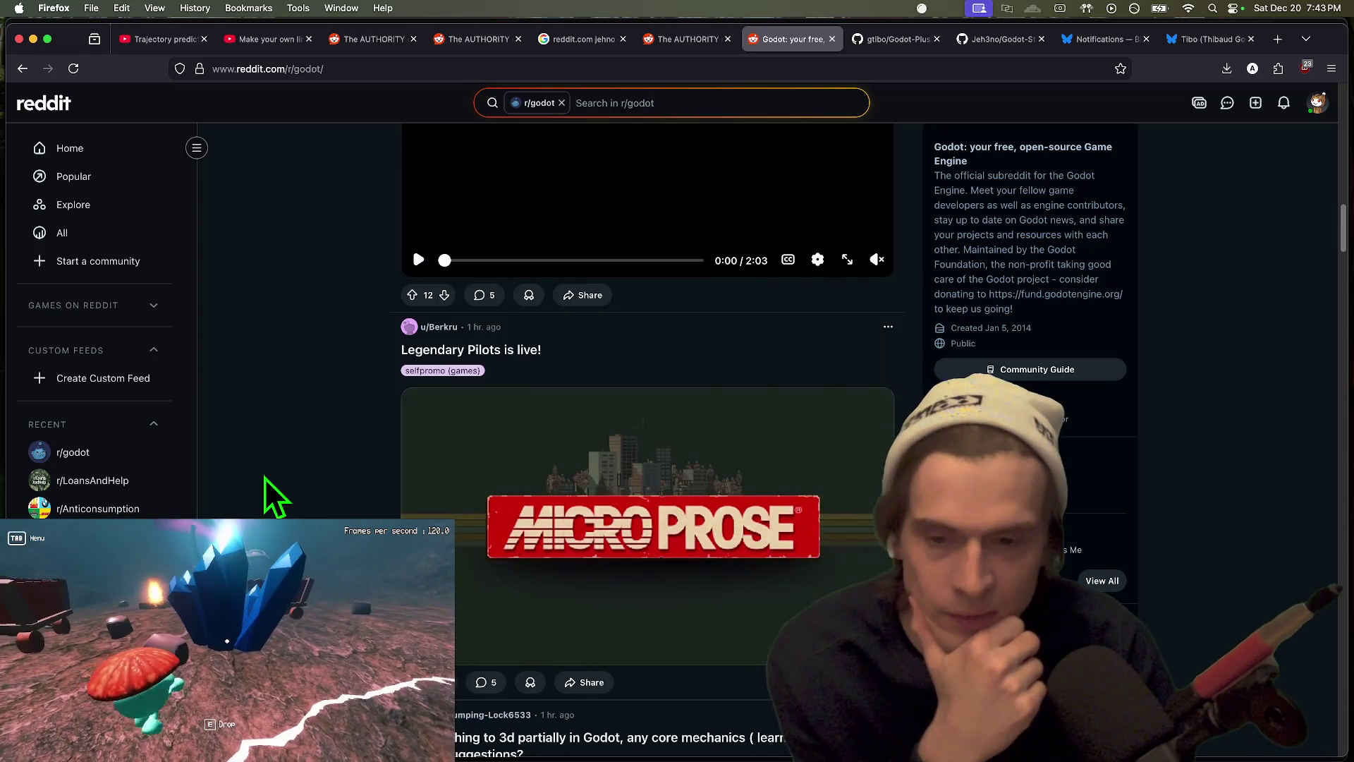
scroll(265, 493, "down", 5)
scroll(641, 605, "up", 9)
scroll(782, 441, "down", 4)
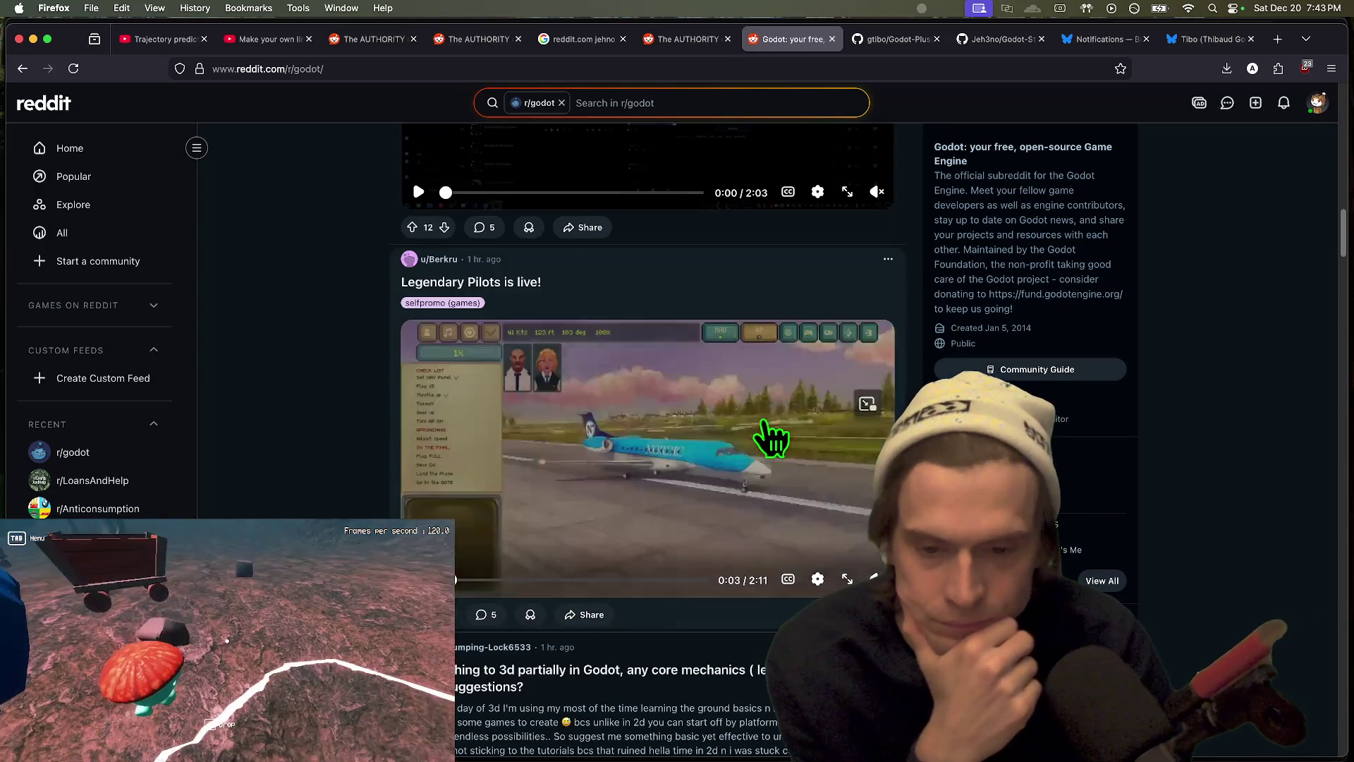
left_click(874, 577)
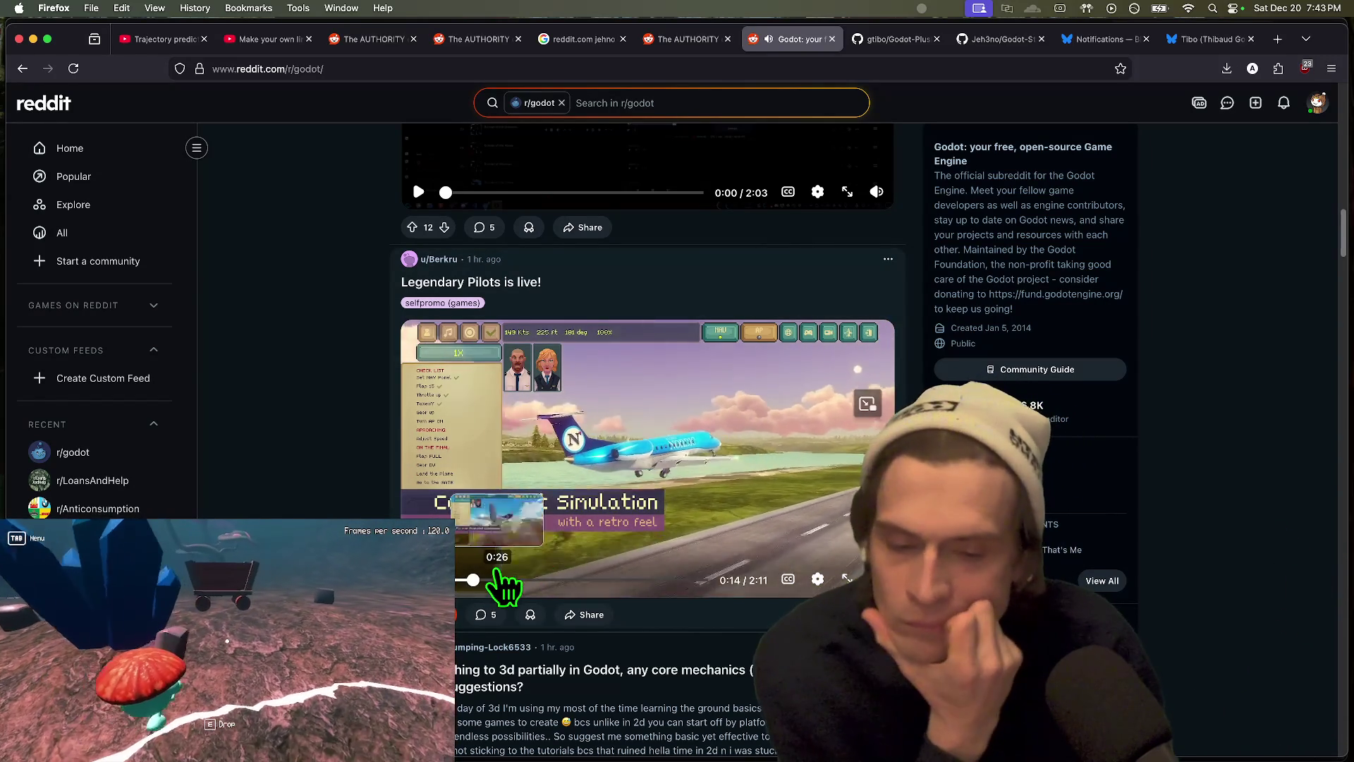
left_click(548, 580)
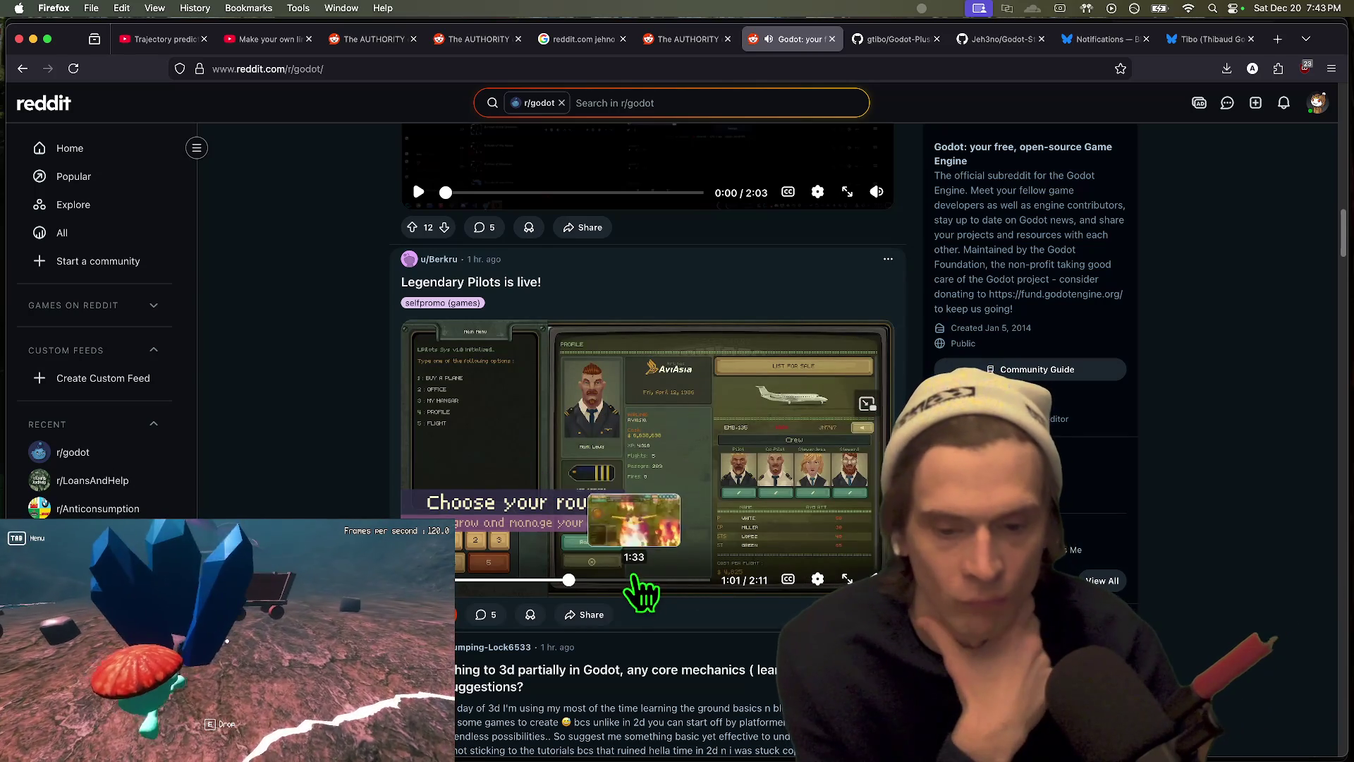
left_click(633, 578)
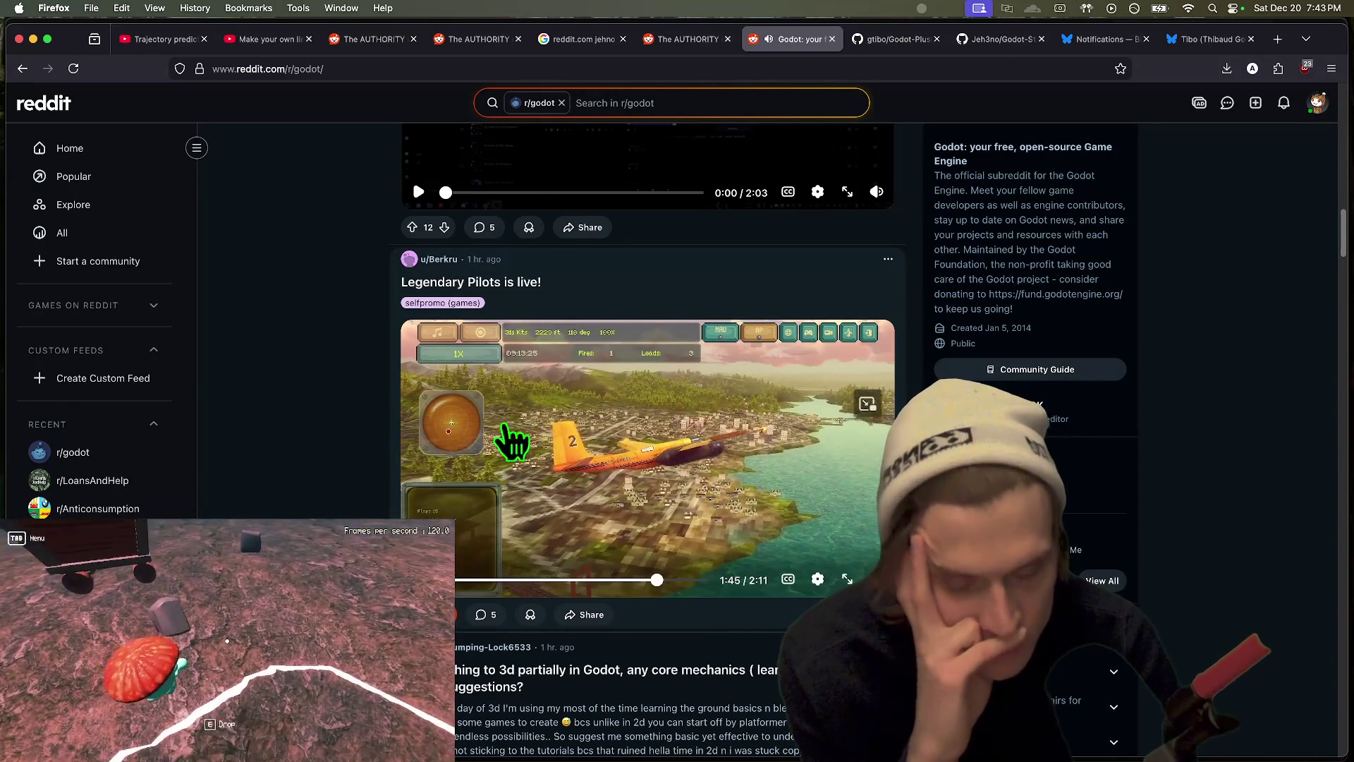
Step: Jump the horror game video to 0:15, scroll further down the feed, then return to Godot
scroll(294, 403, "down", 3)
scroll(295, 401, "down", 3)
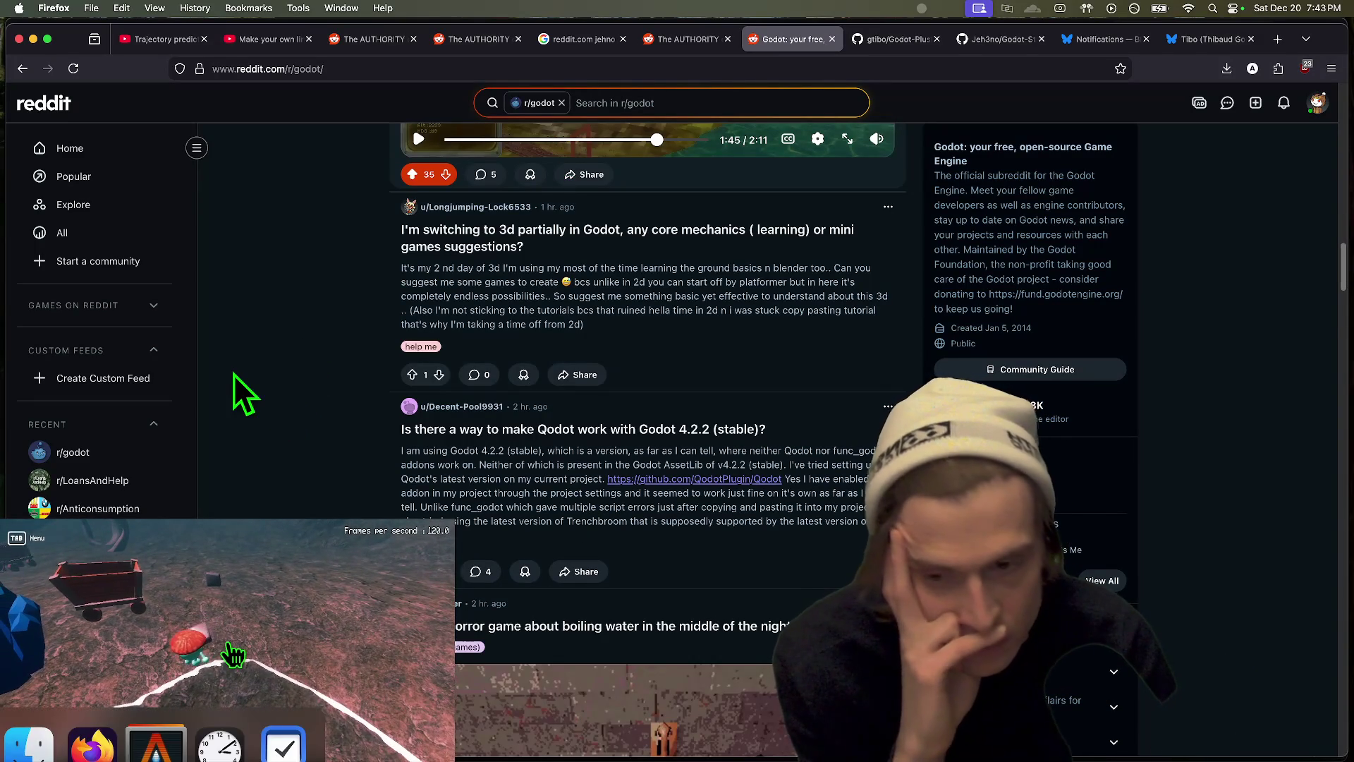
scroll(235, 374, "down", 7)
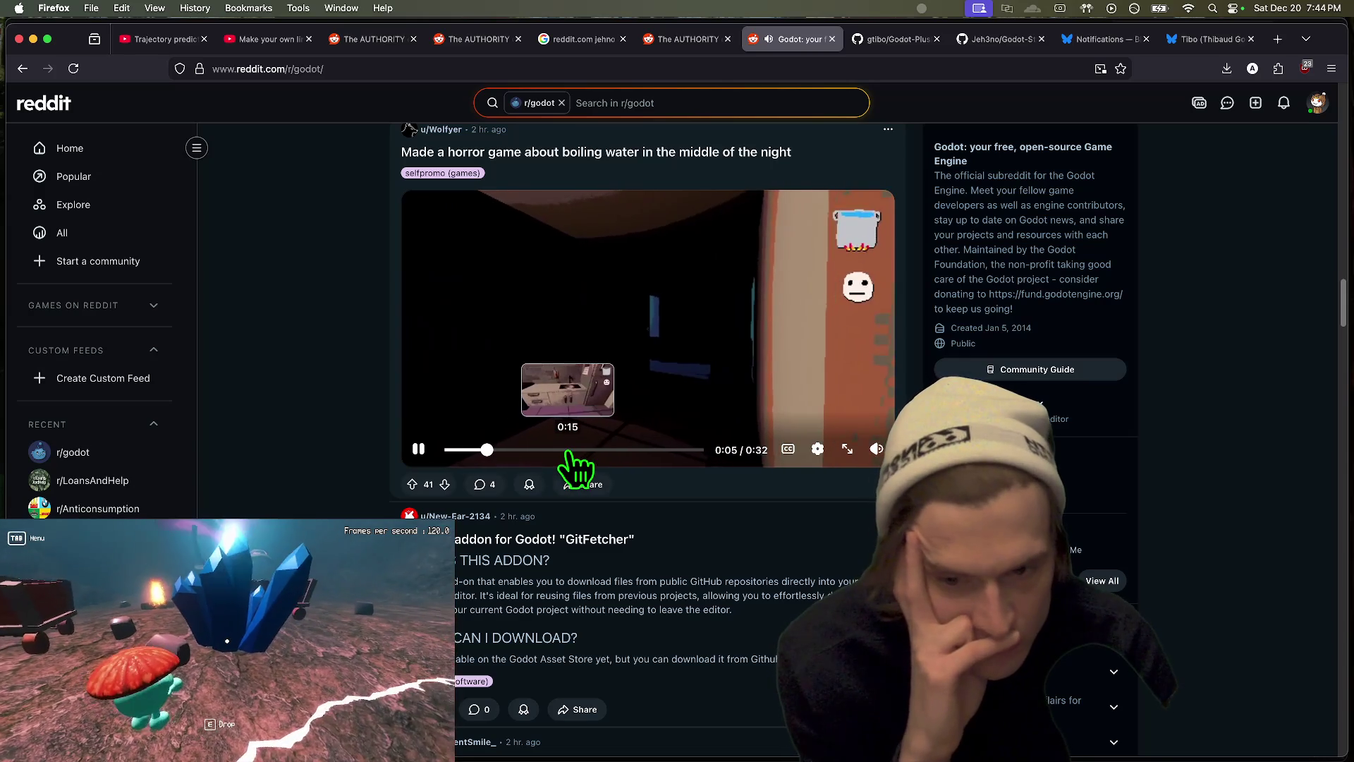
left_click(572, 450)
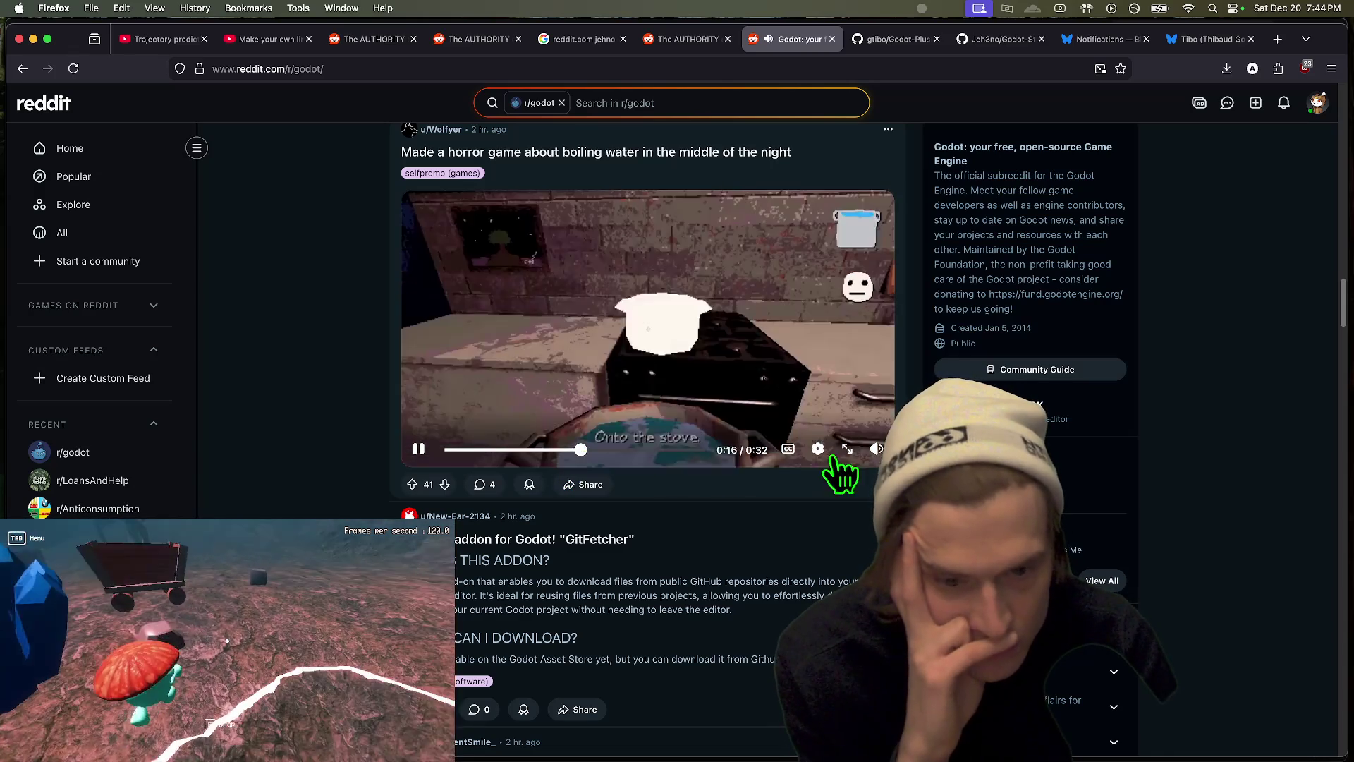
mouse_move(878, 402)
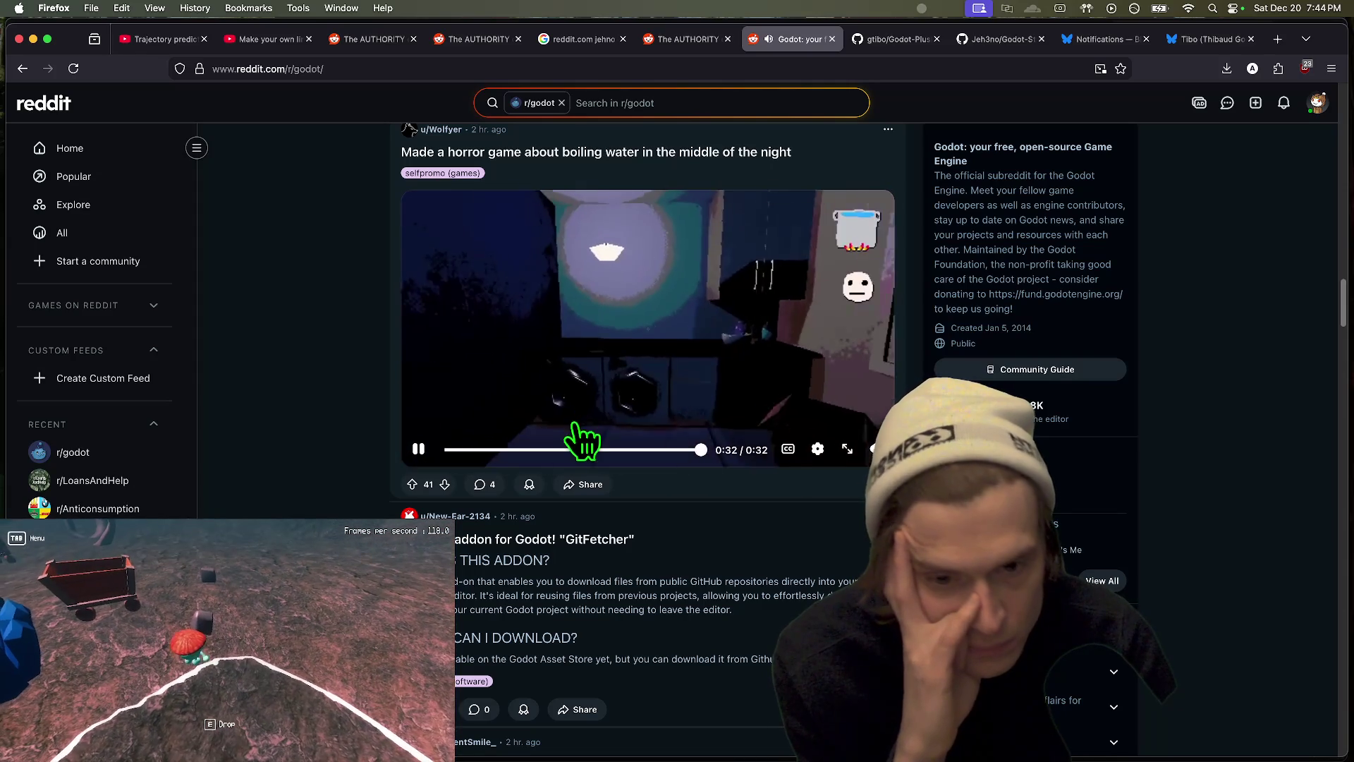
scroll(583, 346, "down", 5)
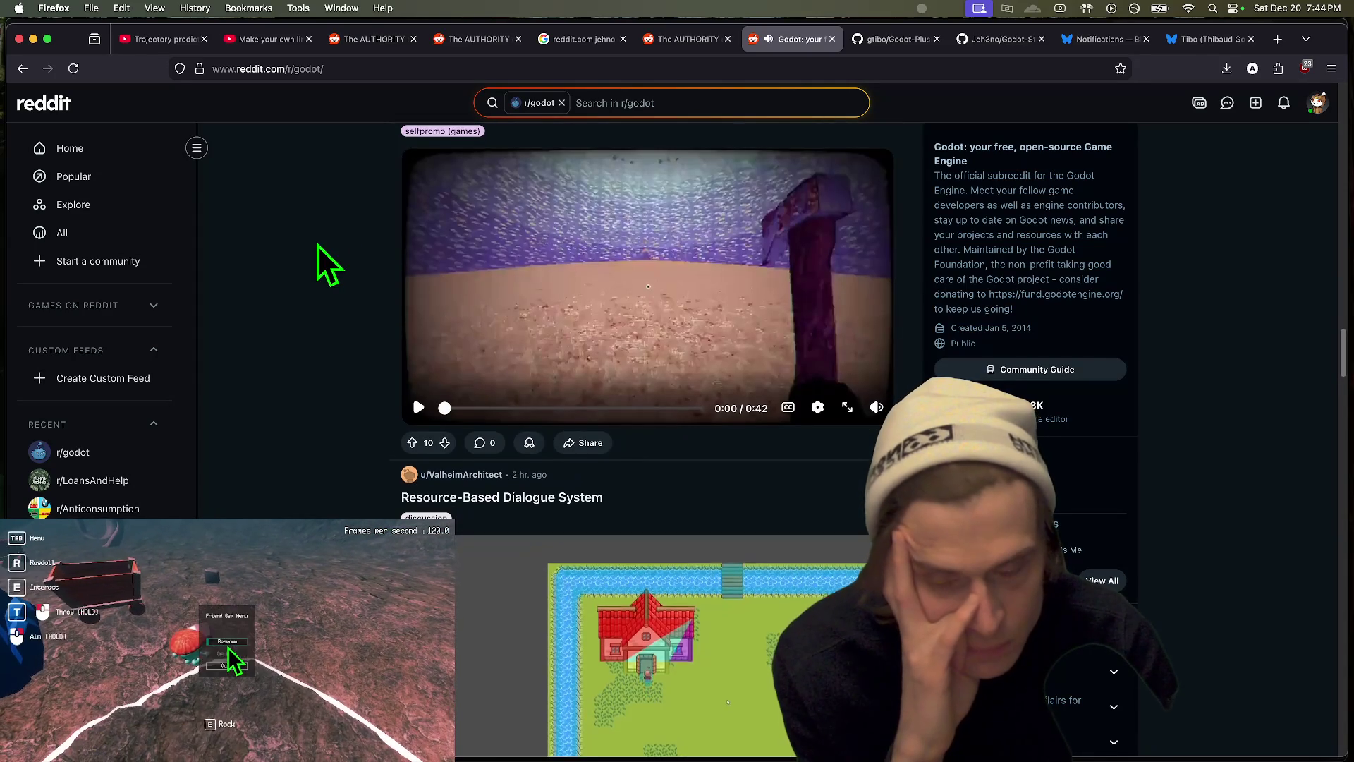
scroll(324, 266, "down", 5)
scroll(314, 254, "down", 10)
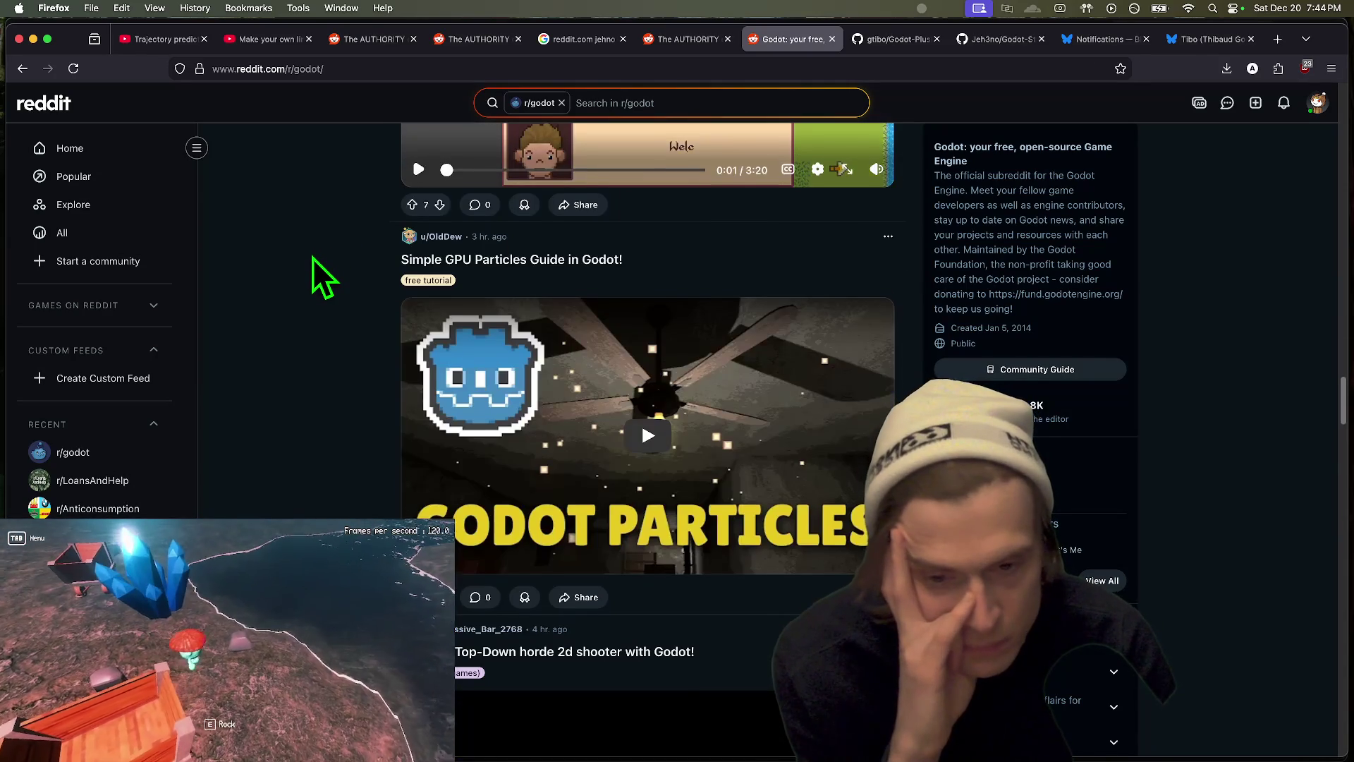
scroll(310, 261, "down", 15)
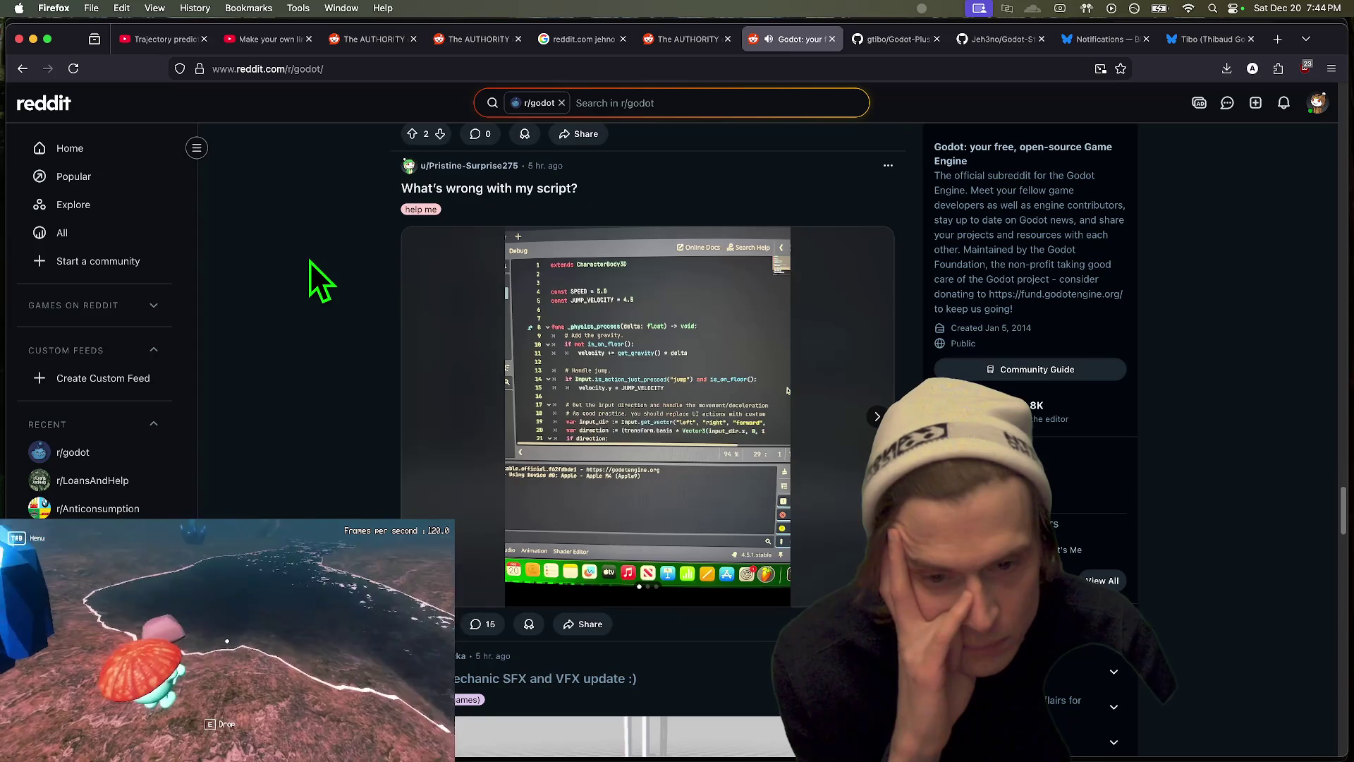
scroll(310, 261, "down", 5)
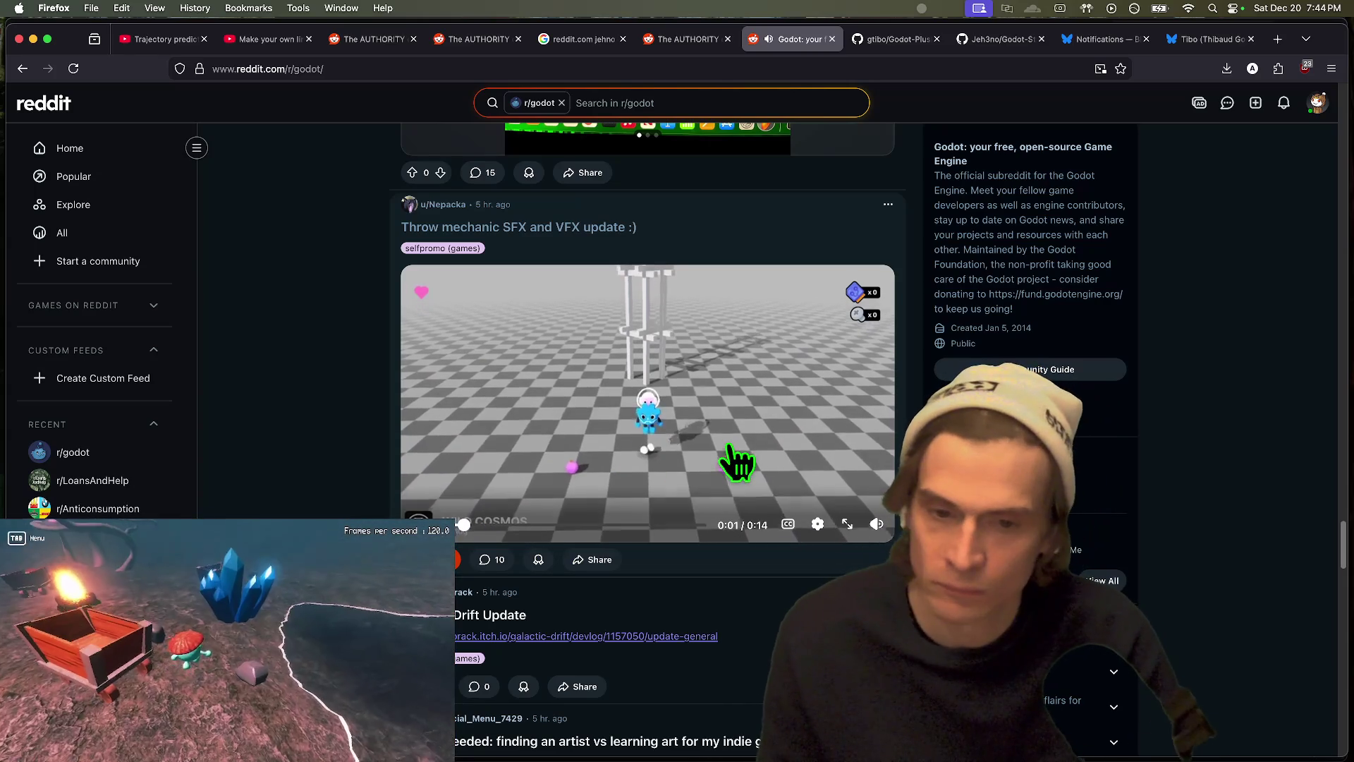
key("super+Tab")
key("super+Tab")
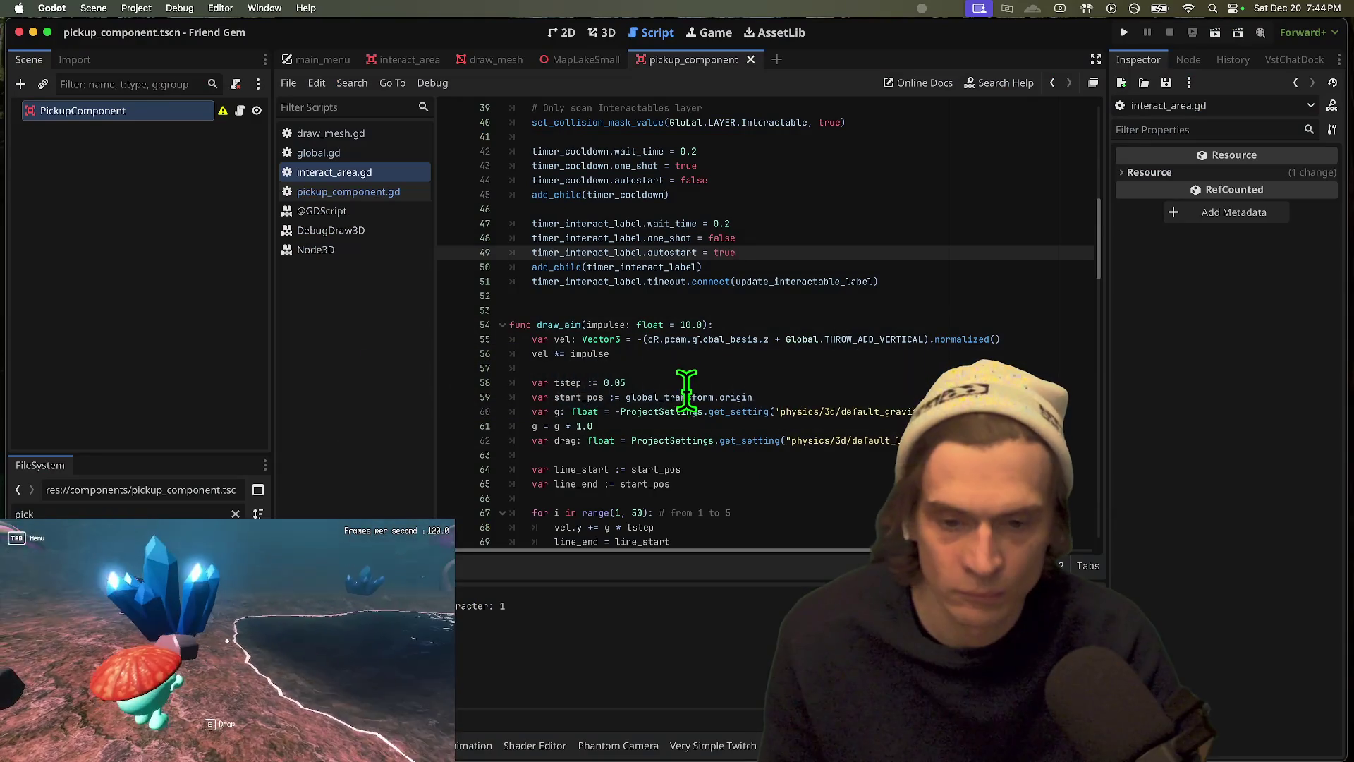
Step: Close the pickup_component, MapLakeSmall, draw_mesh and interact_area scene tabs
middle_click(357, 133)
middle_click(357, 132)
middle_click(358, 133)
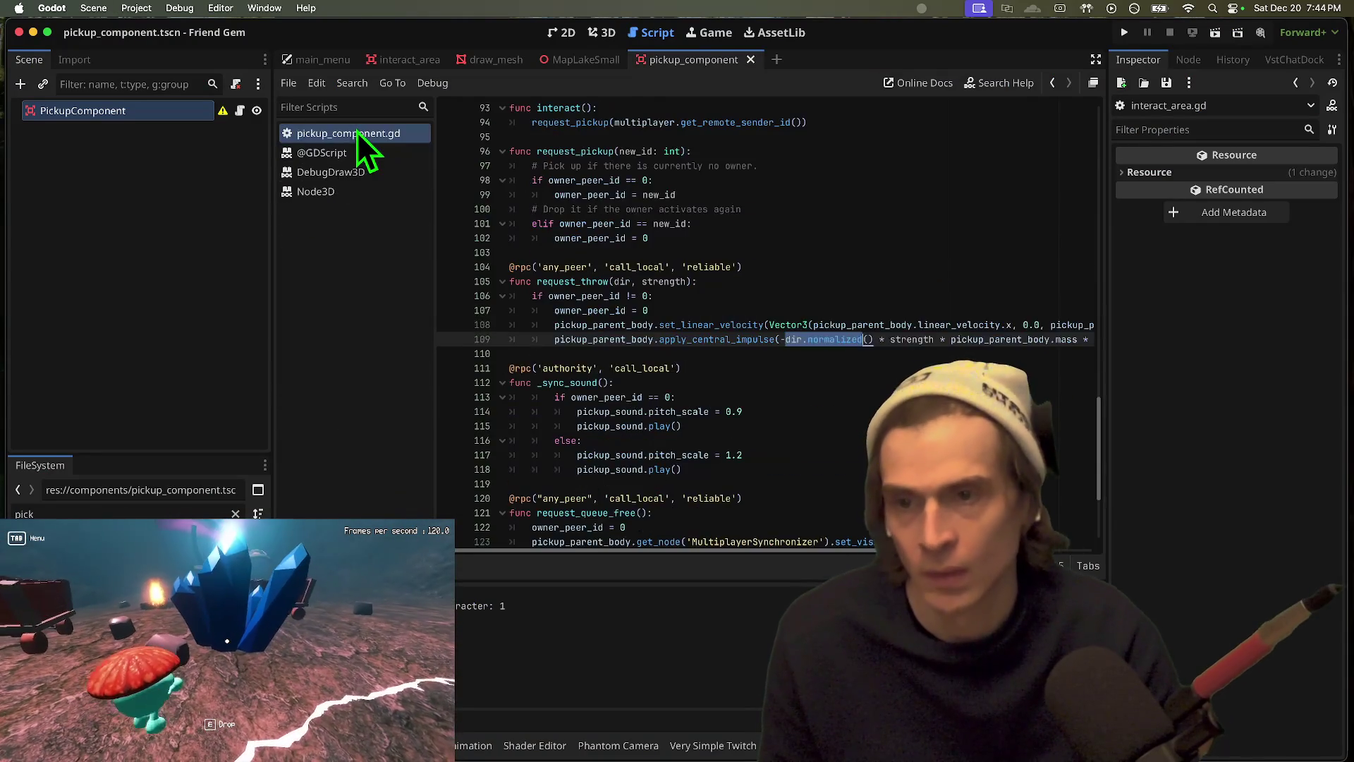
middle_click(357, 133)
middle_click(358, 133)
middle_click(358, 133)
left_click(751, 59)
middle_click(587, 60)
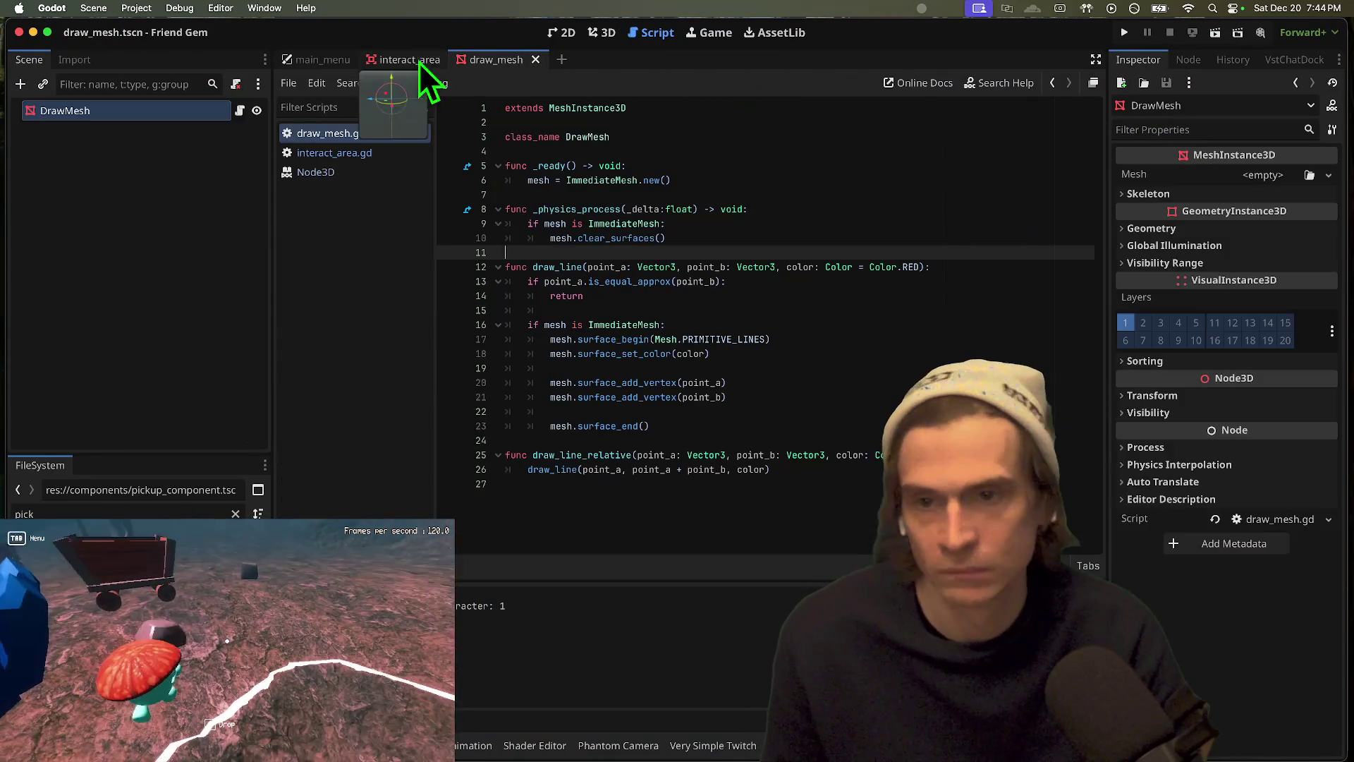
middle_click(467, 60)
middle_click(415, 62)
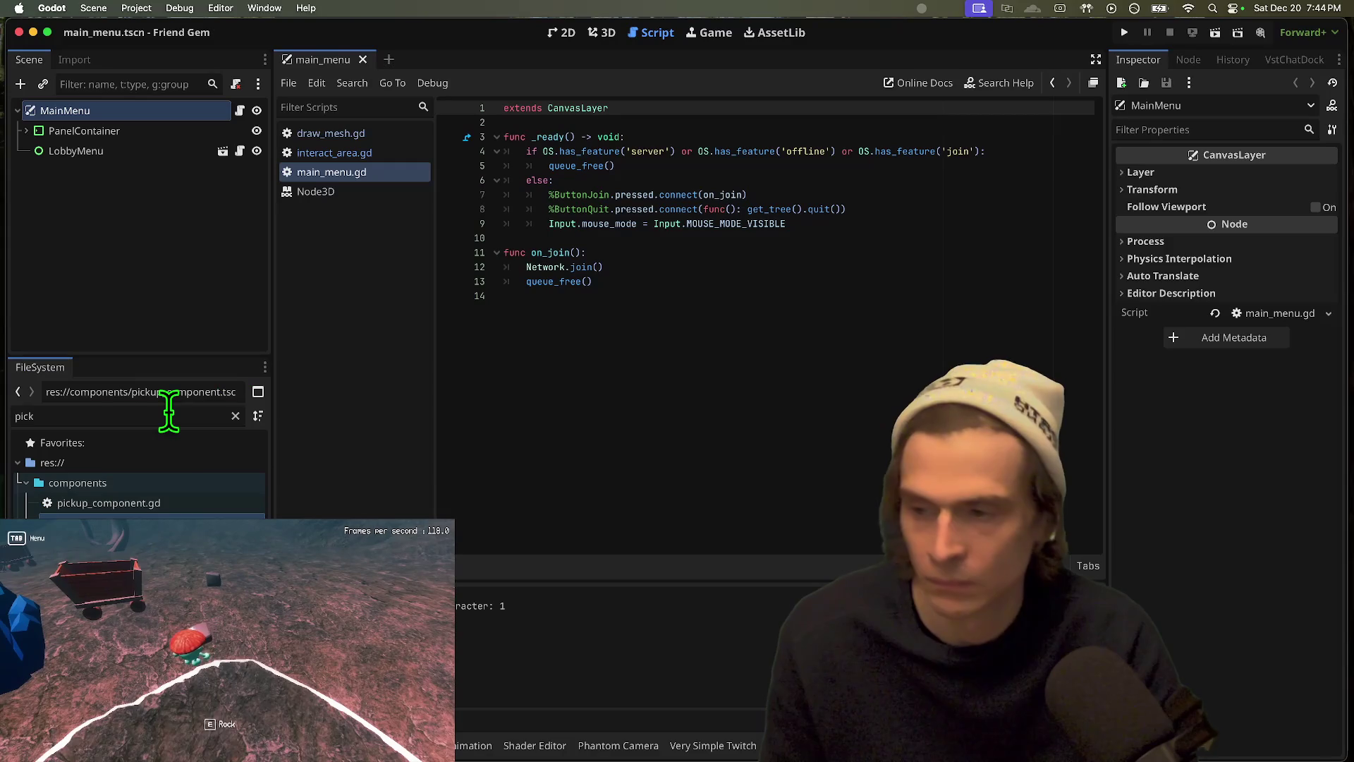
Step: Briefly open a terminal window, then dismiss it and return to Godot
key("super+Tab")
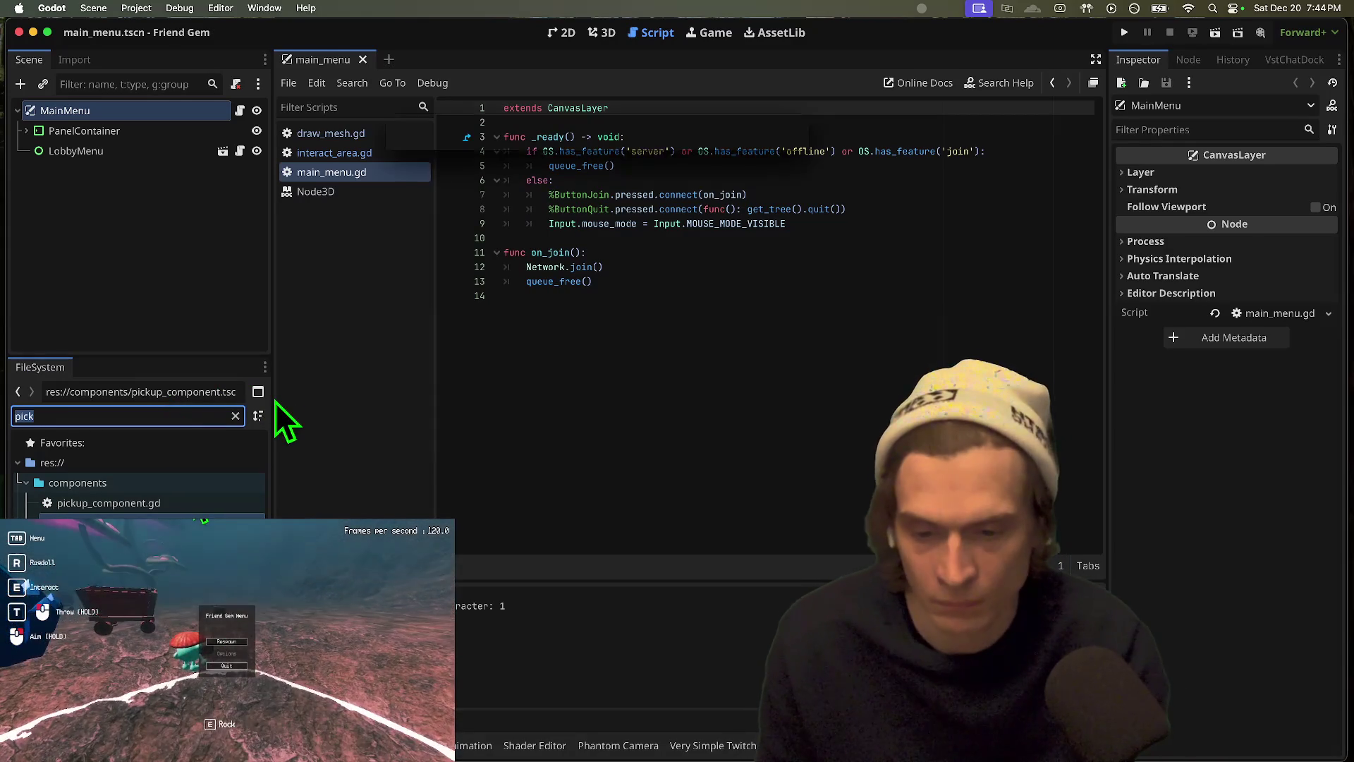
key("Return")
left_click(189, 426)
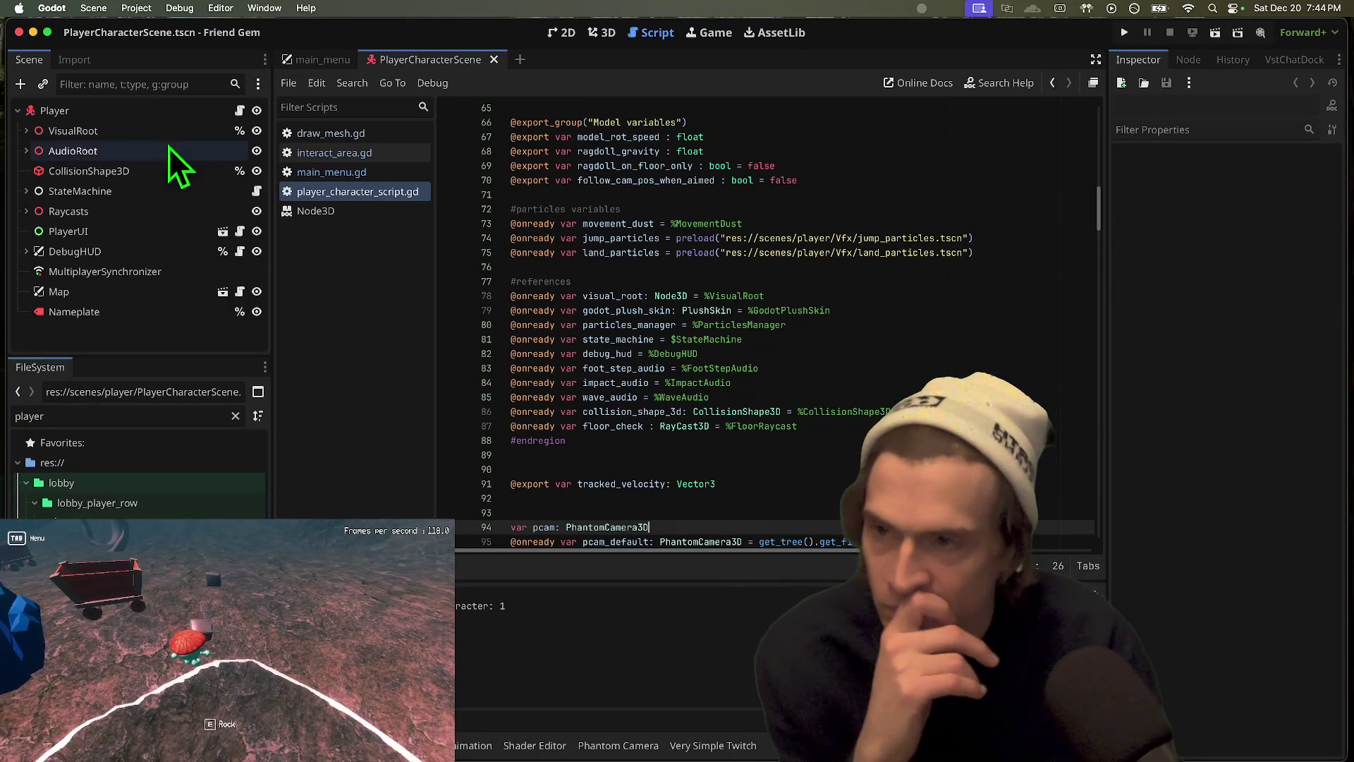
Step: Set DEFAULT_LENGTH to 10.0 and AIM_LENGTH to 4.0 in player_character_script.gd and save
scroll(745, 308, "down", 6)
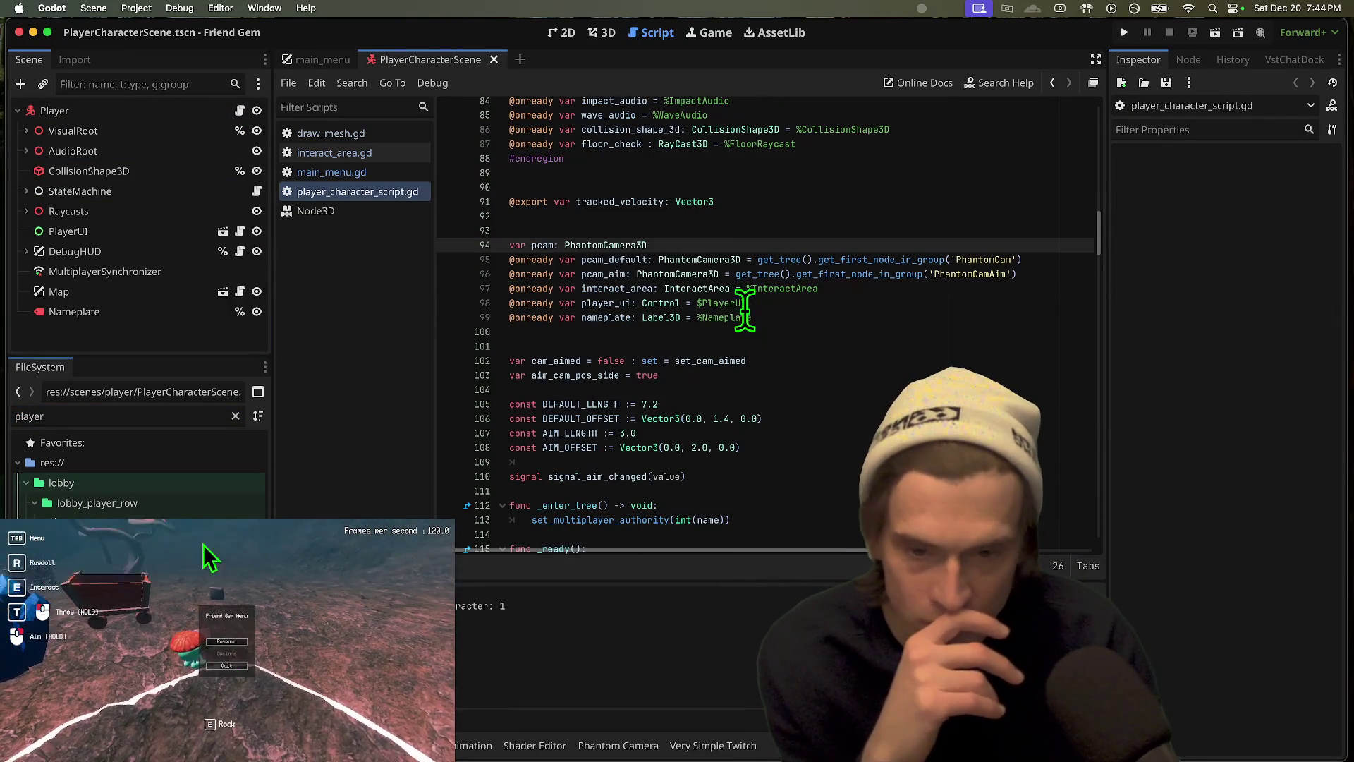
scroll(834, 438, "down", 10)
scroll(835, 437, "up", 4)
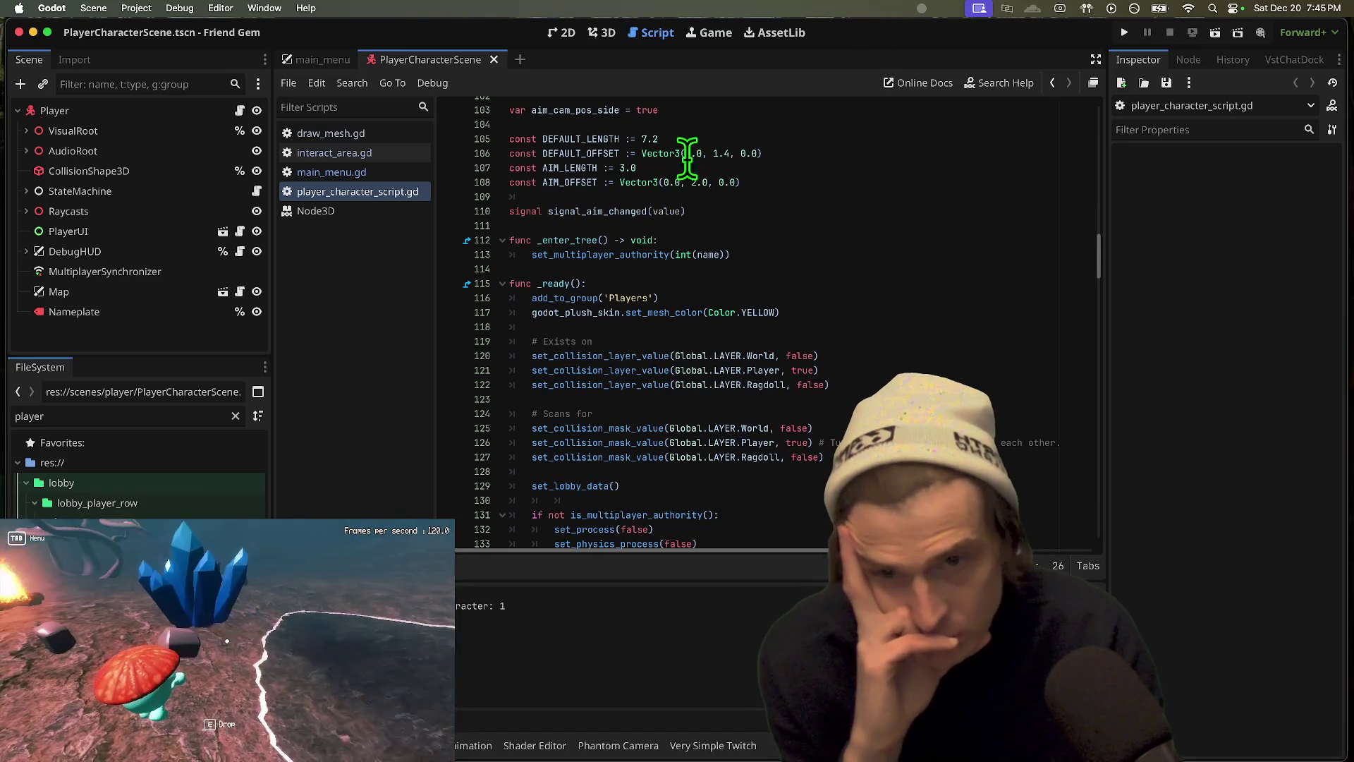
scroll(897, 363, "down", 12)
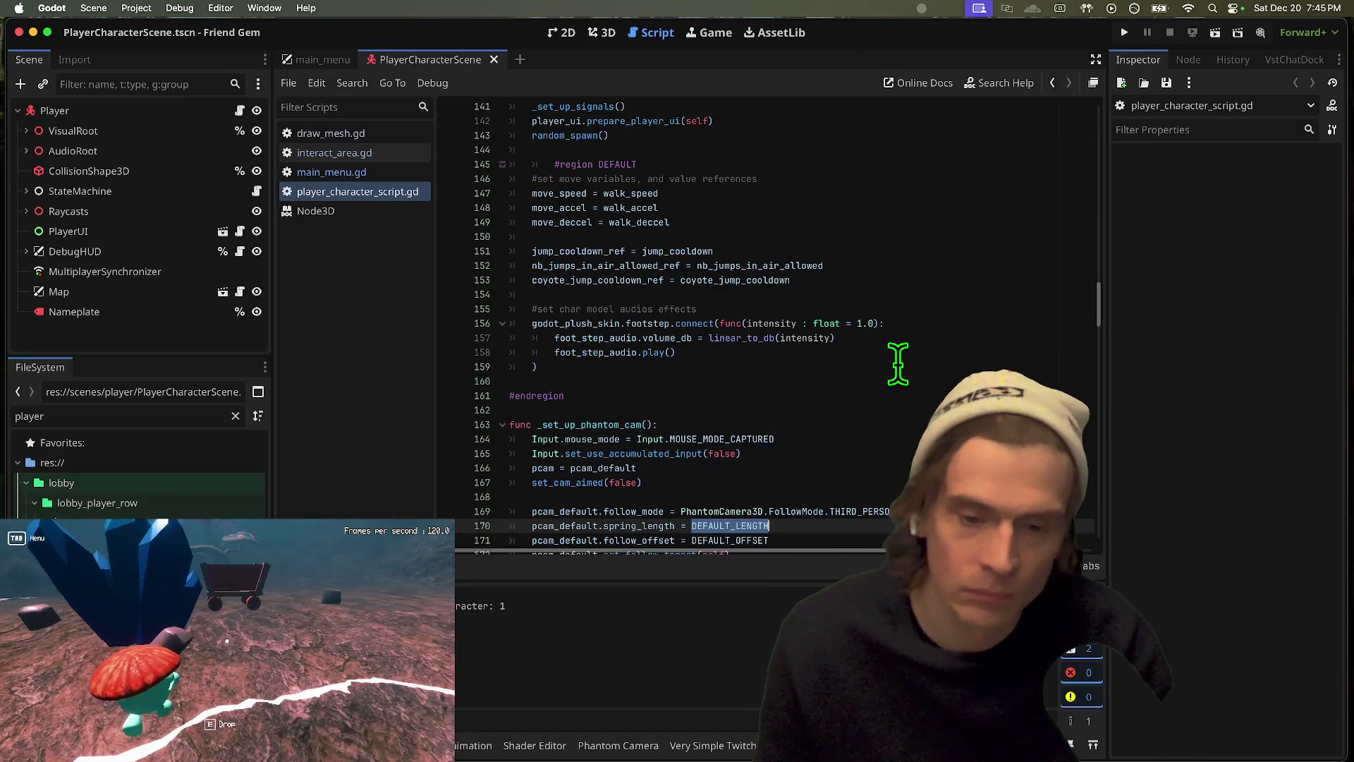
scroll(892, 402, "up", 6)
scroll(891, 400, "up", 7)
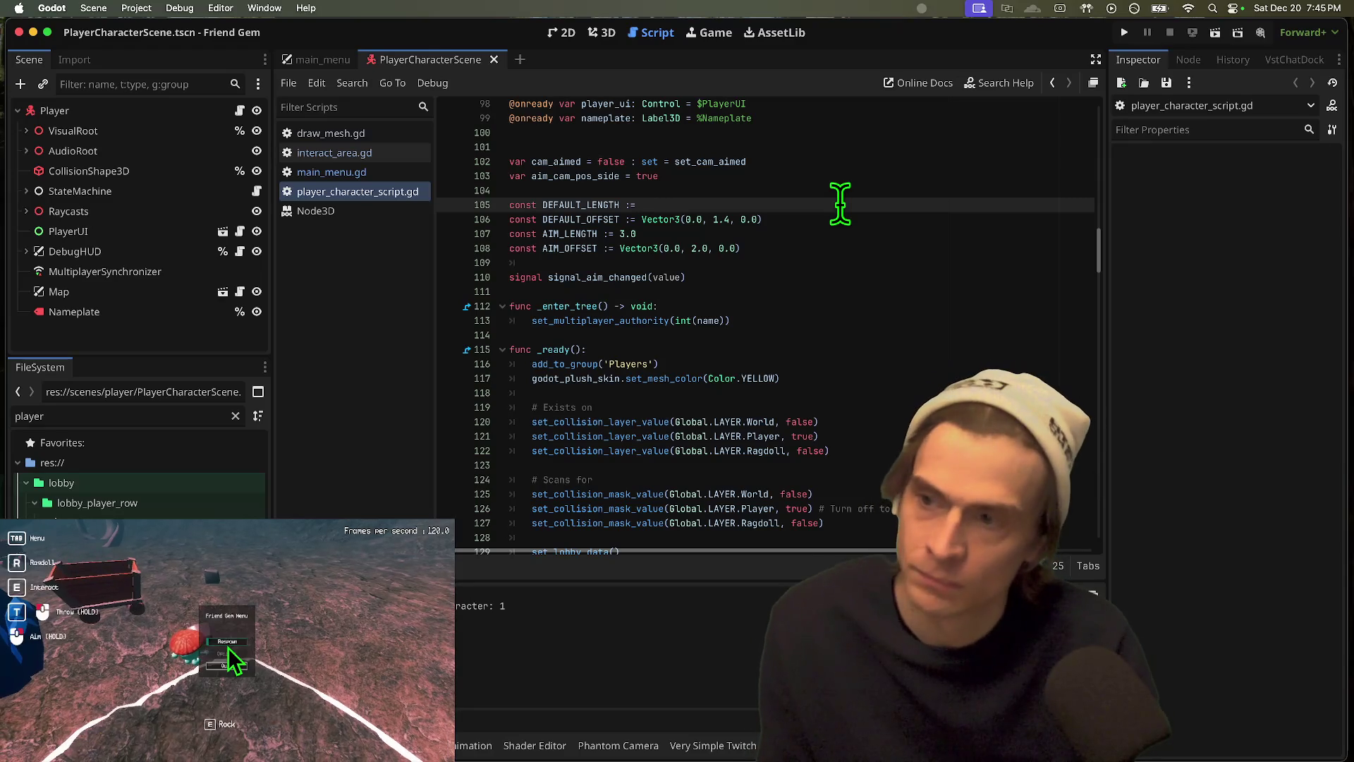
key("Down")
key("Down")
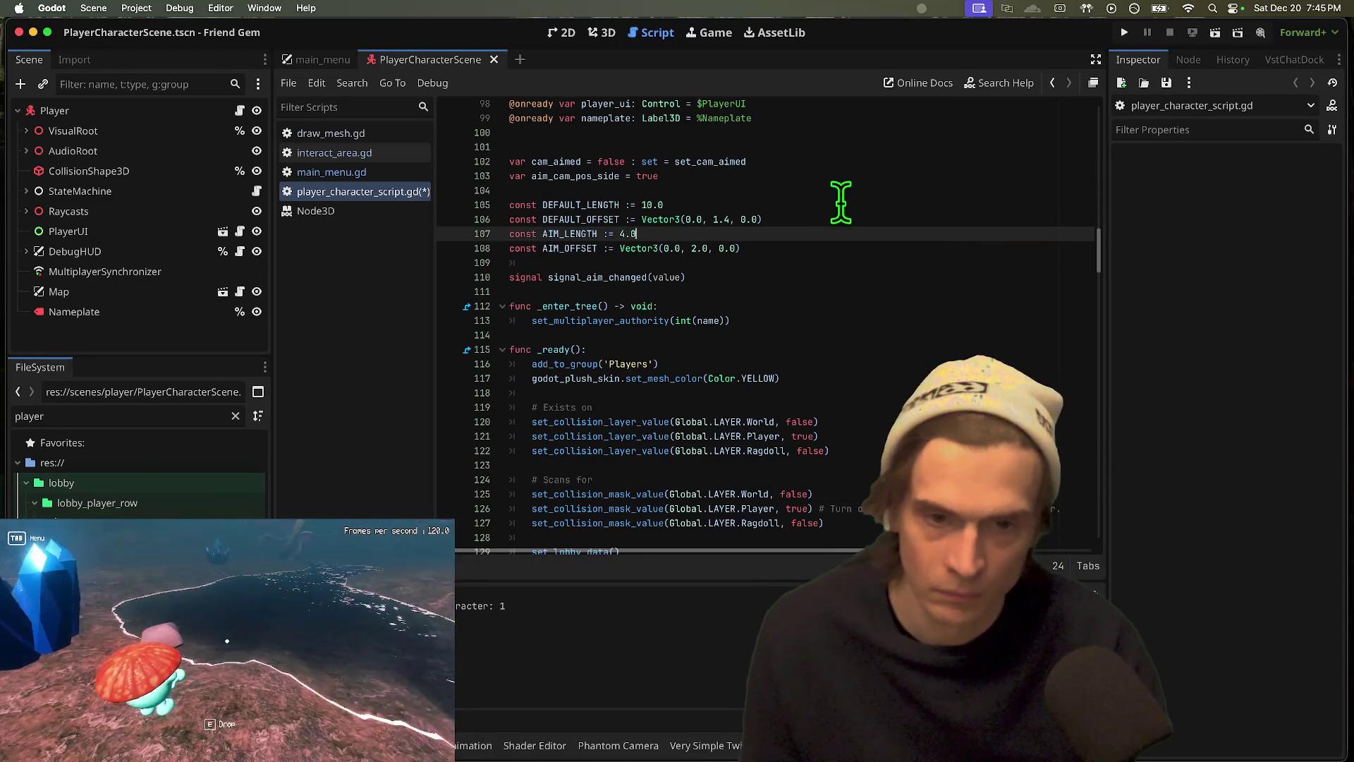
key("cmd+s")
Step: Change DEFAULT_OFFSET's height to 2.2, then save and launch the game
left_click(725, 220)
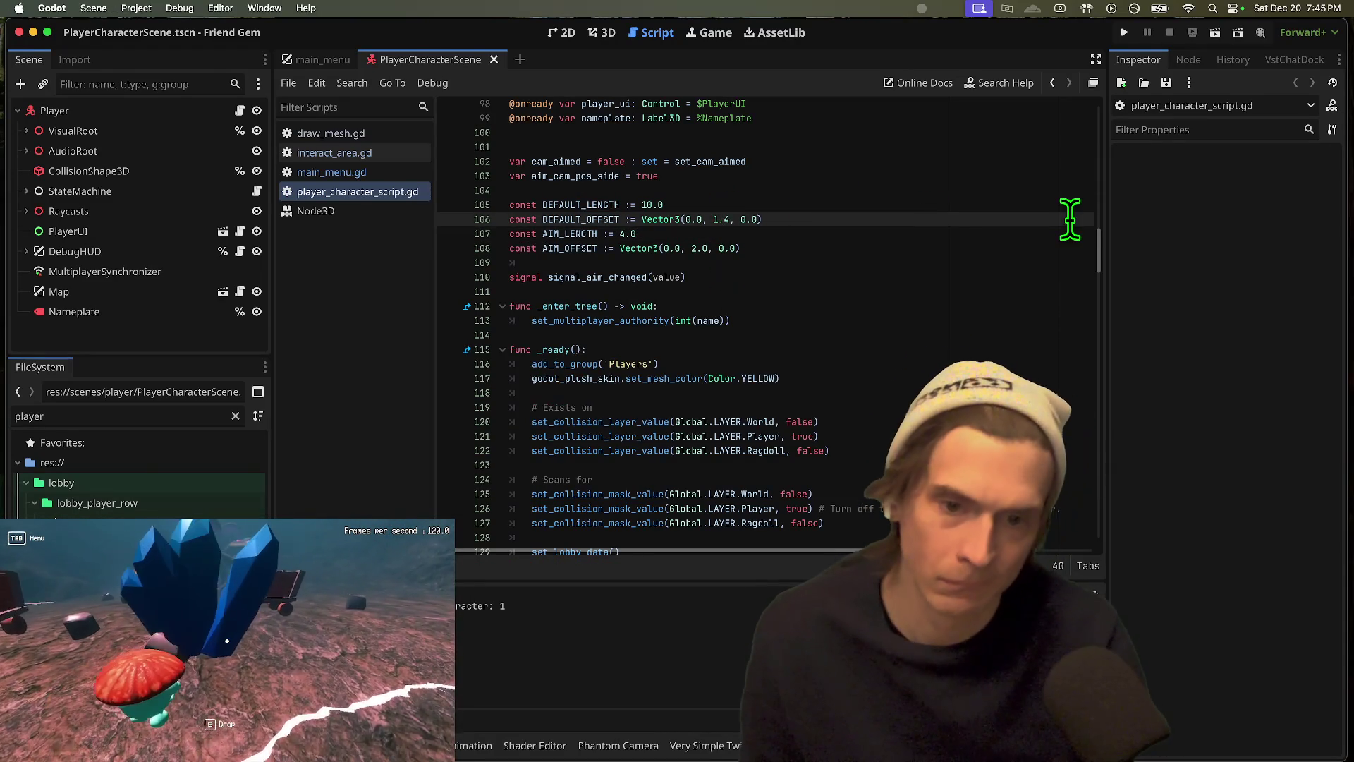
key("BackSpace")
key("BackSpace")
key("BackSpace")
type("1.4")
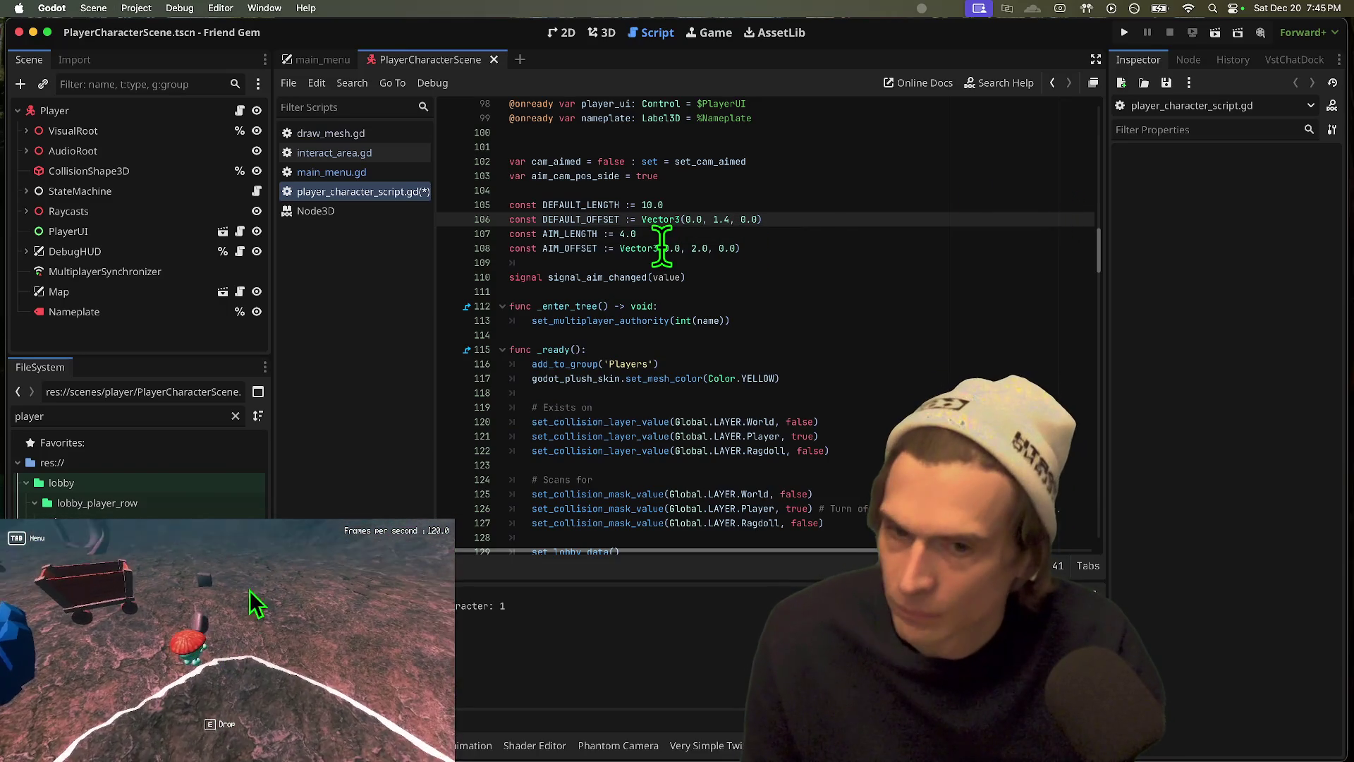
left_click(691, 249)
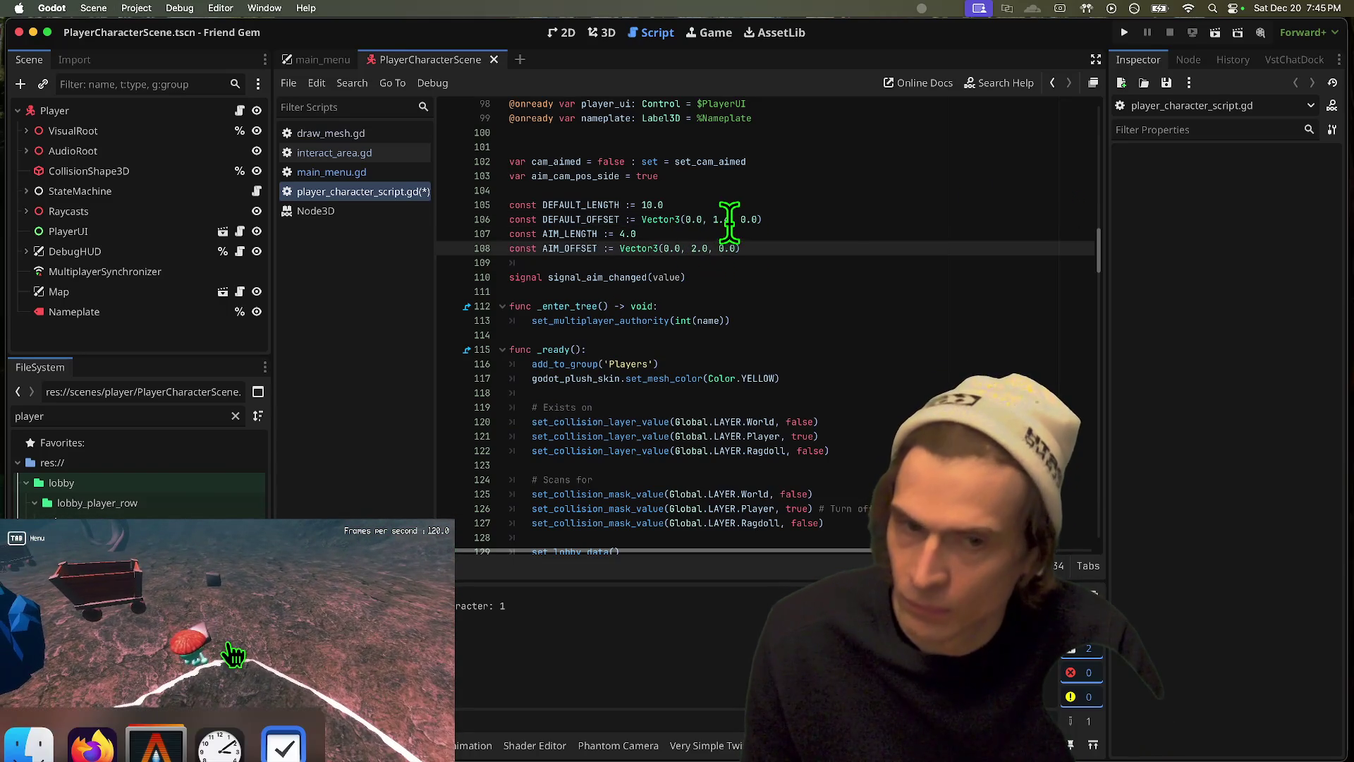
type("2.1")
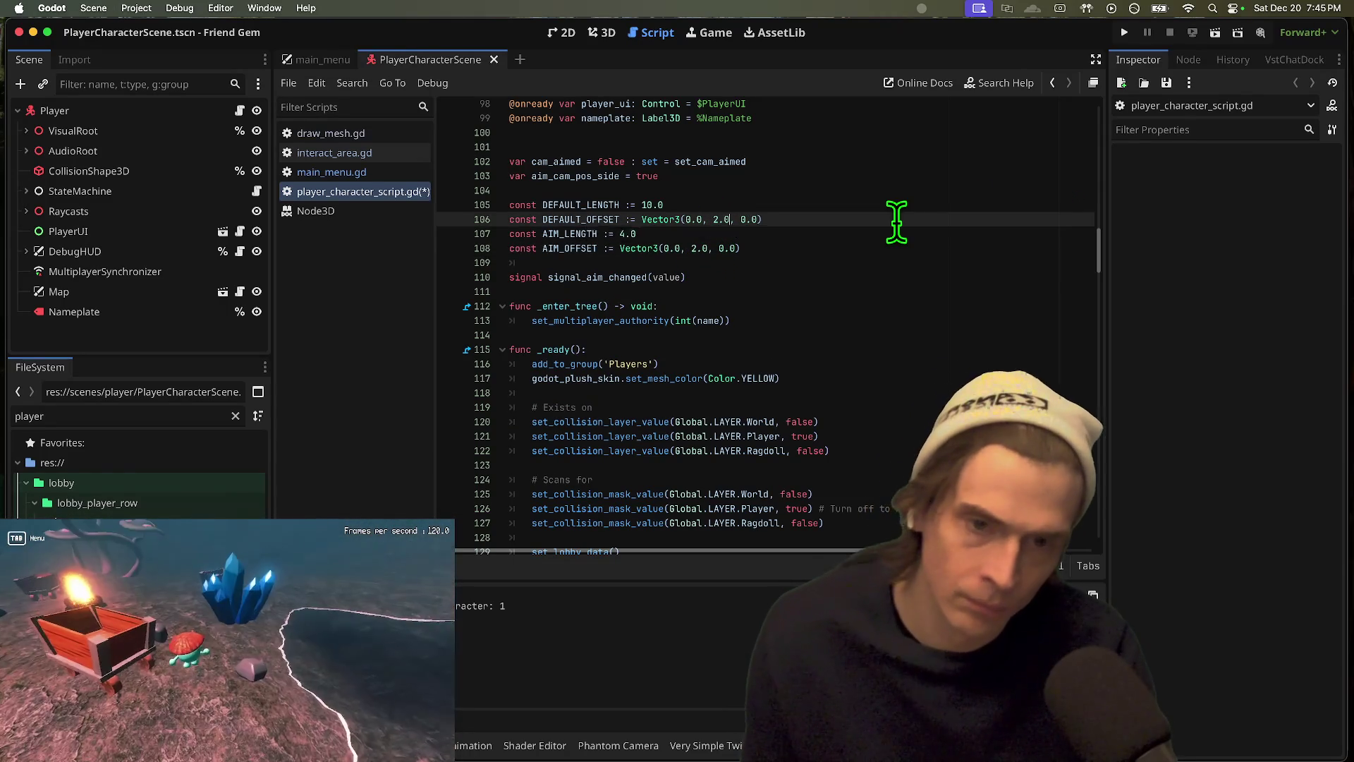
key("BackSpace")
type("2")
key("super+b")
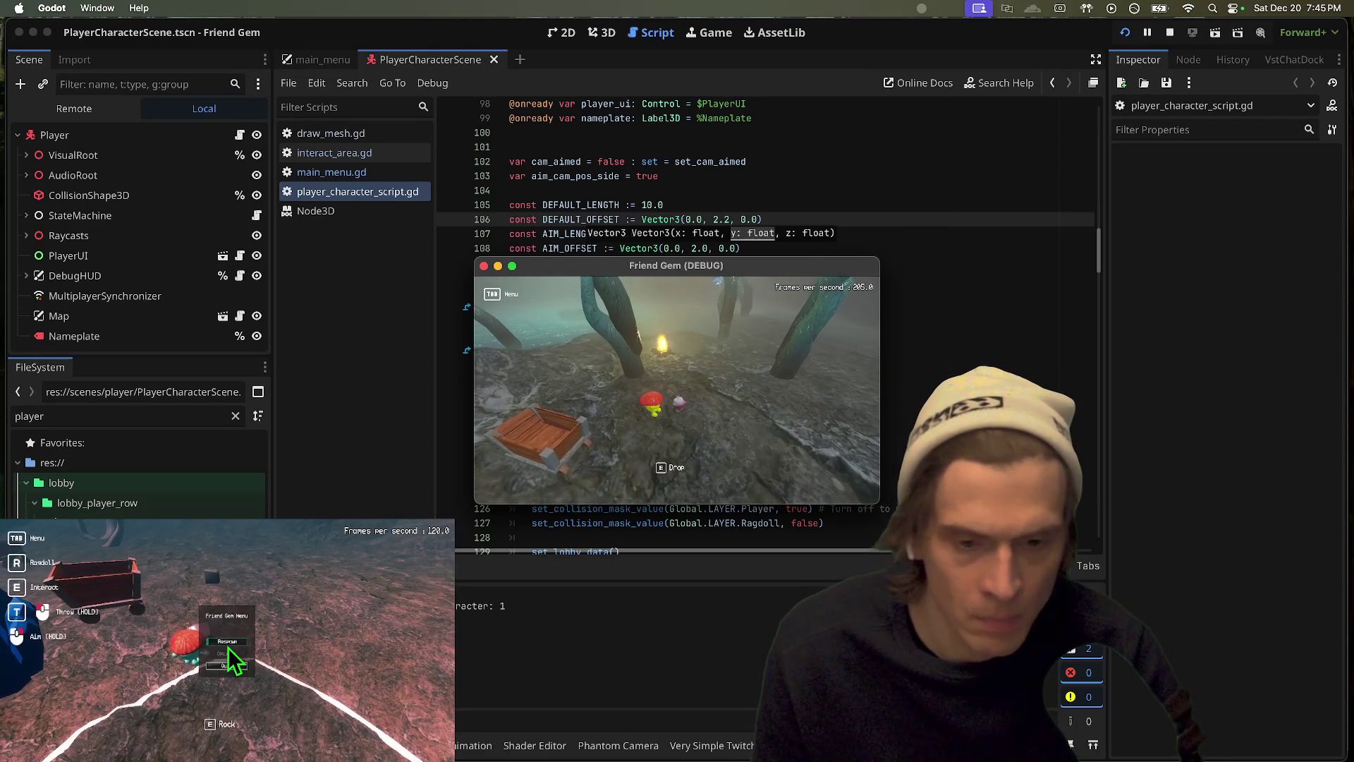
Step: Respawn the character, pick up a nearby rock with E, then Respawn again from the Tab menu
left_click(227, 642)
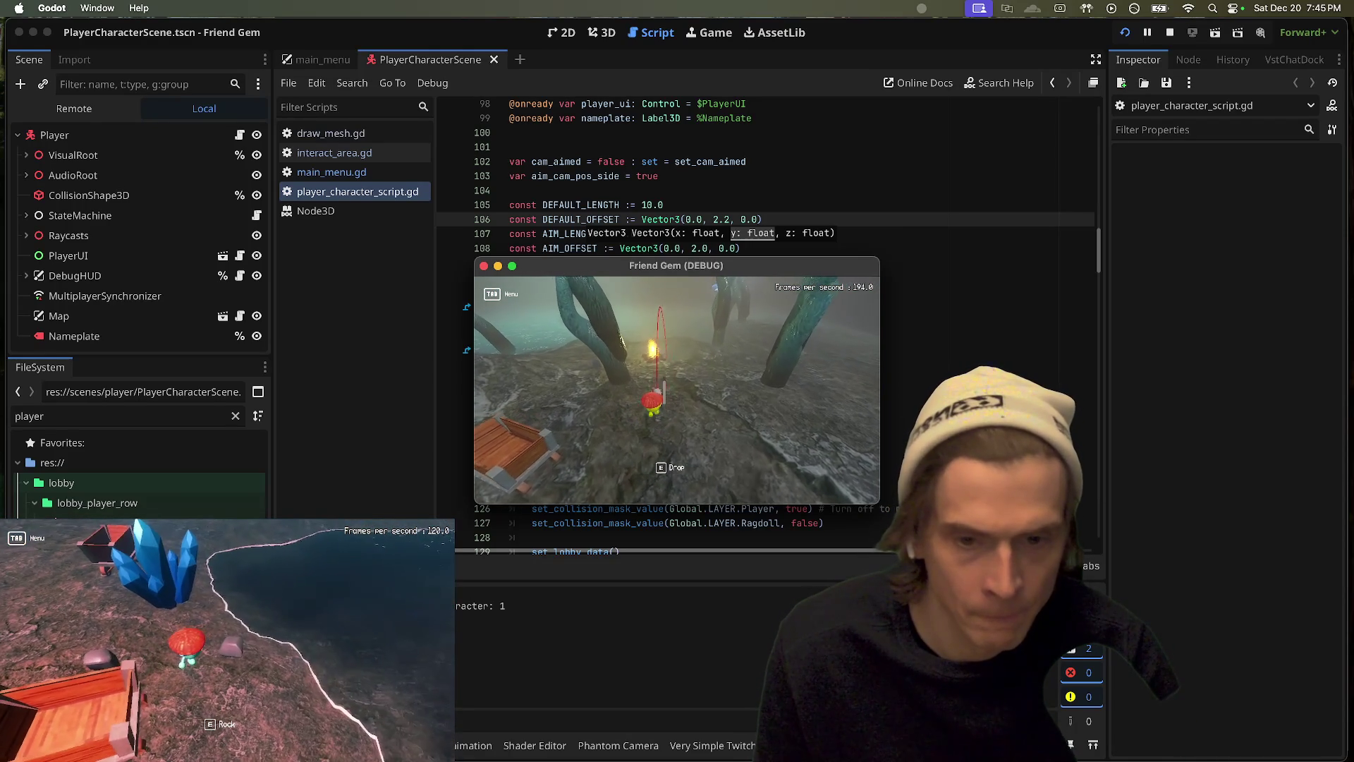
key("e")
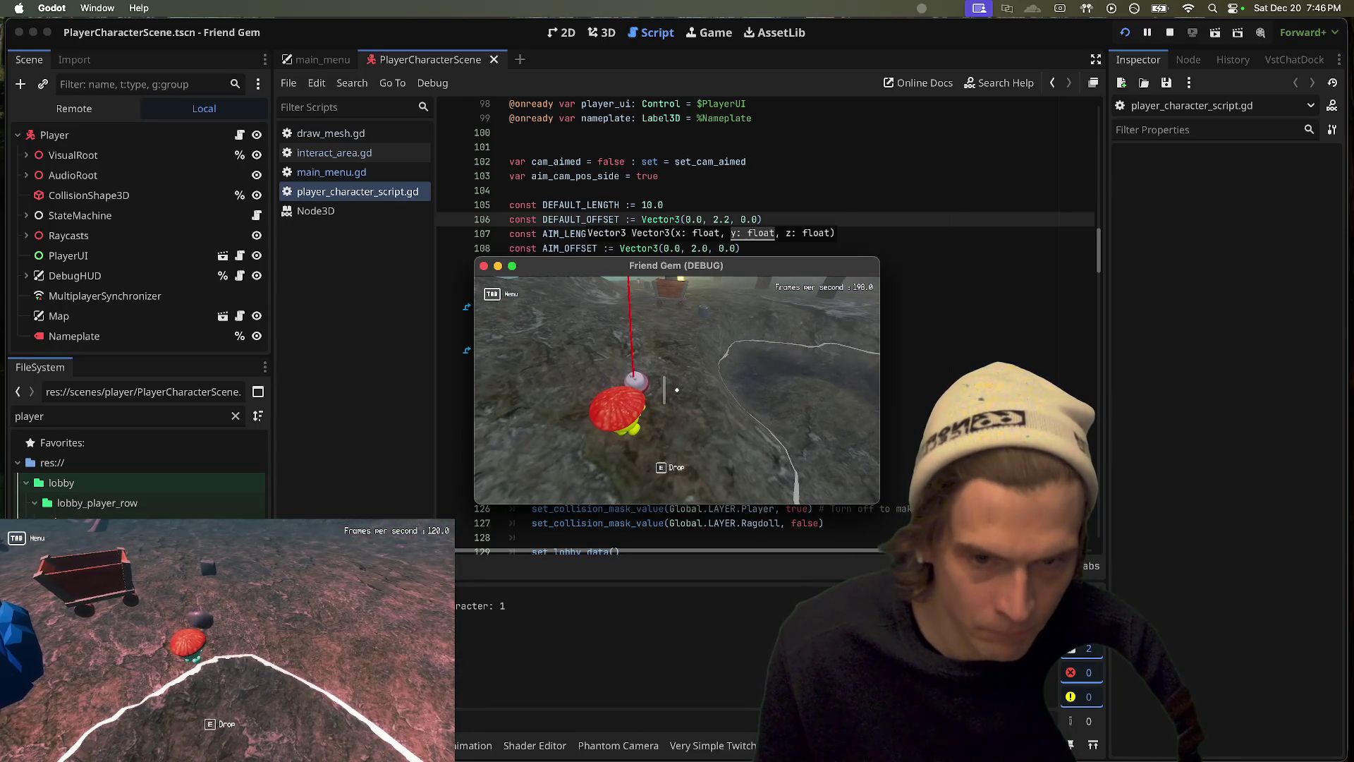
key("Tab")
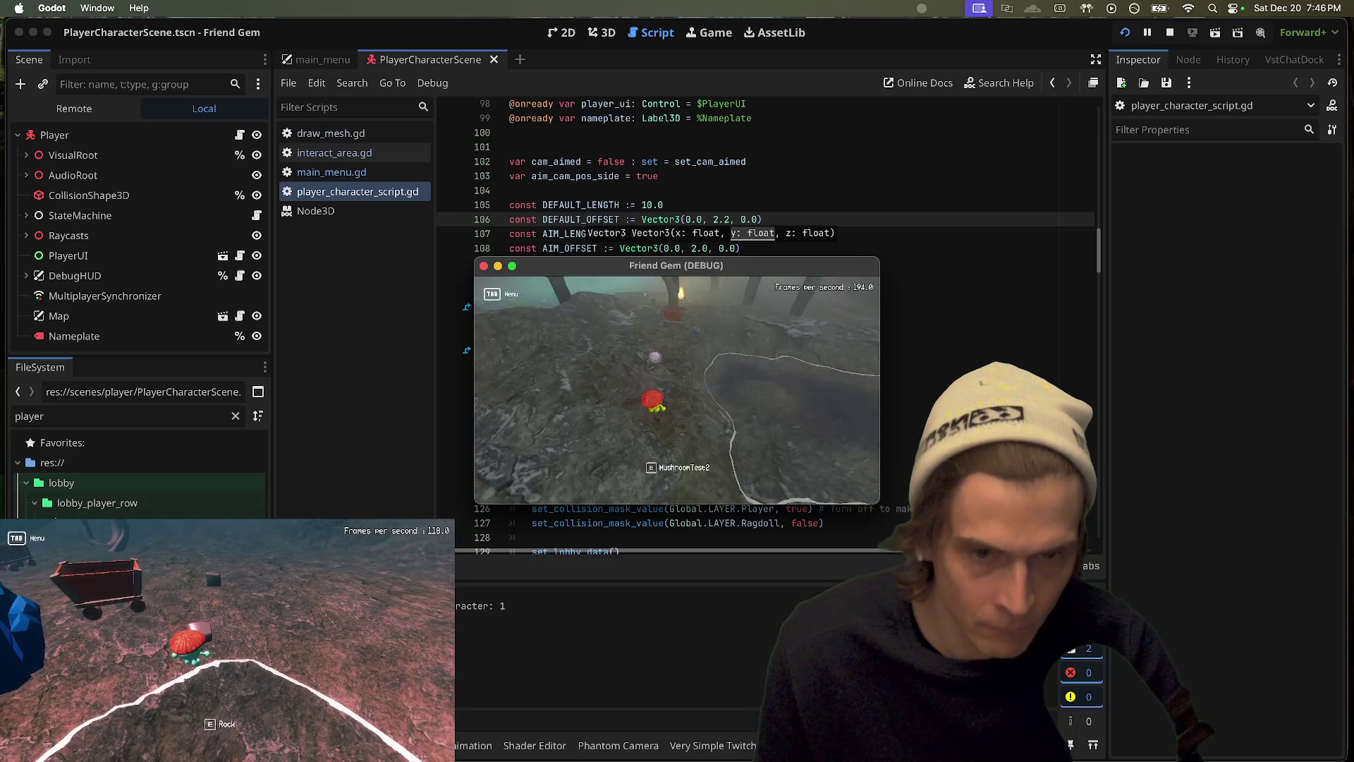
left_click(227, 647)
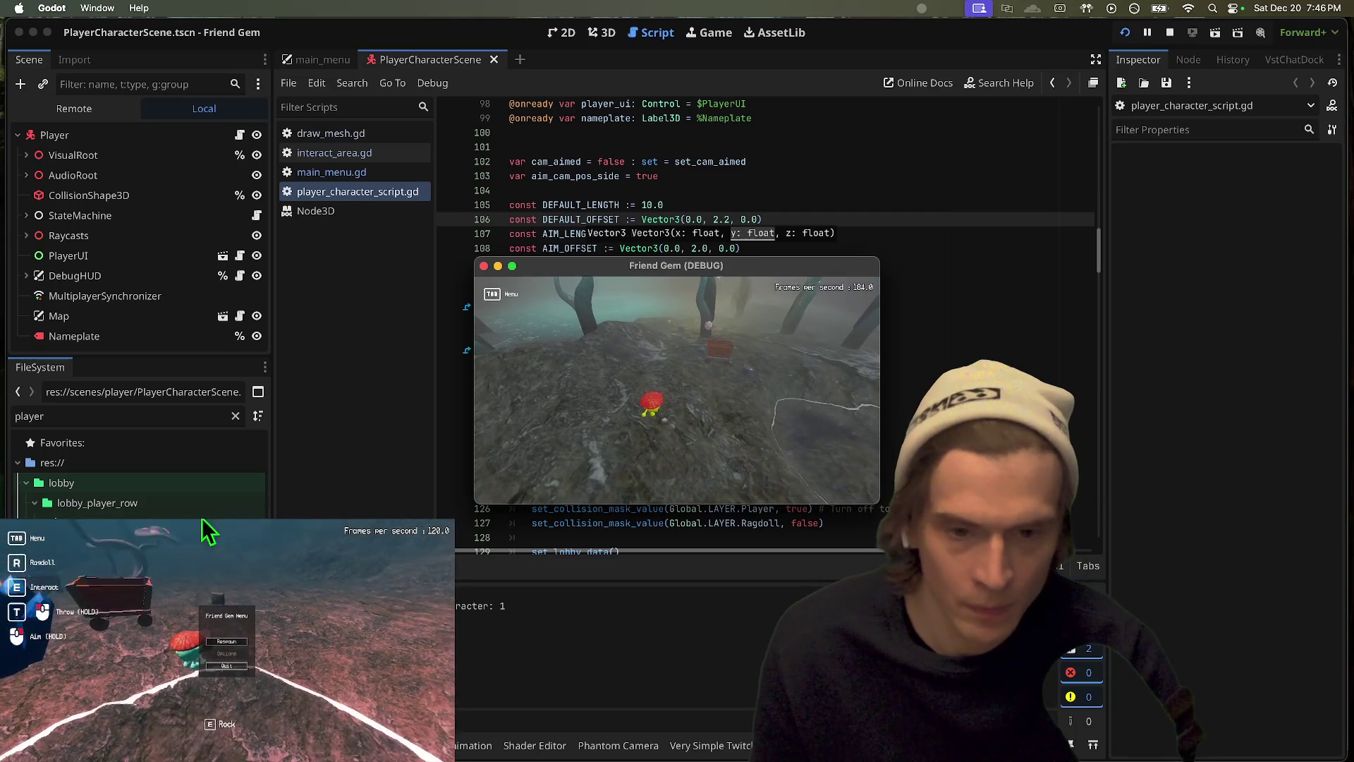
Step: Set DEFAULT_OFFSET height 2.5, AIM_LENGTH 3.0 and AIM_OFFSET height 1.5, then save and rerun the game
left_click(832, 368)
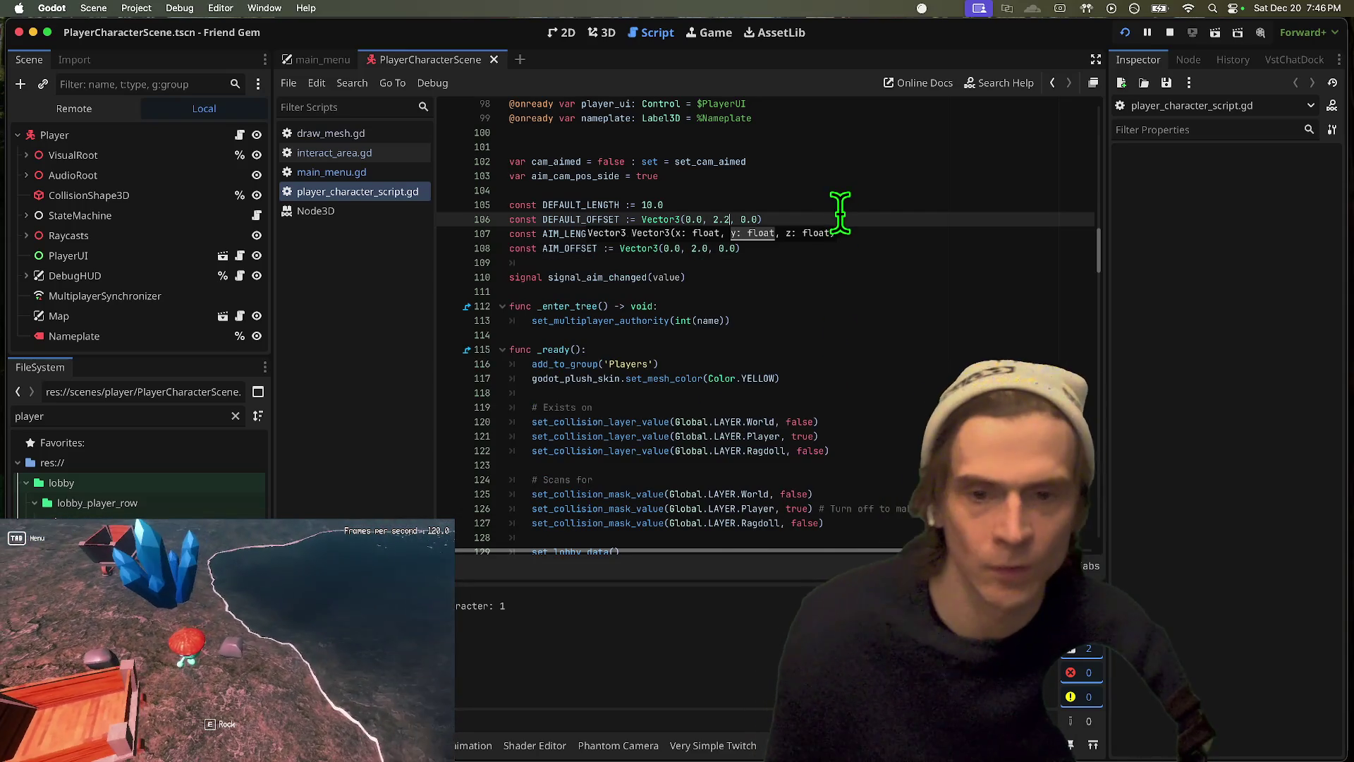
key("Down")
key("Down")
key("Left")
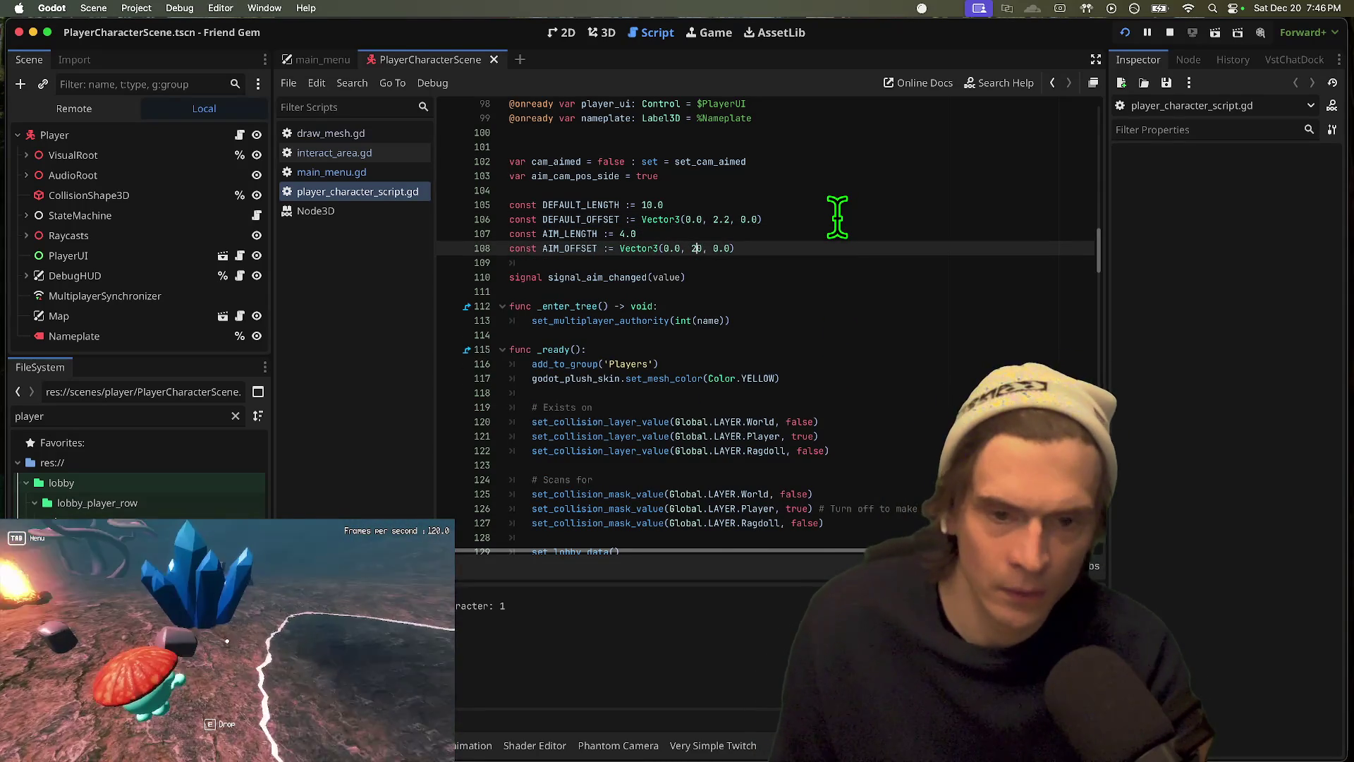
key("BackSpace")
key("BackSpace")
key("BackSpace")
type("1.5")
key("super+z")
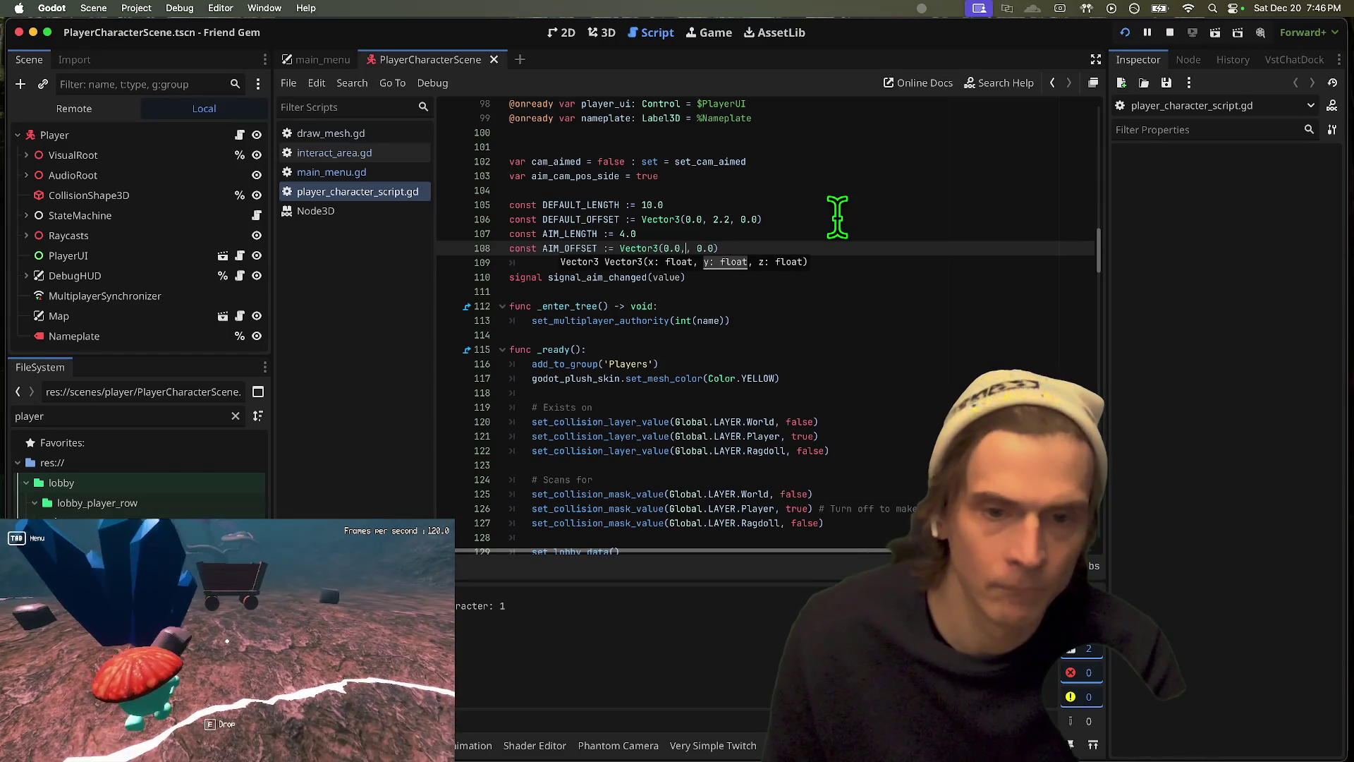
key("super+z")
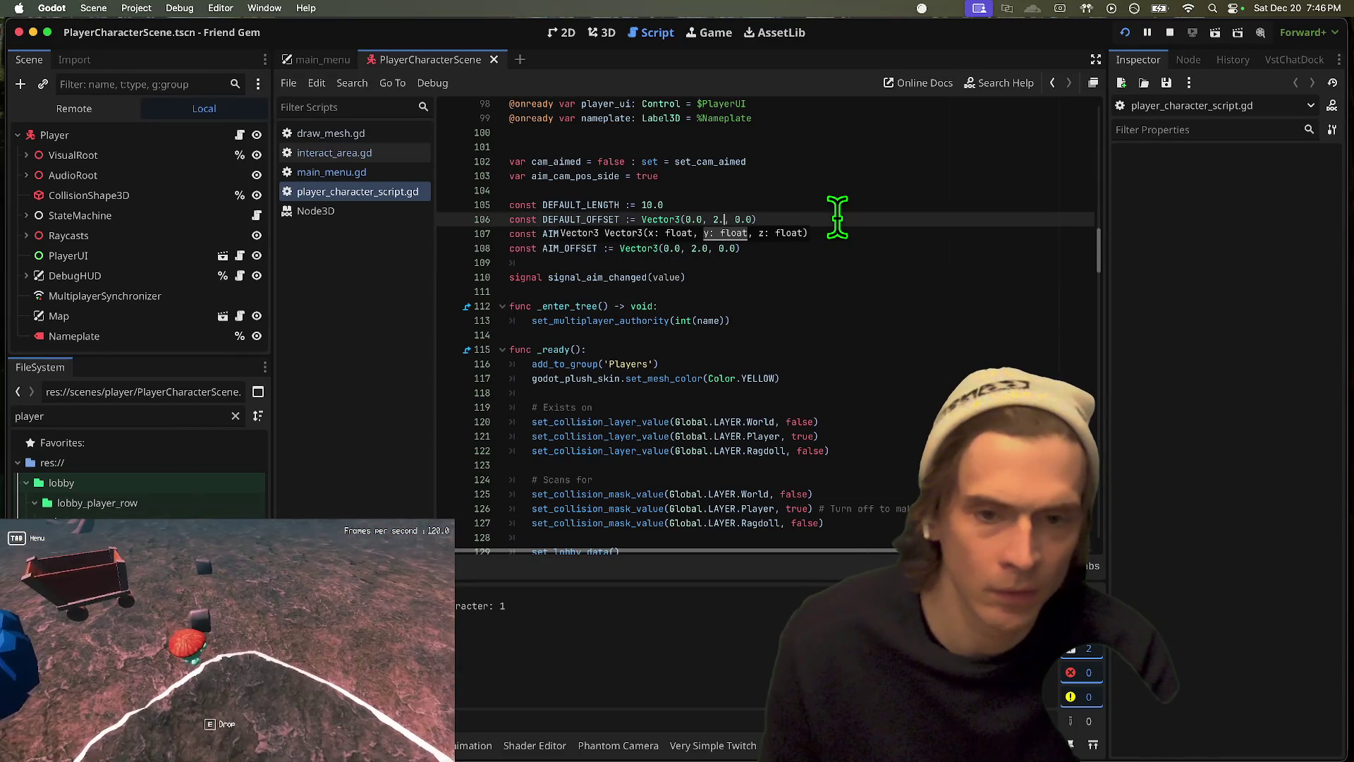
key("super+z")
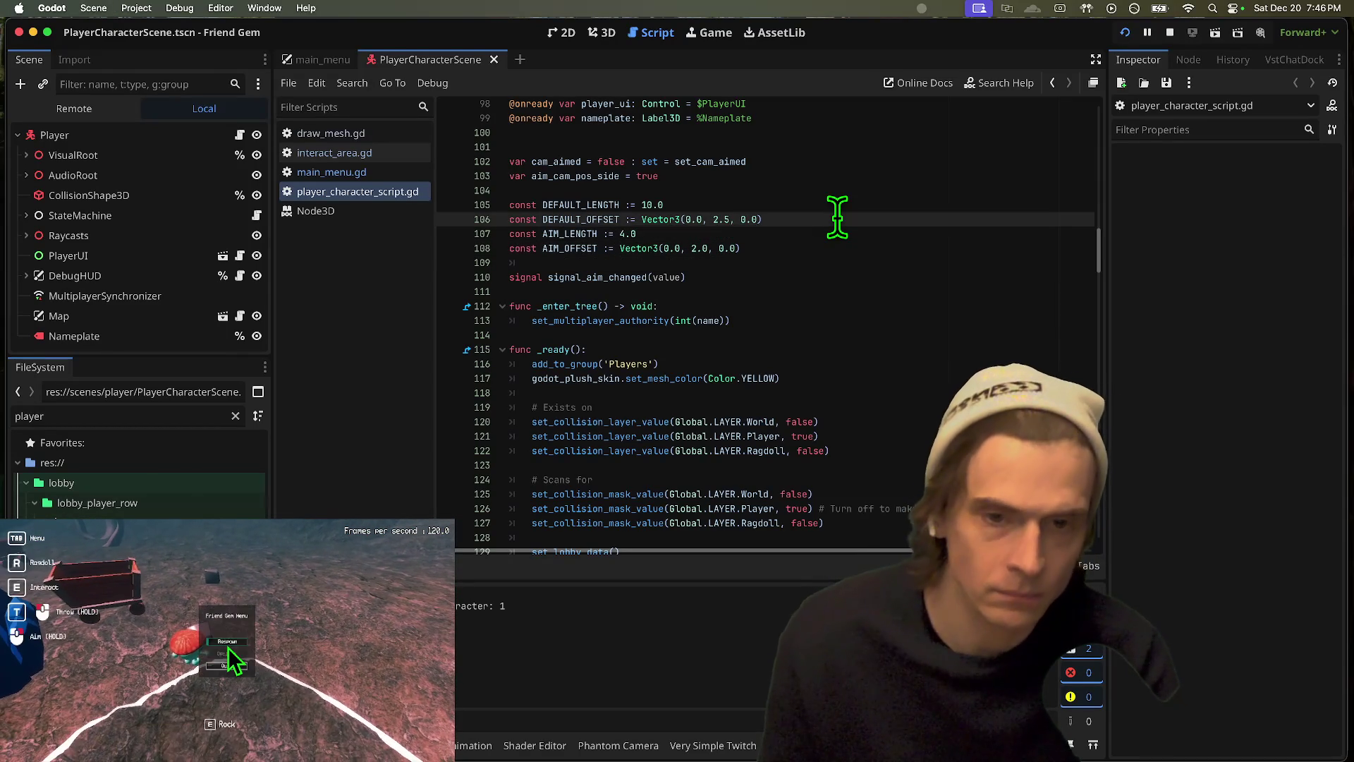
key("super+z")
key("super+z")
key("super+z")
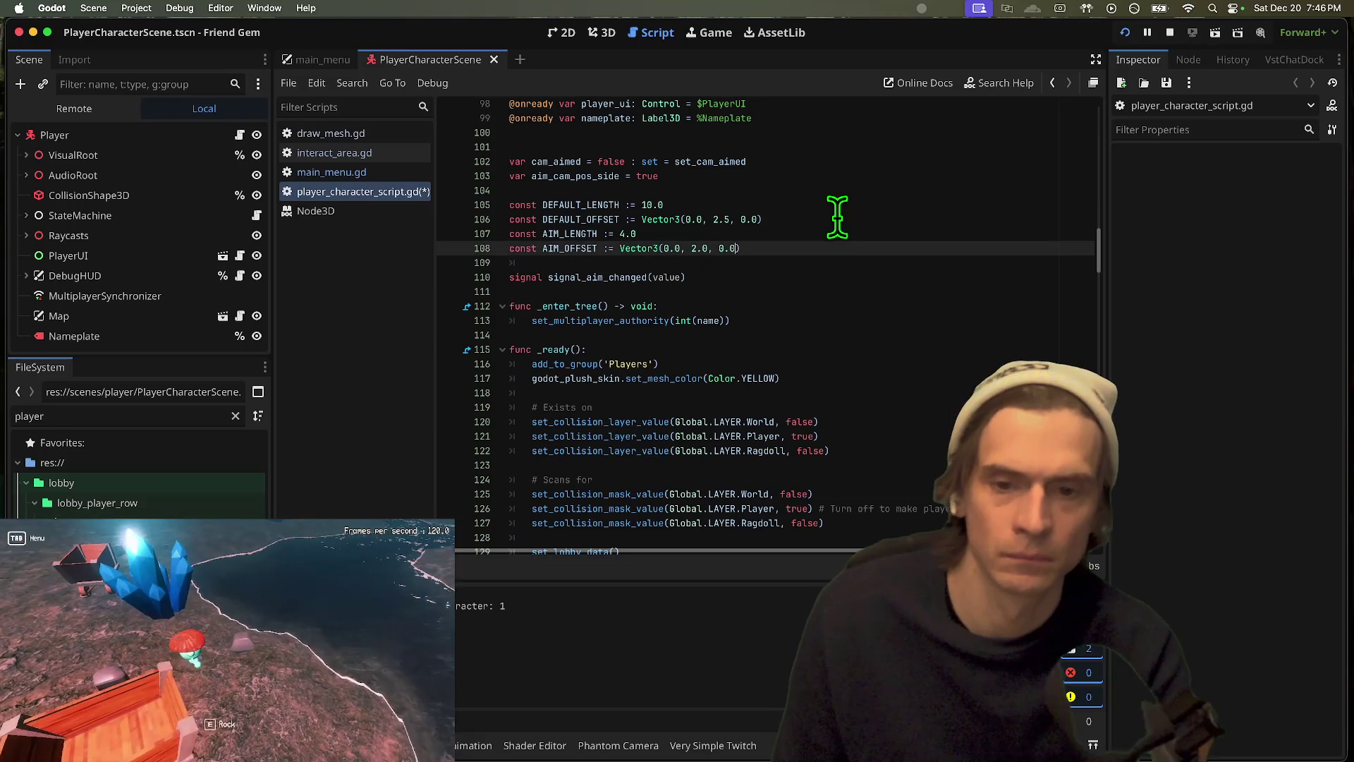
key("Left")
key("Left")
key("Left")
key("super+z")
key("super+z")
key("super+z")
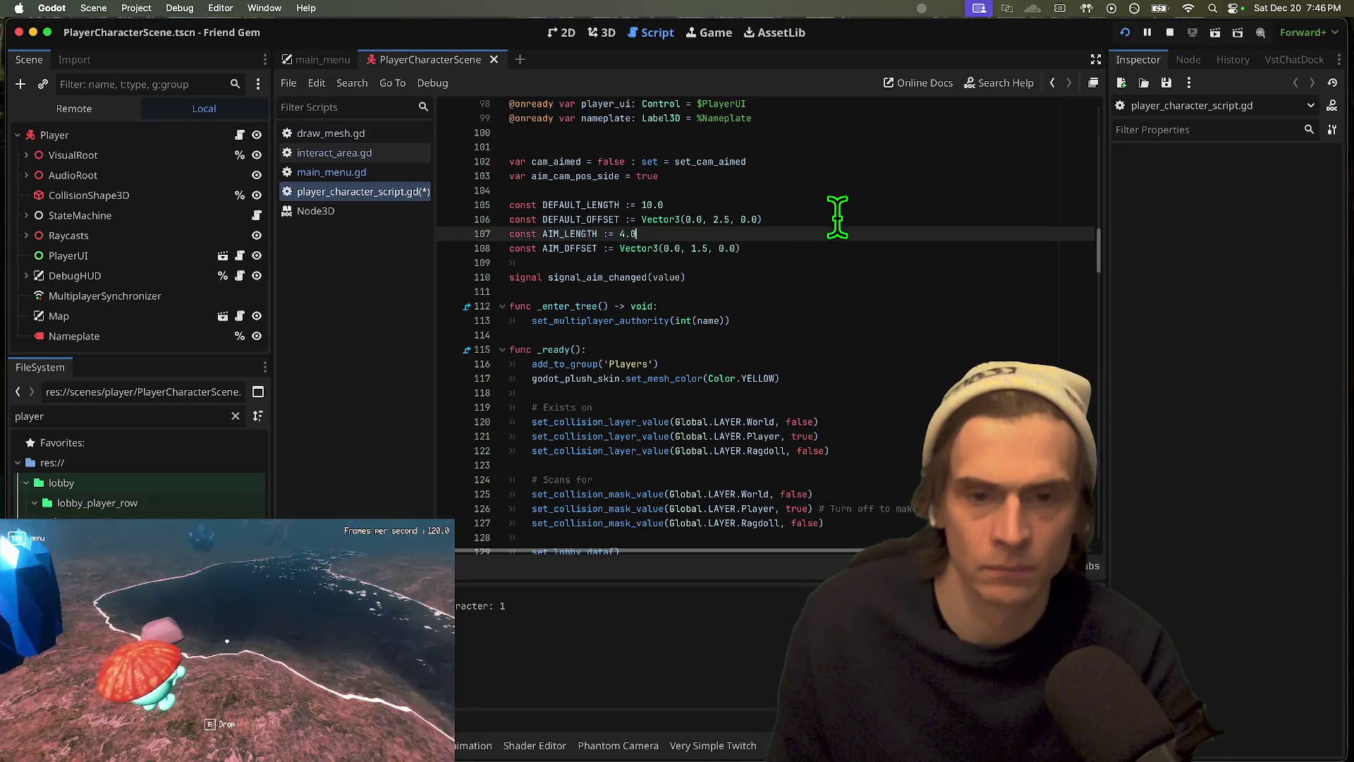
key("super+b")
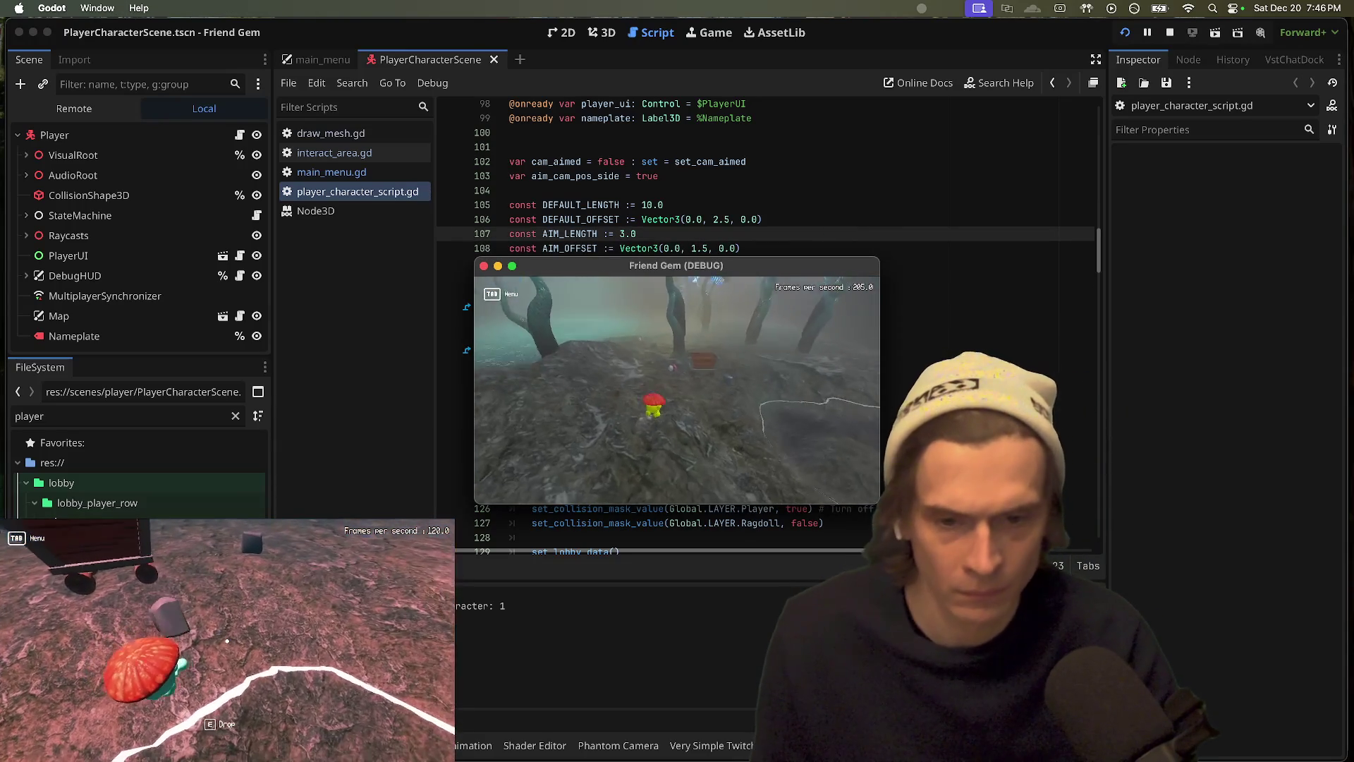
Step: Restart the game and try picking up, carrying and dropping the rock with the new camera
key("super+q")
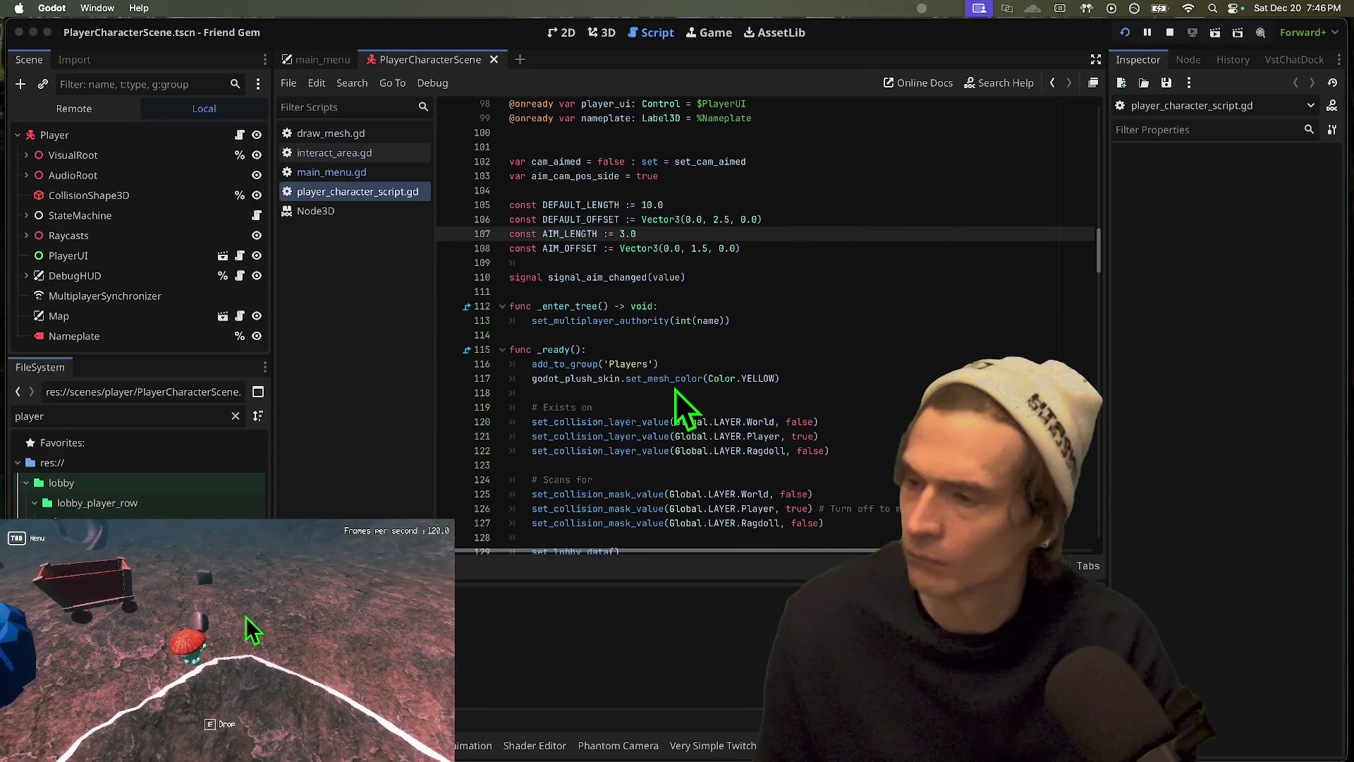
key("super+b")
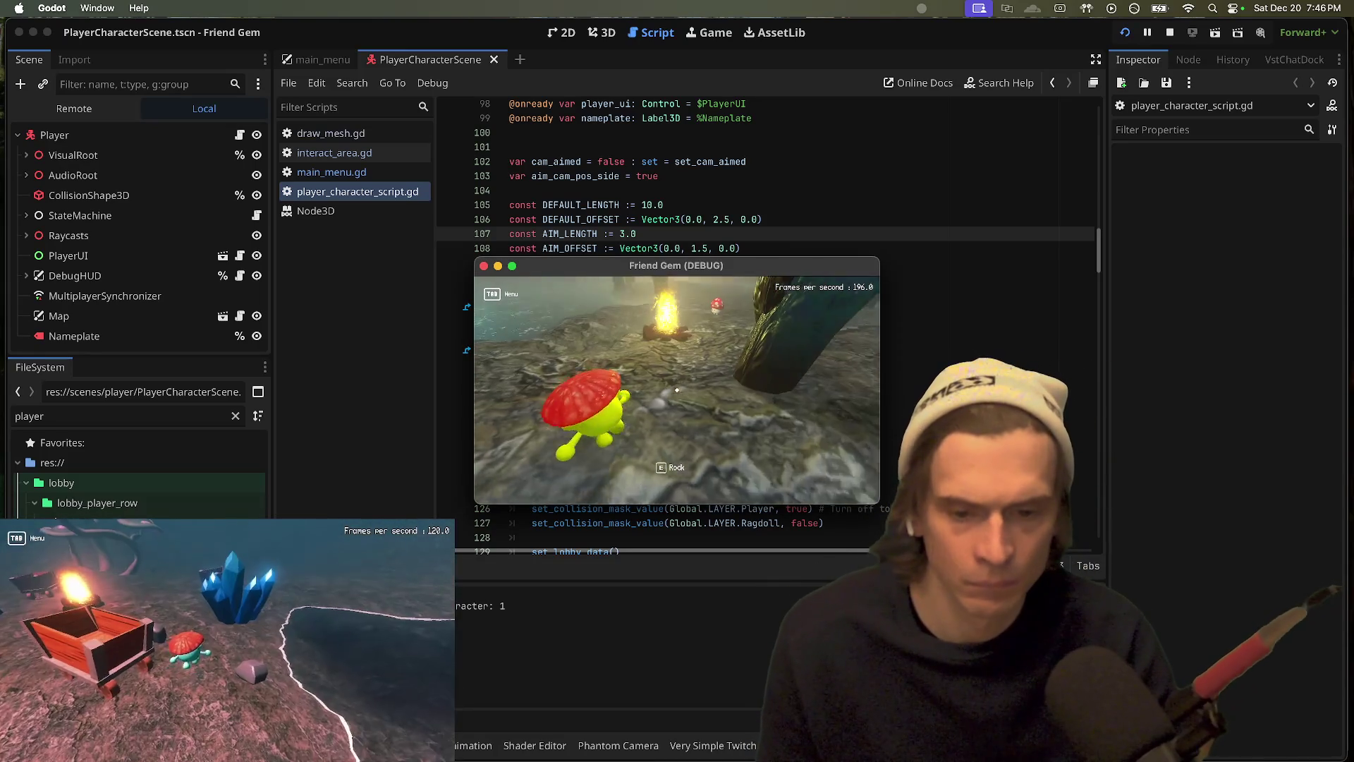
key("e")
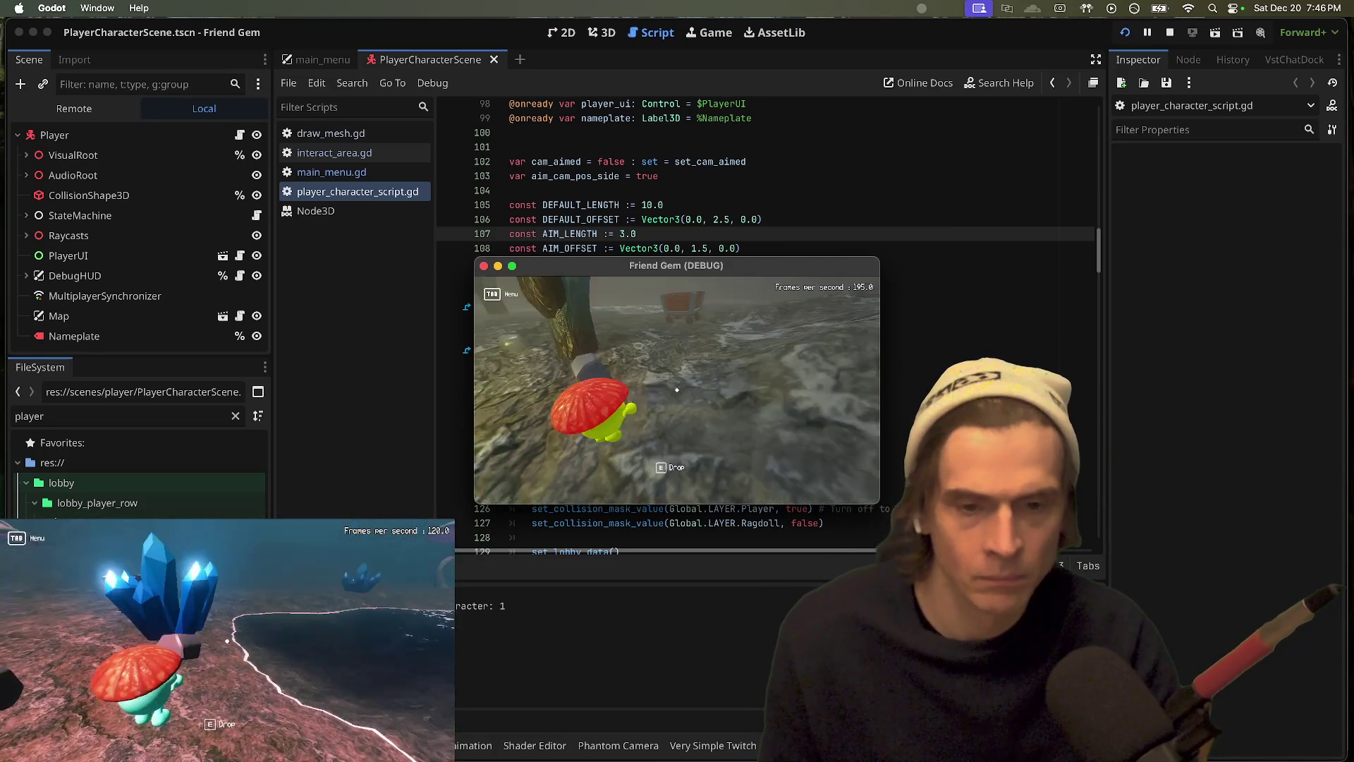
key("e")
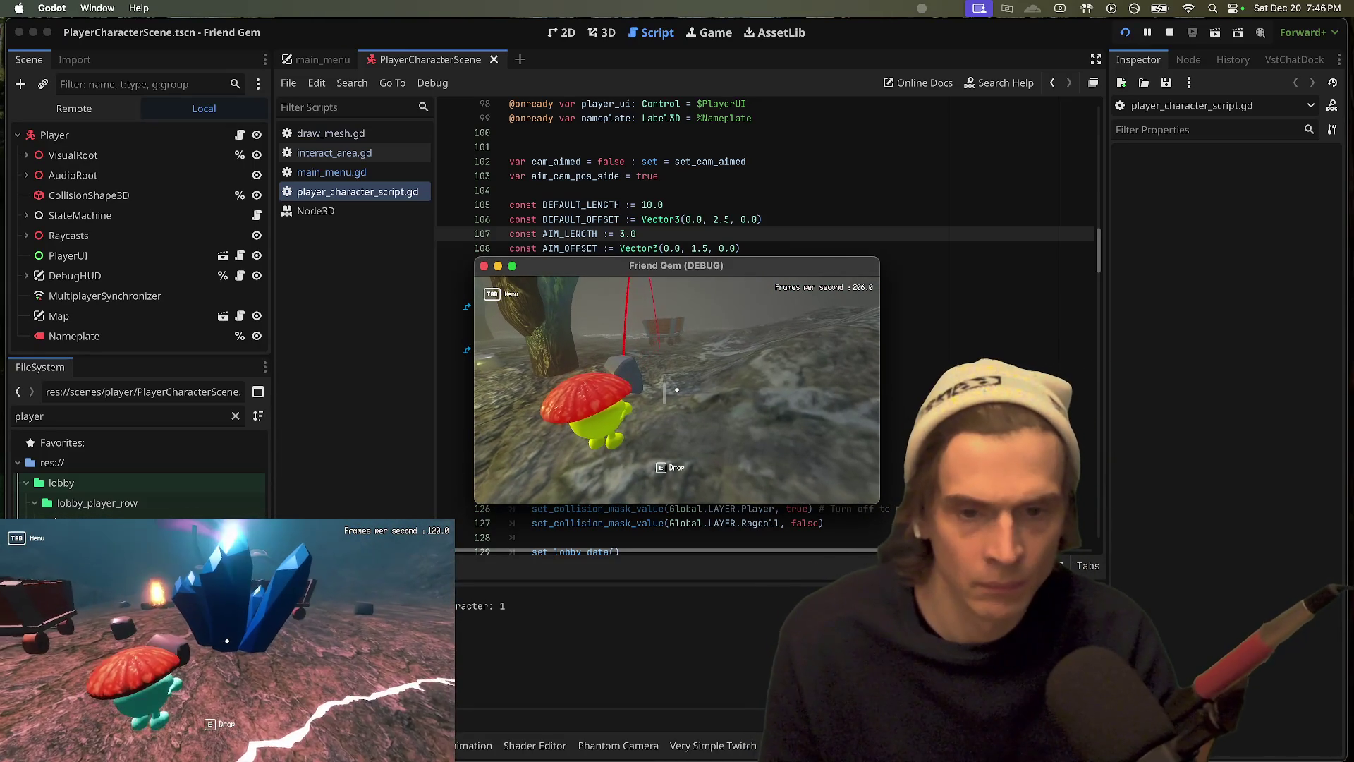
key("w")
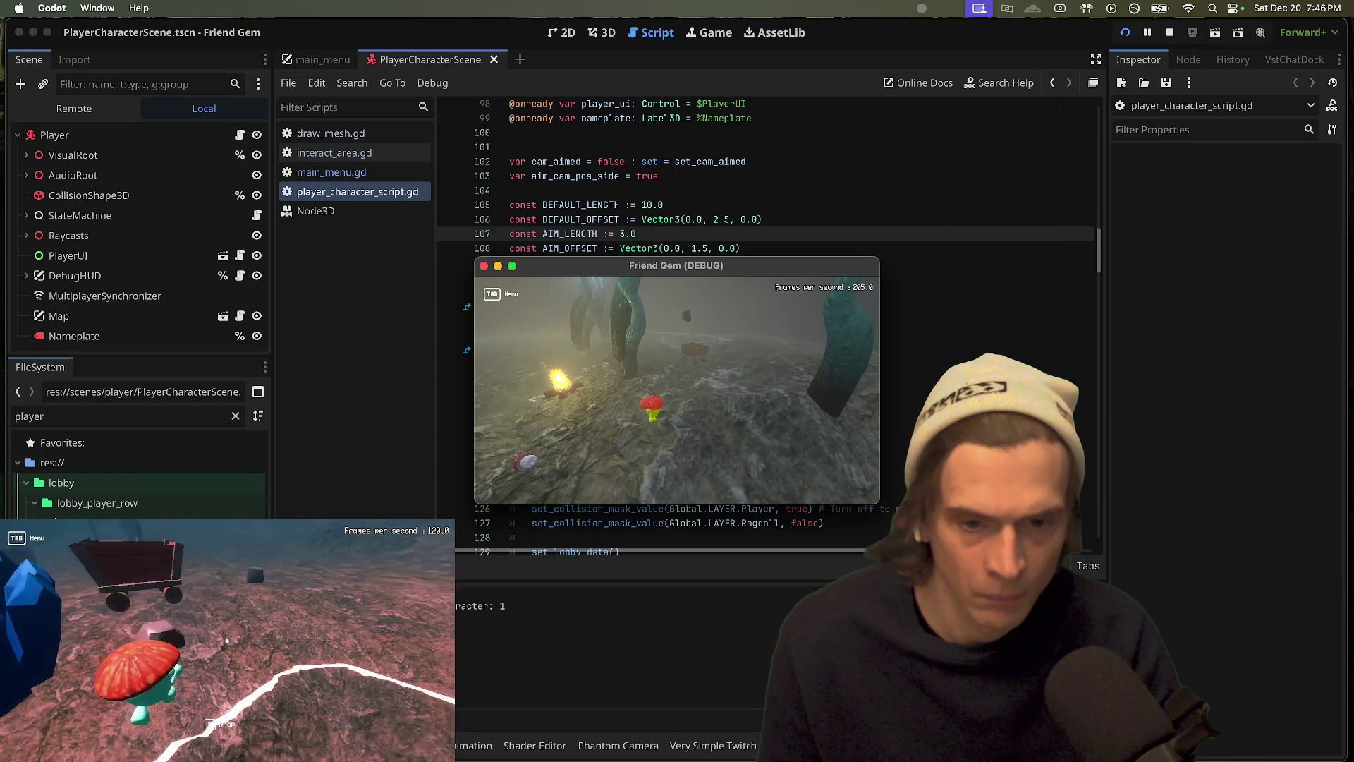
key("w")
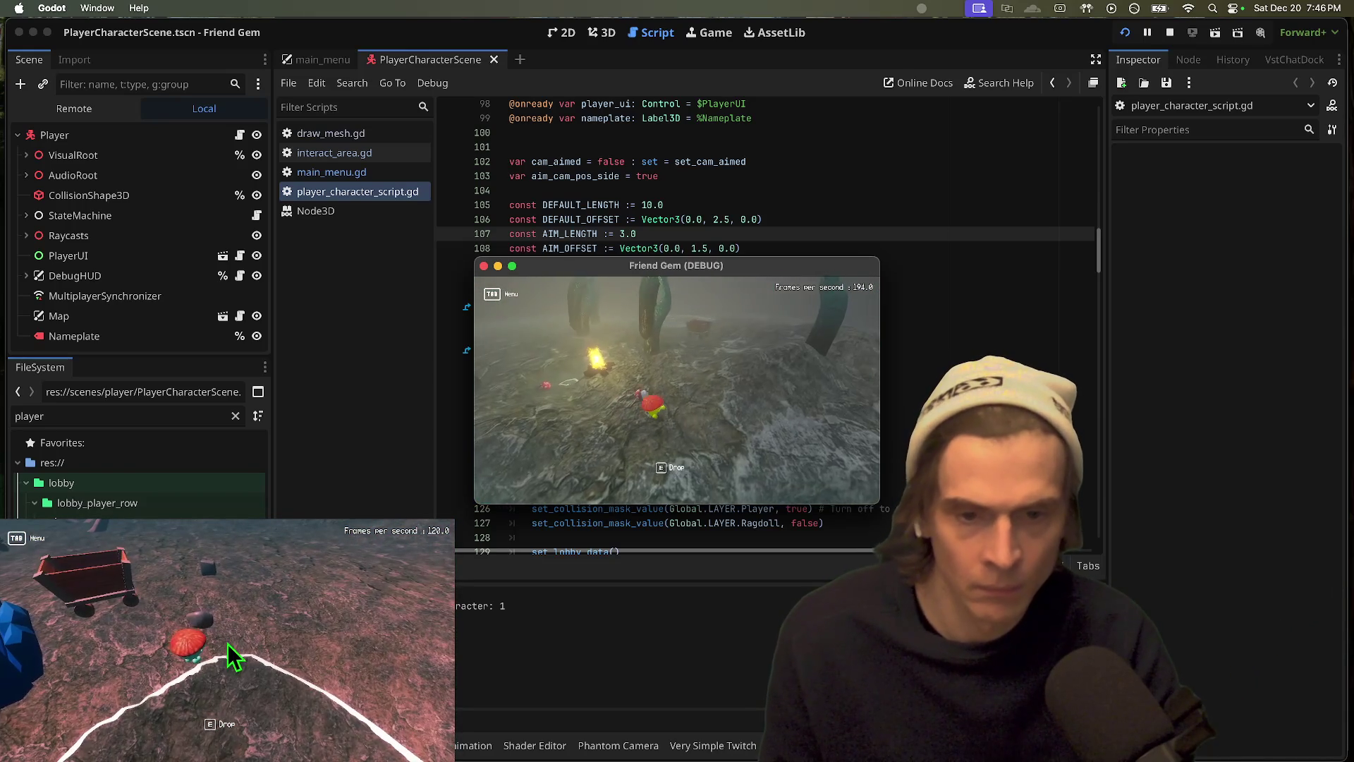
key("e")
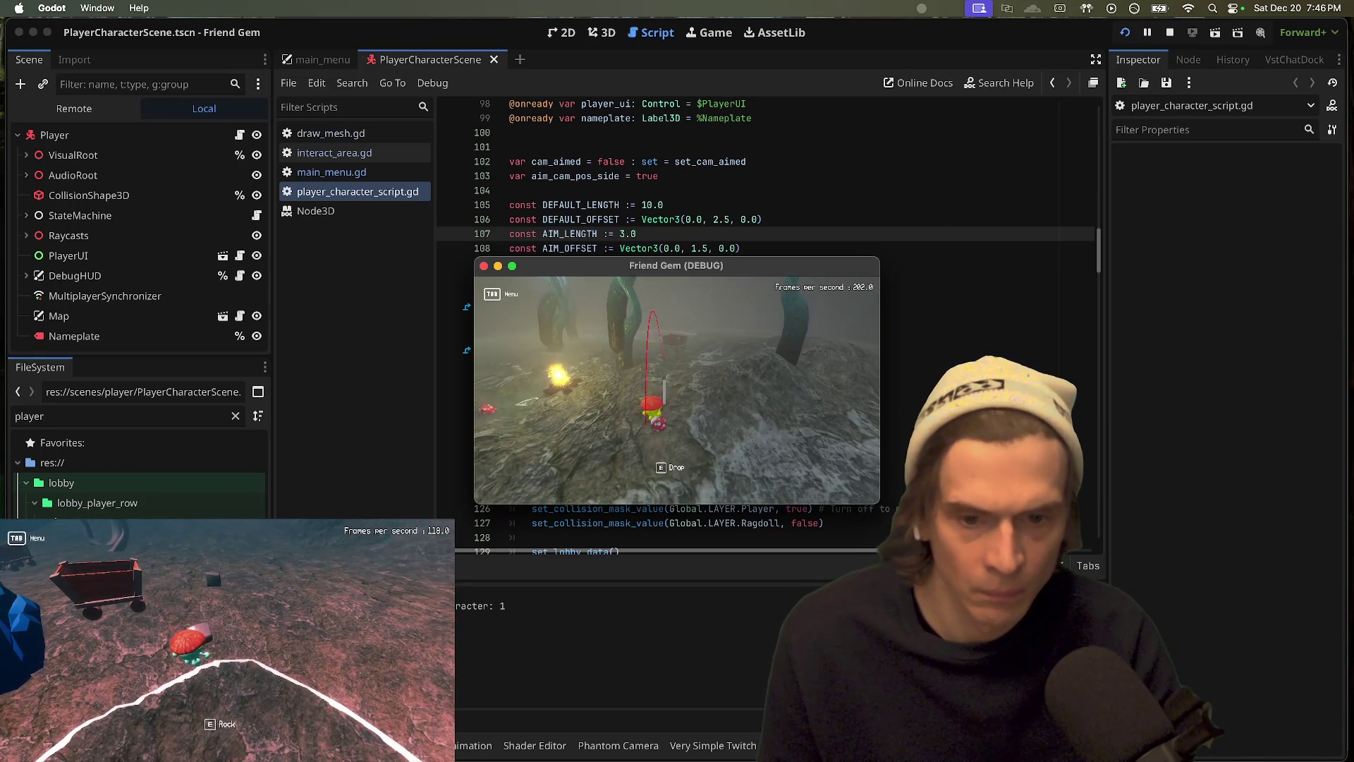
left_click_drag(232, 652, 176, 634)
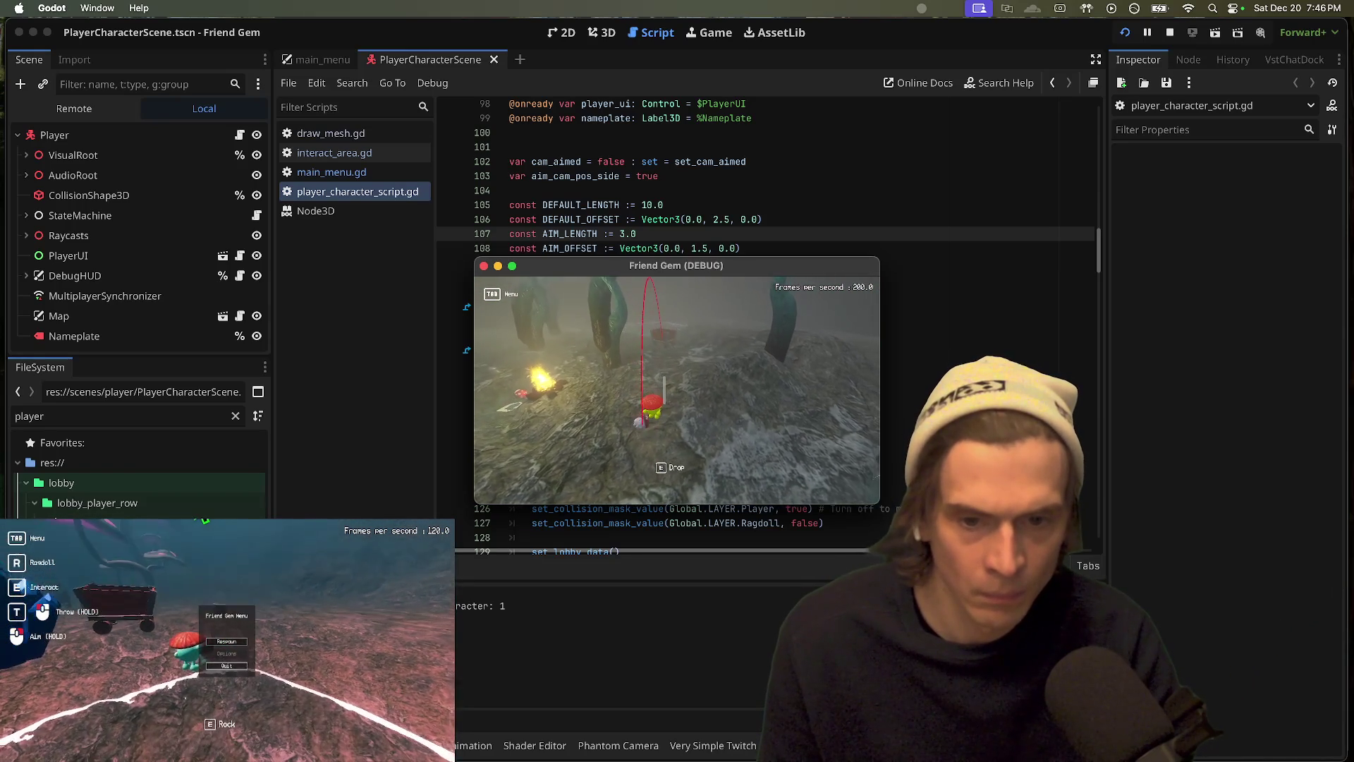
key("e")
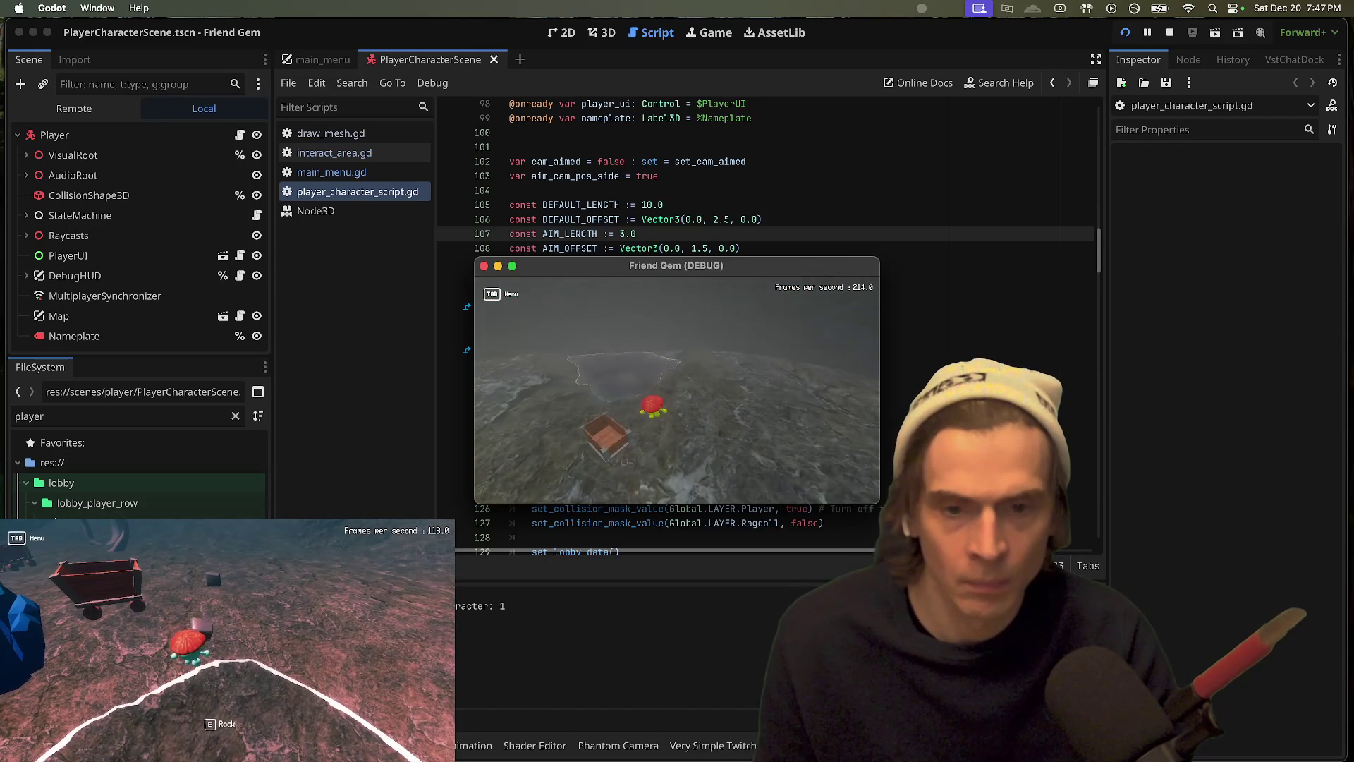
Step: Respawn near the crystals, pick up the rock, and respawn again in the second window
left_click(227, 644)
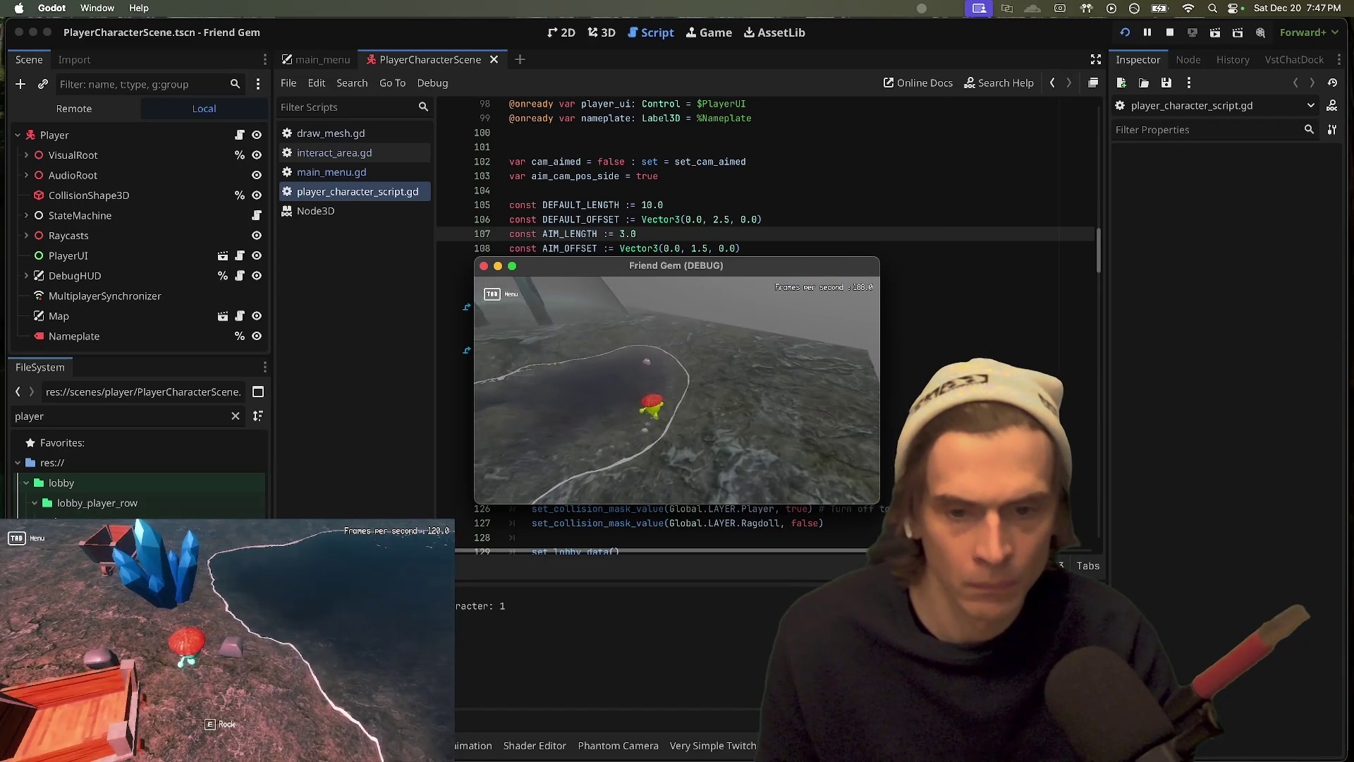
key("e")
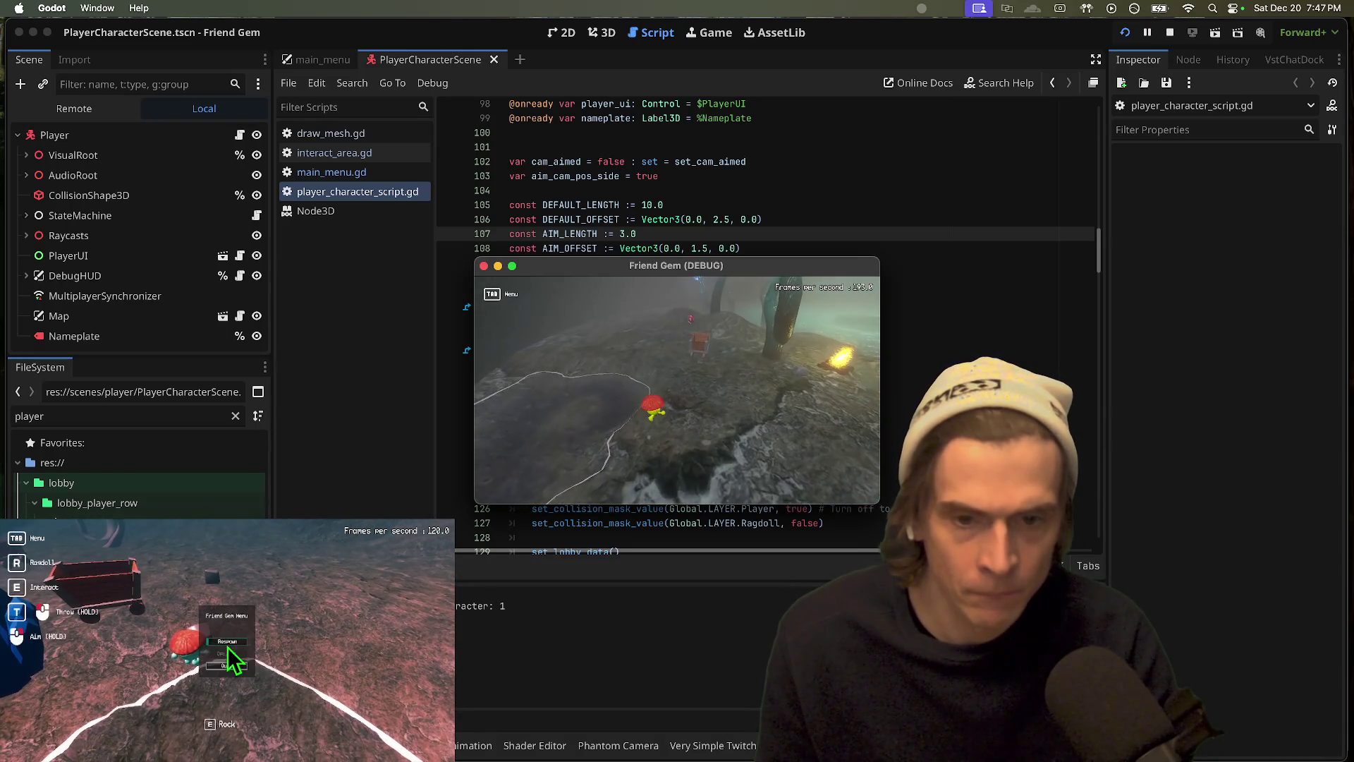
left_click(227, 648)
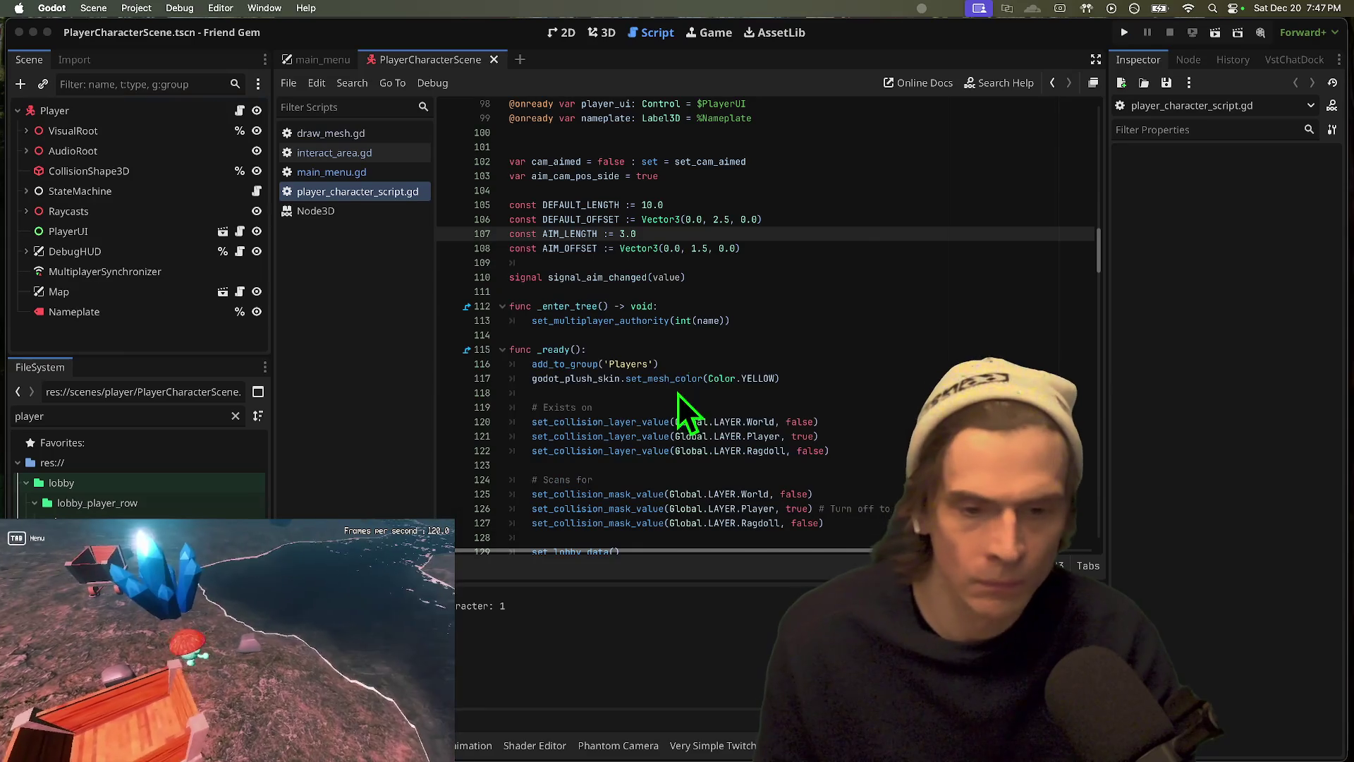
Step: Change DEFAULT_OFFSET height to 3.0, DEFAULT_LENGTH to 12.0 and AIM_LENGTH to 2.5, then save and run
left_click(714, 220)
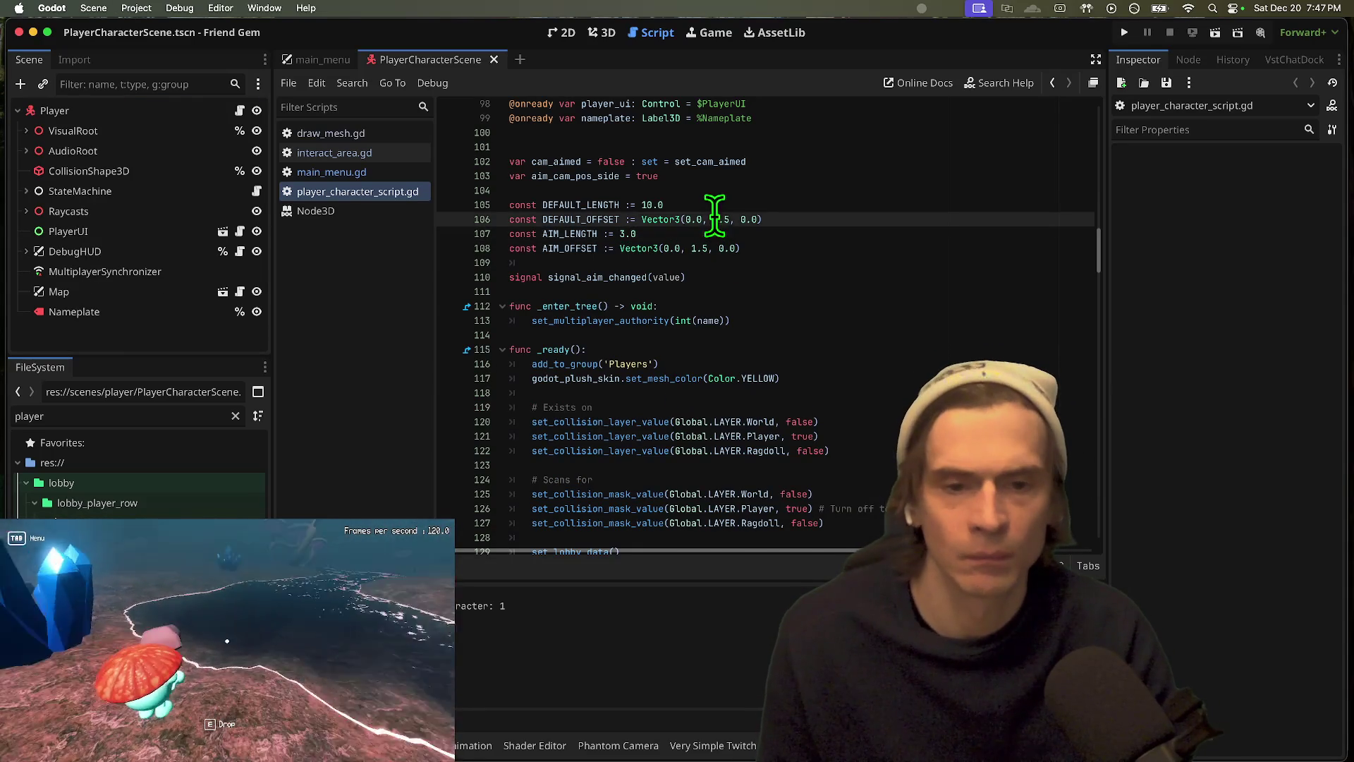
type("3.0")
key("Up")
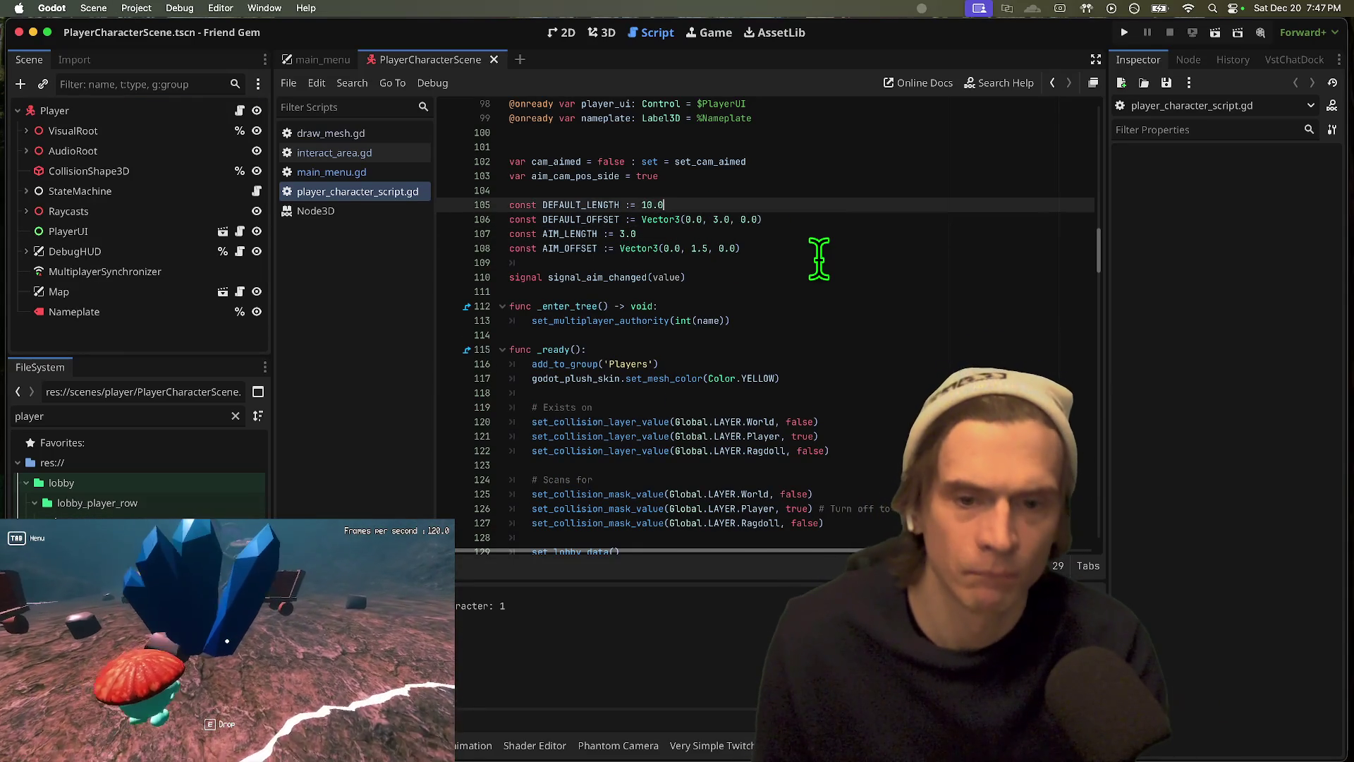
key("Left")
key("Left")
key("BackSpace")
type("2")
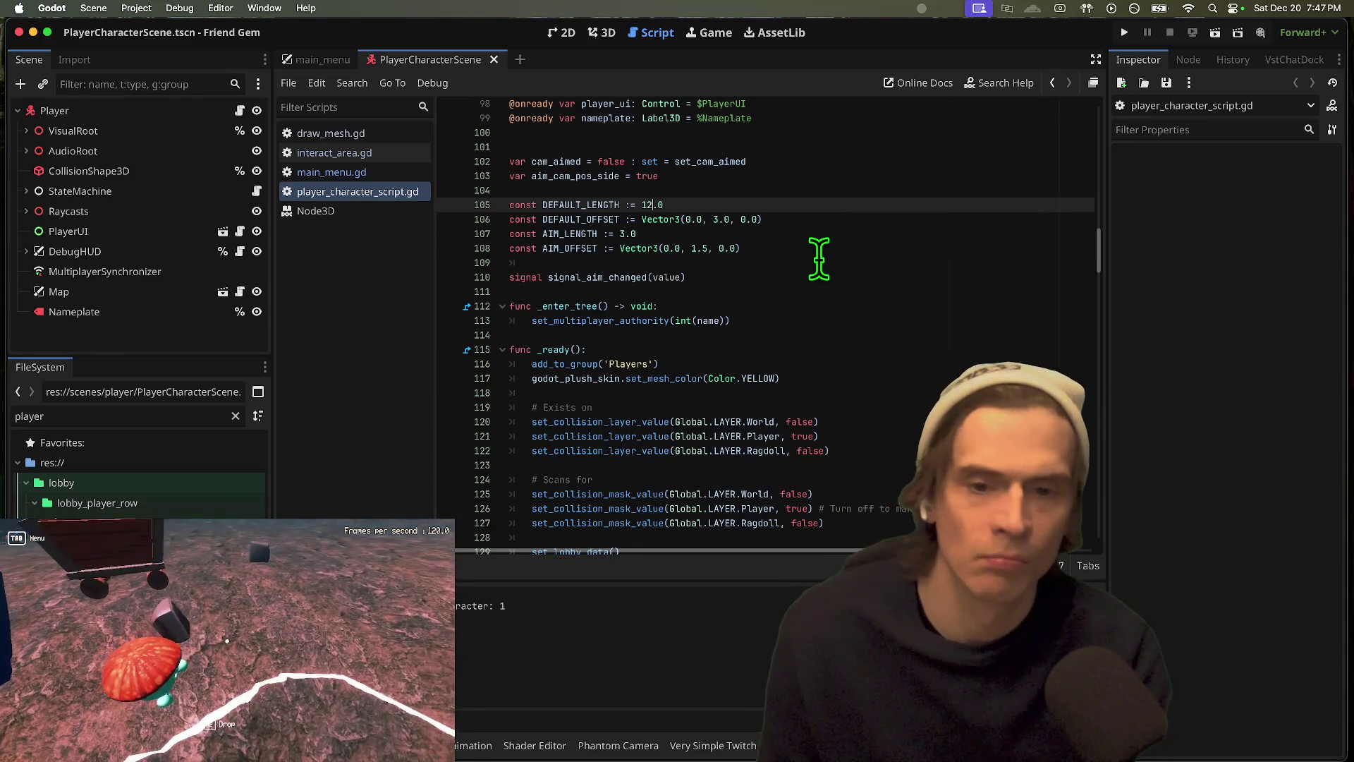
key("Down")
key("Down")
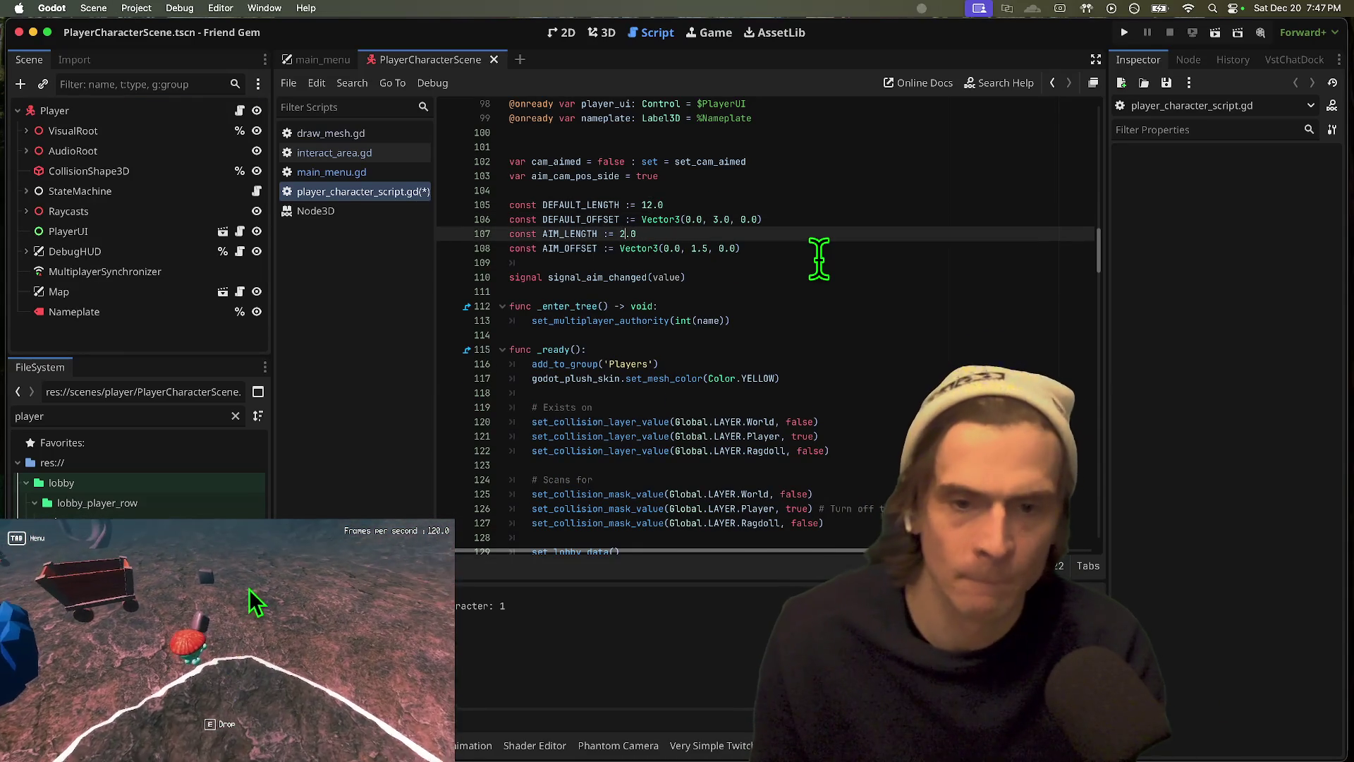
type("5")
key("super+b")
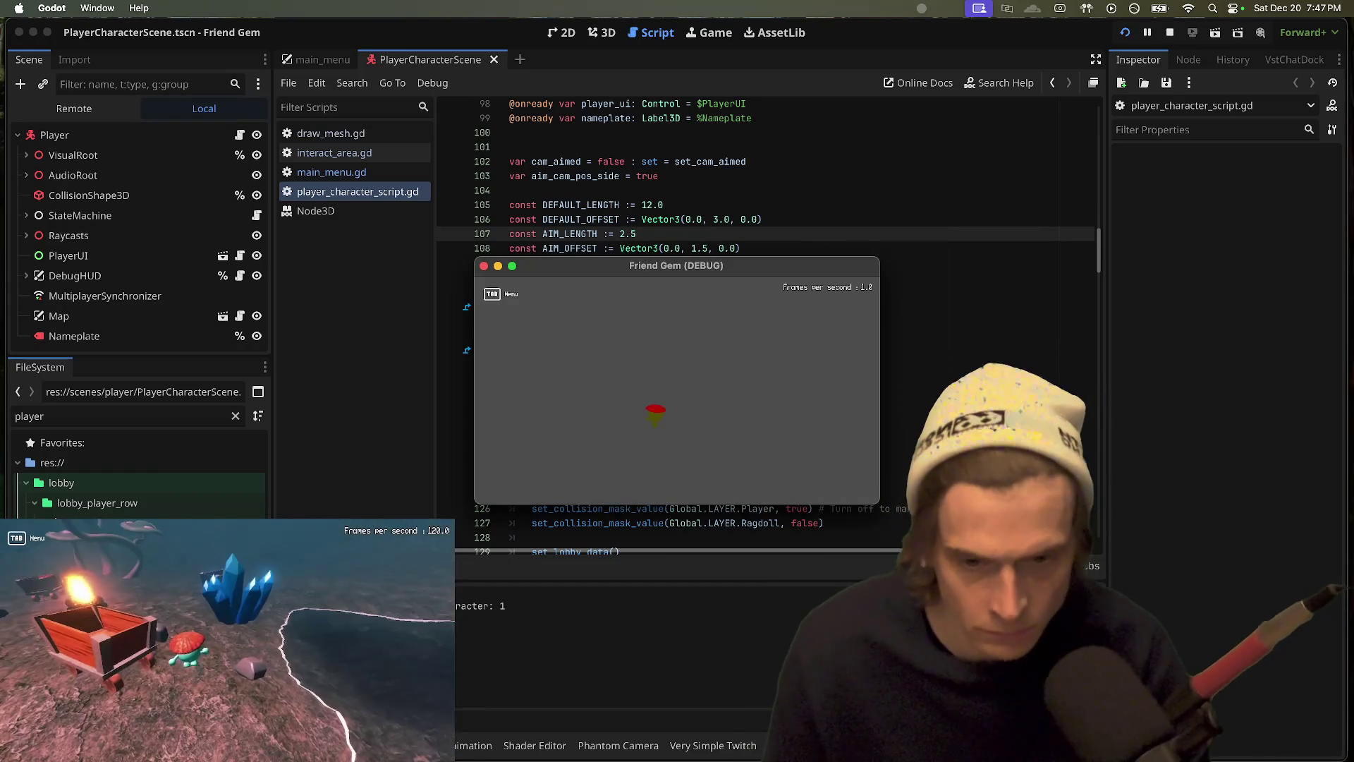
Step: Pick up the rock, respawn and walk toward the cart to check the 12.0-length camera, then stop
key("e")
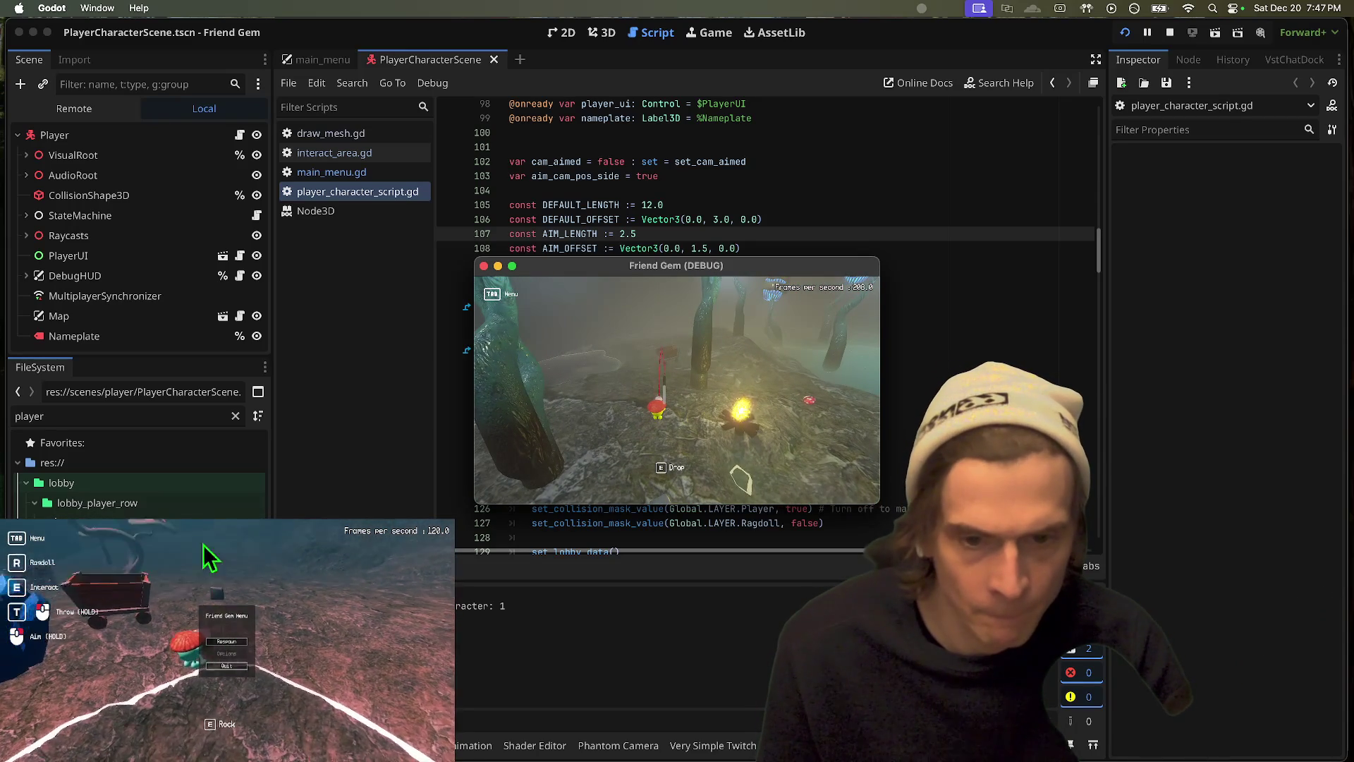
left_click(226, 642)
key("e")
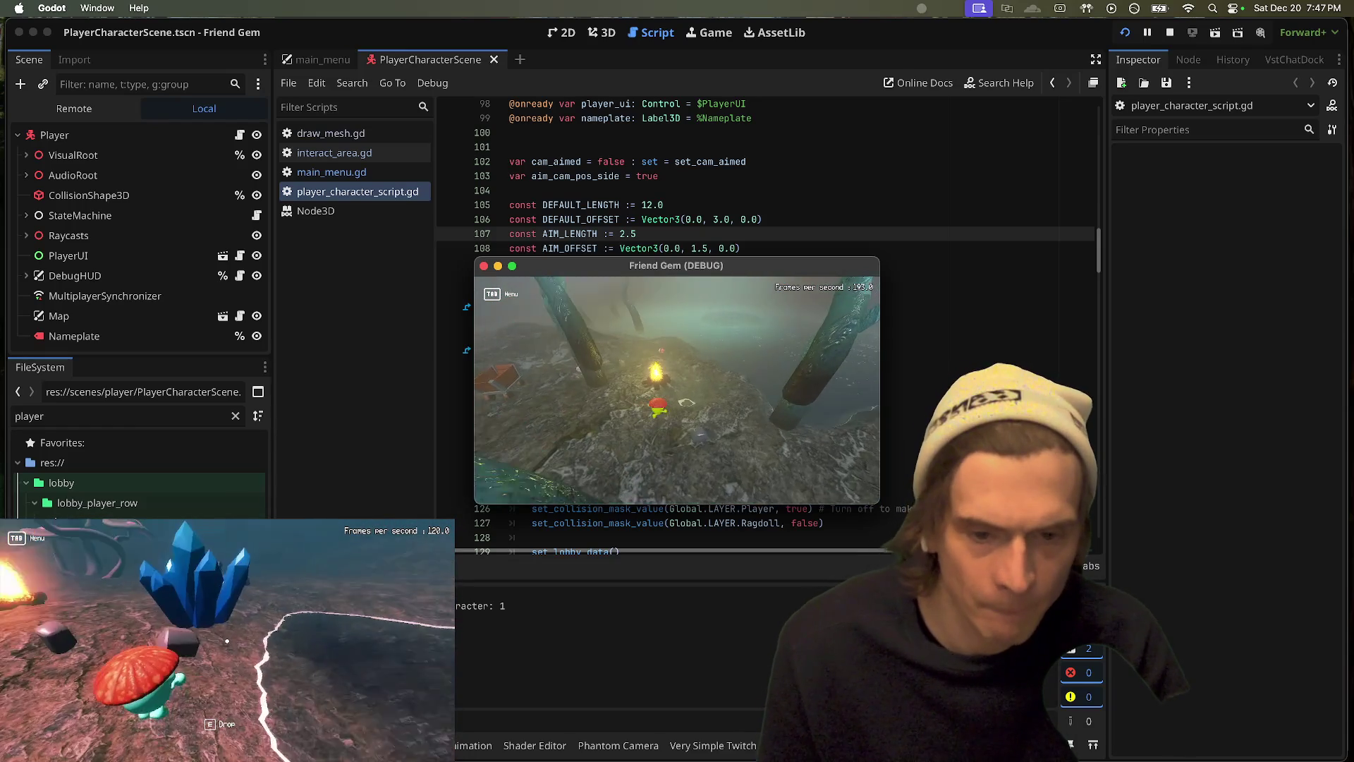
key("w")
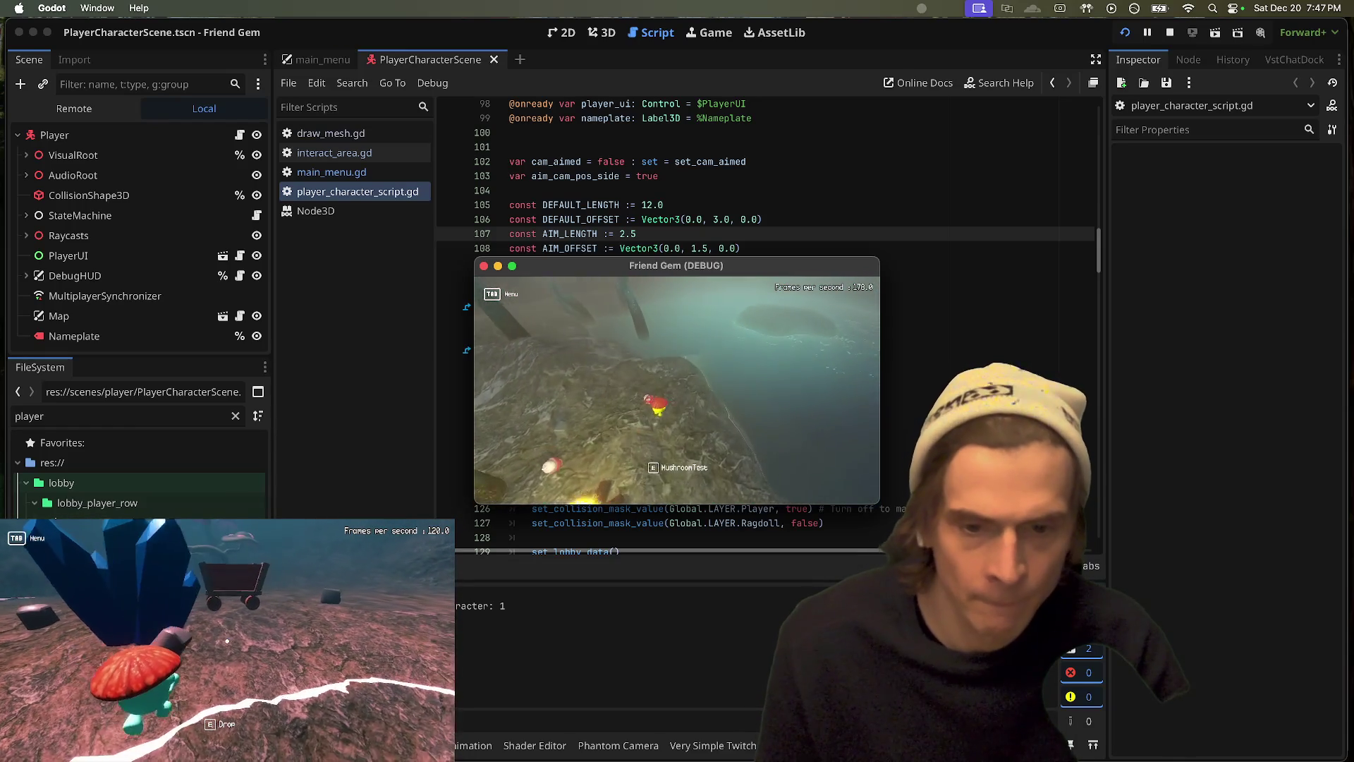
key("w")
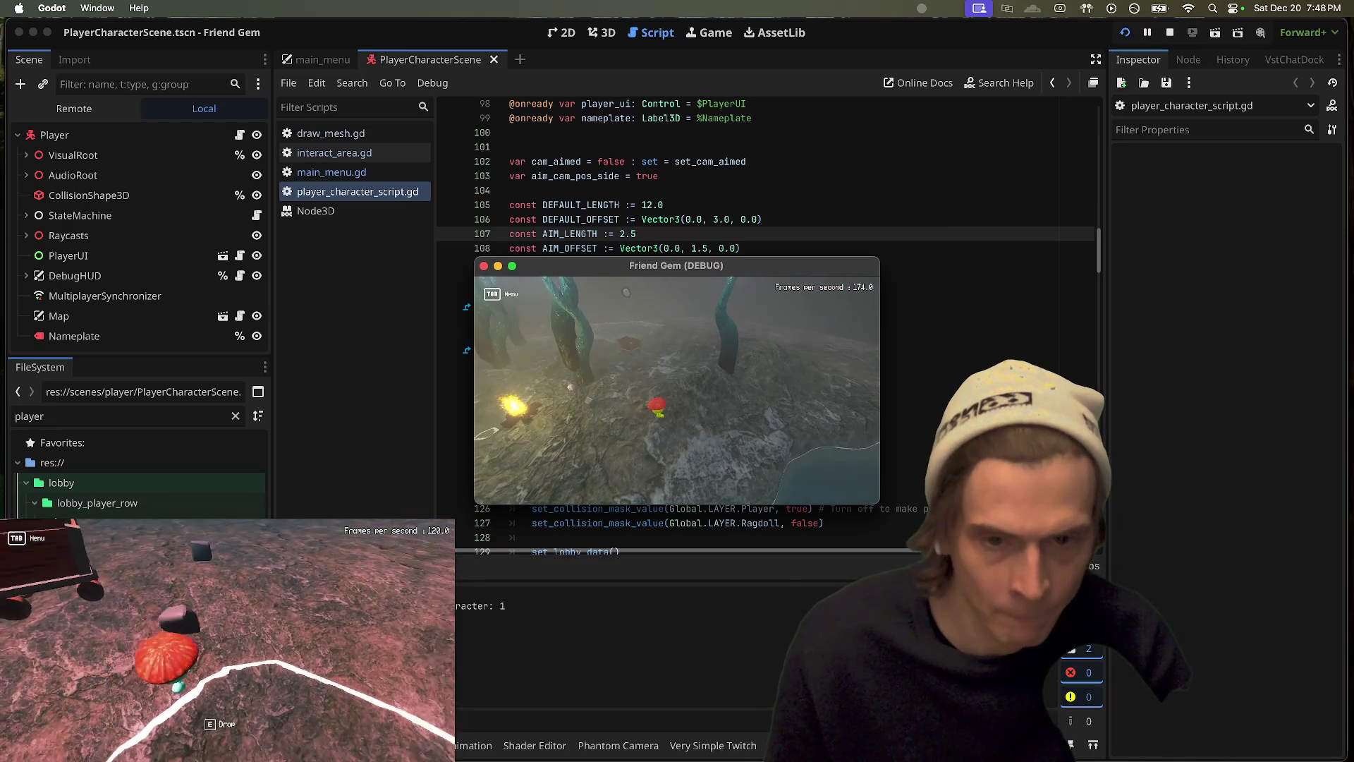
key("super+q")
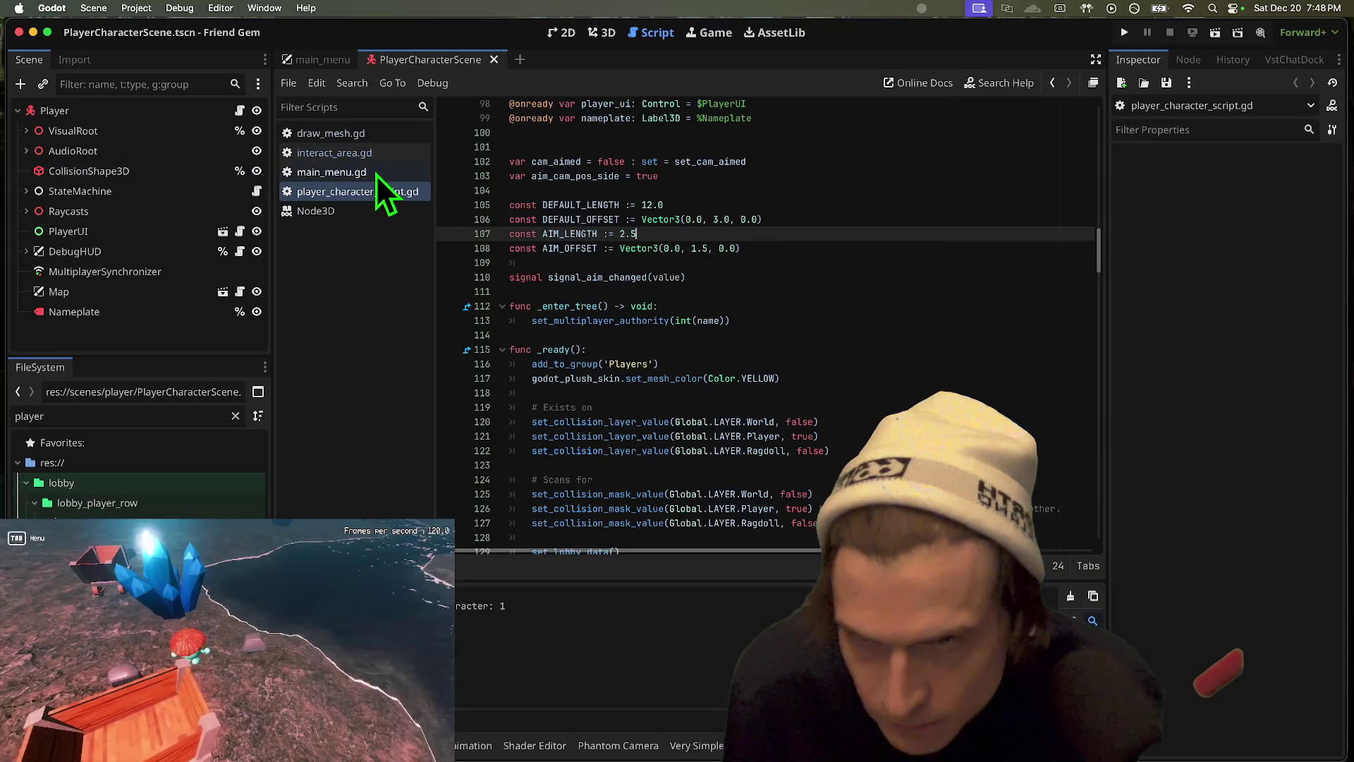
Step: Open interact_area.gd and browse the code to locate the aim-drawing loop
left_click(384, 134)
left_click(331, 153)
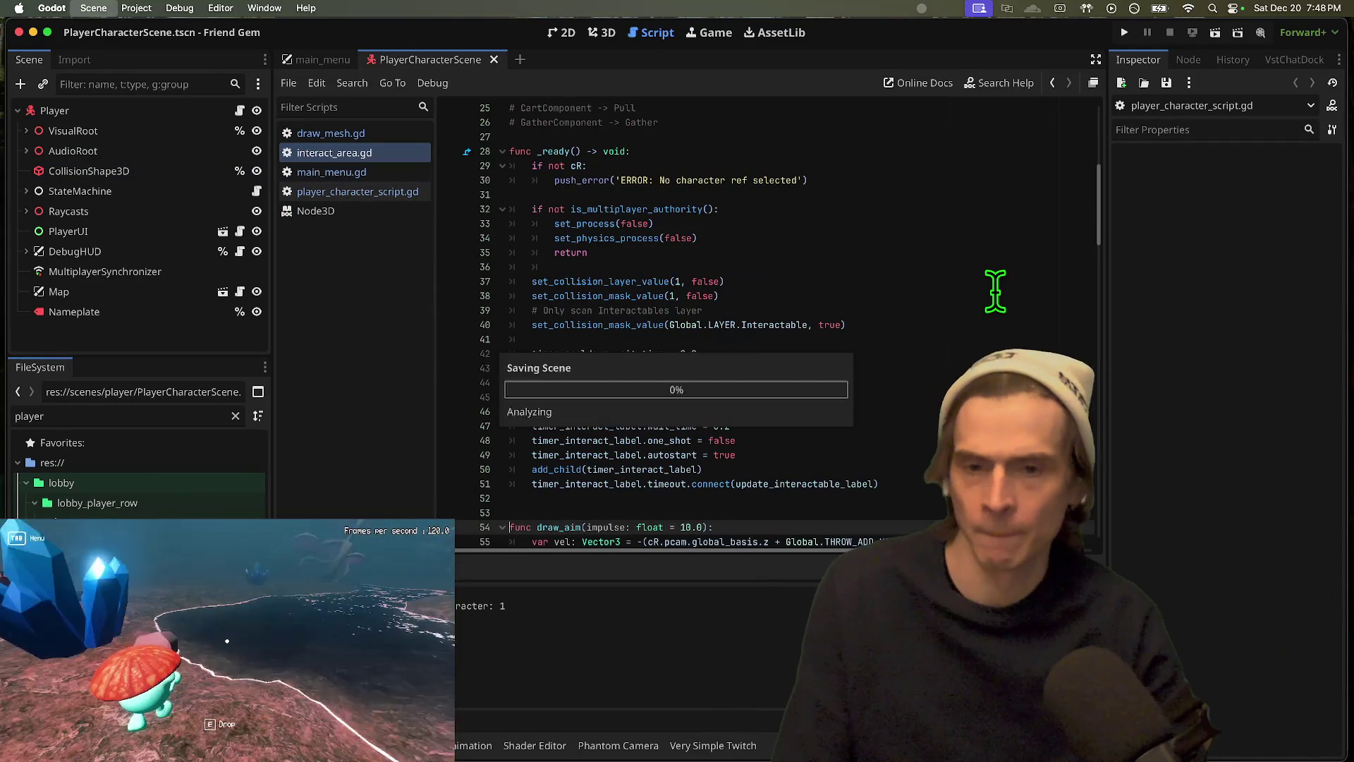
scroll(993, 289, "down", 4)
scroll(992, 290, "down", 5)
key("super+f")
scroll(994, 282, "up", 5)
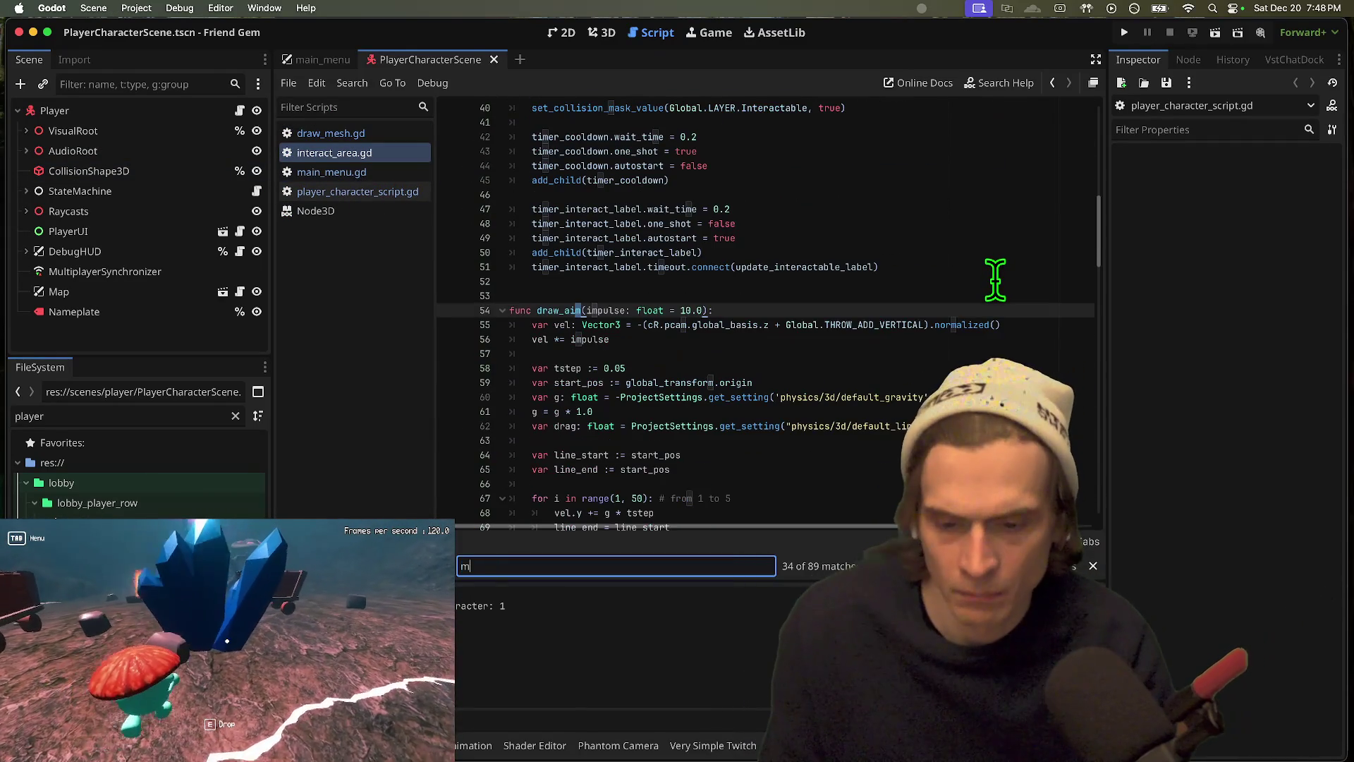
key("Escape")
scroll(701, 230, "down", 7)
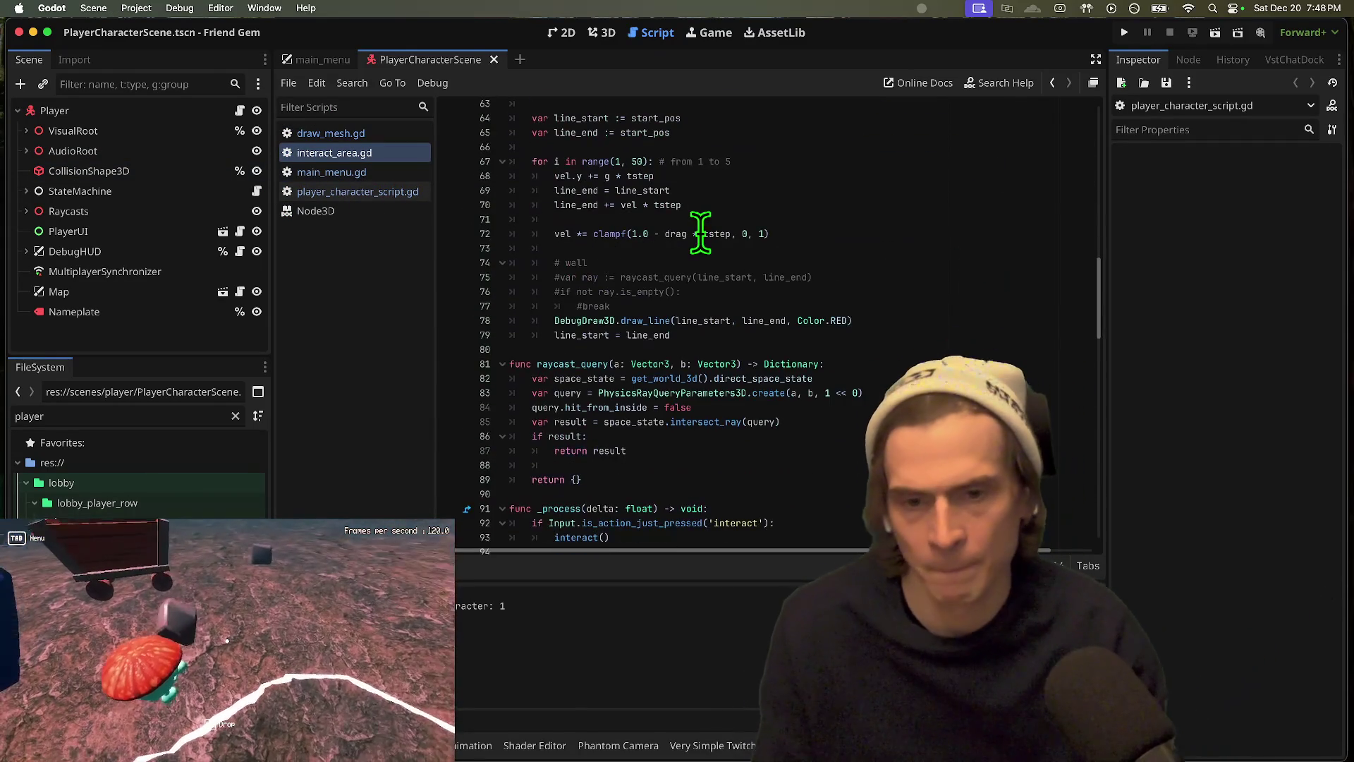
scroll(907, 367, "down", 10)
scroll(908, 364, "up", 8)
left_click(856, 273)
left_click(539, 260)
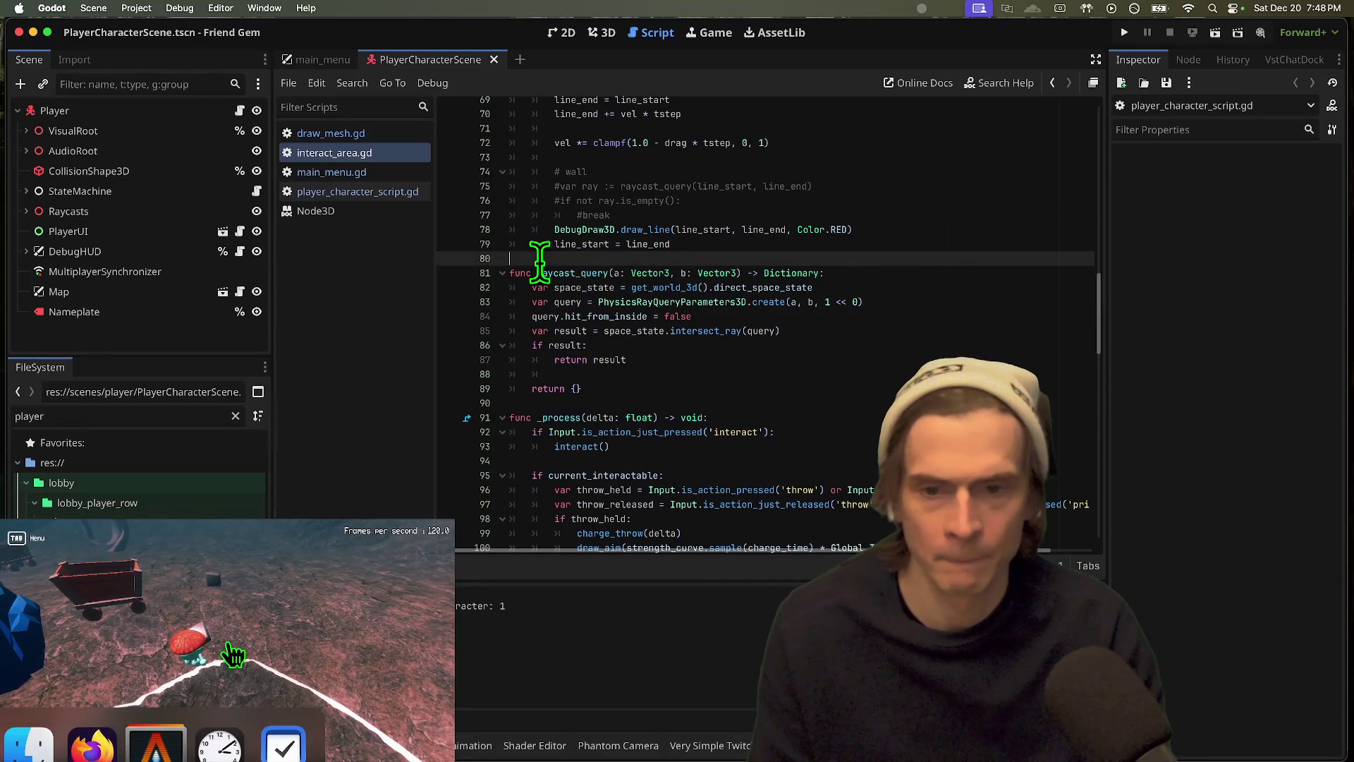
double_click(564, 273)
scroll(770, 232, "up", 4)
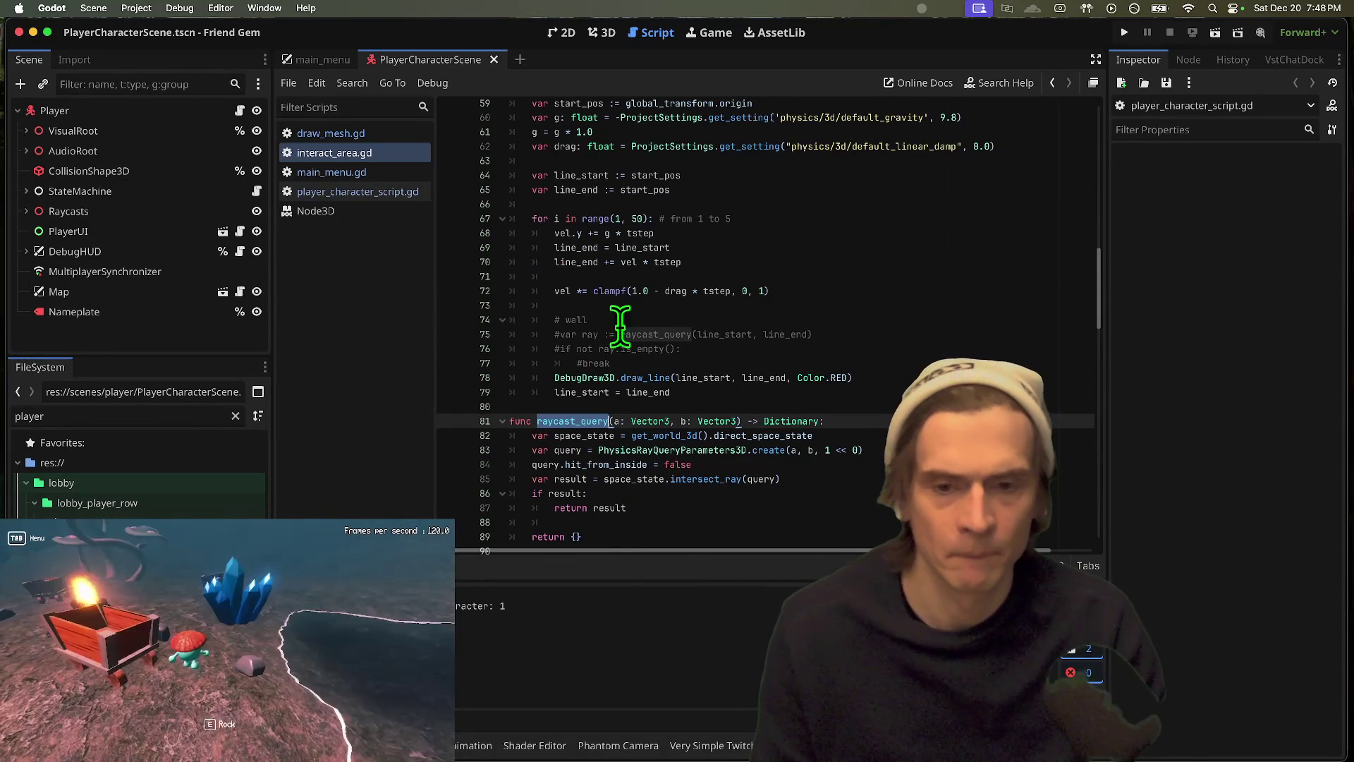
Step: Change the loop on line 67 to range(1, 10) and save the script
double_click(637, 219)
type("10")
key("super+s")
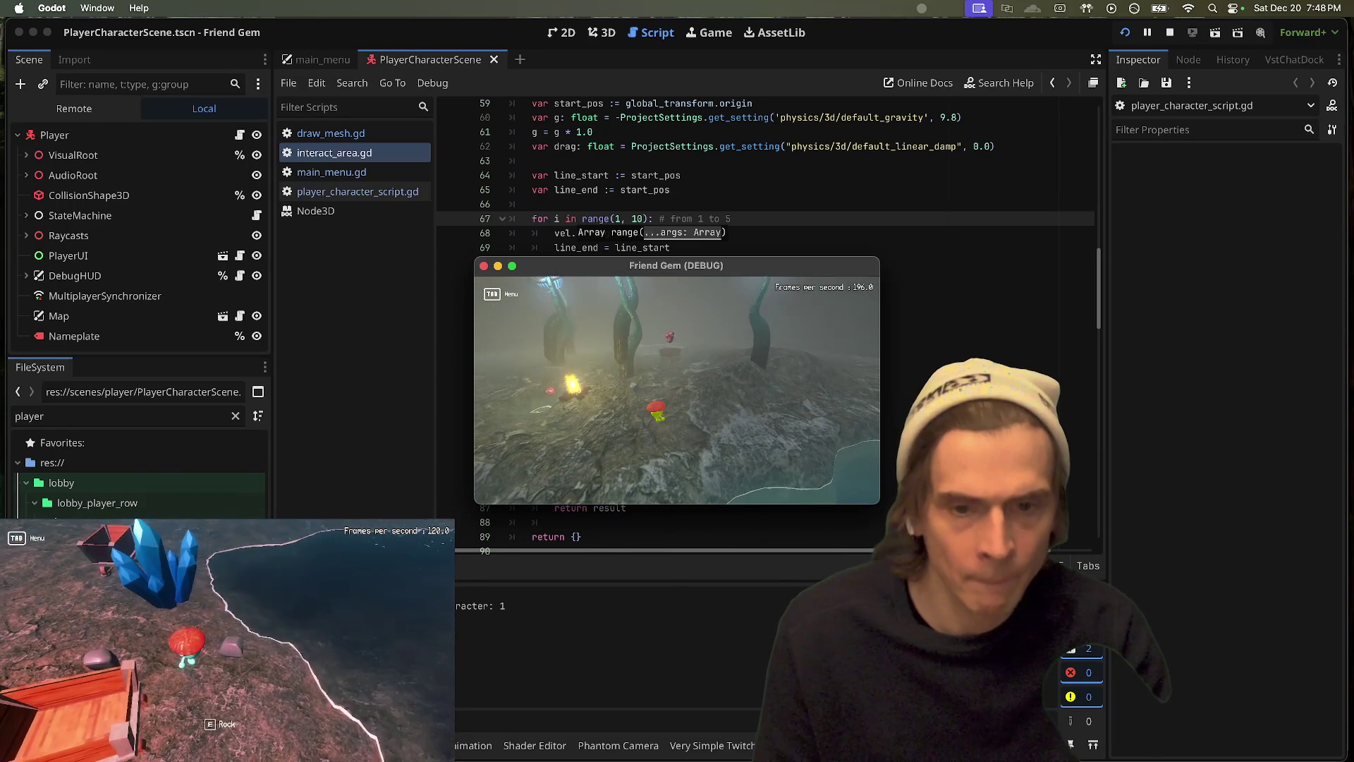
Step: Change the aim loop count in interact_area.gd to 50
key("super+Tab")
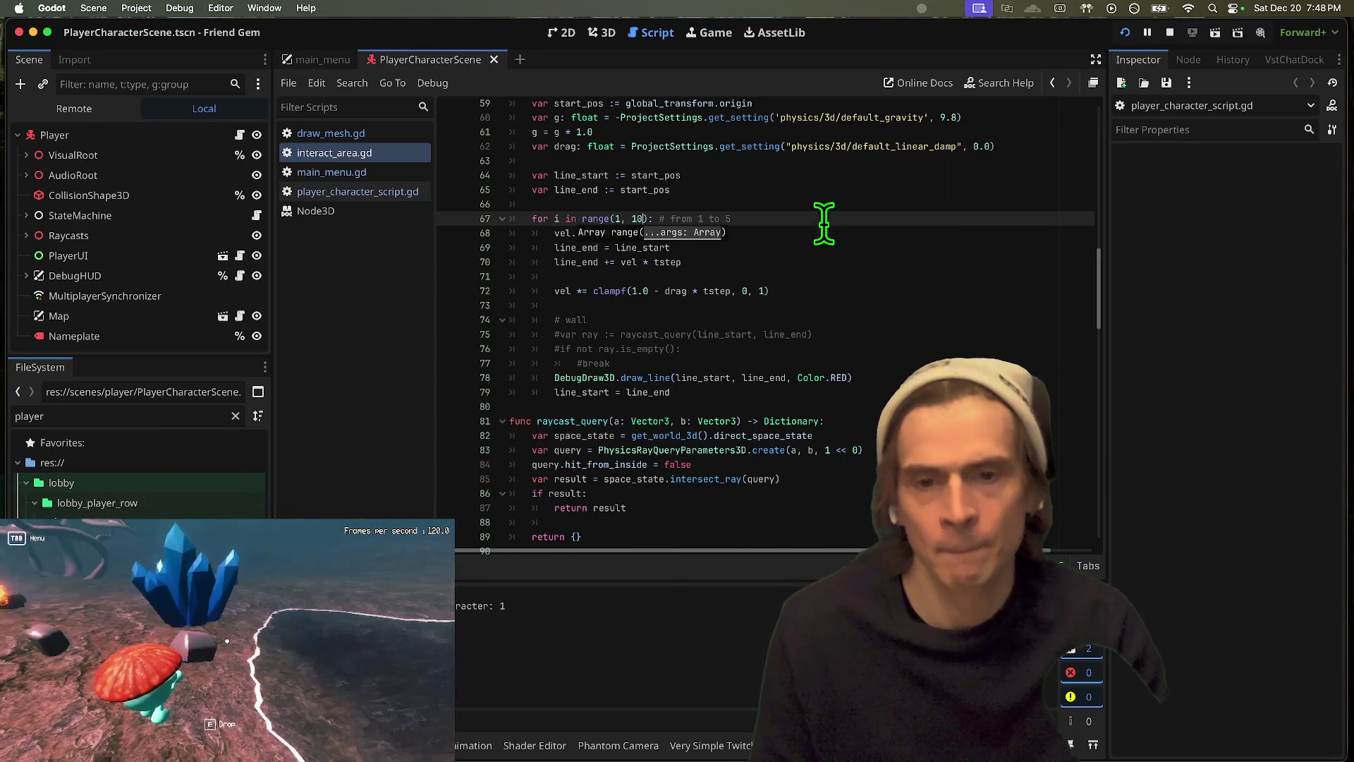
key("BackSpace")
type("50")
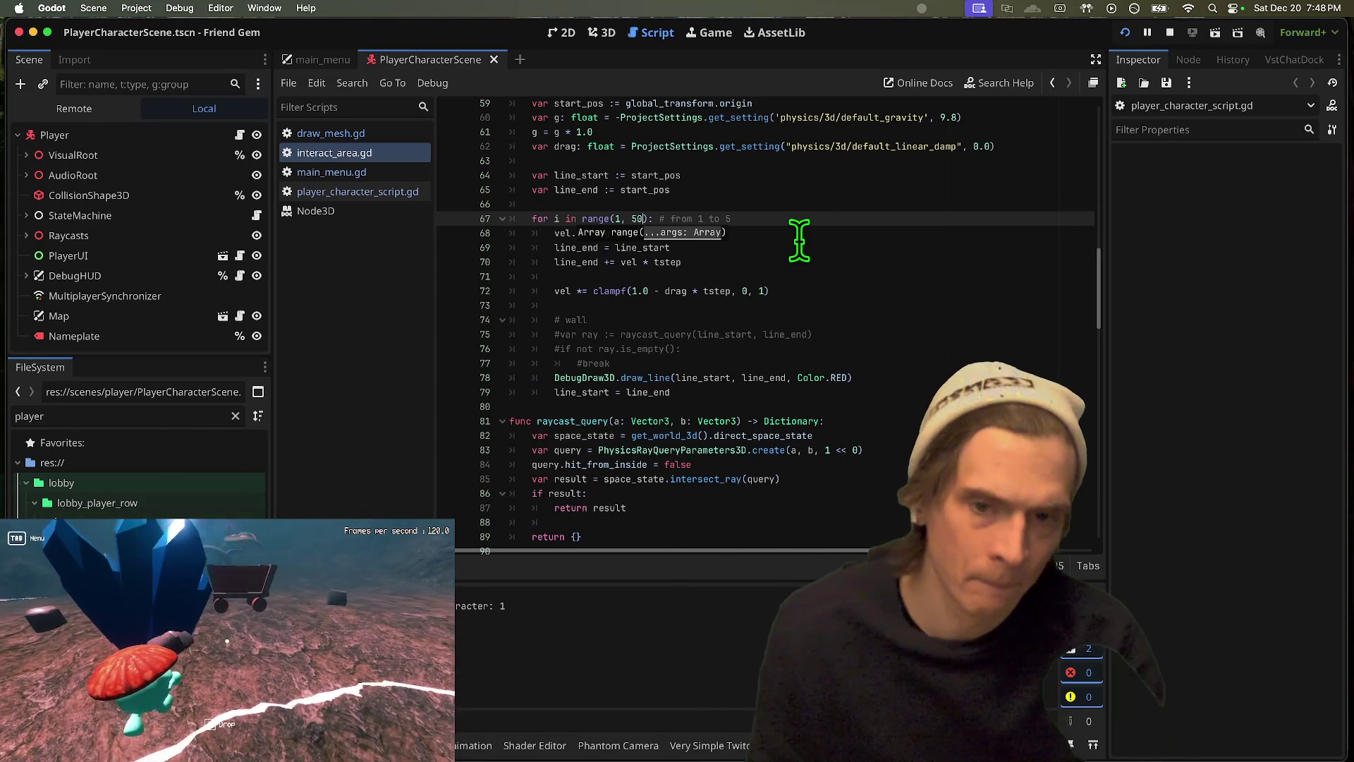
Step: Walk the character toward the blue crystals and mine cart, then throw the held rock
key("super+Tab")
key("w")
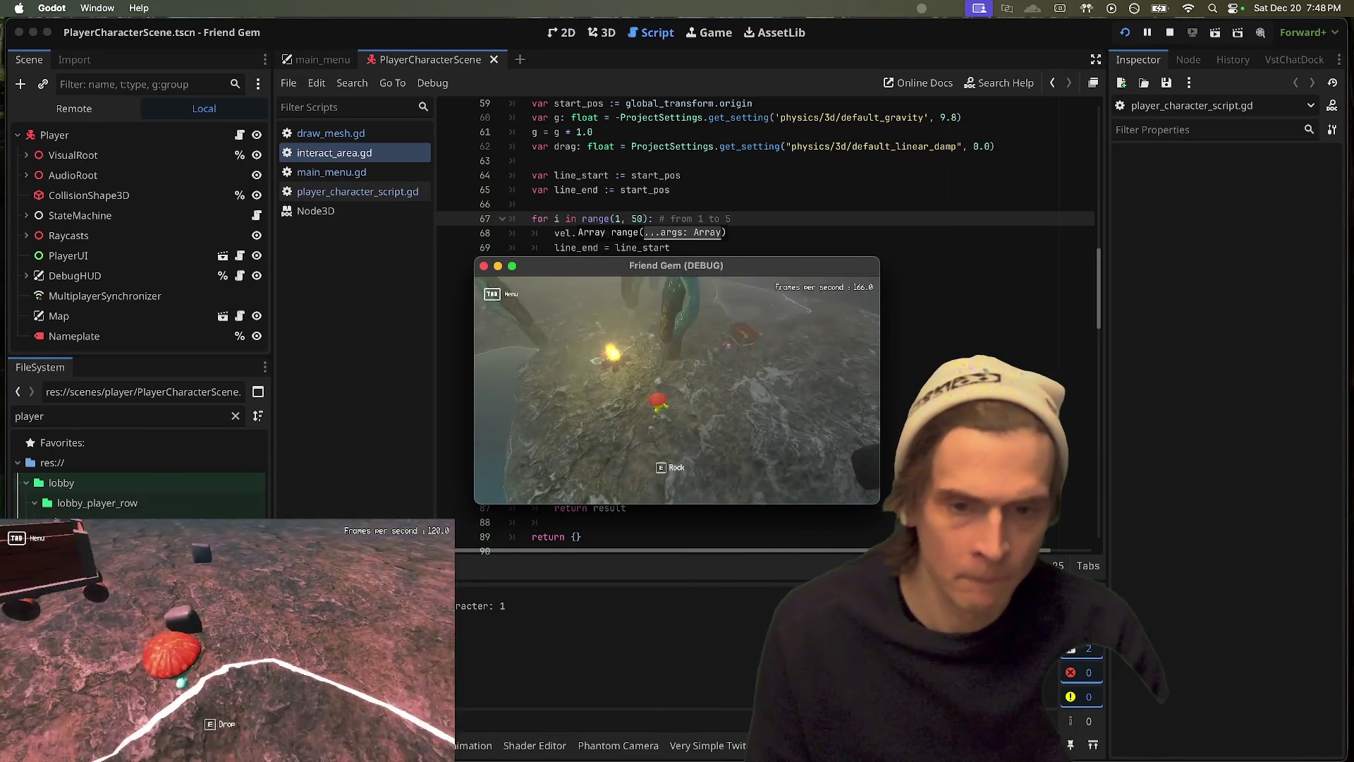
key("w")
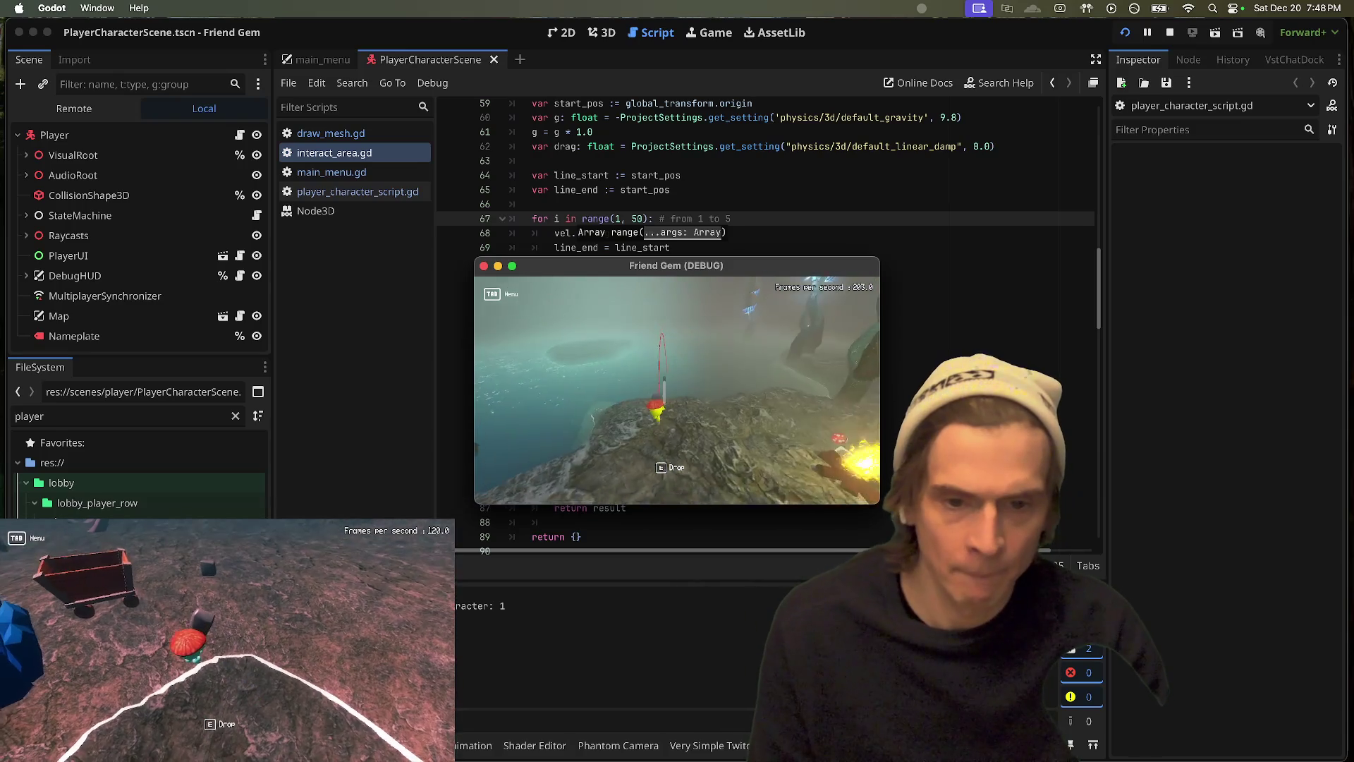
key("w")
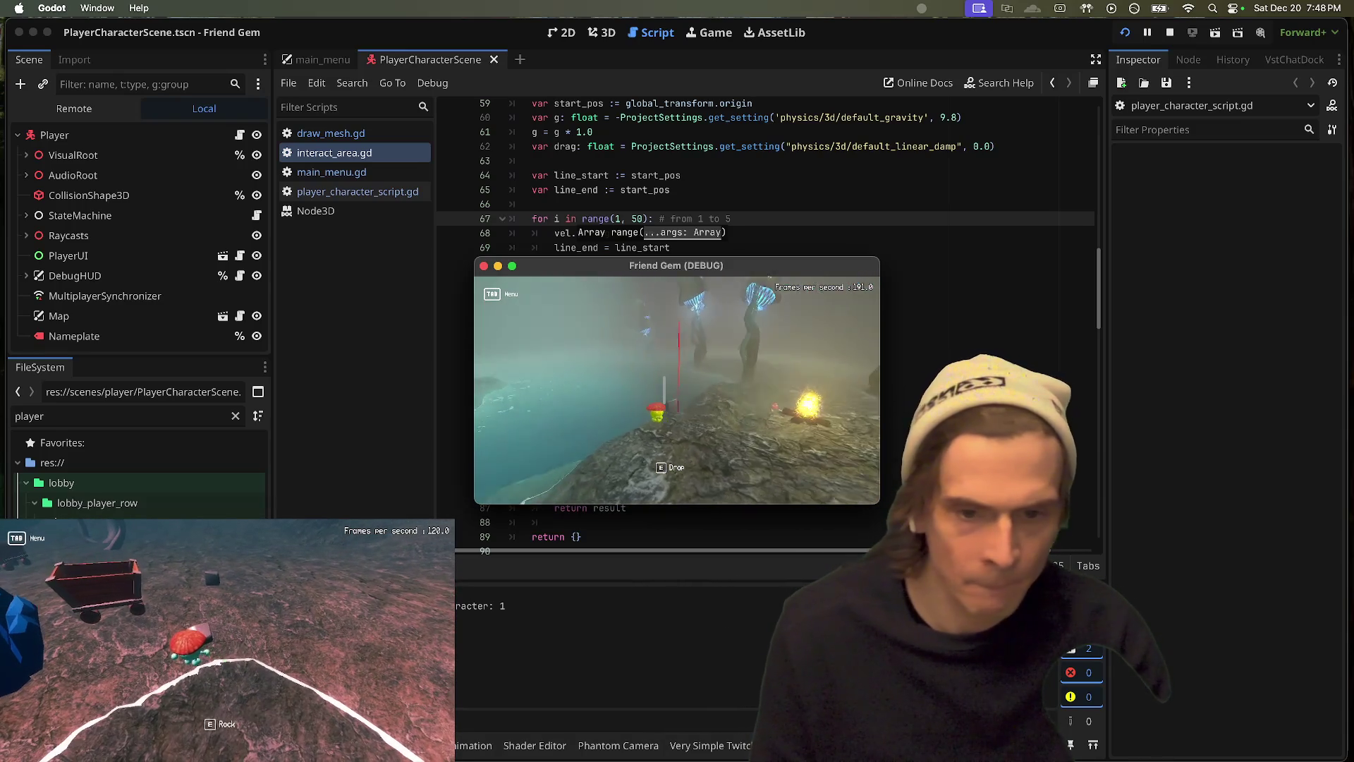
key("w")
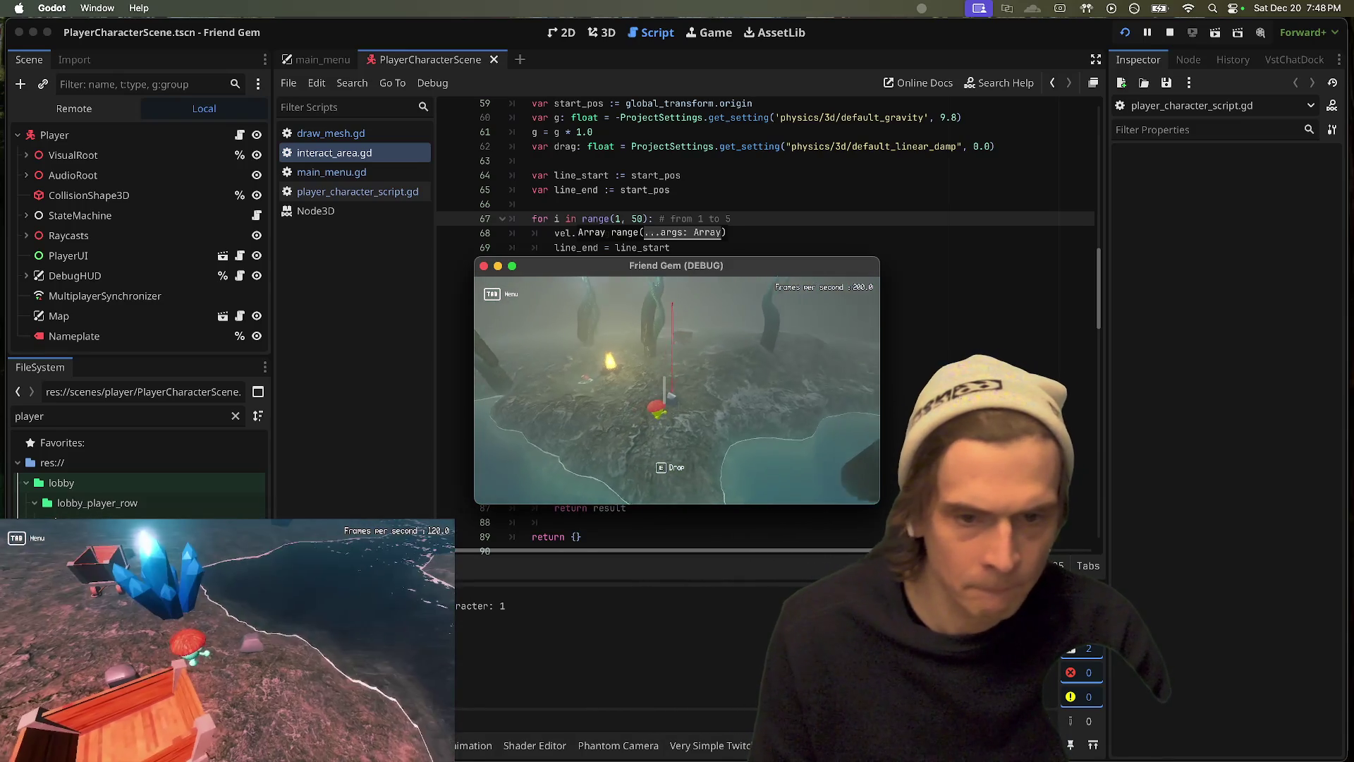
key("w")
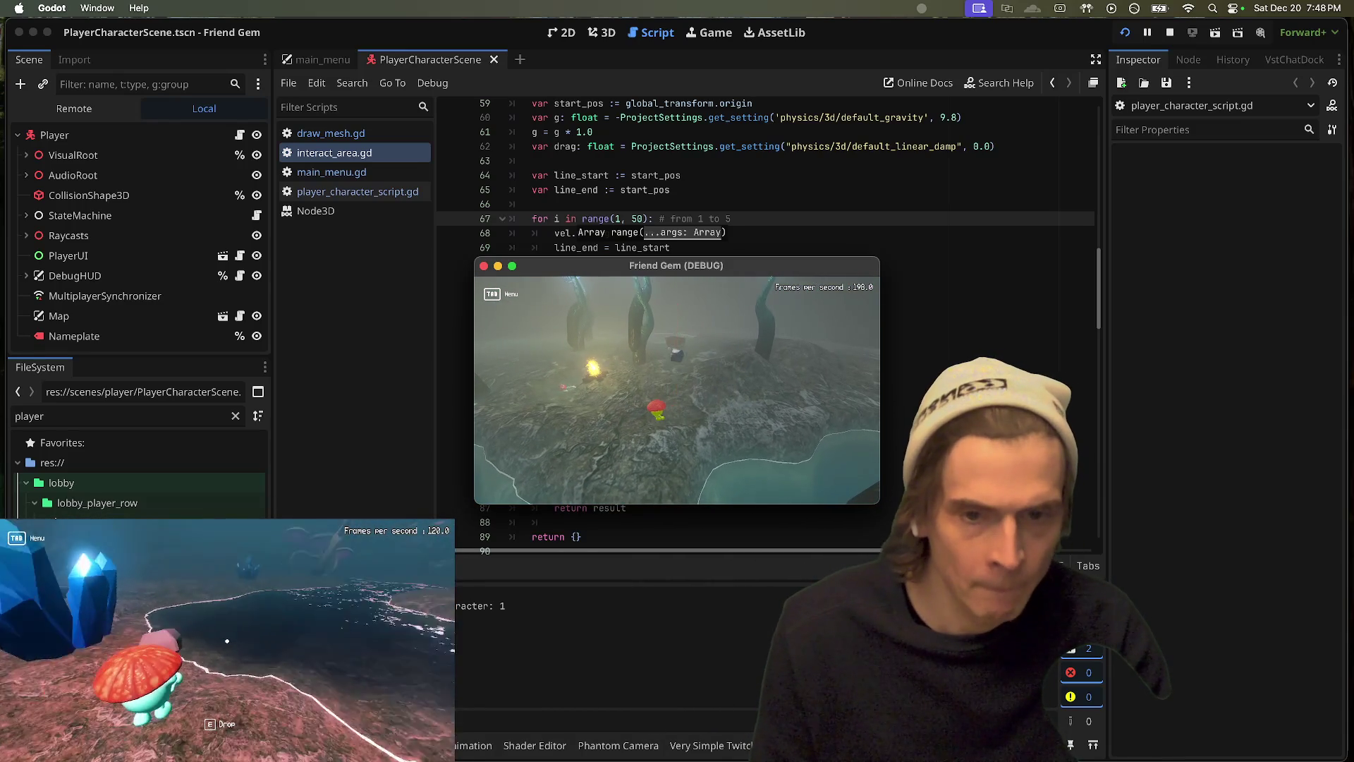
key("w")
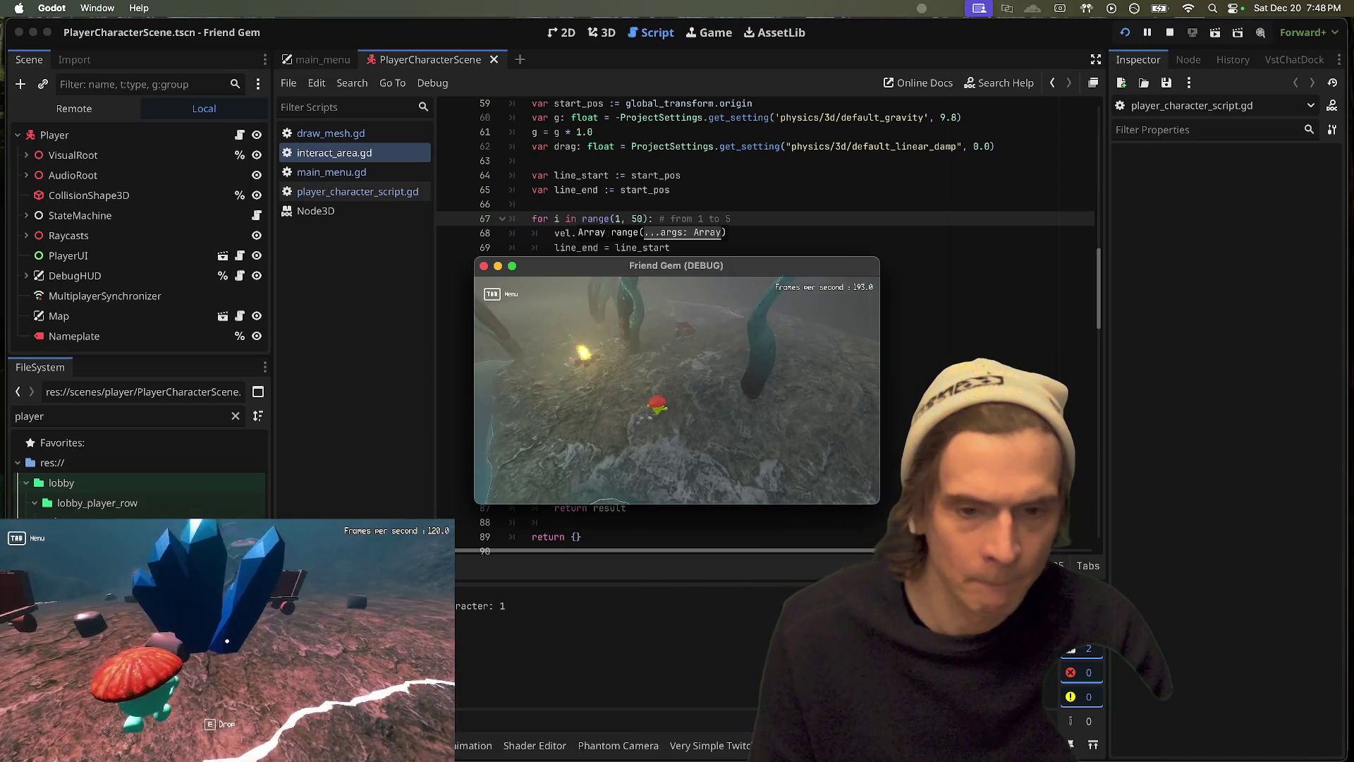
key("w")
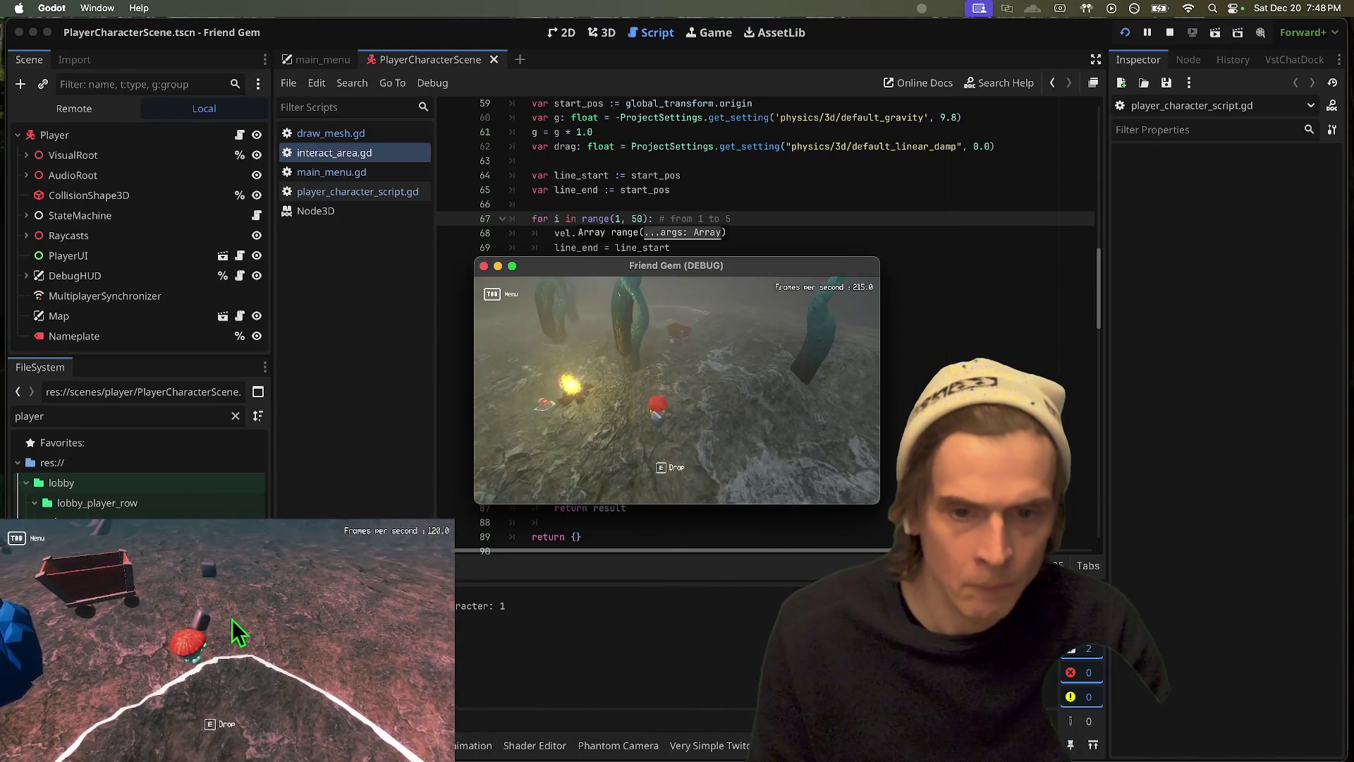
key("w")
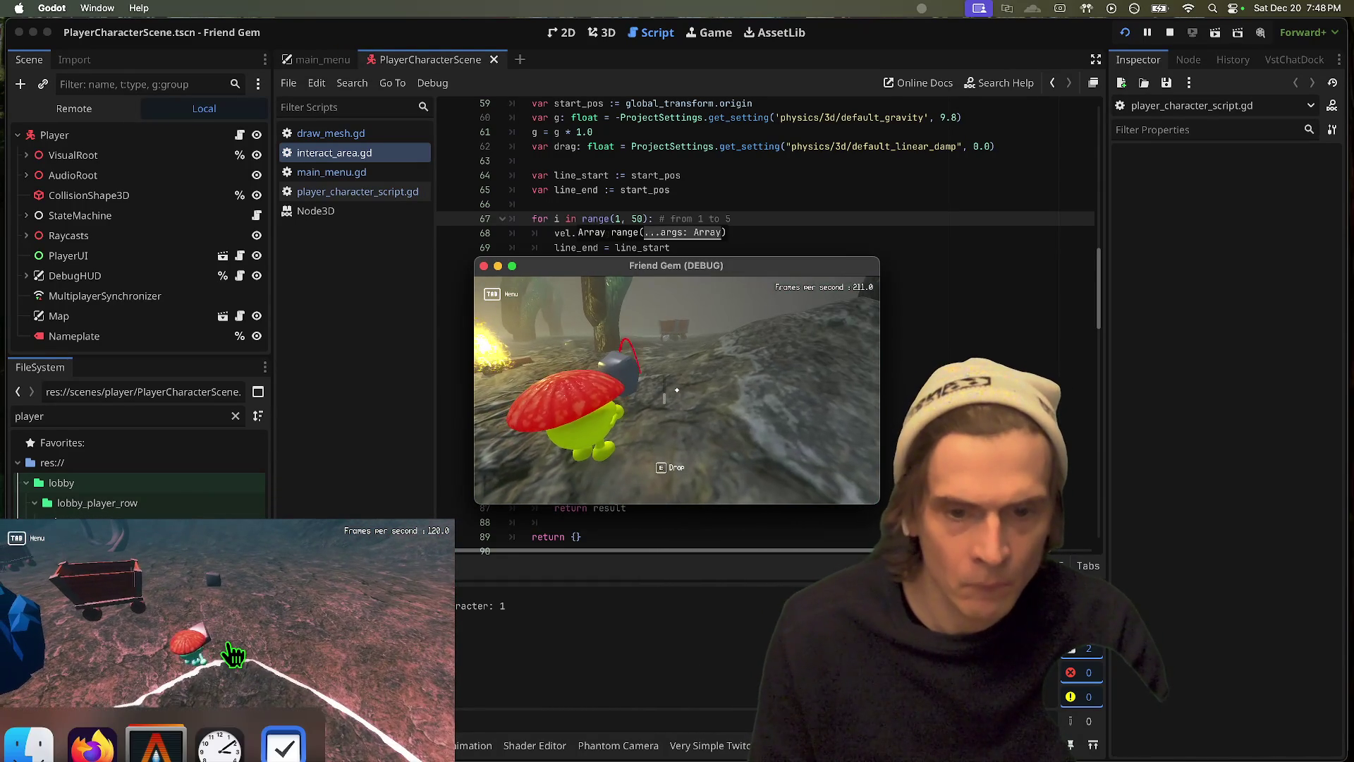
Step: Respawn, pick up the rock and walk toward the cart a few times, then stop the game
left_click(228, 643)
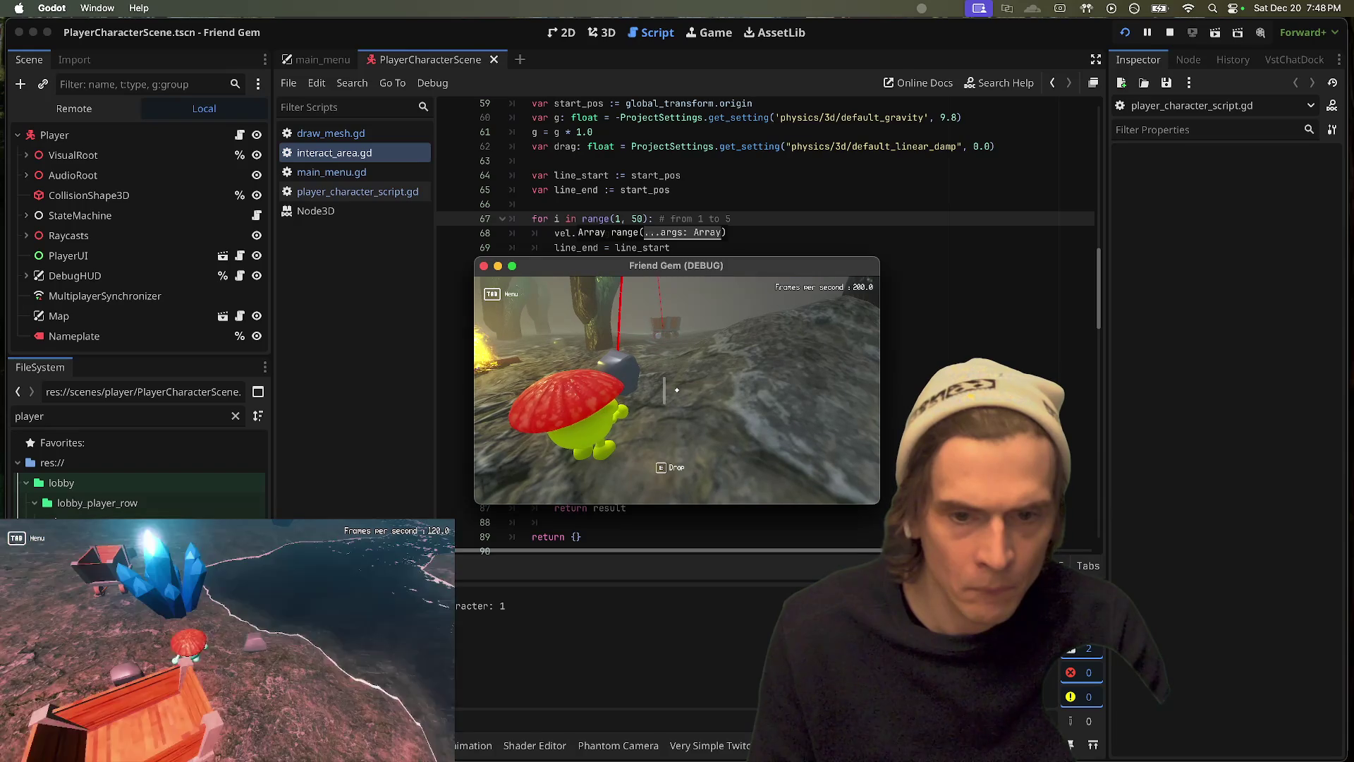
key("e")
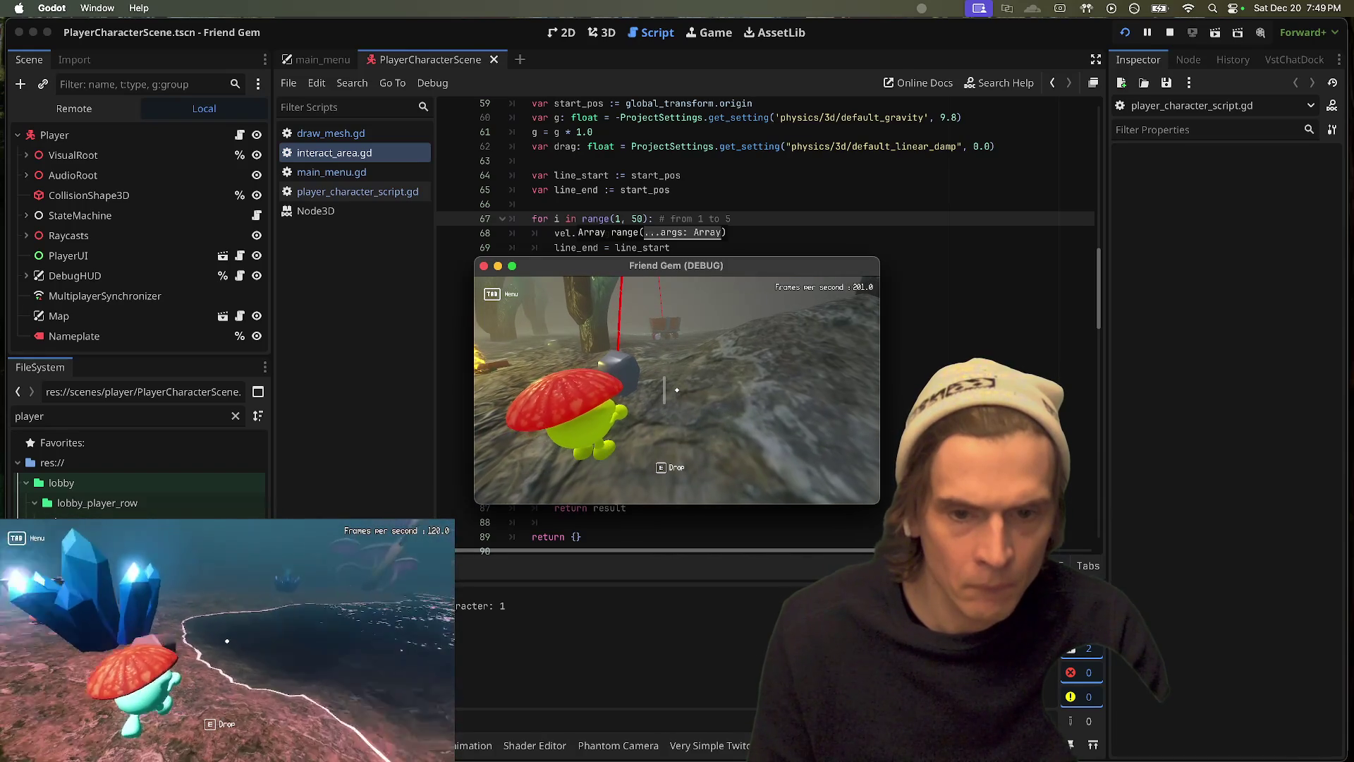
key("w")
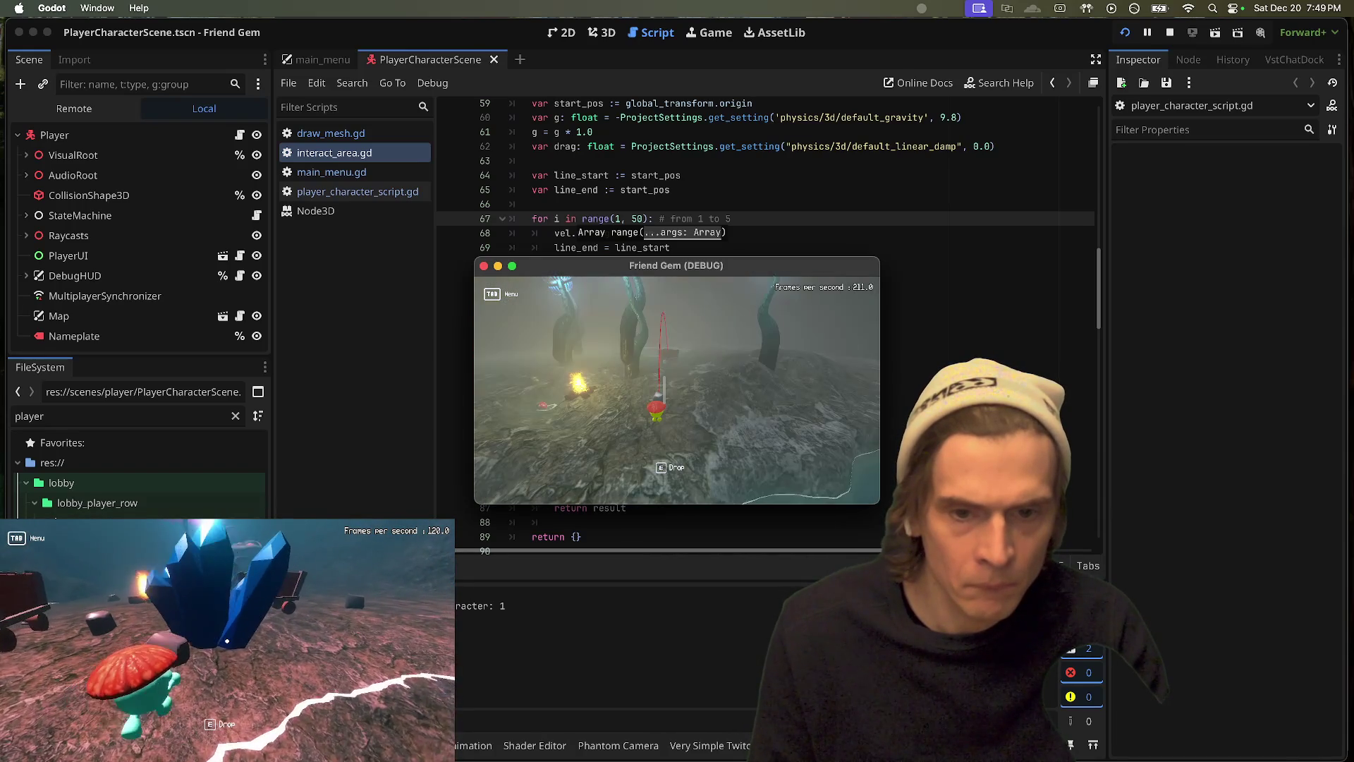
key("w")
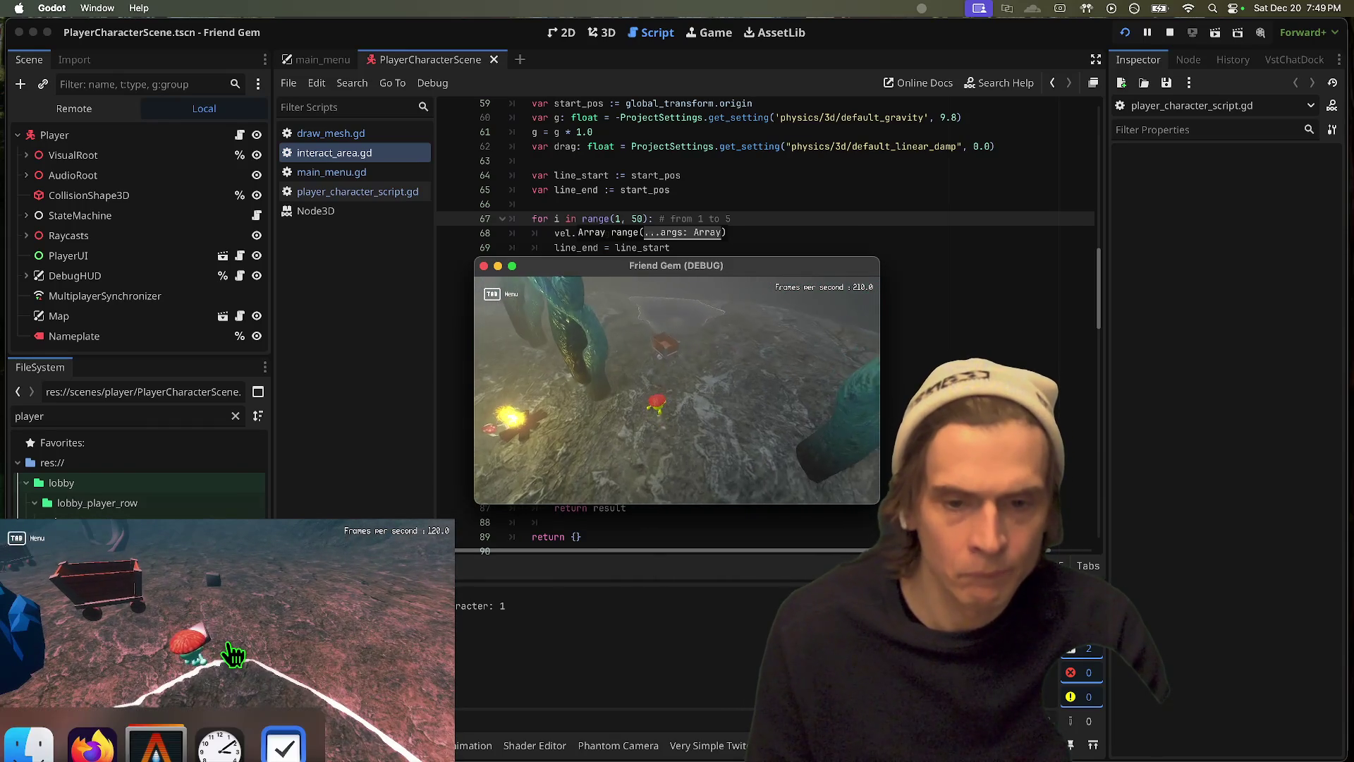
left_click(227, 643)
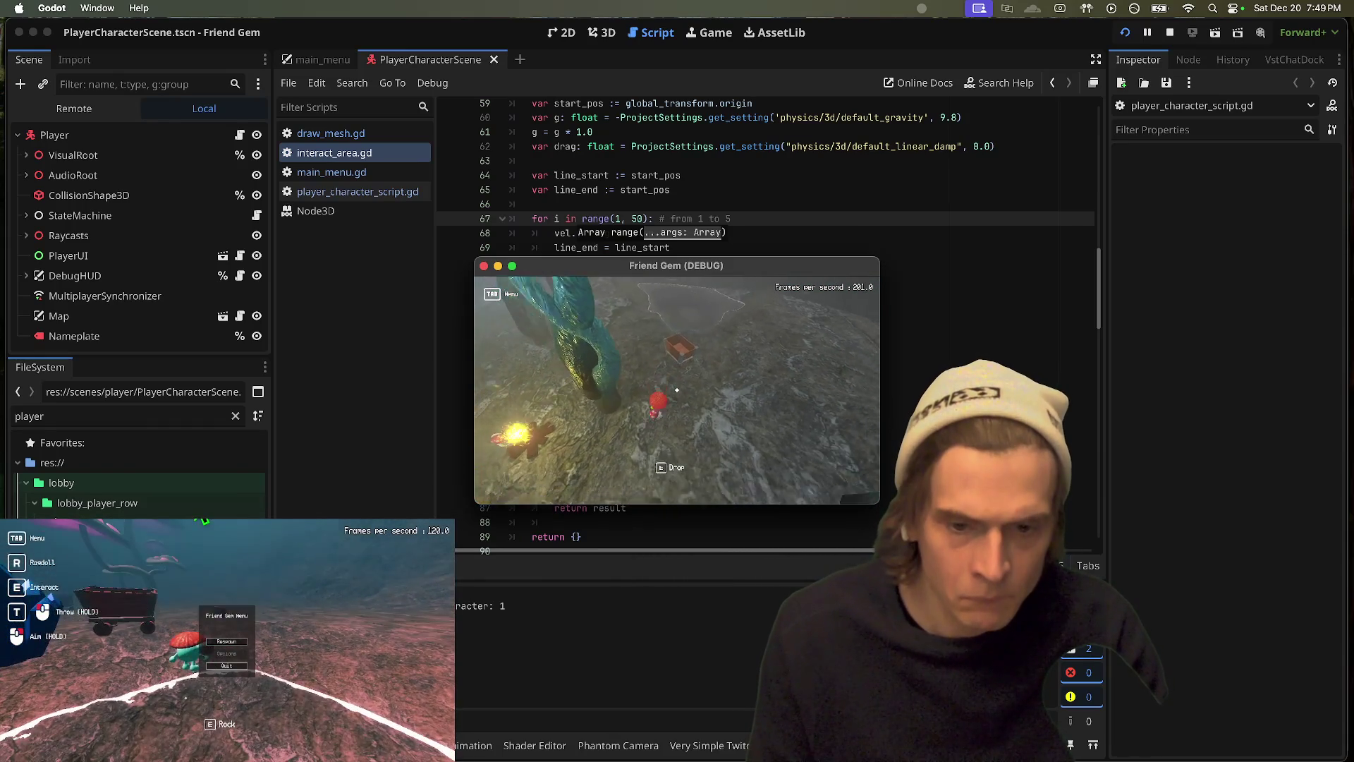
key("e")
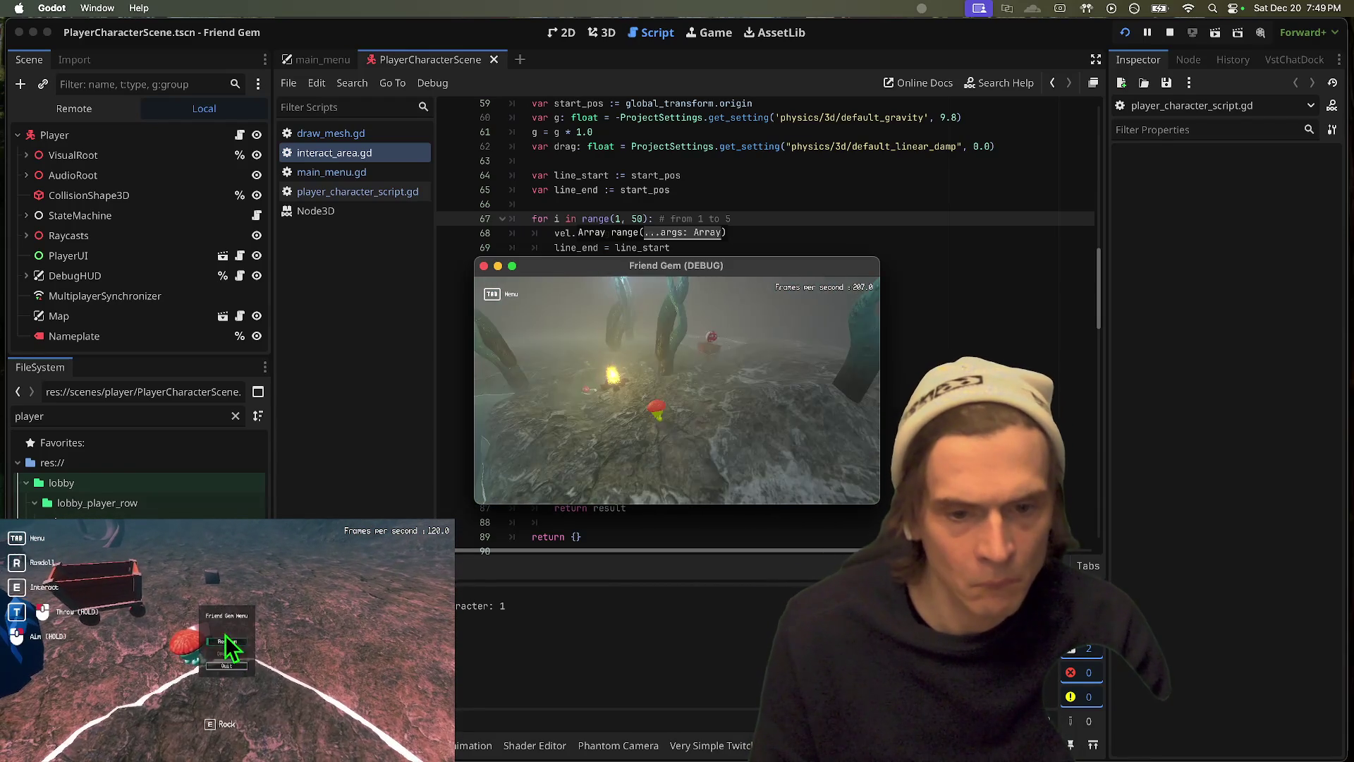
left_click(227, 643)
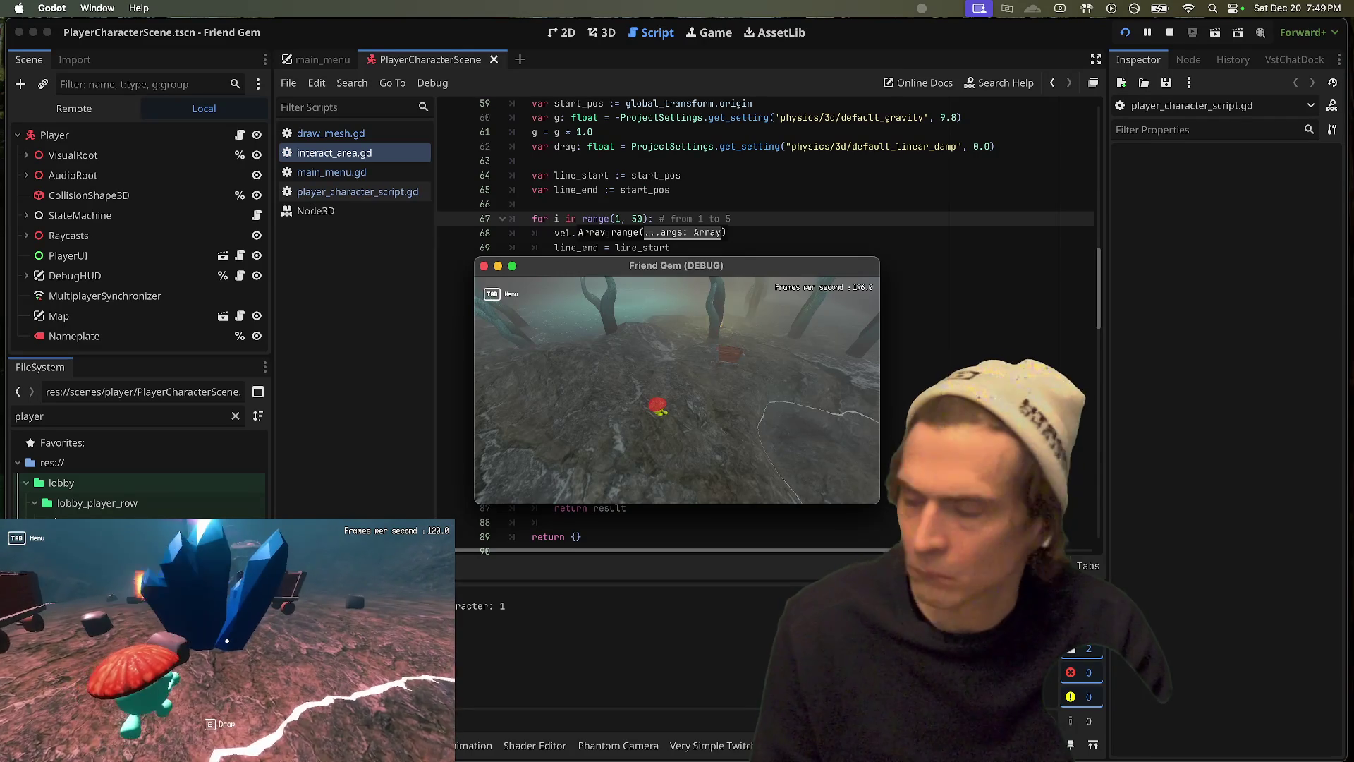
key("super+q")
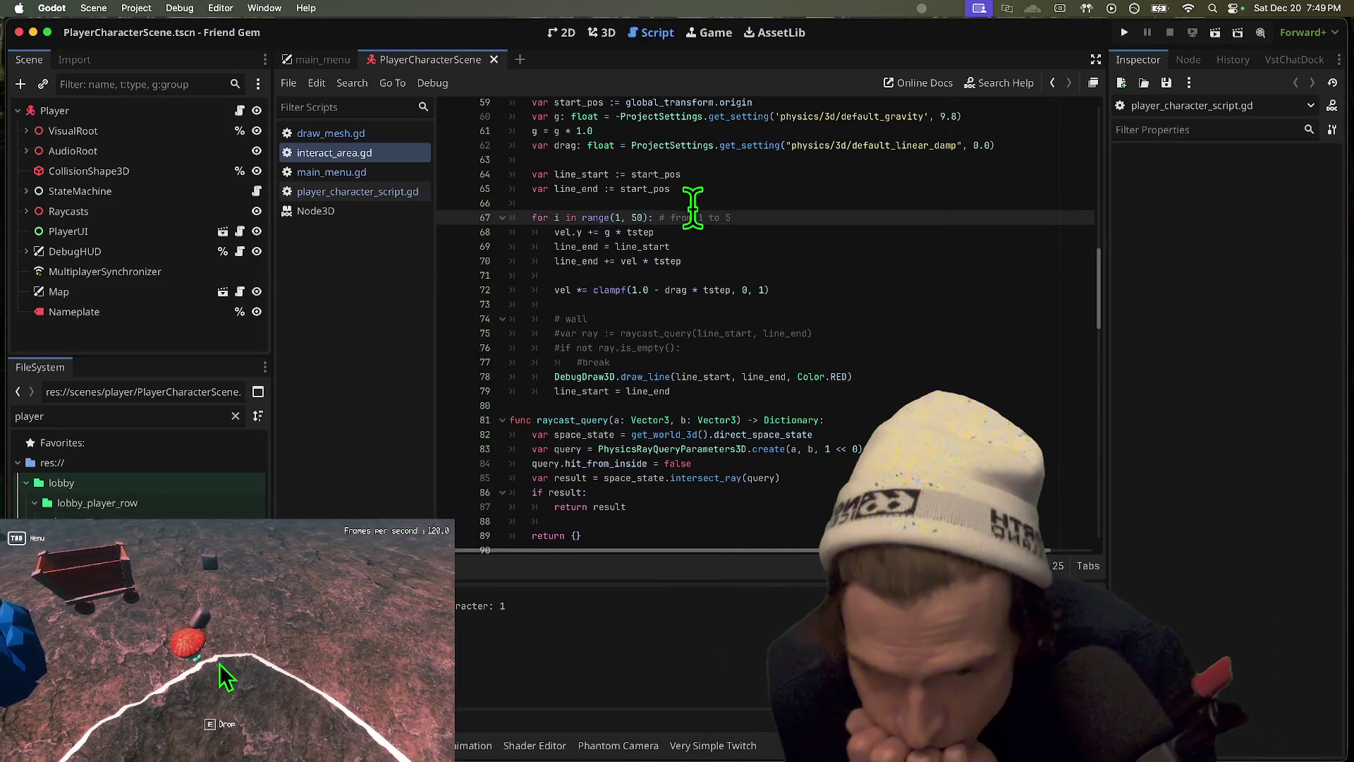
Step: Search the current script for 'throw'
left_click(807, 181)
key("ctrl+f")
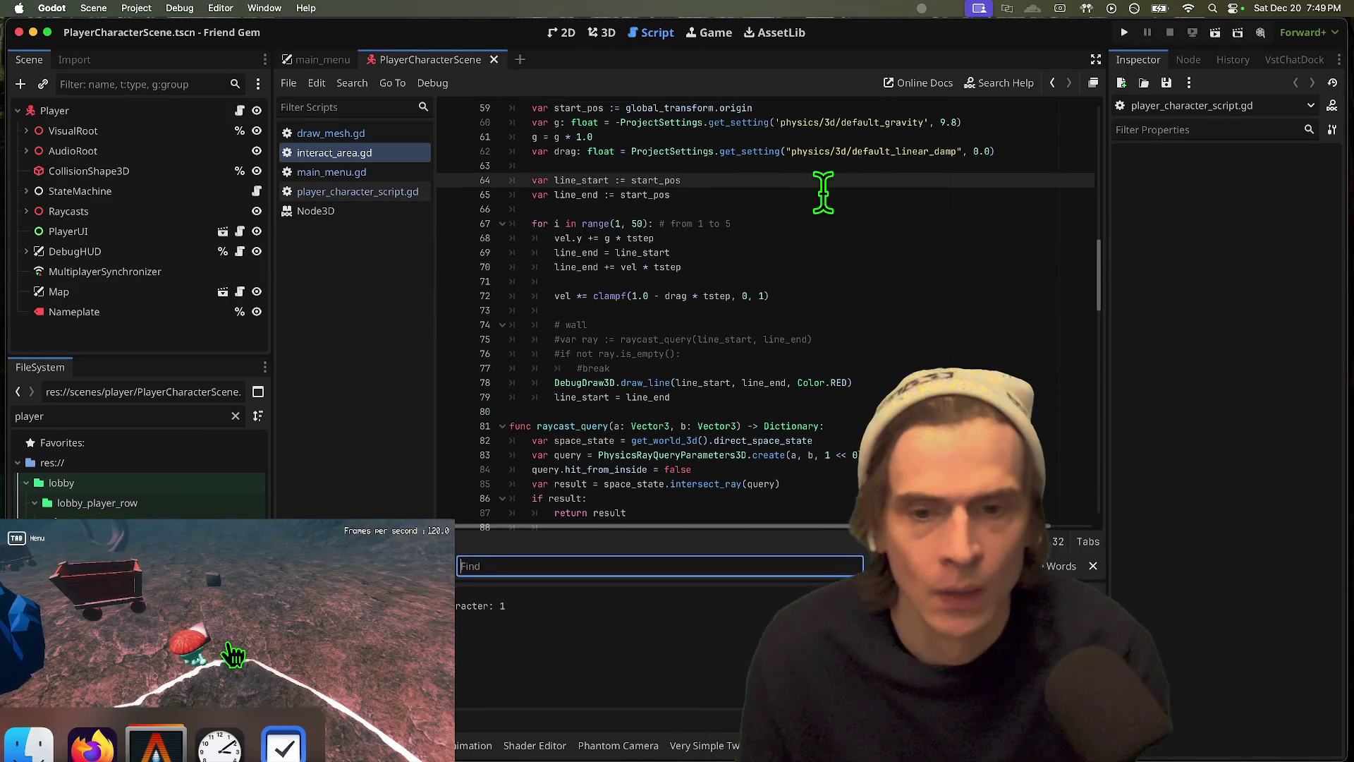
type("thor")
key("BackSpace")
key("BackSpace")
key("BackSpace")
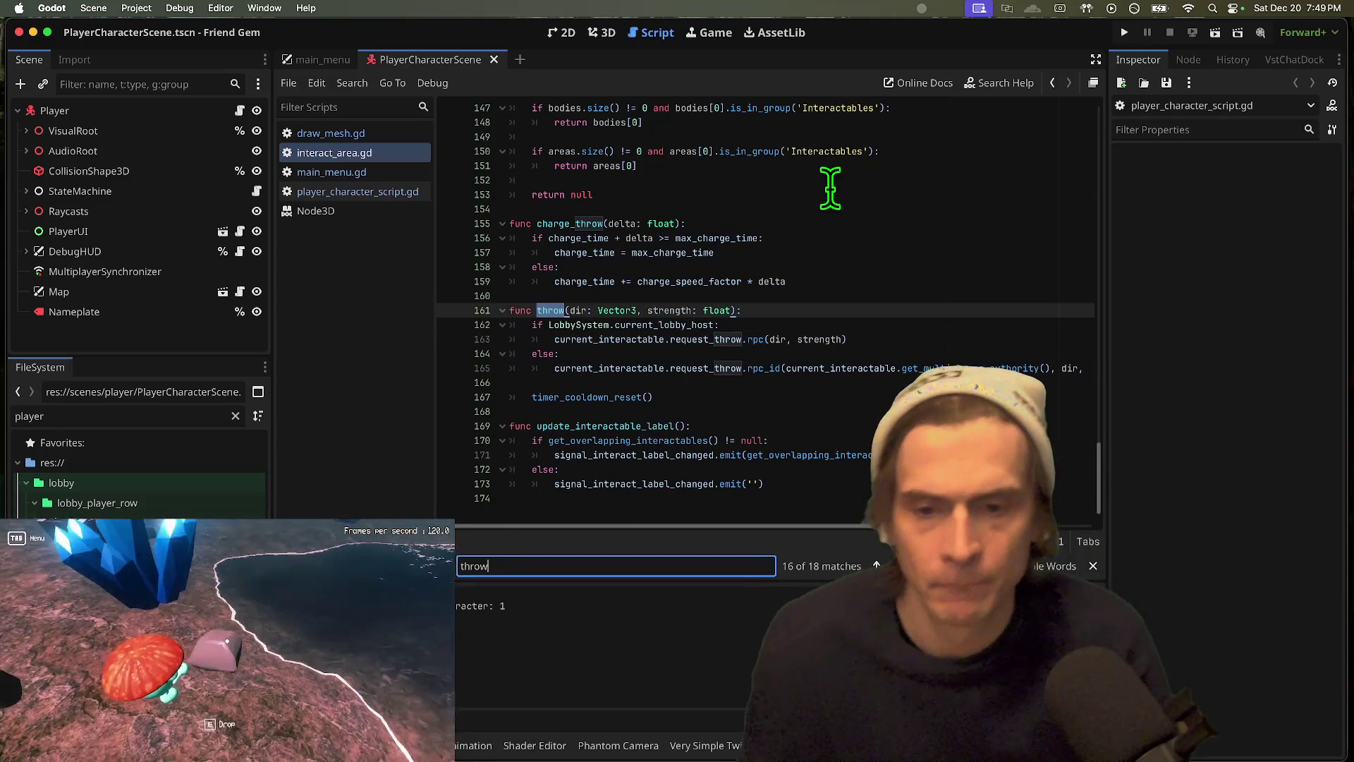
key("Escape")
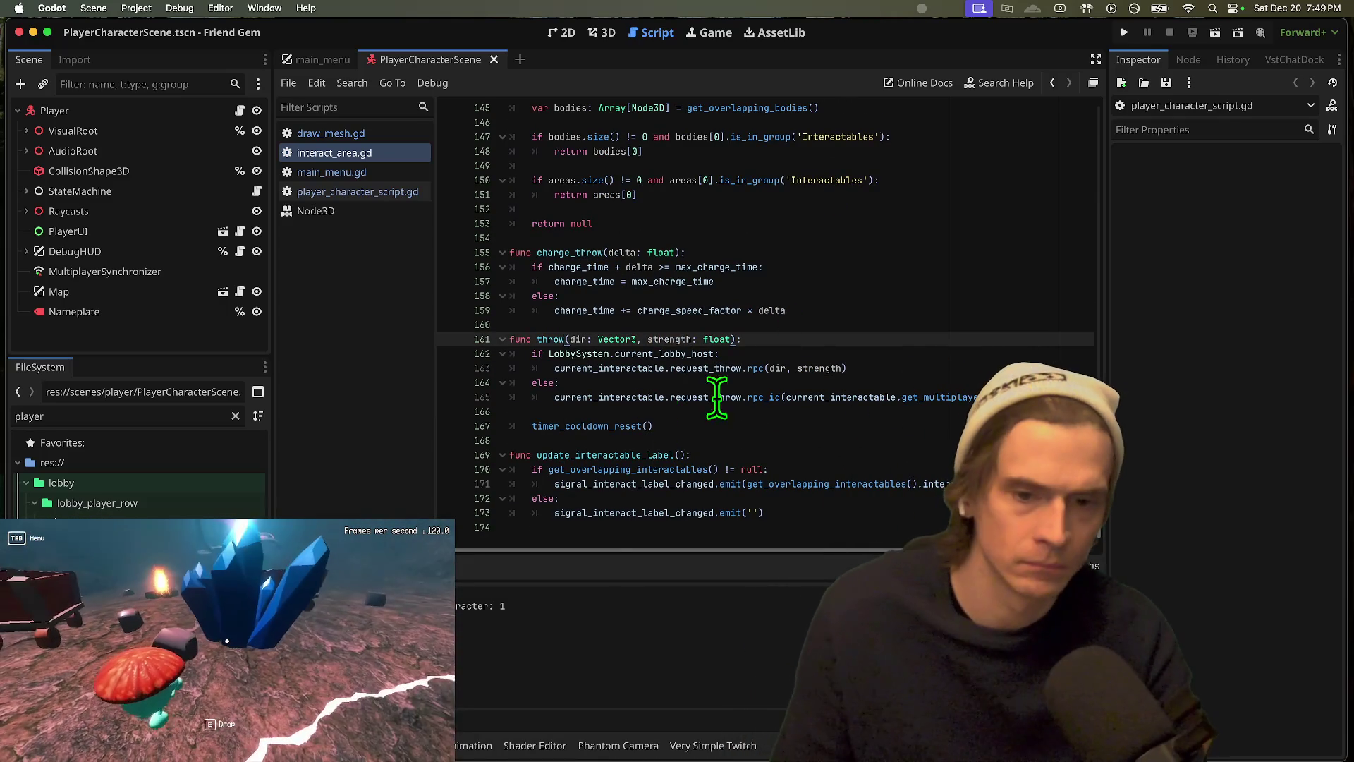
Step: Inspect interact_area.gd, following the uses of current_interactable
left_click(621, 373, "super")
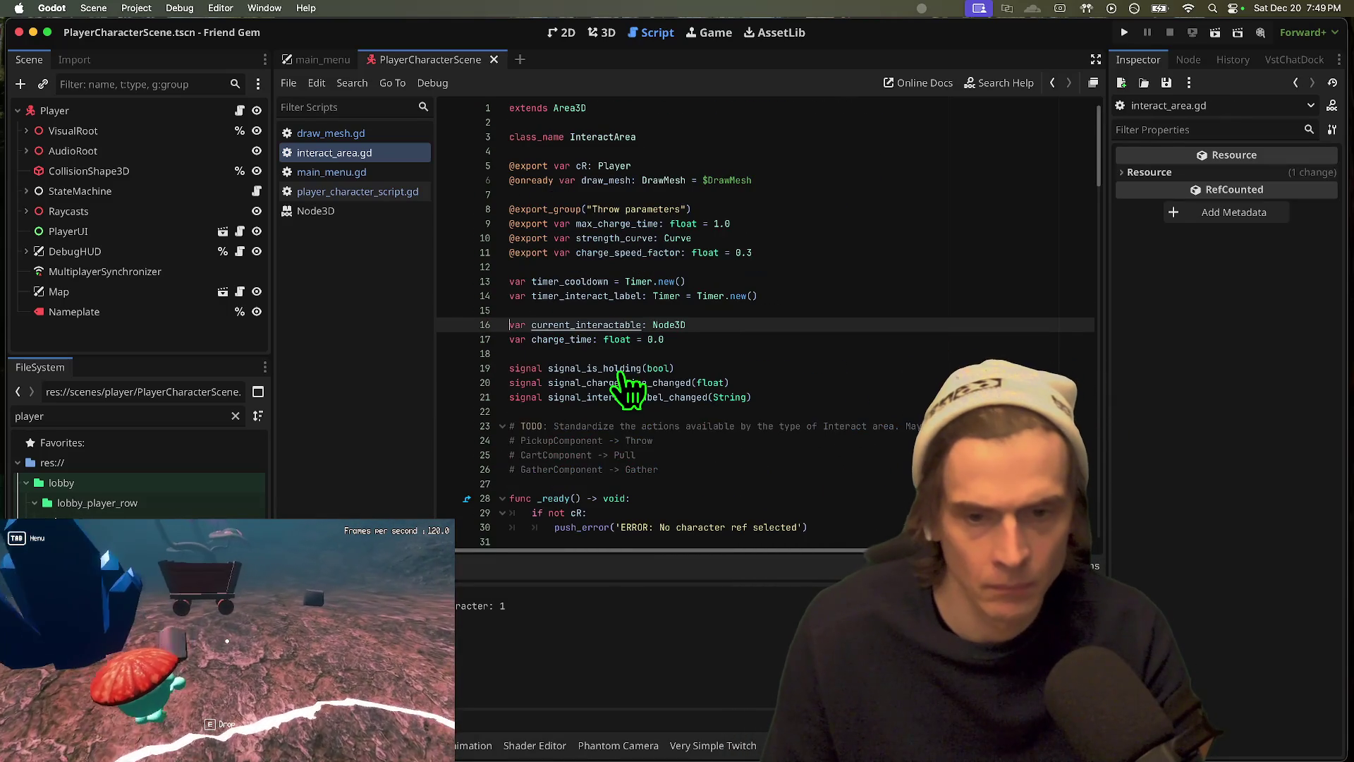
double_click(573, 324)
key("super+g")
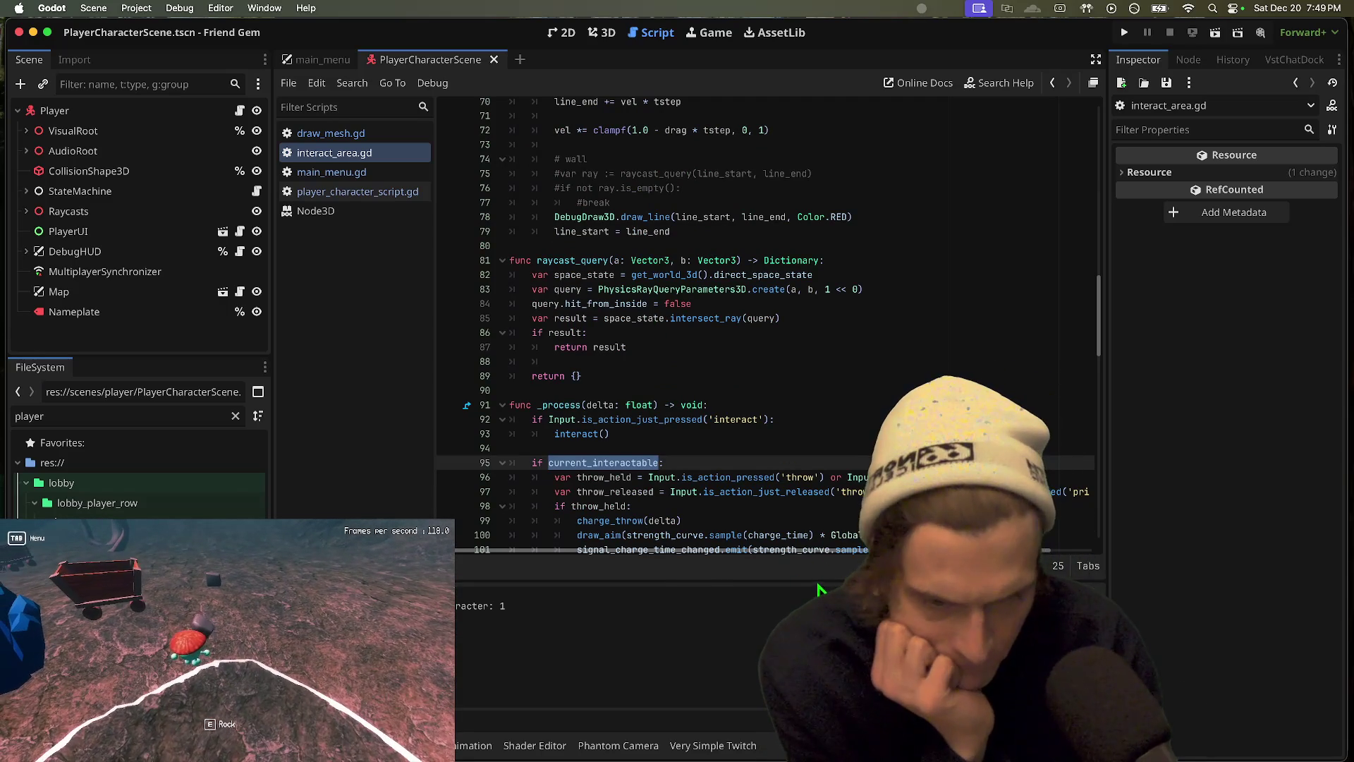
scroll(776, 553, "down", 3)
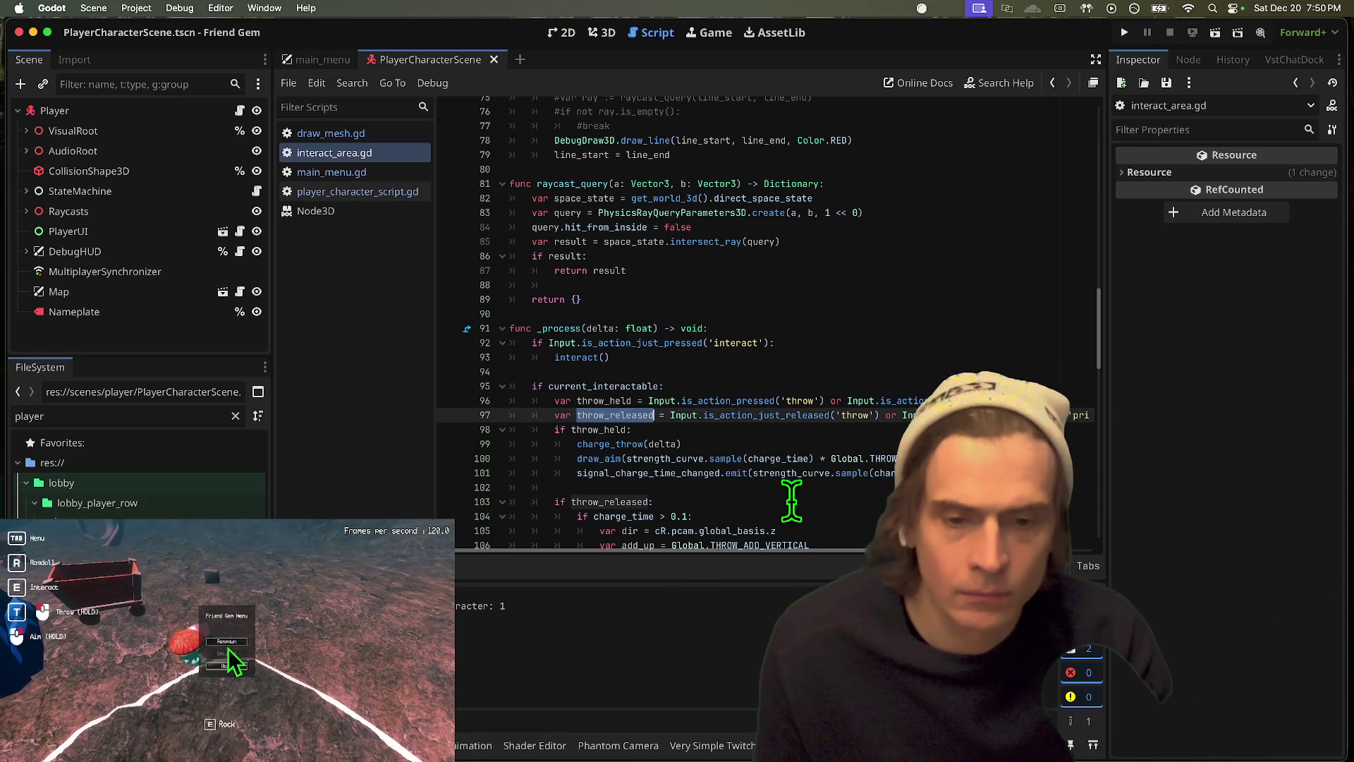
scroll(781, 502, "down", 1)
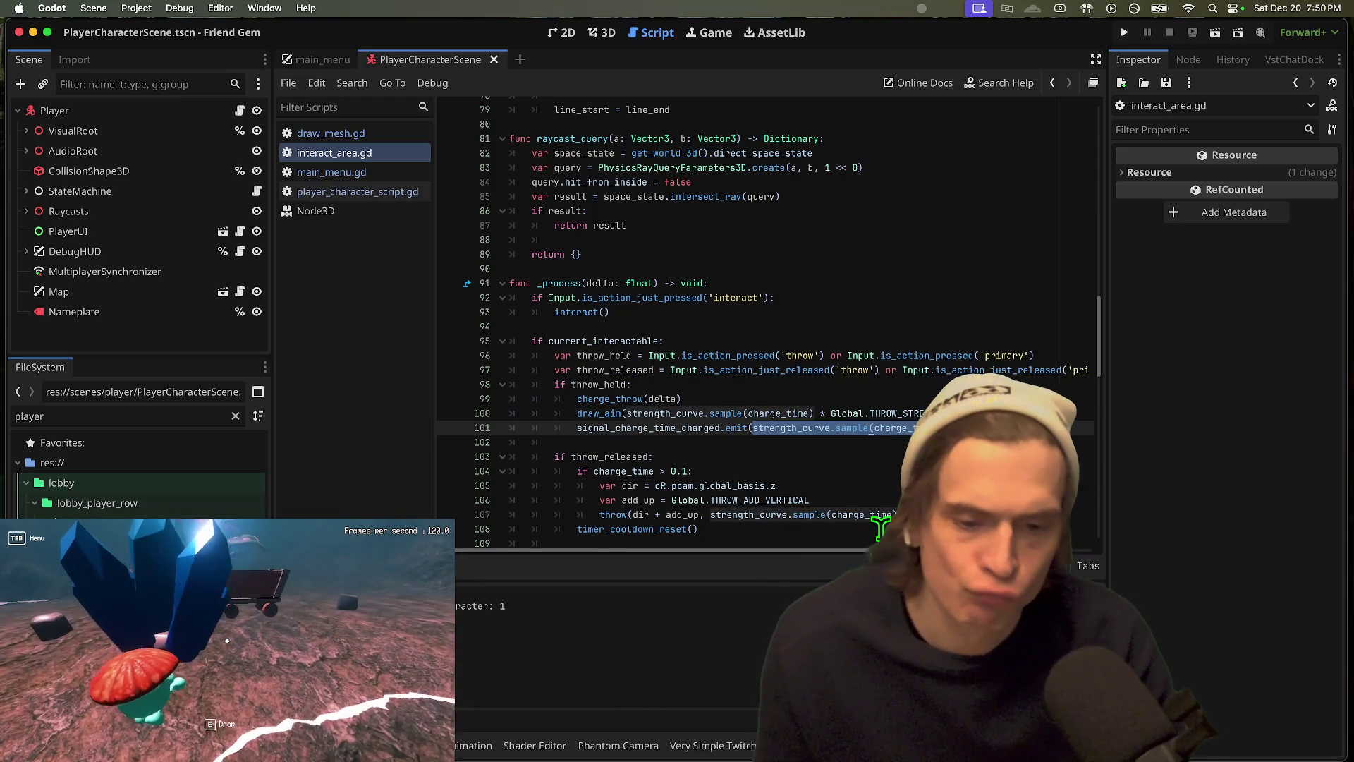
left_click_drag(881, 525, 882, 526)
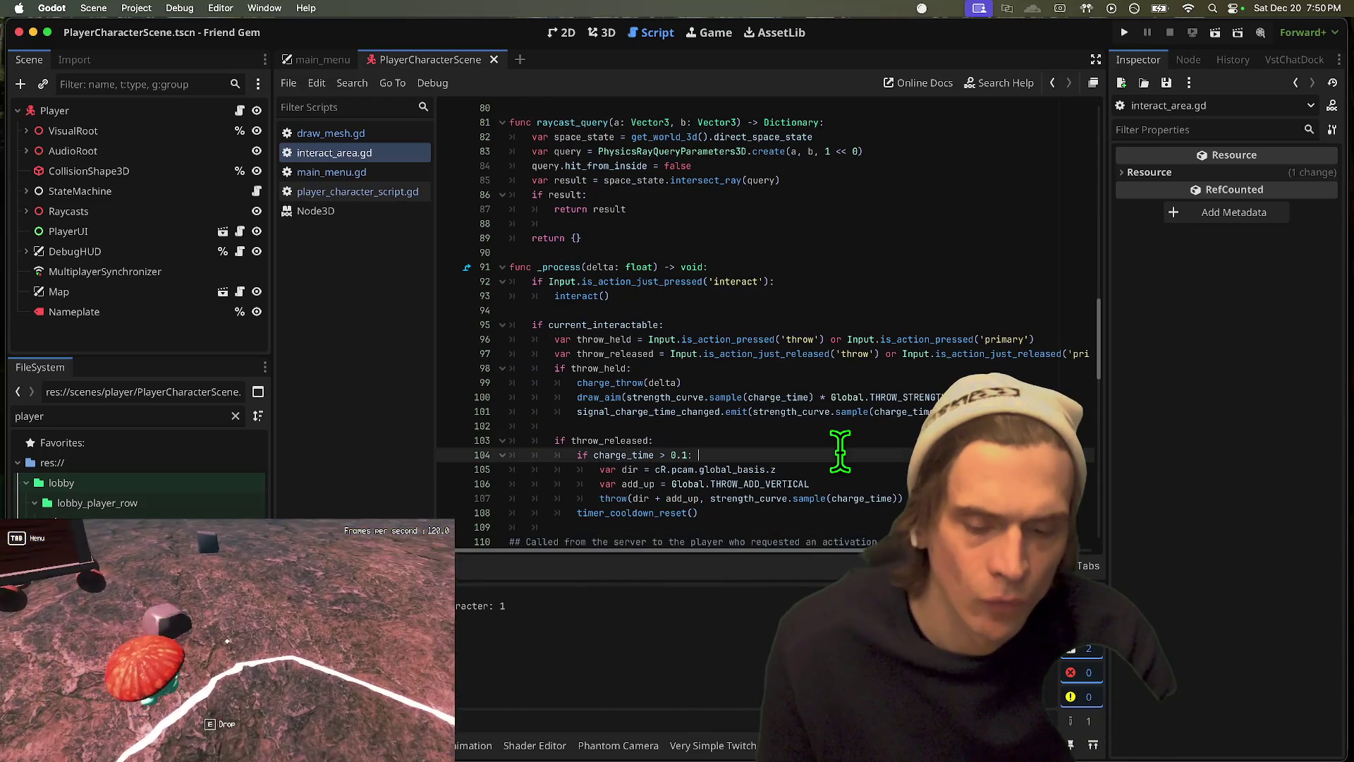
left_click(369, 140)
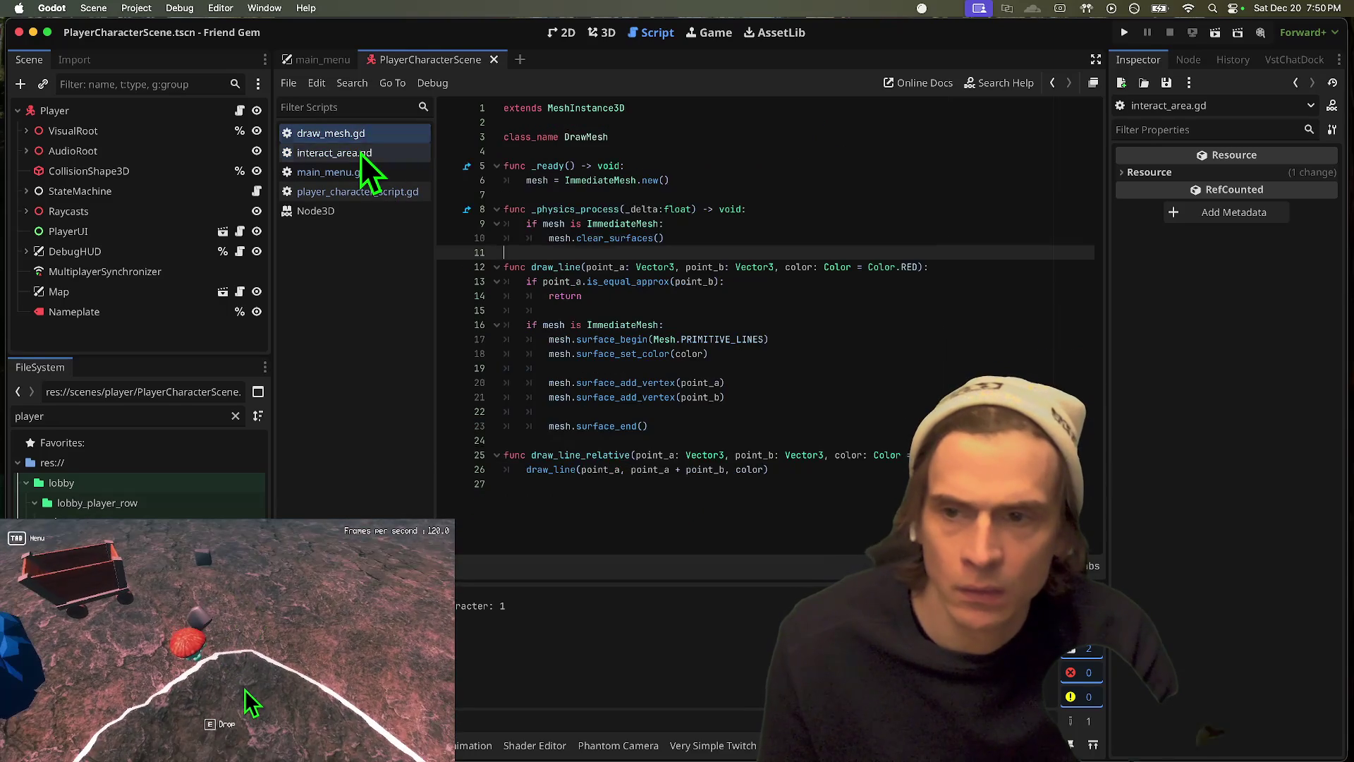
left_click(361, 154)
Step: Close player_character_script.gd and the Node3D entry, then open pickup_component.tscn
middle_click(374, 176)
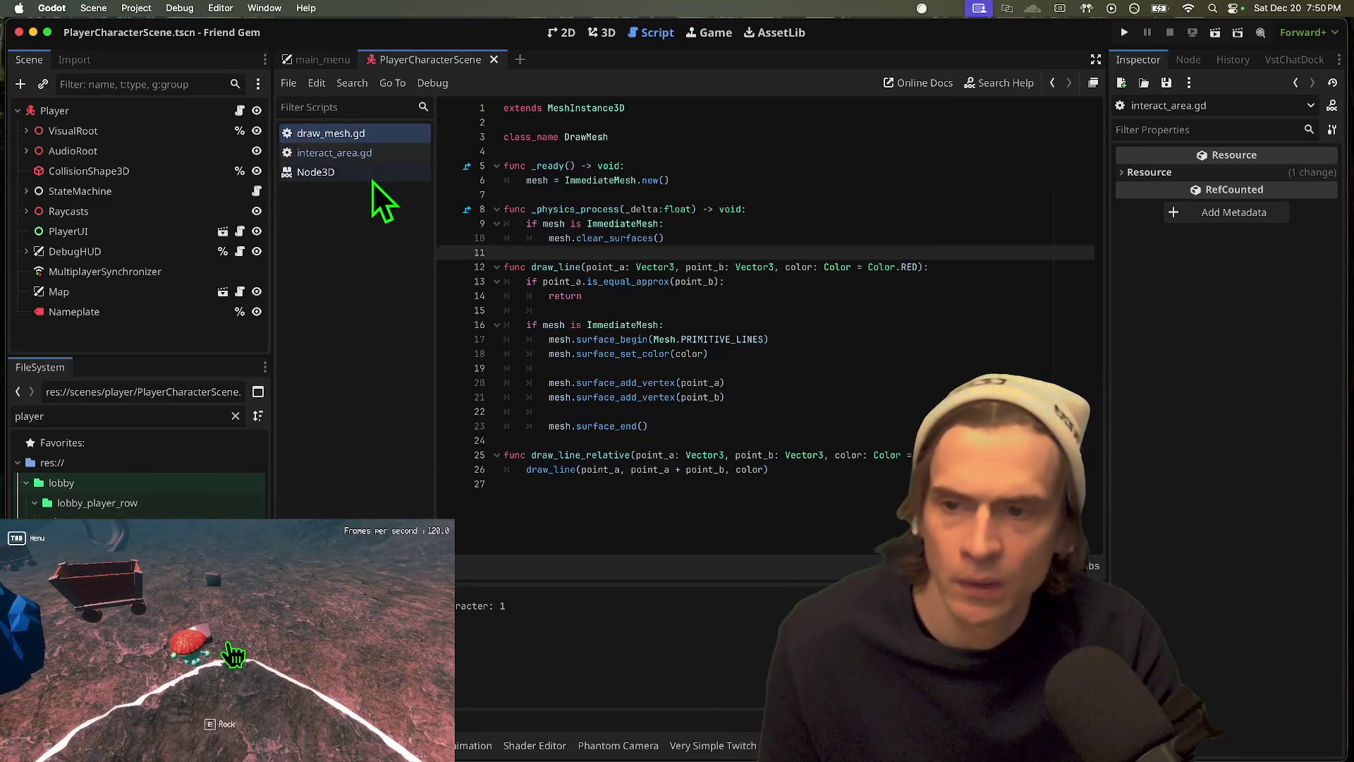
middle_click(374, 176)
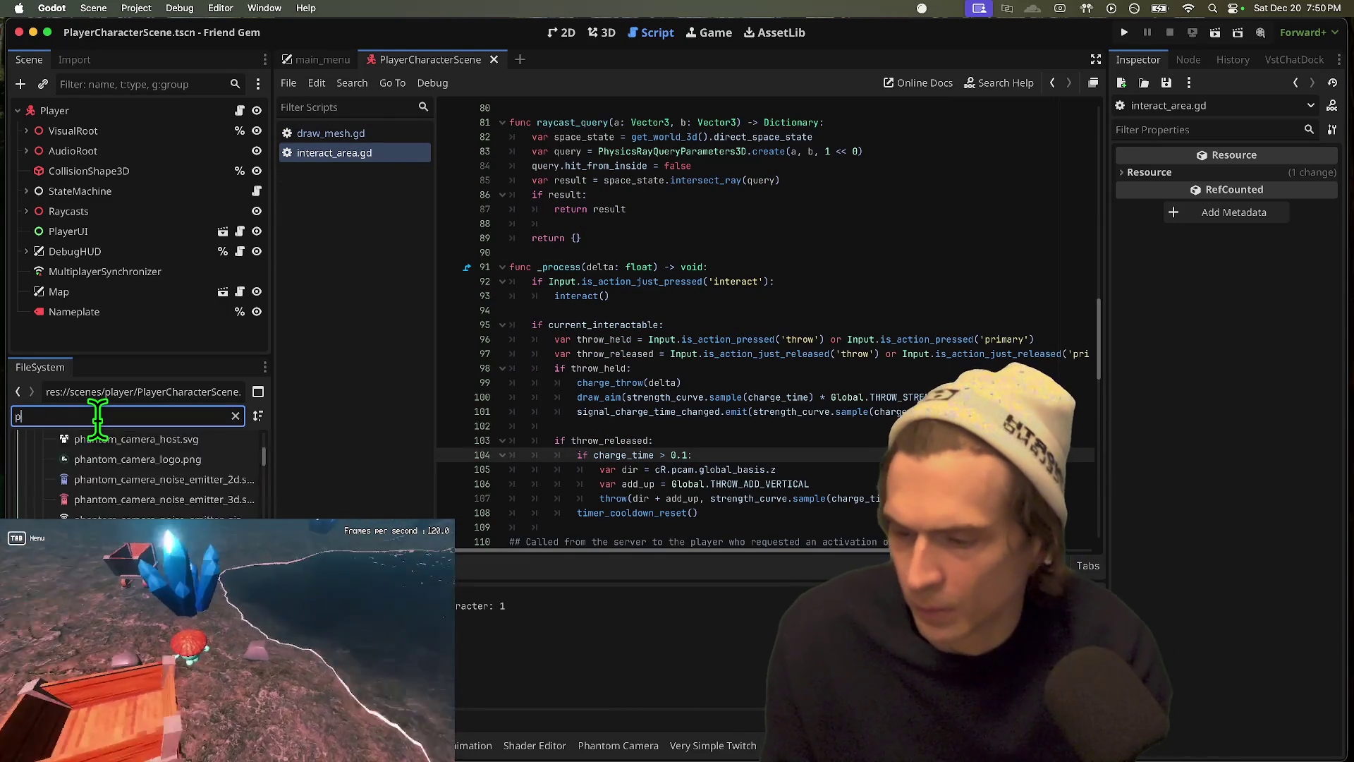
double_click(106, 522)
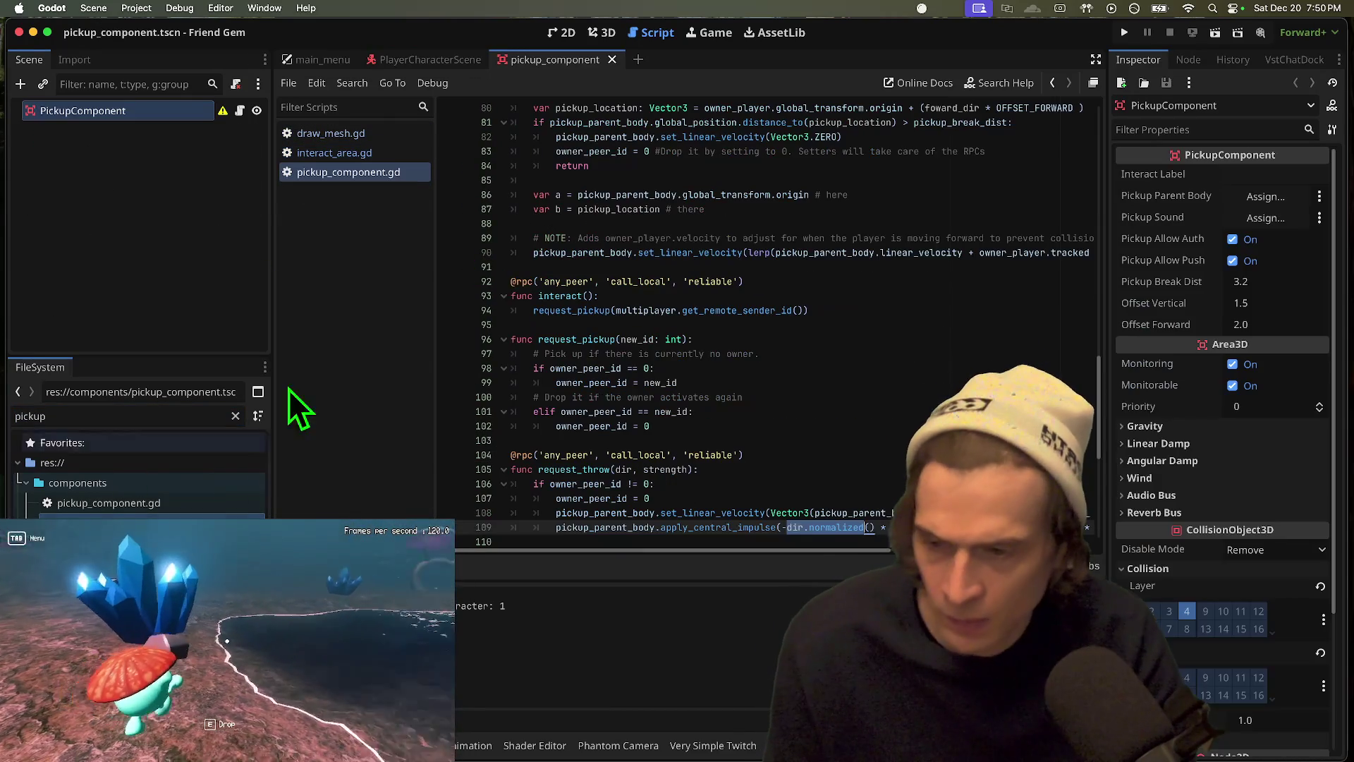
Step: Replace linear_velocity.x with 0.0 in request_throw's Vector3 on line 108, then save and run
left_click(702, 539)
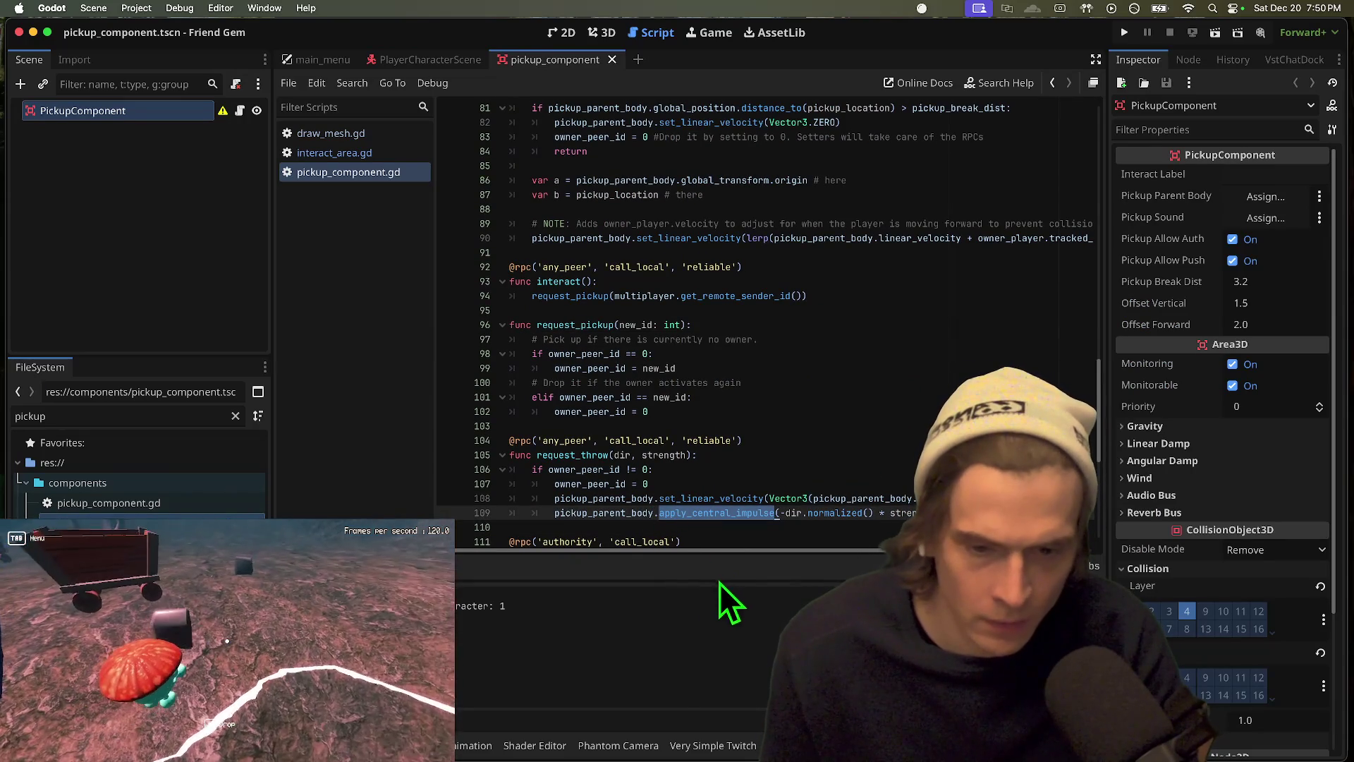
key("Up")
key("Up")
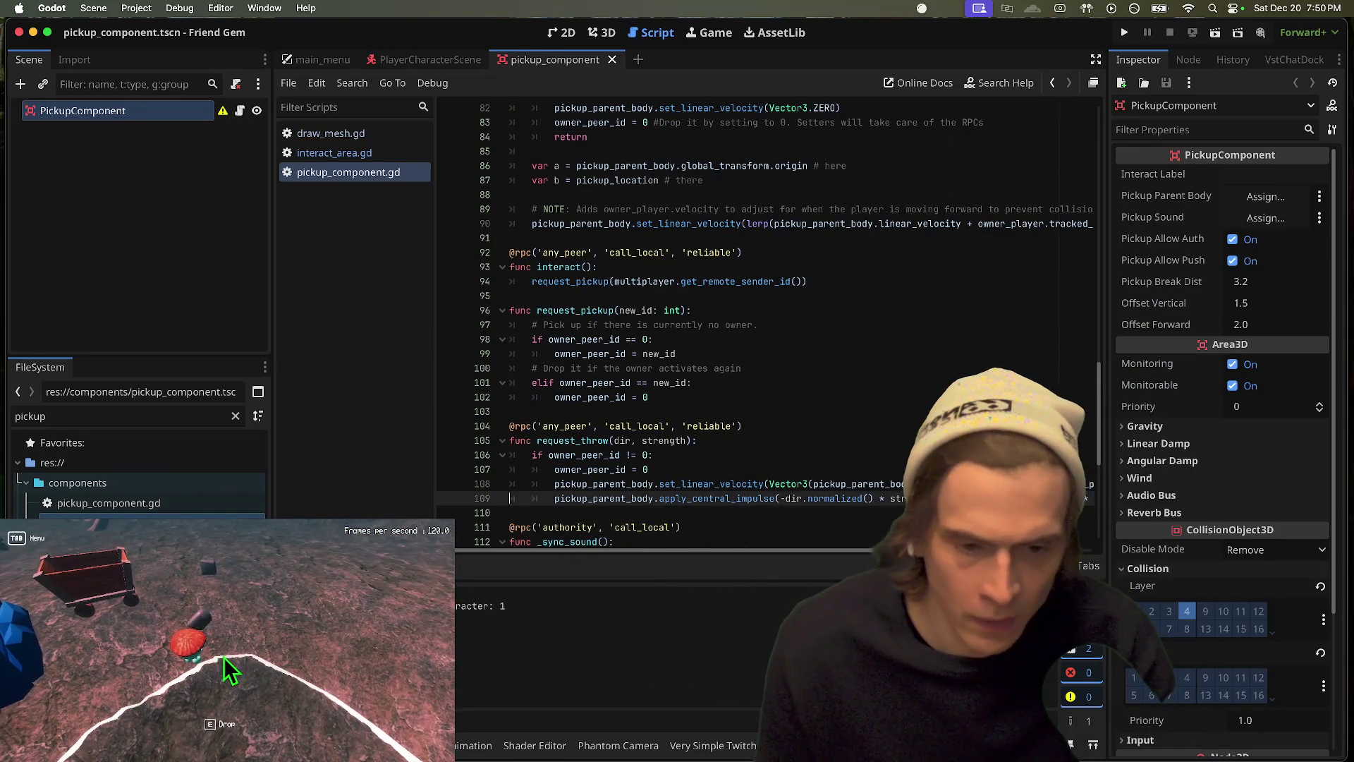
key("End")
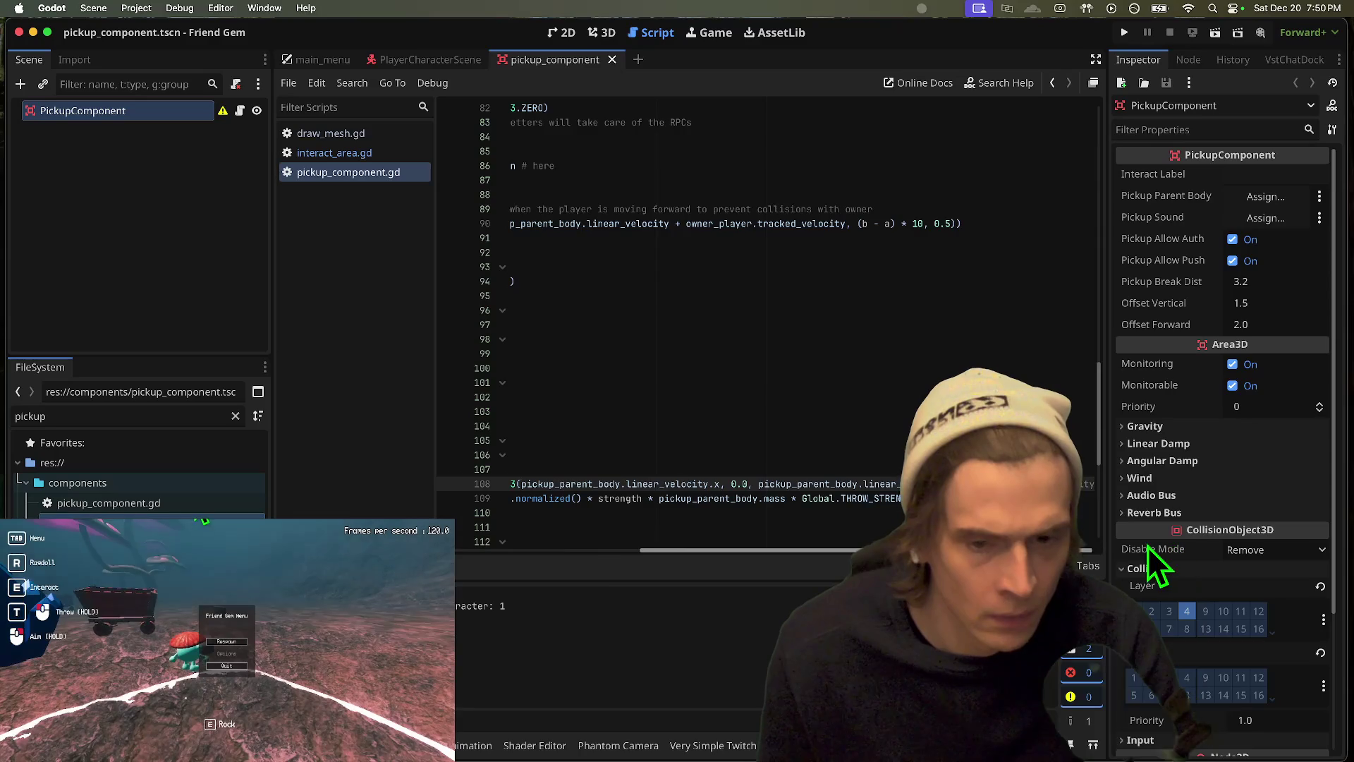
left_click(597, 551)
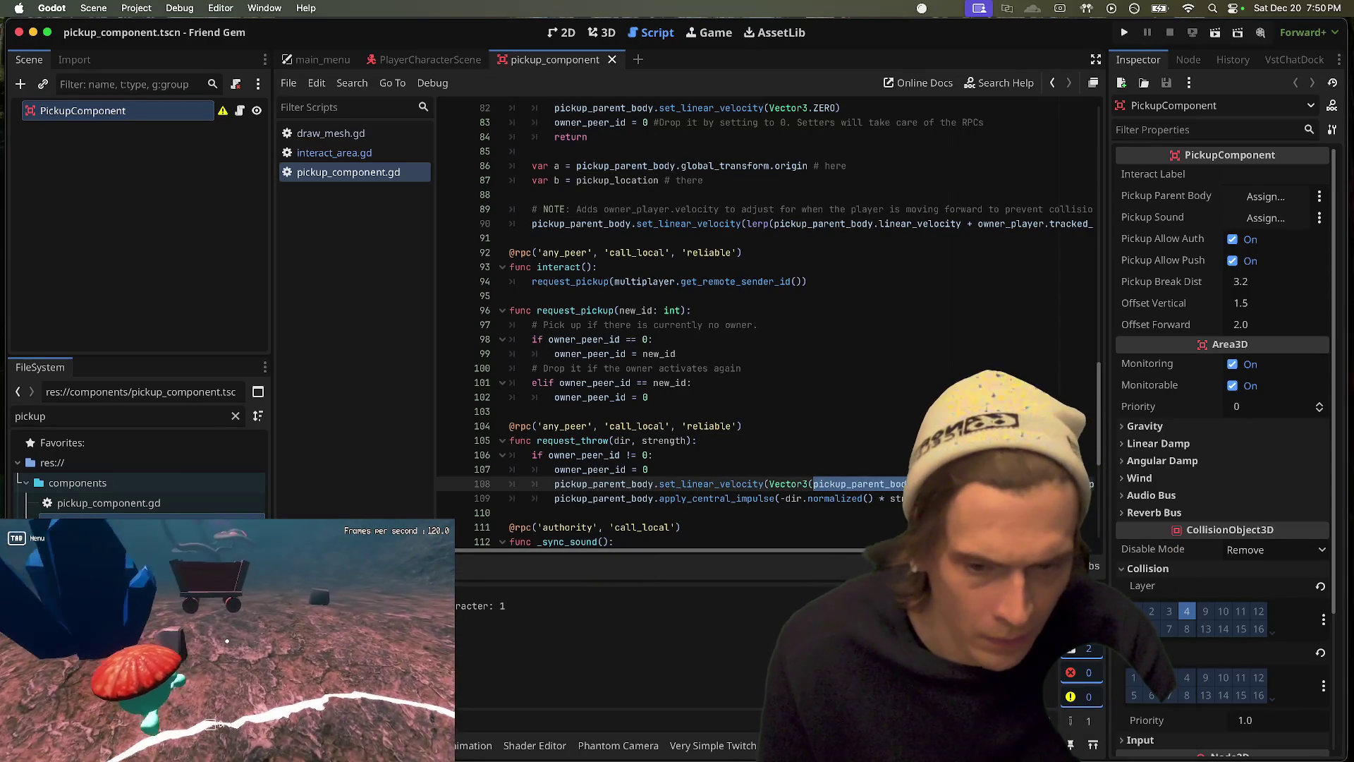
mouse_move(728, 551)
left_mouse_down()
mouse_move(909, 552)
mouse_move(468, 552)
left_mouse_up()
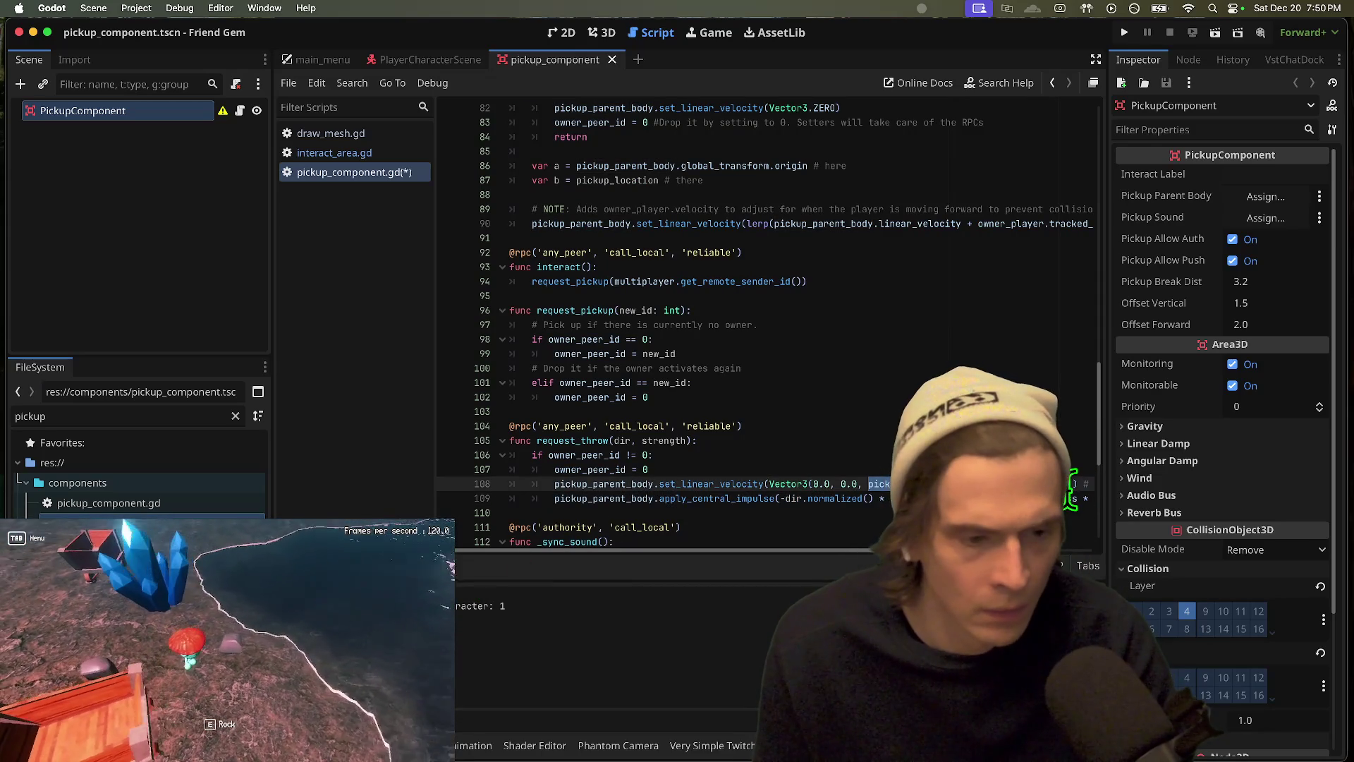
left_click(1069, 487)
key("super+b")
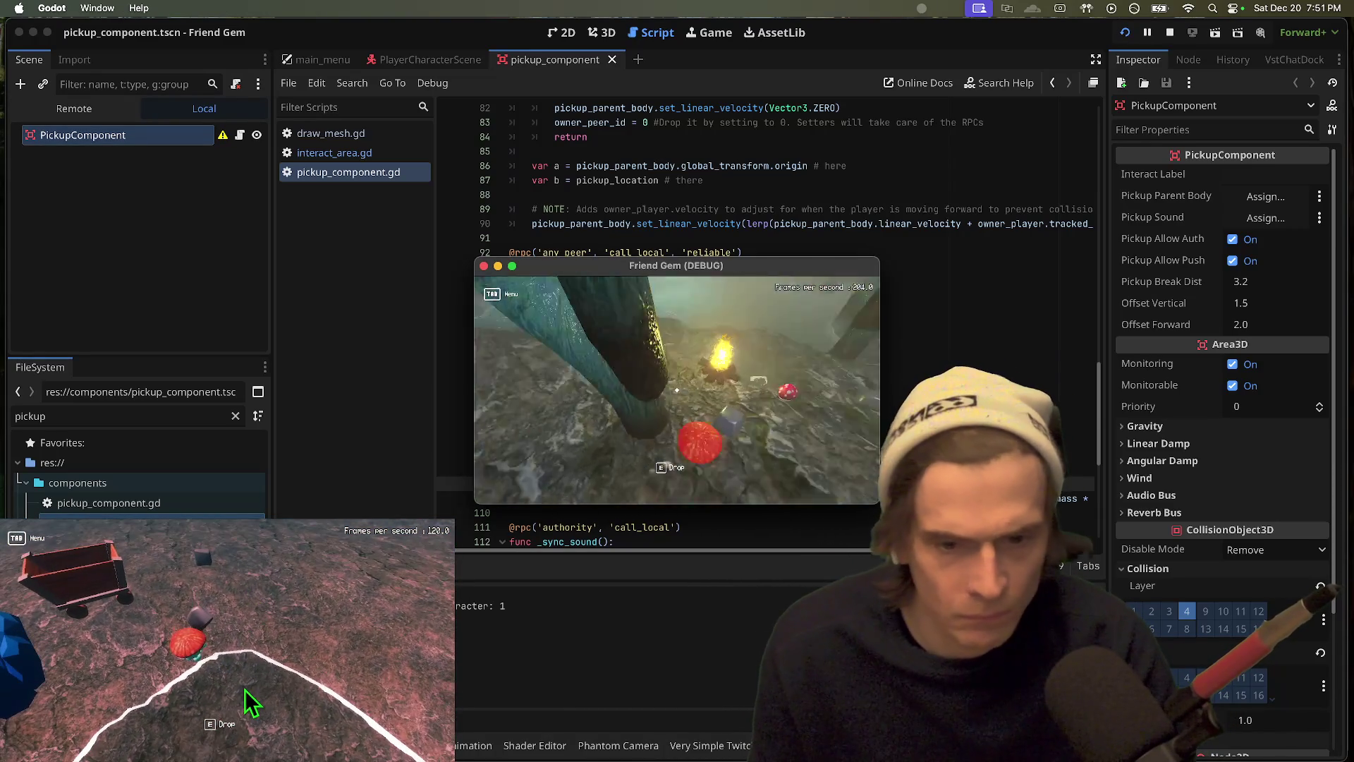
Step: Throw the carried rock to test the zeroed velocity, then stop and relaunch the game
mouse_move(233, 758)
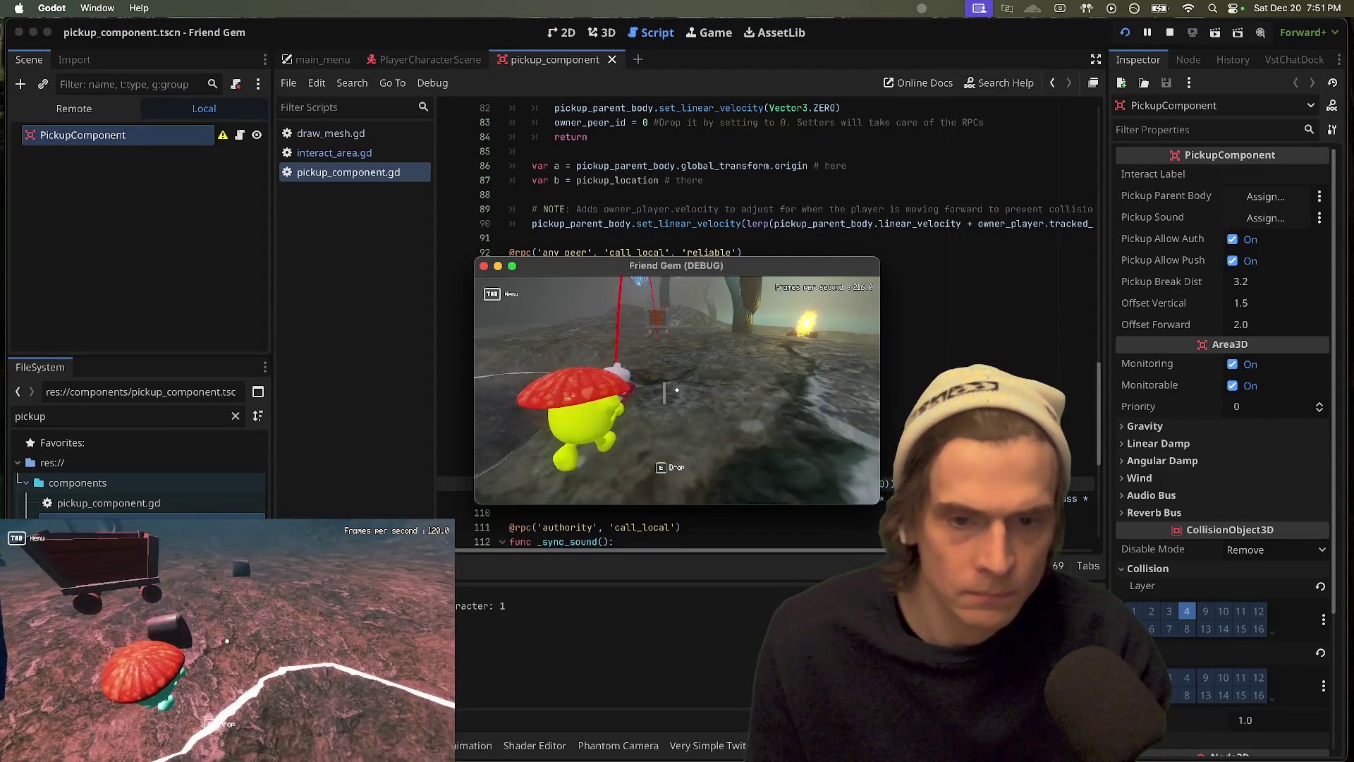
key("e")
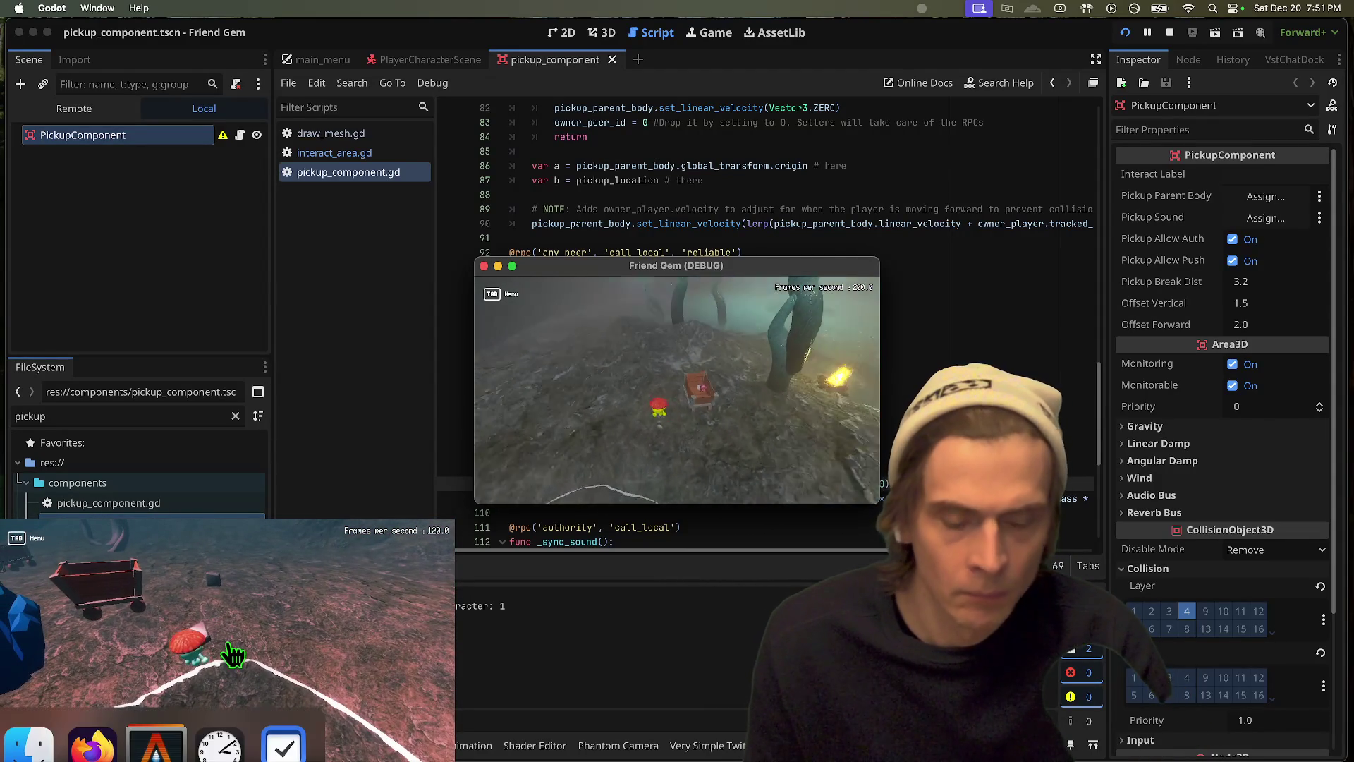
key("super+period")
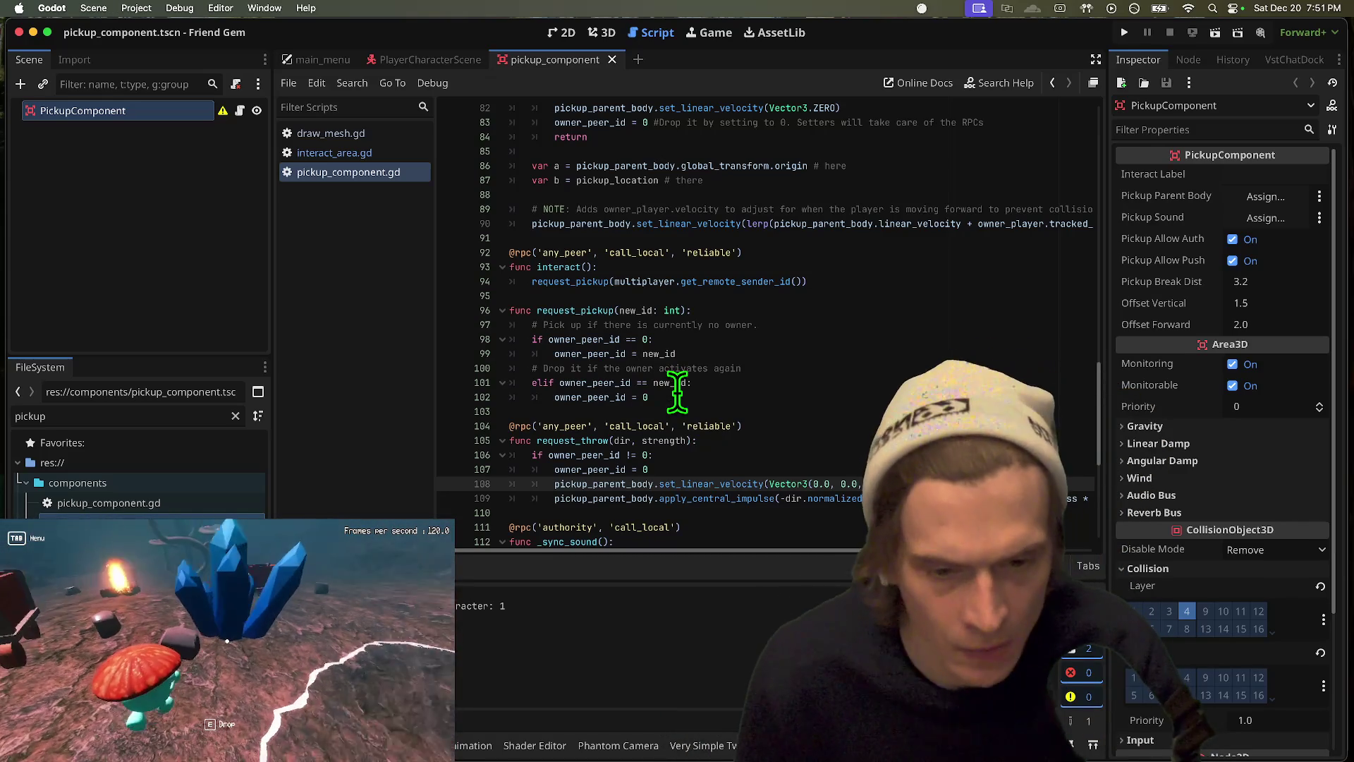
key("super+b")
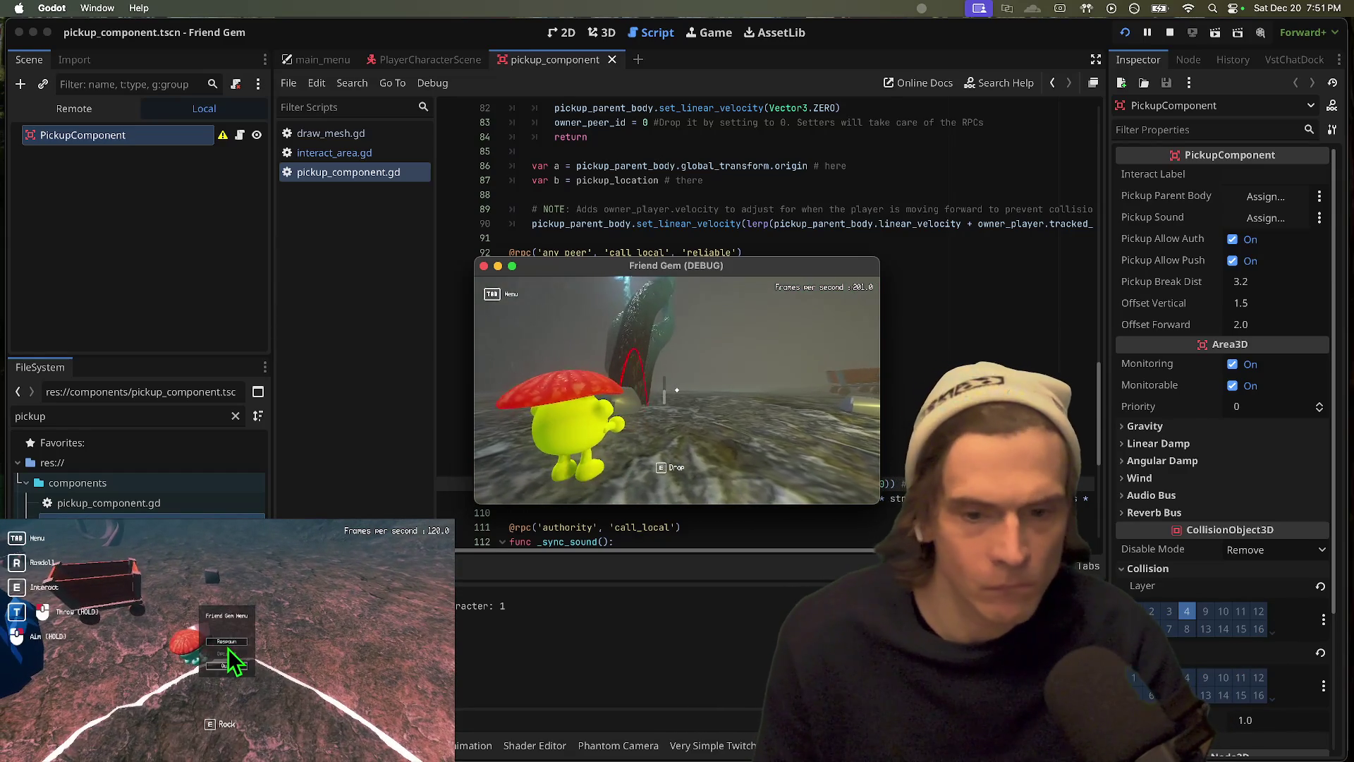
Step: Respawn near the crystals several times, picking up and dropping the rock, then stop the game
left_click(227, 642)
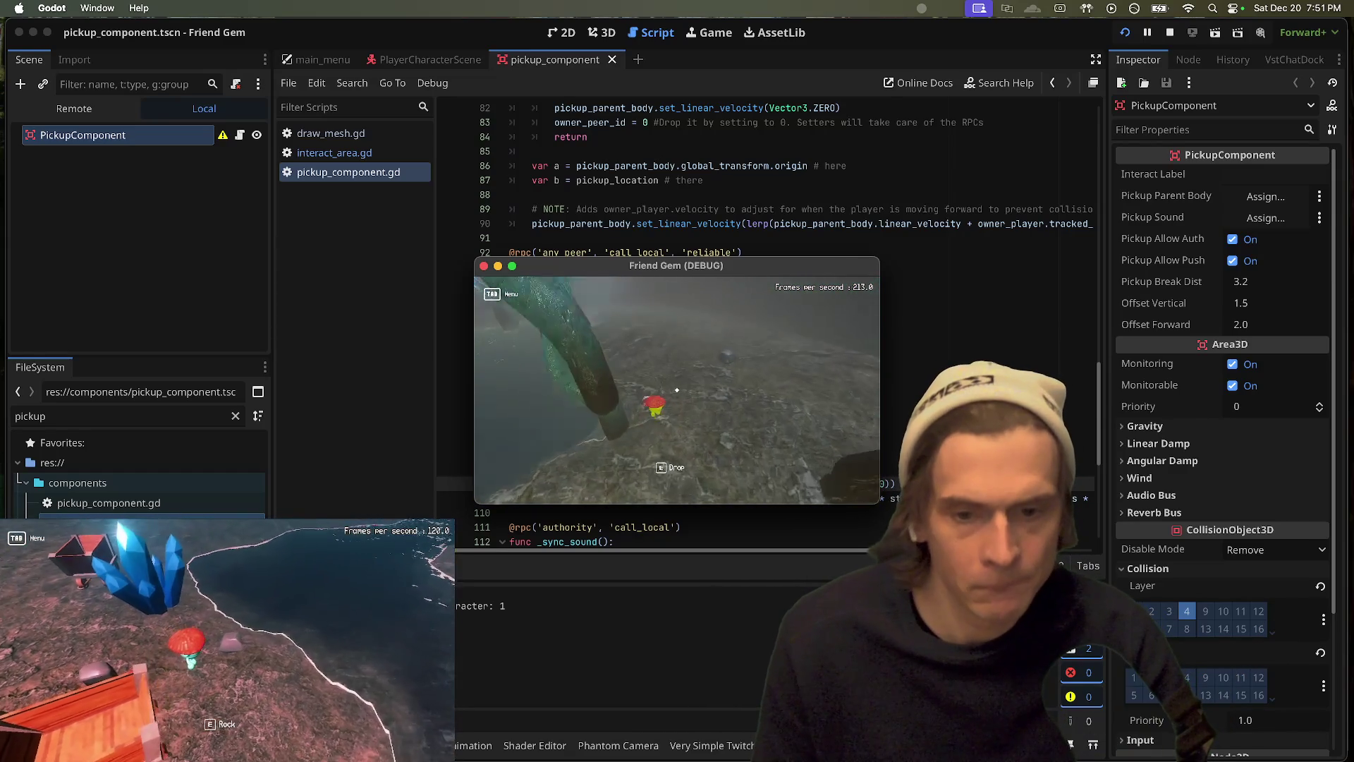
key("e")
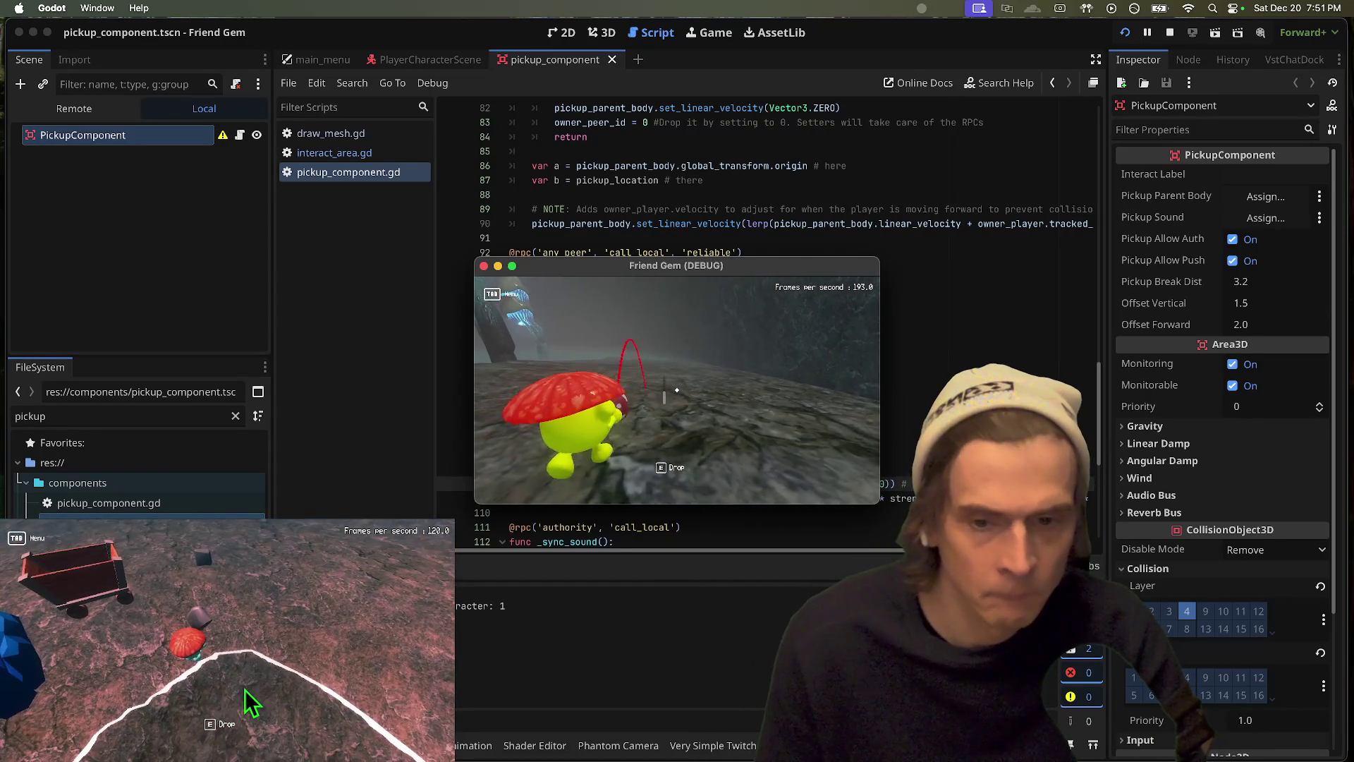
left_click(226, 641)
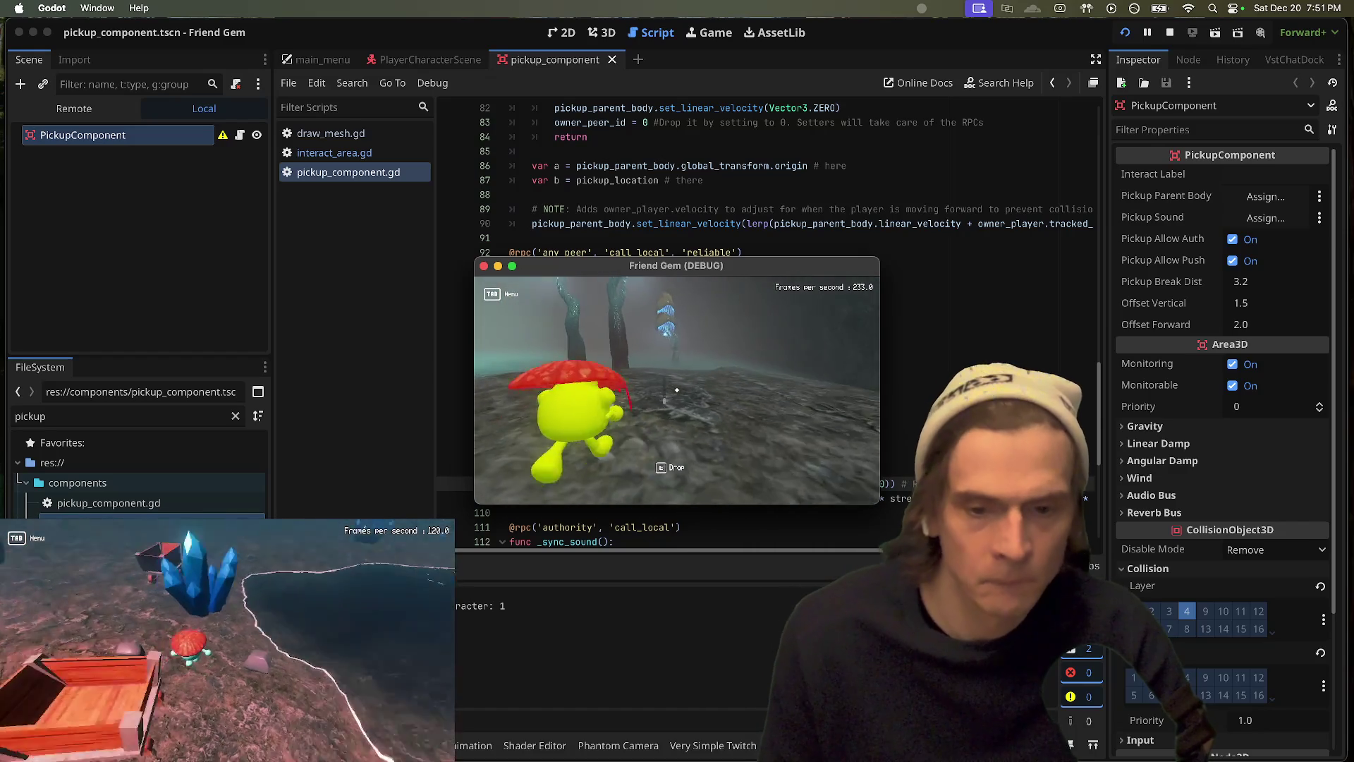
key("e")
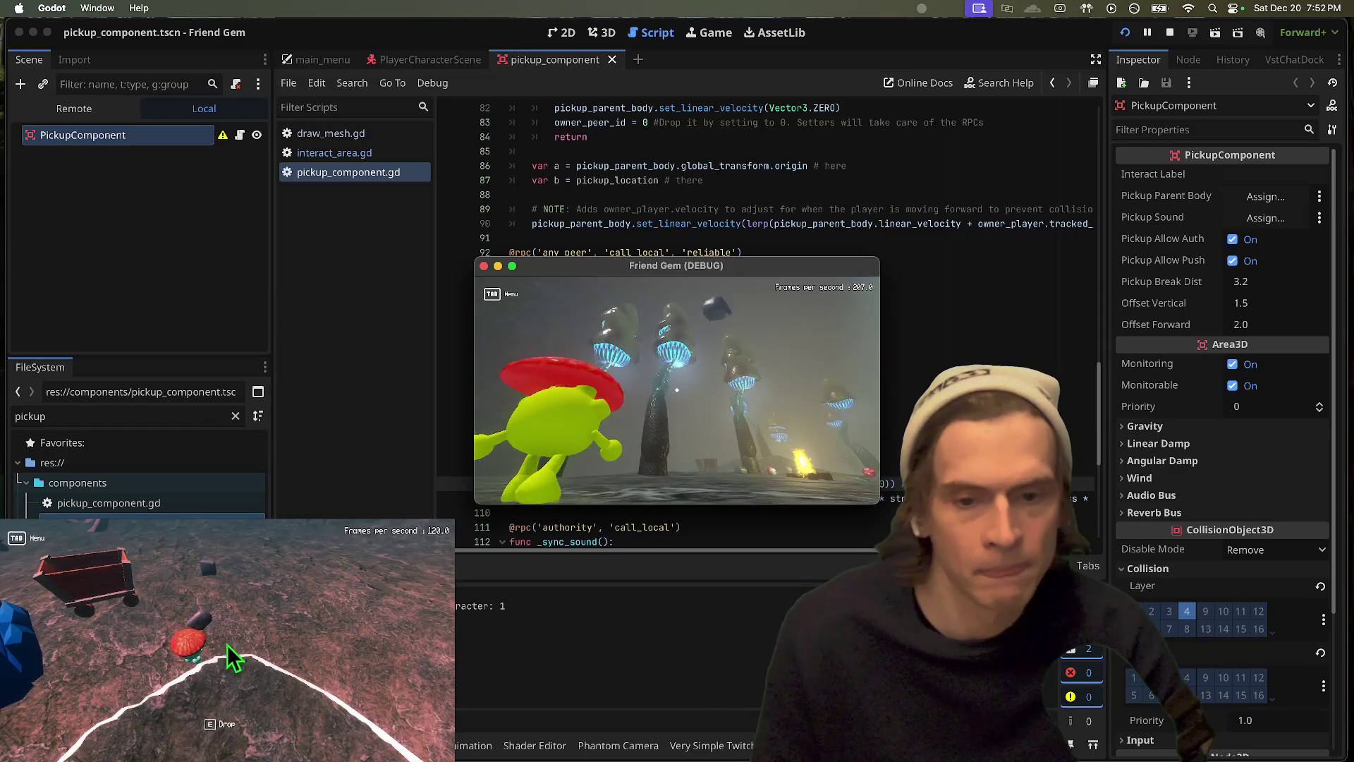
key("e")
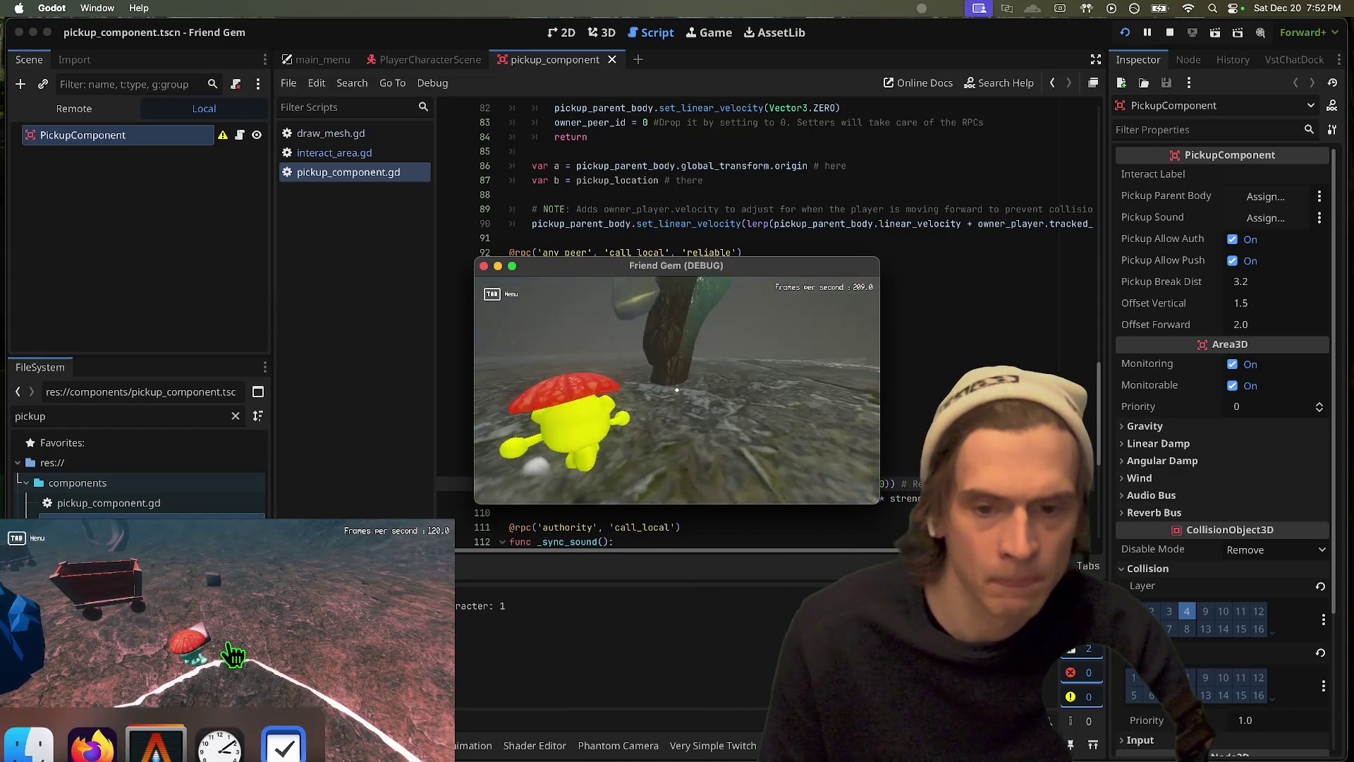
left_click(226, 640)
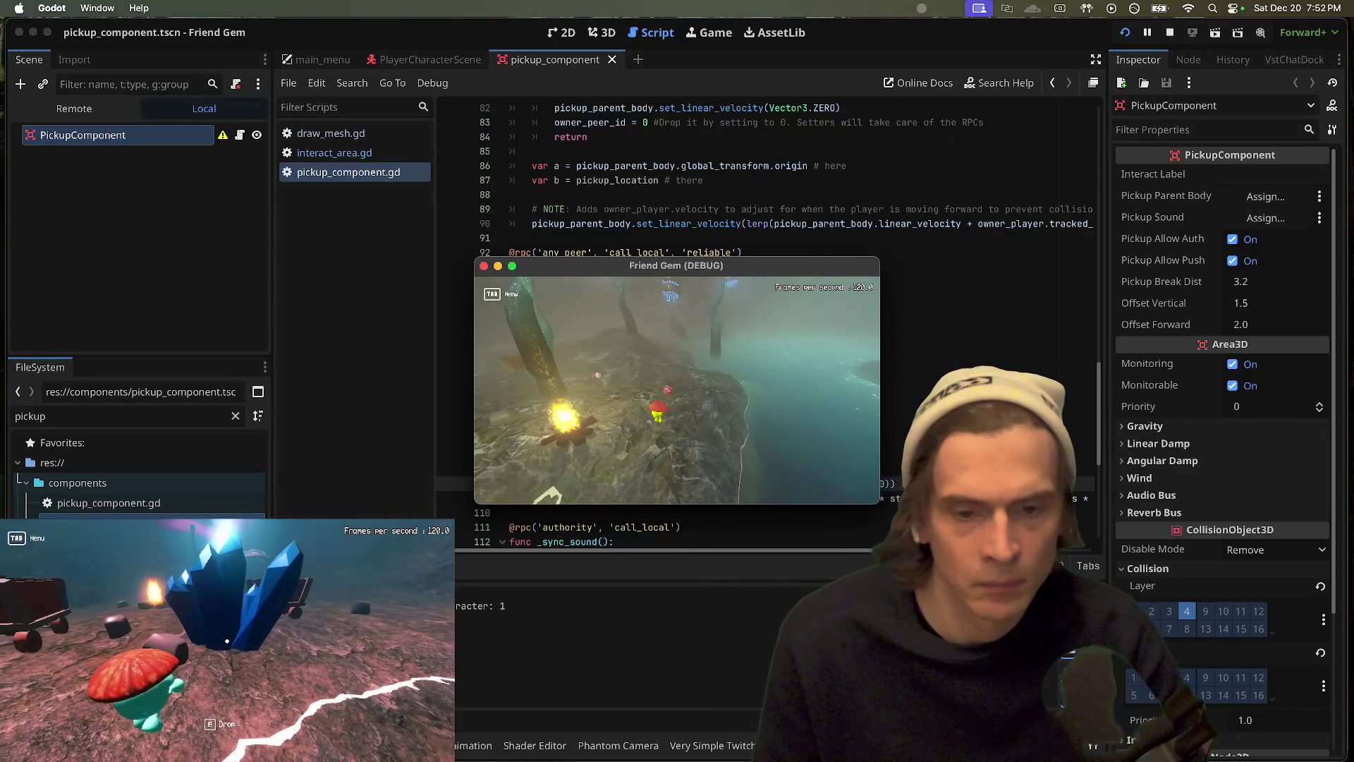
key("e")
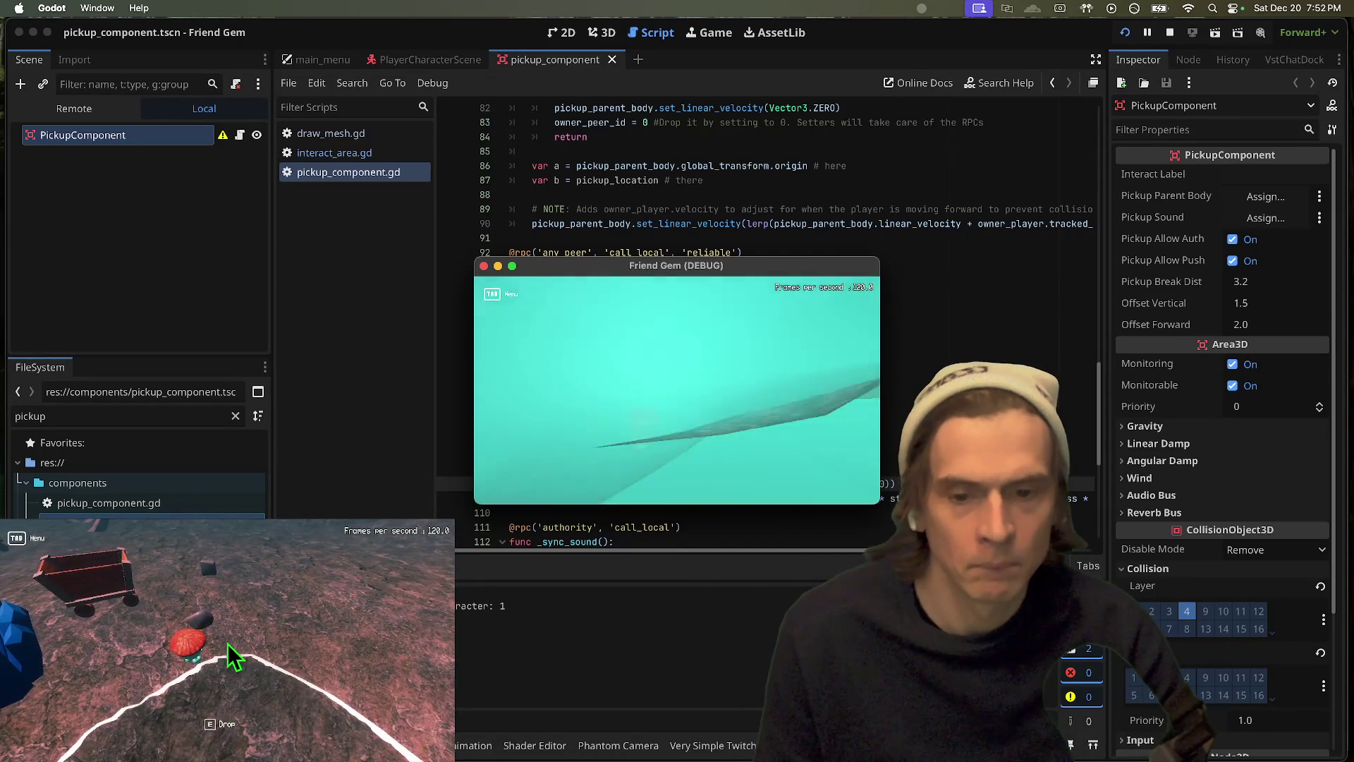
key("e")
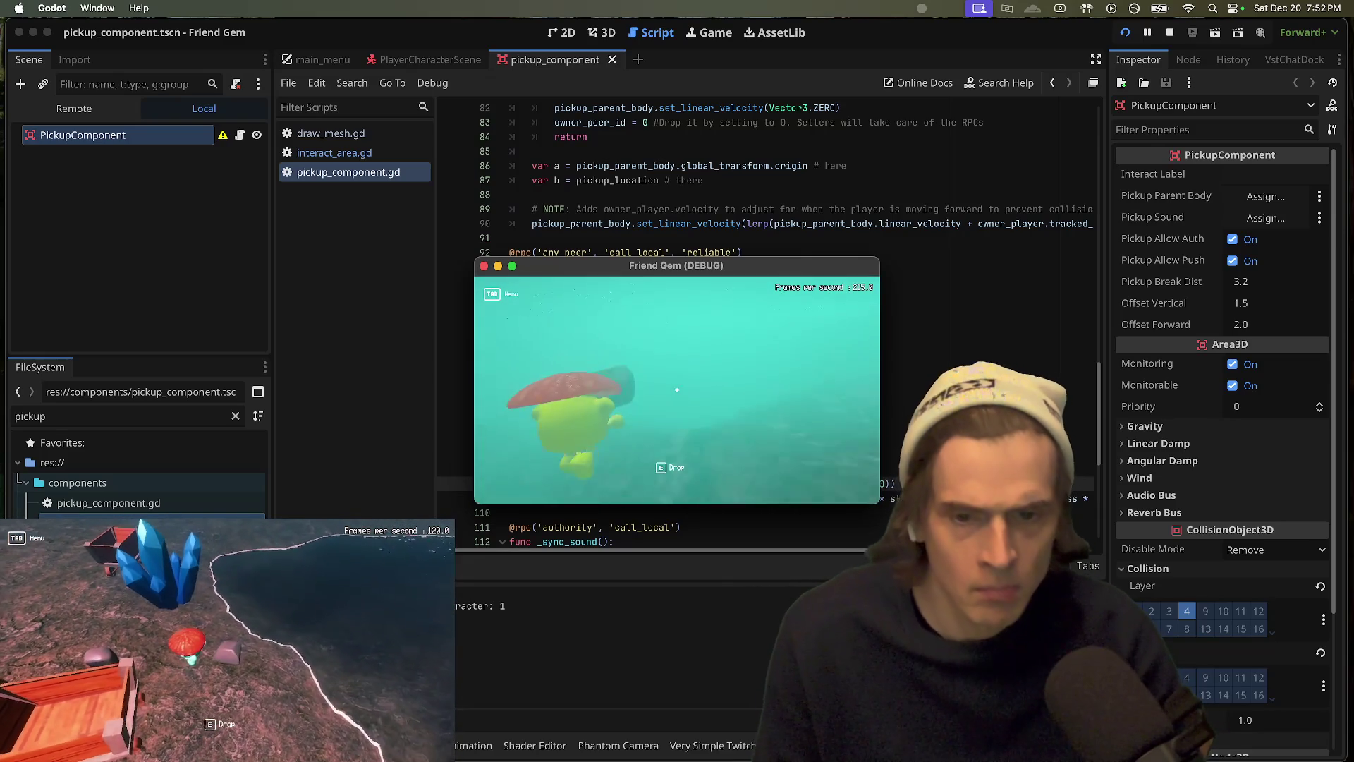
key("e")
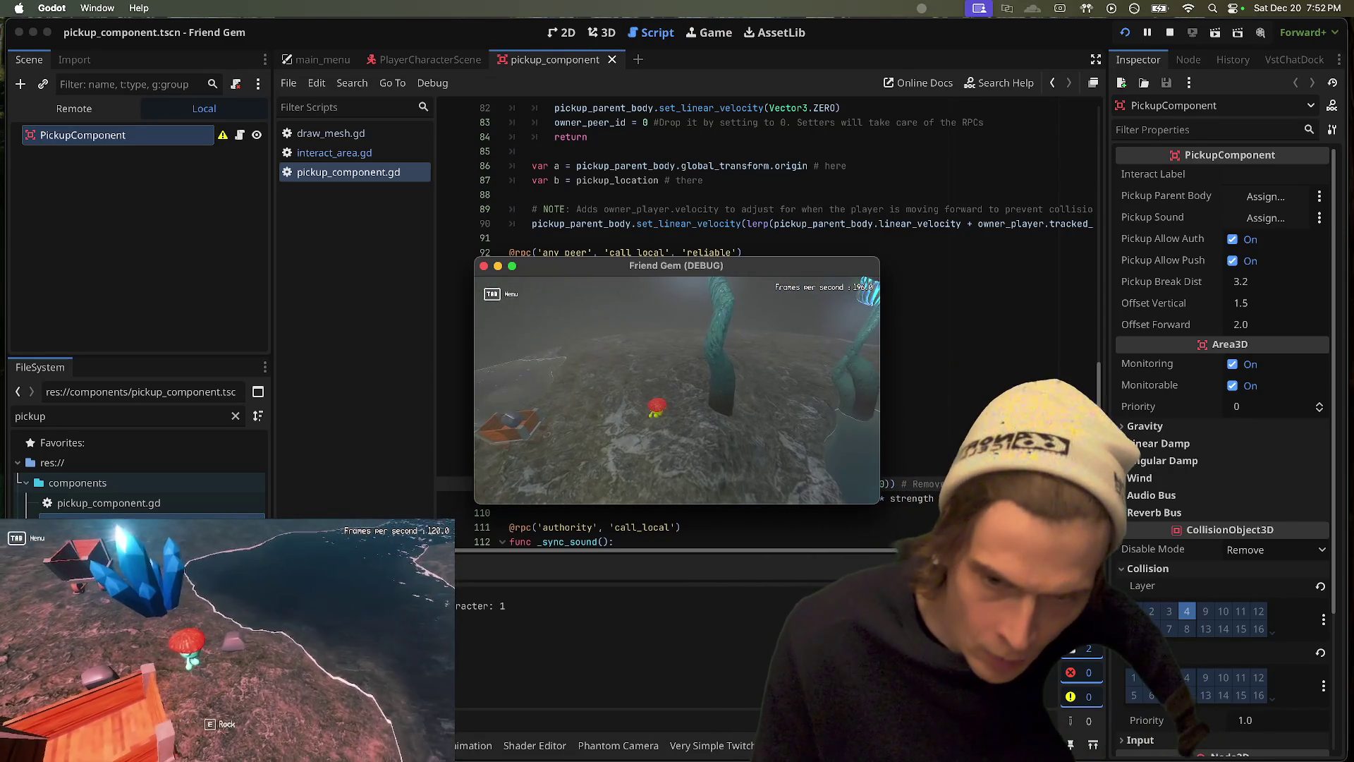
key("super+q")
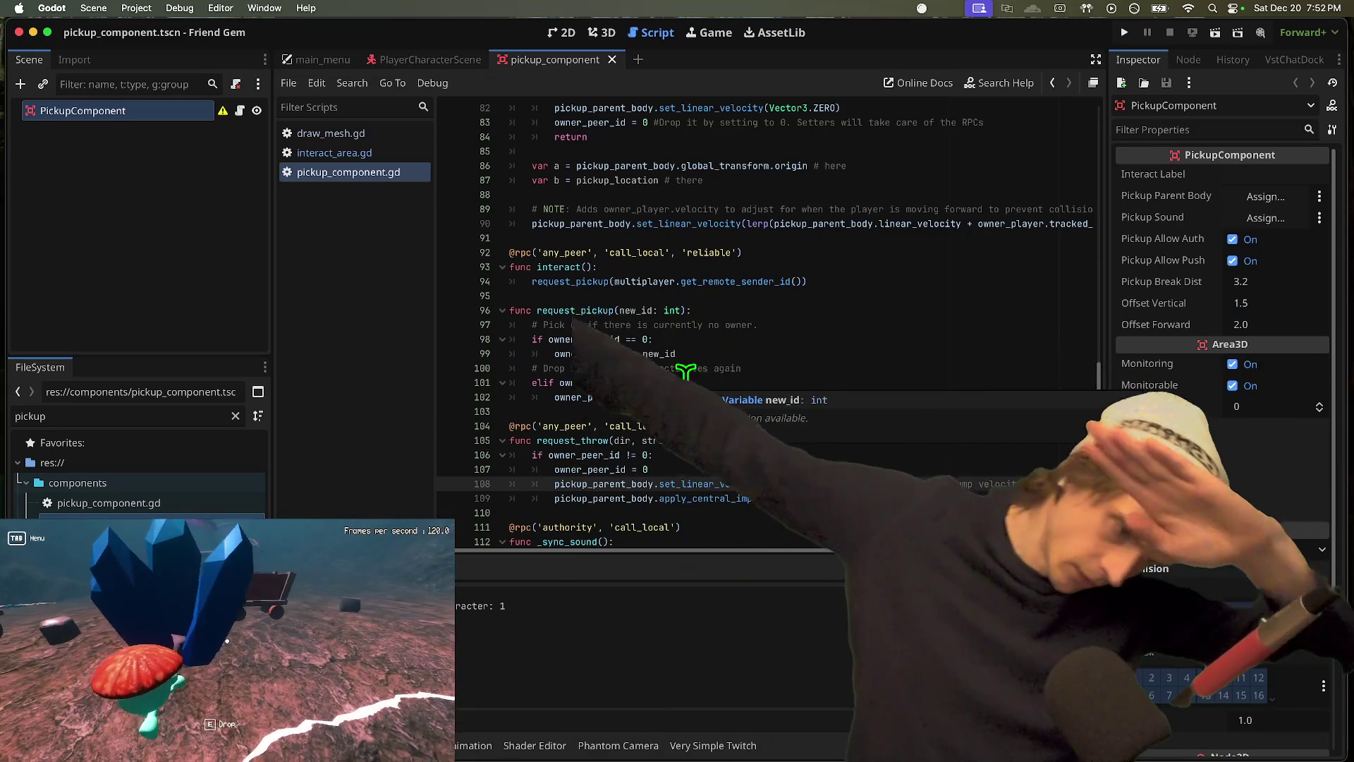
Step: Switch from the Godot editor to Firefox showing the r/godot feed
key("super+Tab")
key("super+Tab")
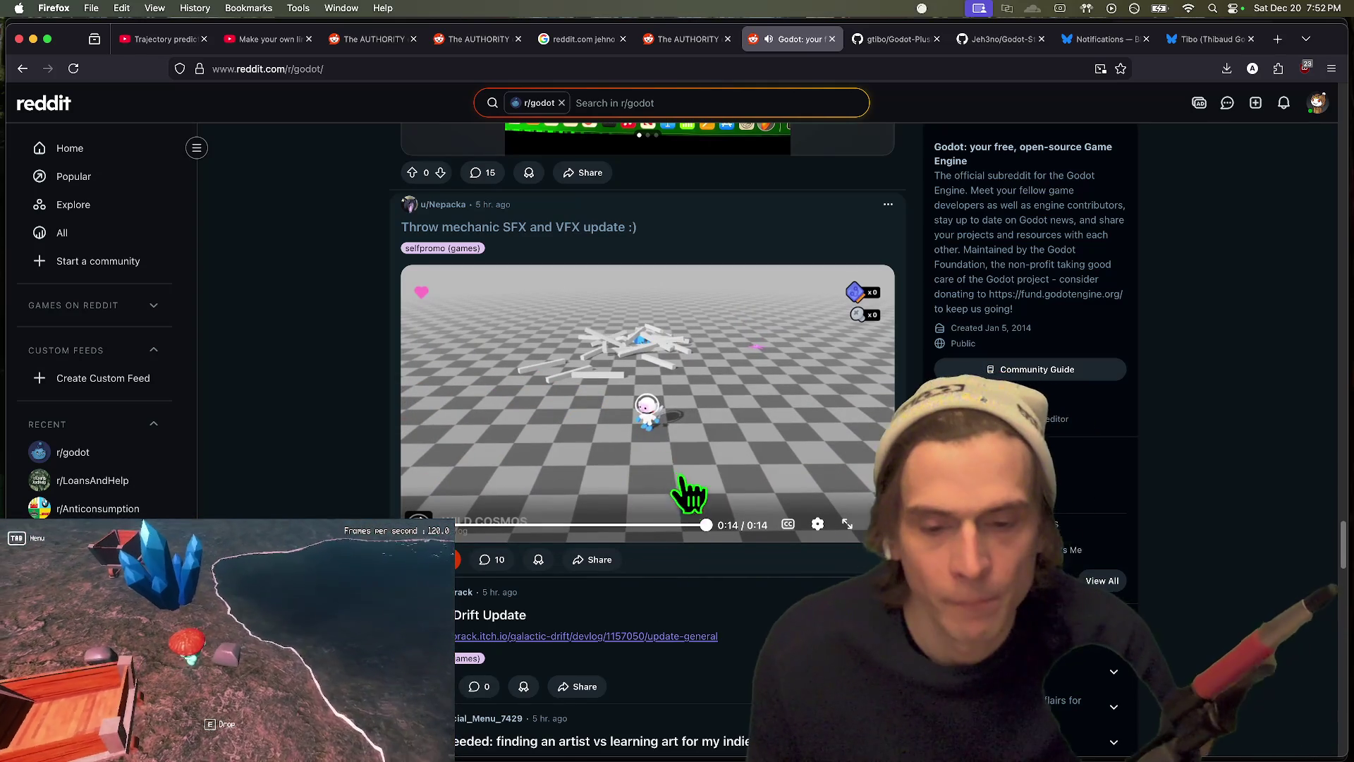
Step: Return to the Godot editor and bring up the player character script with the camera constants
key("super+Tab")
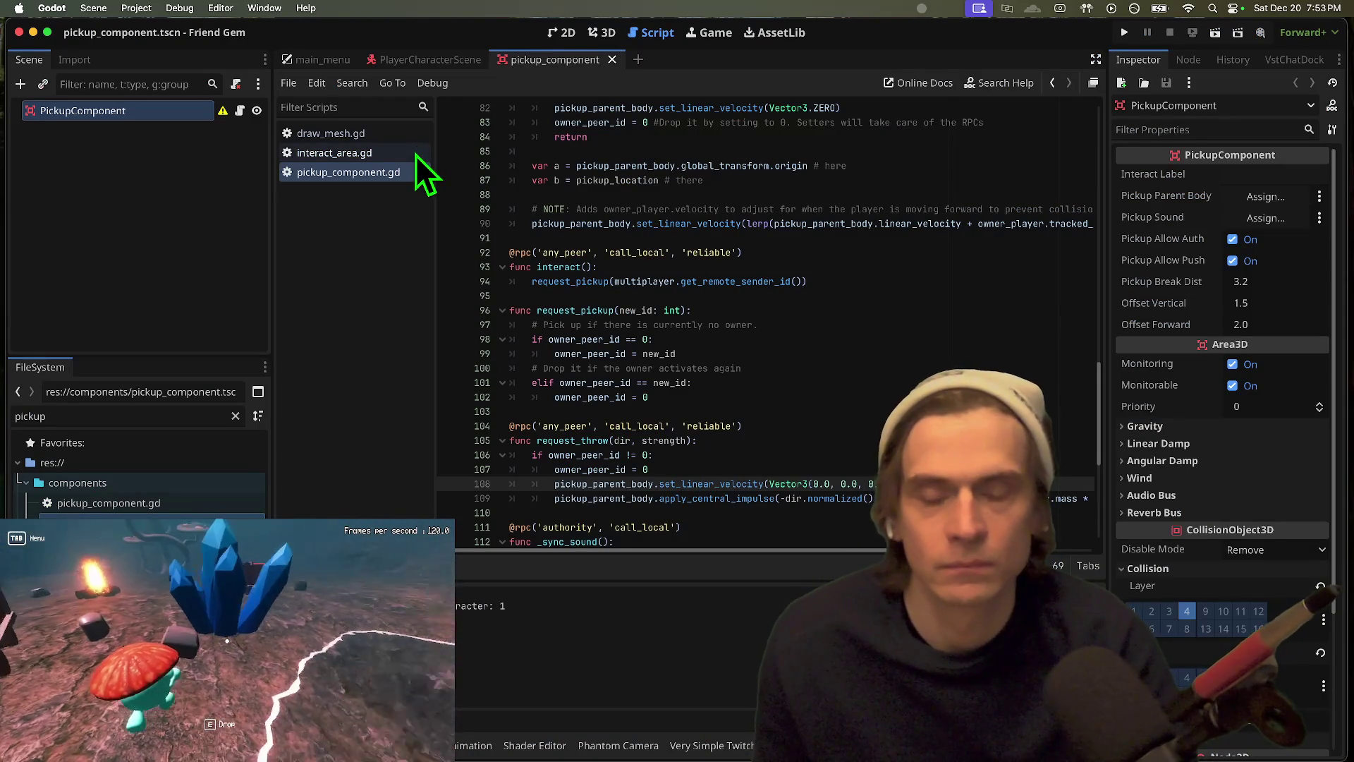
key("ctrl+shift+Tab")
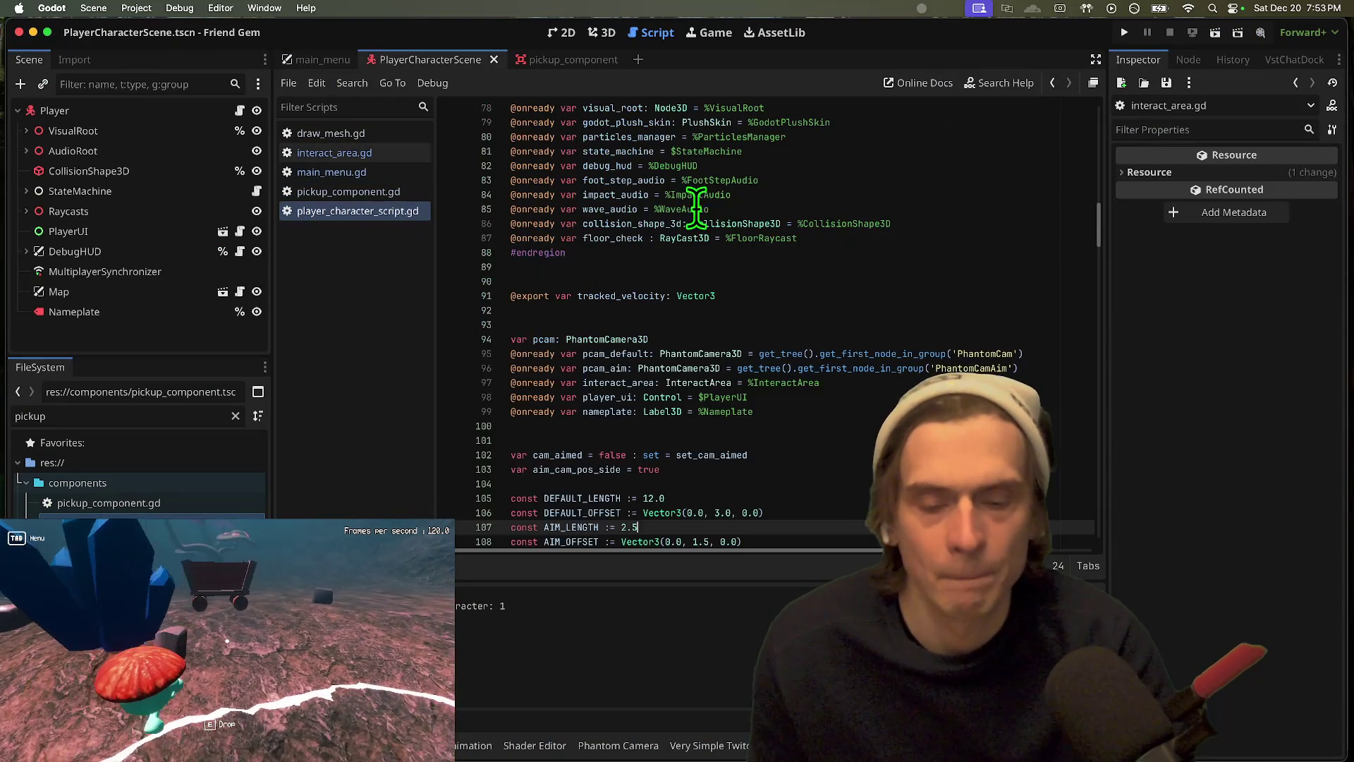
Step: Change DEFAULT_LENGTH from 12.0 to 10.0 and the DEFAULT_OFFSET height to 4.0, save, and run Friend Gem
left_click(855, 455)
scroll(856, 453, "down", 3)
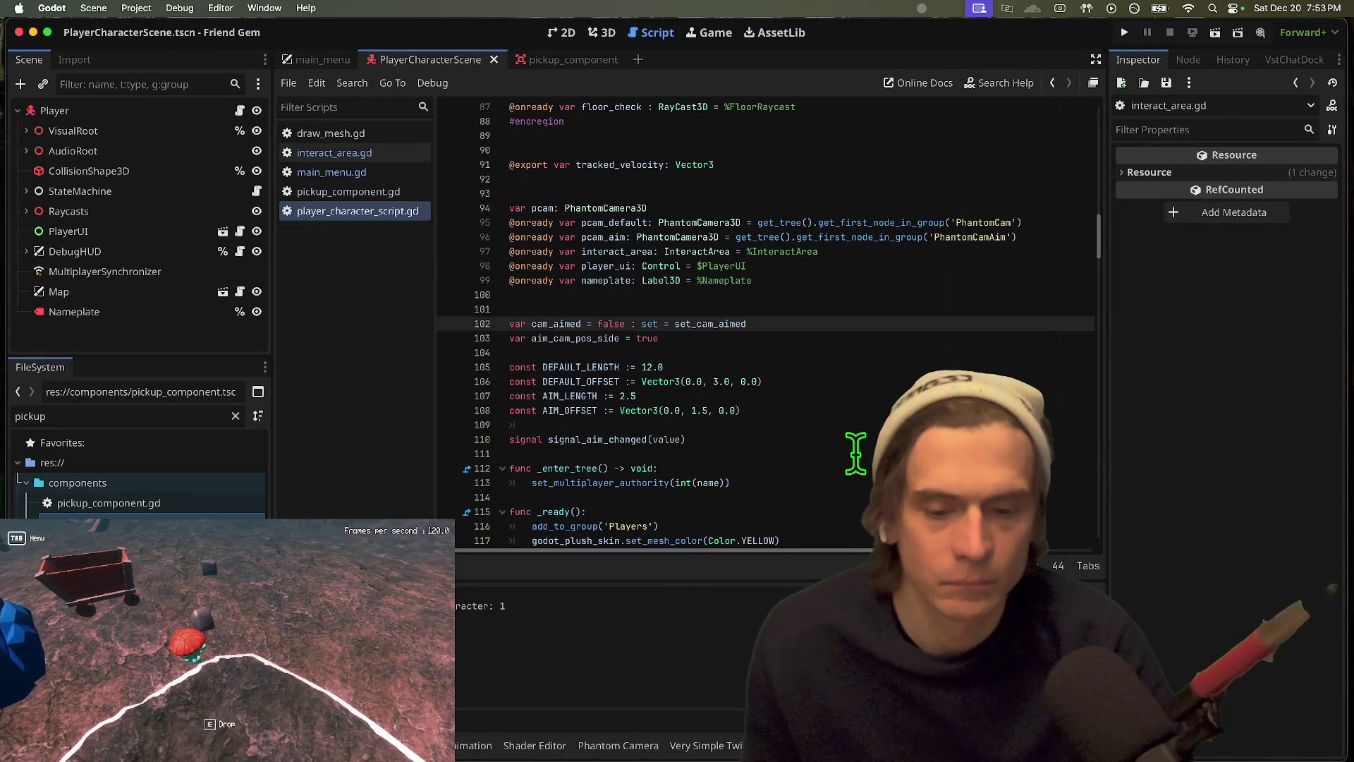
key("Left")
key("Left")
key("BackSpace")
key("BackSpace")
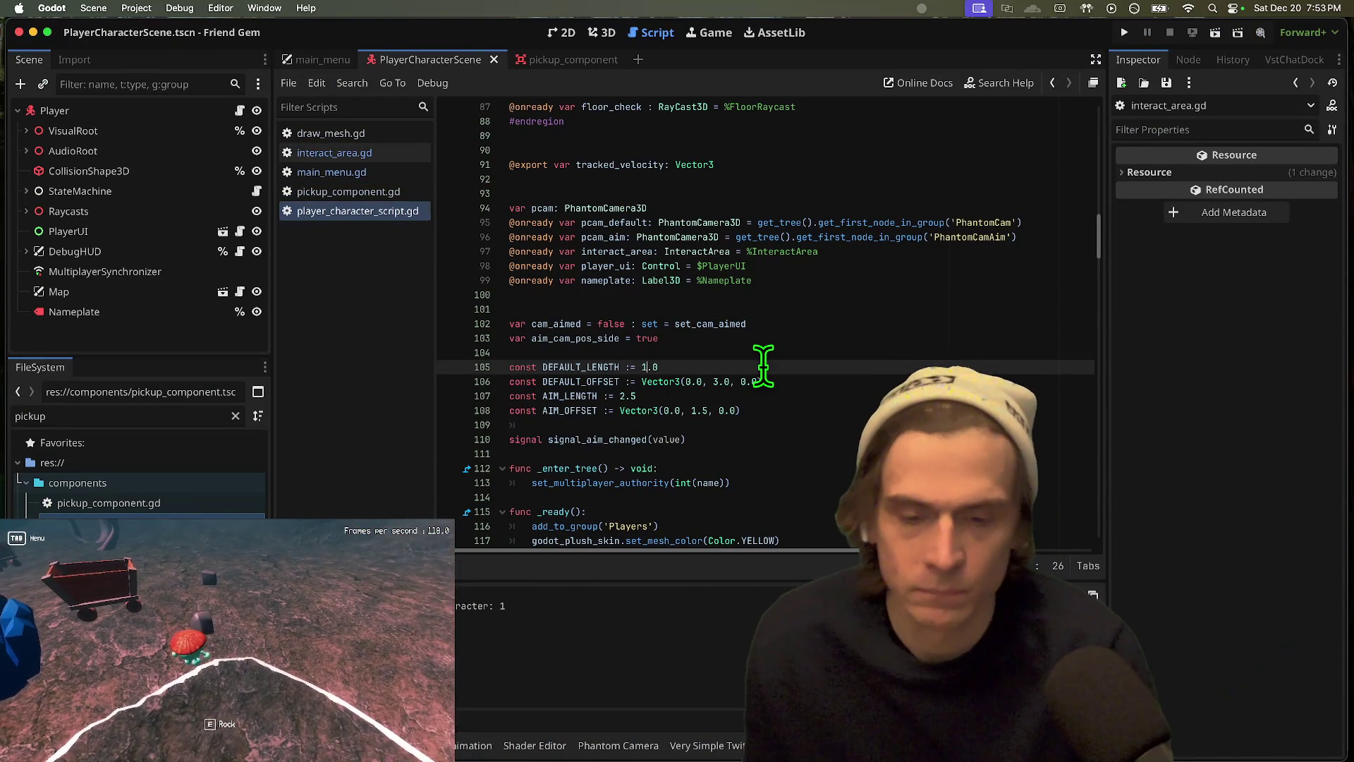
left_click_drag(763, 366, 716, 382)
type("40, 0.0)")
key("super+z")
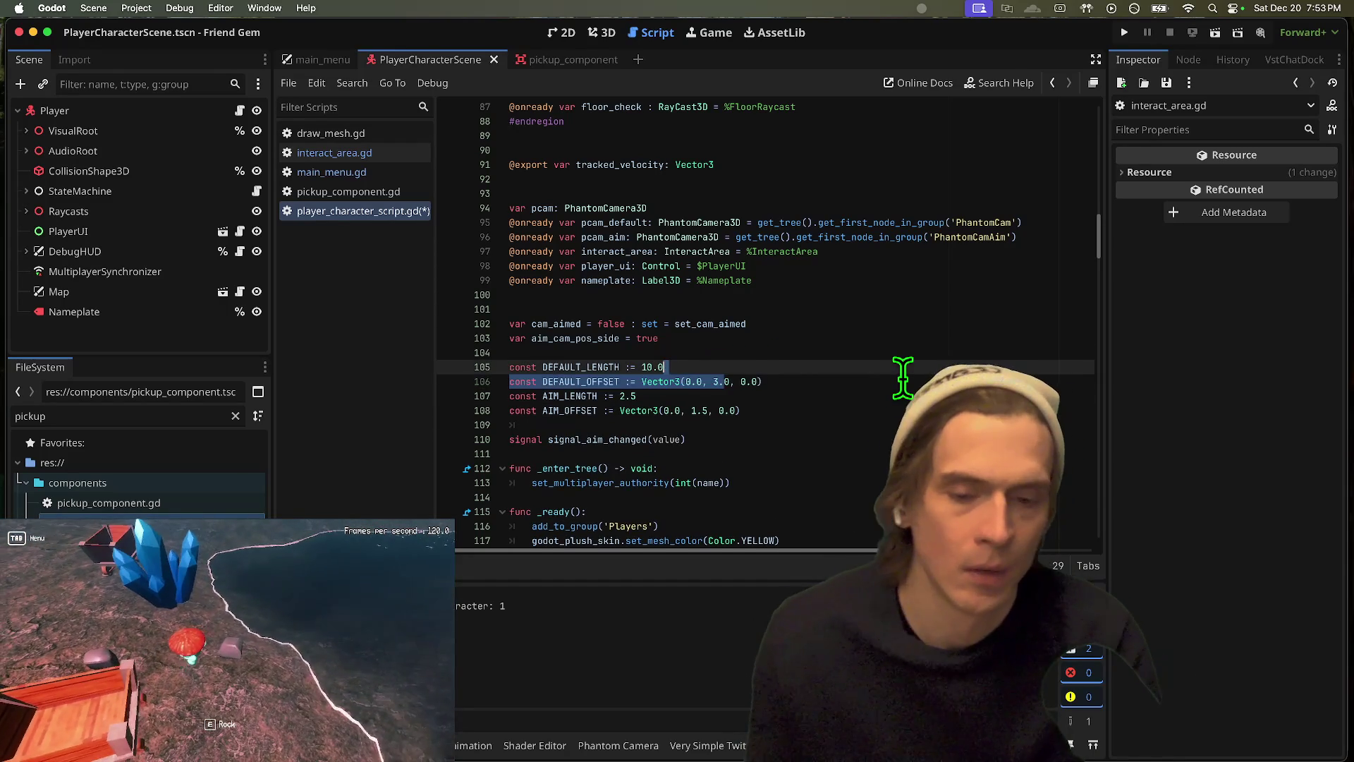
key("BackSpace")
type("4")
key("super+s")
key("super+b")
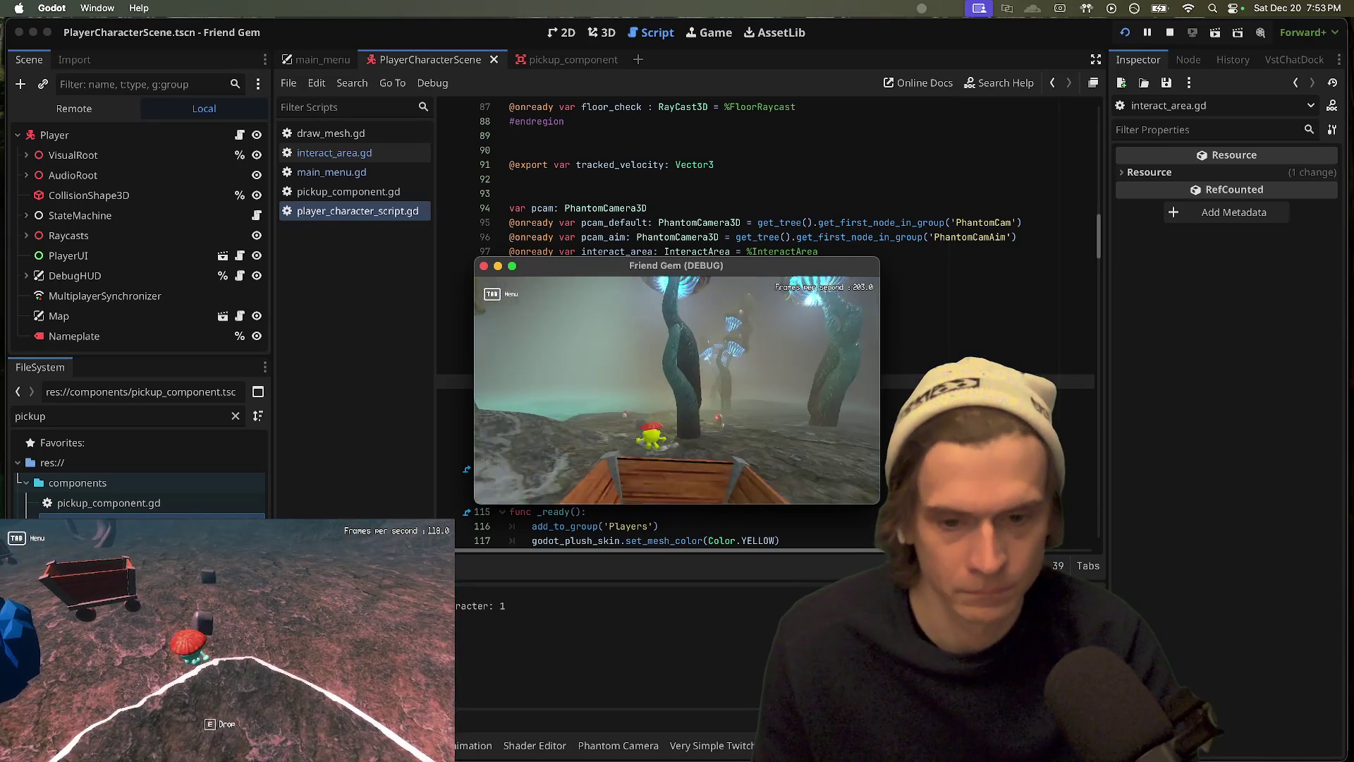
Step: Back in the script editor, revert the DEFAULT_OFFSET height to 3.0
key("super+Tab")
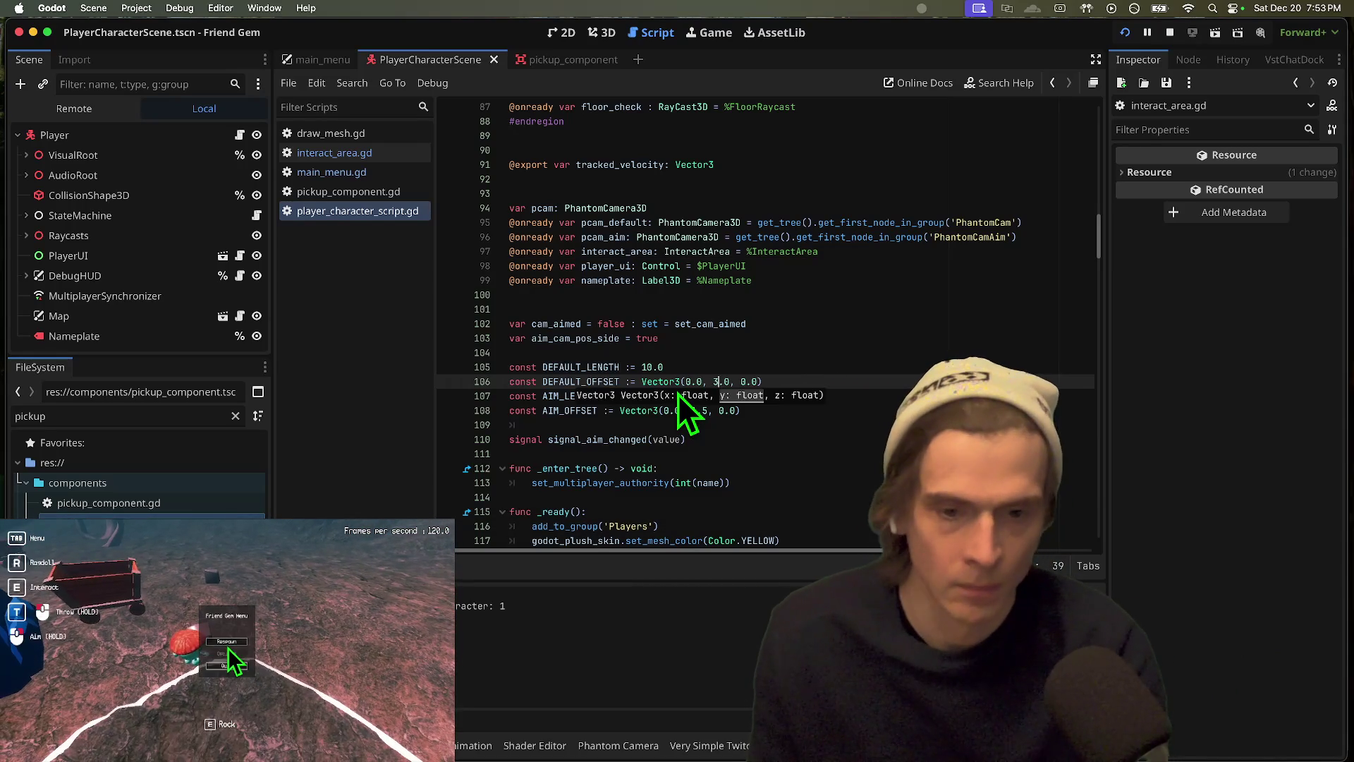
key("BackSpace")
type("3")
Step: Shorten DEFAULT_LENGTH to 9.0, relaunch the game, and switch to Firefox
key("Up")
key("Left")
key("Left")
key("BackSpace")
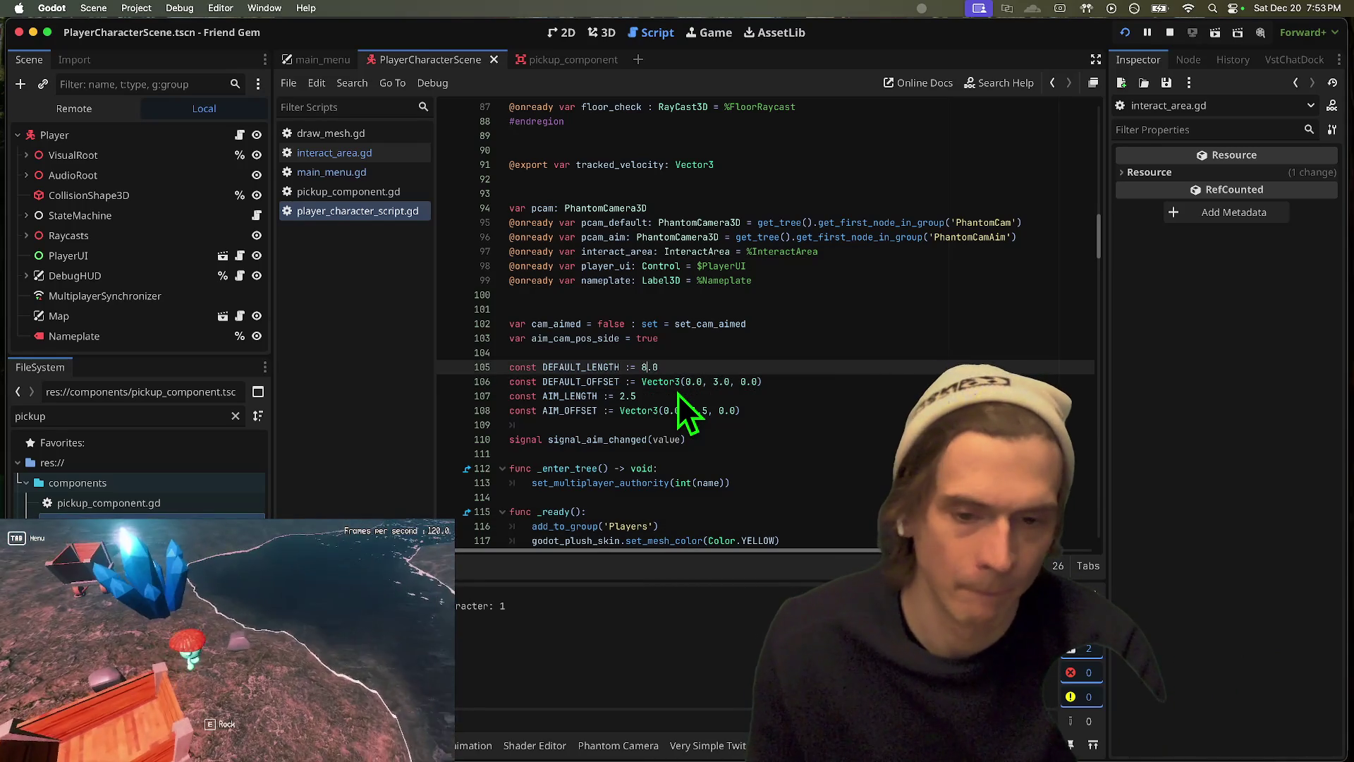
key("BackSpace")
type("9")
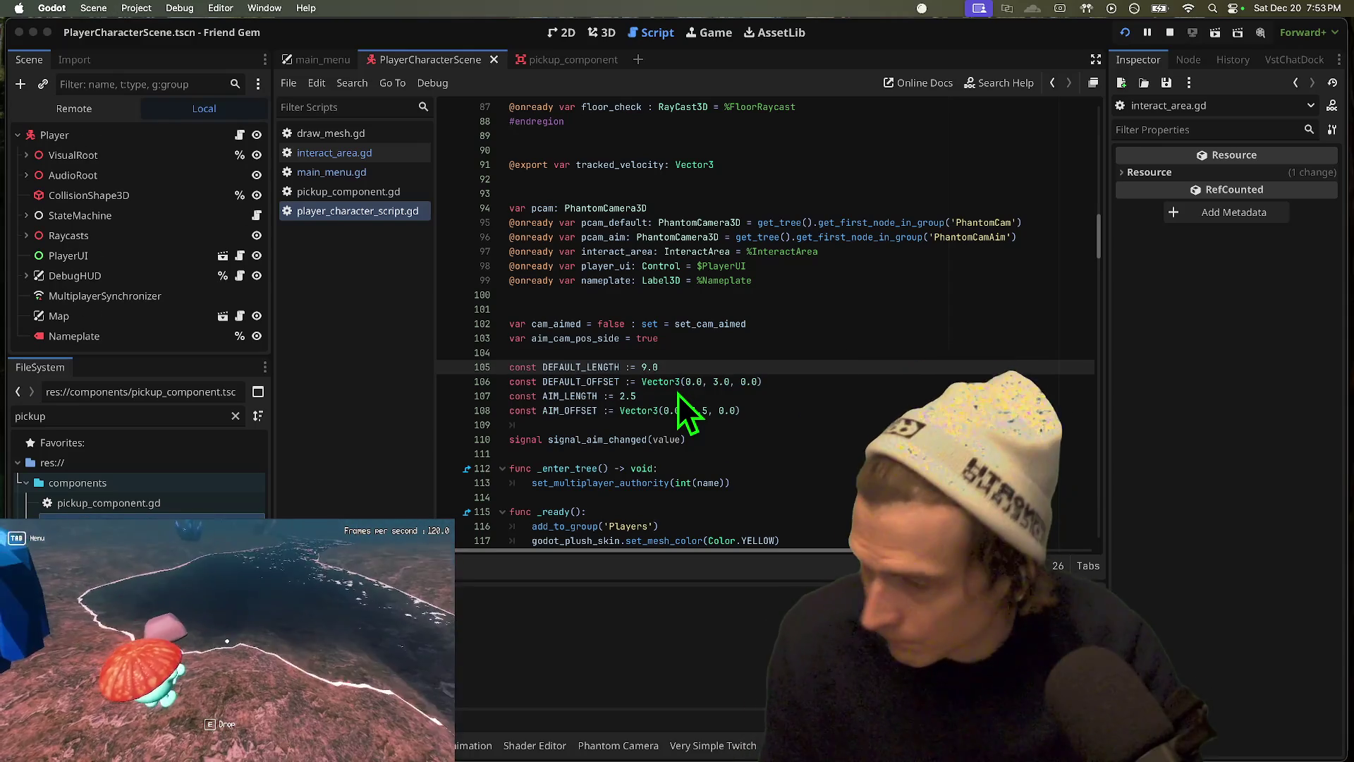
key("super+b")
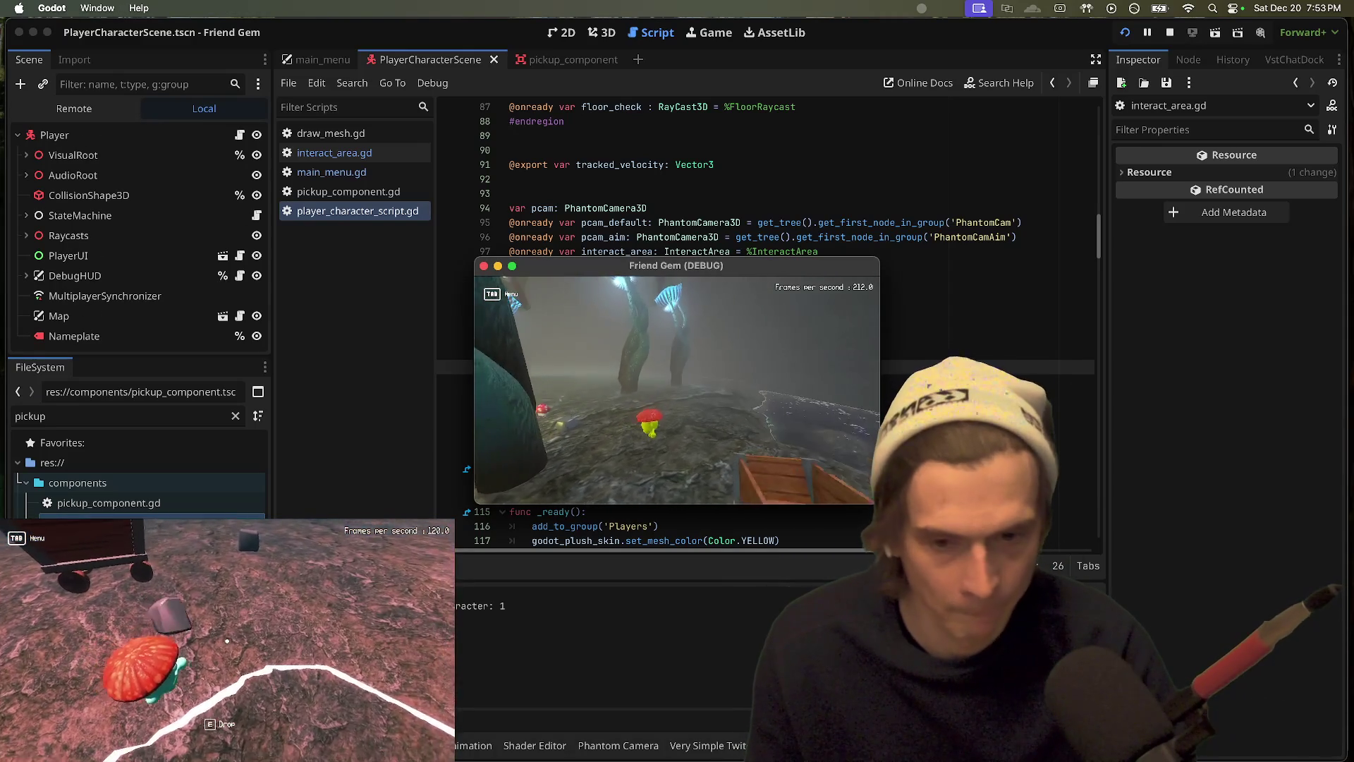
key("super+Tab")
key("super+Tab")
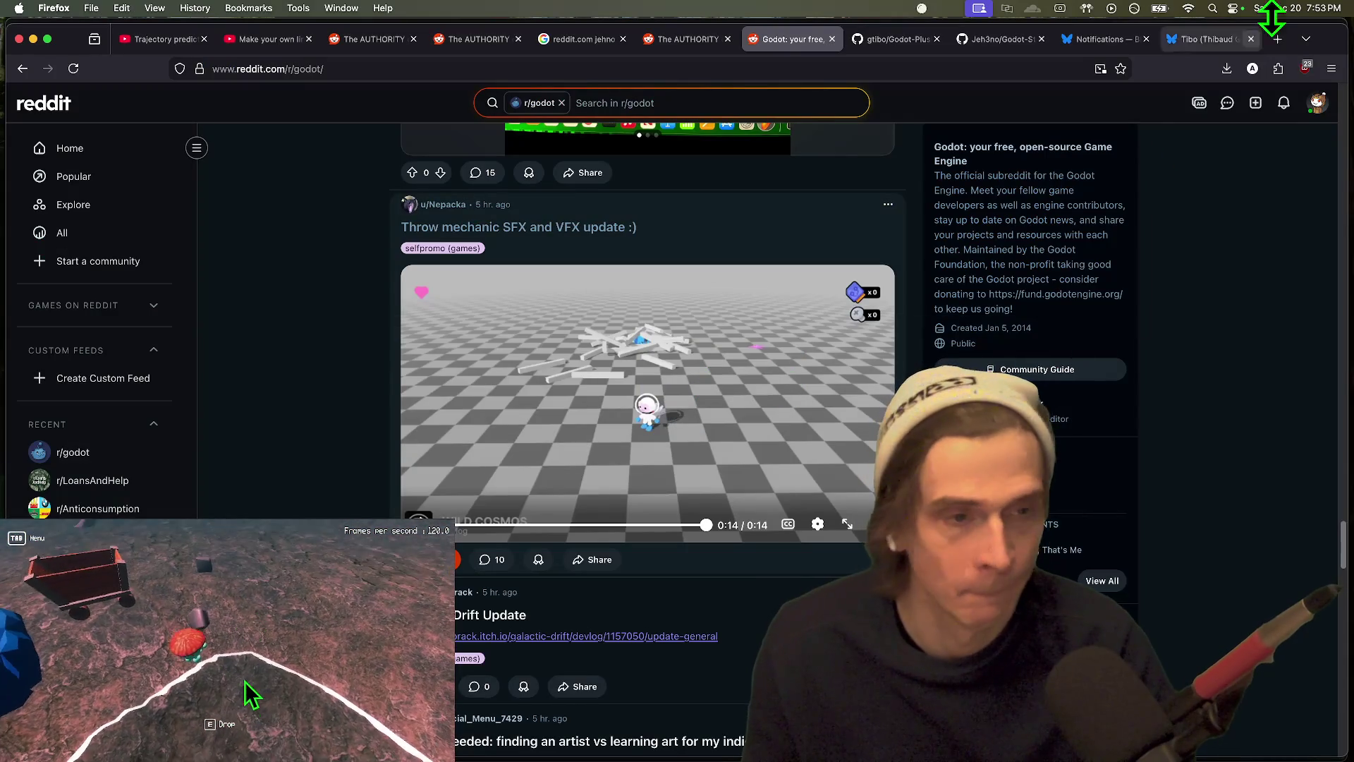
Step: Take Firefox out of fullscreen so it sits over the Godot editor, then bring Firefox back to front
mouse_move(1331, 46)
left_mouse_down()
mouse_move(831, 106)
mouse_move(492, 96)
mouse_move(890, 128)
mouse_move(797, 87)
left_mouse_up()
key("super+Tab")
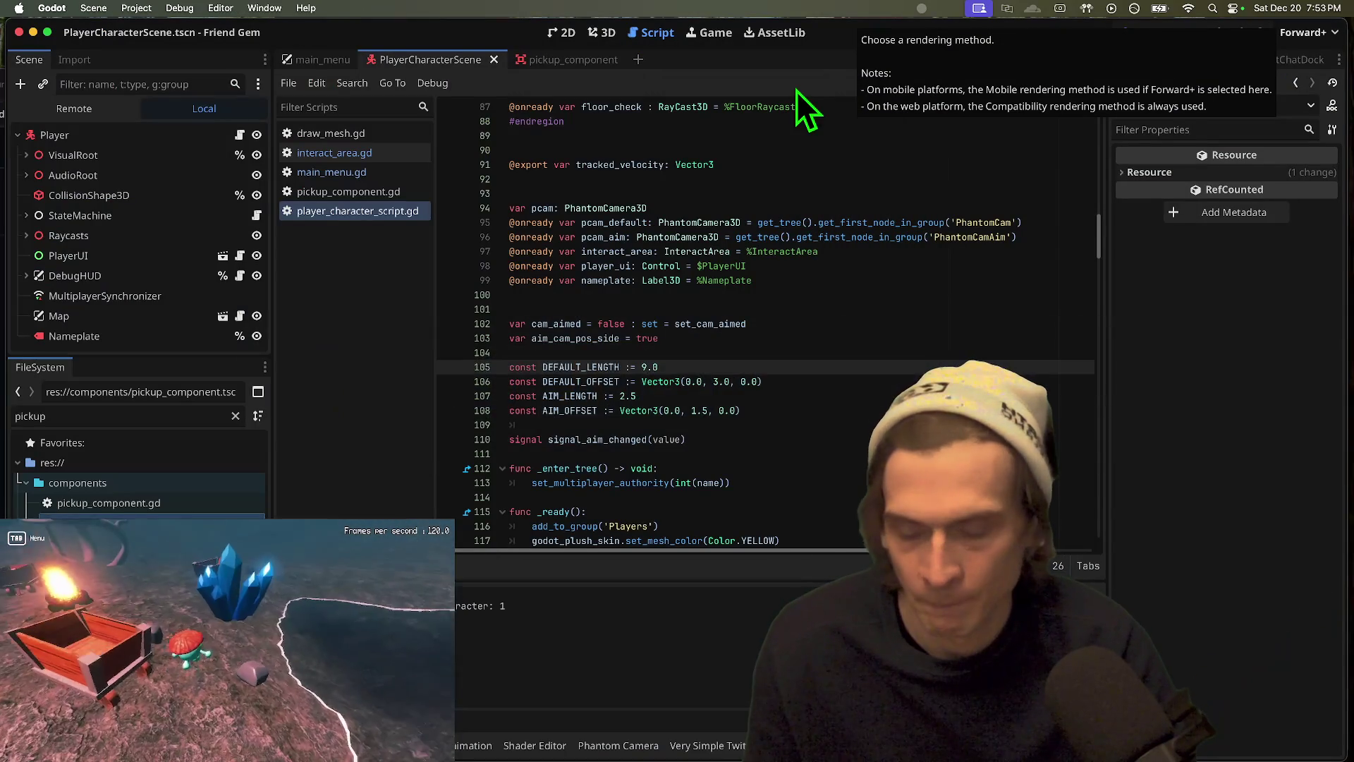
key("super+Tab")
key("super+Tab")
key("super")
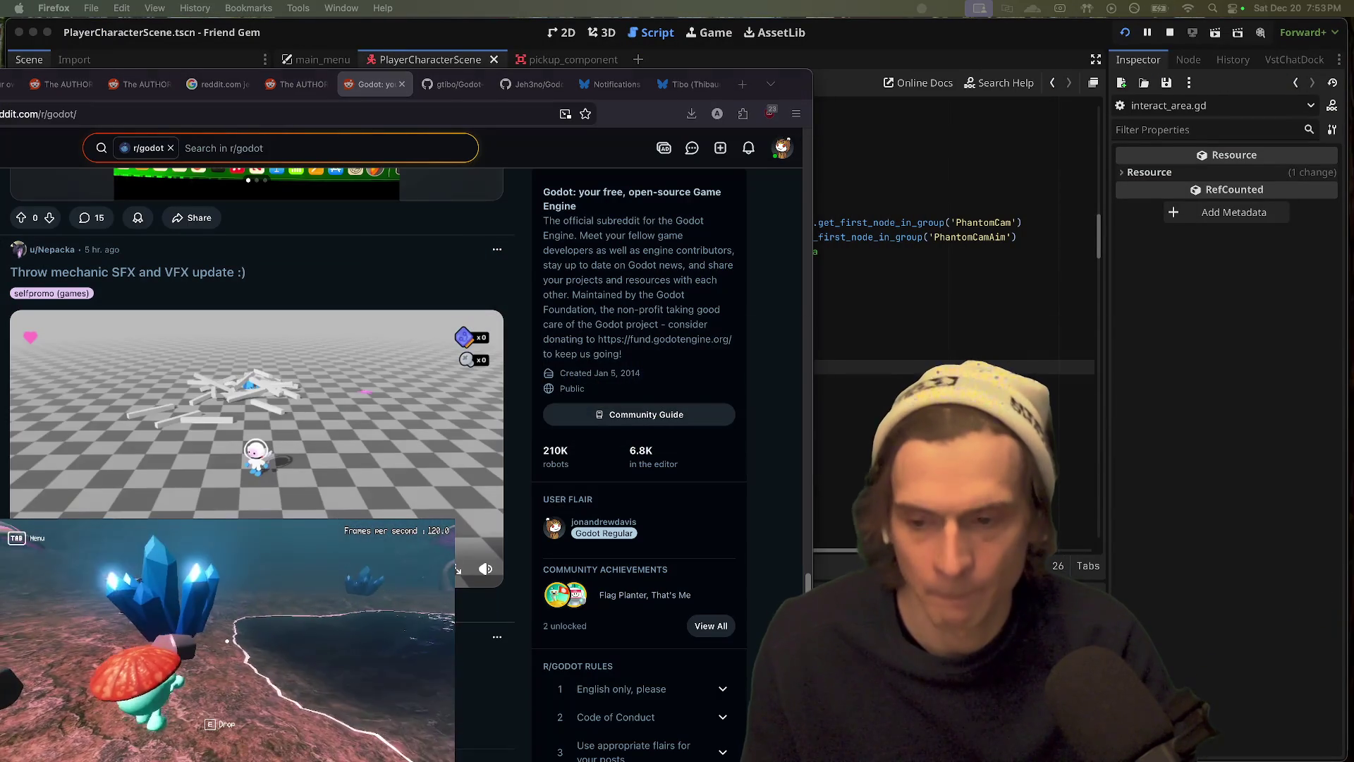
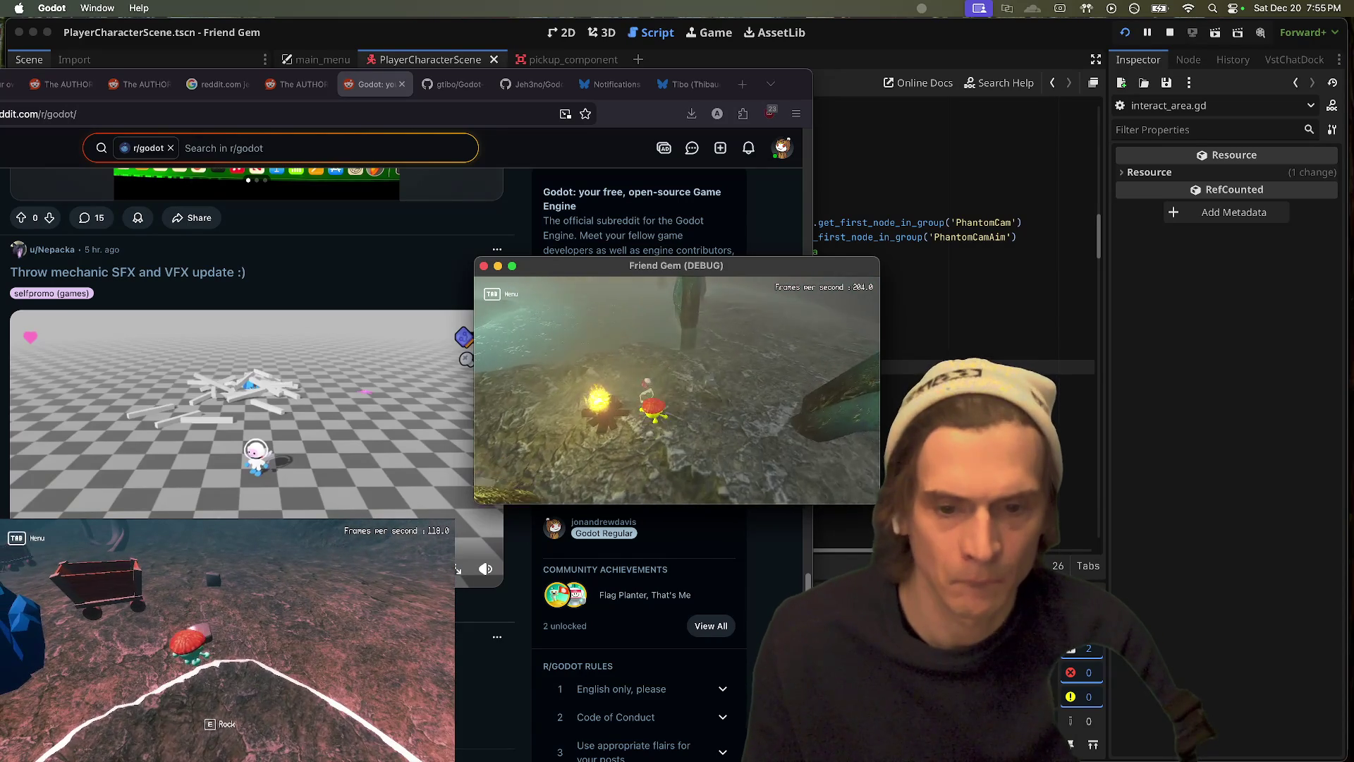
Step: Carry the rock with its red throw arc in both windows, respawning the second player, then stop the game
mouse_move(155, 758)
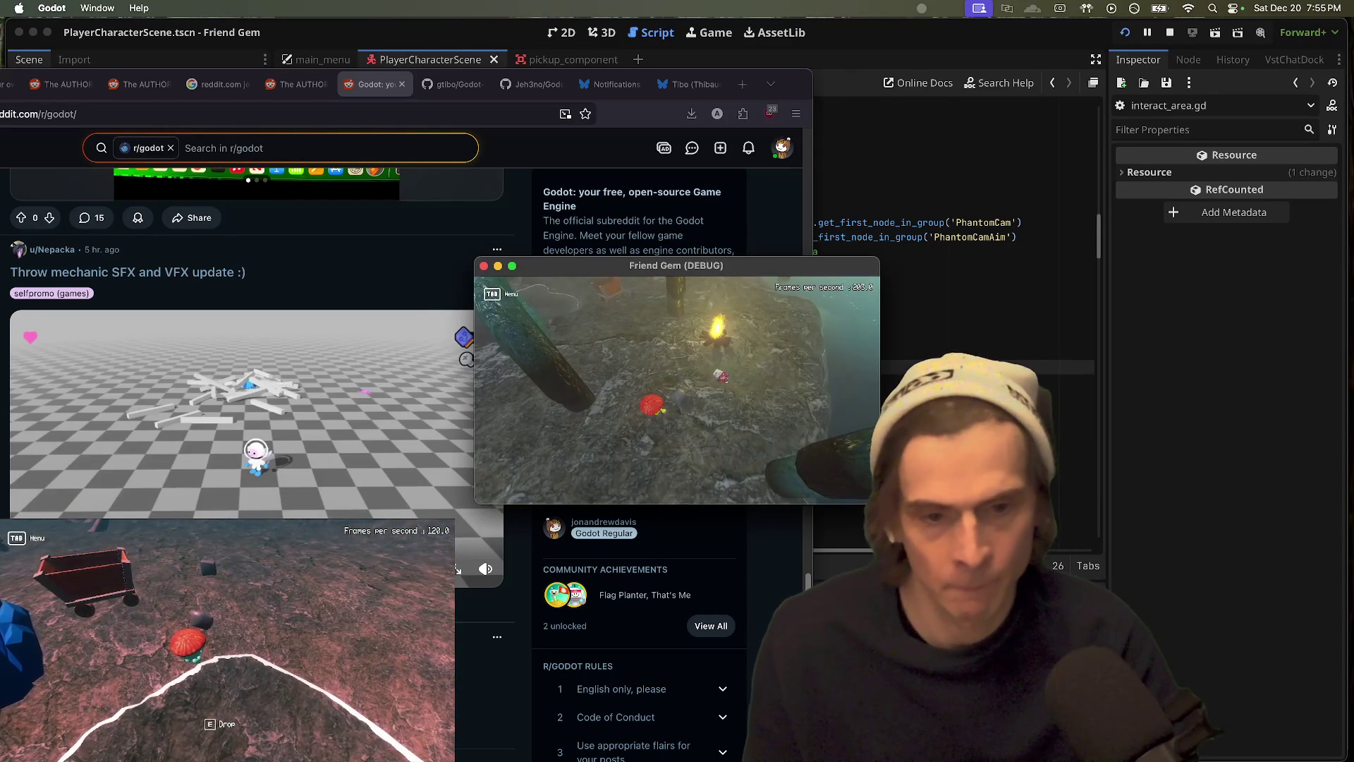
key("e")
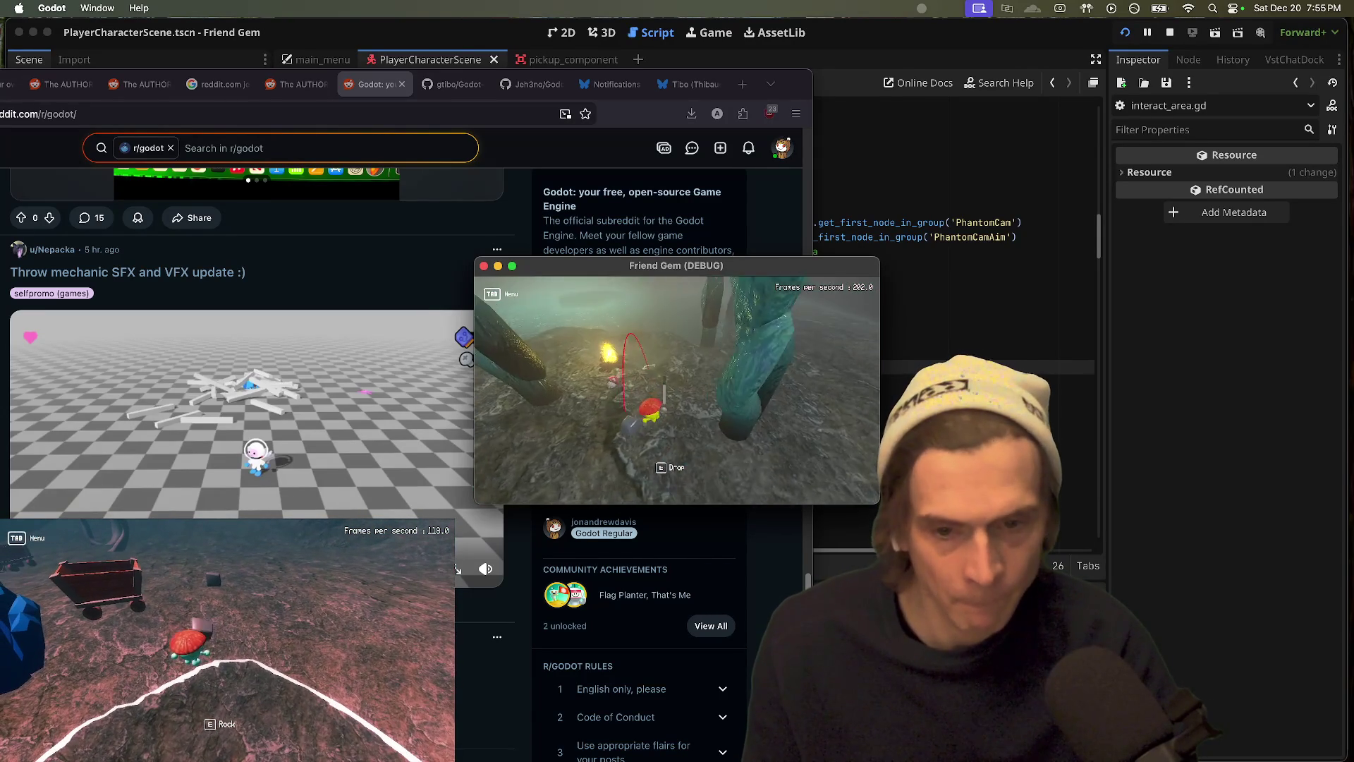
left_click(227, 642)
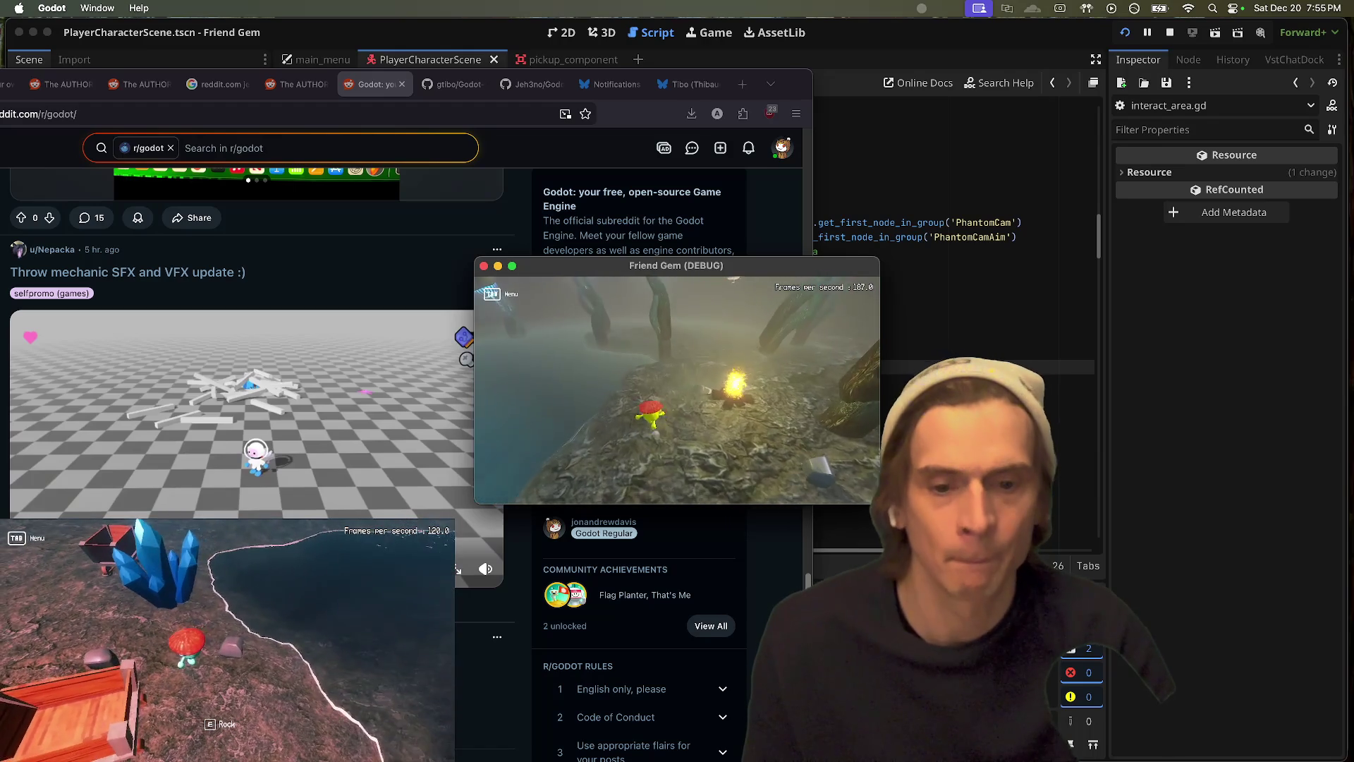
key("e")
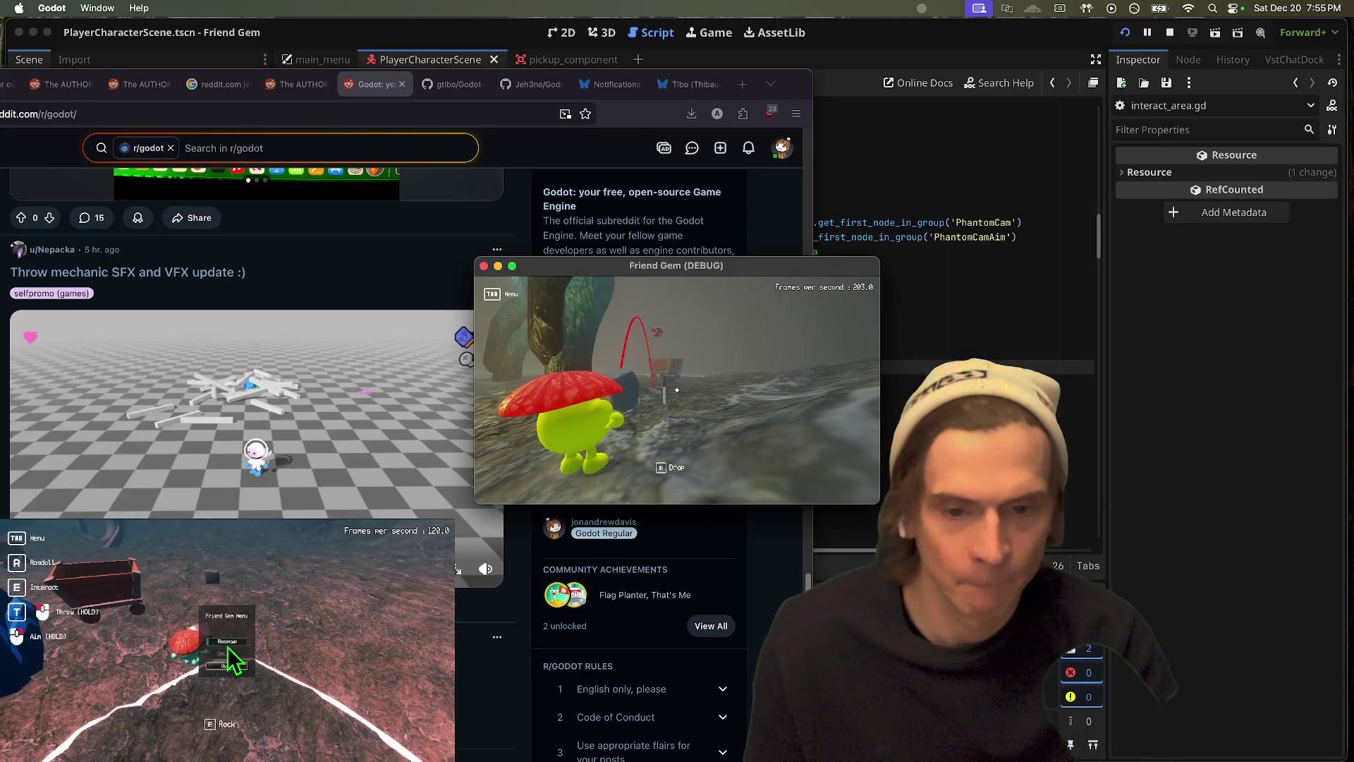
left_click(226, 642)
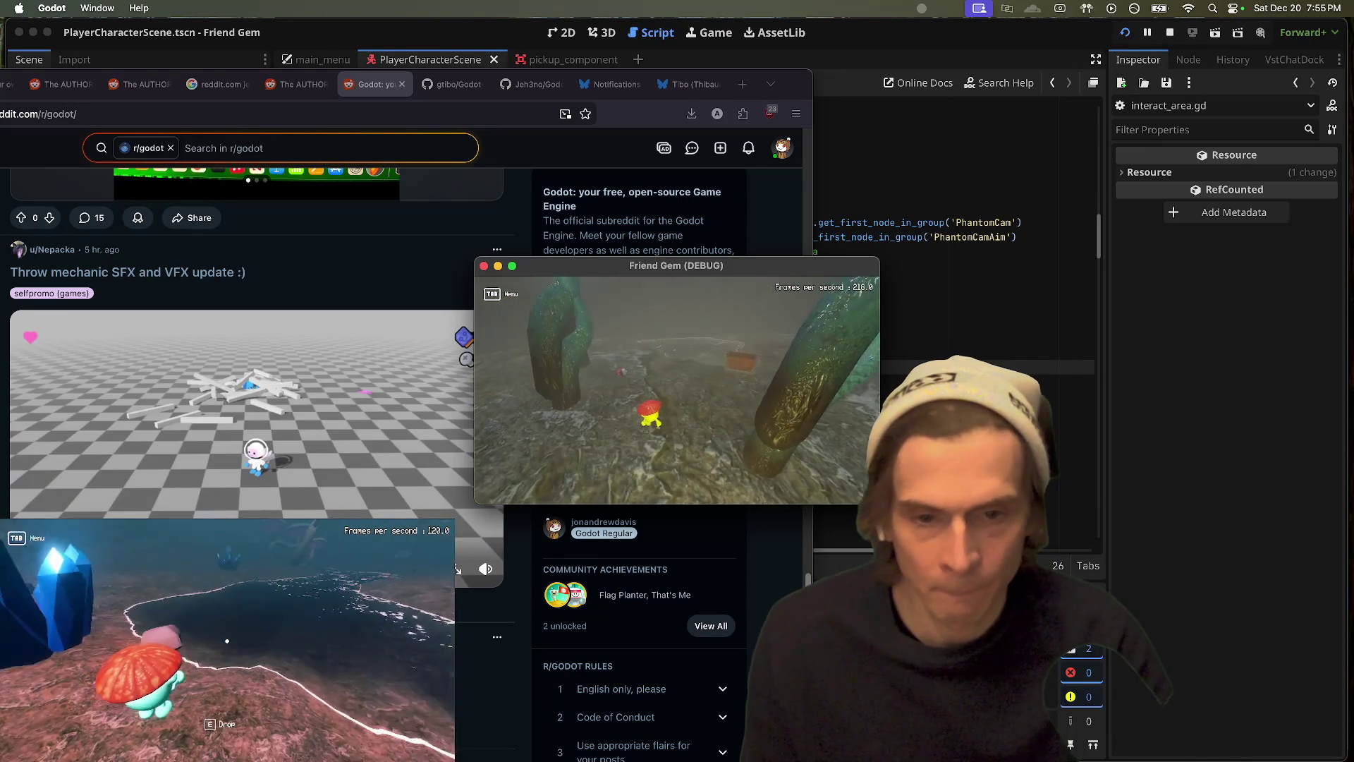
key("e")
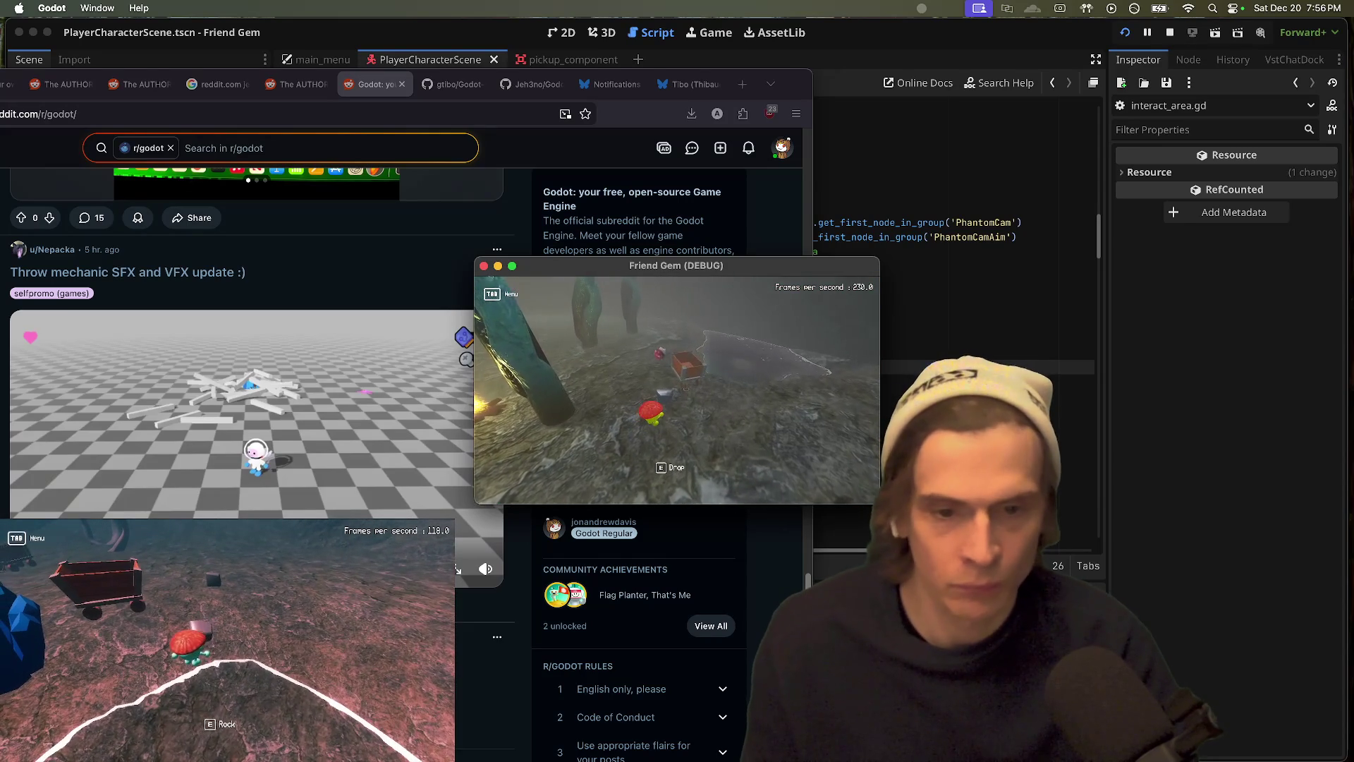
left_click(227, 642)
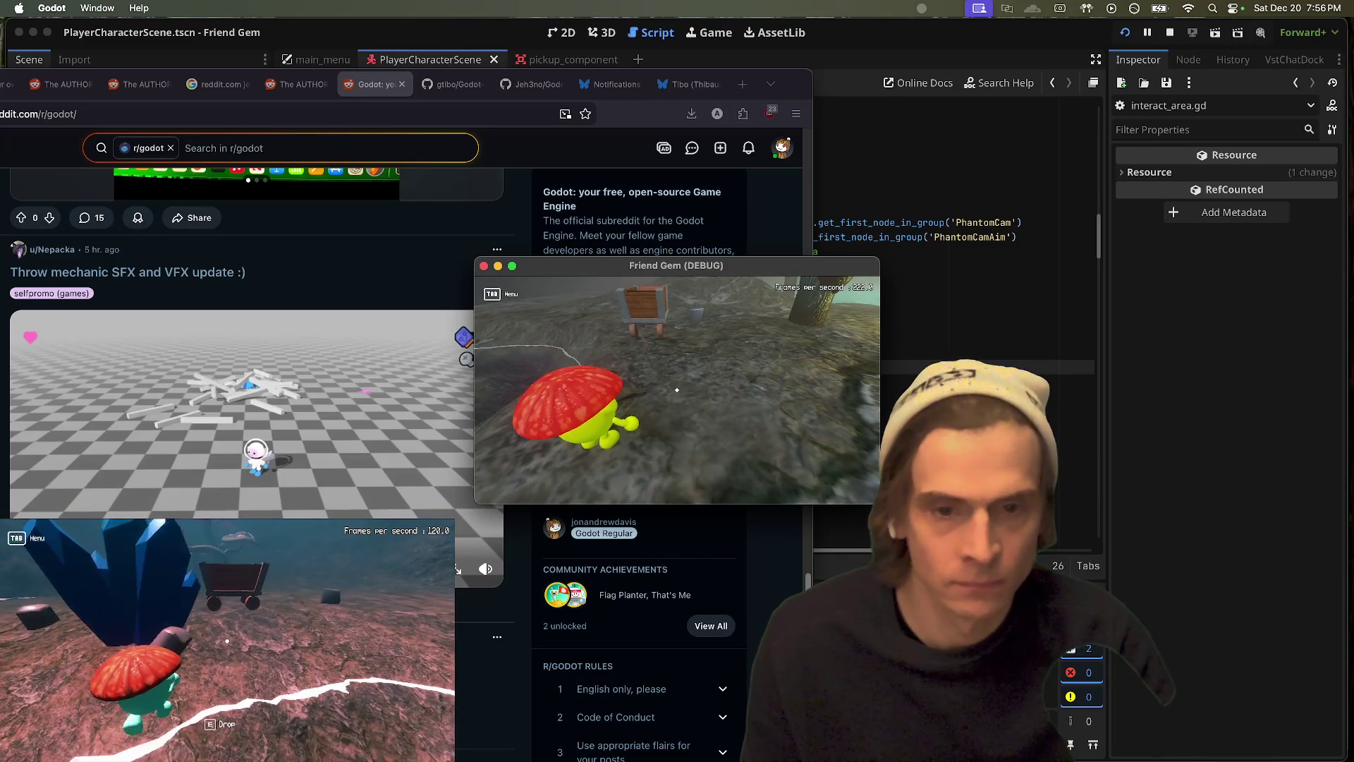
key("super+q")
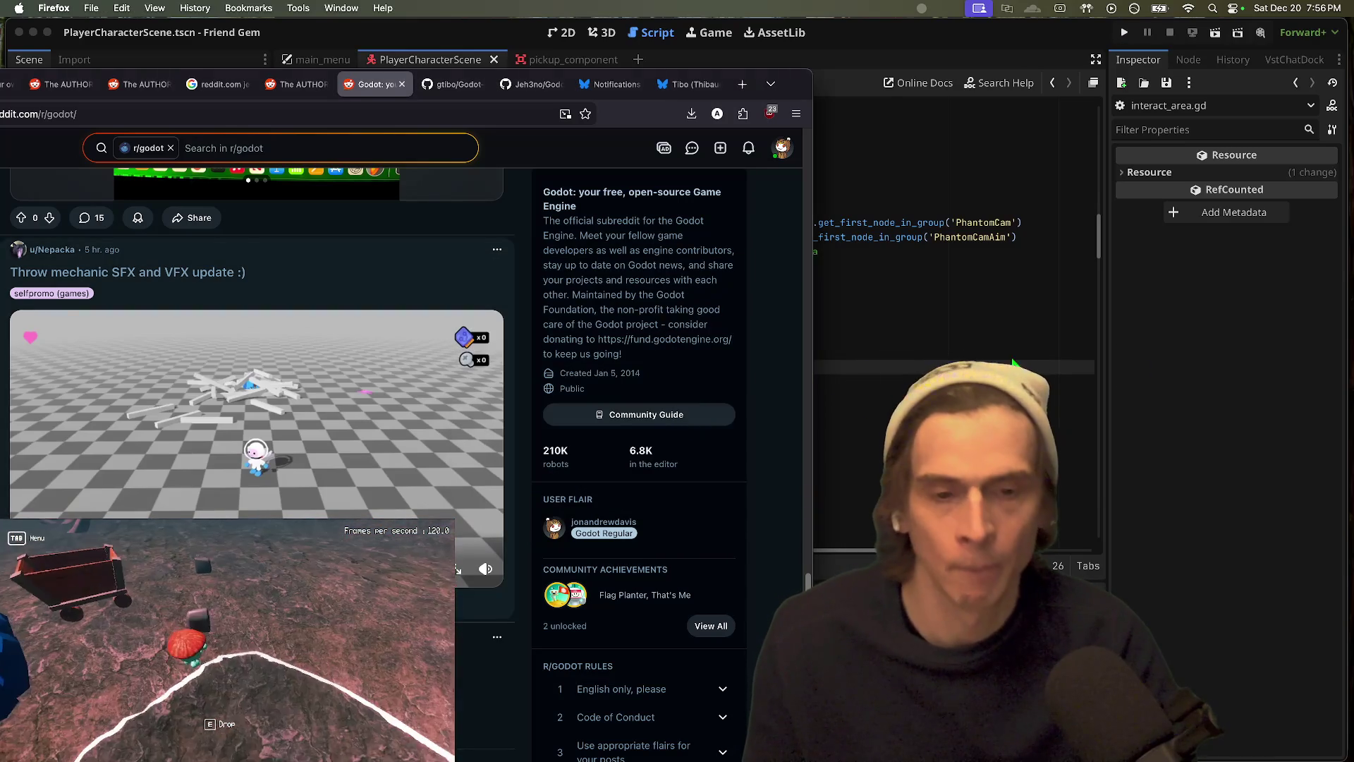
Step: Review the trajectory drawing loop in interact_area.gd, then open pickup_component.gd at request_throw
left_click(1121, 367)
left_click(305, 153)
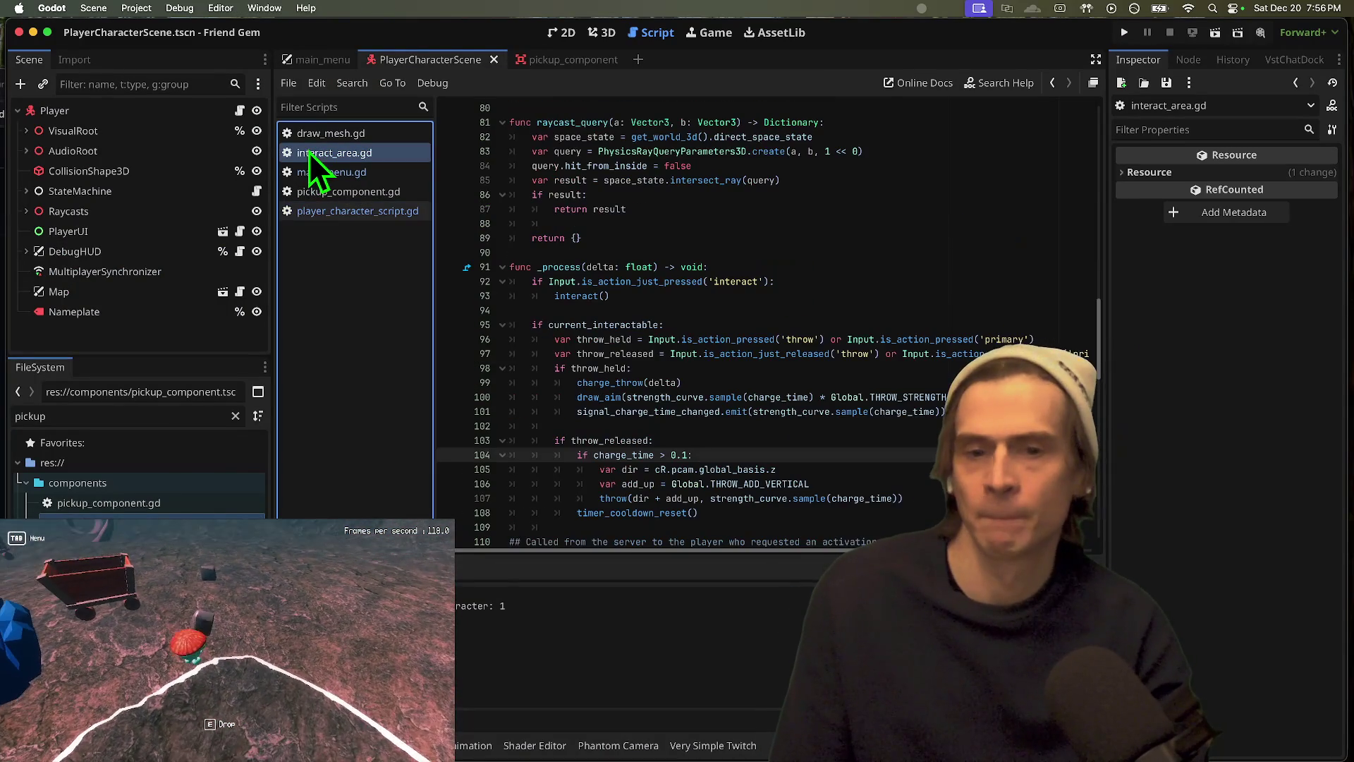
scroll(705, 318, "up", 4)
left_click(644, 108)
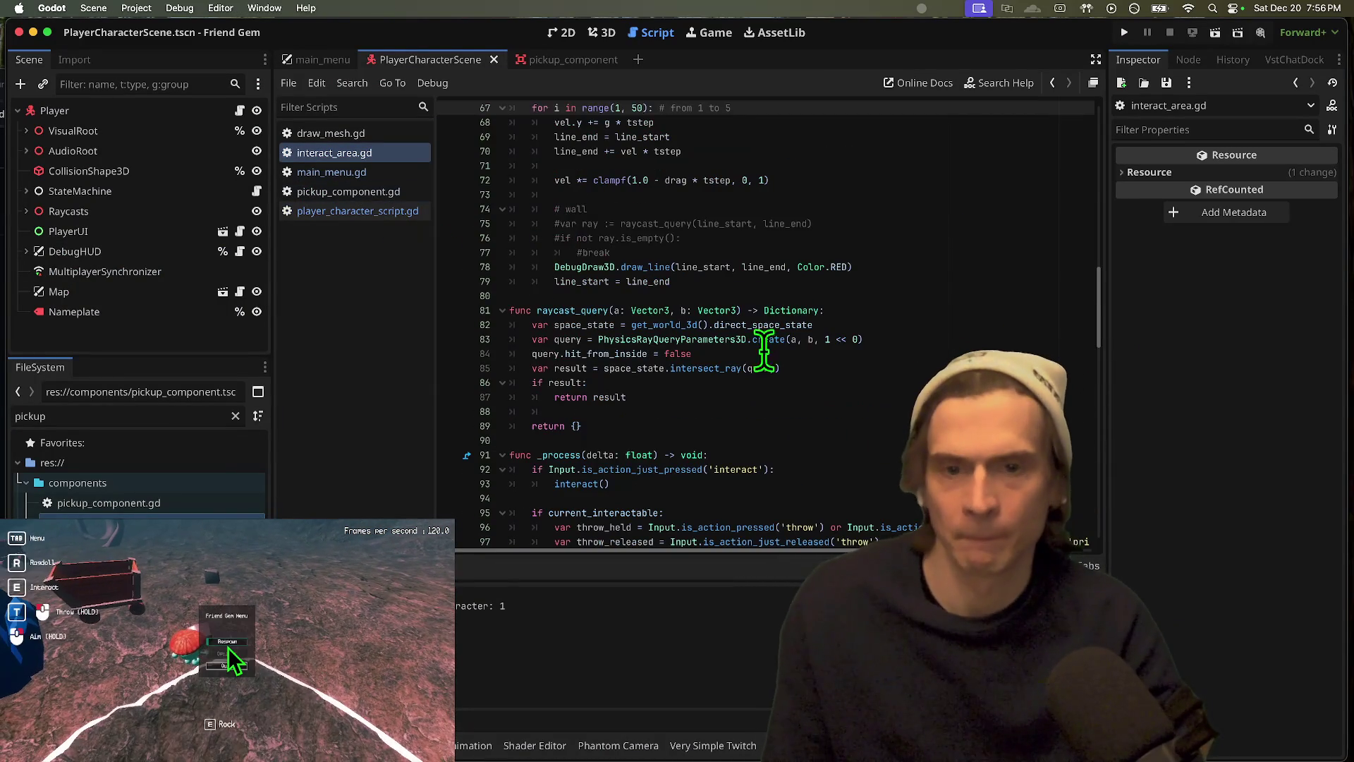
left_click(387, 197)
scroll(780, 371, "down", 4)
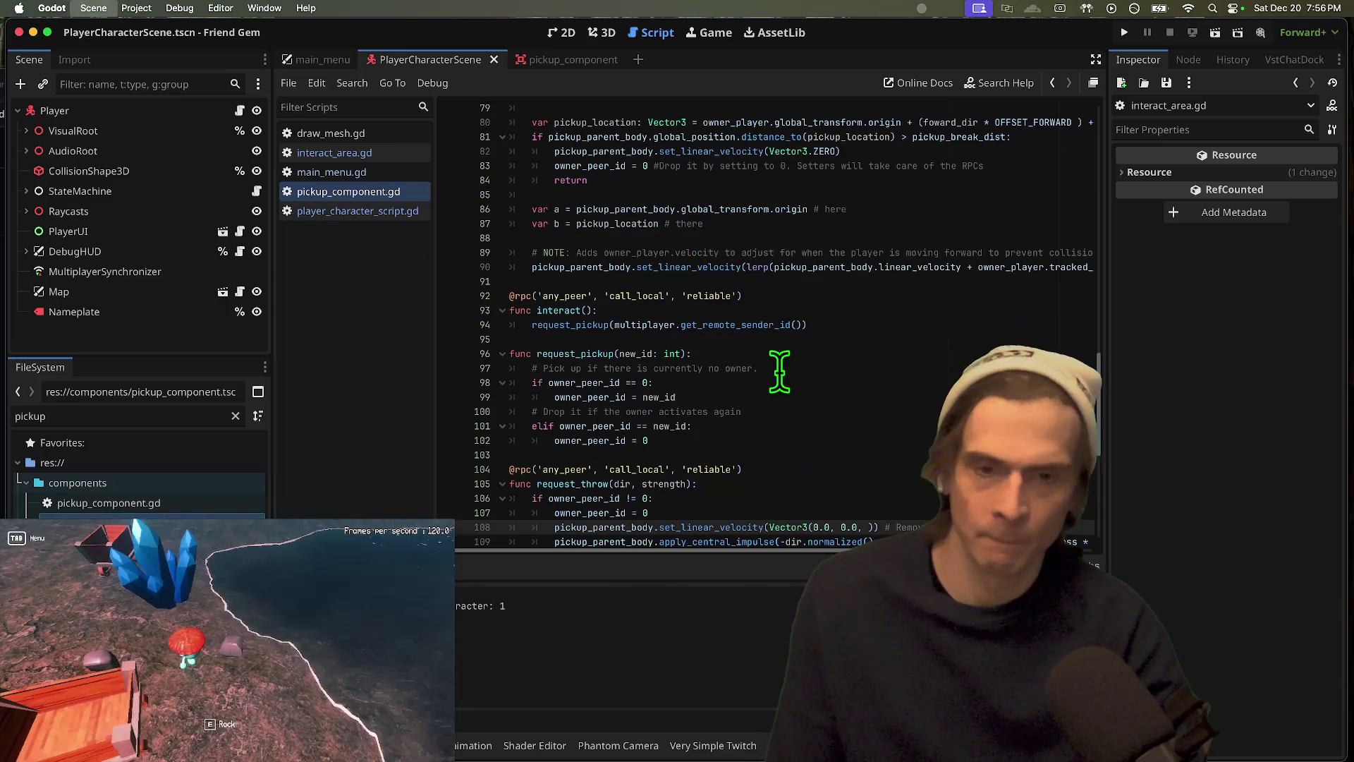
scroll(839, 462, "down", 1)
type("0.0")
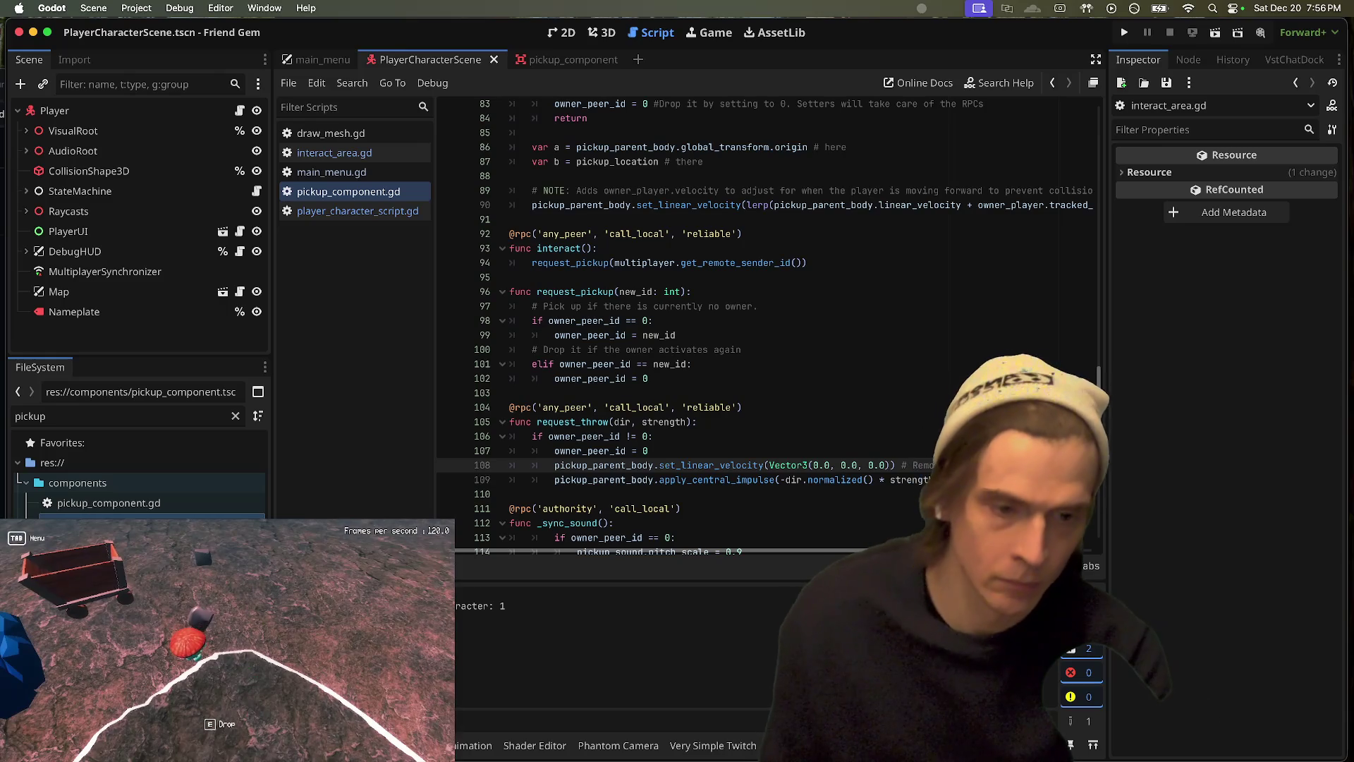
Step: Add a TODO line and a set_angular_velocity(Vector3(0,0,0)) copy of the velocity reset, then run the game
key("Return")
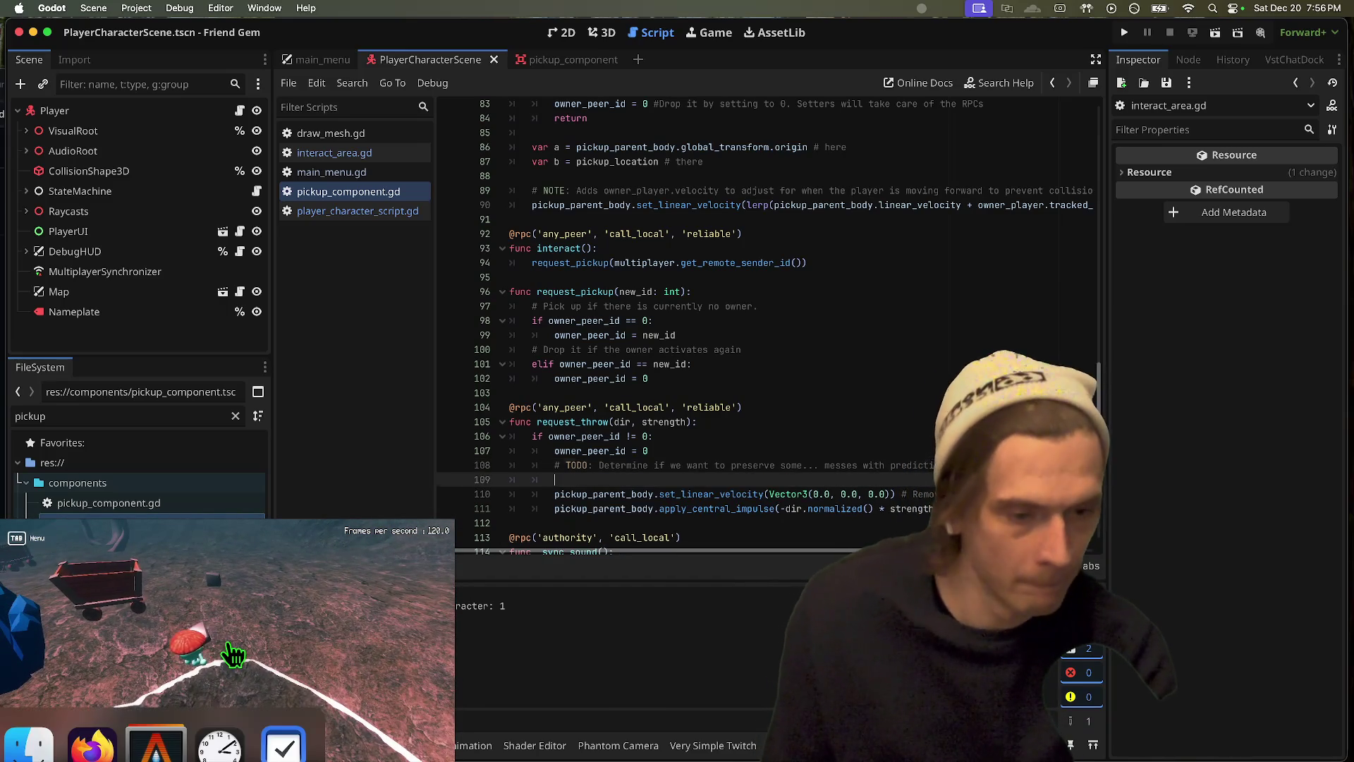
double_click(787, 479)
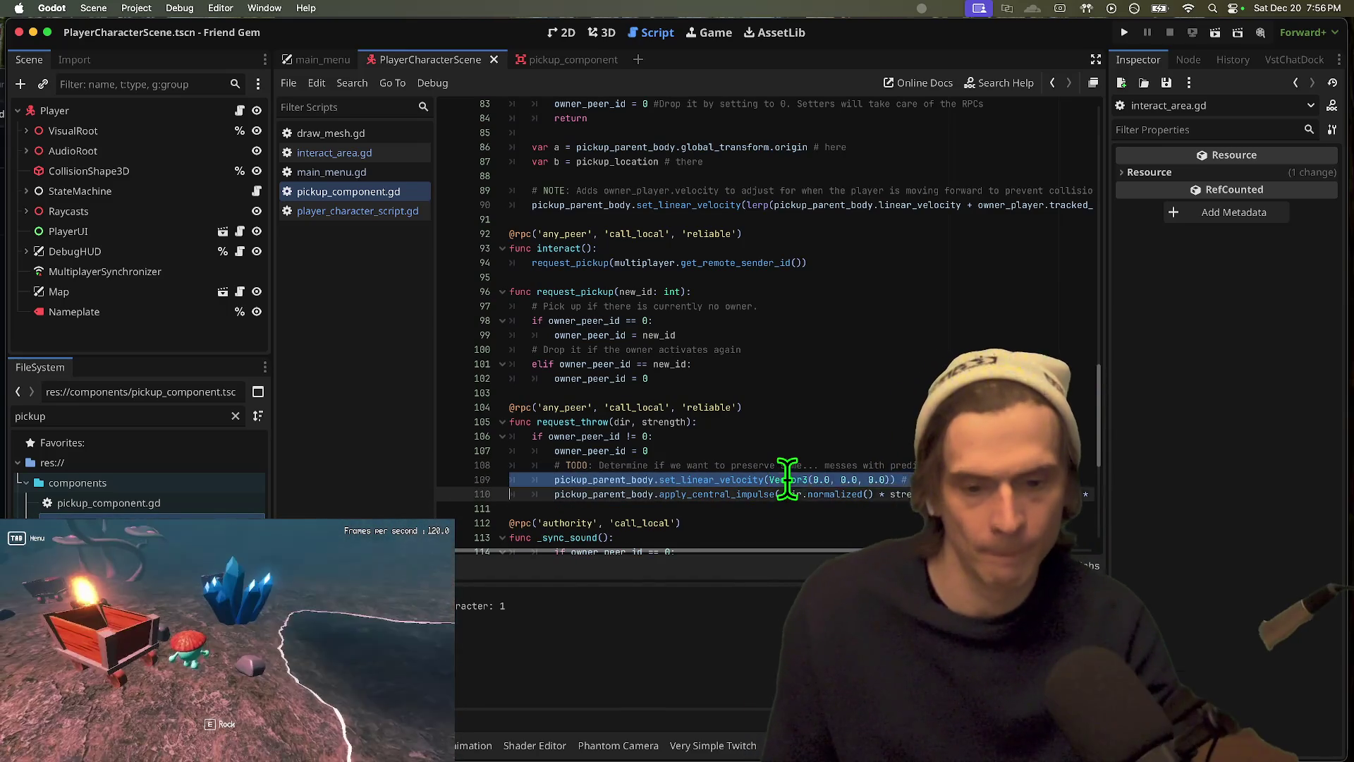
key("super+shift+Return")
key("super+v")
double_click(671, 480)
key("BackSpace")
key("BackSpace")
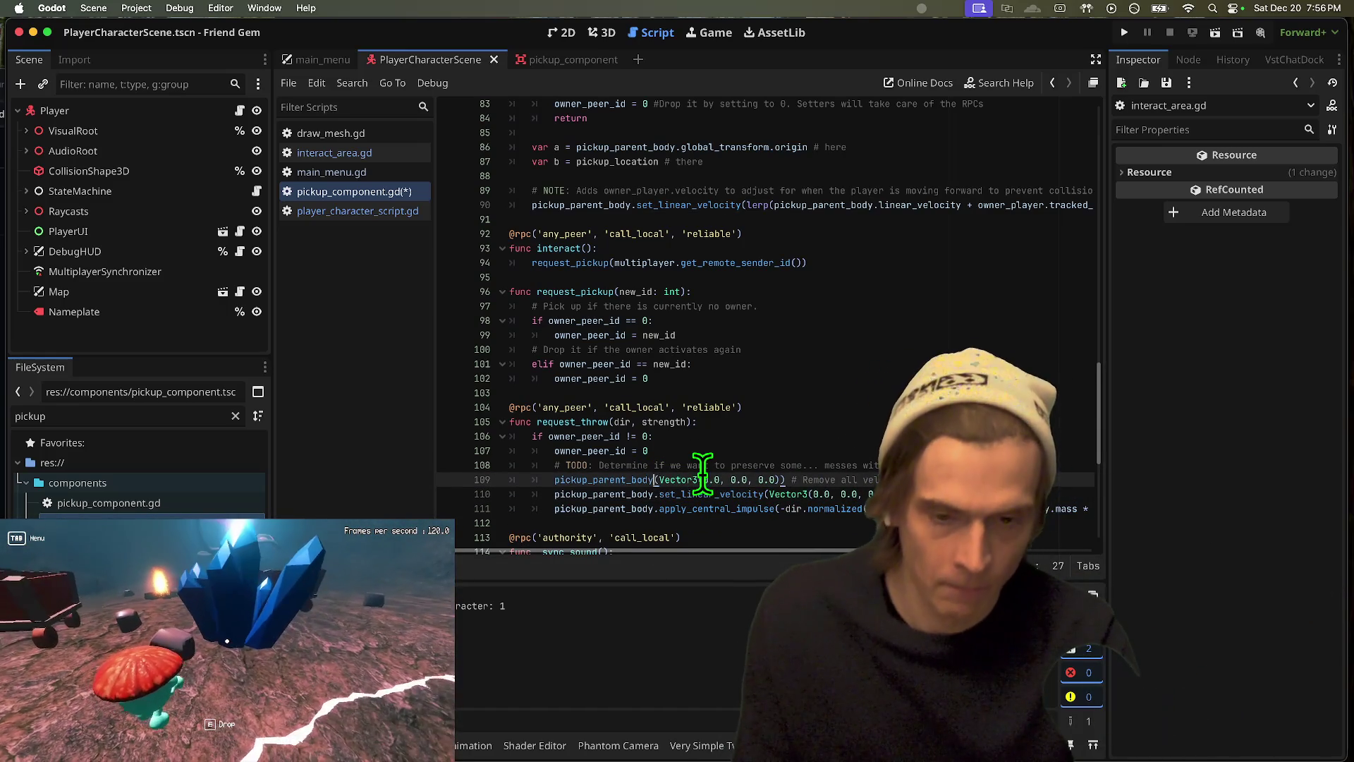
type(".set_ang")
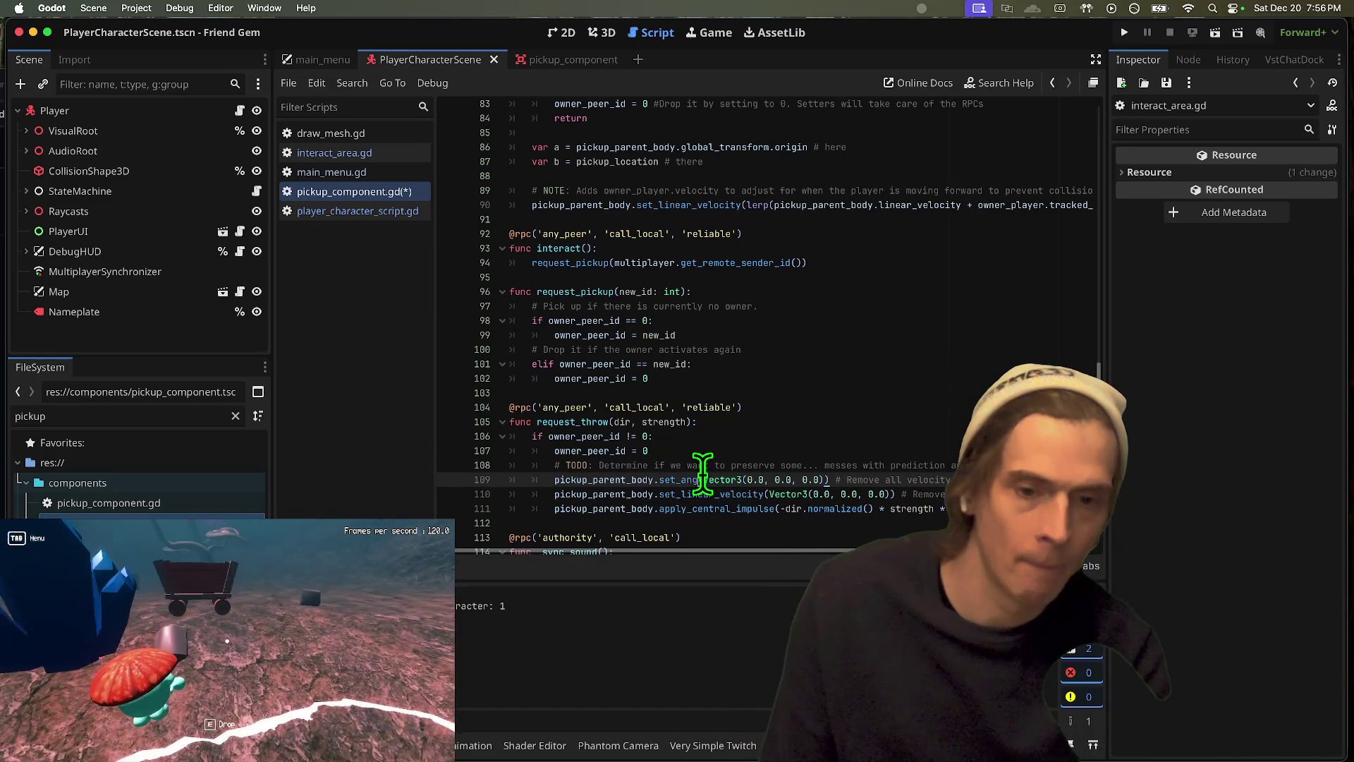
type("ular")
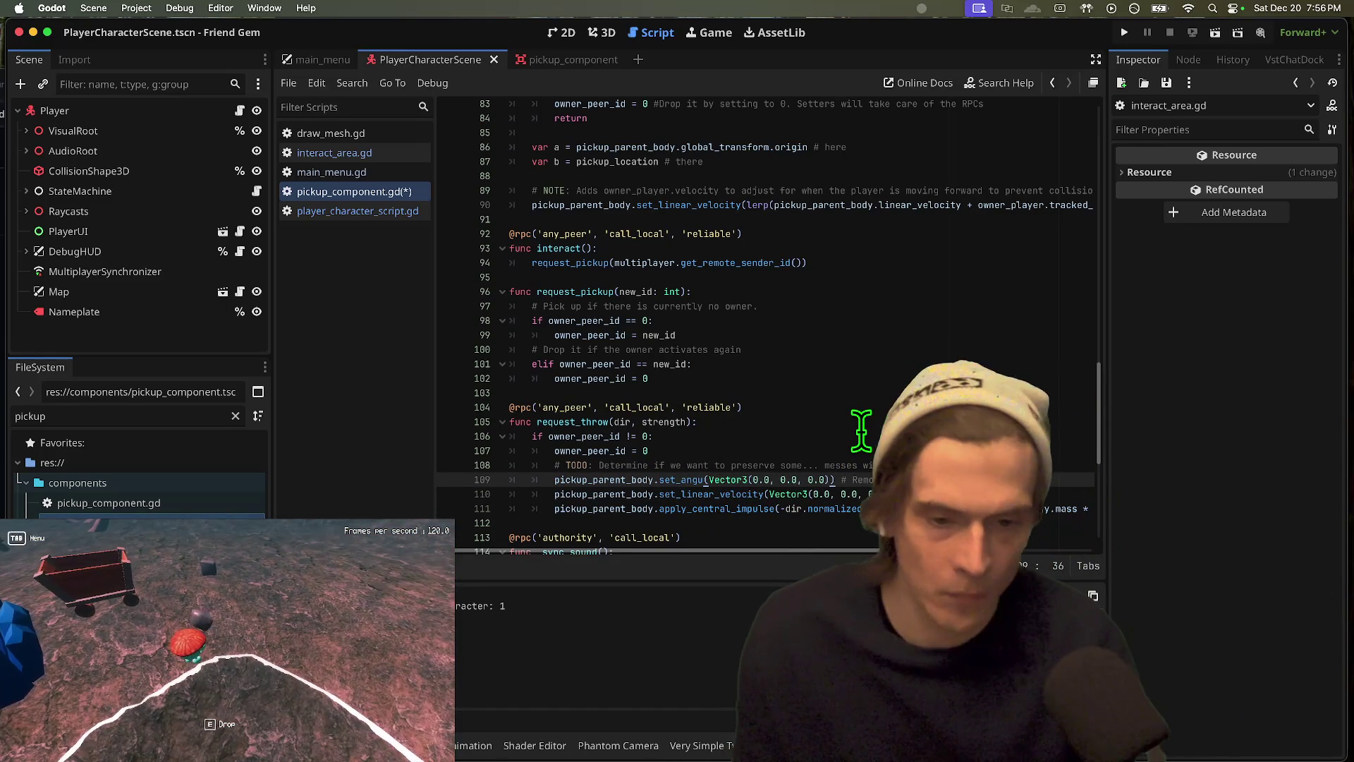
type("_velocity")
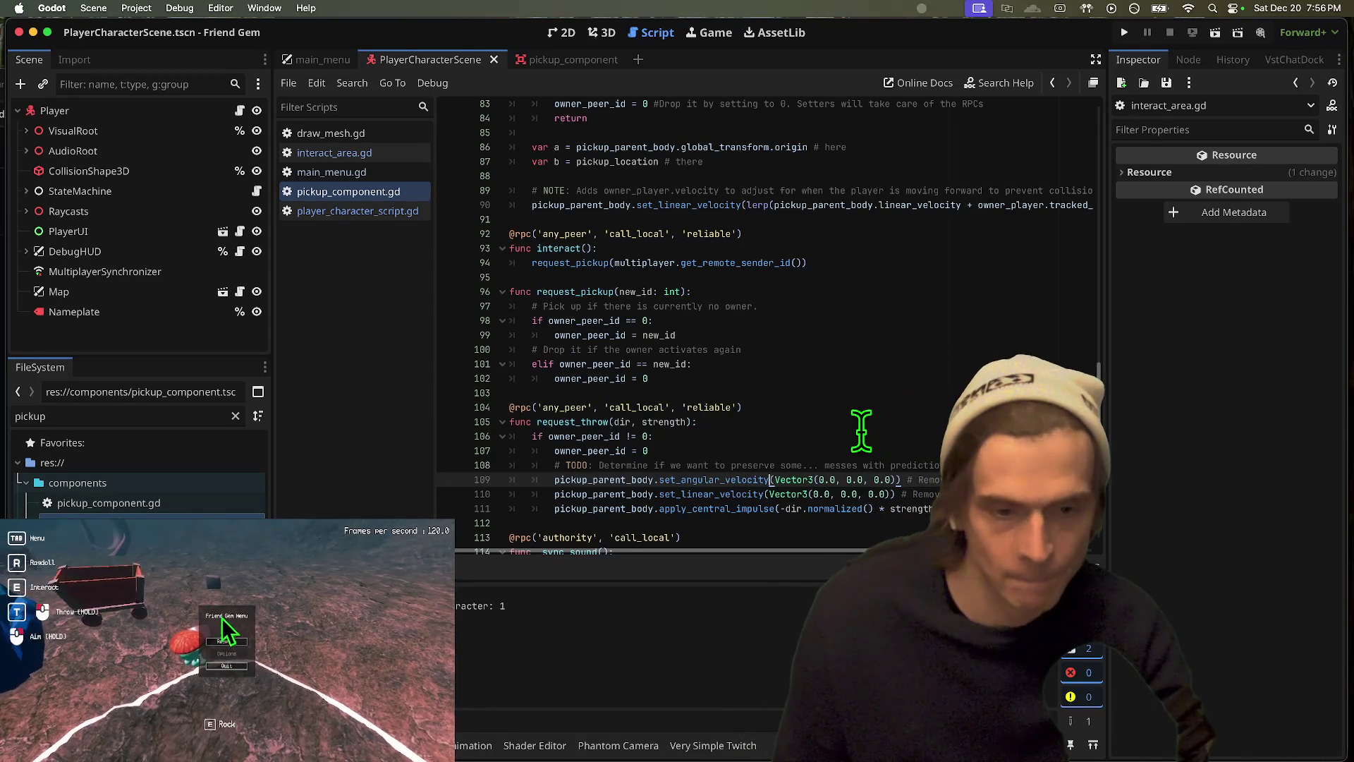
key("super+b")
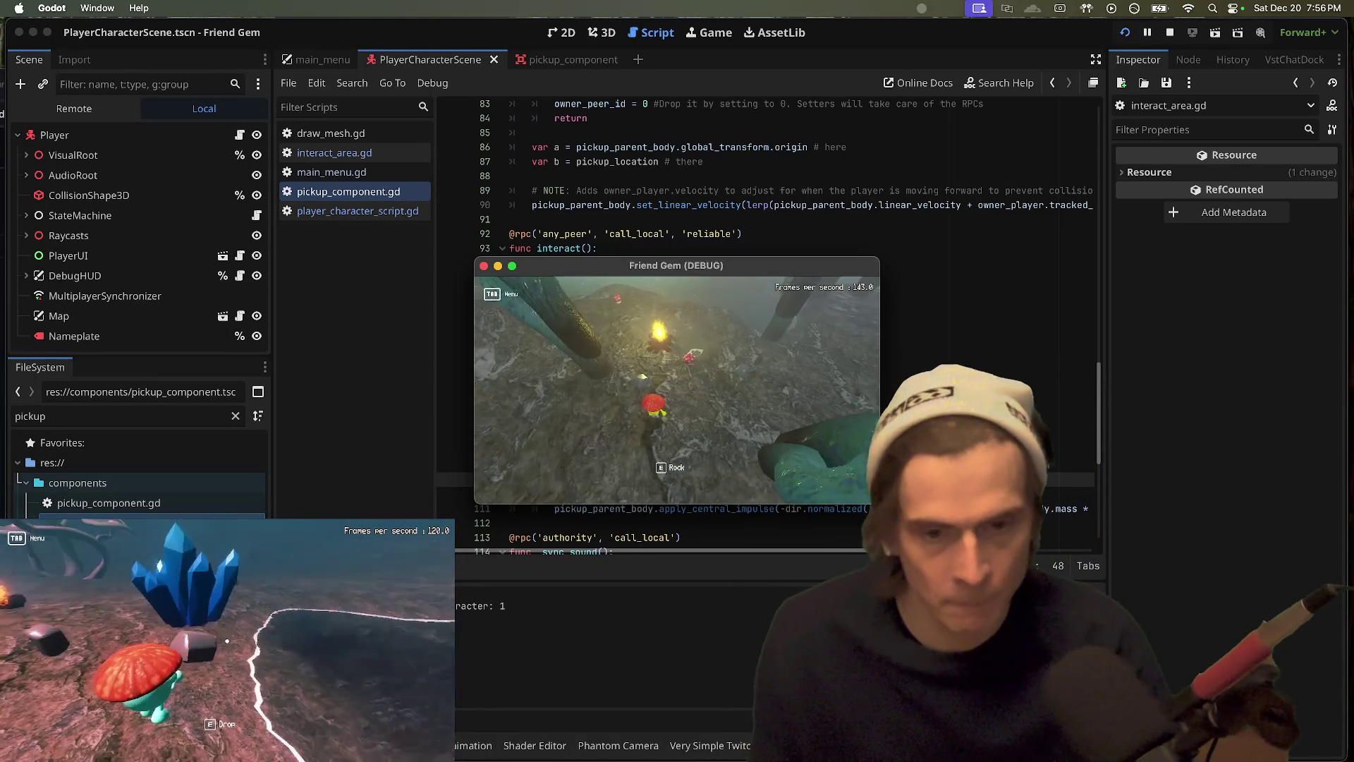
Step: Pick up the rock, walk toward the campfire and throw it there twice
key("e")
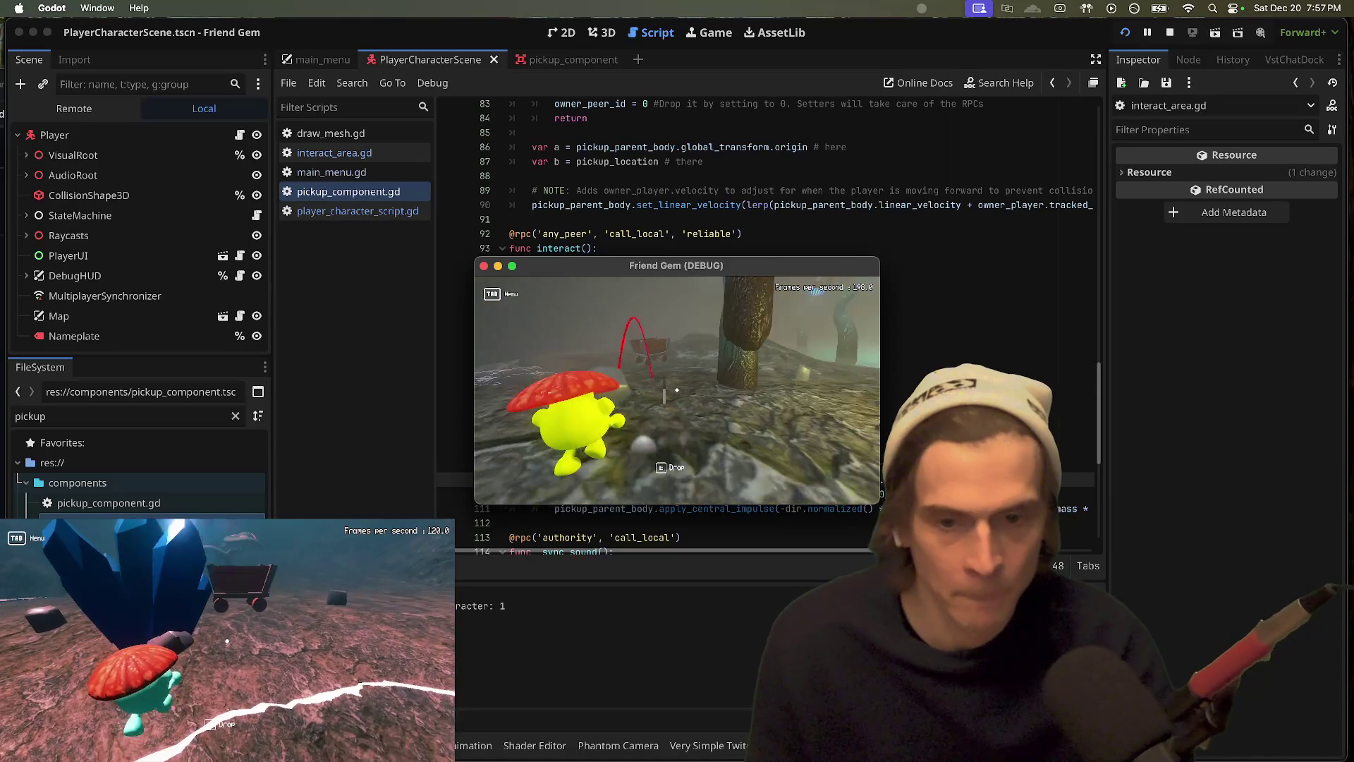
scroll(676, 390, "down", 5)
key("w")
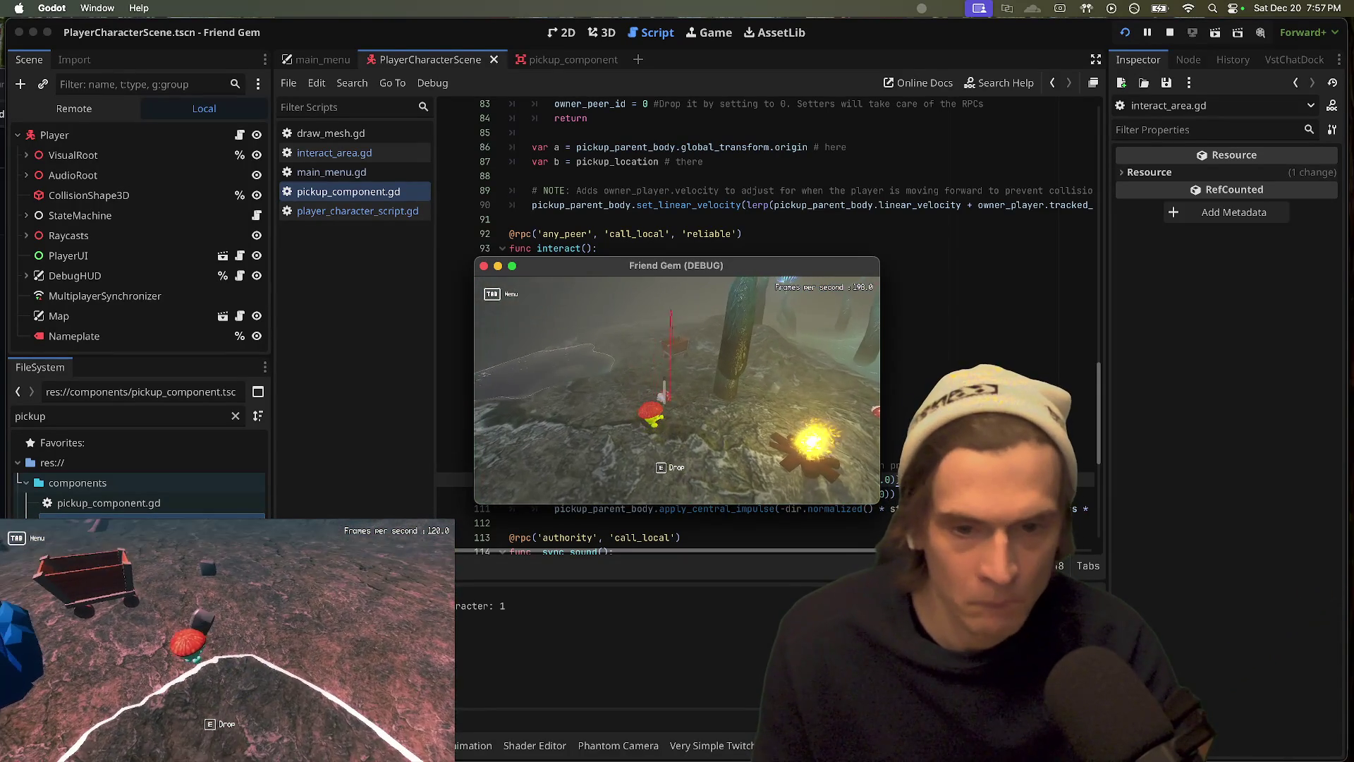
key("e")
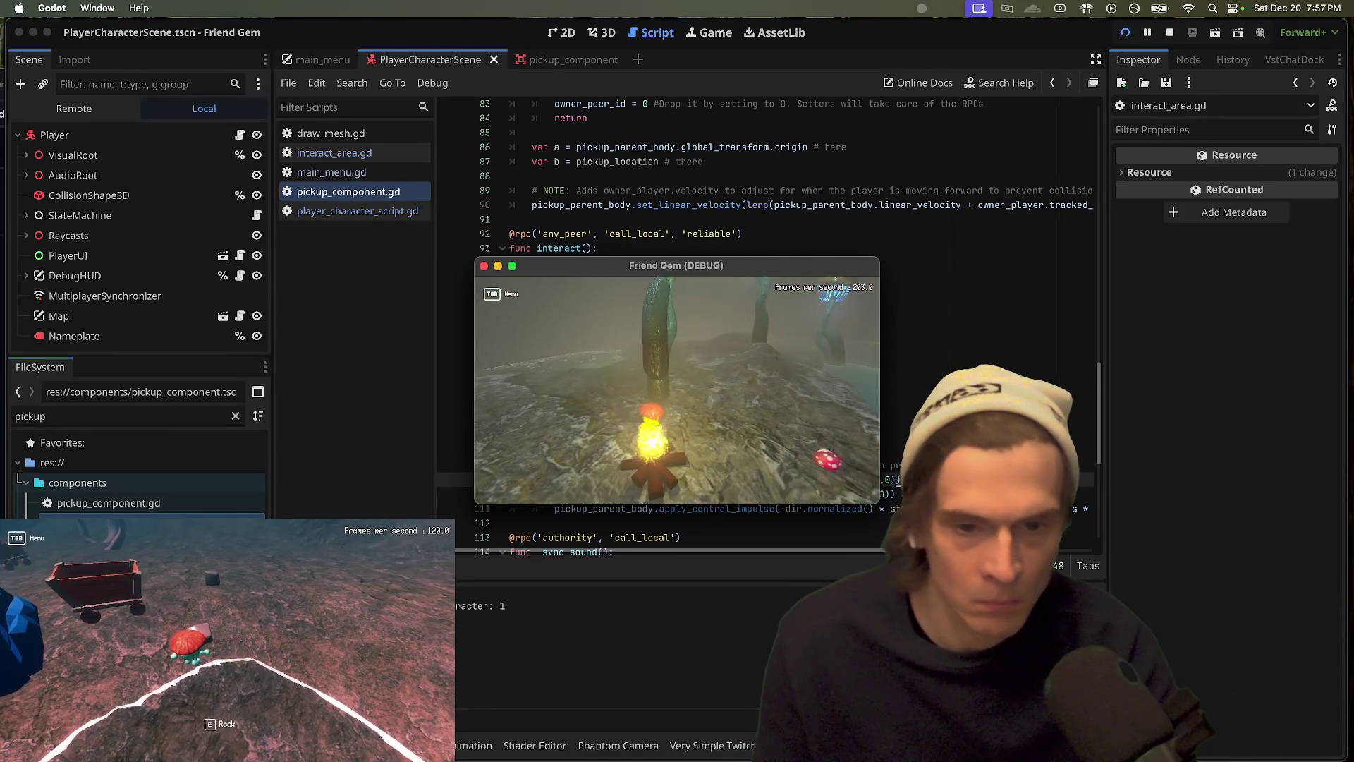
key("w")
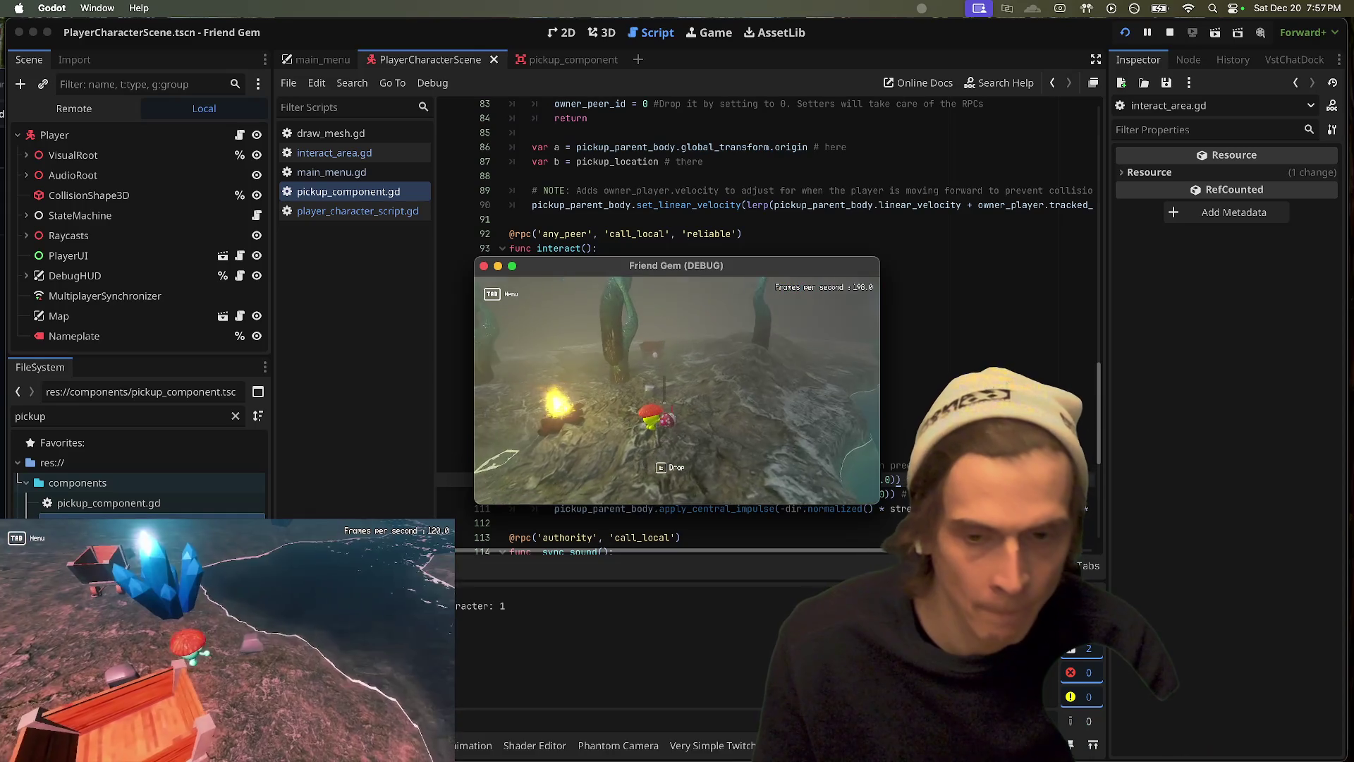
key("e")
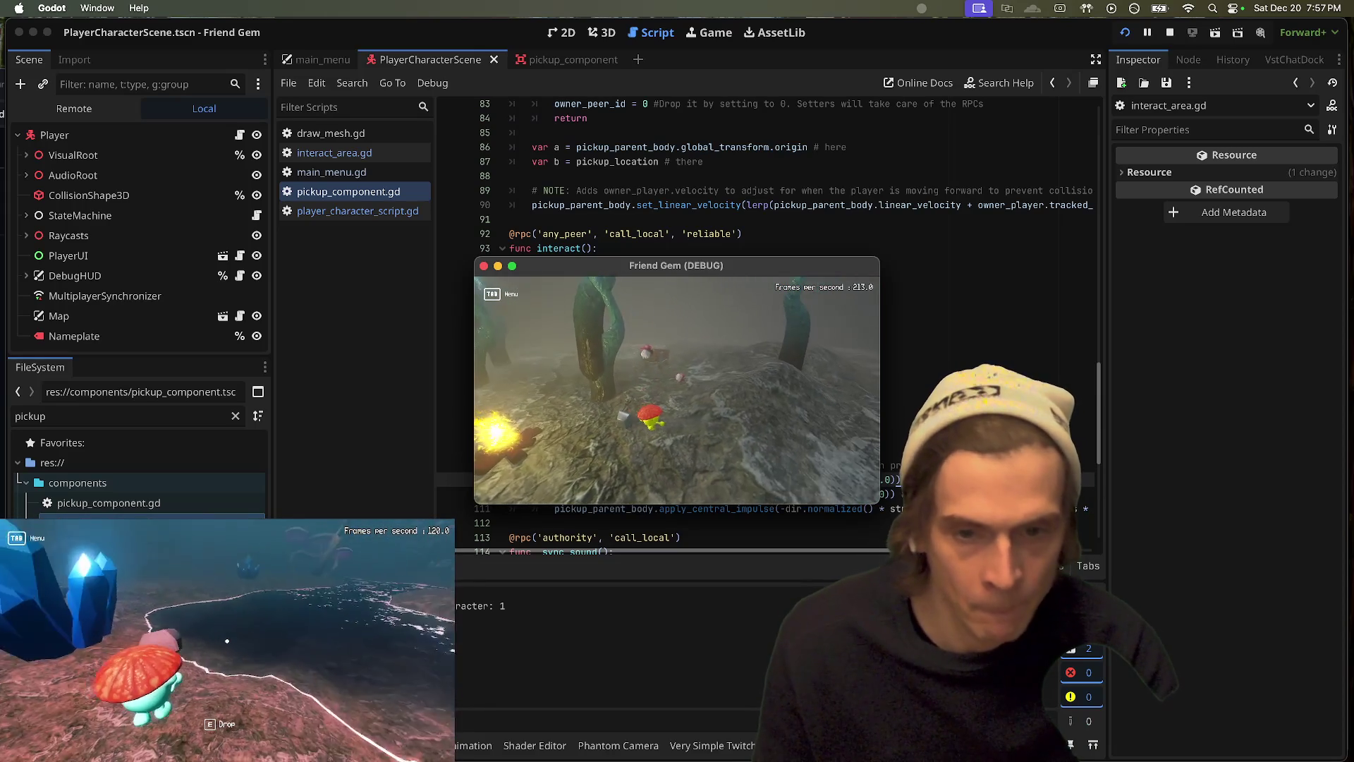
Step: Pick up and drop the rock in the second instance, close the pause menu, then stop the game
key("e")
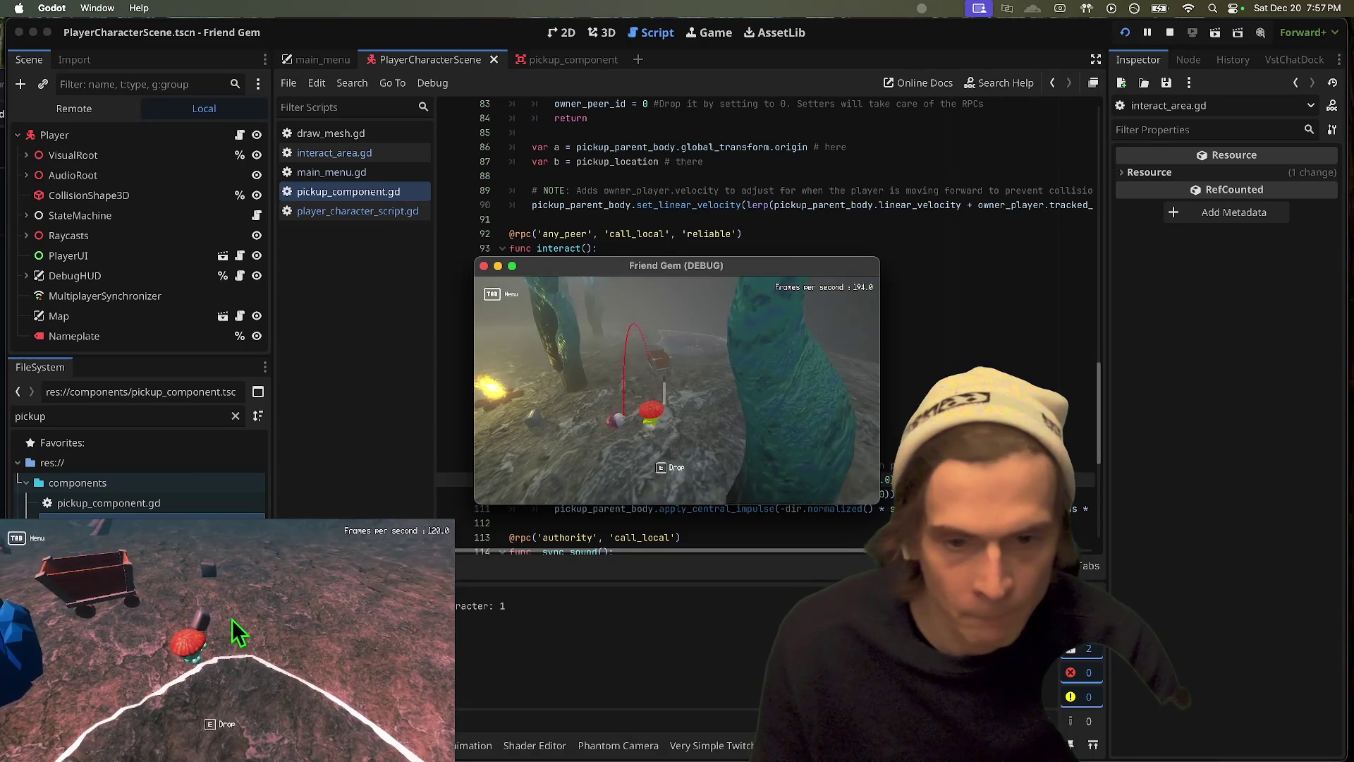
key("e")
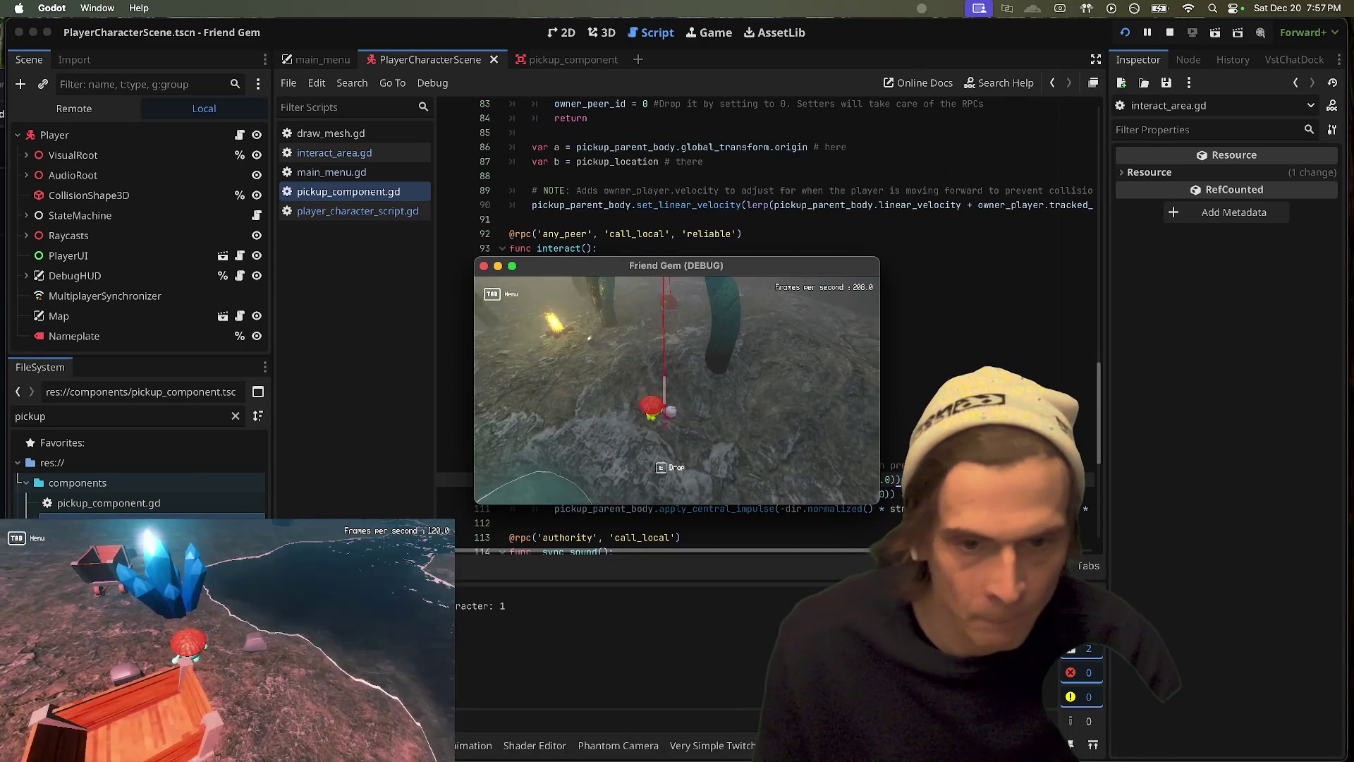
key("e")
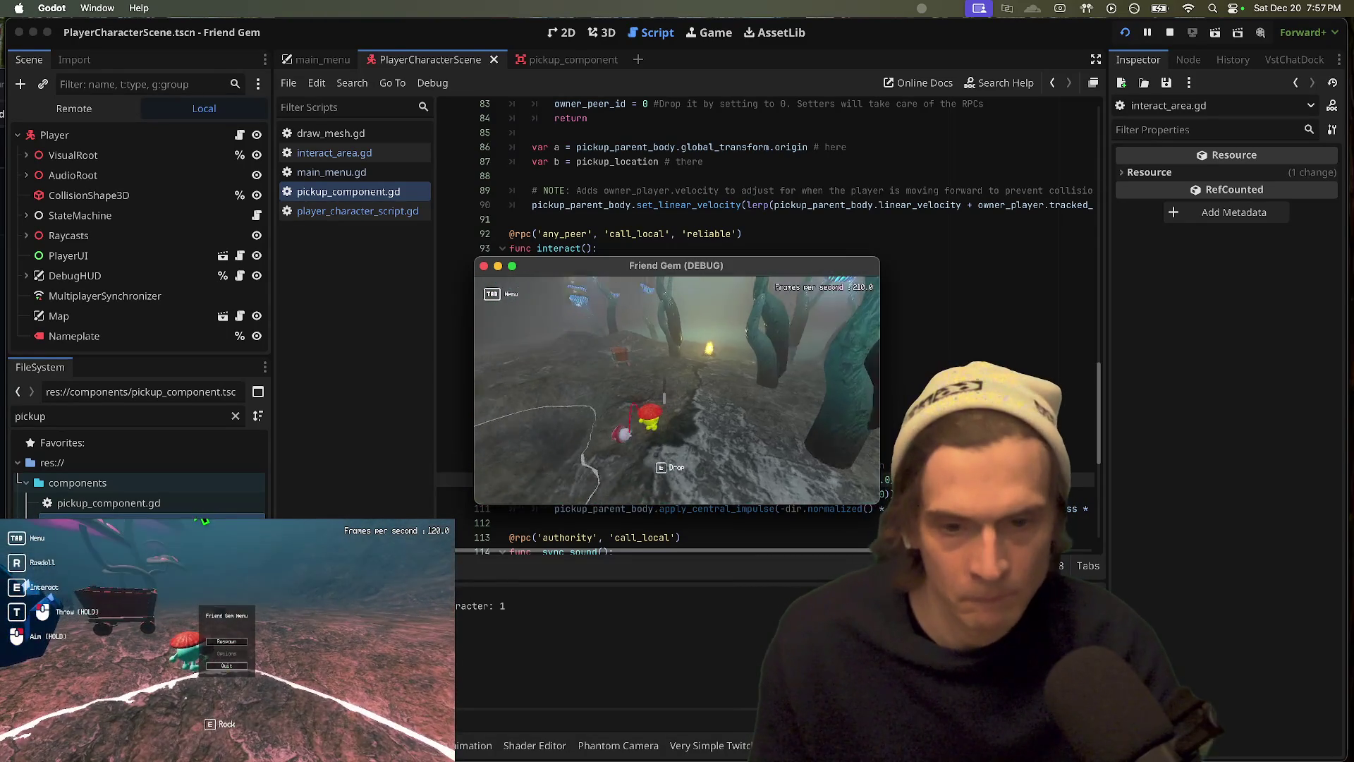
key("Tab")
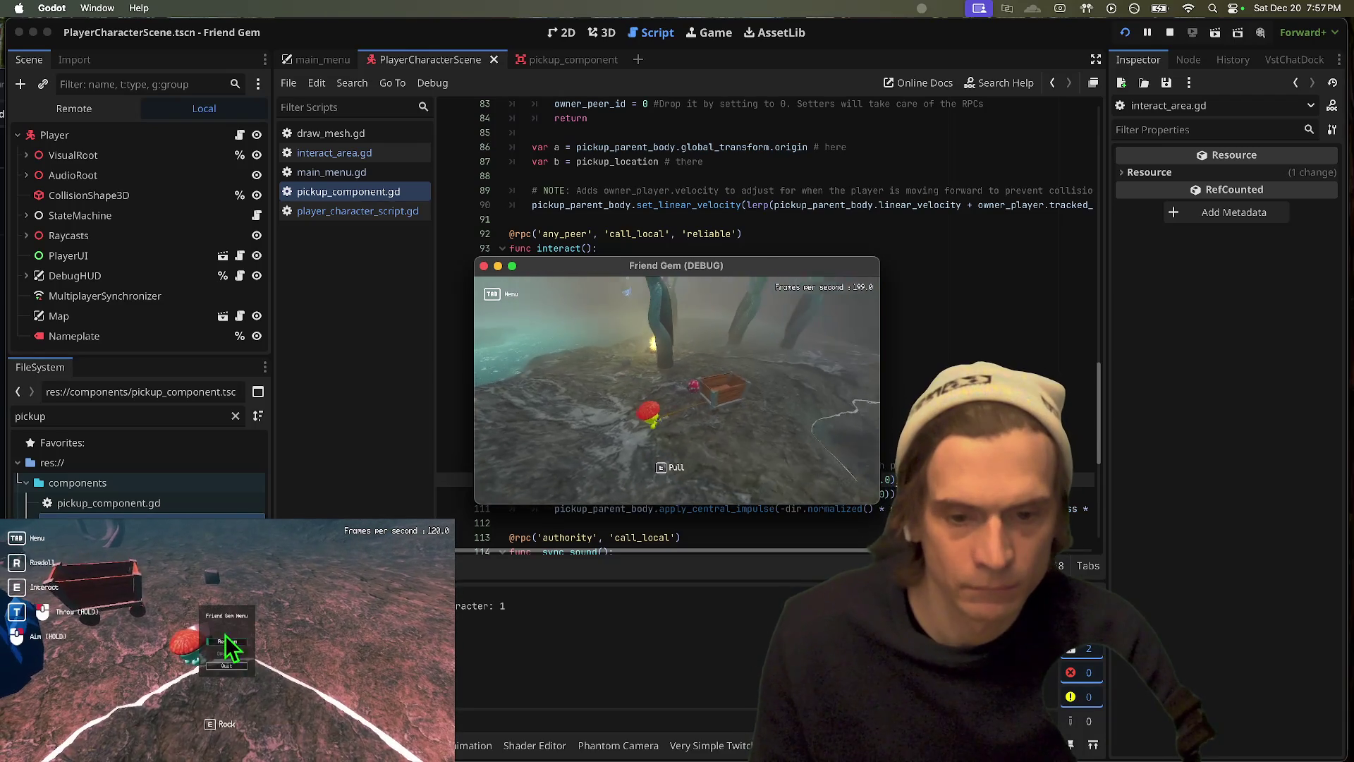
key("e")
key("e")
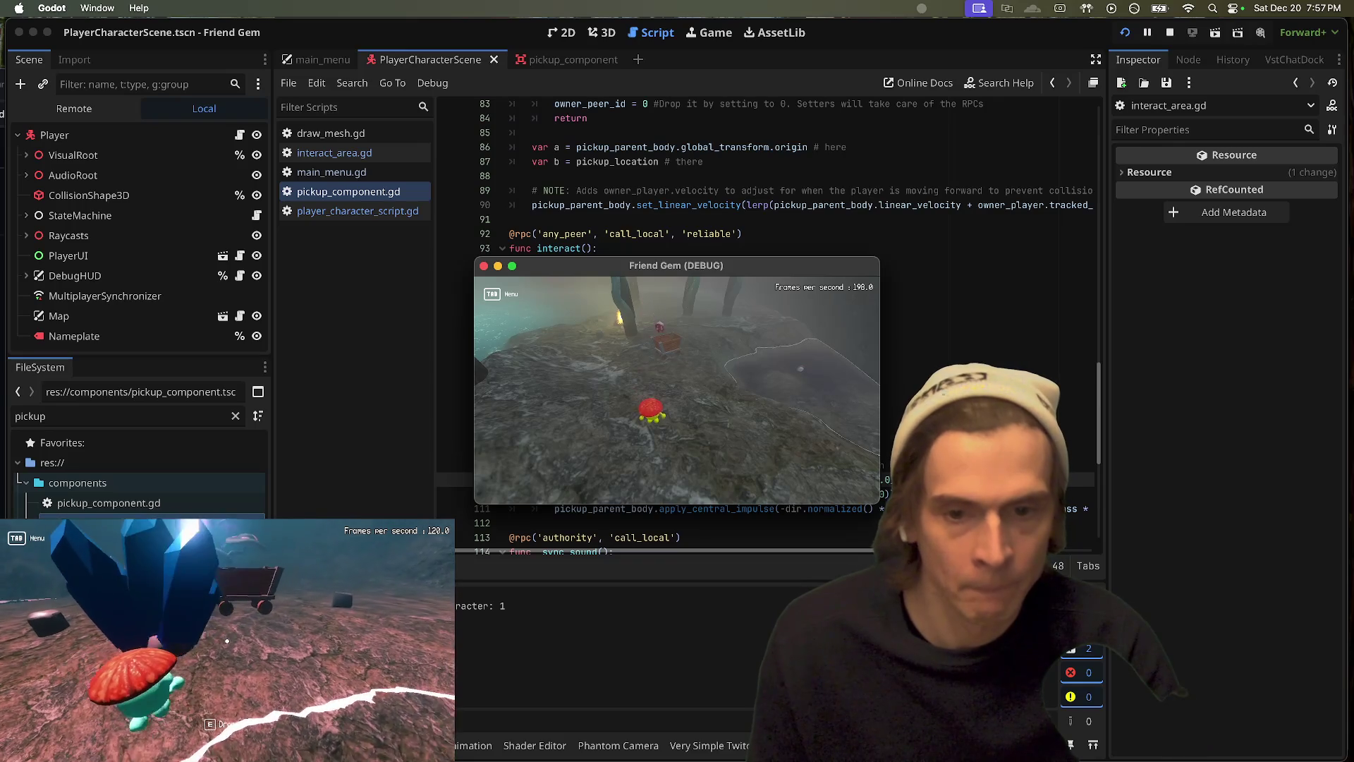
key("super+q")
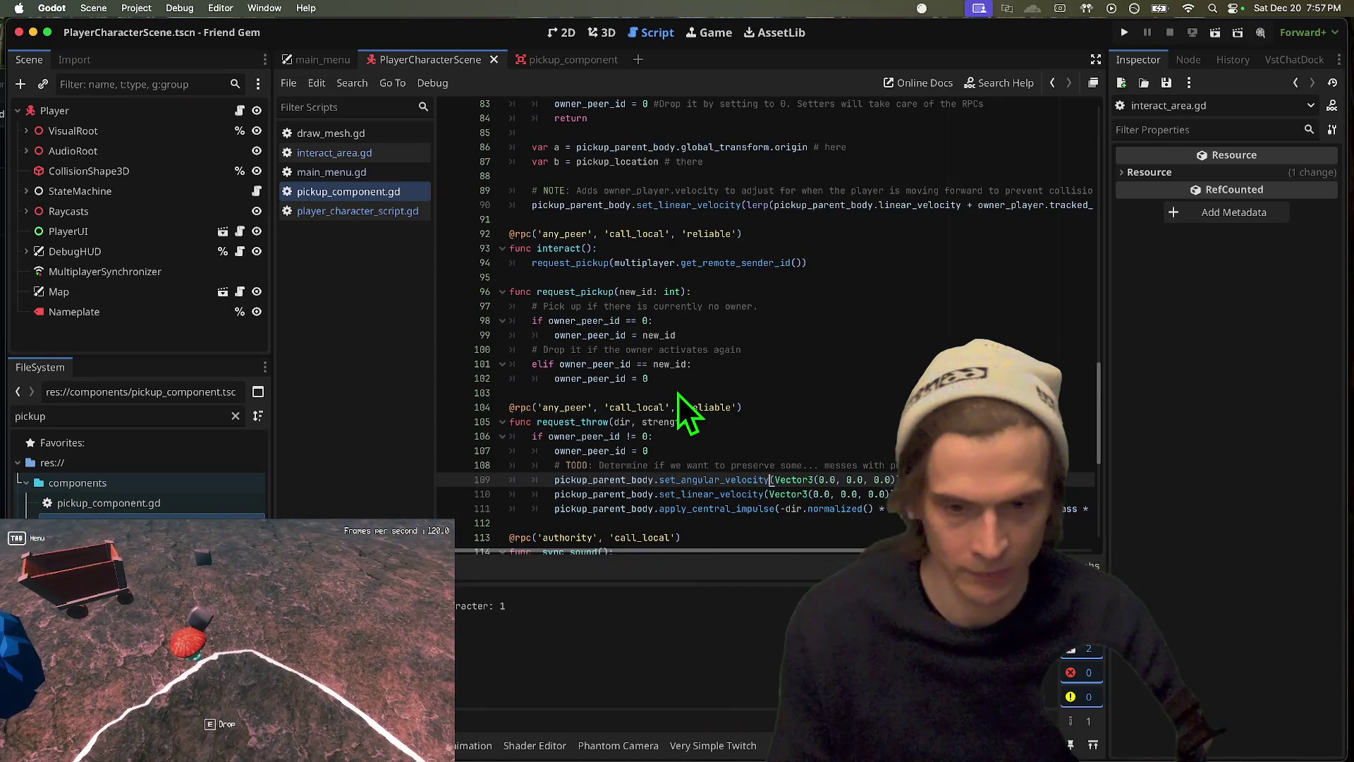
Step: Inspect the first repeated ref_count <= 0 error in the Debugger's Errors list
scroll(679, 394, "right", 5)
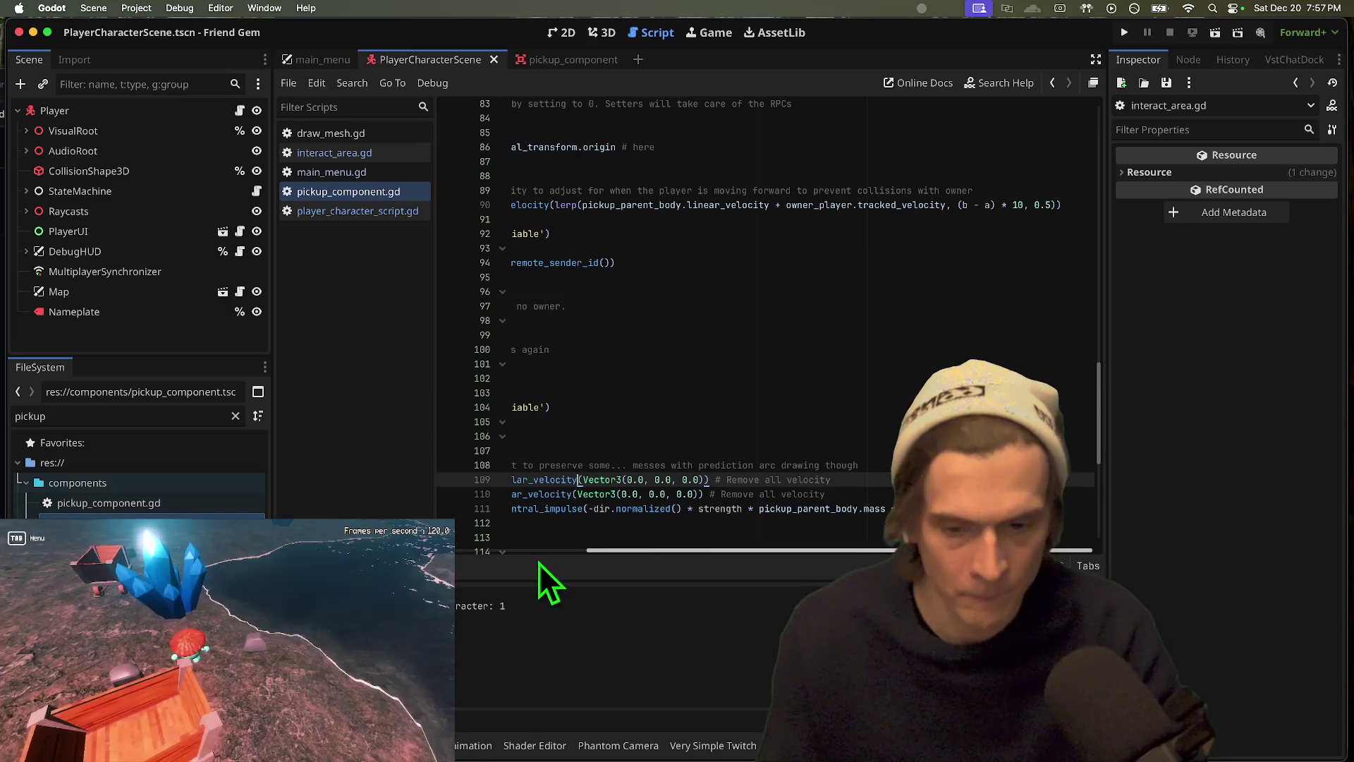
scroll(539, 557, "left", 5)
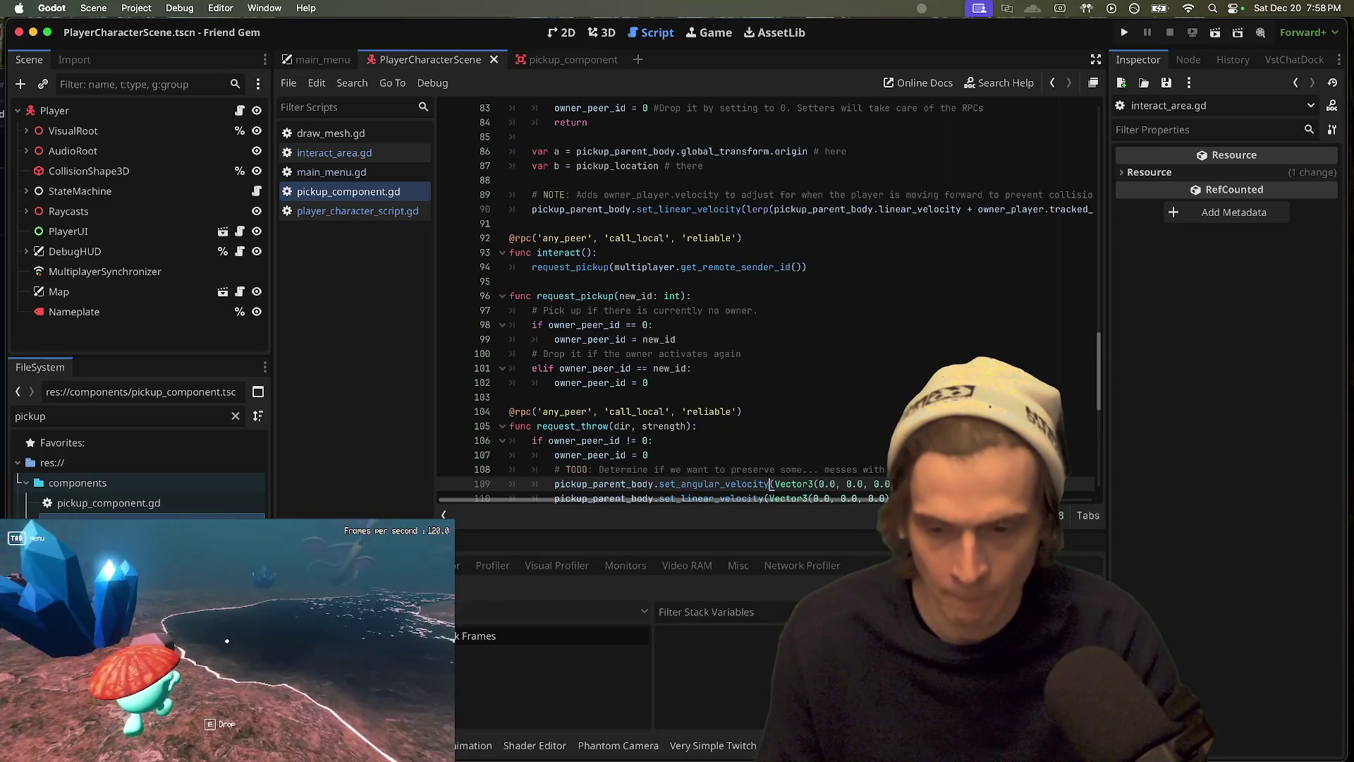
left_click(492, 618)
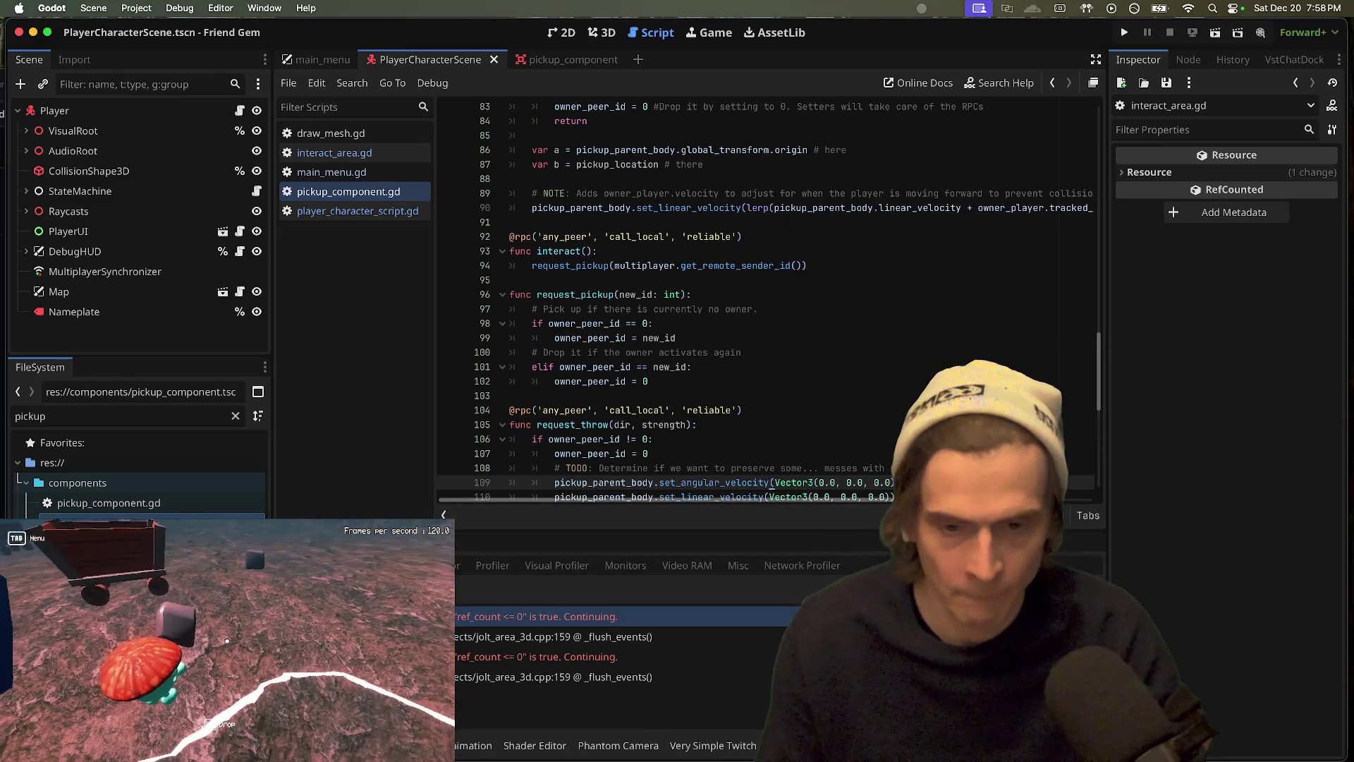
Step: Try pickup_parent_body.free and then pickup_parent_body.freeze = true on line 109, then undo both edits
double_click(603, 496)
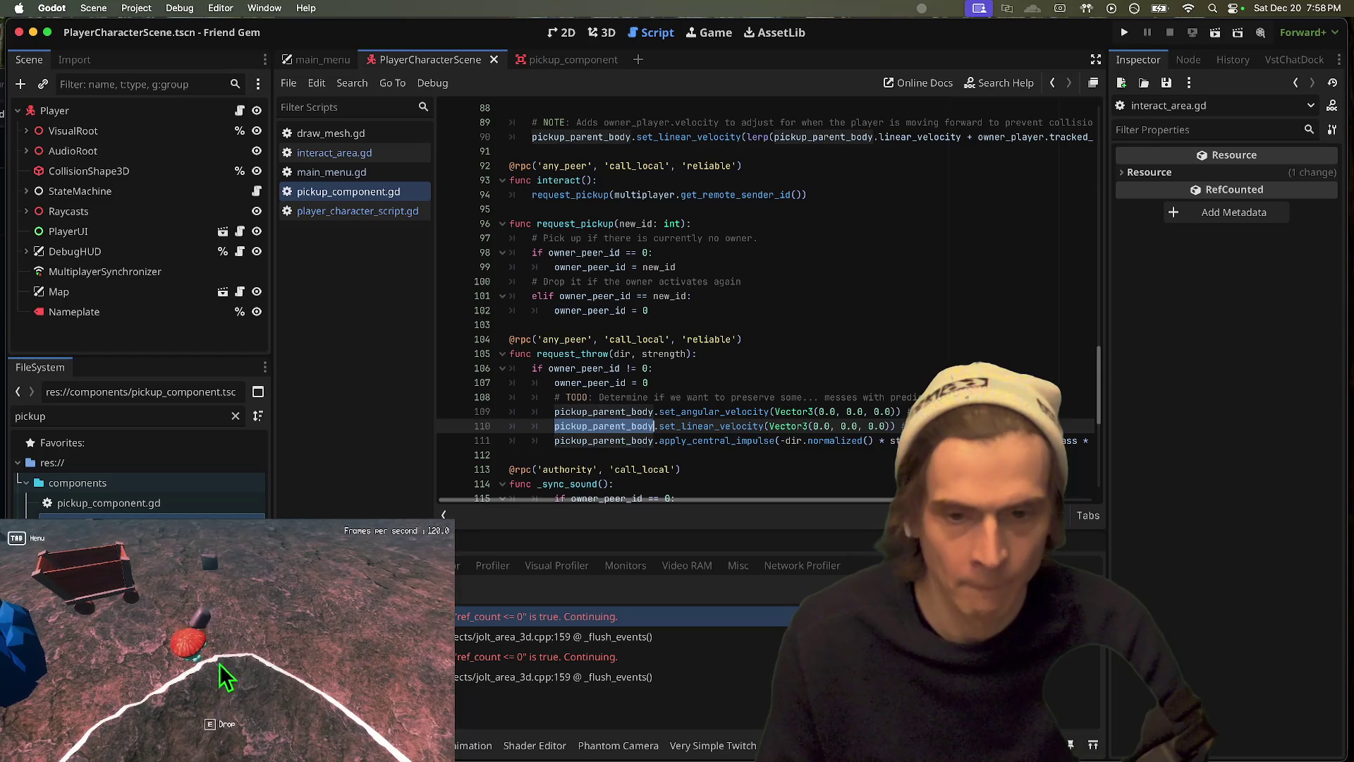
left_click(1060, 411)
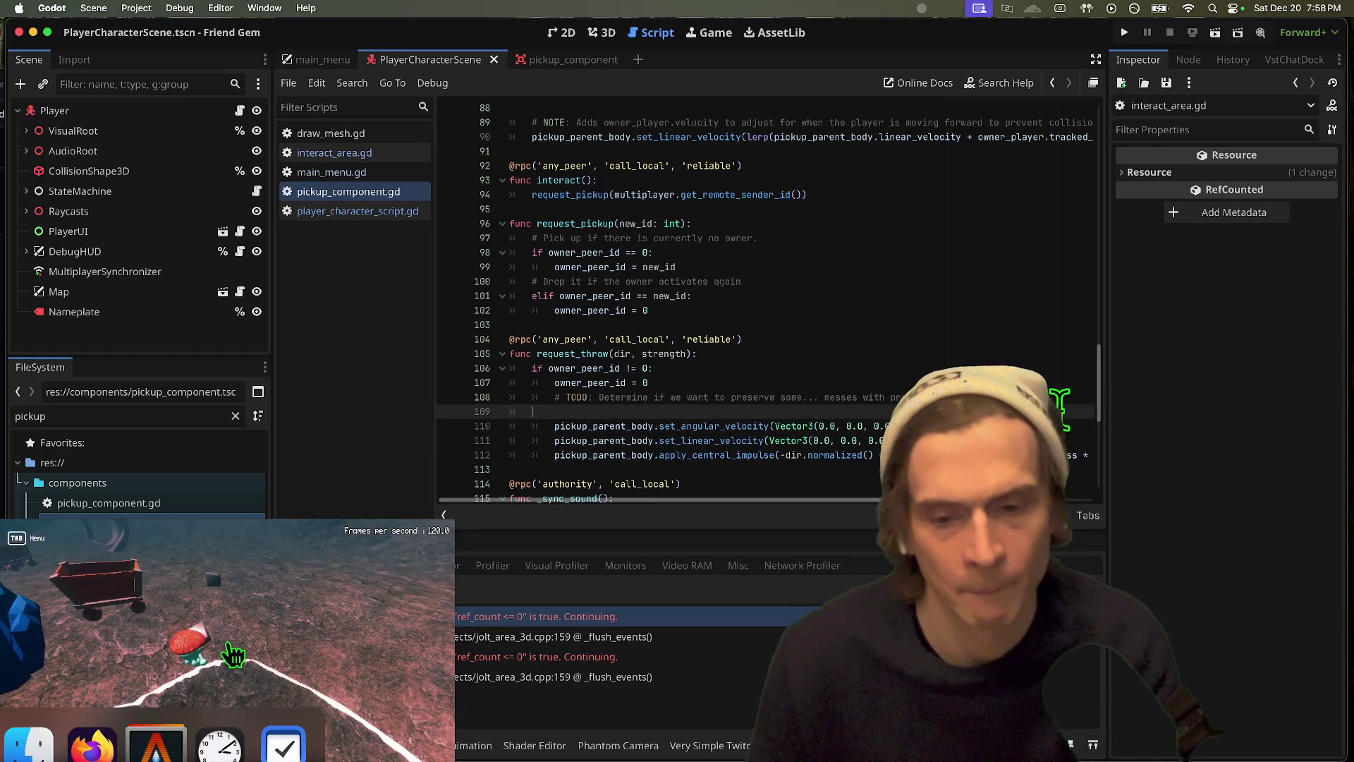
type(".free")
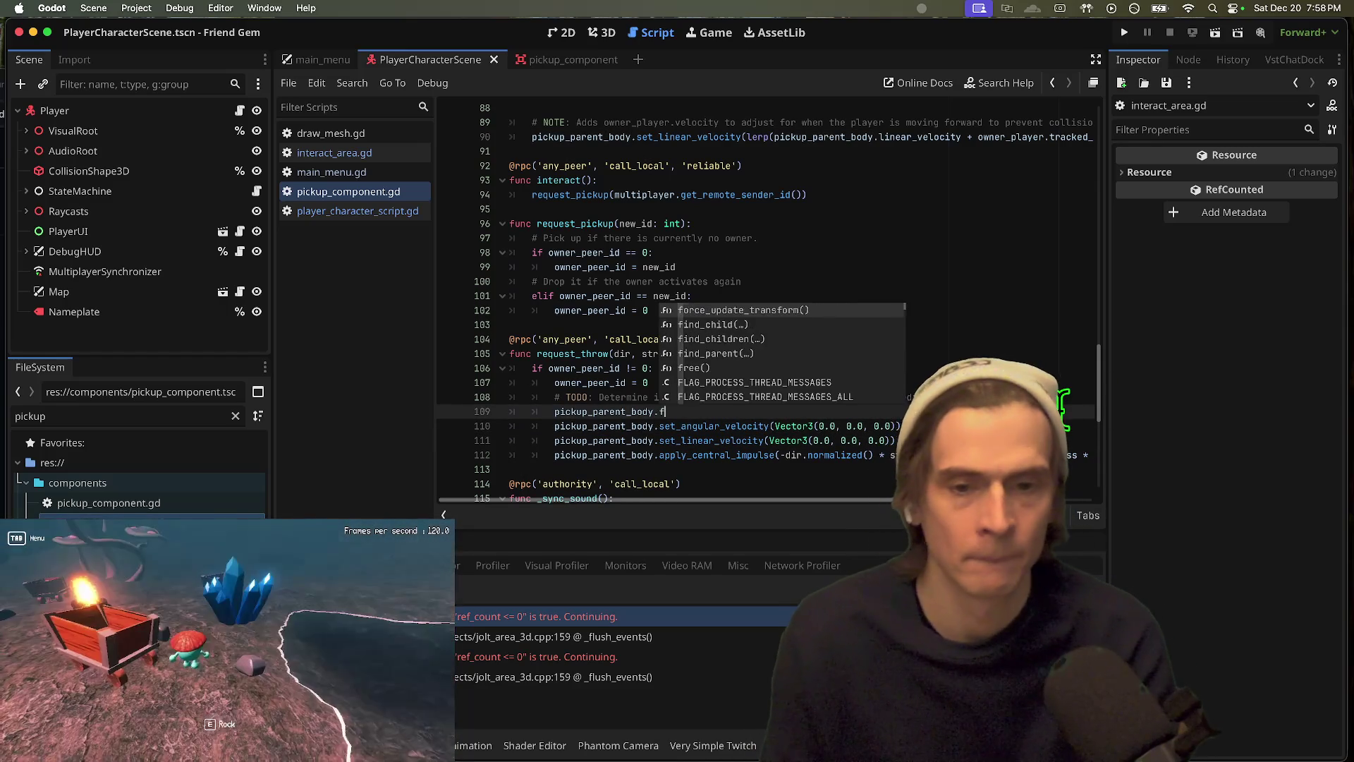
key("Return")
key("BackSpace")
key("BackSpace")
key("BackSpace")
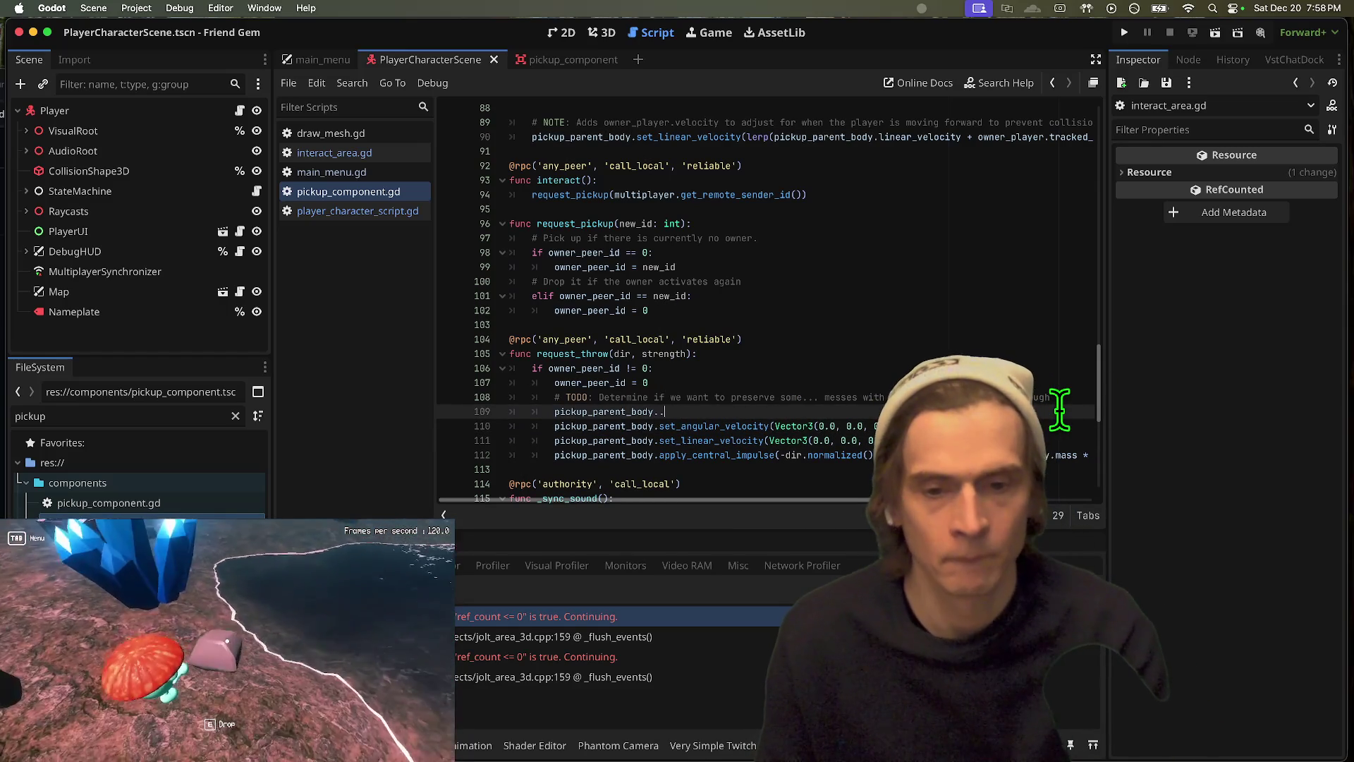
key("BackSpace")
key("BackSpace")
key("BackSpace")
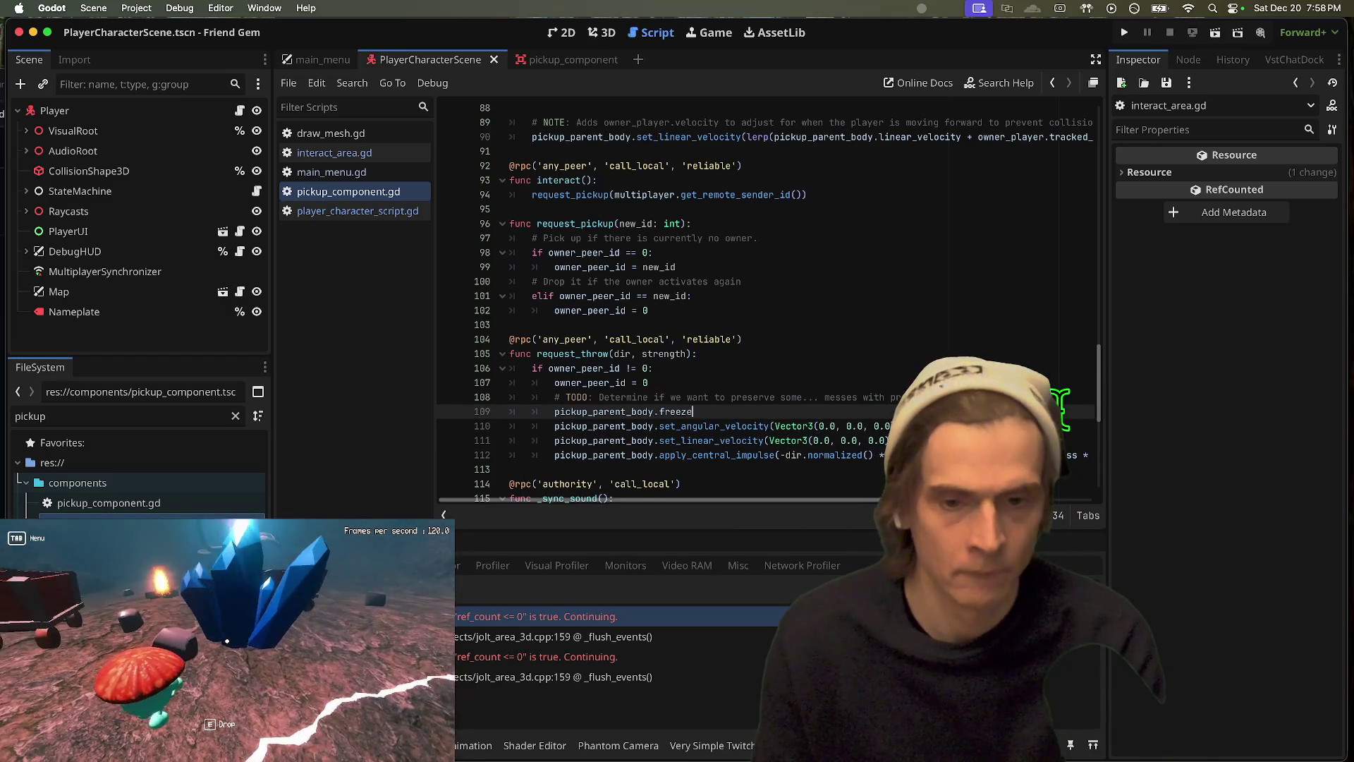
type("pickup_parent_body.freeze =")
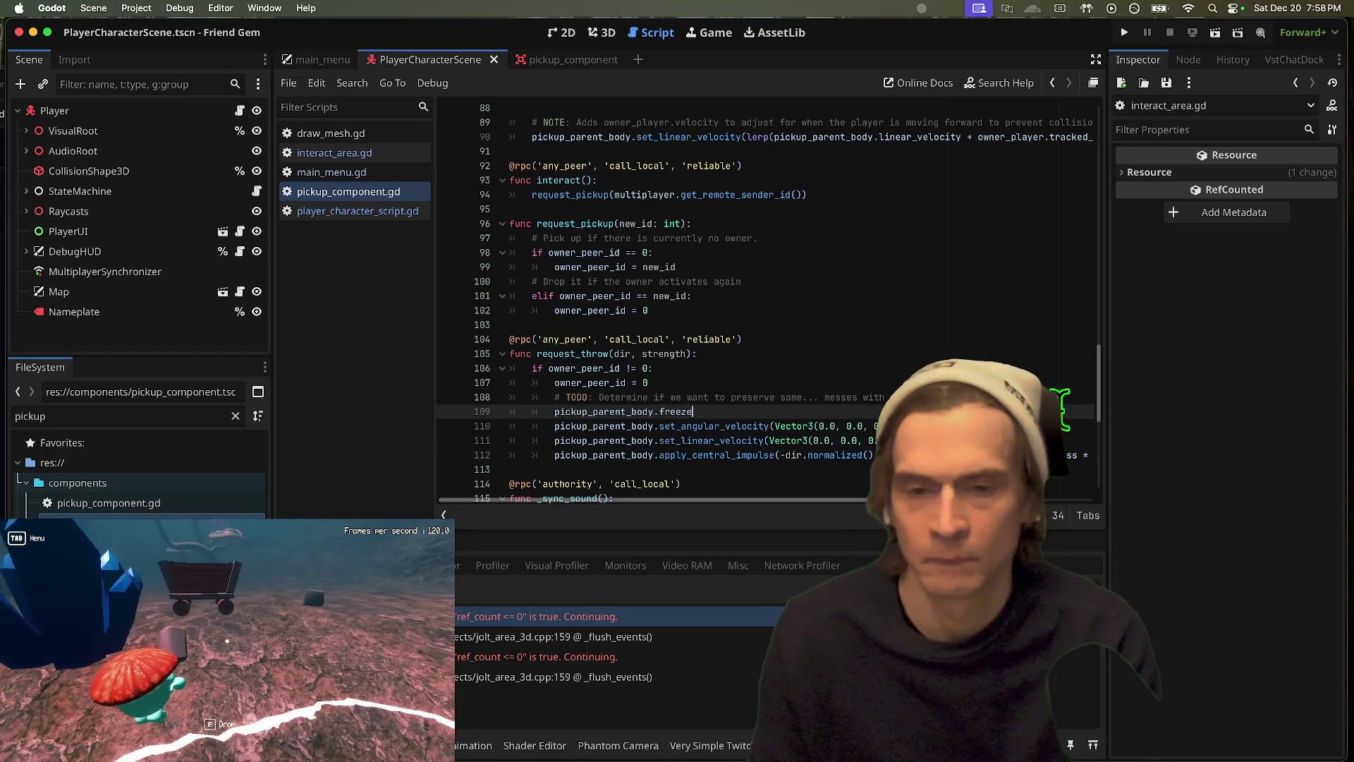
type(" true")
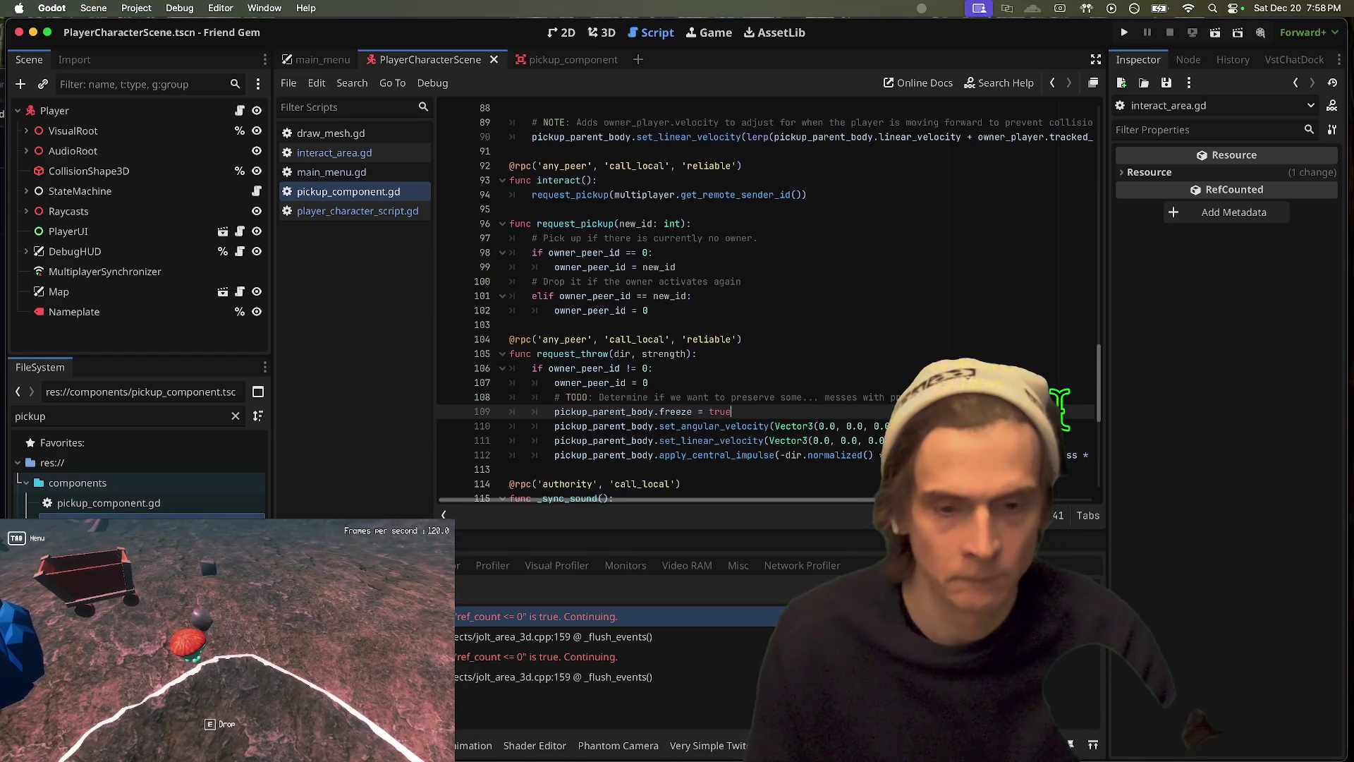
key("Home")
key("Home")
key("shift+Down")
key("Down")
key("Down")
key("Return")
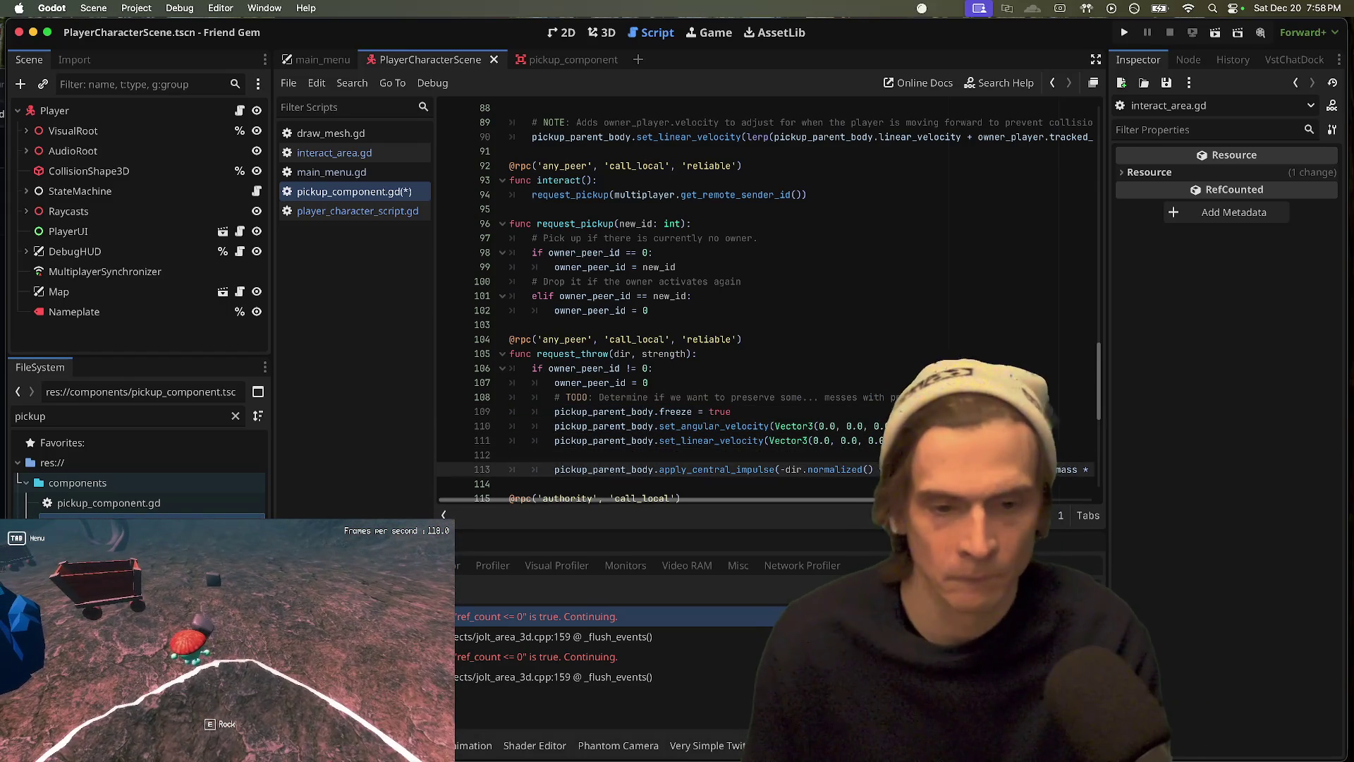
key("super+z")
key("super+z")
key("super+z")
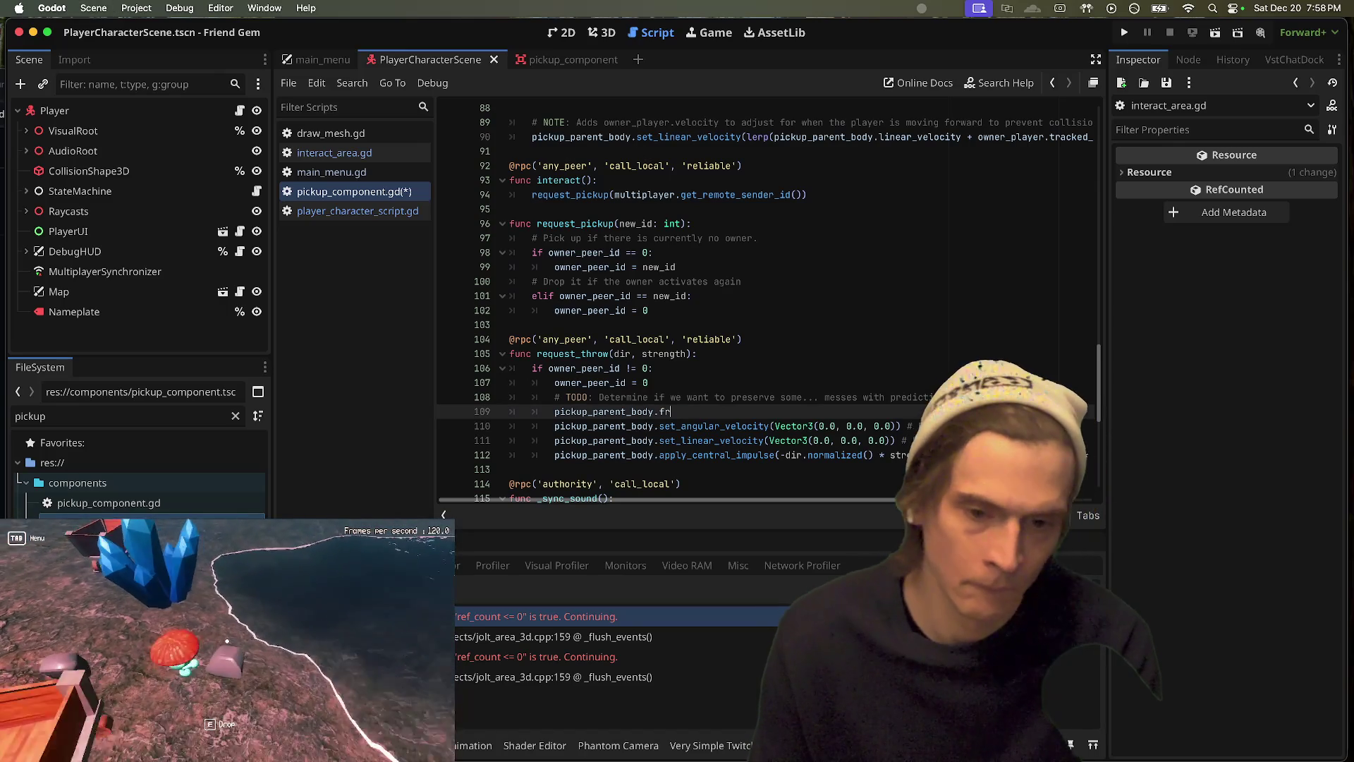
key("super+z")
key("super+z")
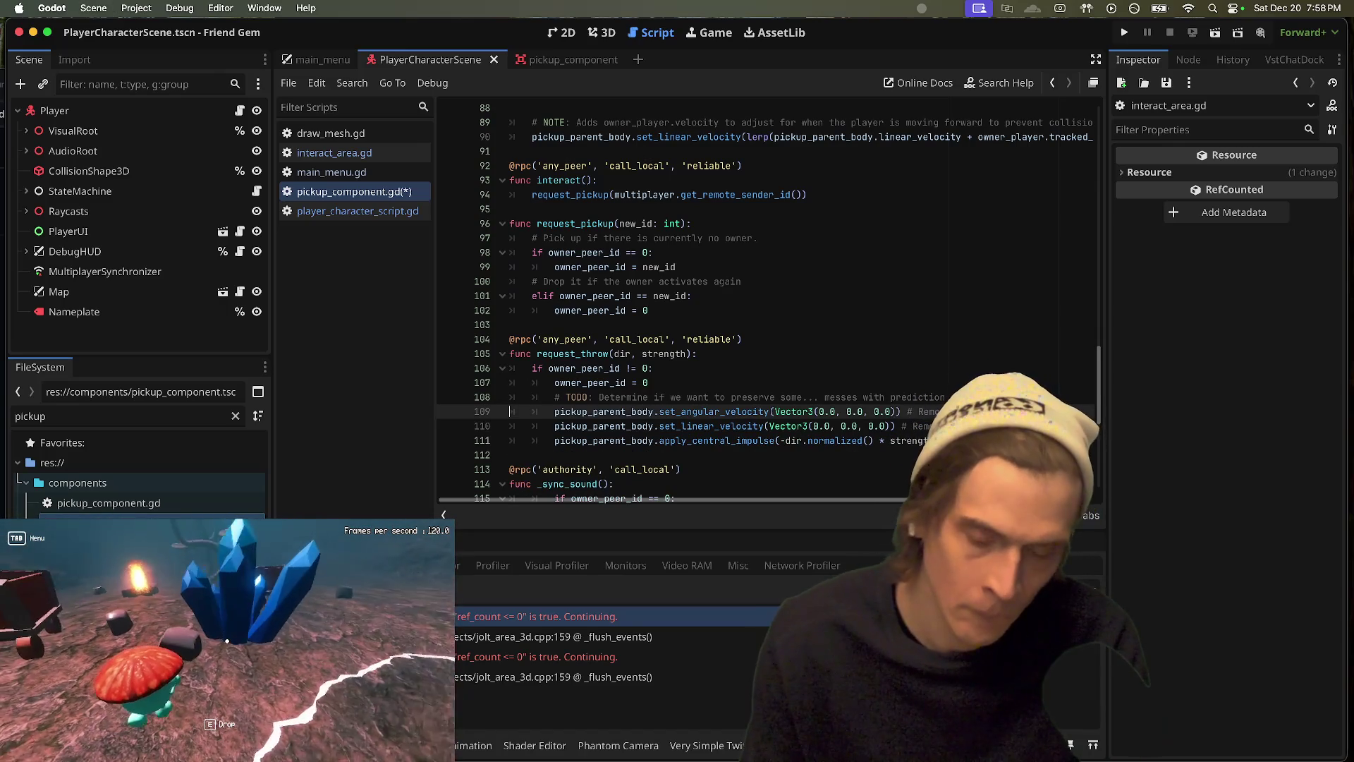
Step: Rearrange blank lines above the impulse call, respawning the player, and begin editing line 111
key("Return")
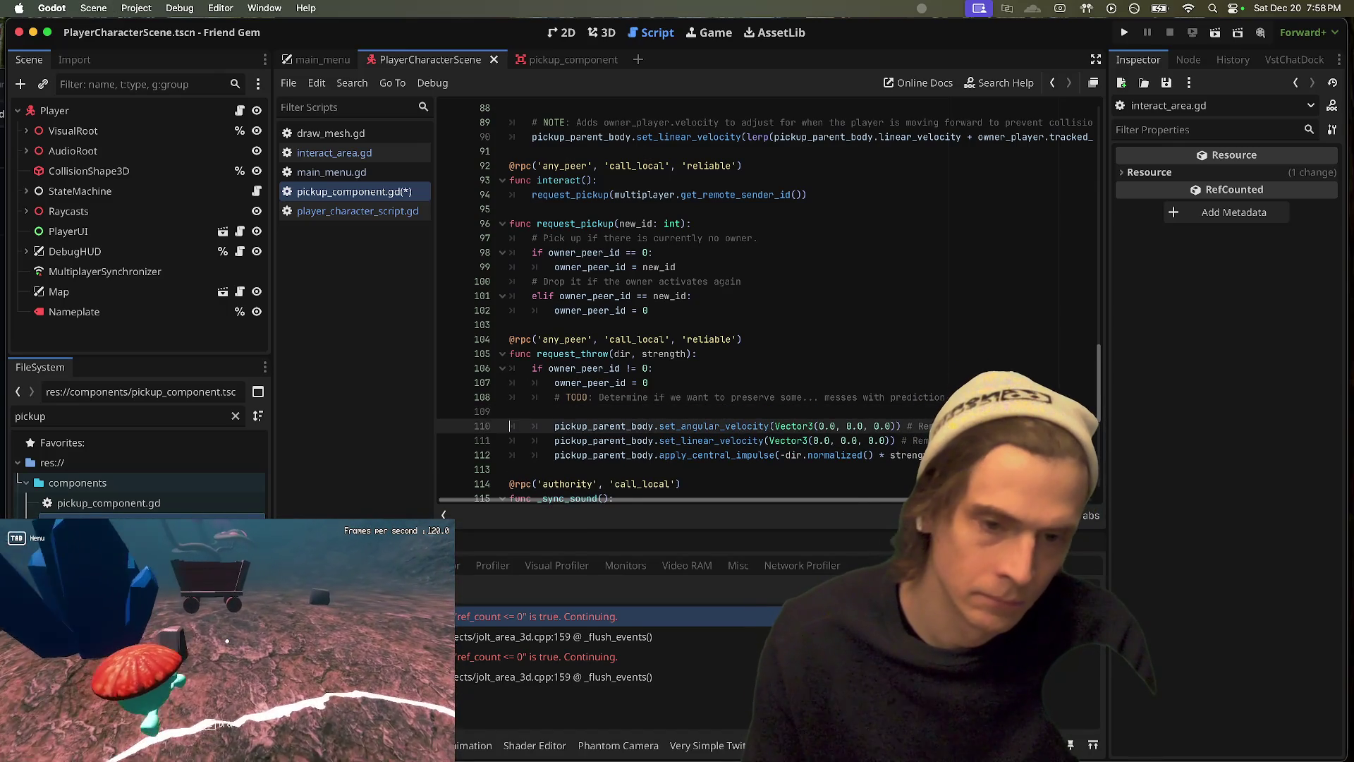
key("Up")
key("Tab")
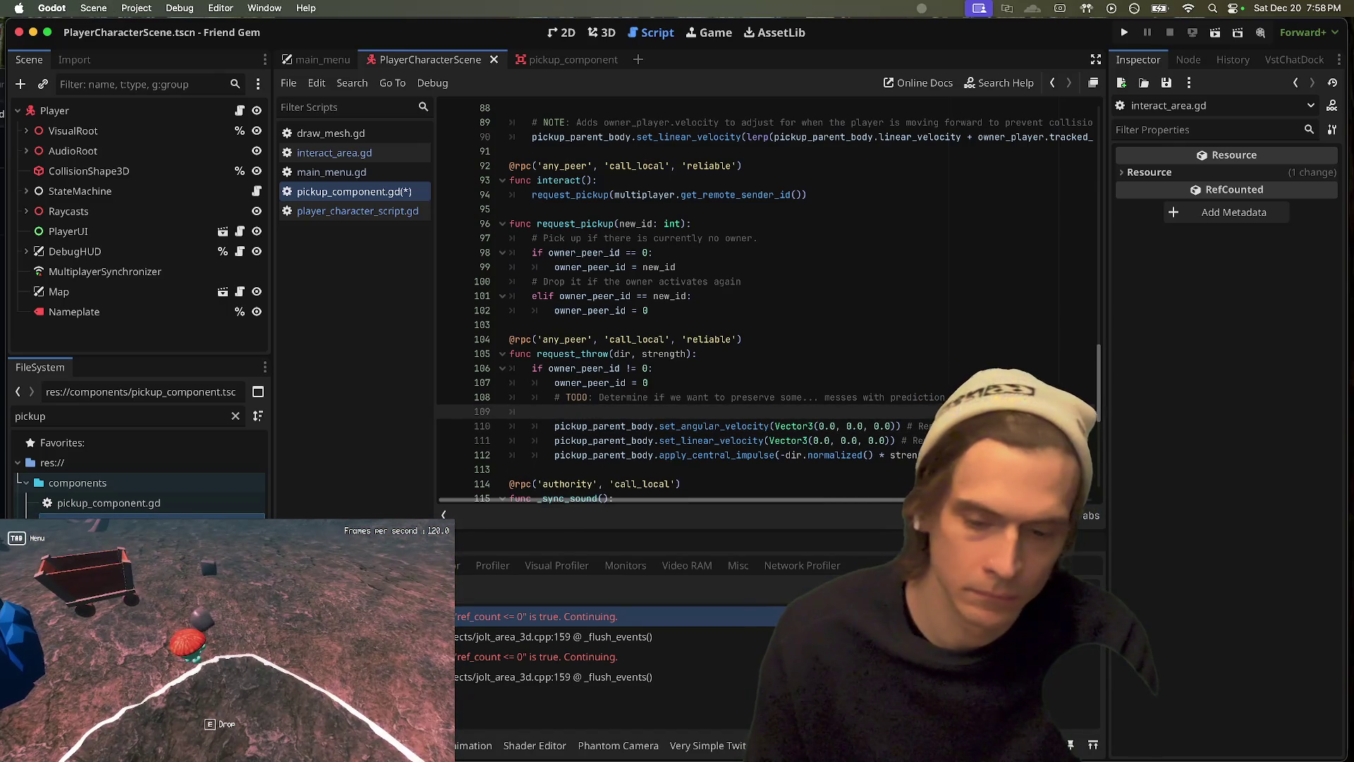
key("BackSpace")
key("BackSpace")
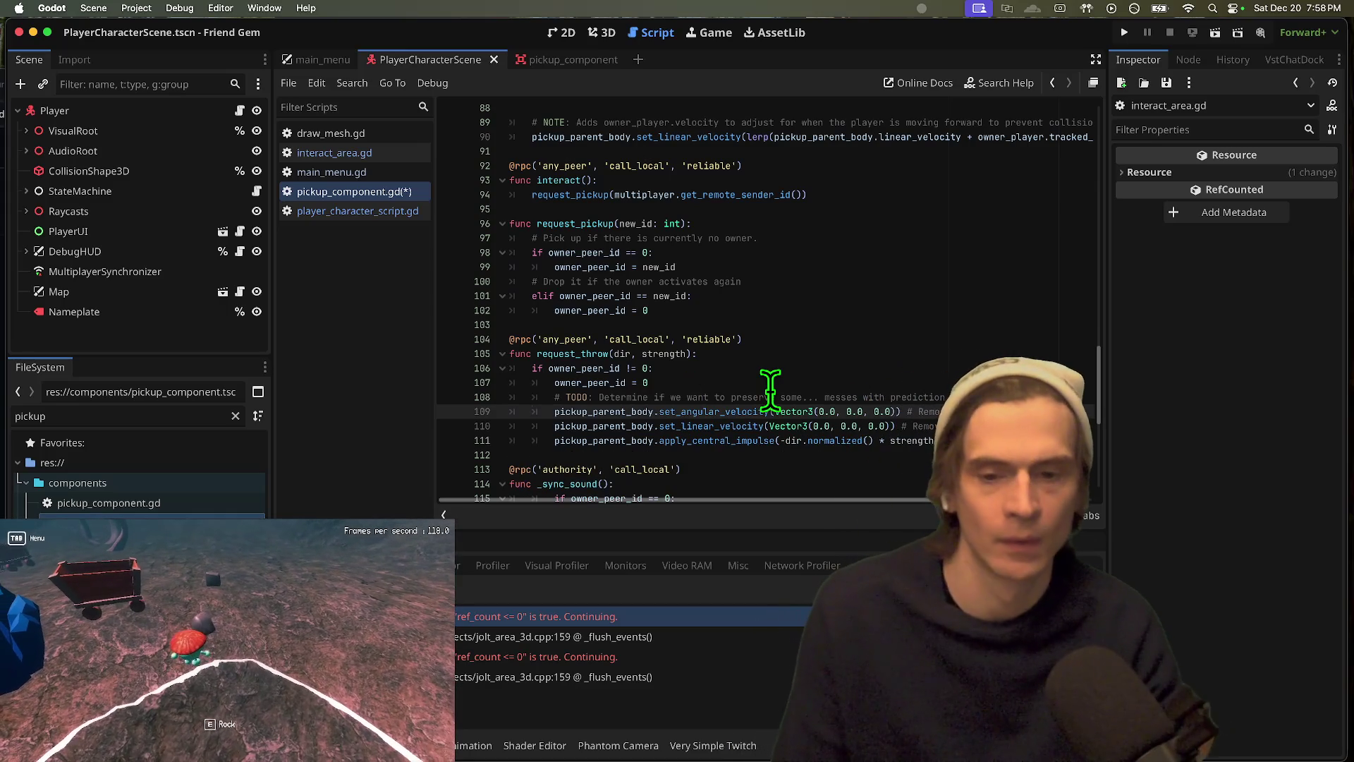
key("Return")
key("Up")
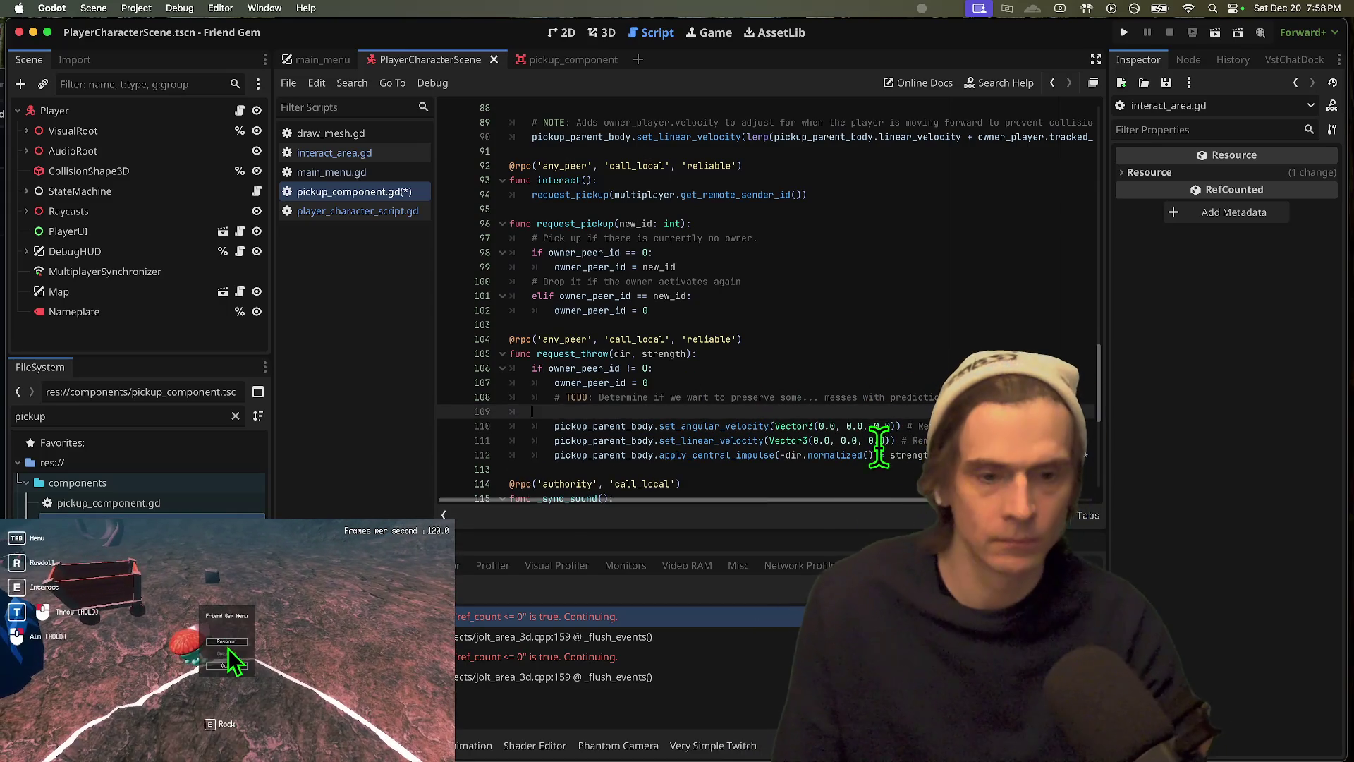
left_click(226, 641)
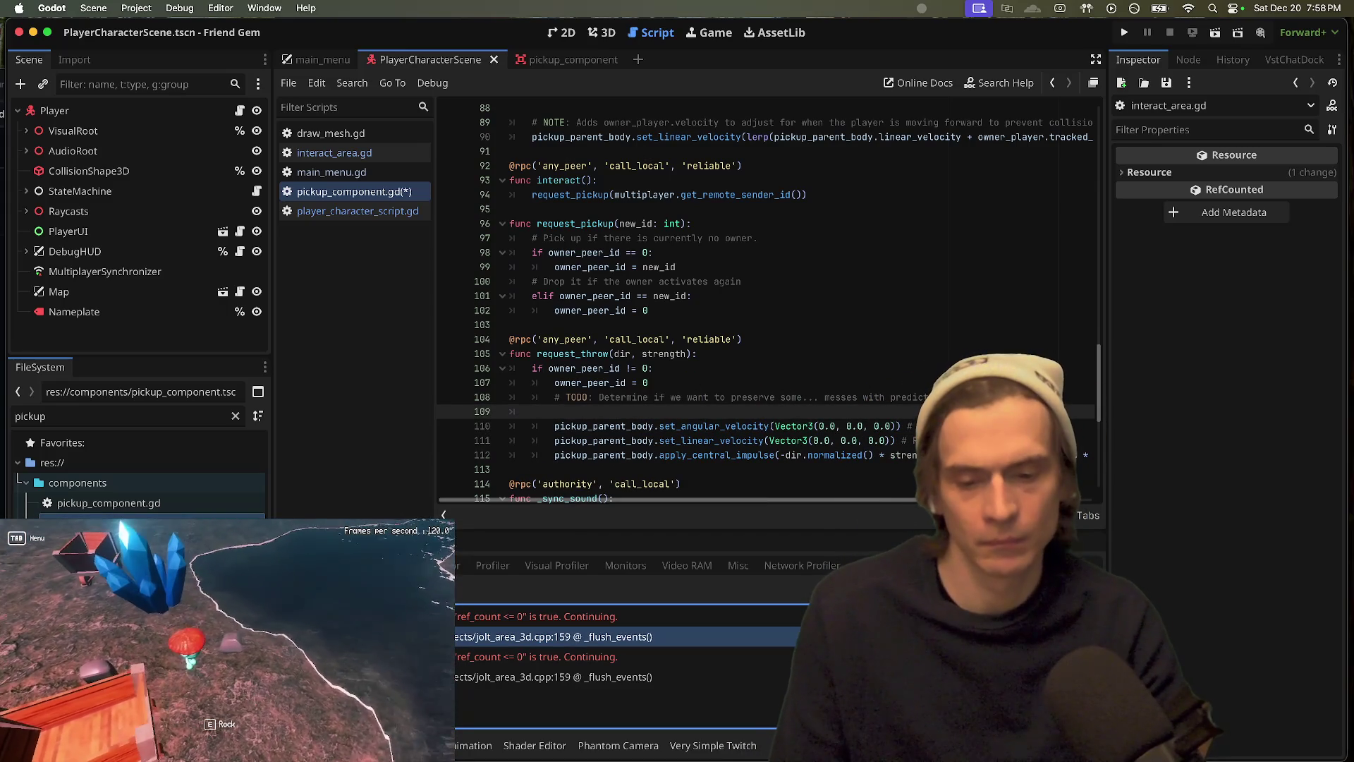
key("BackSpace")
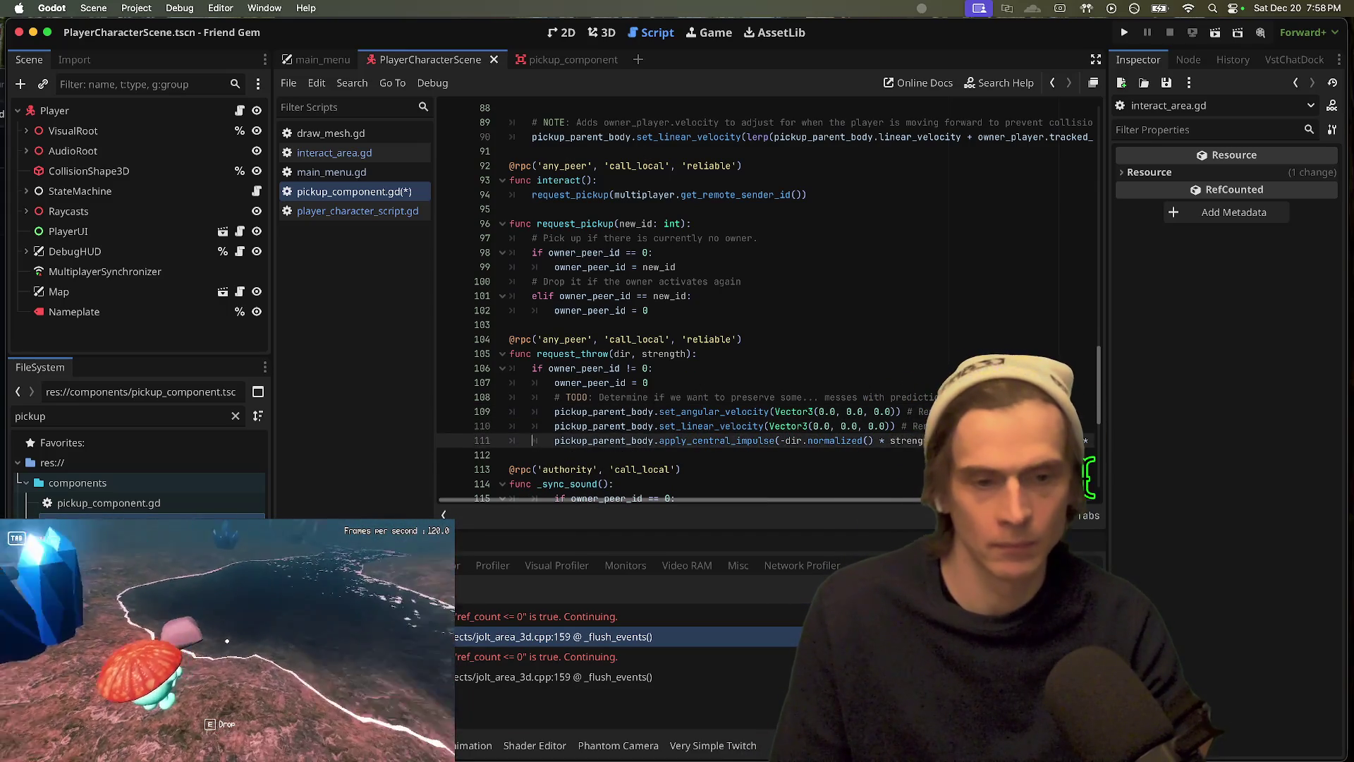
key("Down")
key("Down")
key("Down")
key("Up")
key("Home")
key("Return")
key("Up")
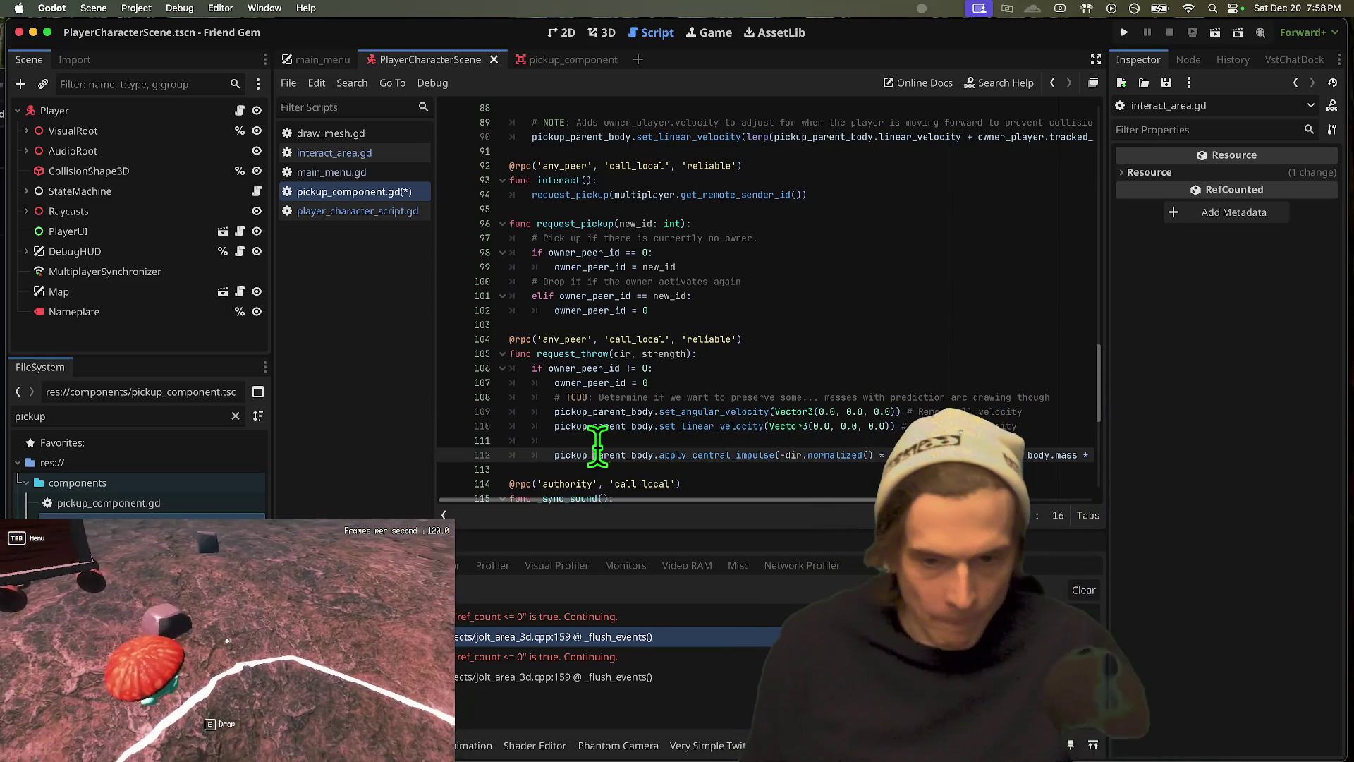
type("ett")
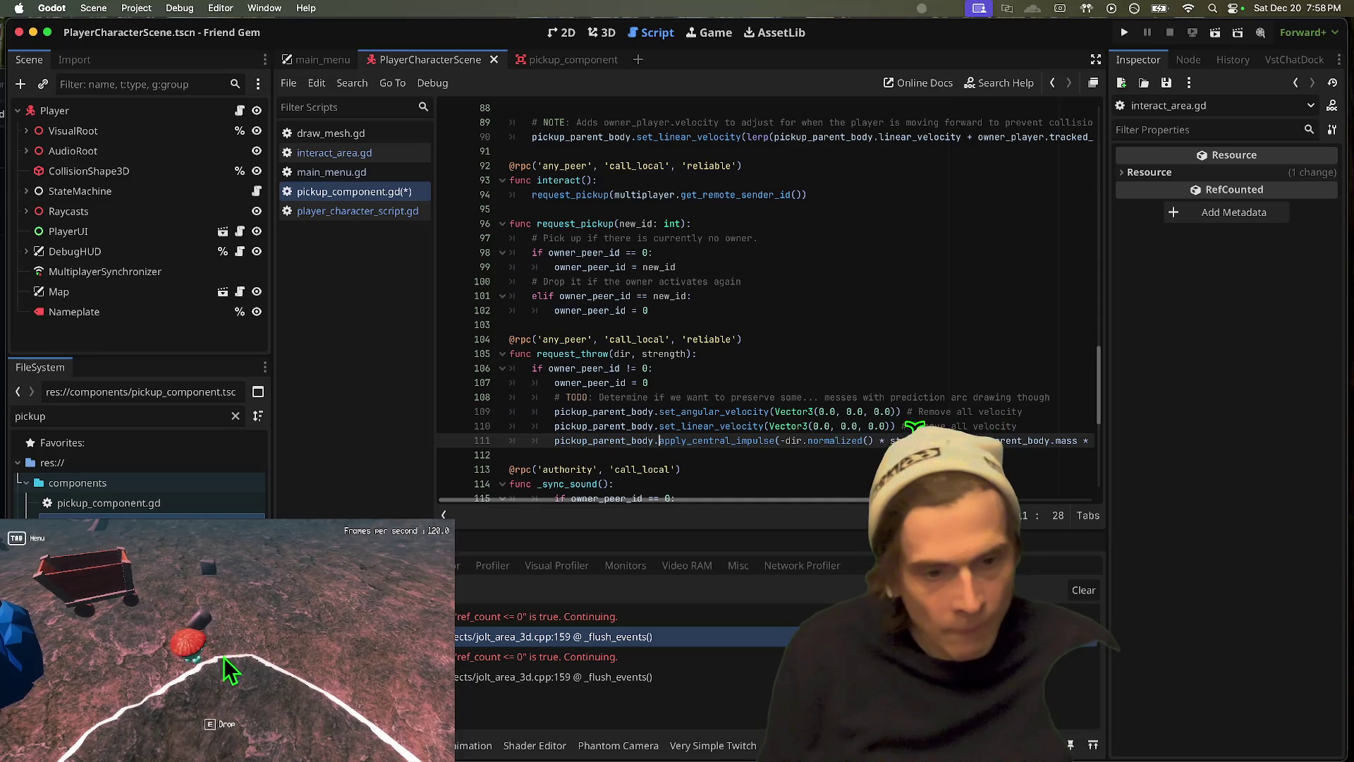
key("Left")
Step: Change line 111 to call pickup_parent_body.call_deferred via autocomplete
type(".ca")
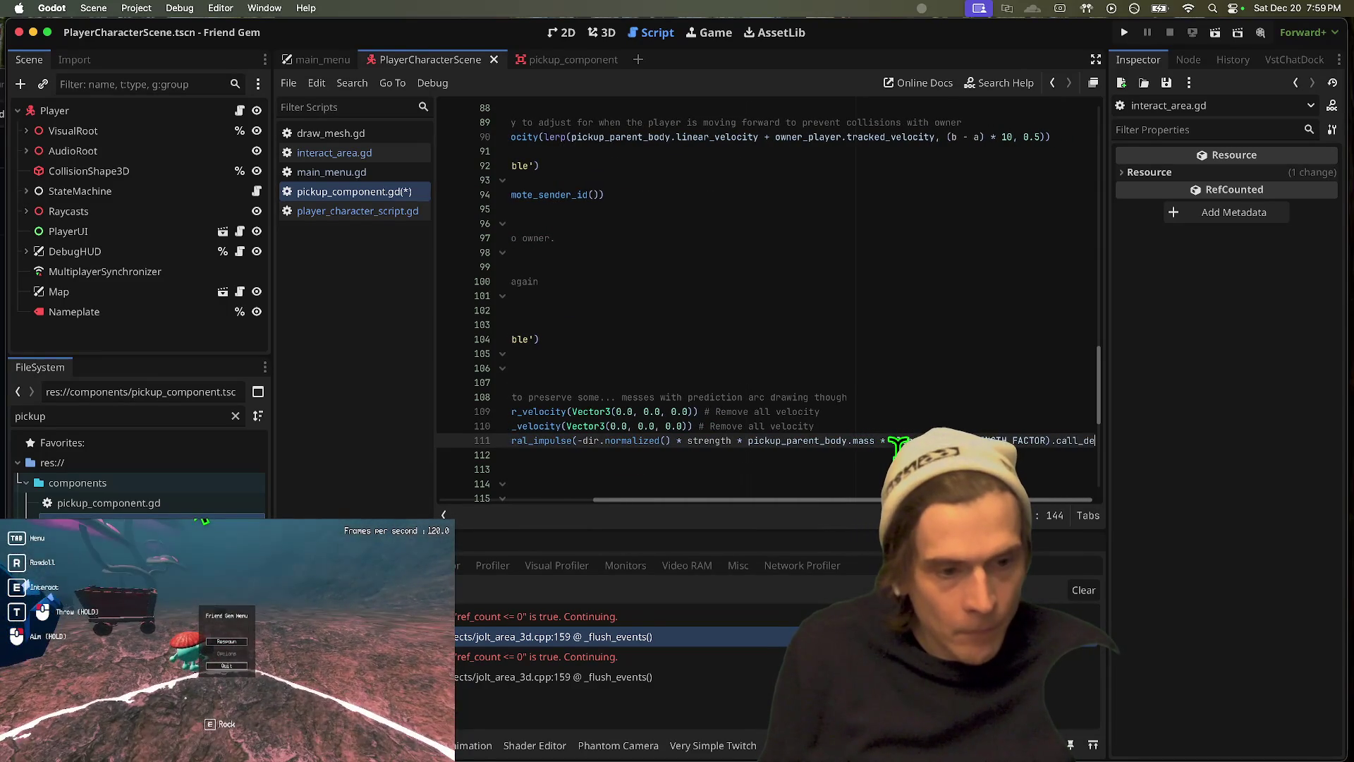
type("fer")
key("BackSpace")
key("BackSpace")
key("BackSpace")
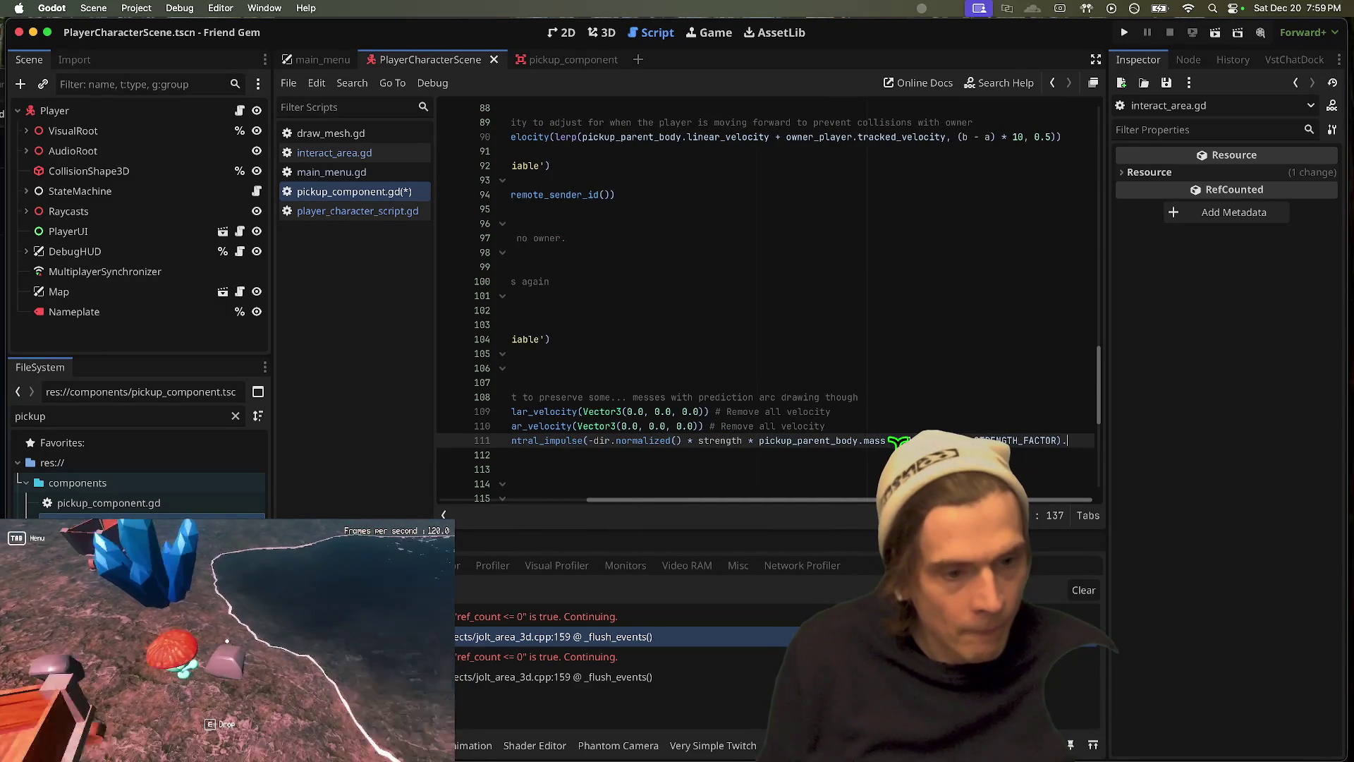
key("Down")
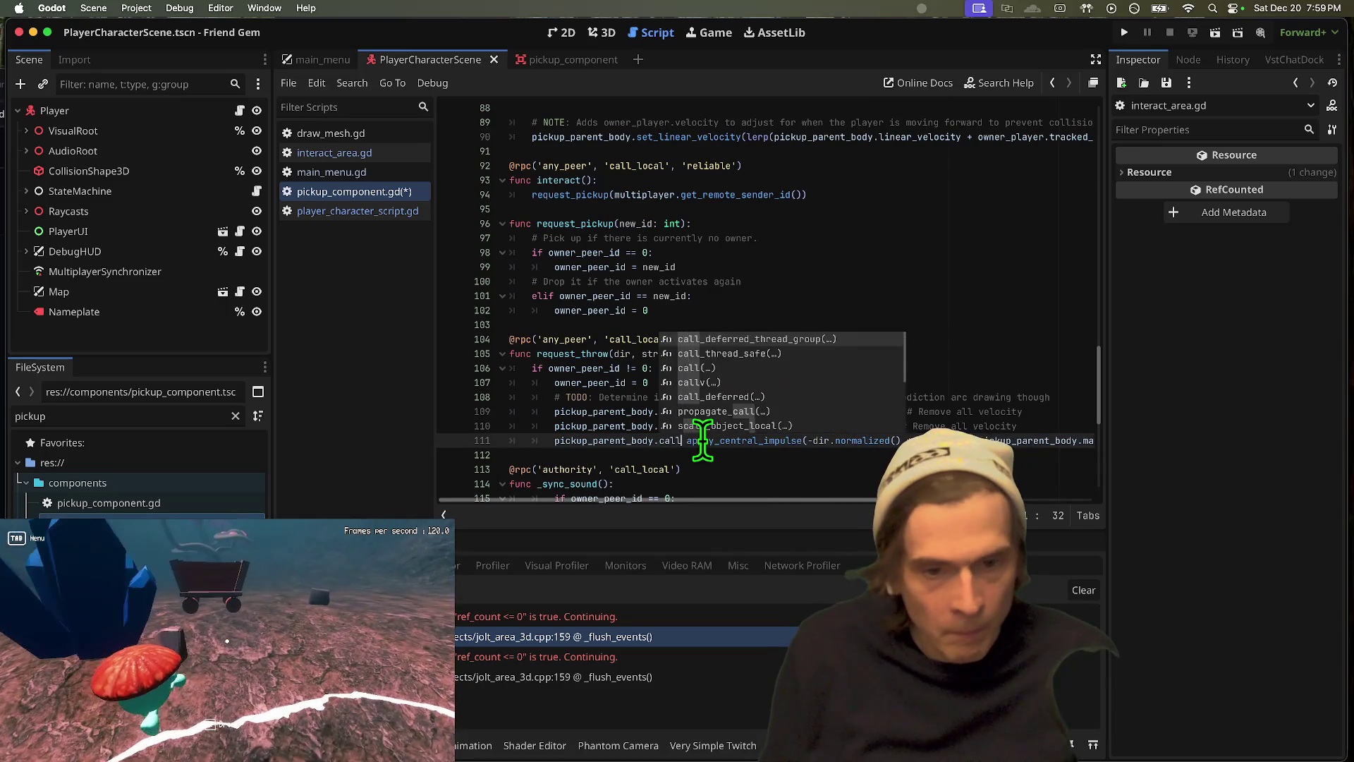
type("_")
key("Down")
key("Down")
key("Return")
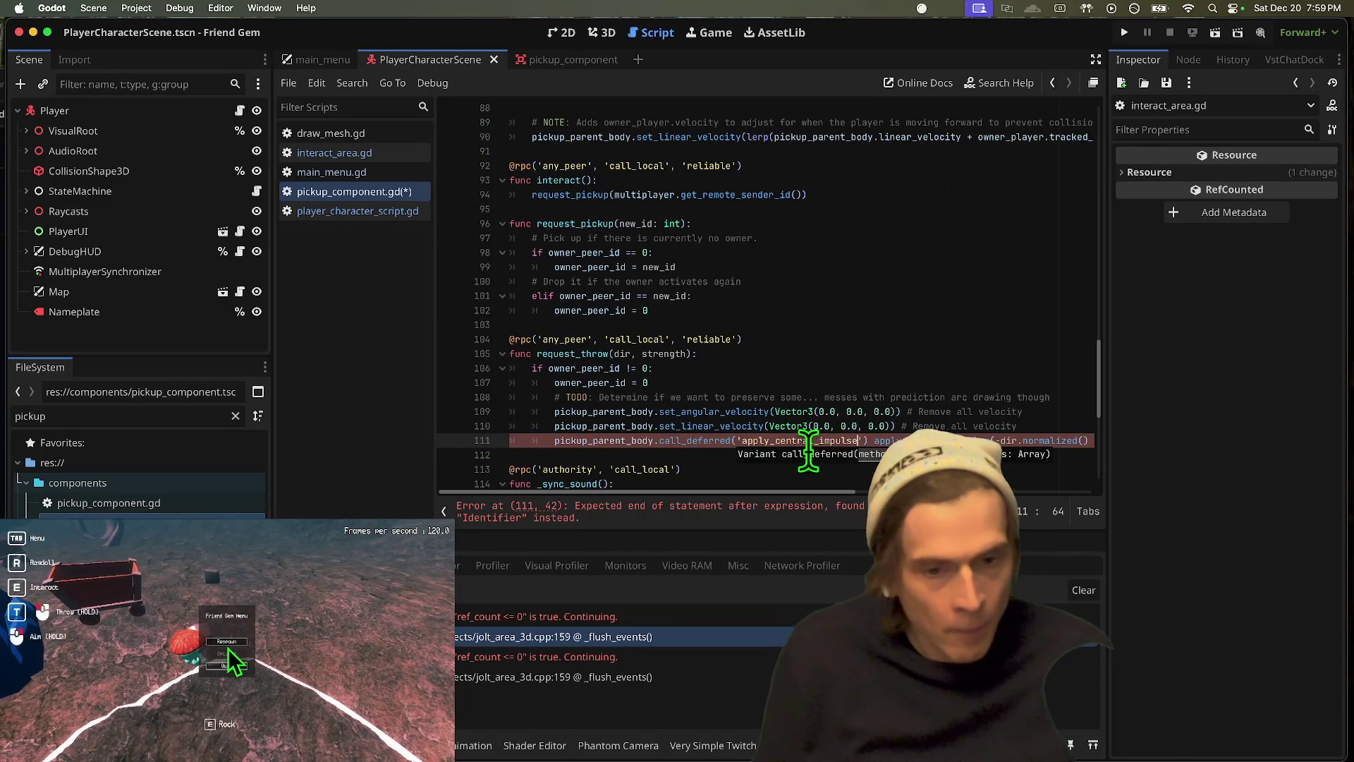
Step: Pass 'apply_central_impulse' with -dir.normalized() * strength to call_deferred, and save the script
type(",")
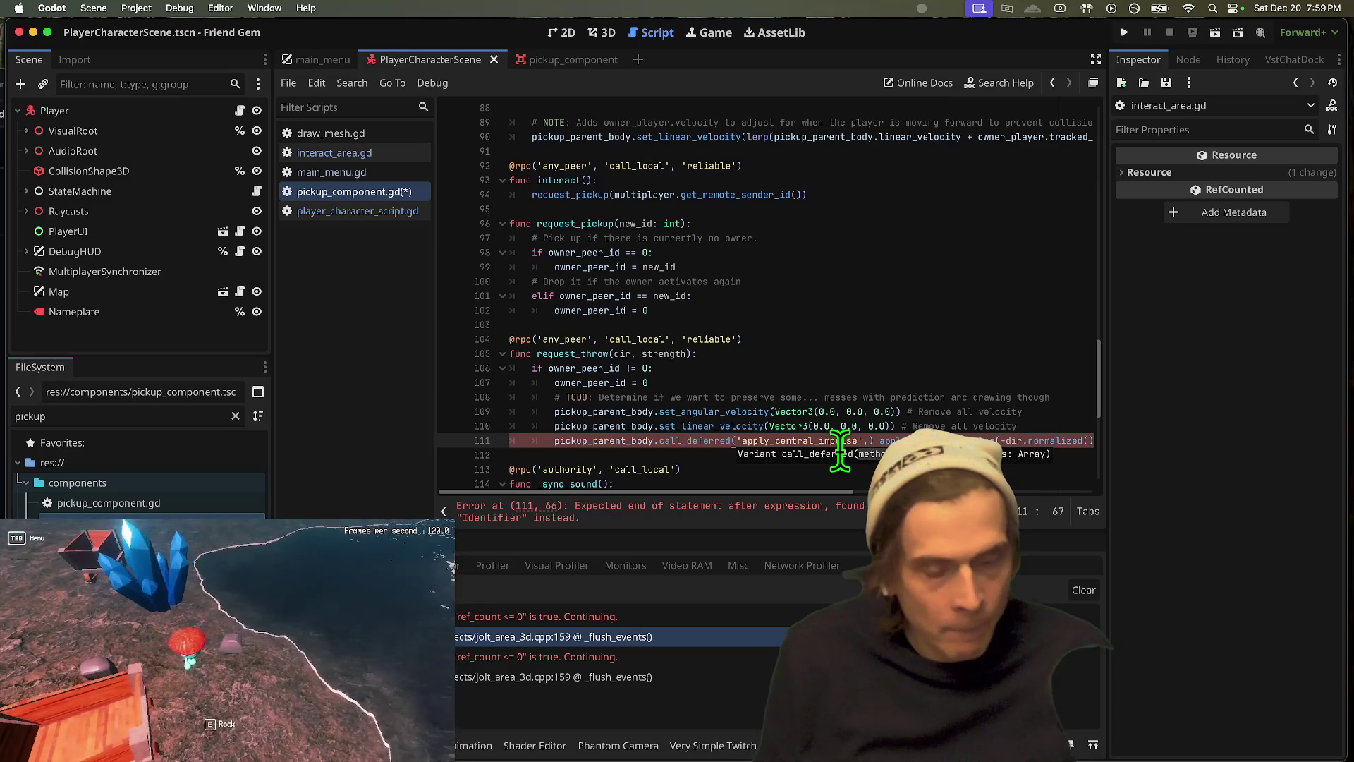
mouse_move(928, 439)
left_mouse_down()
mouse_move(1230, 438)
mouse_move(1099, 443)
left_mouse_up()
key("BackSpace")
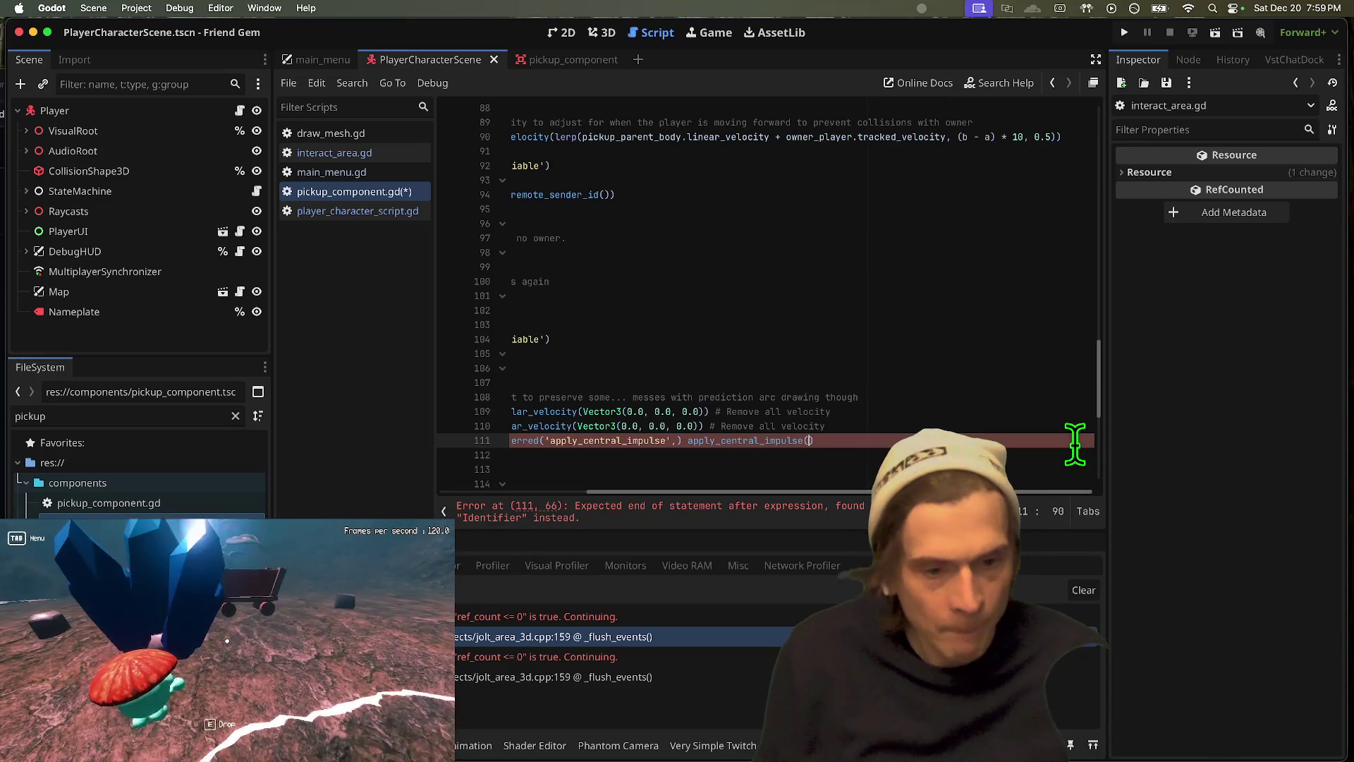
key("BackSpace")
key("BackSpace")
key("BackSpace")
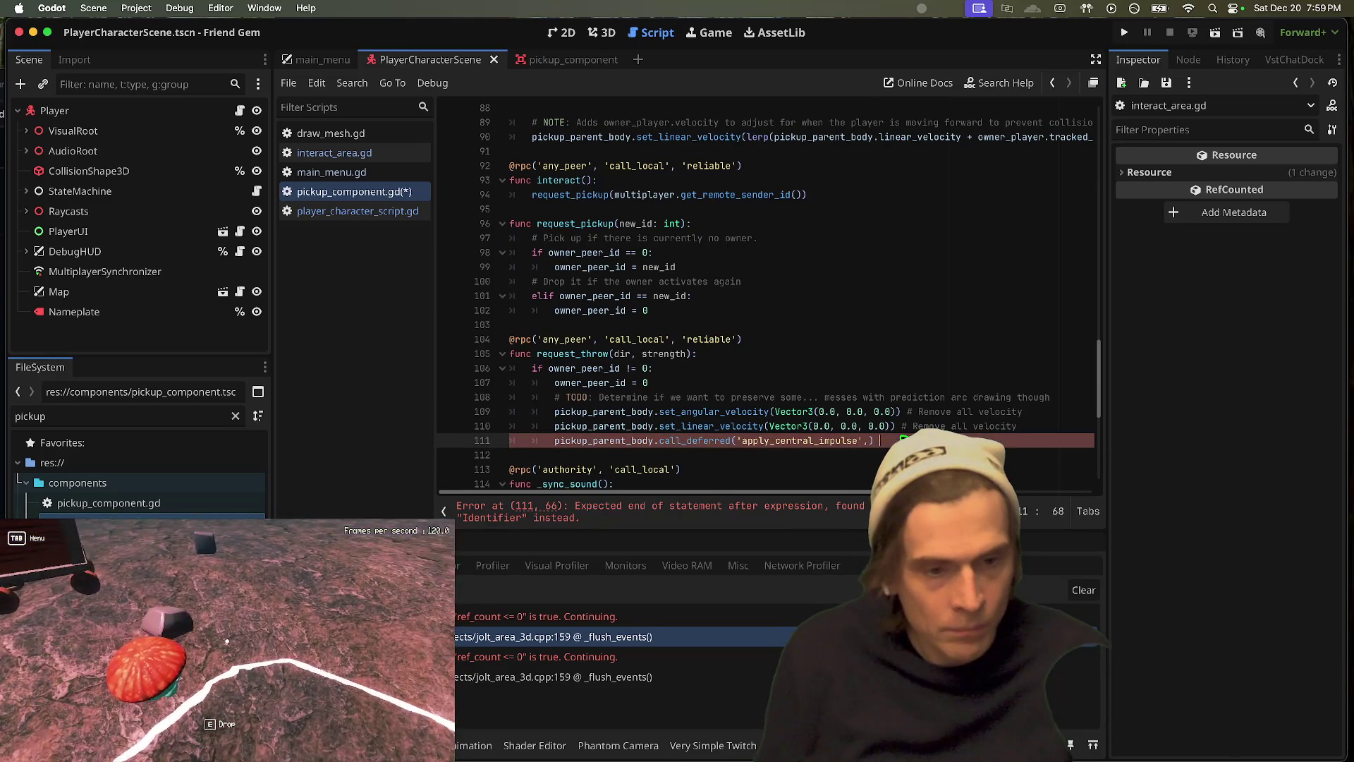
key("ctrl+z")
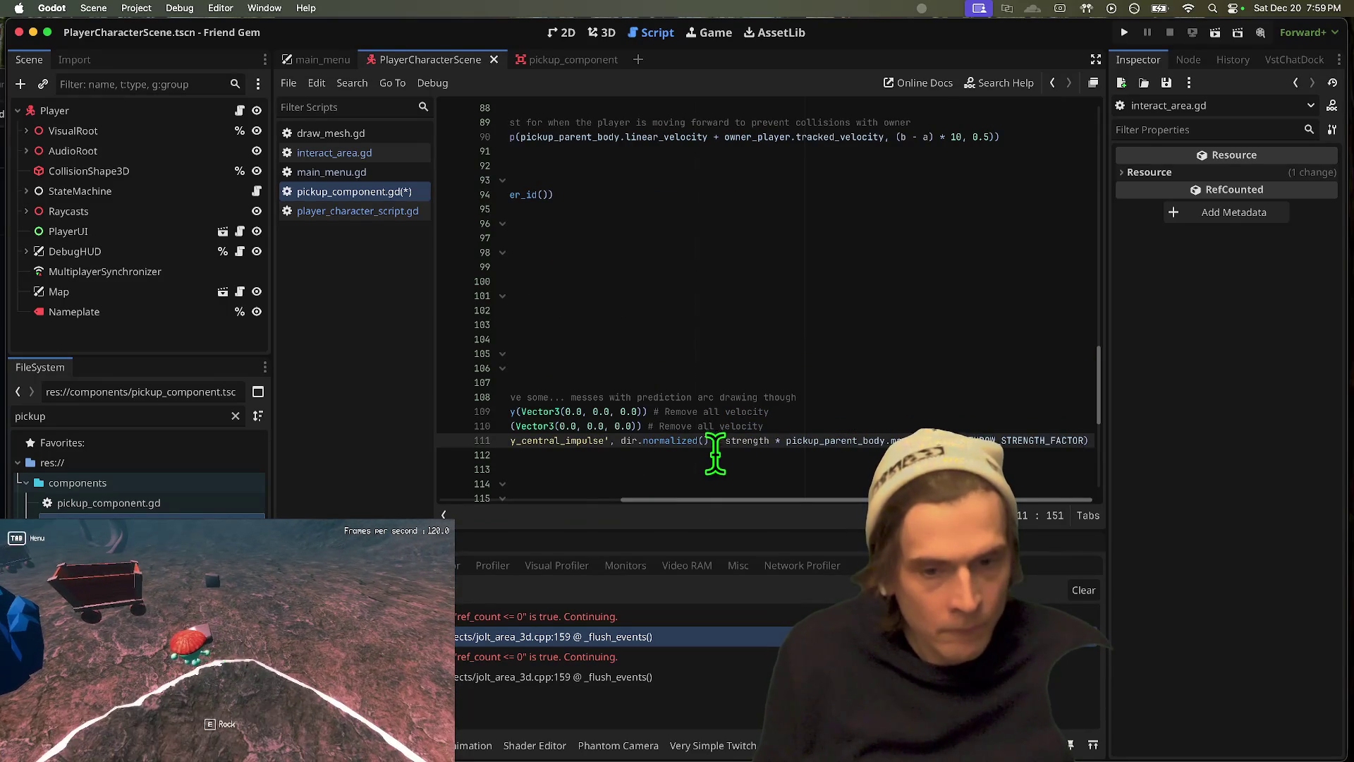
left_click(756, 452)
key("ctrl+s")
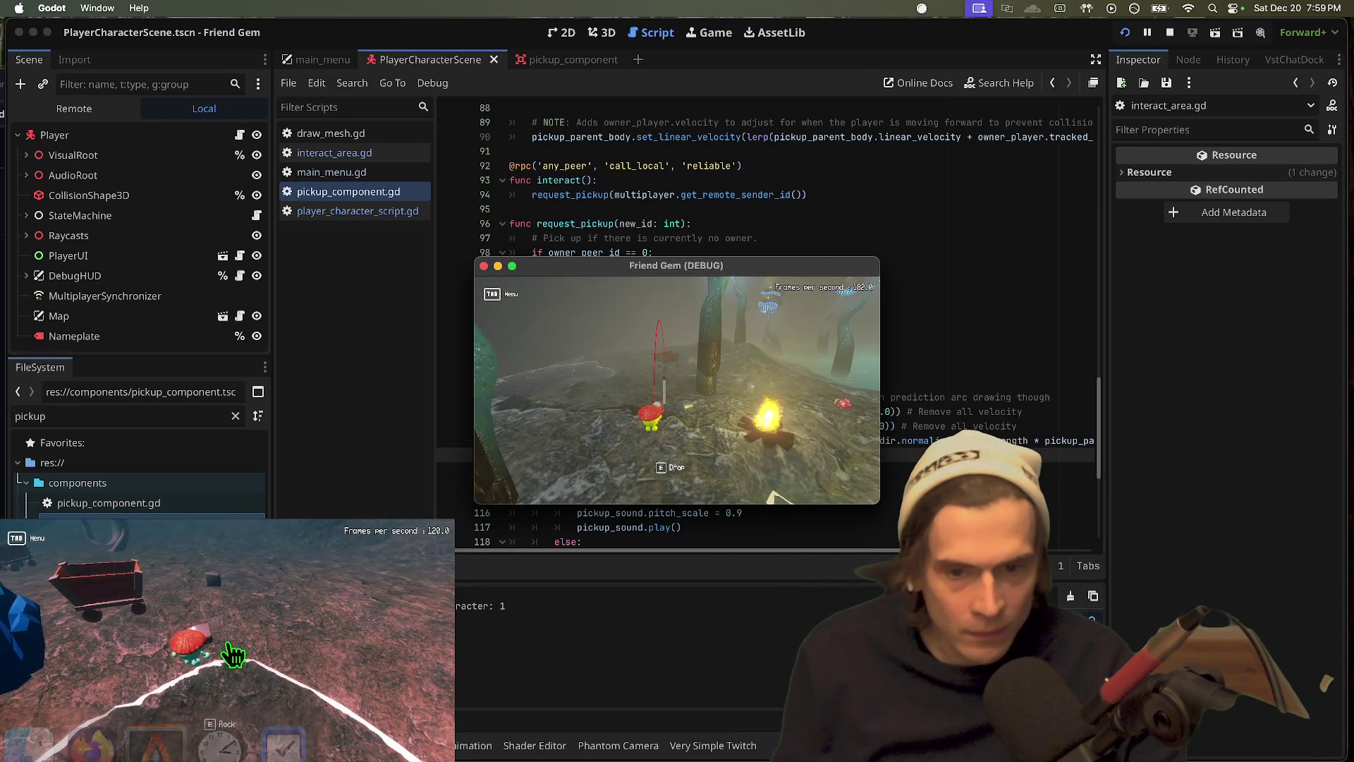
Step: Respawn, pick up the rock, charge a throw to check the prediction arc, then stop the game
left_click(227, 646)
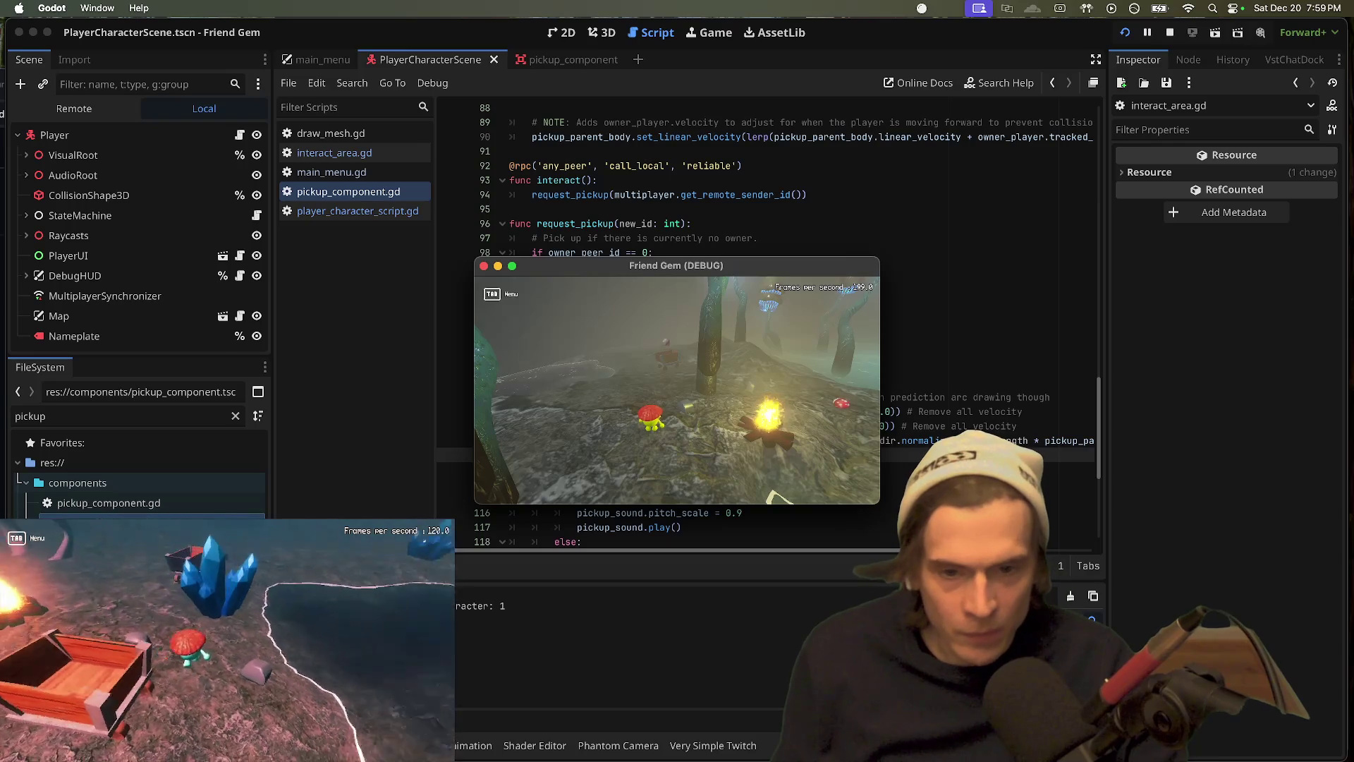
key("e")
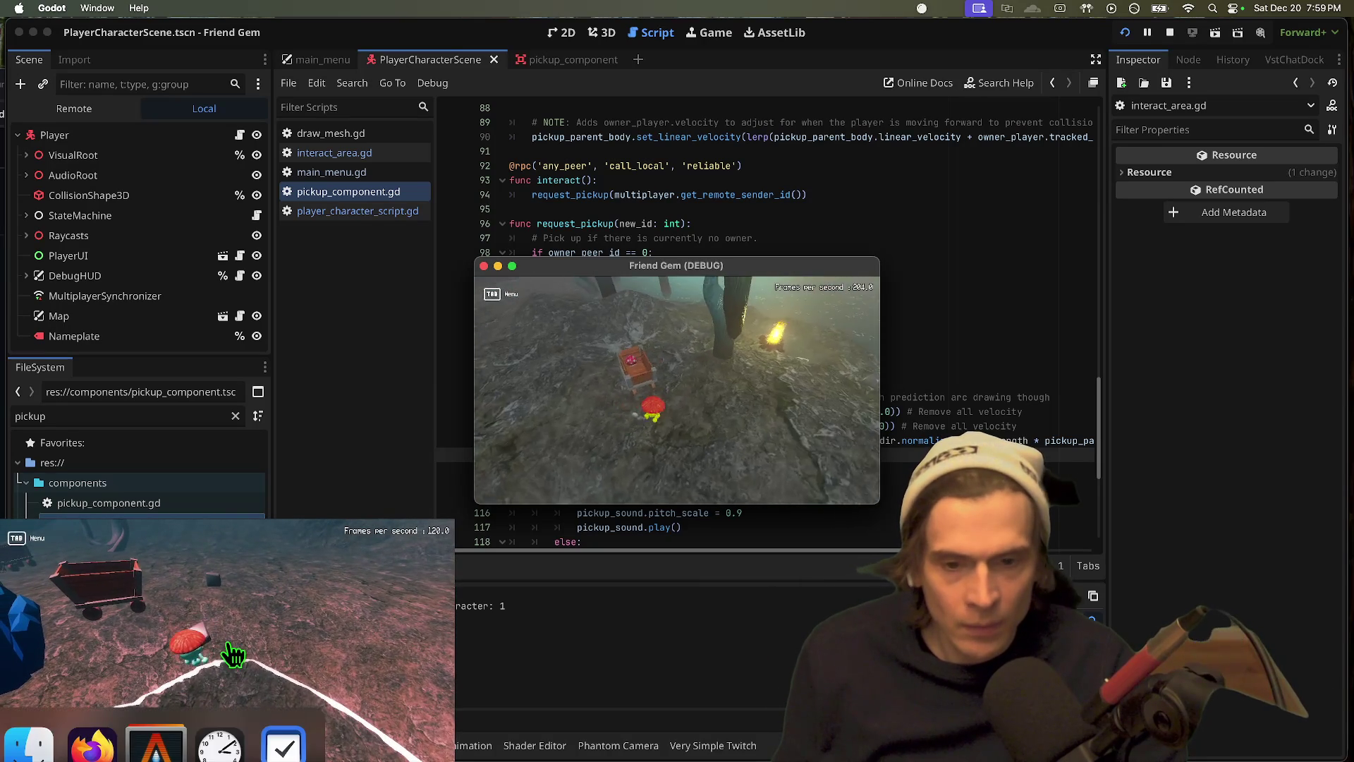
left_click(227, 645)
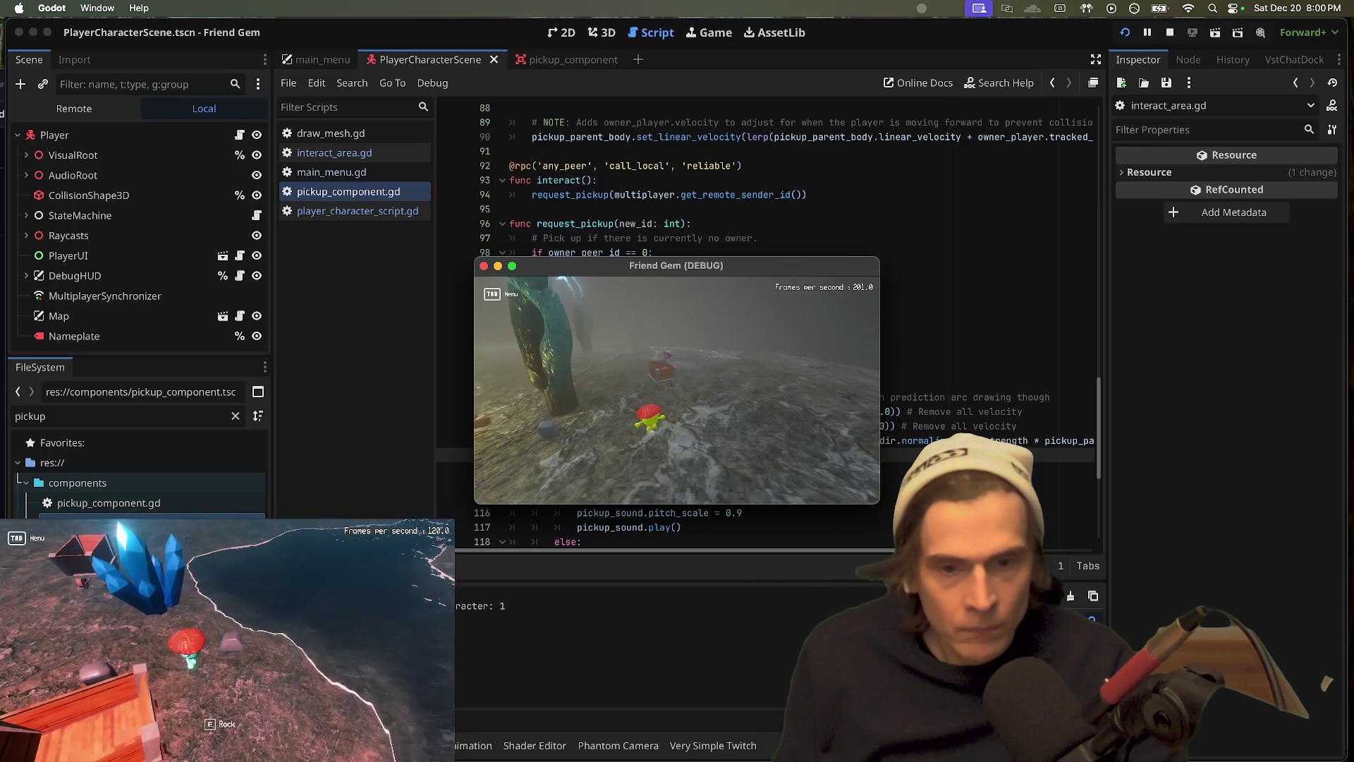
key("e")
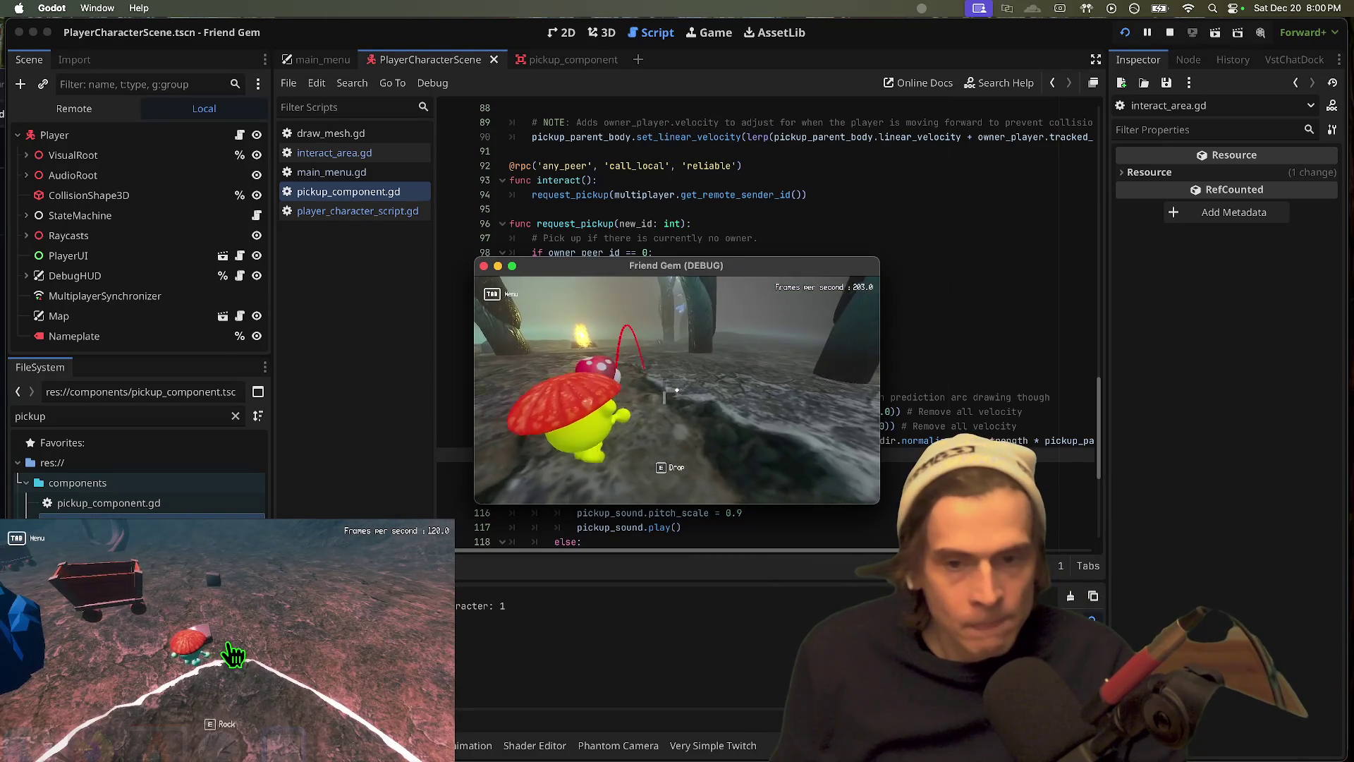
key("super+q")
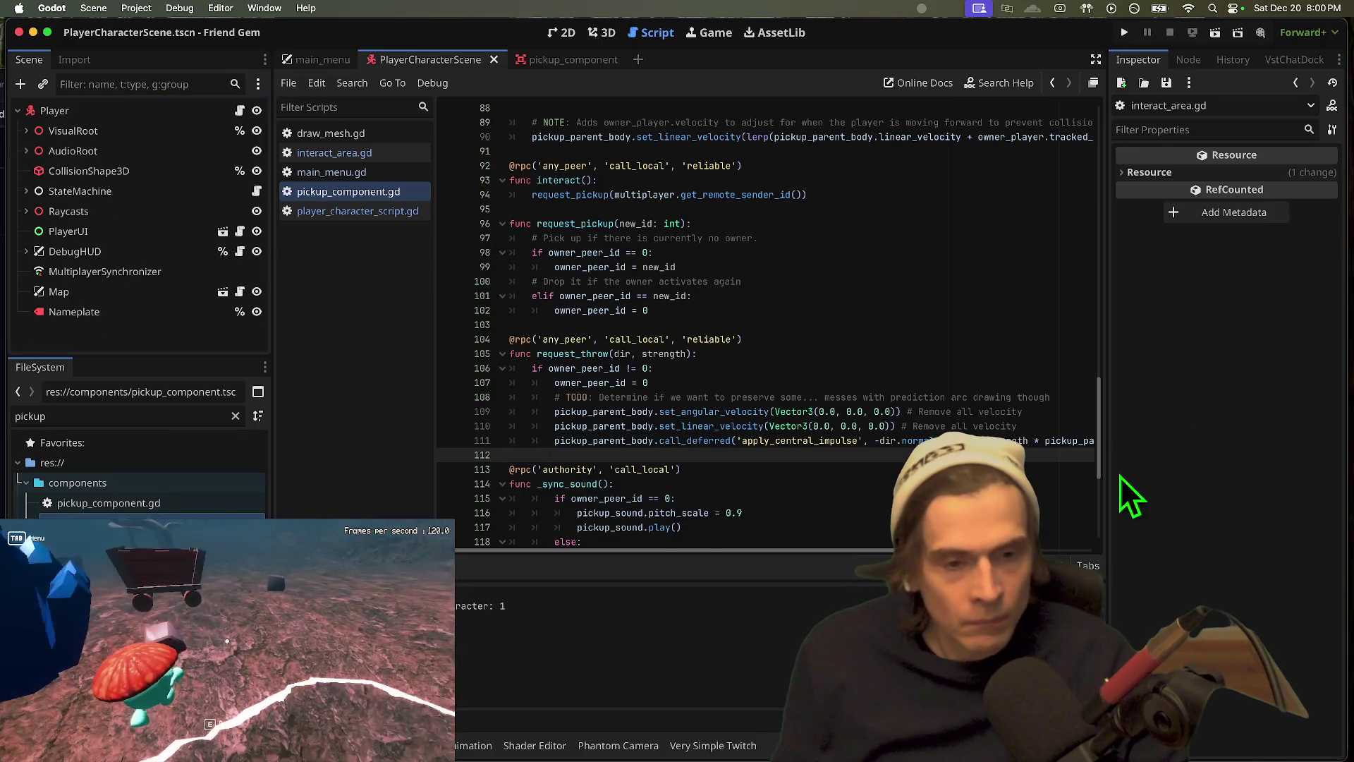
Step: Insert a '# WARNING: Not sure if call_deferred' comment line above the deferred impulse call
left_click(879, 440)
key("super+shift+Return")
type("# WARN")
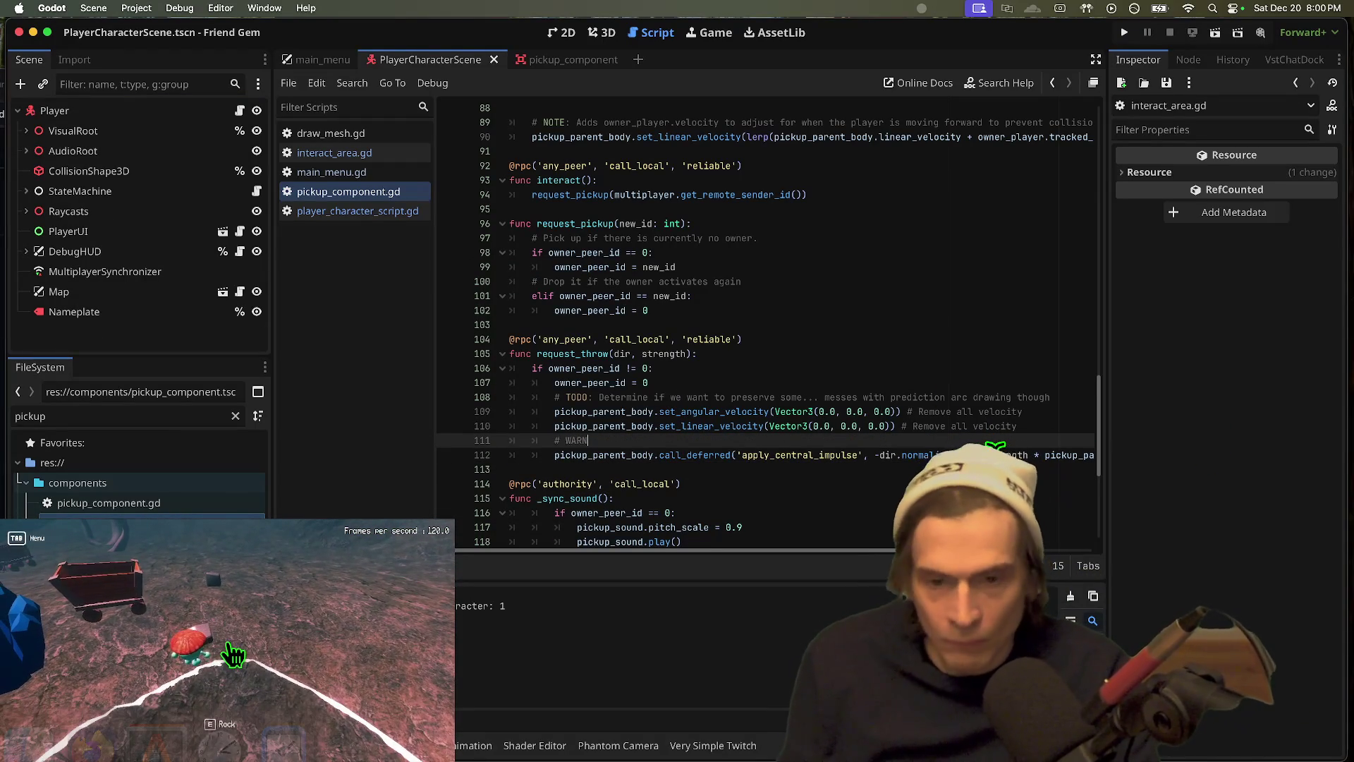
type("ING: Not sure if ")
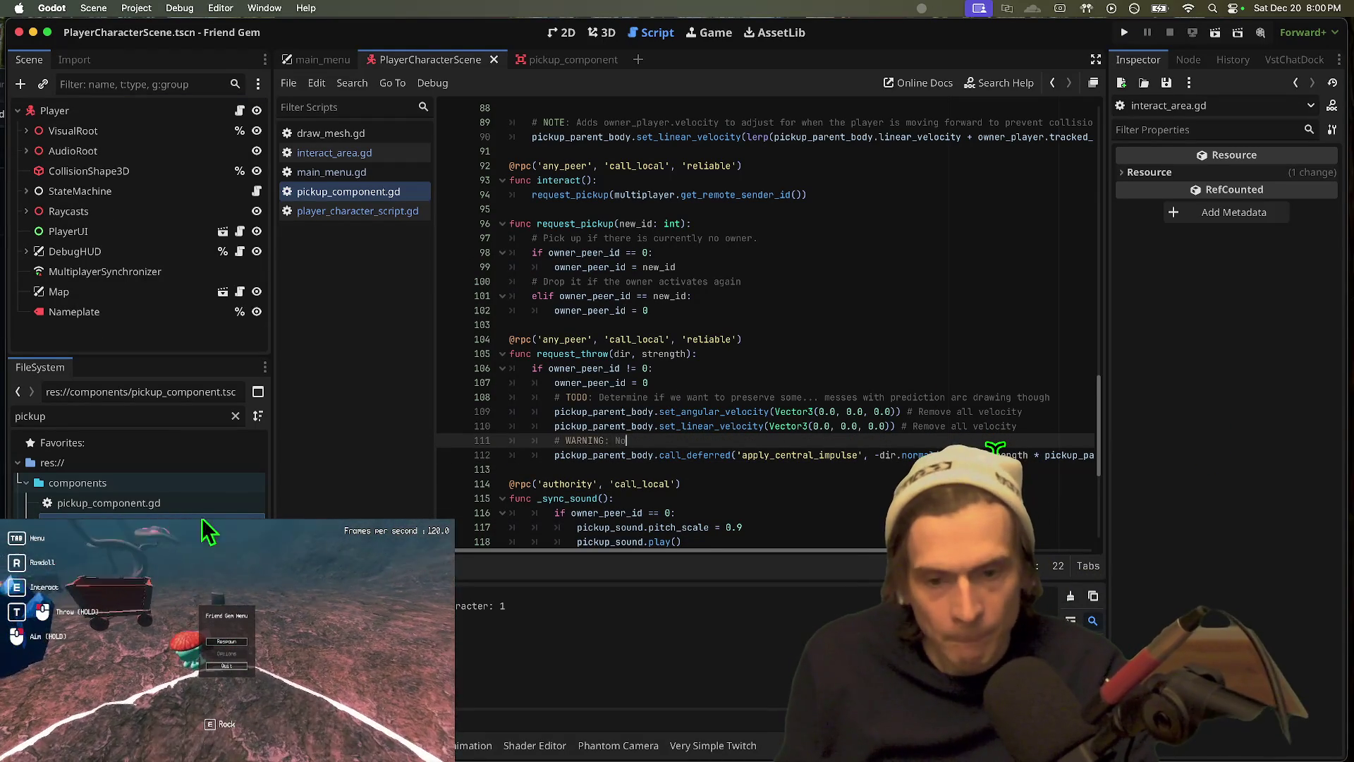
type("call_de")
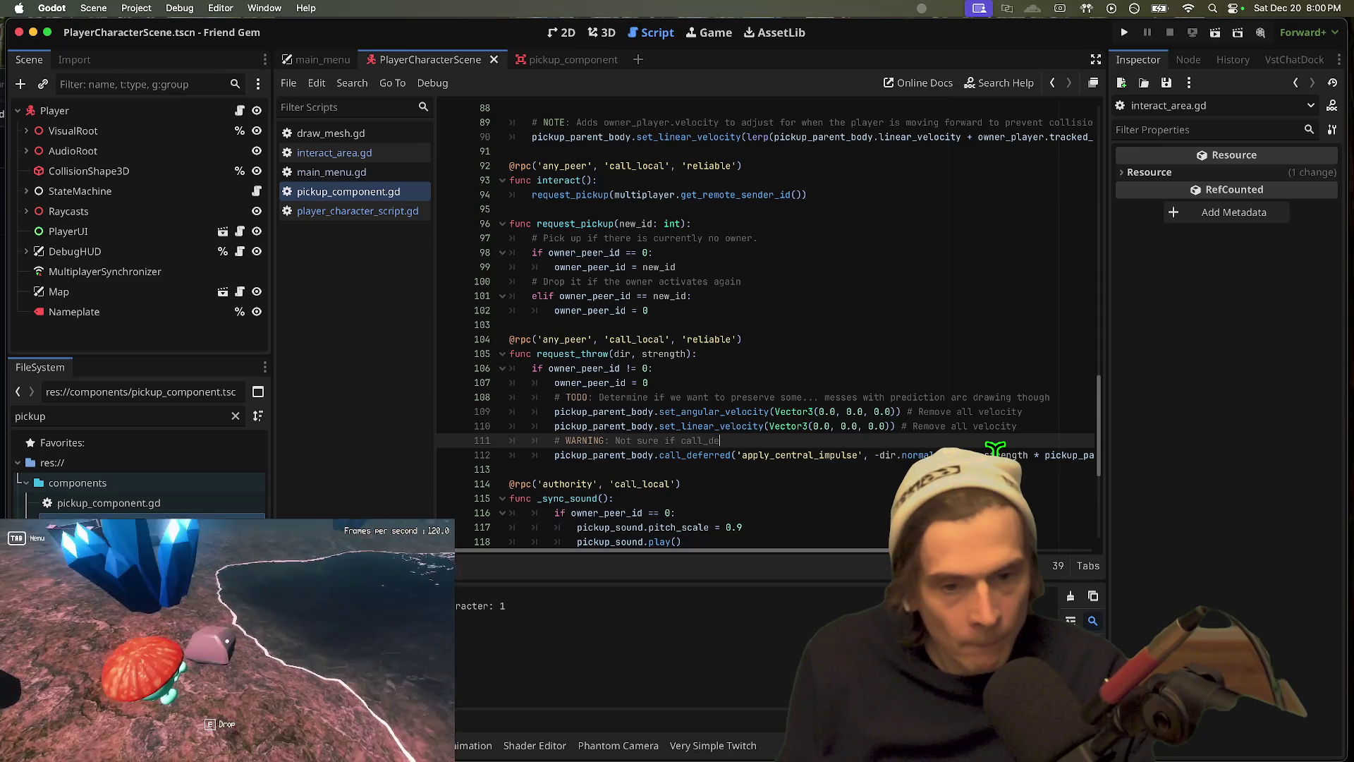
type("ferred")
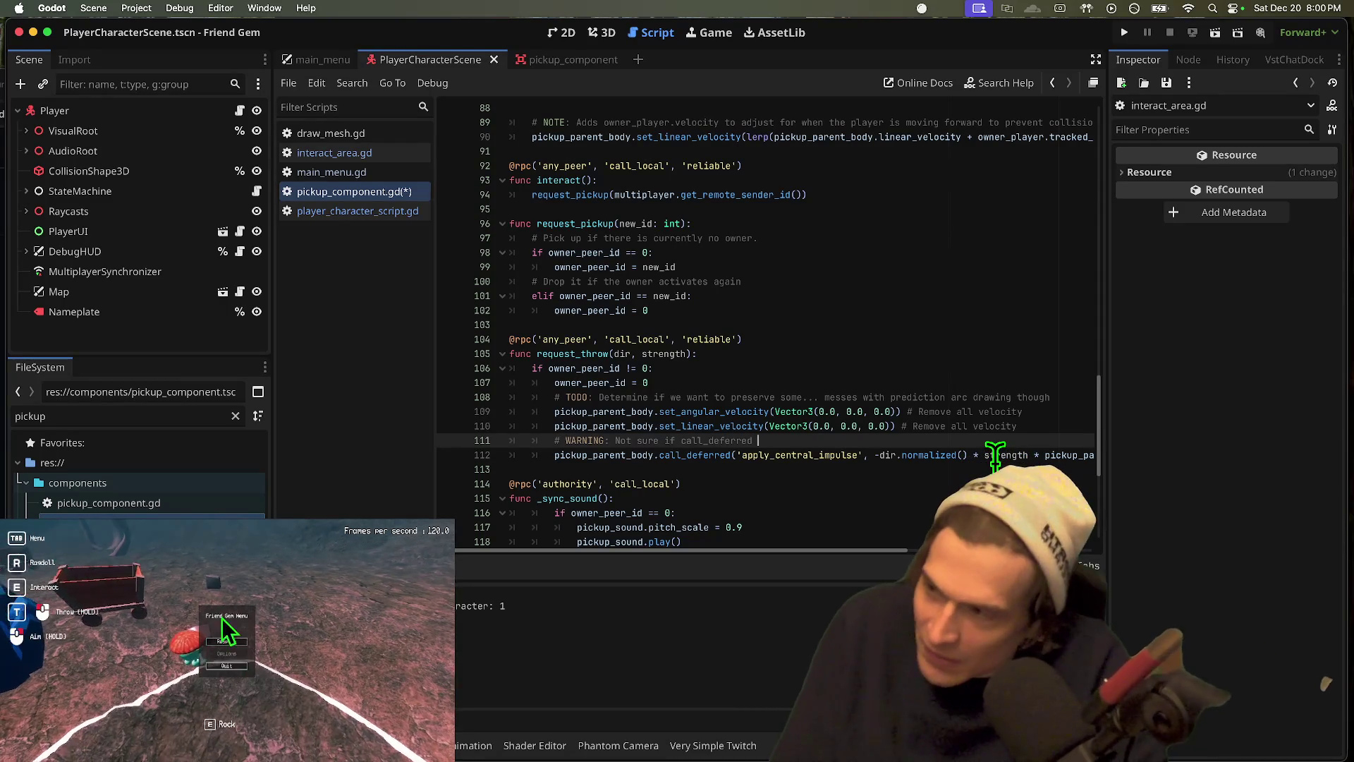
left_click(222, 640)
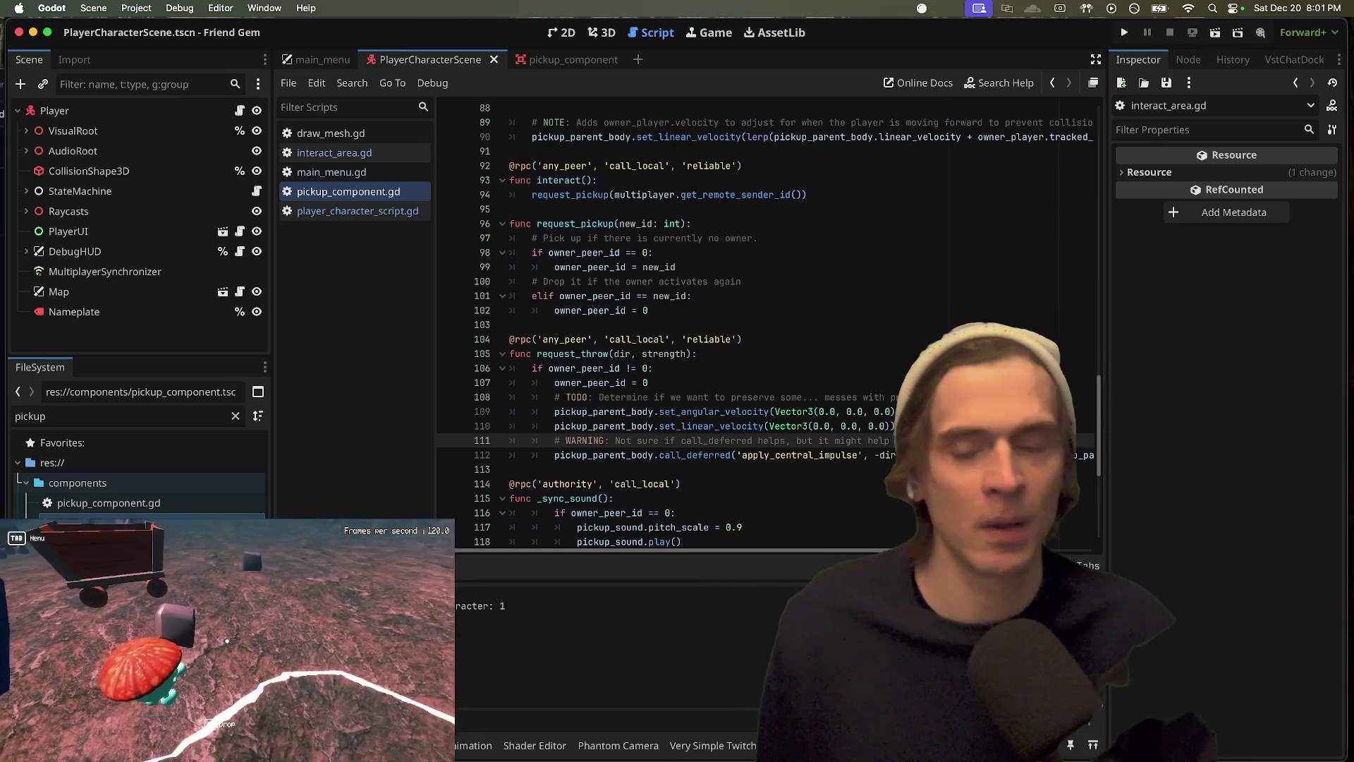
Step: Finish the comment ending '…it might help velocity to get out first.' and bring Firefox's r/godot page forward
key("super+Tab")
key("super+Tab")
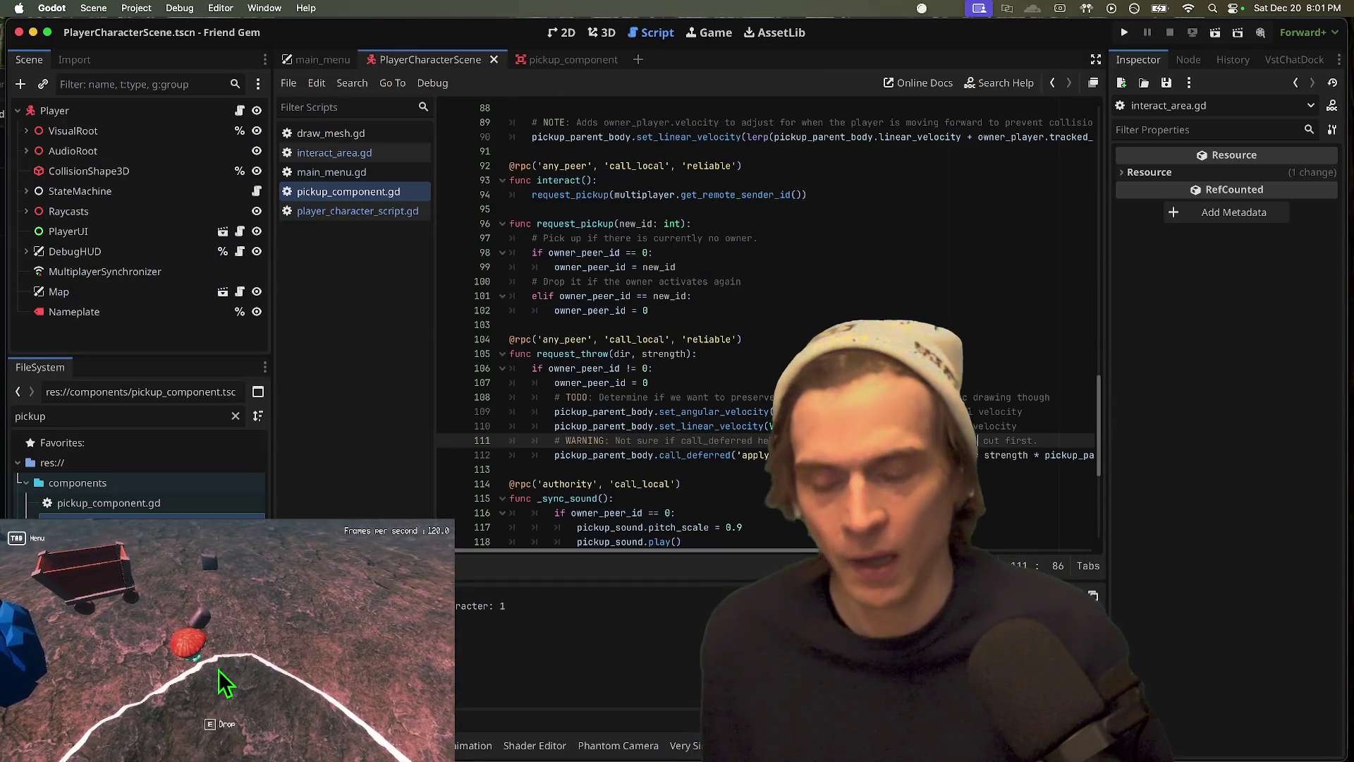
left_click(787, 344)
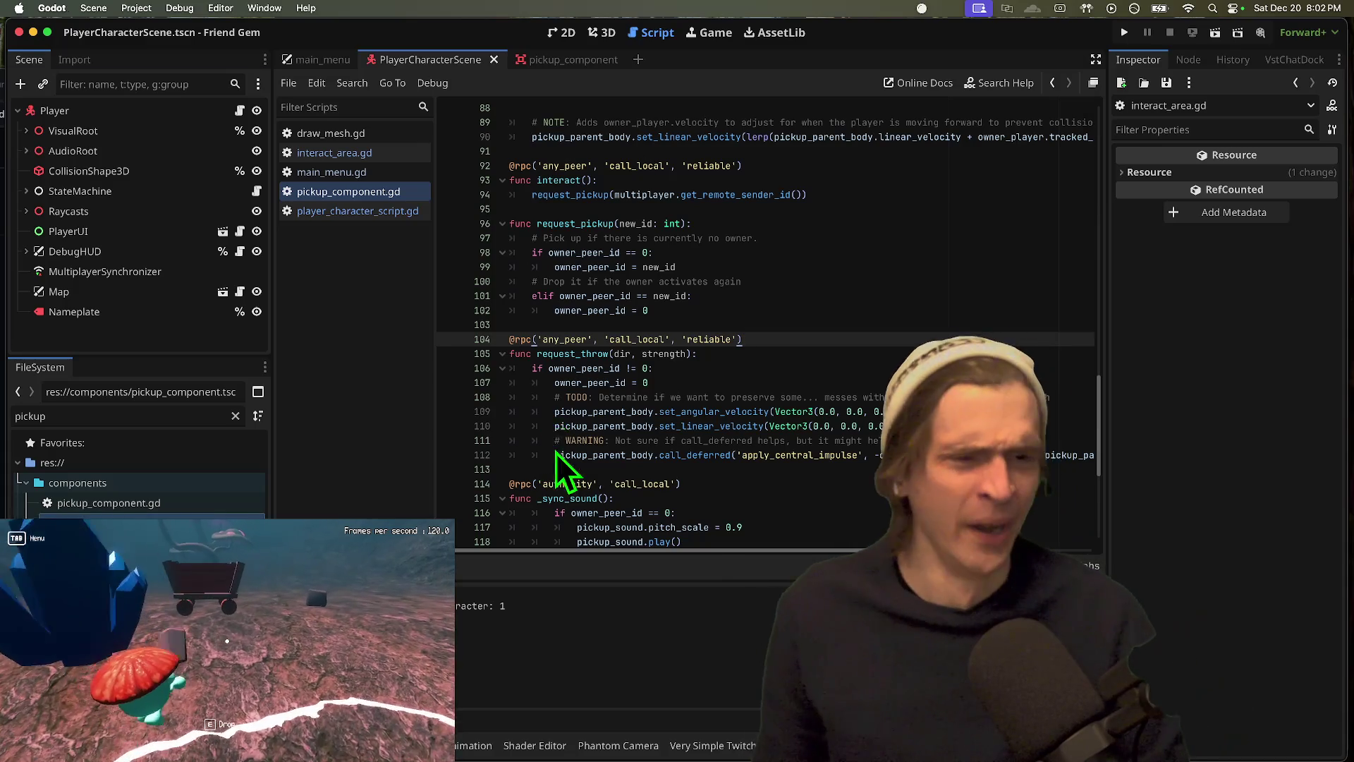
key("Escape")
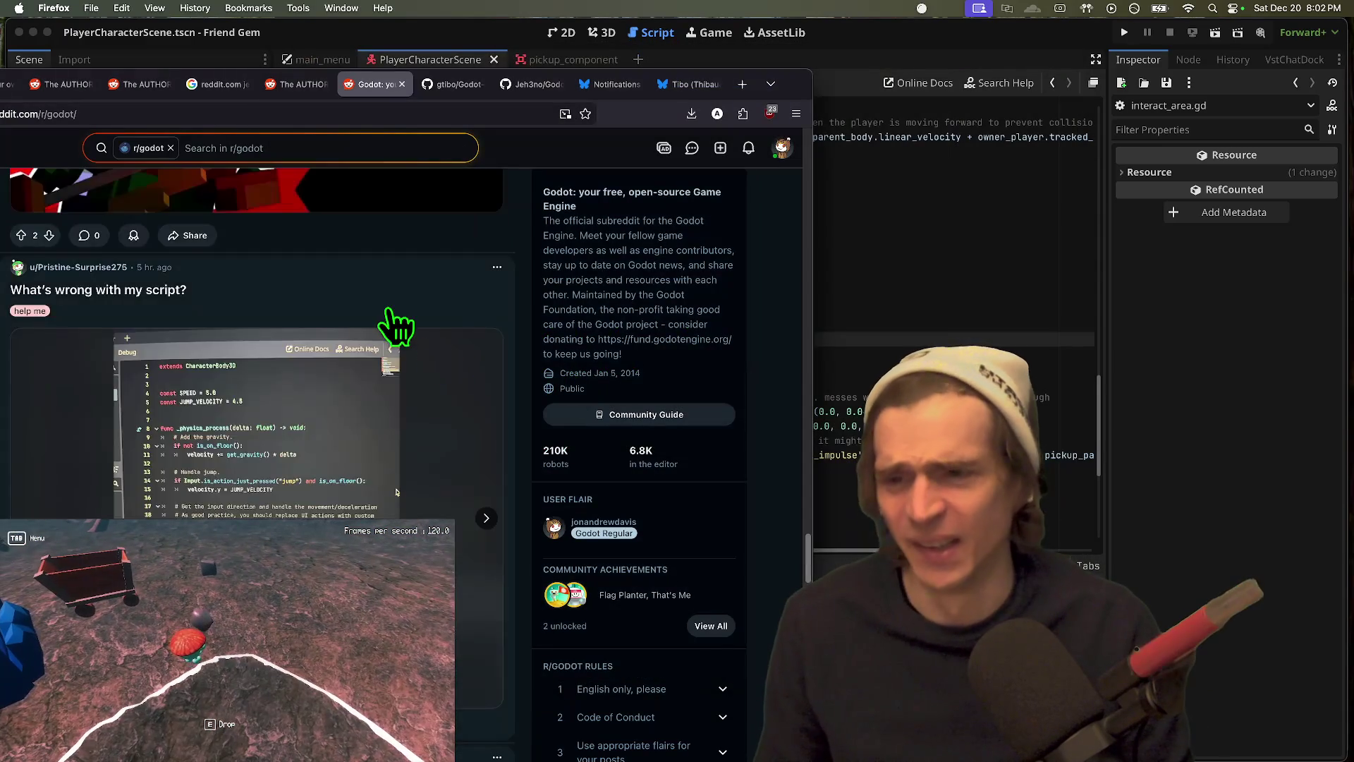
Step: Maximize Firefox, close the r/godot tab, and cycle tabs to Bluesky Notifications
scroll(397, 326, "down", 10)
mouse_move(811, 70)
left_mouse_down()
mouse_move(928, 53)
mouse_move(957, 6)
left_mouse_up()
scroll(734, 287, "up", 5)
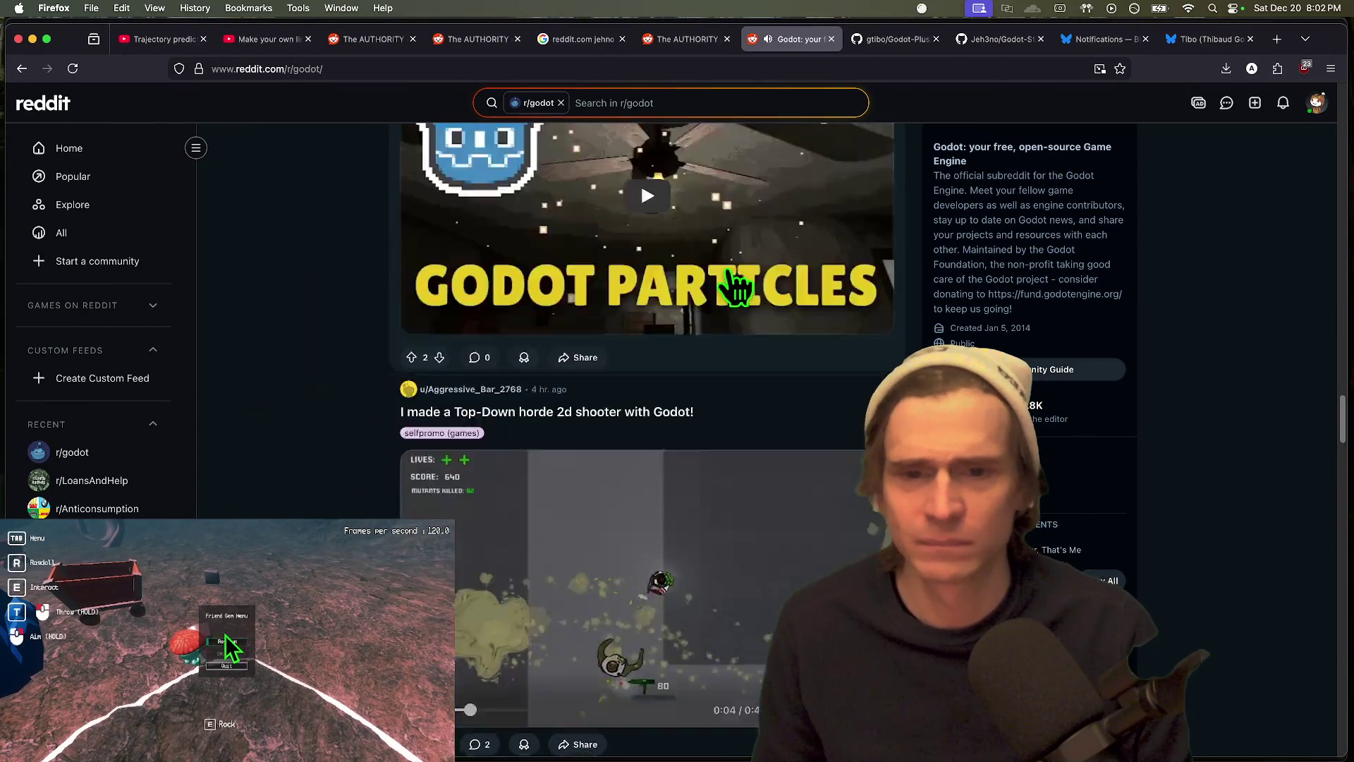
key("super+w")
key("super+1")
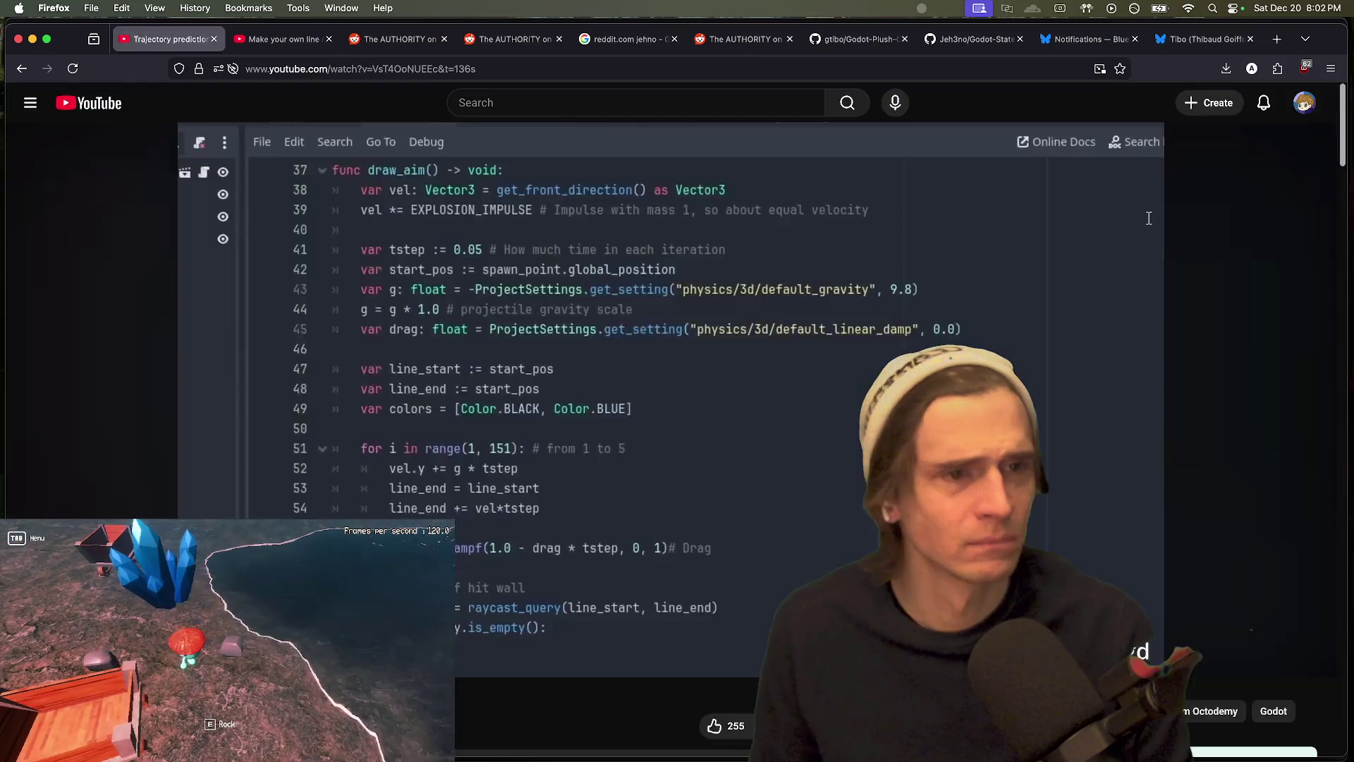
key("super+3")
key("super+9")
key("ctrl+shift+Tab")
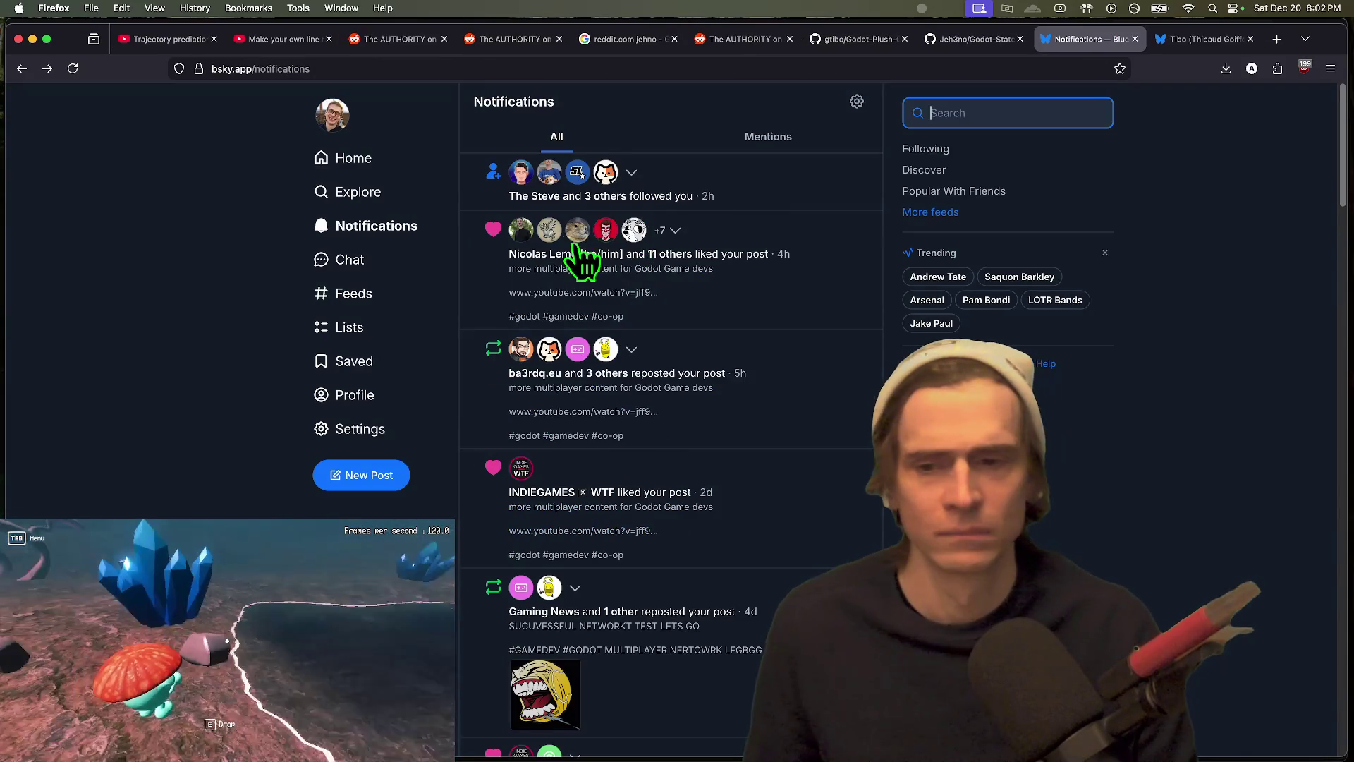
left_click(339, 158)
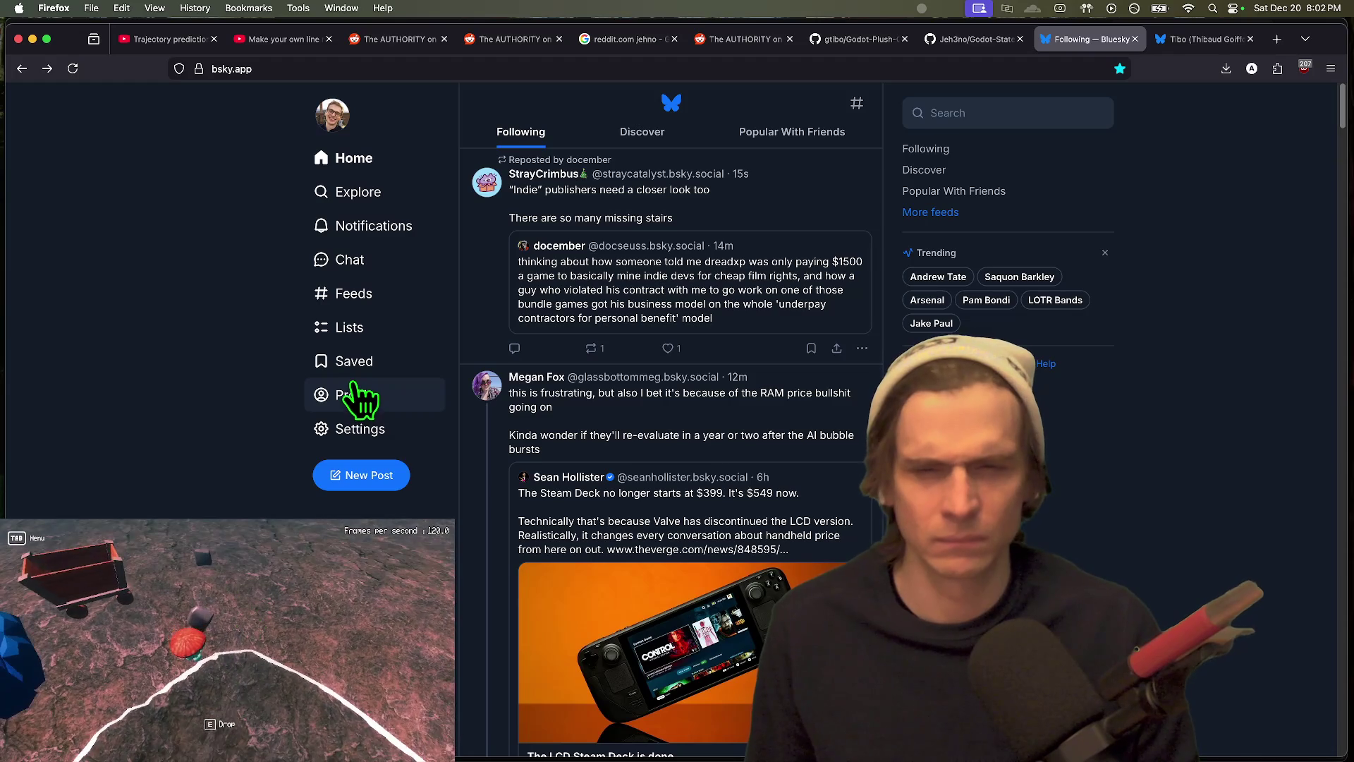
left_click(726, 313)
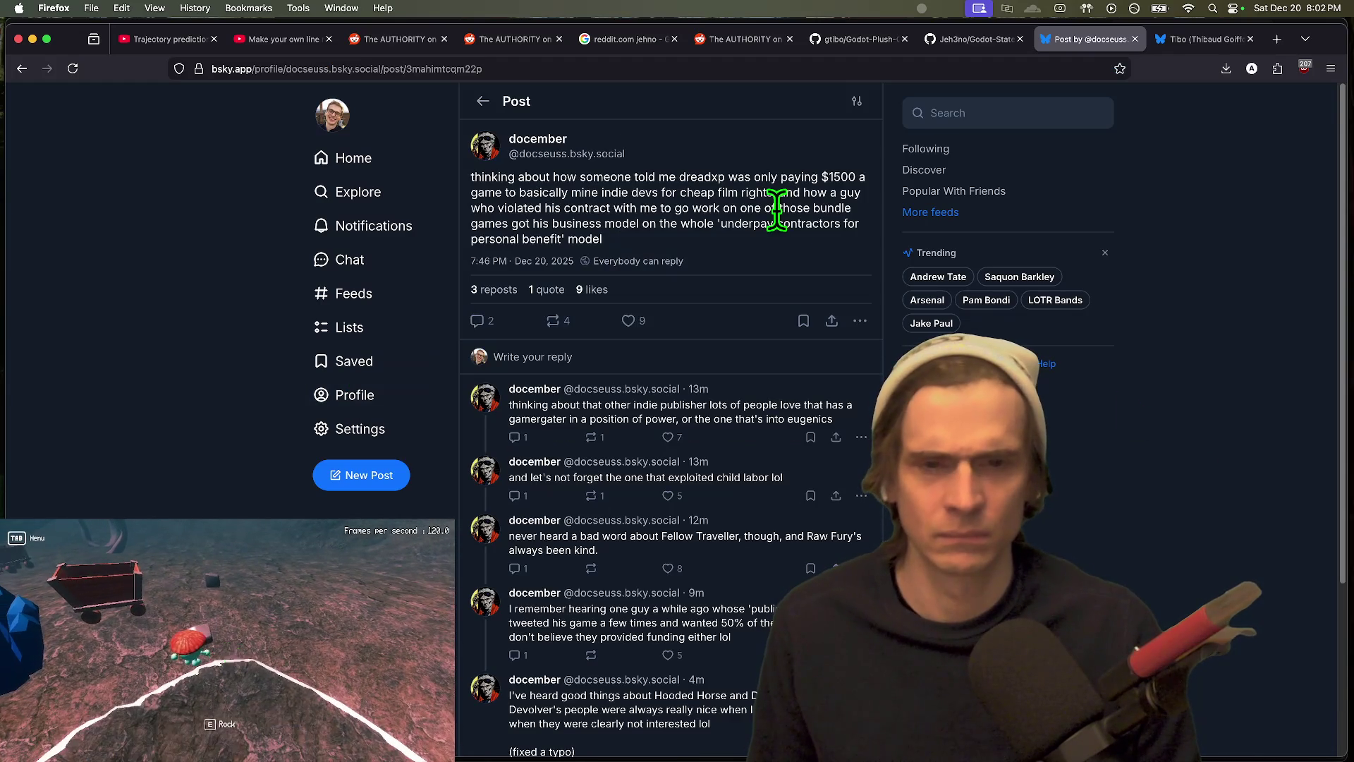
mouse_move(752, 204)
left_mouse_down()
mouse_move(589, 185)
mouse_move(735, 218)
mouse_move(774, 193)
left_mouse_up()
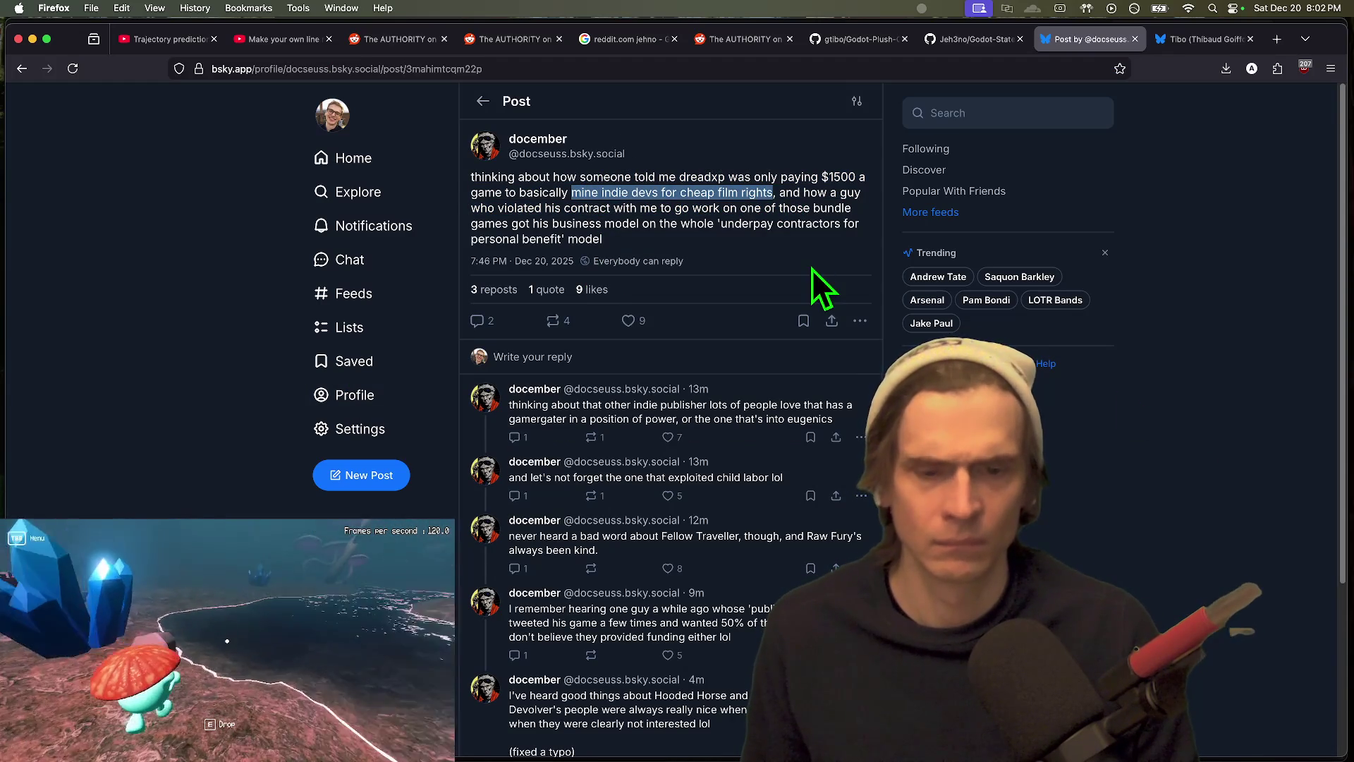
mouse_move(733, 264)
left_mouse_down()
mouse_move(687, 197)
mouse_move(527, 206)
mouse_move(523, 220)
mouse_move(668, 222)
left_mouse_up()
left_click(689, 205)
left_click(526, 203)
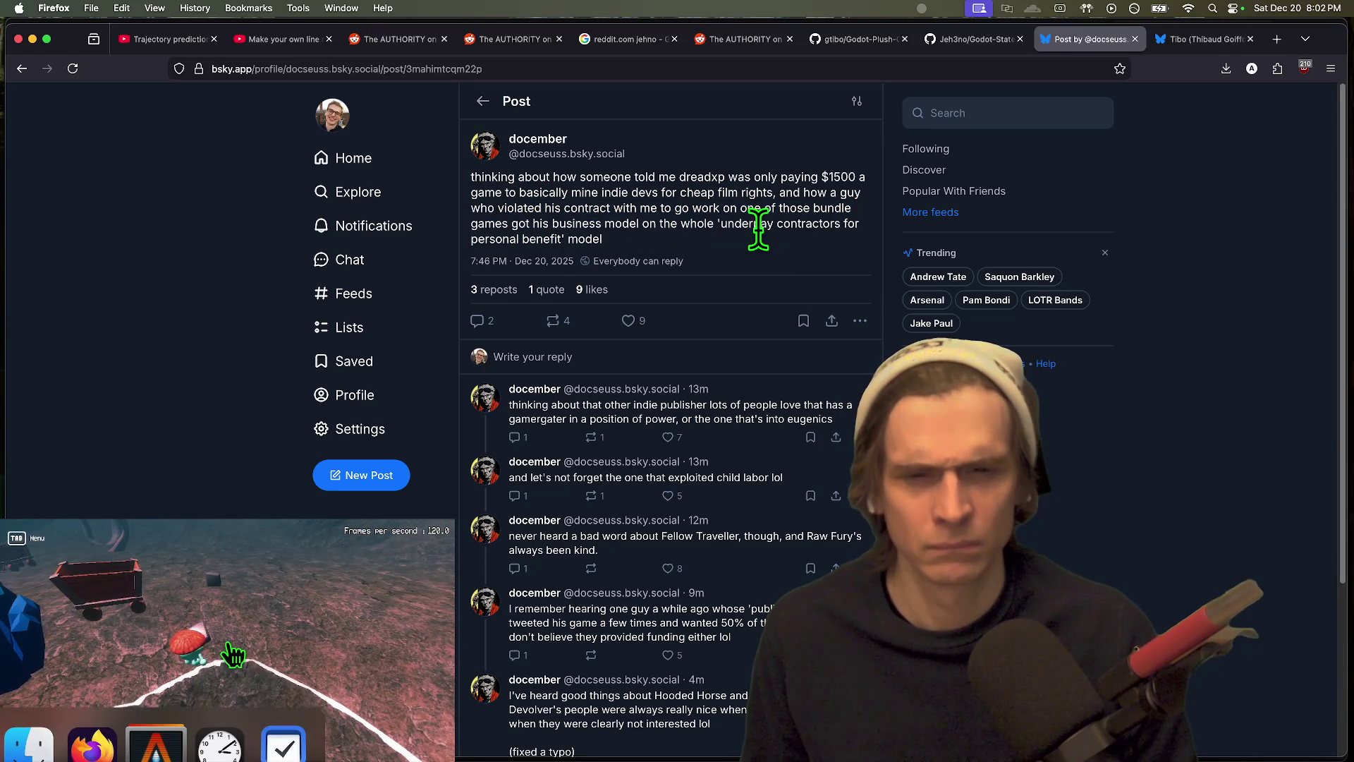
scroll(1284, 378, "down", 2)
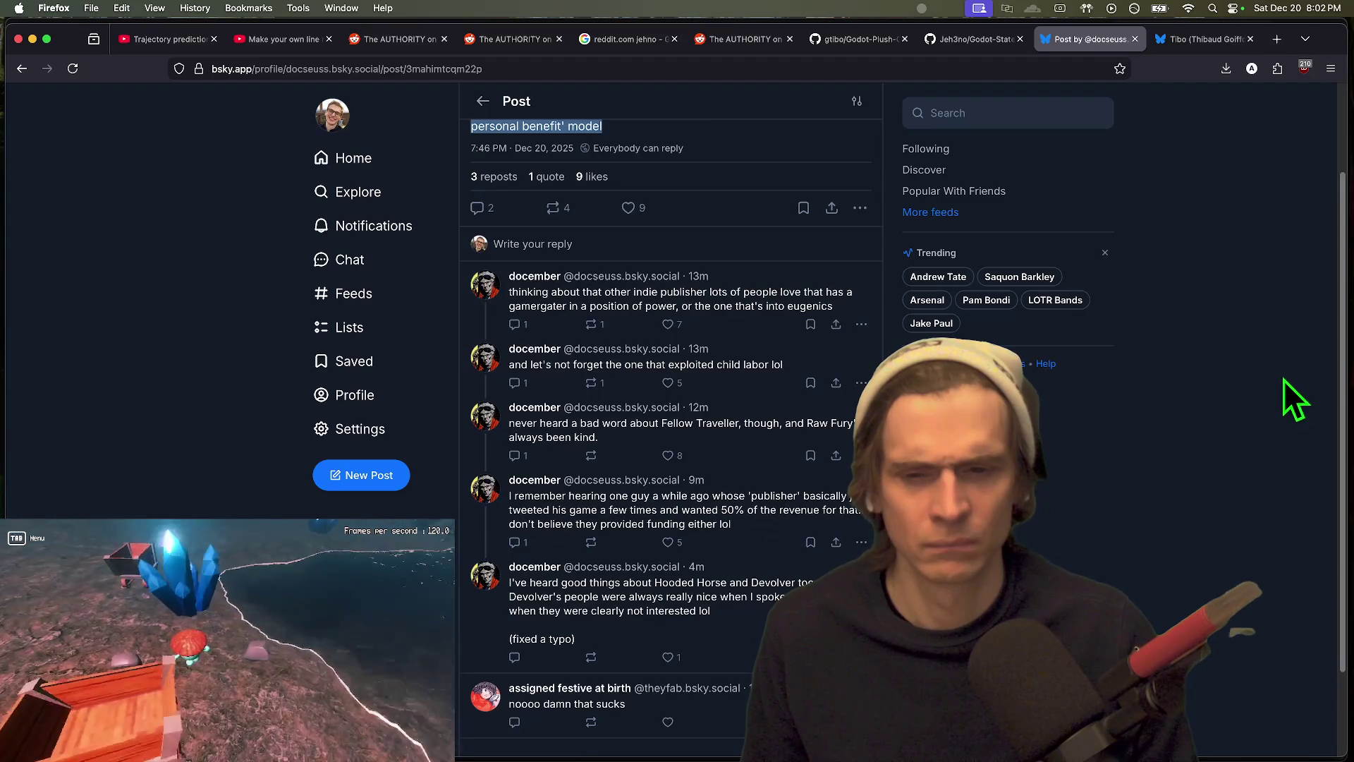
scroll(1276, 385, "up", 2)
key("super+bracketleft")
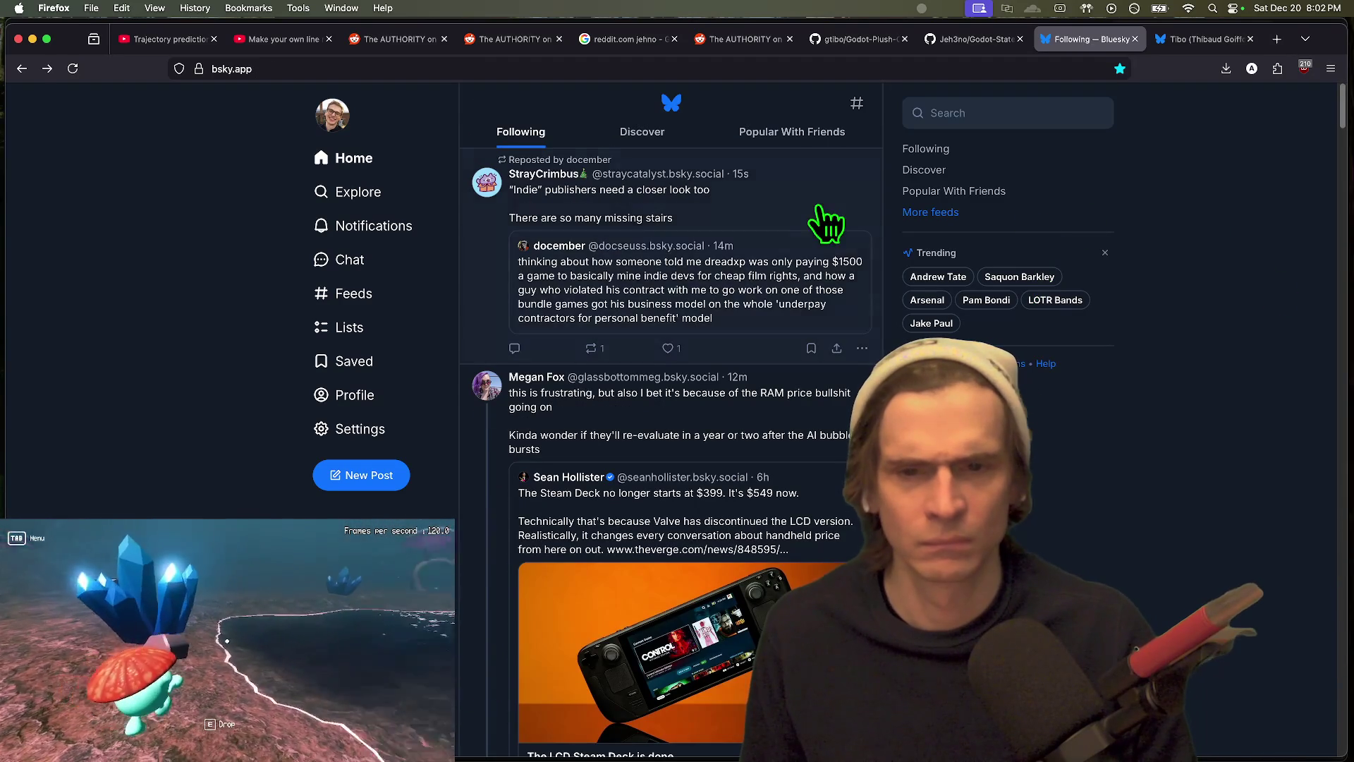
left_click(820, 209)
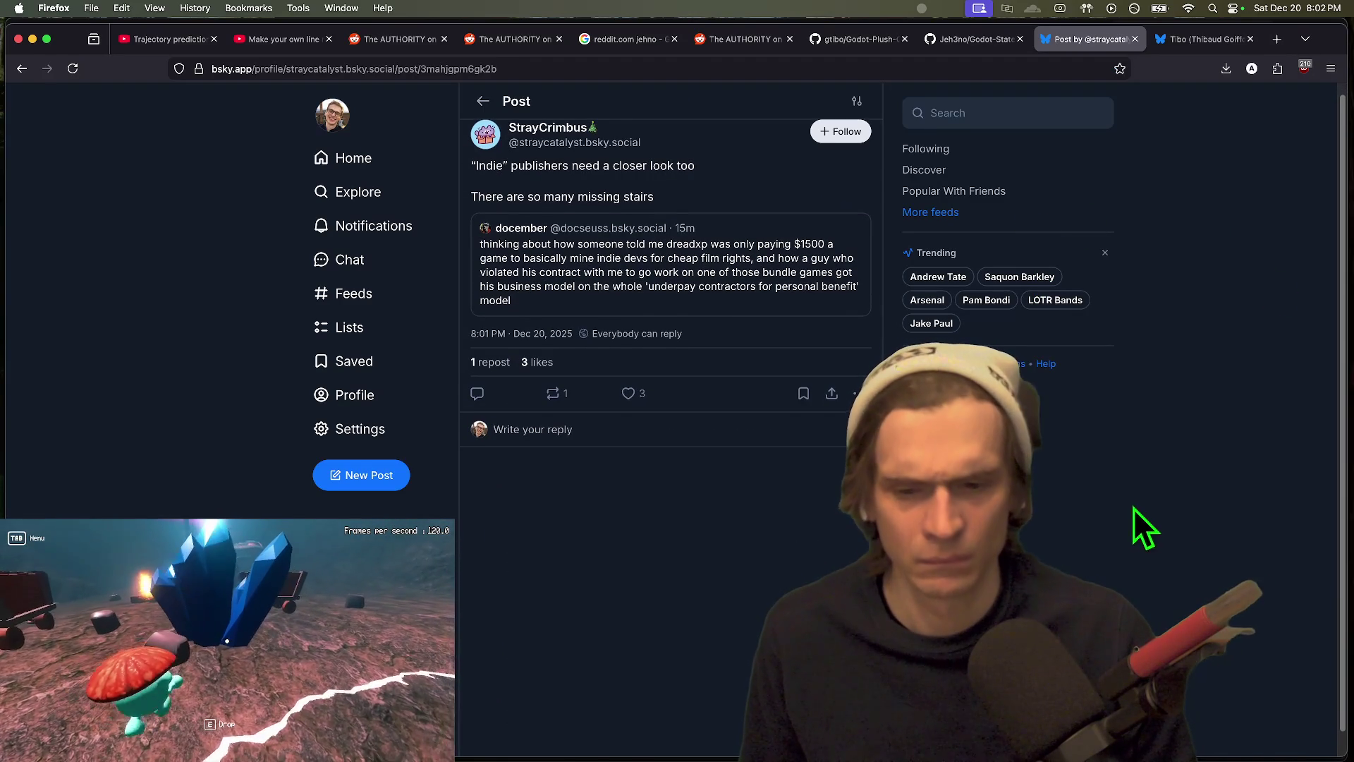
key("super+bracketleft")
scroll(1128, 489, "down", 5)
scroll(1127, 484, "up", 3)
scroll(1127, 485, "up", 5)
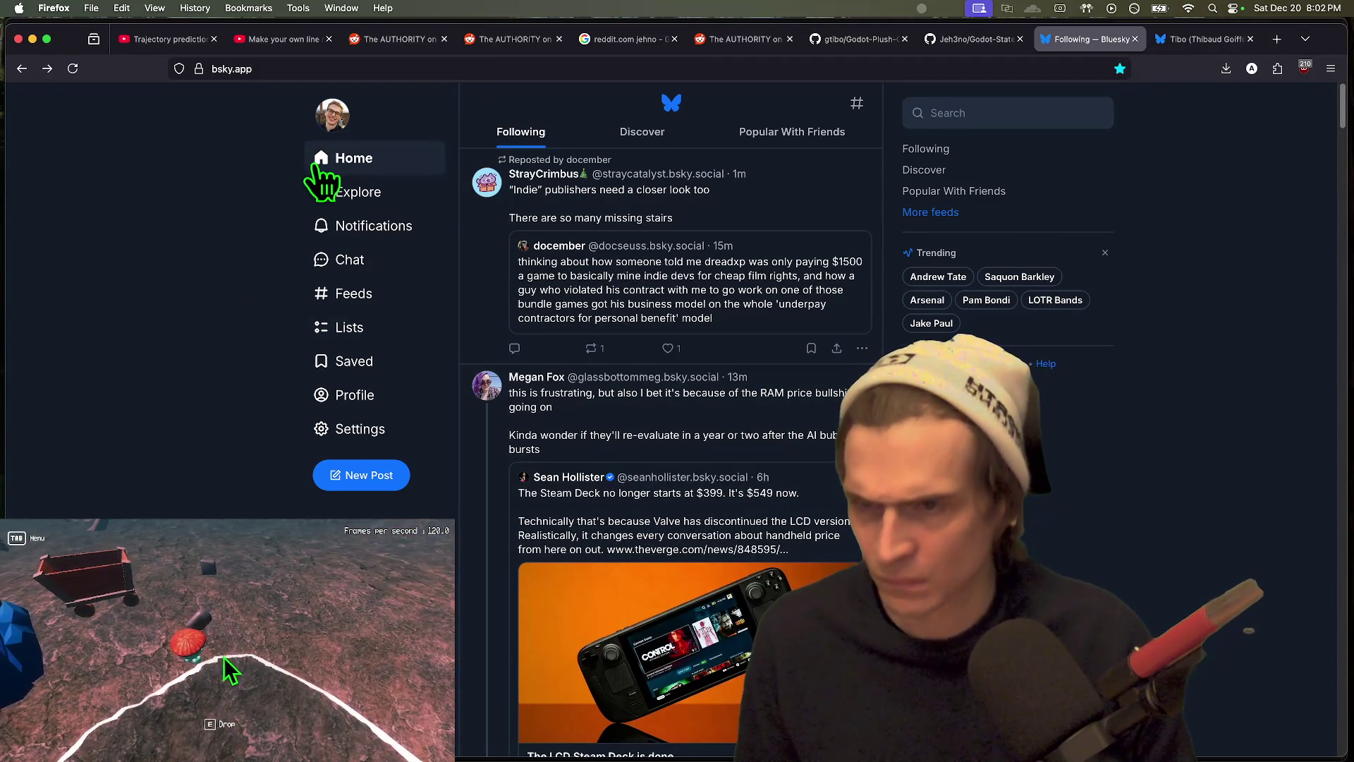
left_click(322, 170)
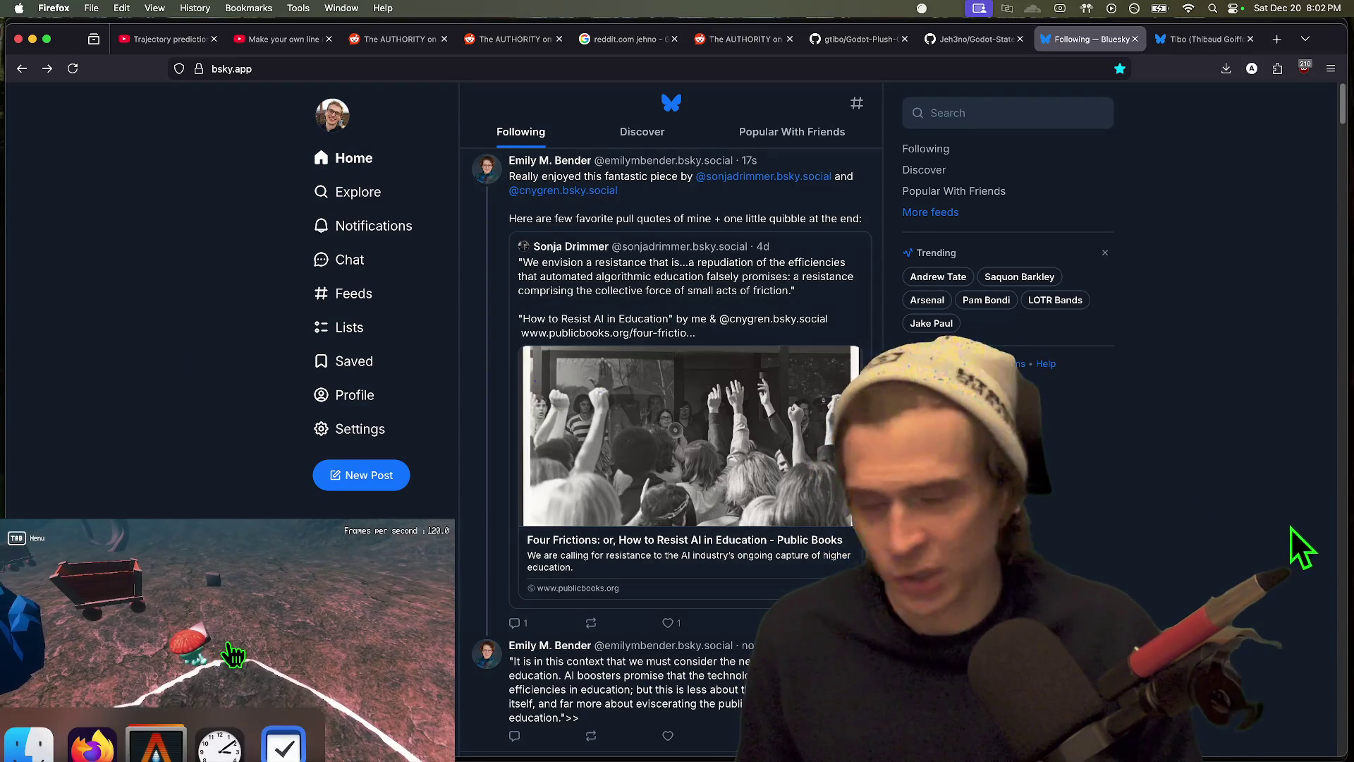
left_click_drag(1285, 527, 1298, 114)
left_click(322, 157)
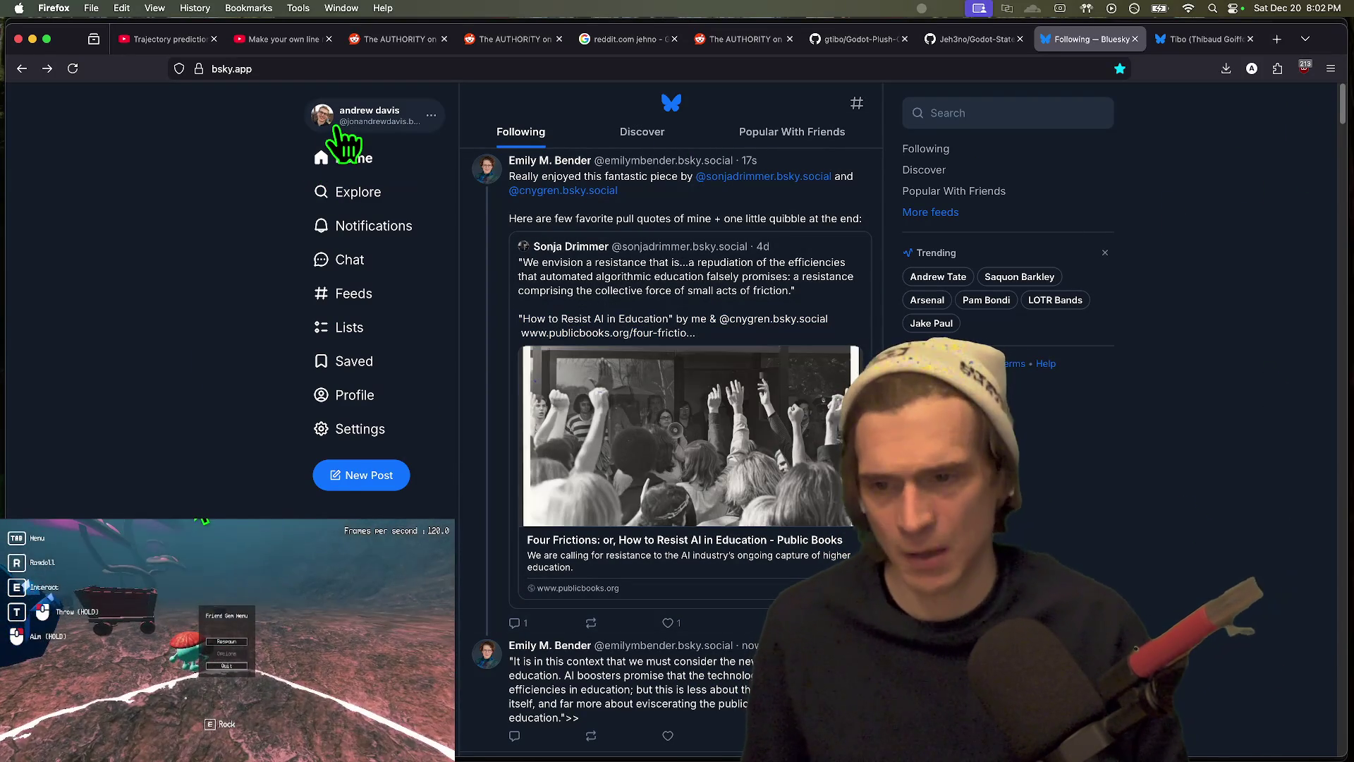
left_click(367, 192)
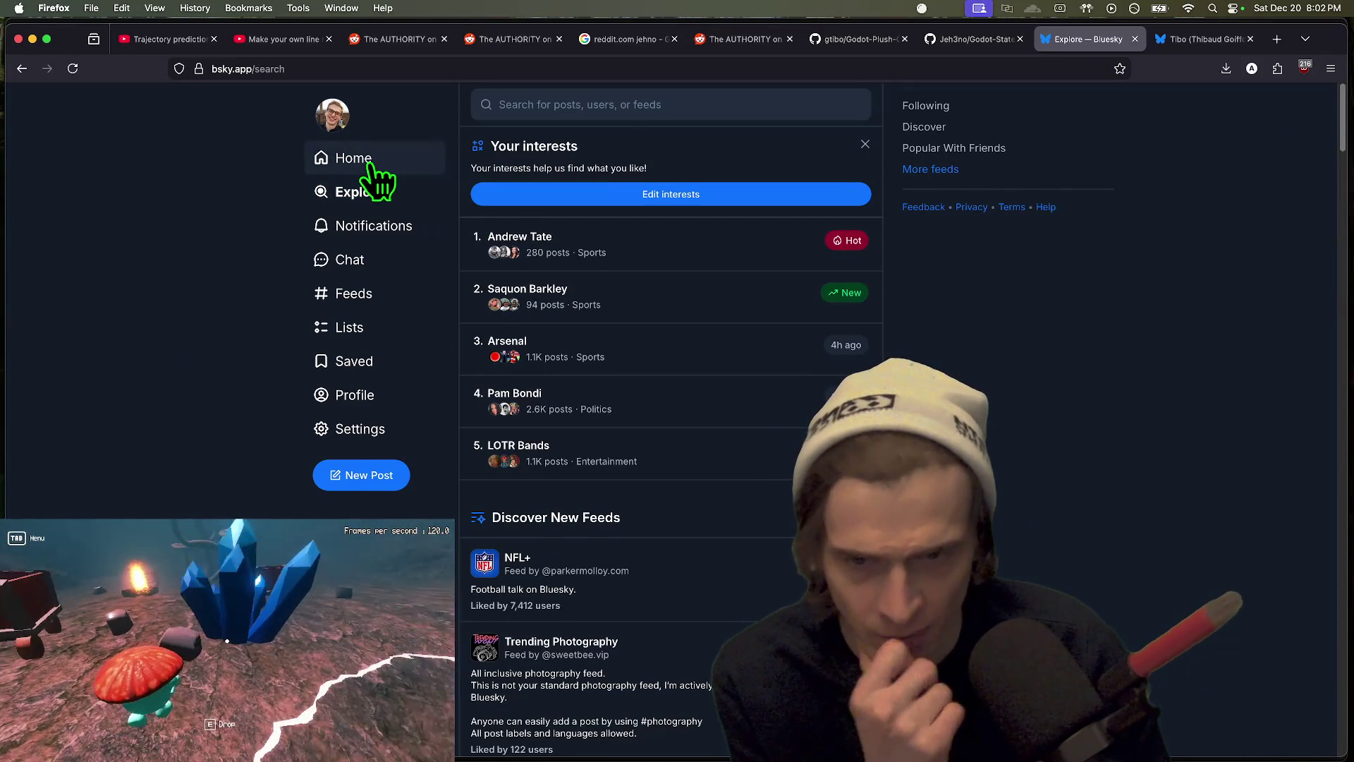
left_click(367, 162)
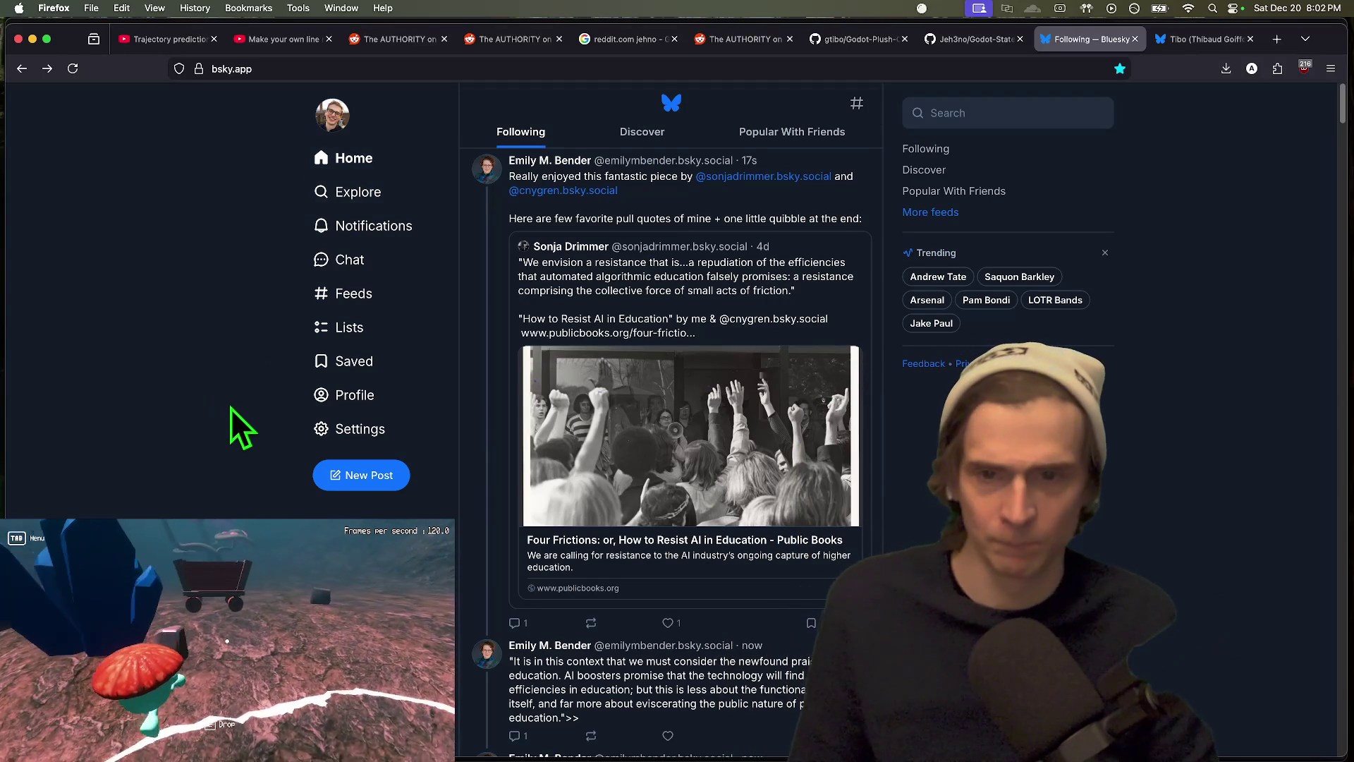
scroll(670, 423, "down", 20)
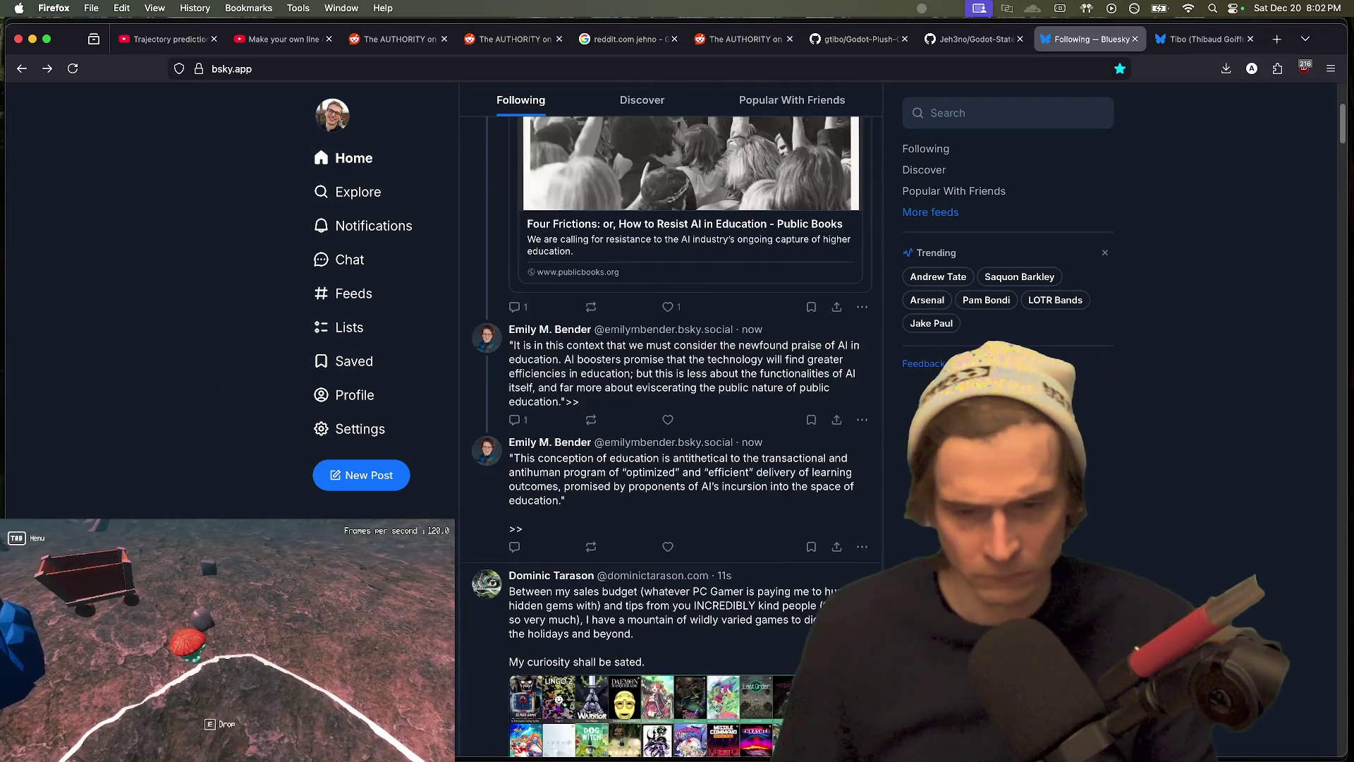
scroll(670, 423, "down", 10)
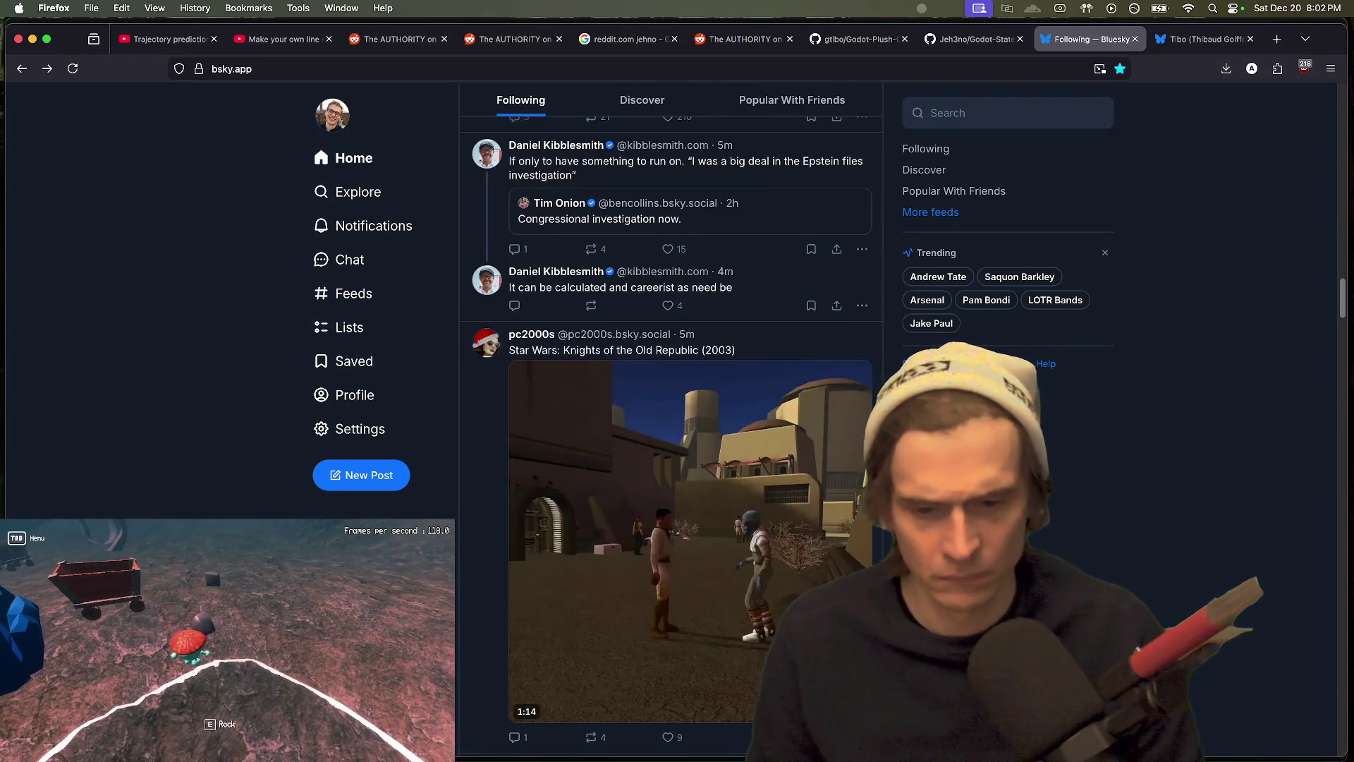
left_click(619, 557)
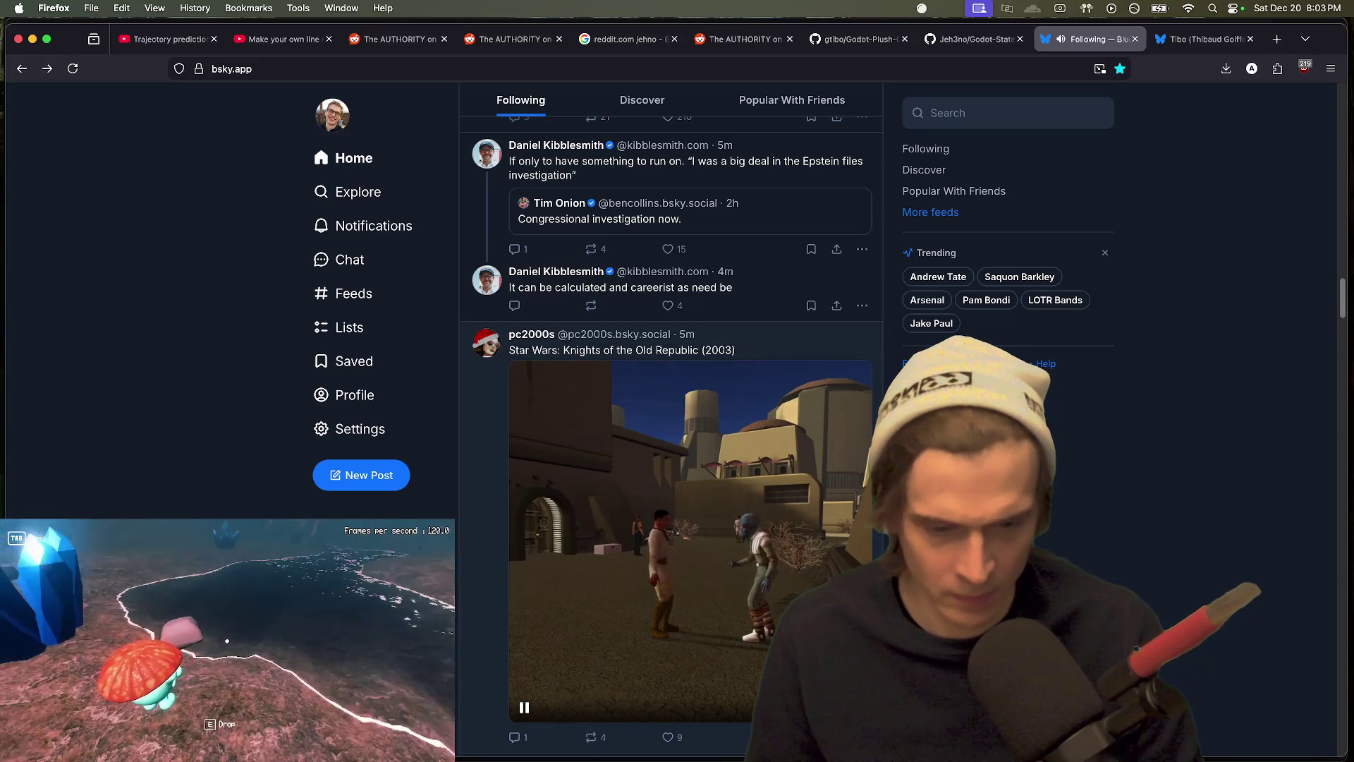
scroll(656, 666, "down", 1)
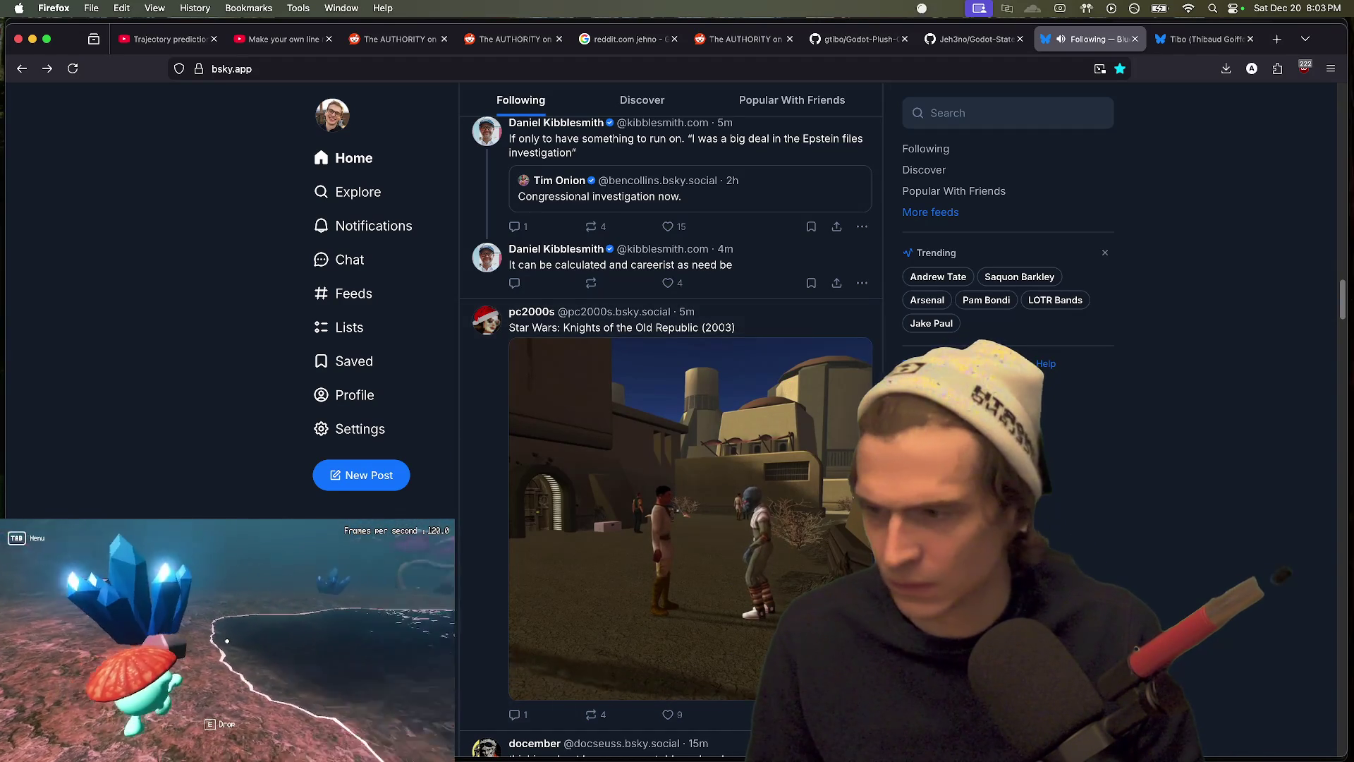
scroll(414, 433, "down", 4)
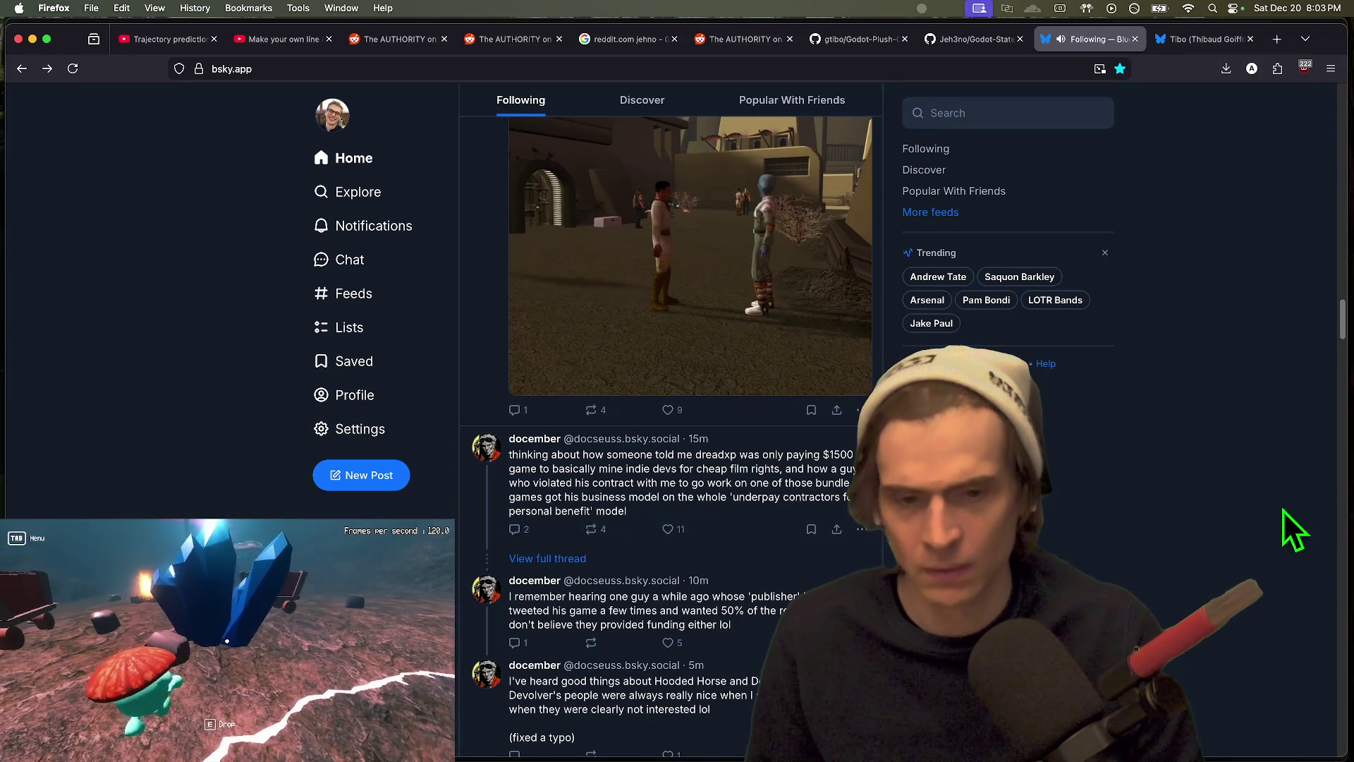
scroll(1130, 518, "down", 1)
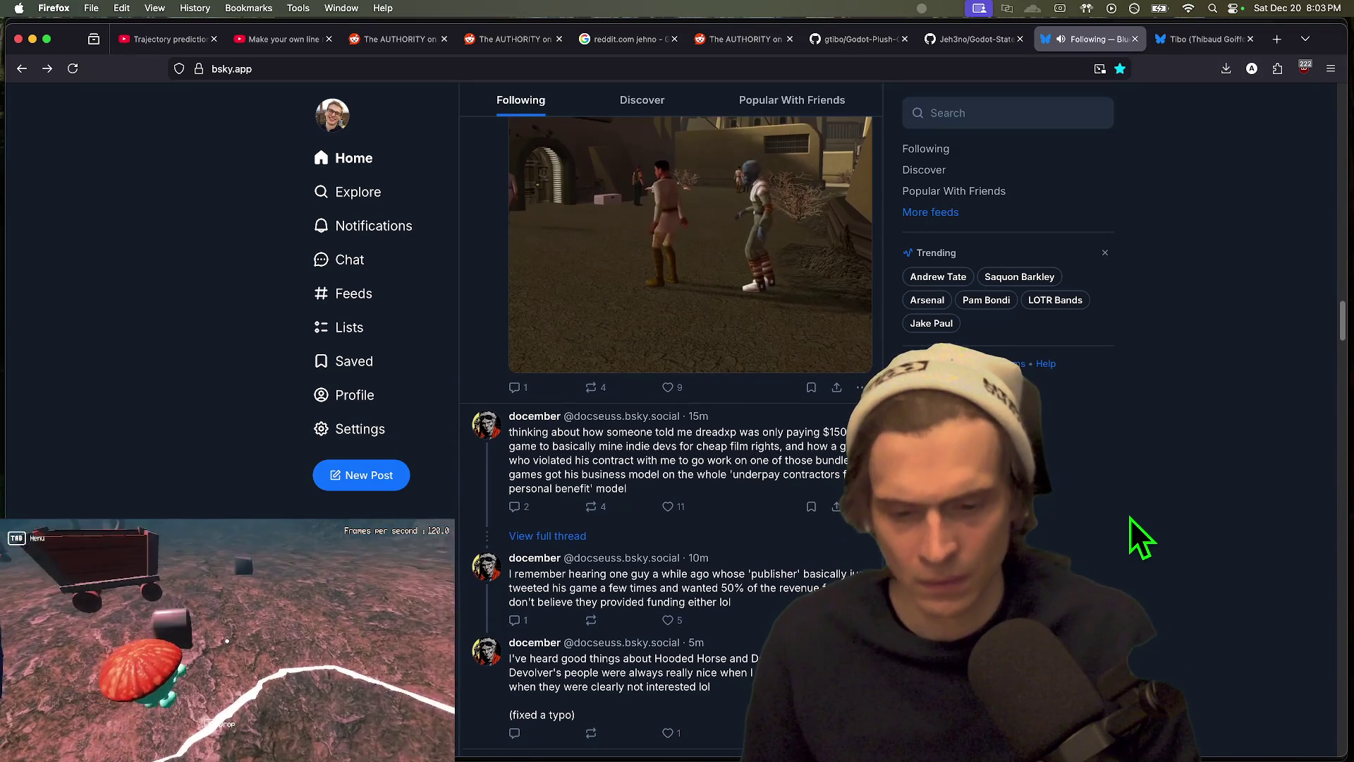
left_click(526, 547)
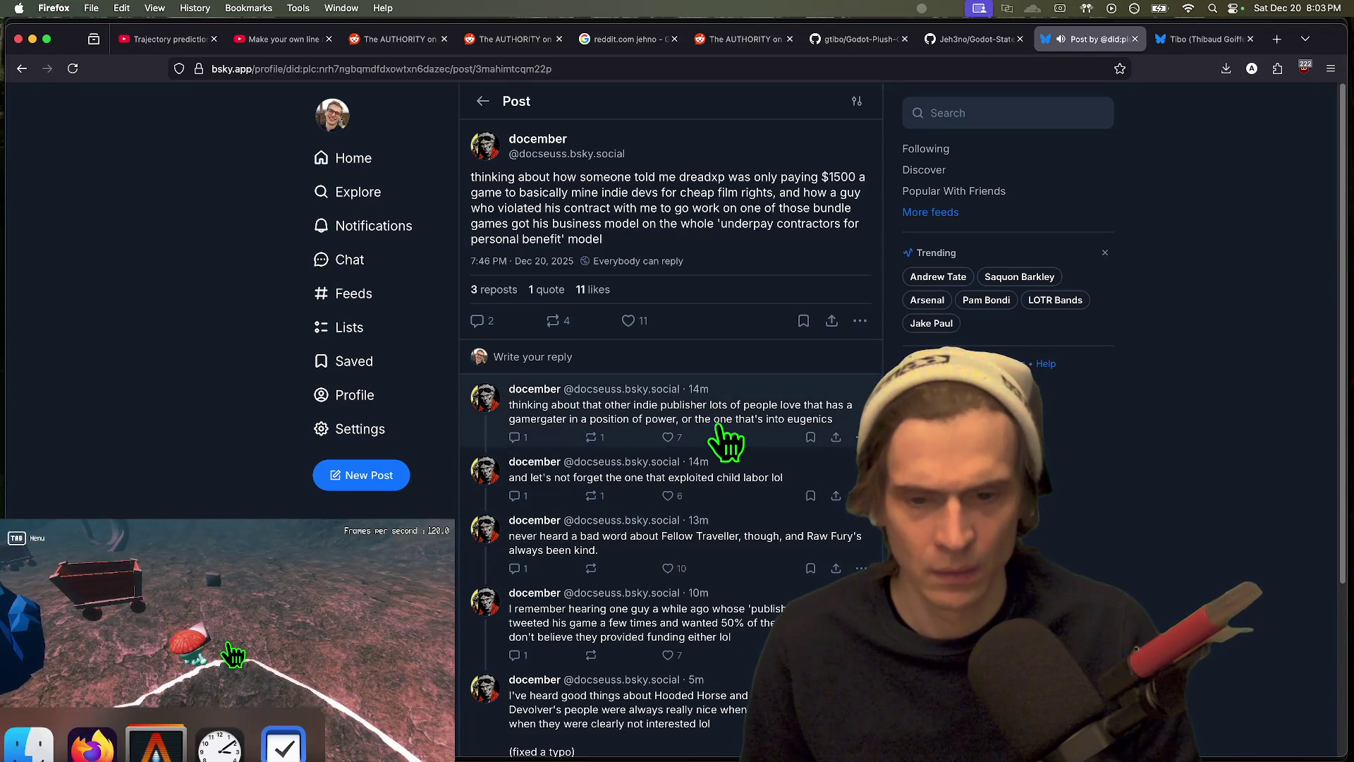
Step: Open the thread author's profile from the replies, then close that profile tab
left_click_drag(509, 420, 834, 421)
left_click(1125, 414)
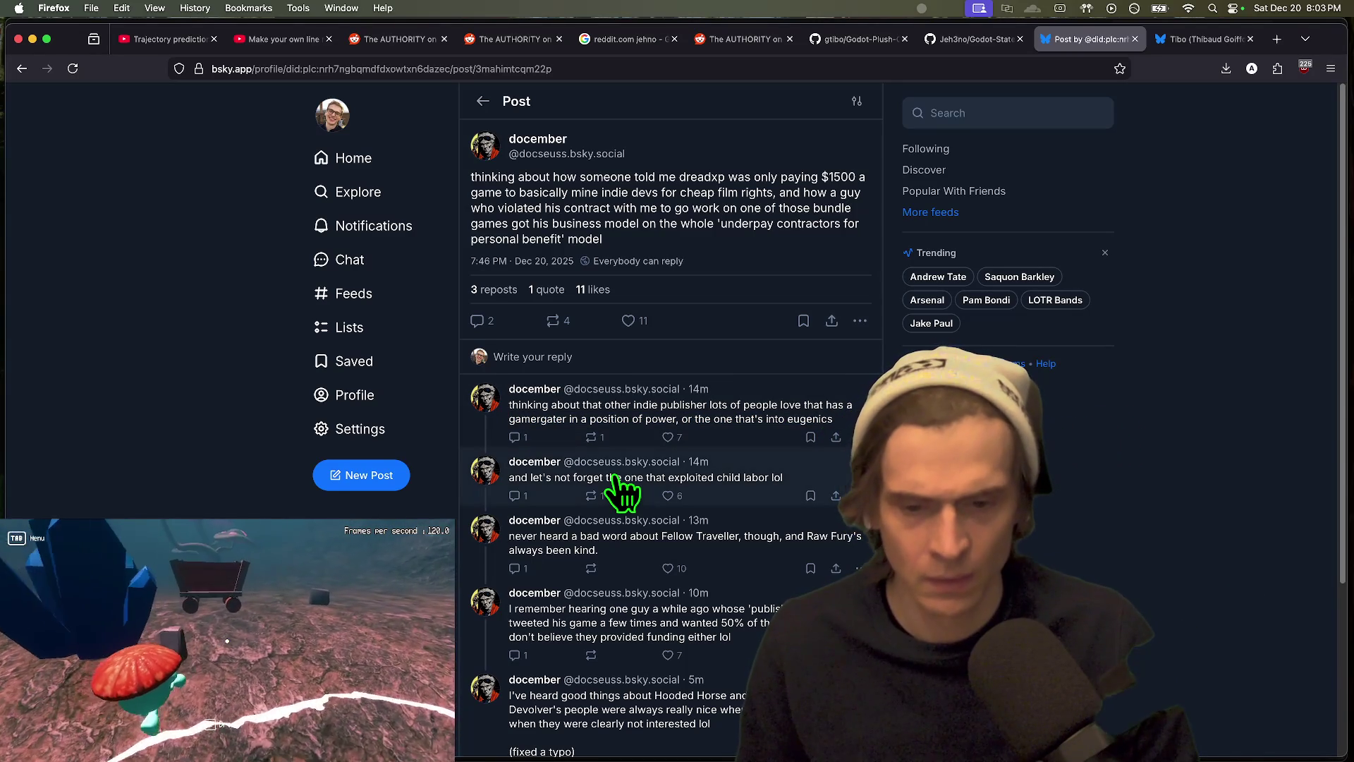
scroll(1133, 658, "down", 3)
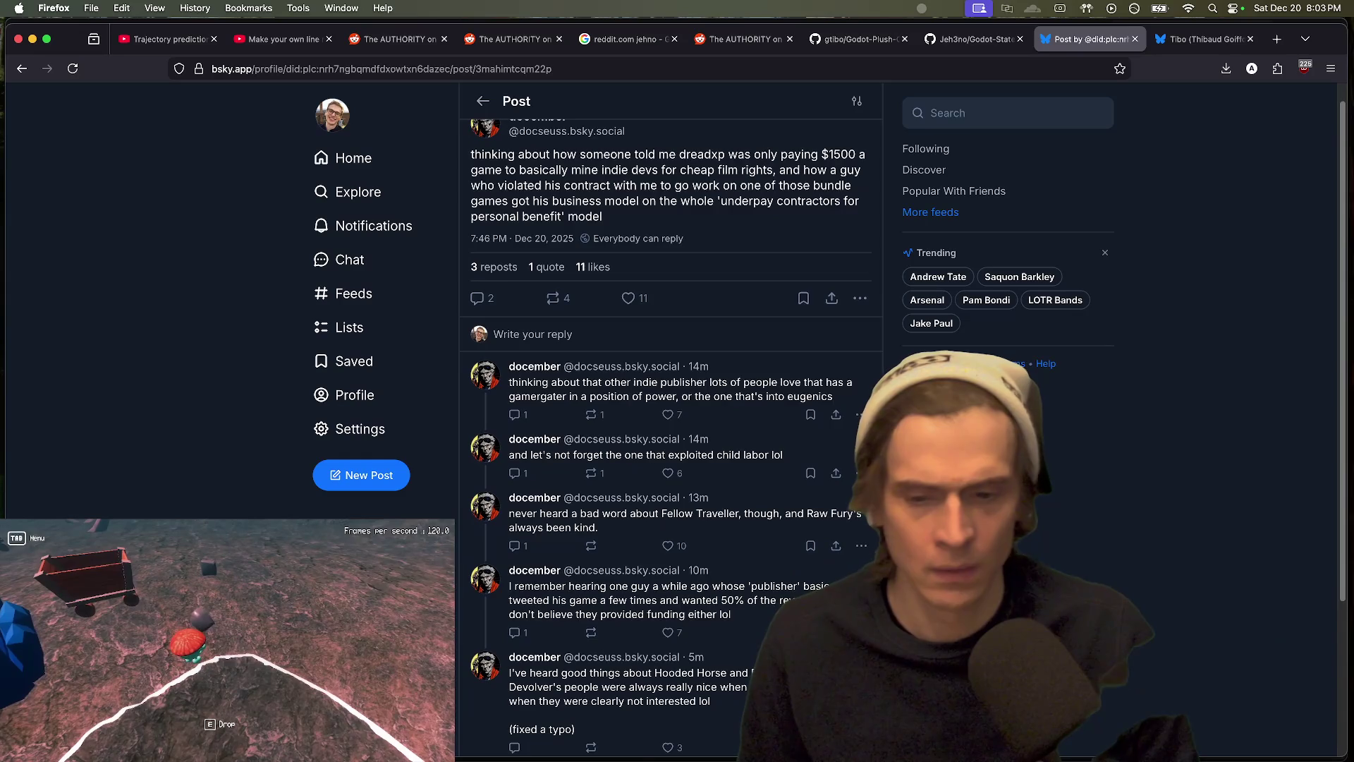
left_click(534, 579)
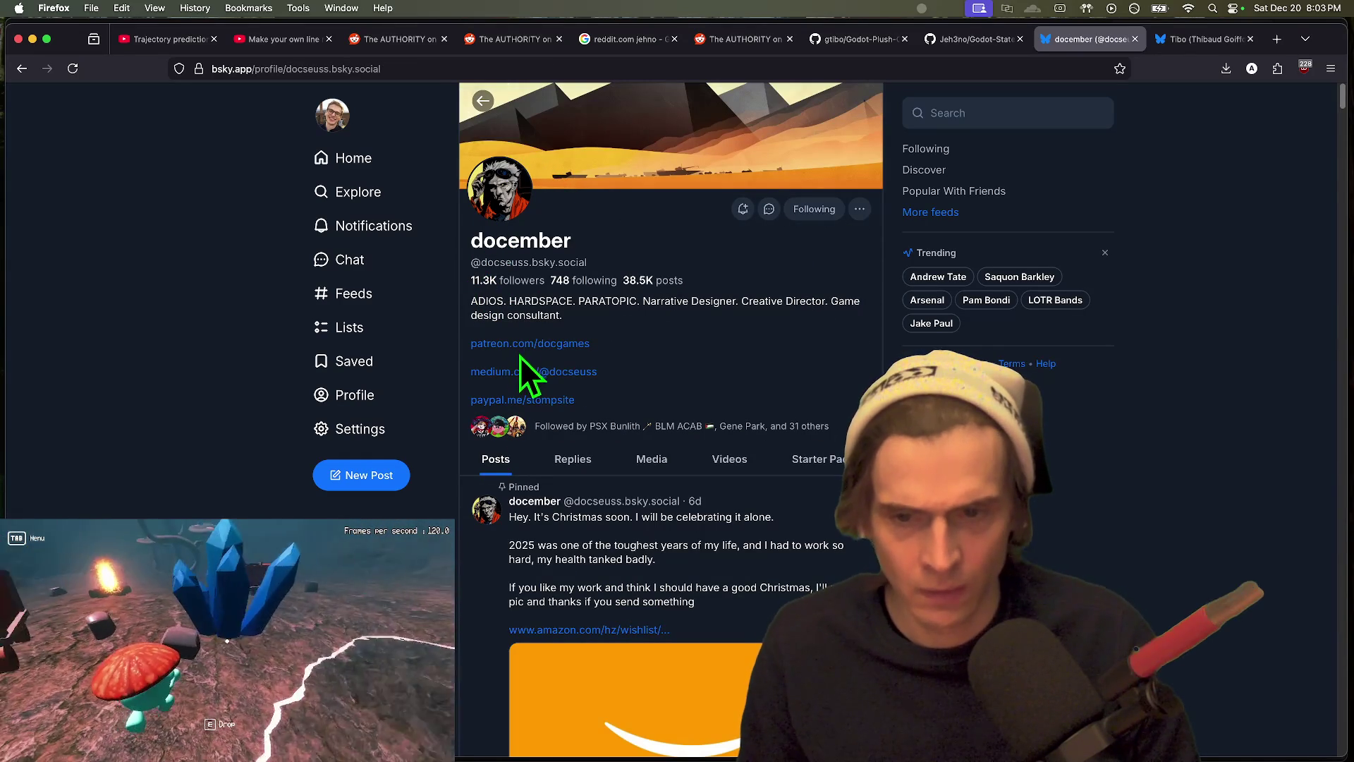
scroll(768, 384, "down", 8)
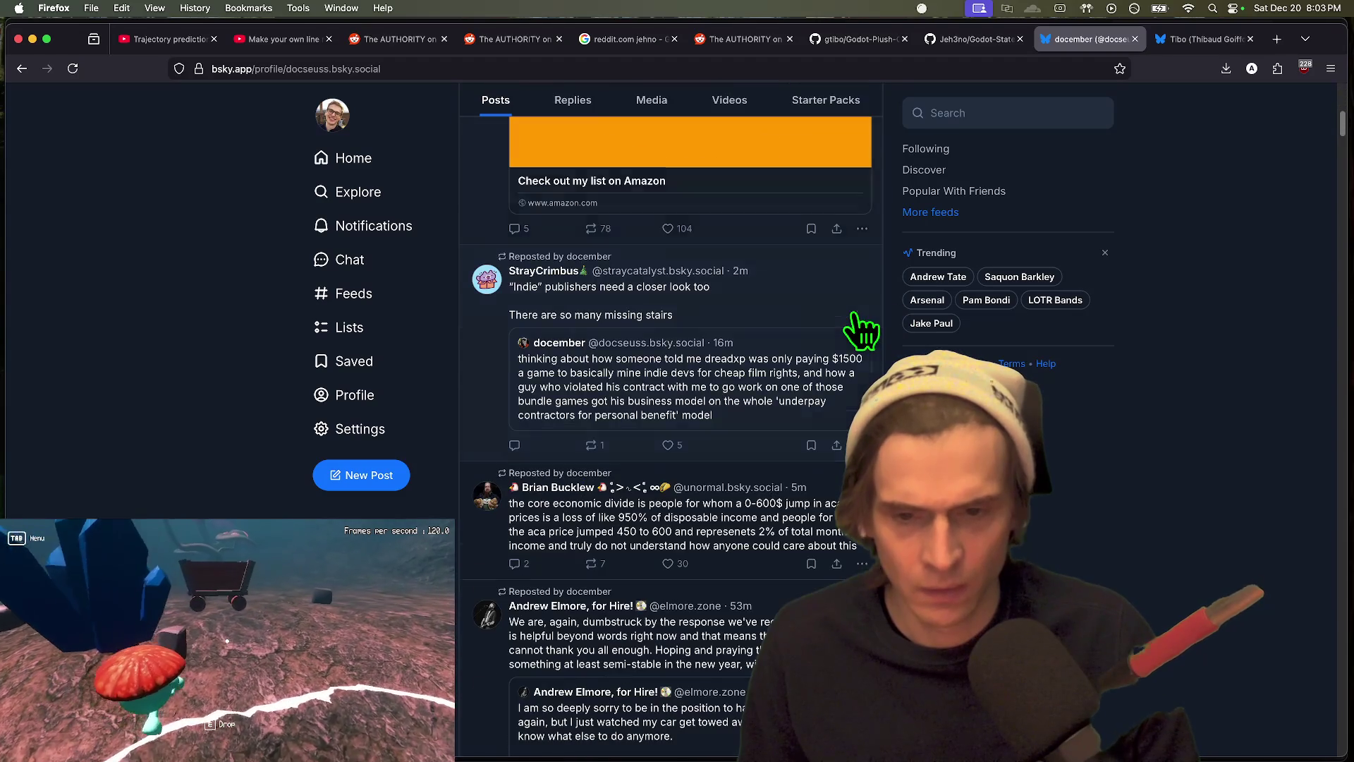
scroll(779, 402, "up", 8)
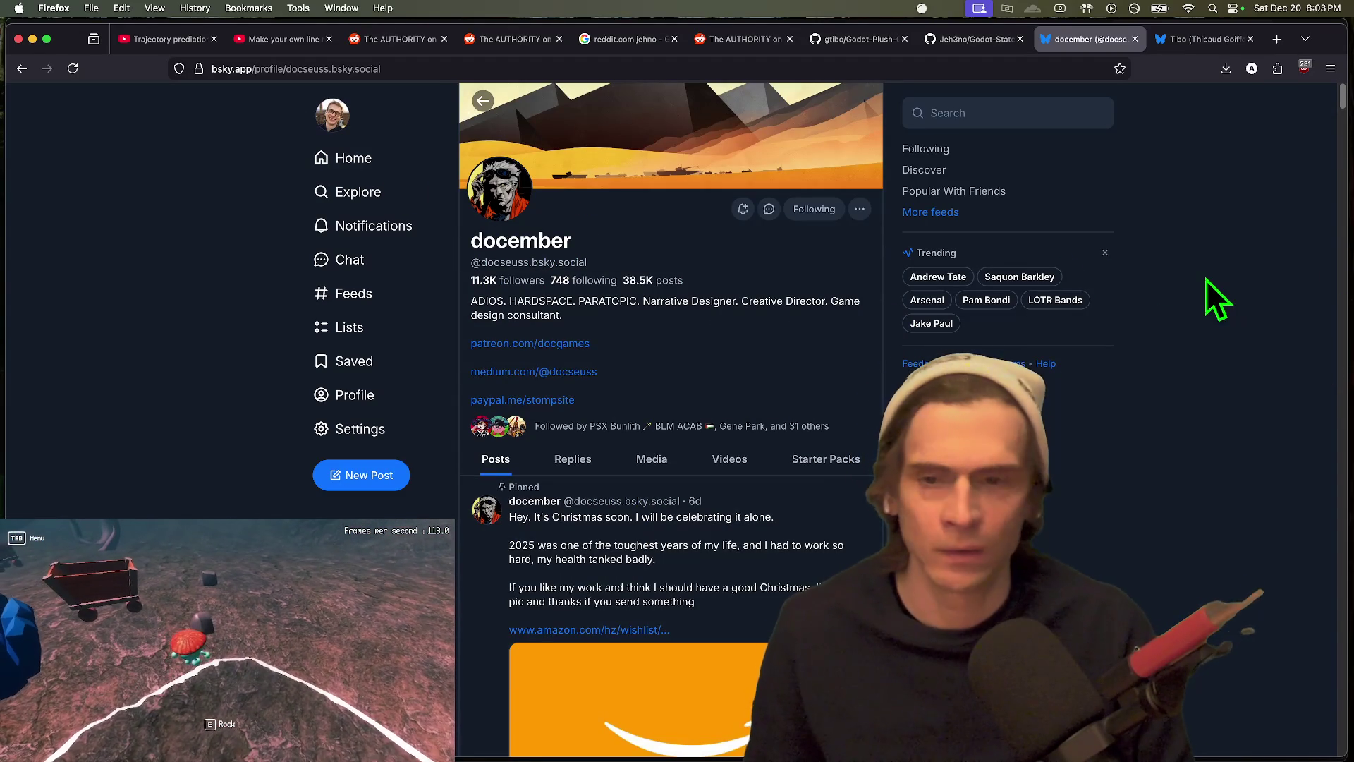
key("super+w")
scroll(197, 262, "down", 4)
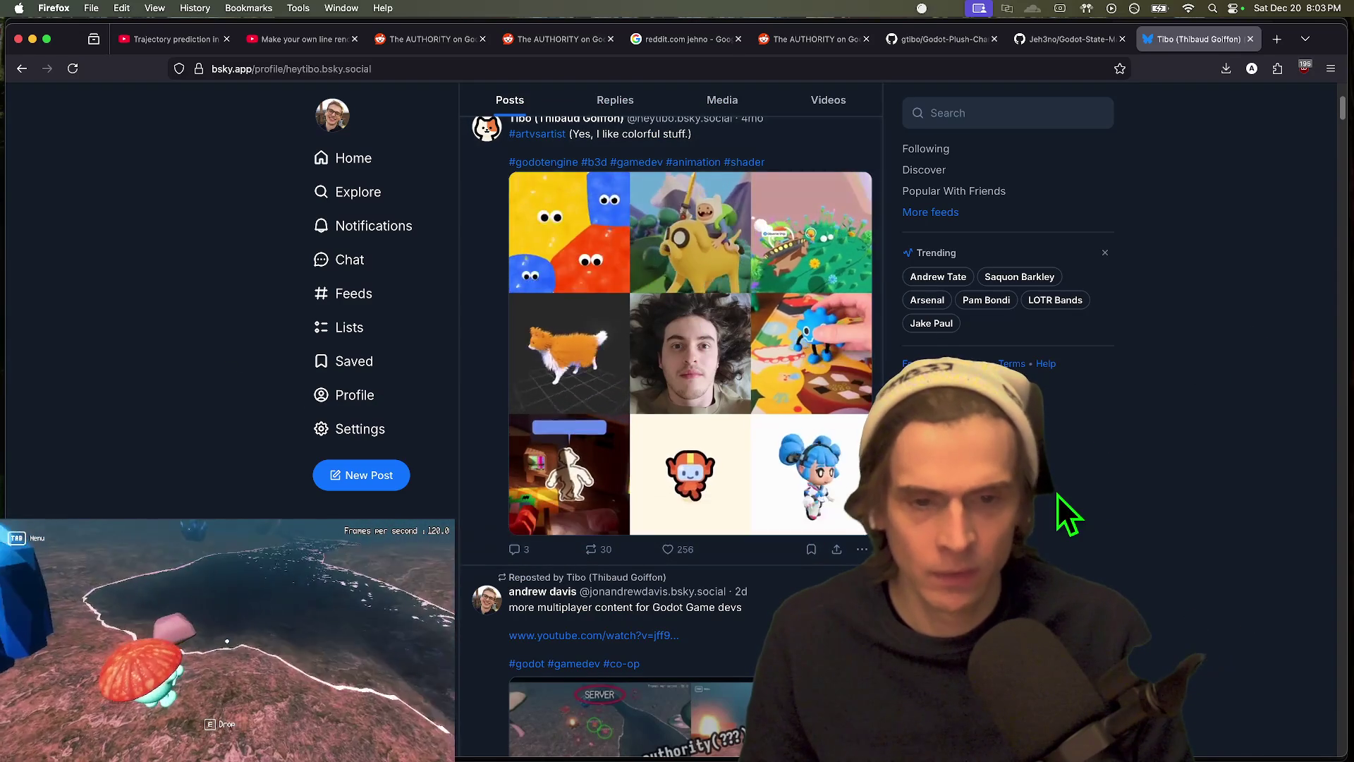
Step: Open the multiplayer video on YouTube from the link in the Bluesky repost
scroll(1056, 493, "up", 2)
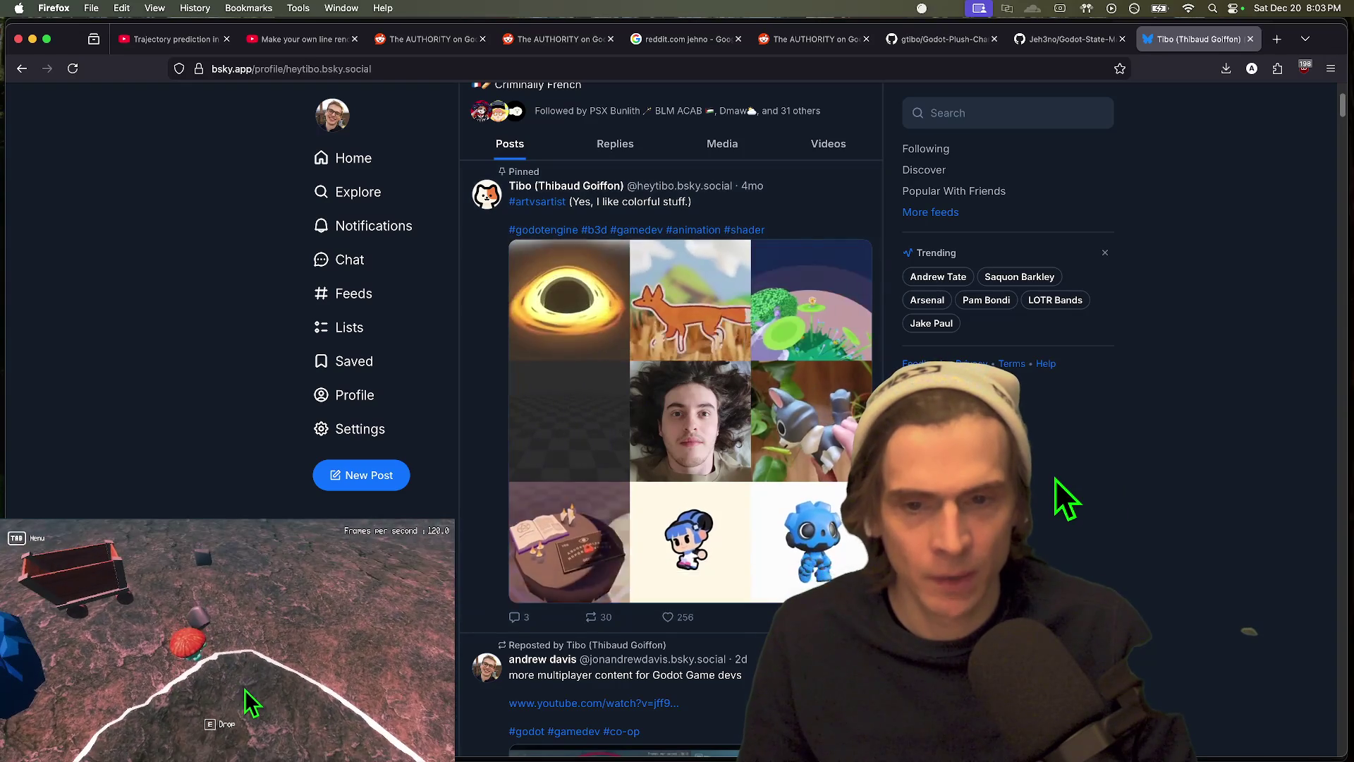
mouse_move(601, 483)
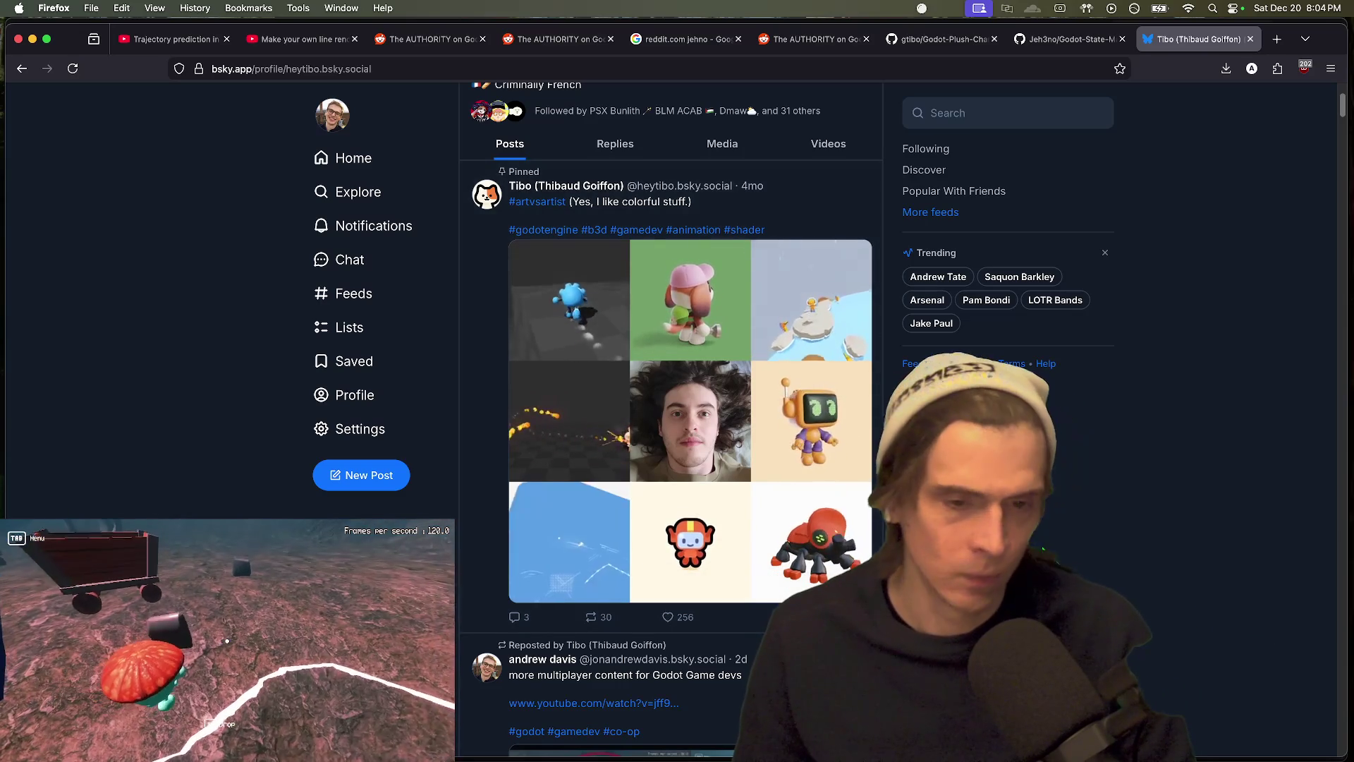
mouse_move(758, 476)
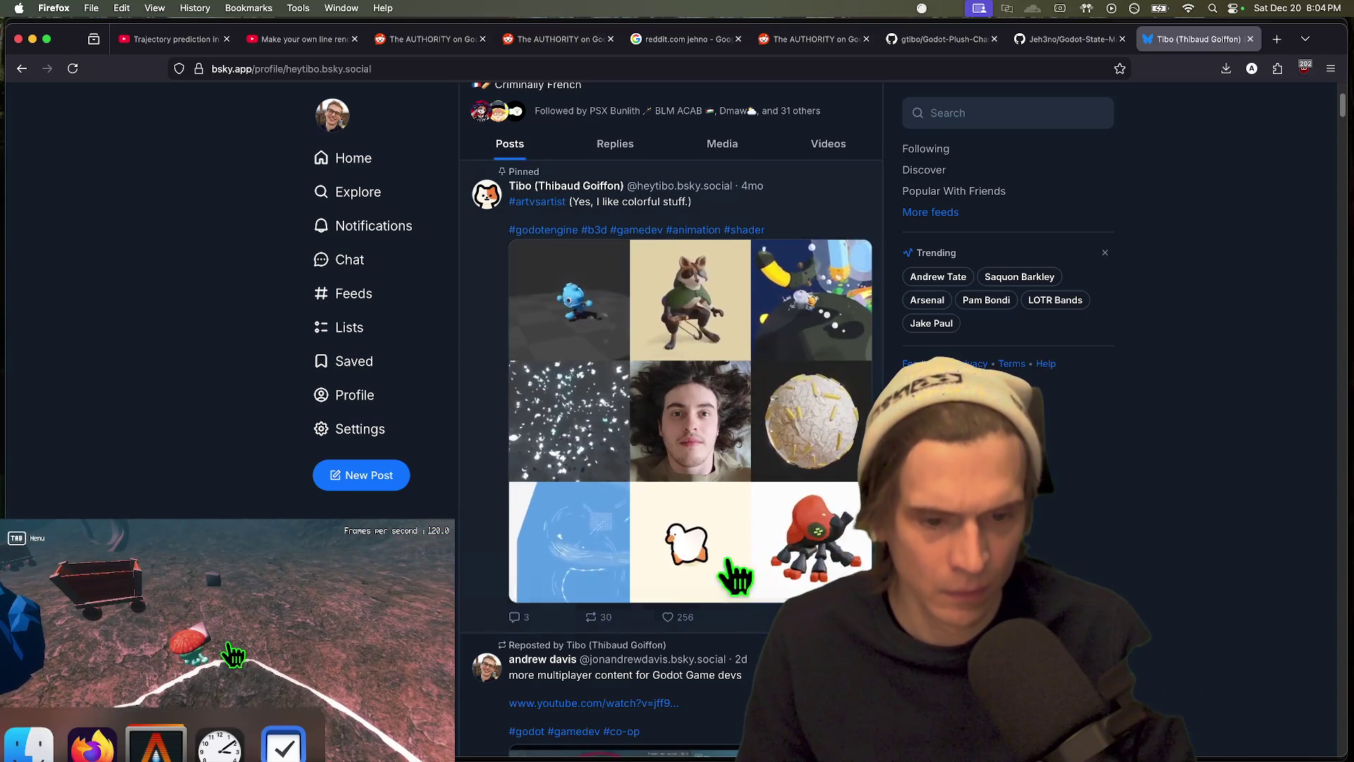
scroll(1174, 447, "down", 1)
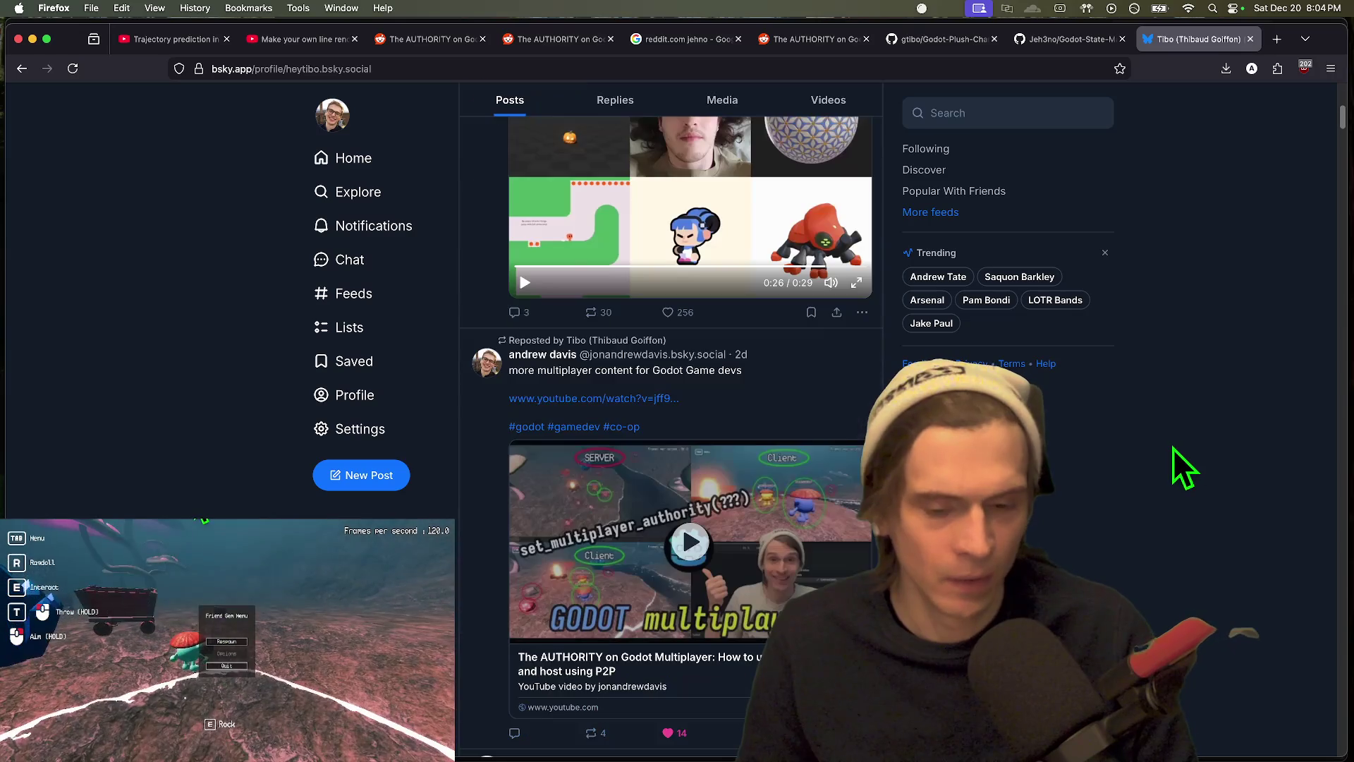
scroll(1153, 442, "down", 10)
scroll(1132, 434, "up", 7)
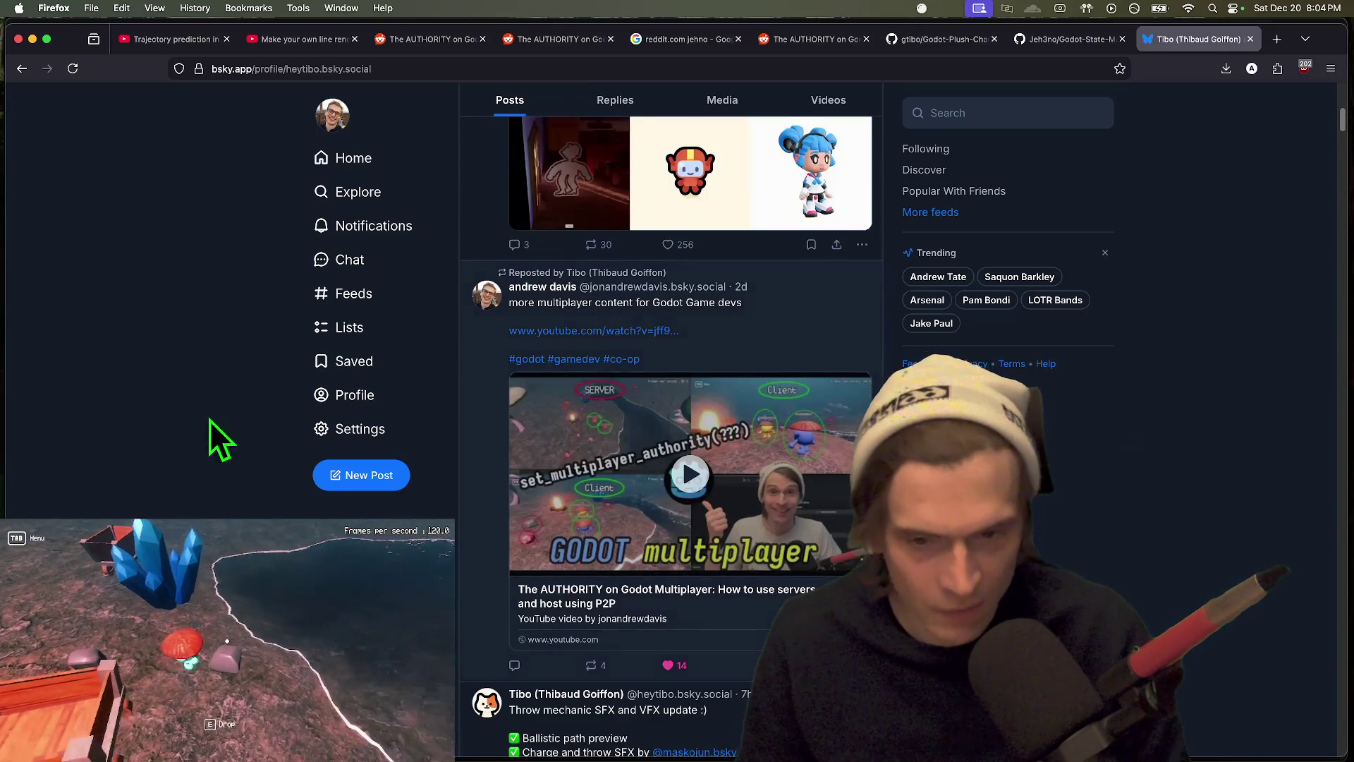
left_click(529, 331)
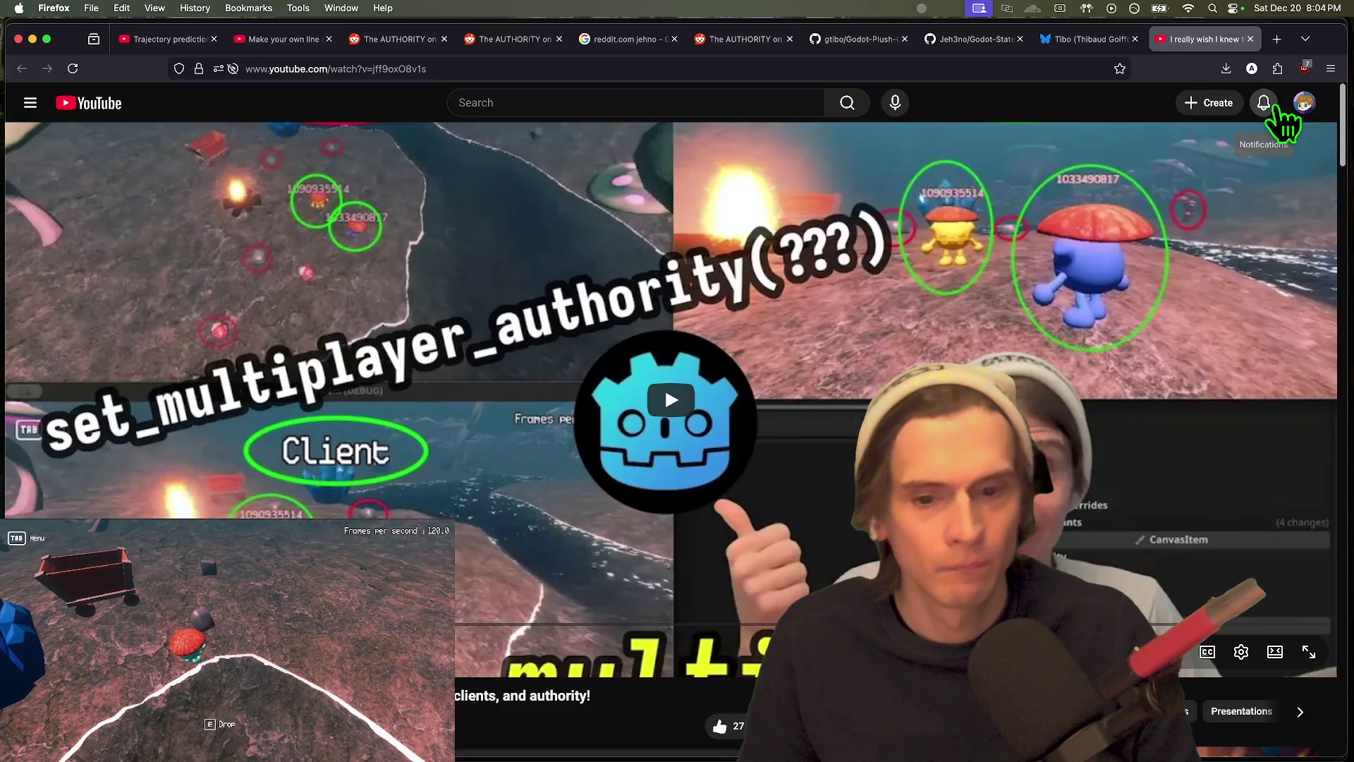
scroll(907, 346, "down", 7)
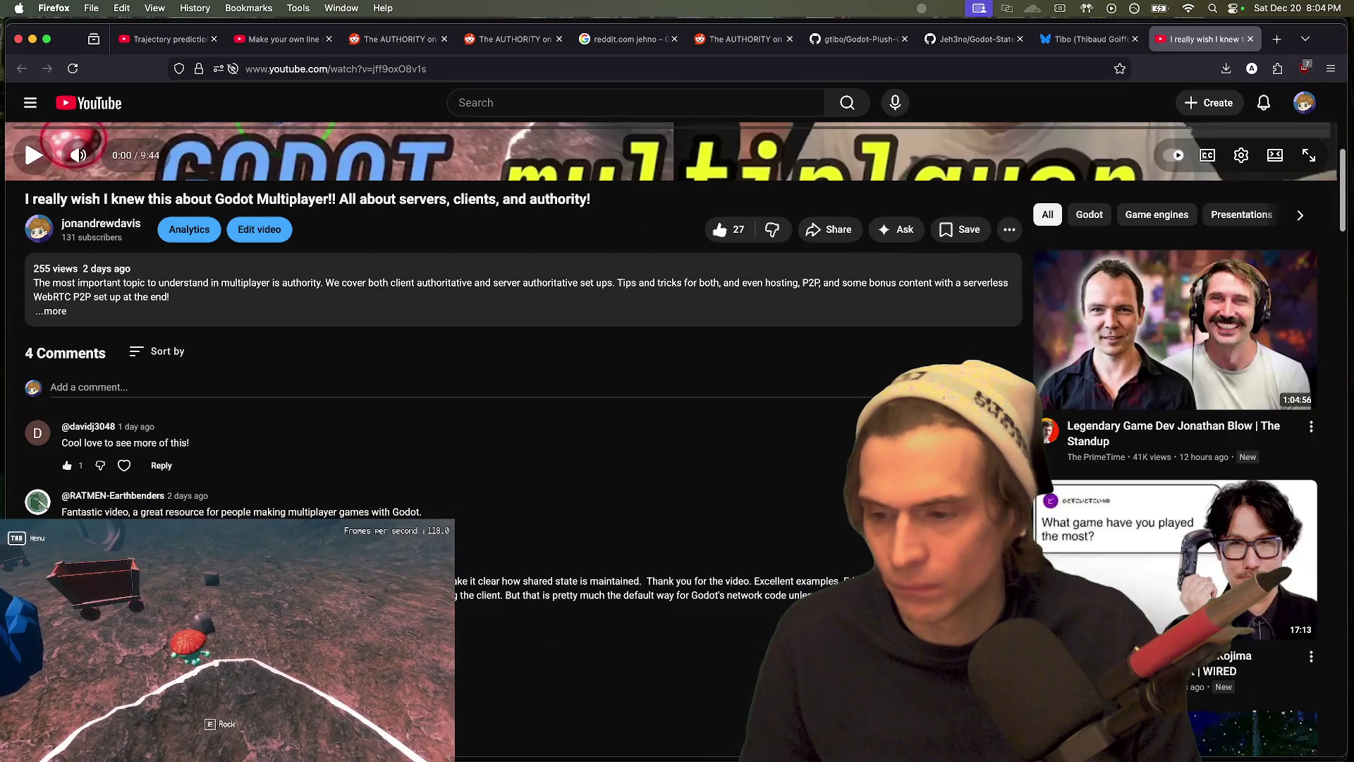
scroll(232, 655, "up", 7)
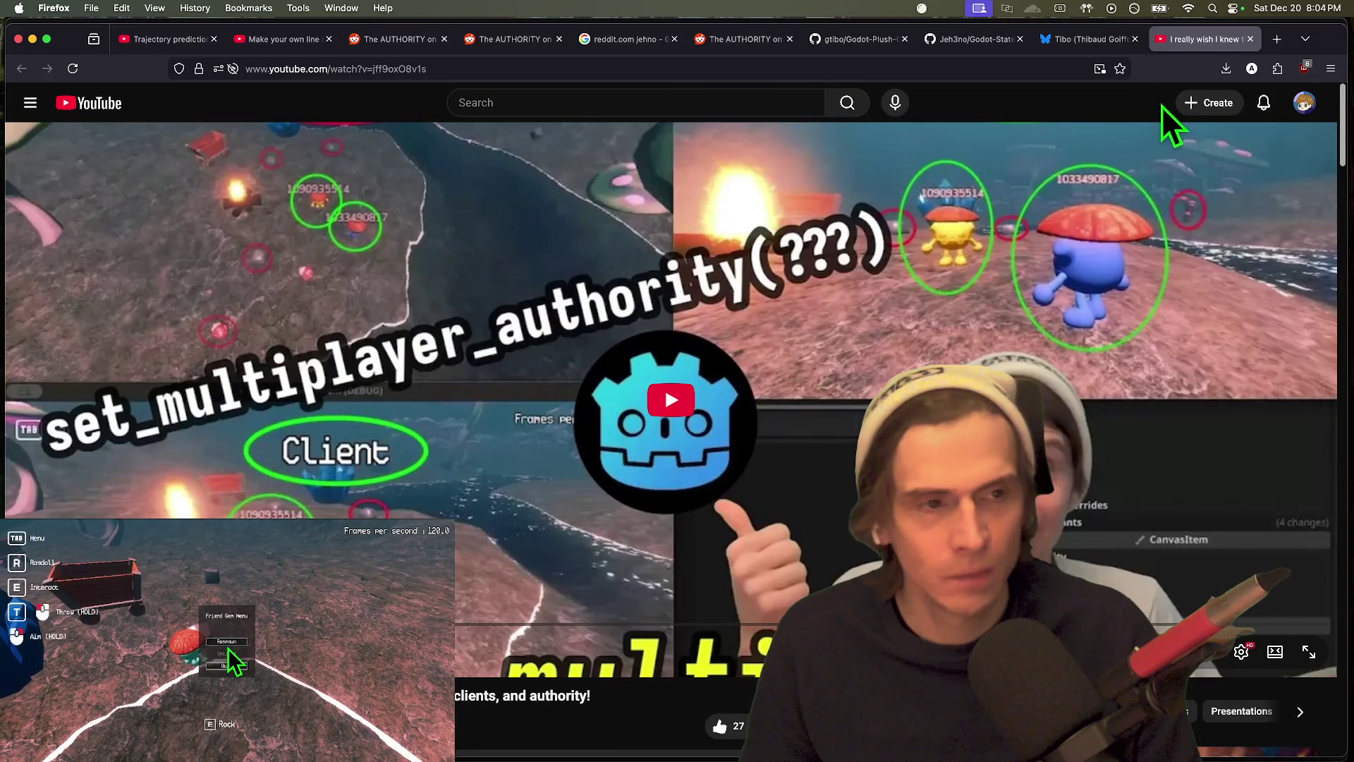
Step: Close the YouTube video tab and return to the Godot editor
middle_click(1199, 41)
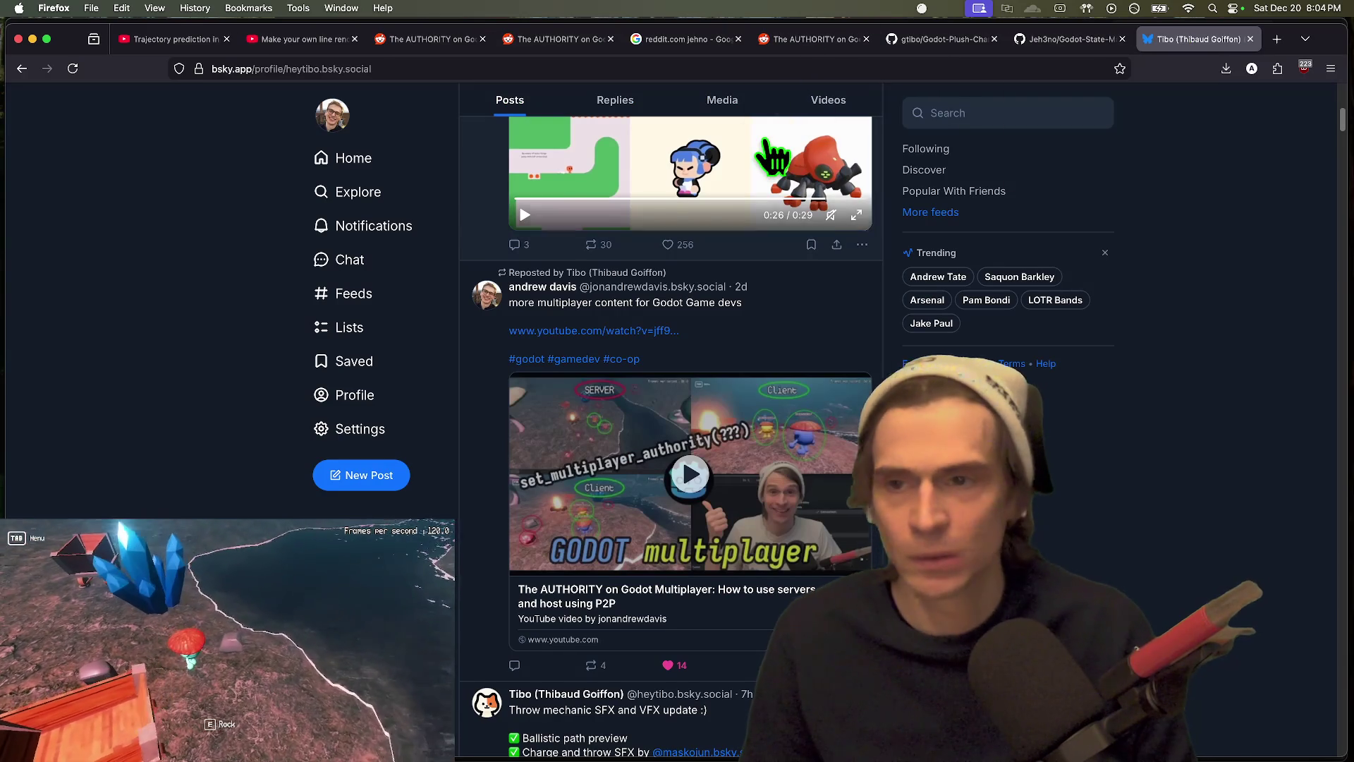
scroll(670, 423, "down", 2)
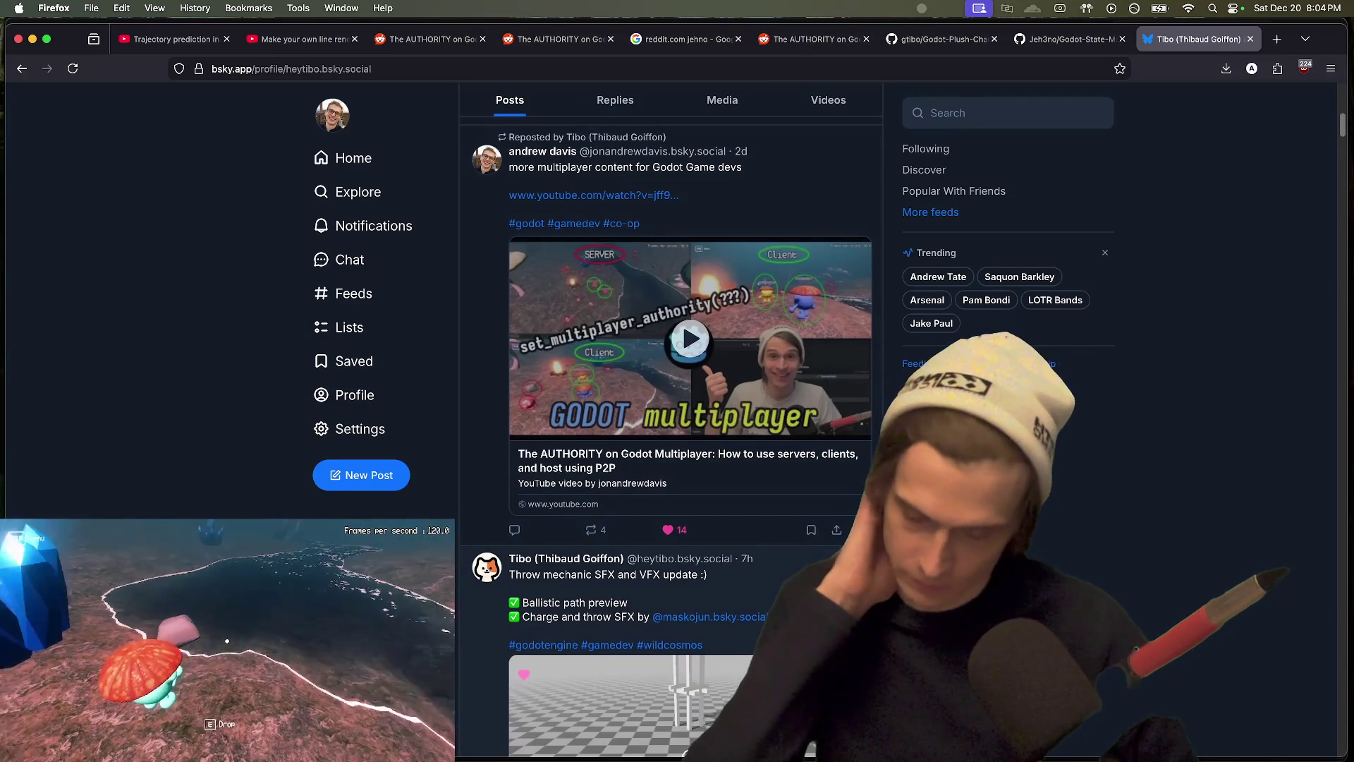
scroll(670, 423, "down", 3)
scroll(670, 423, "down", 3)
scroll(670, 423, "up", 15)
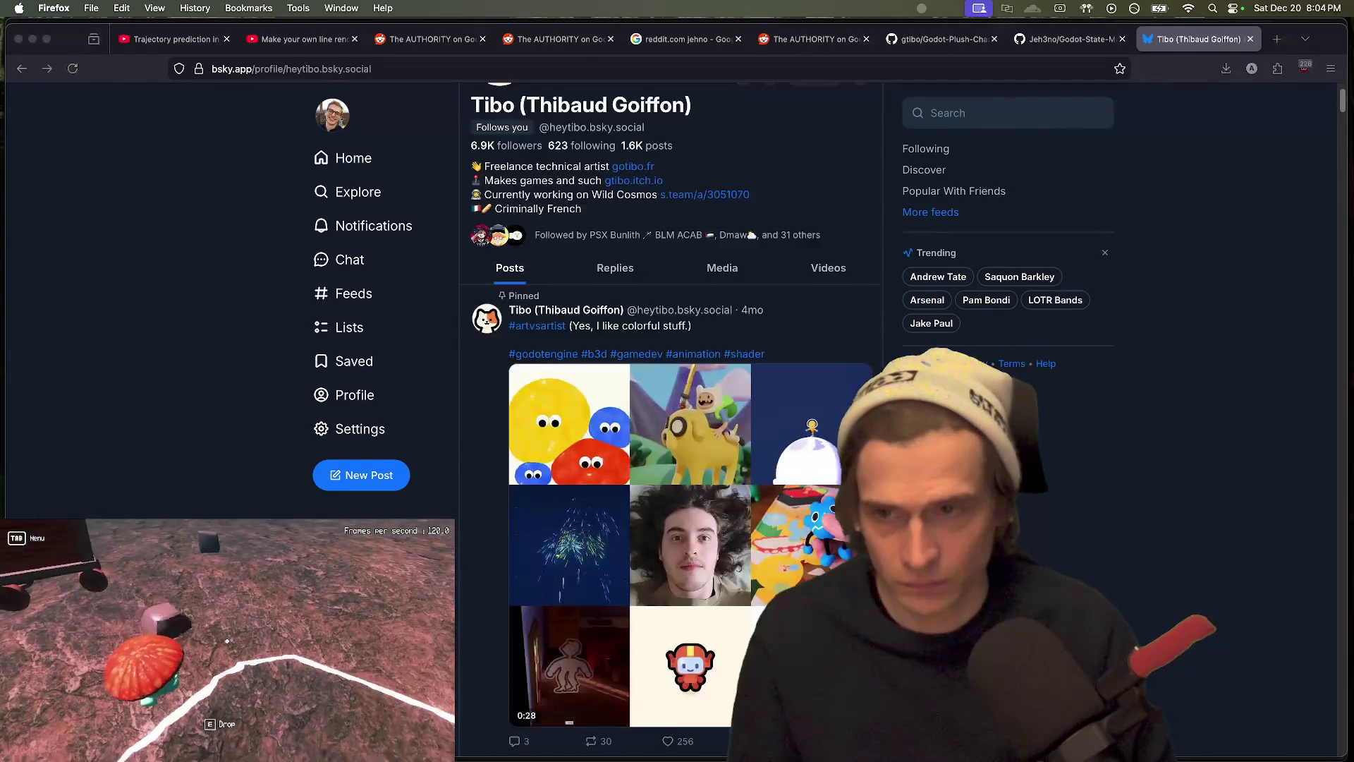
key("super+Tab")
scroll(642, 438, "down", 3)
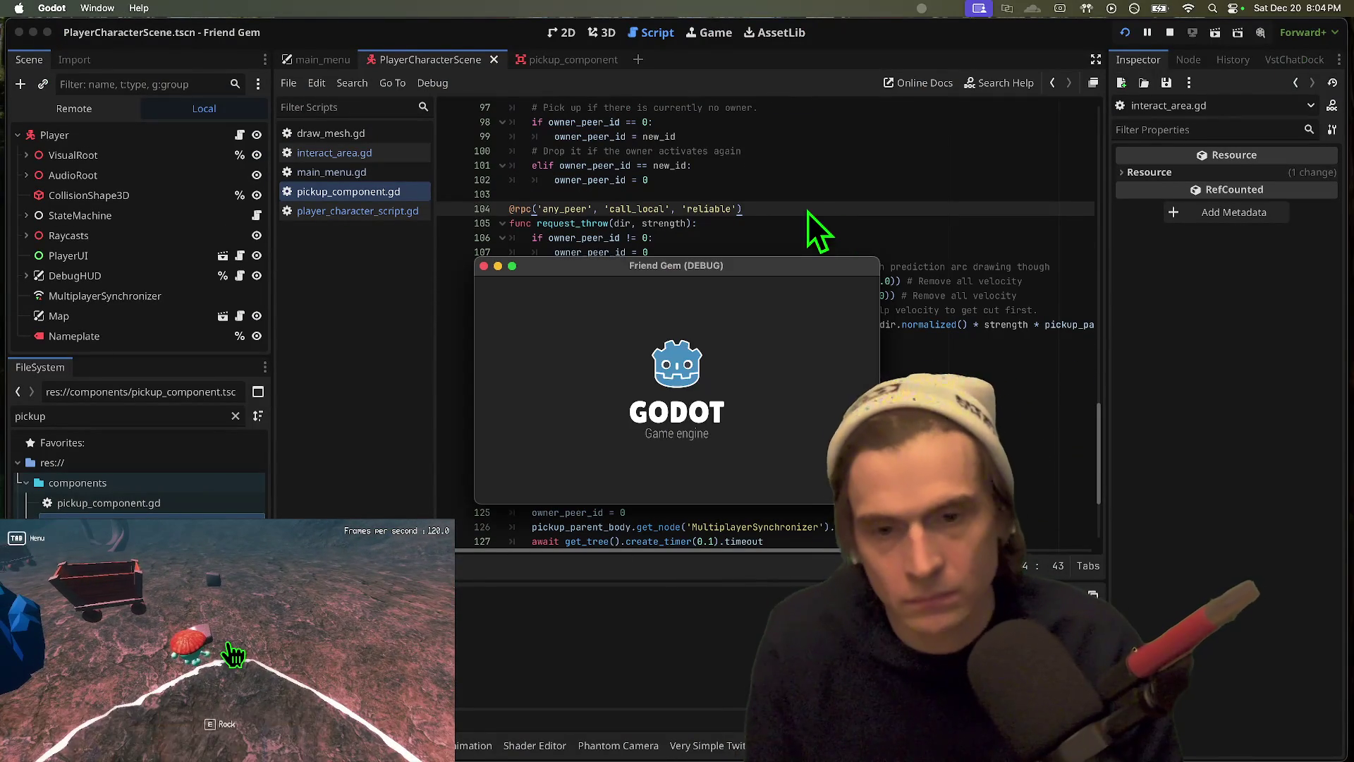
Step: Resume the running game to carry the rock briefly, then refocus pickup_component.gd in the script editor
key("Tab")
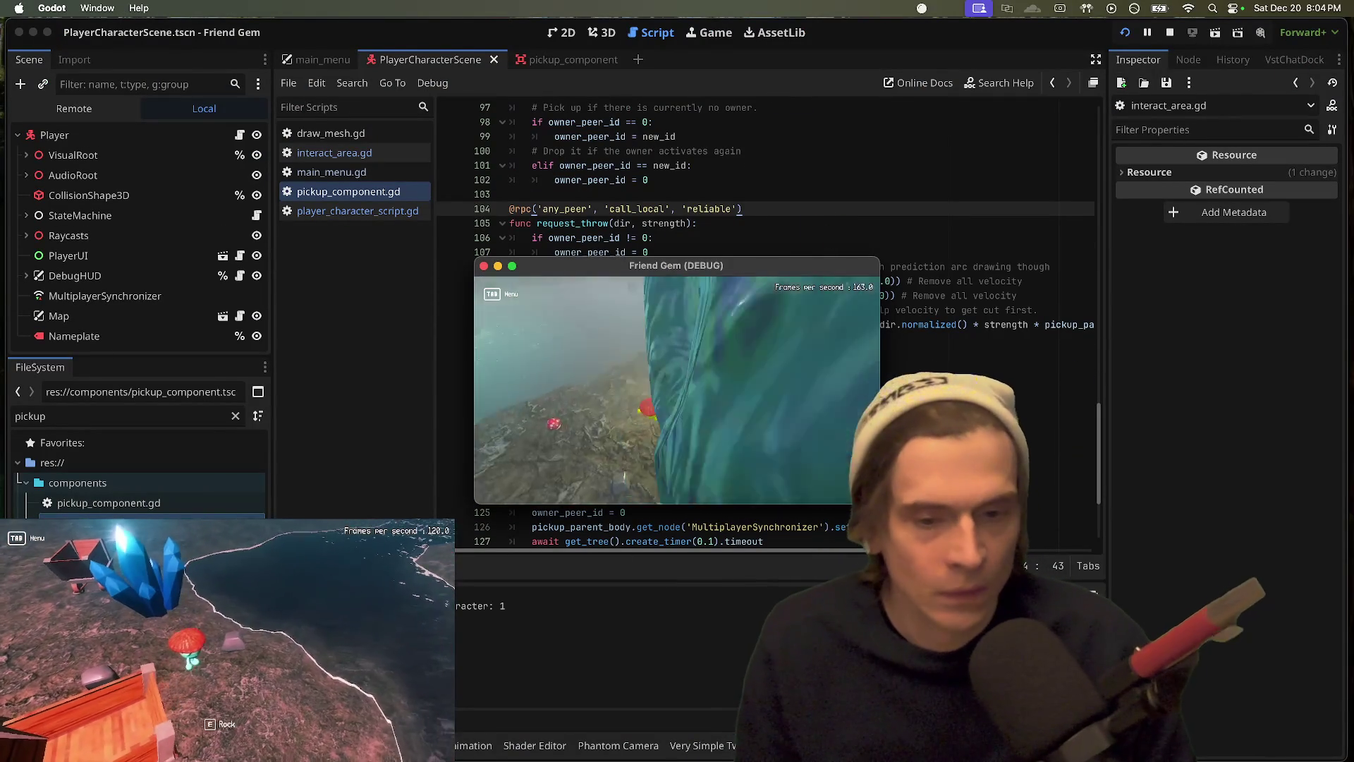
key("e")
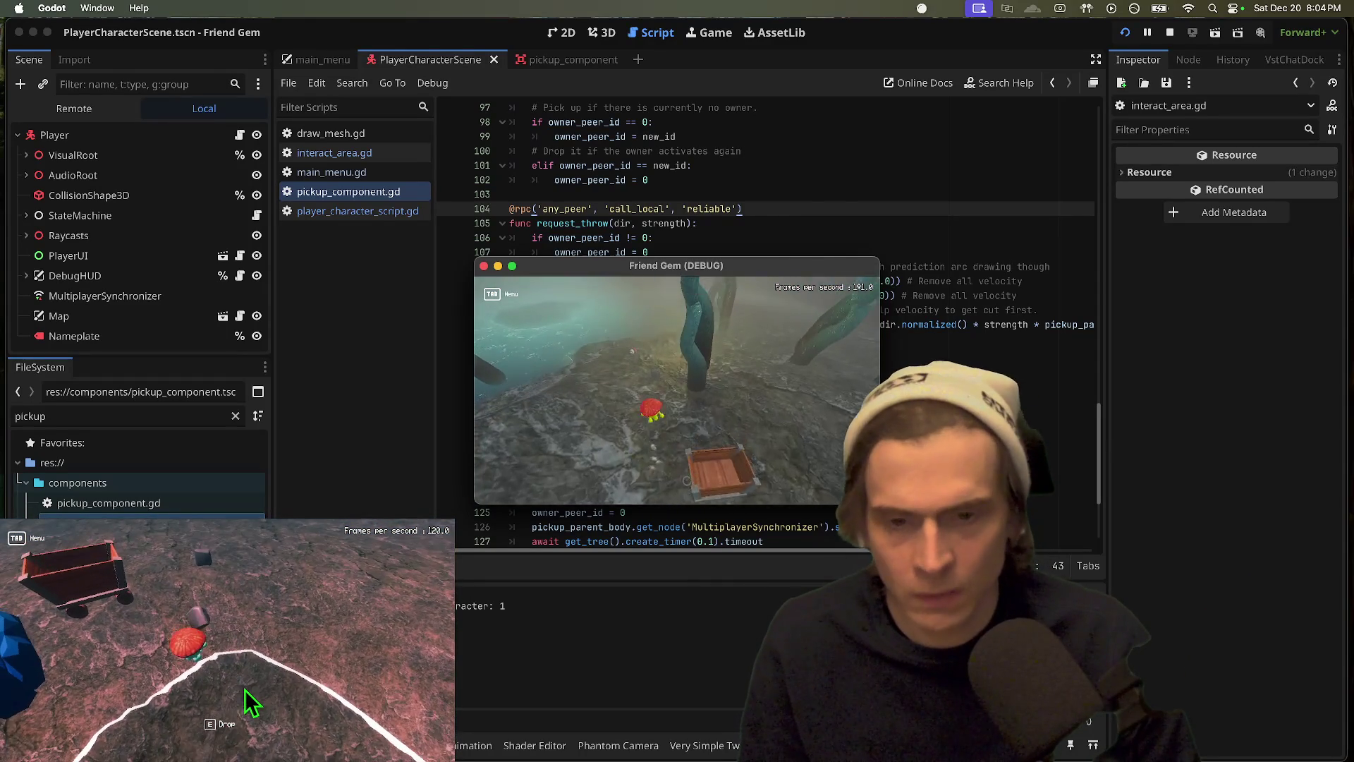
key("Tab")
key("super+Tab")
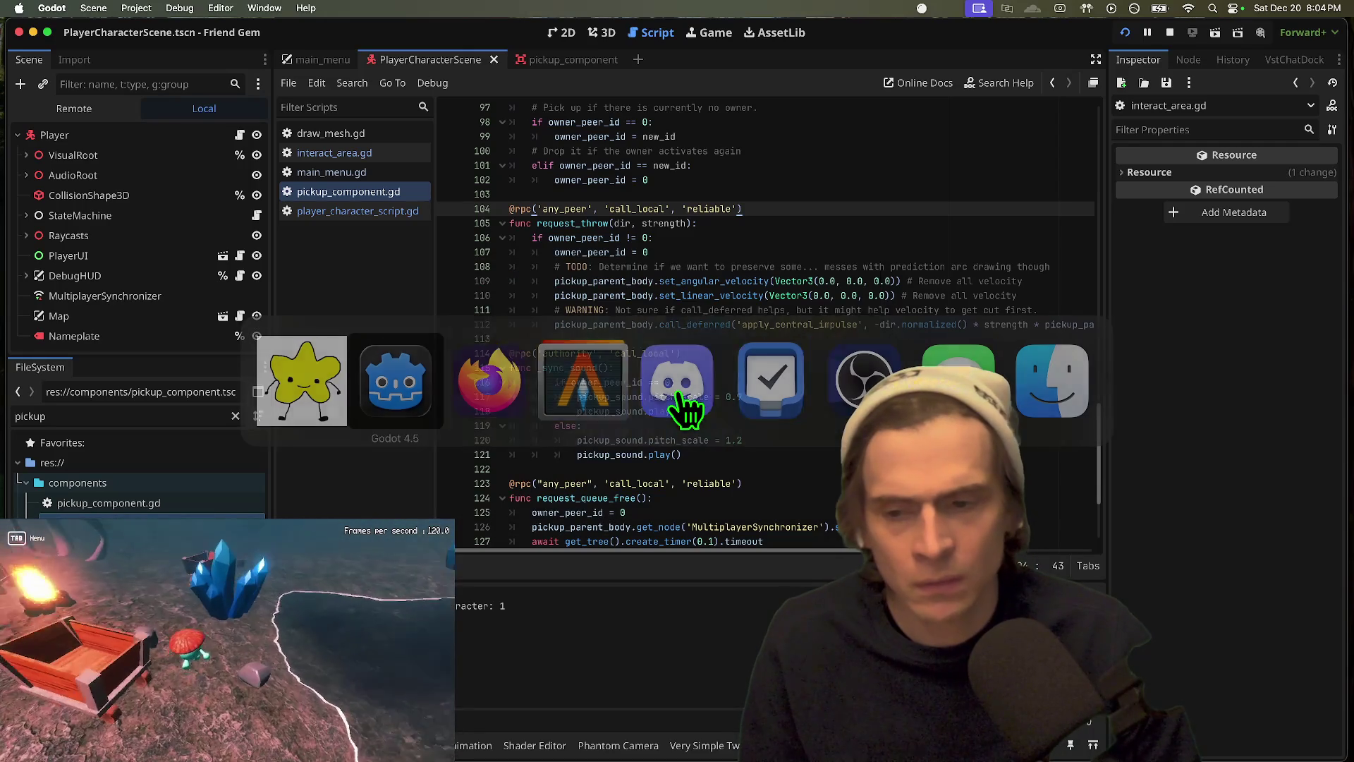
left_click(682, 311)
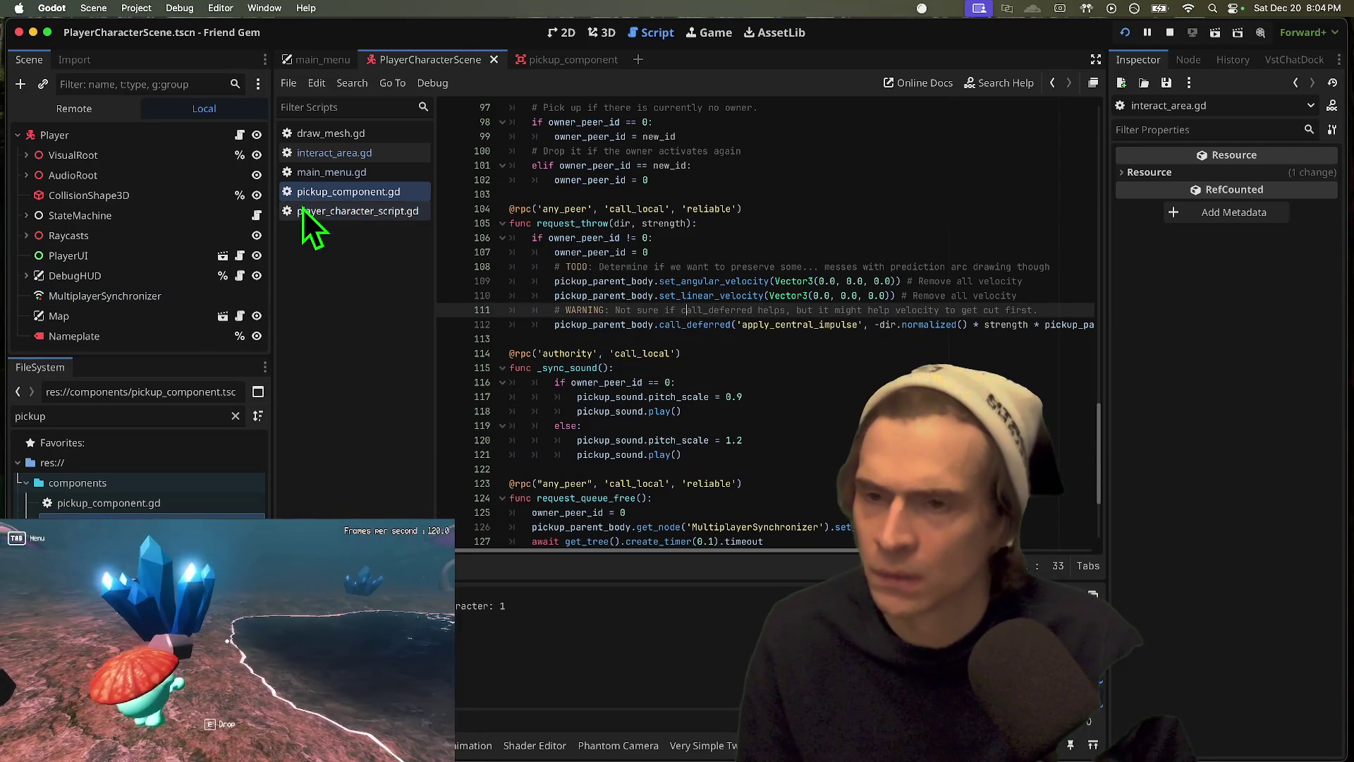
Step: Open interact_area.gd and go to the DebugDraw3D.draw_line call on line 78
left_click(328, 137)
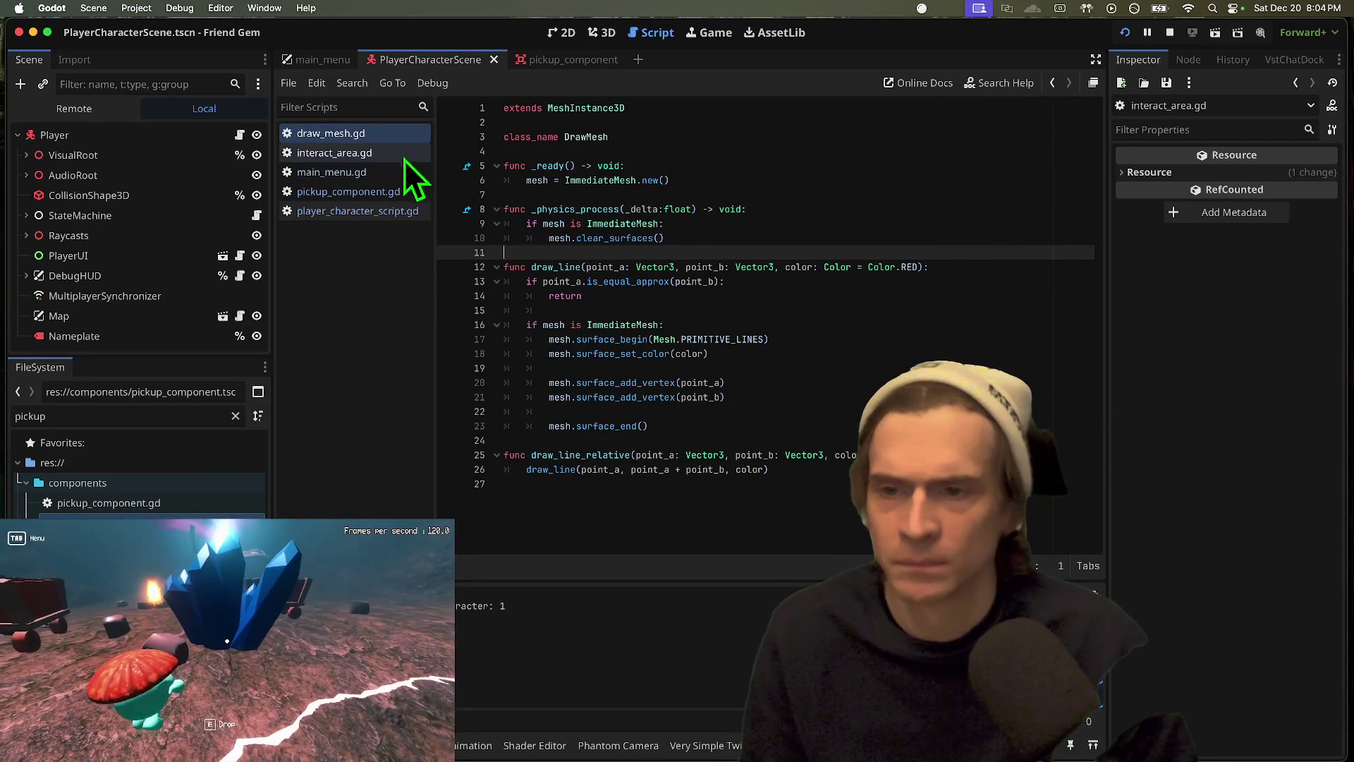
left_click(405, 158)
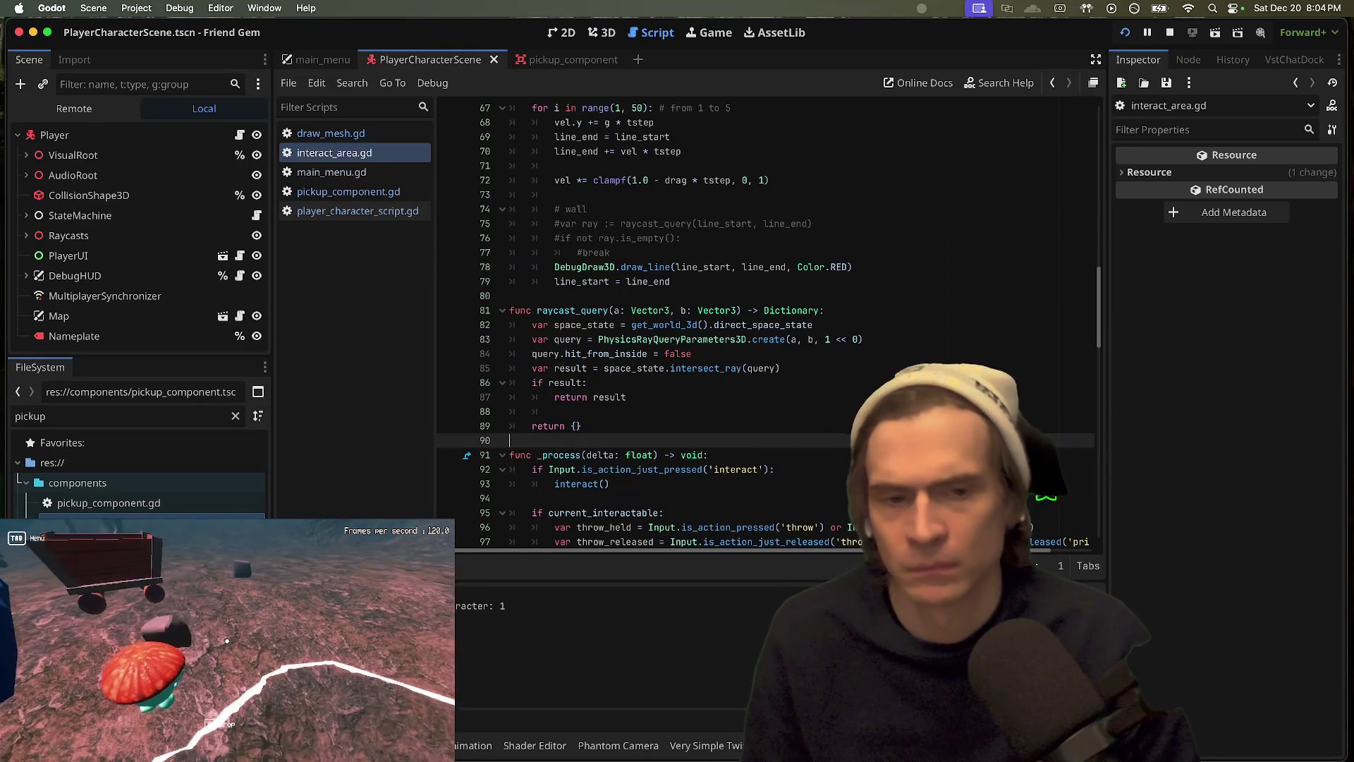
left_click(936, 281)
left_click(937, 265)
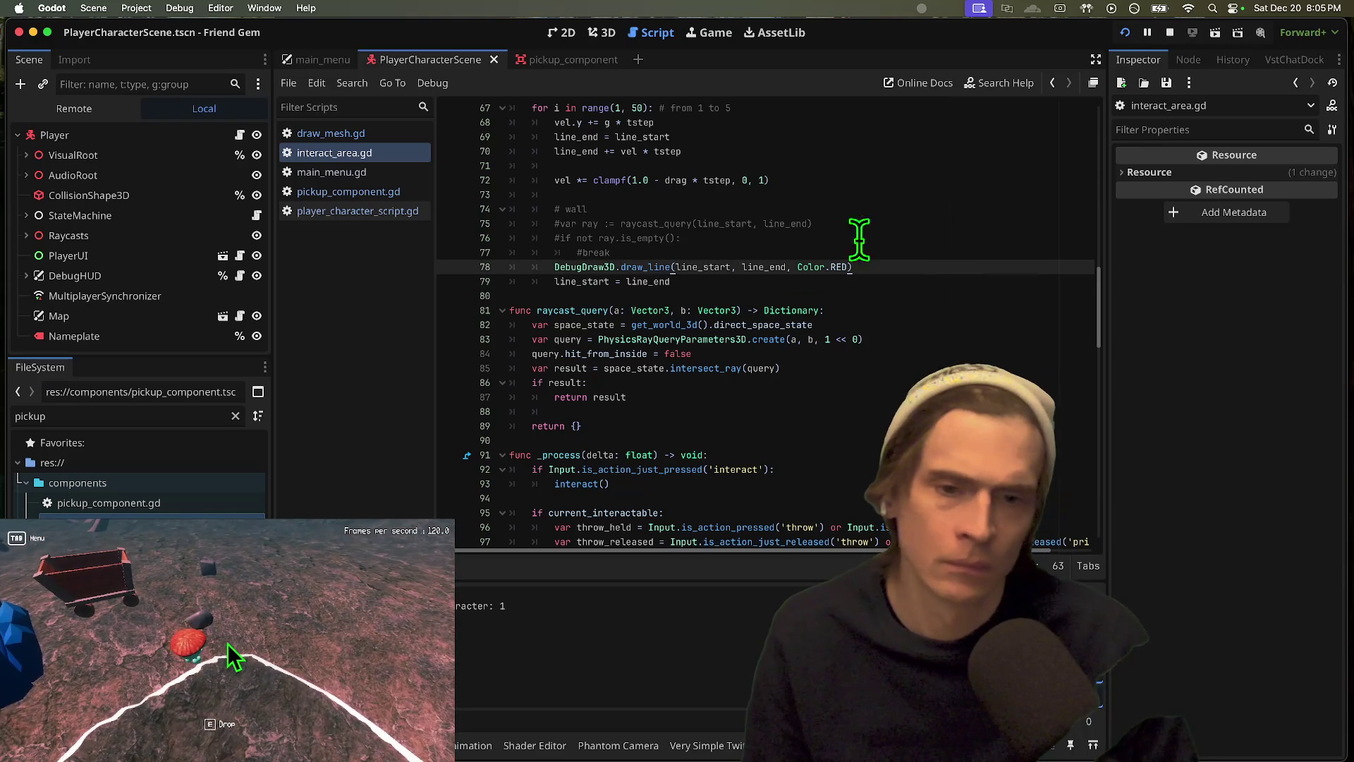
Step: Look up the DebugDraw3D draw_line docs, note draw_line_path, and return to interact_area.gd
left_click(638, 272, "ctrl")
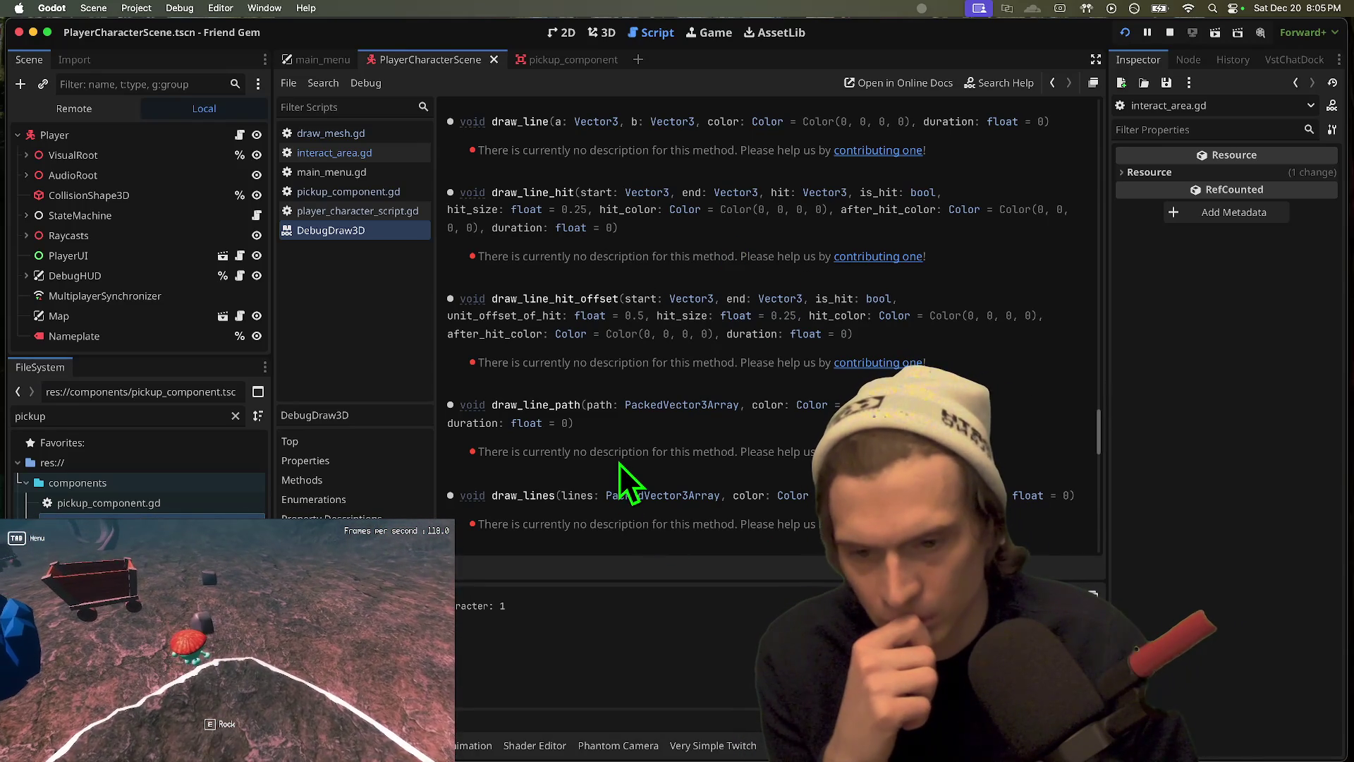
double_click(545, 408)
key("super+c")
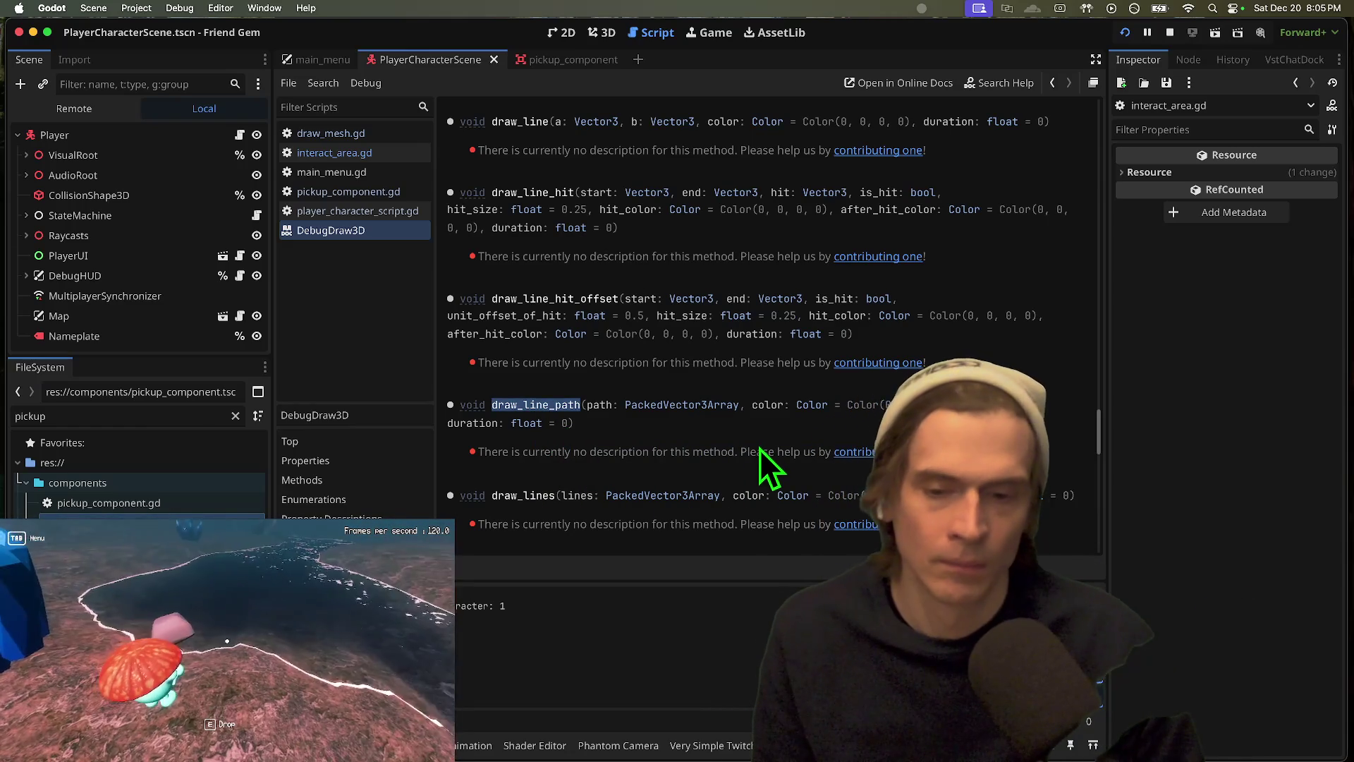
key("alt+Left")
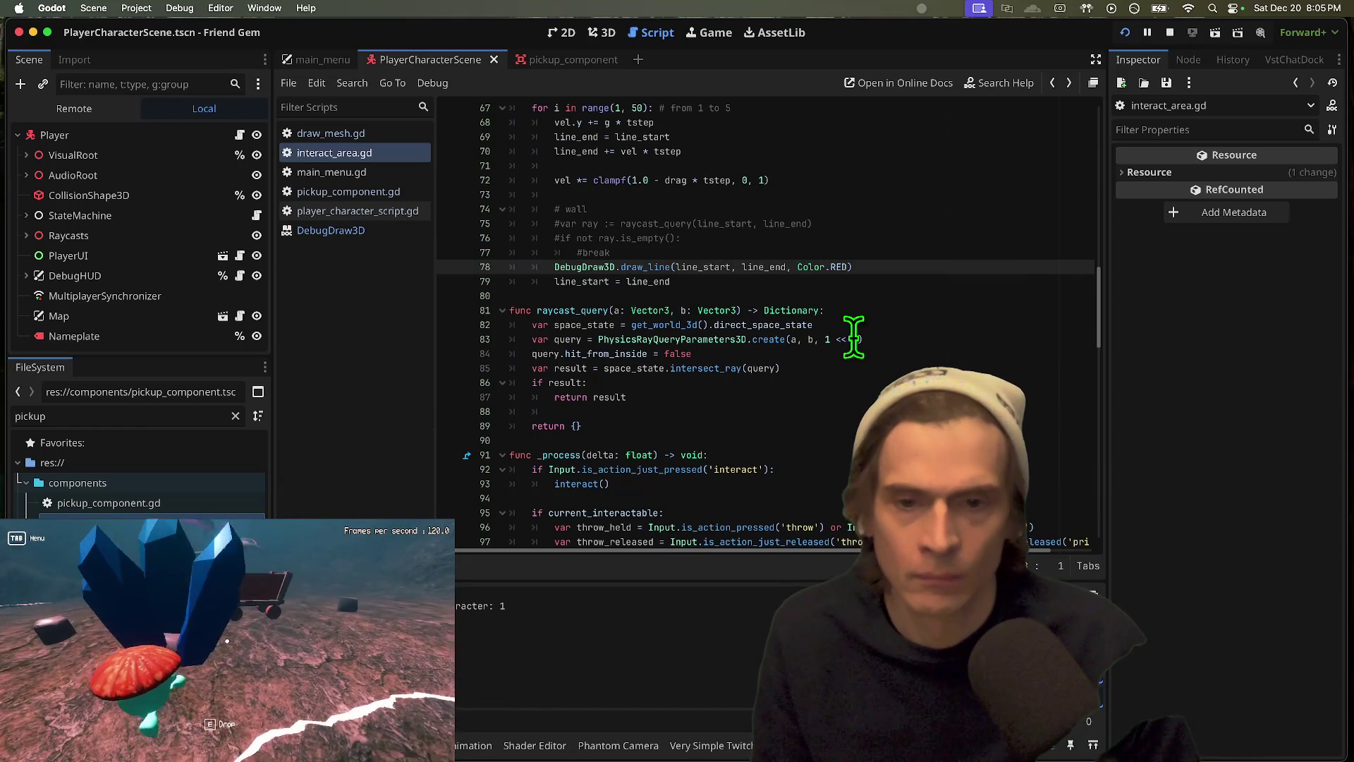
Step: Comment out the red per-segment DebugDraw3D.draw_line call in the trajectory loop
scroll(1018, 315, "up", 2)
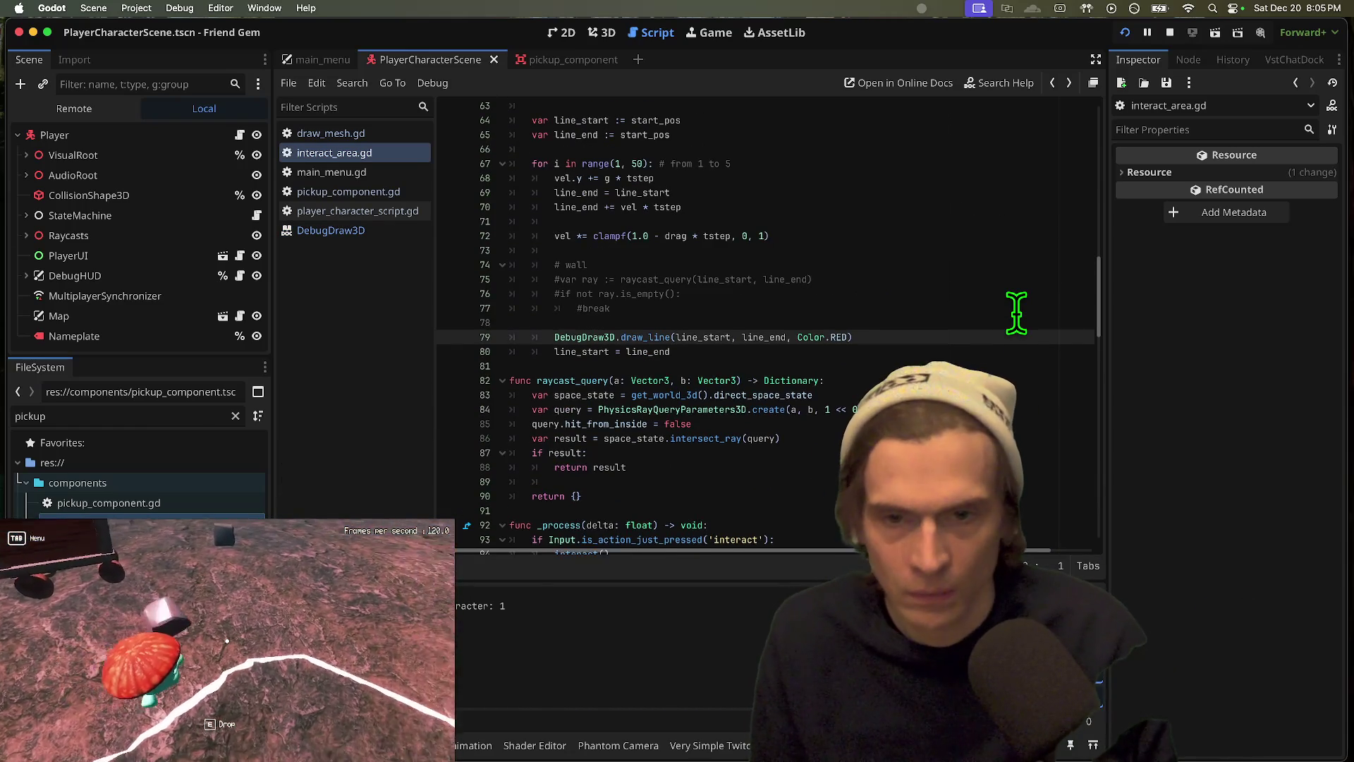
key("Return")
key("Return")
key("Return")
key("Up")
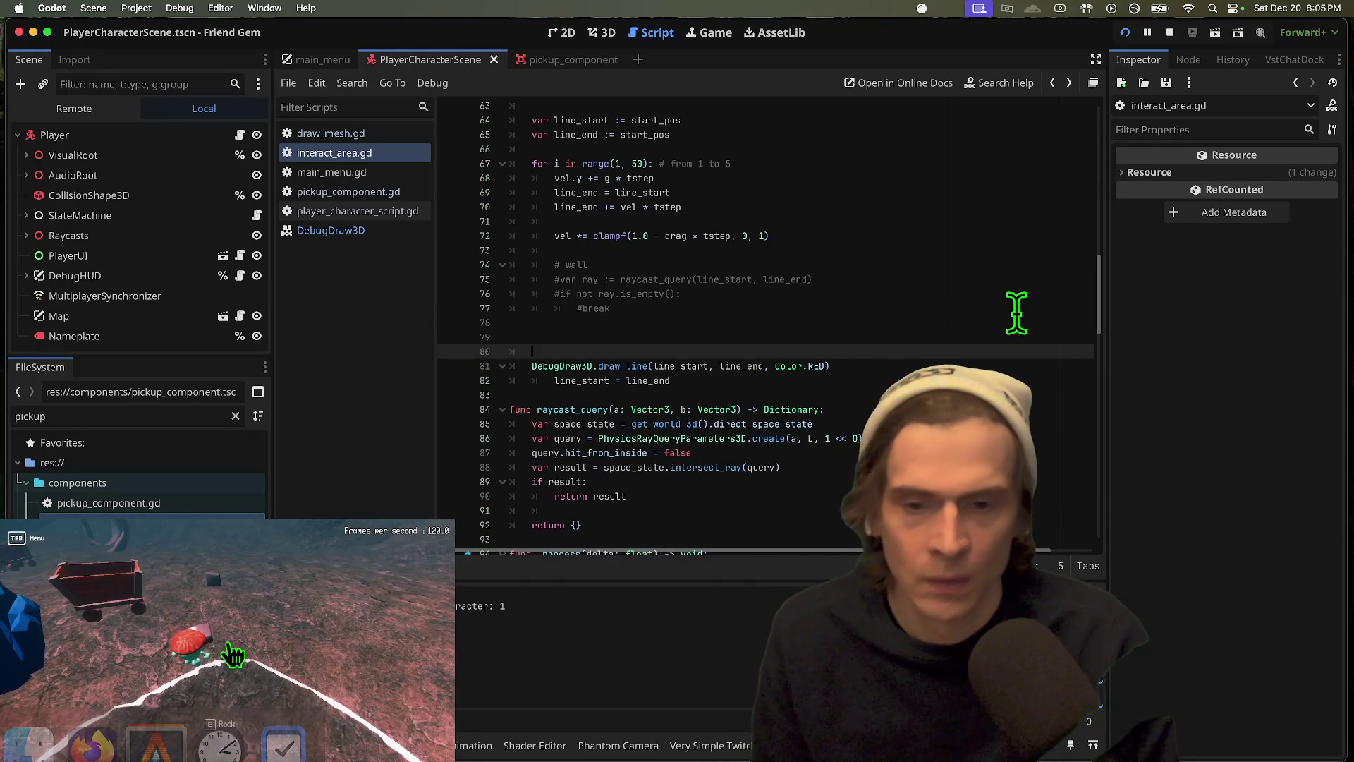
type("eb")
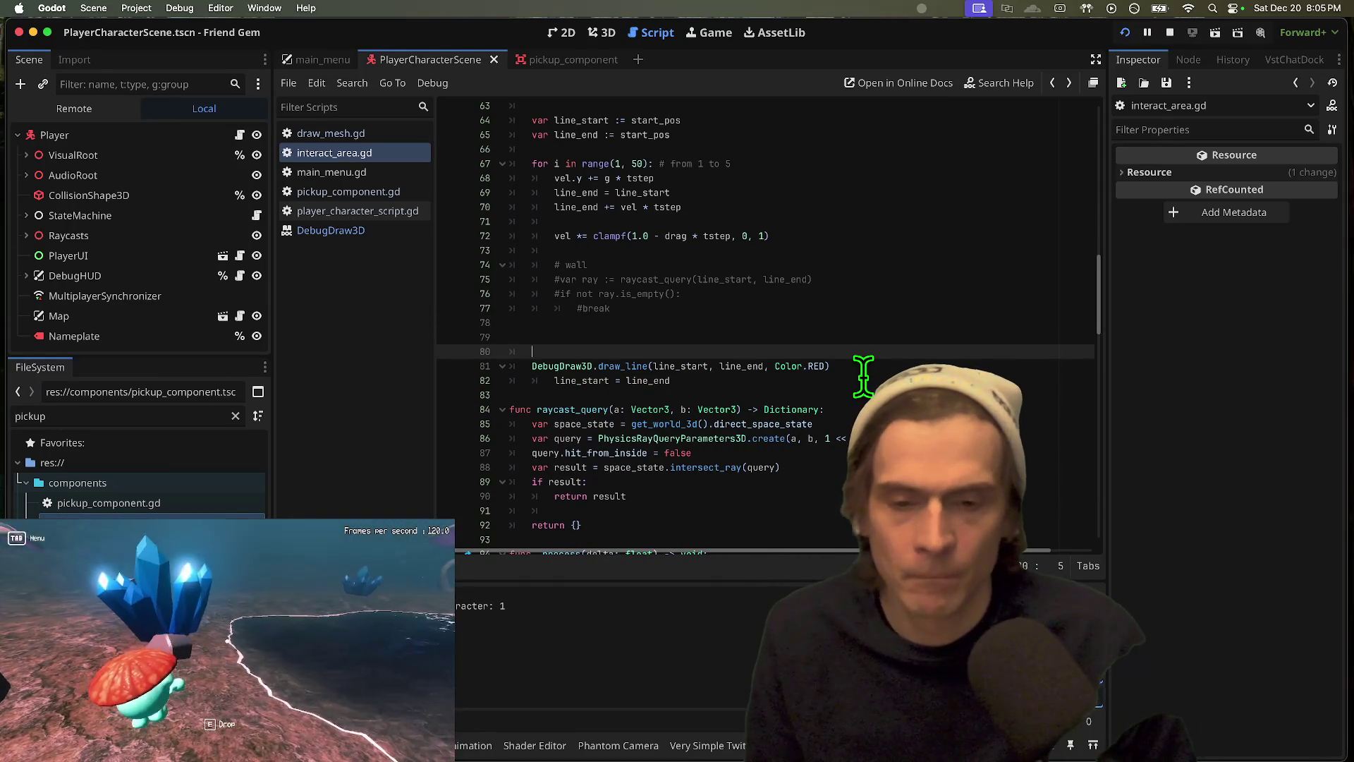
key("BackSpace")
key("BackSpace")
key("BackSpace")
key("super+k")
key("Up")
key("BackSpace")
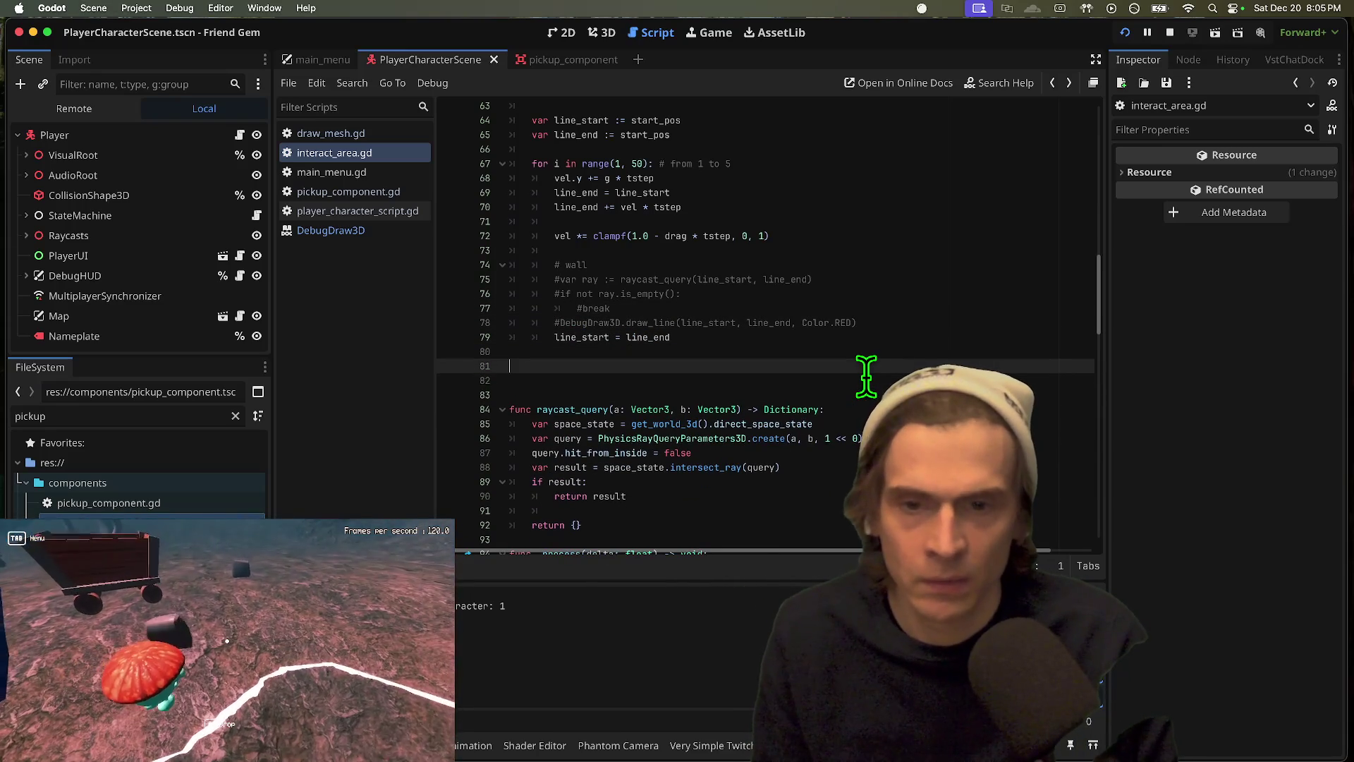
Step: Add a DebugDraw3D.draw_line_path() call after the trajectory loop
key("super+v")
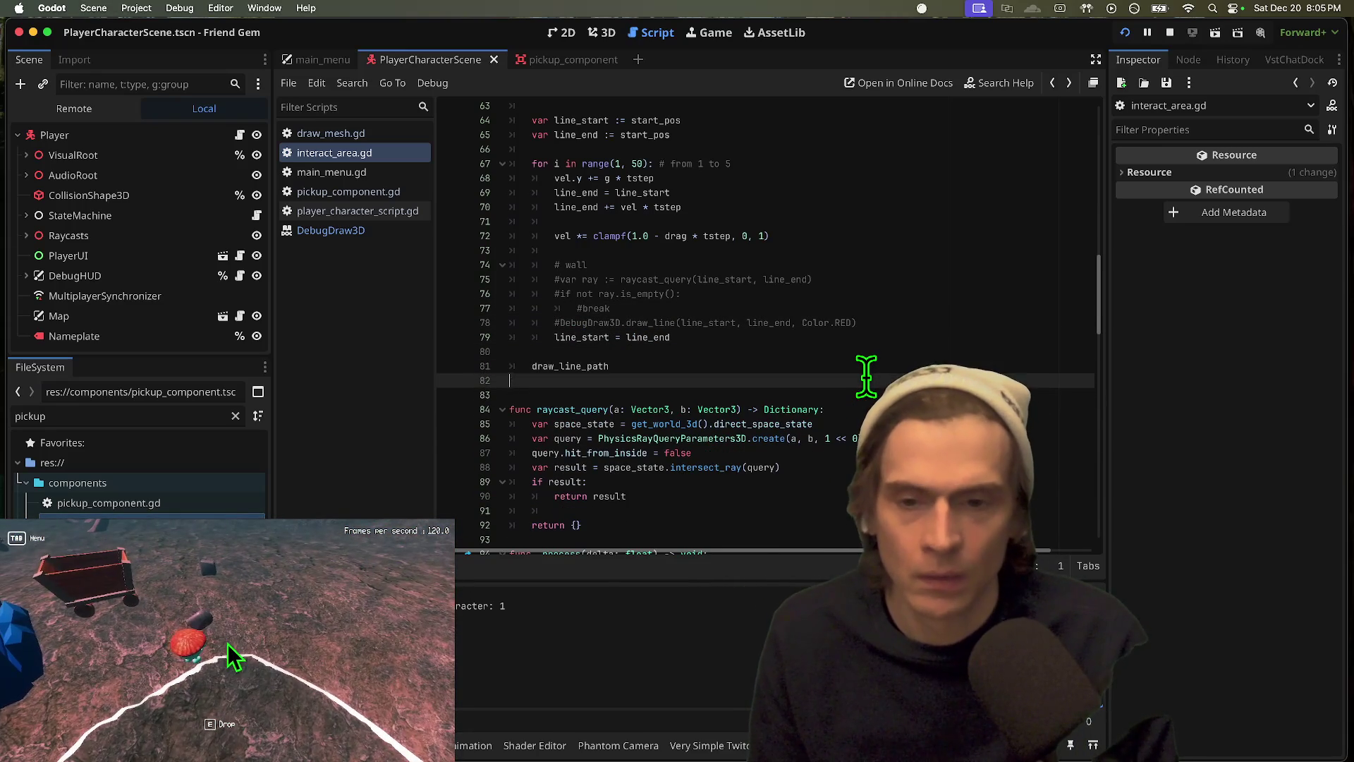
left_click_drag(582, 310, 607, 311)
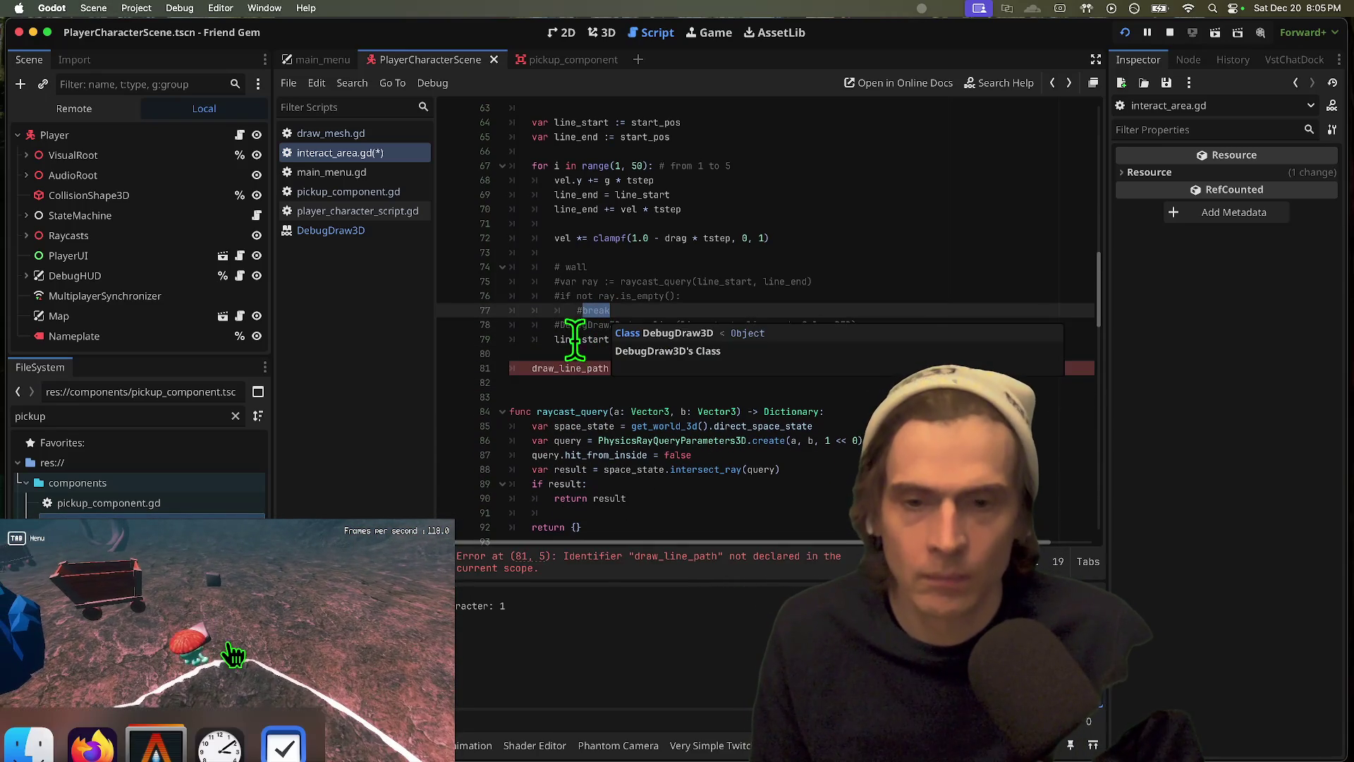
double_click(565, 367)
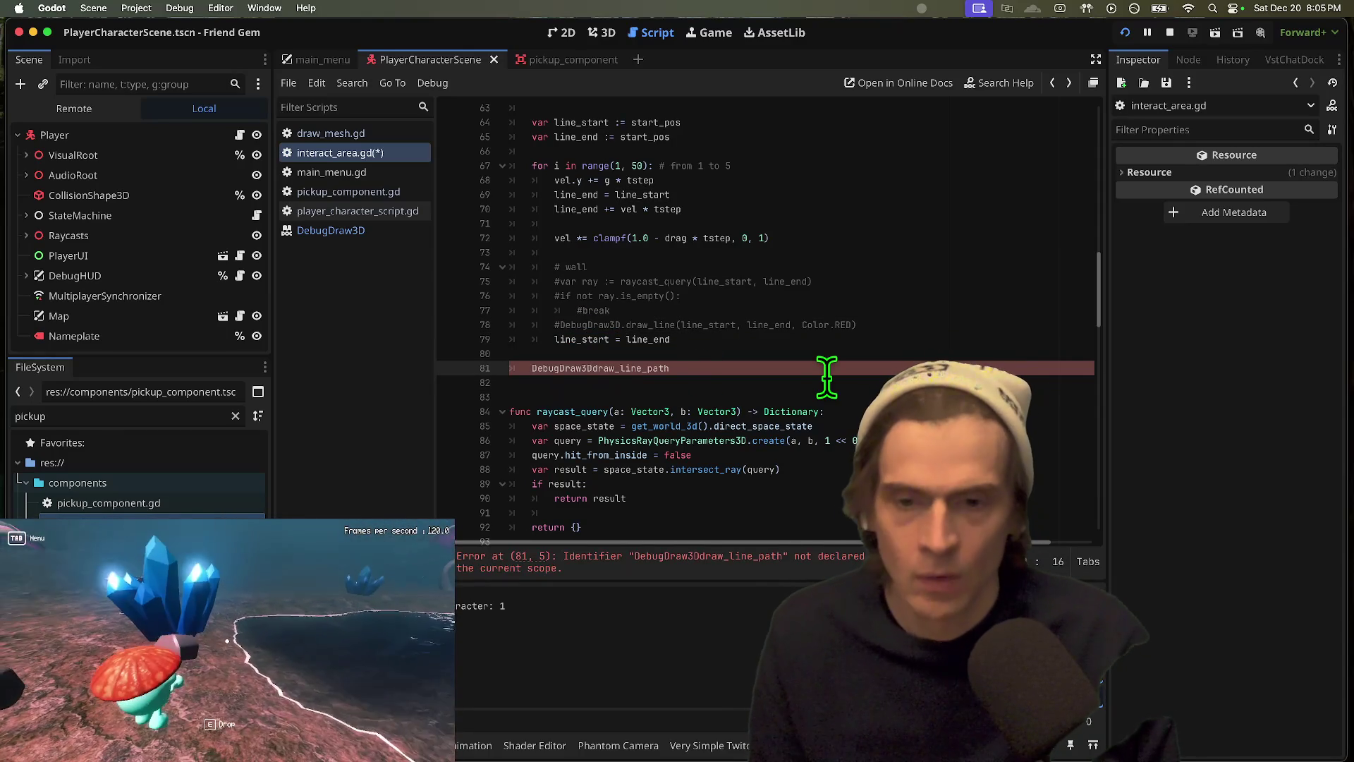
type(".")
key("End")
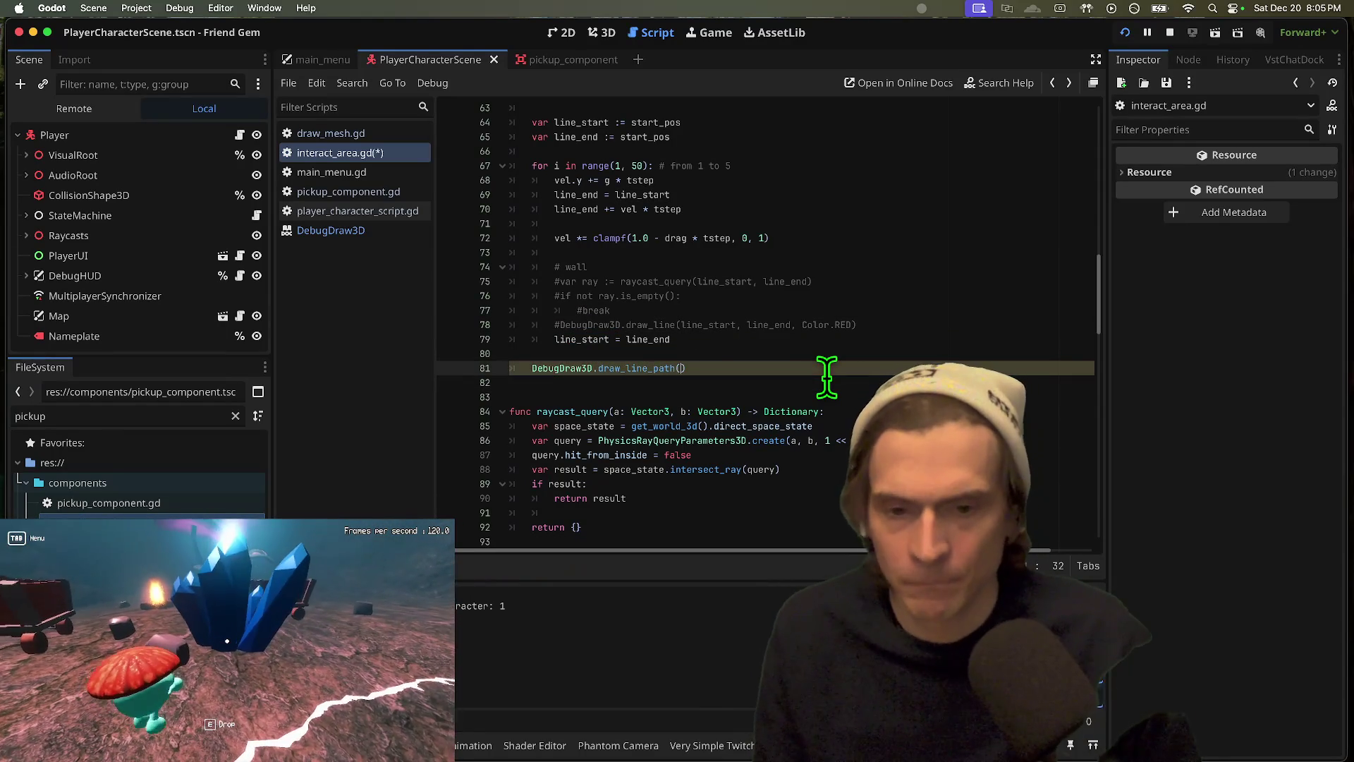
type("(")
left_click(959, 323)
scroll(835, 315, "up", 2)
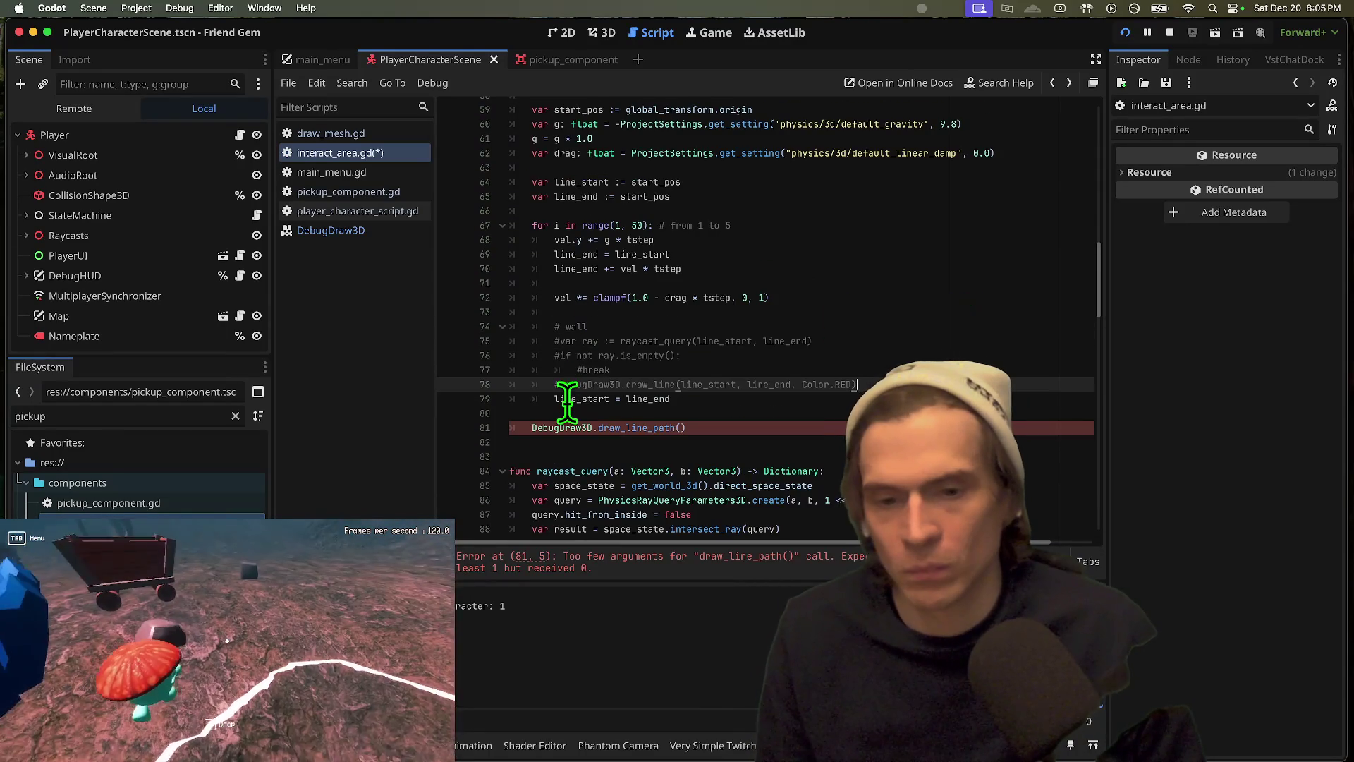
Step: Check the draw_line_path docs and PackedVector3Array constructors, then return to interact_area.gd
double_click(570, 399)
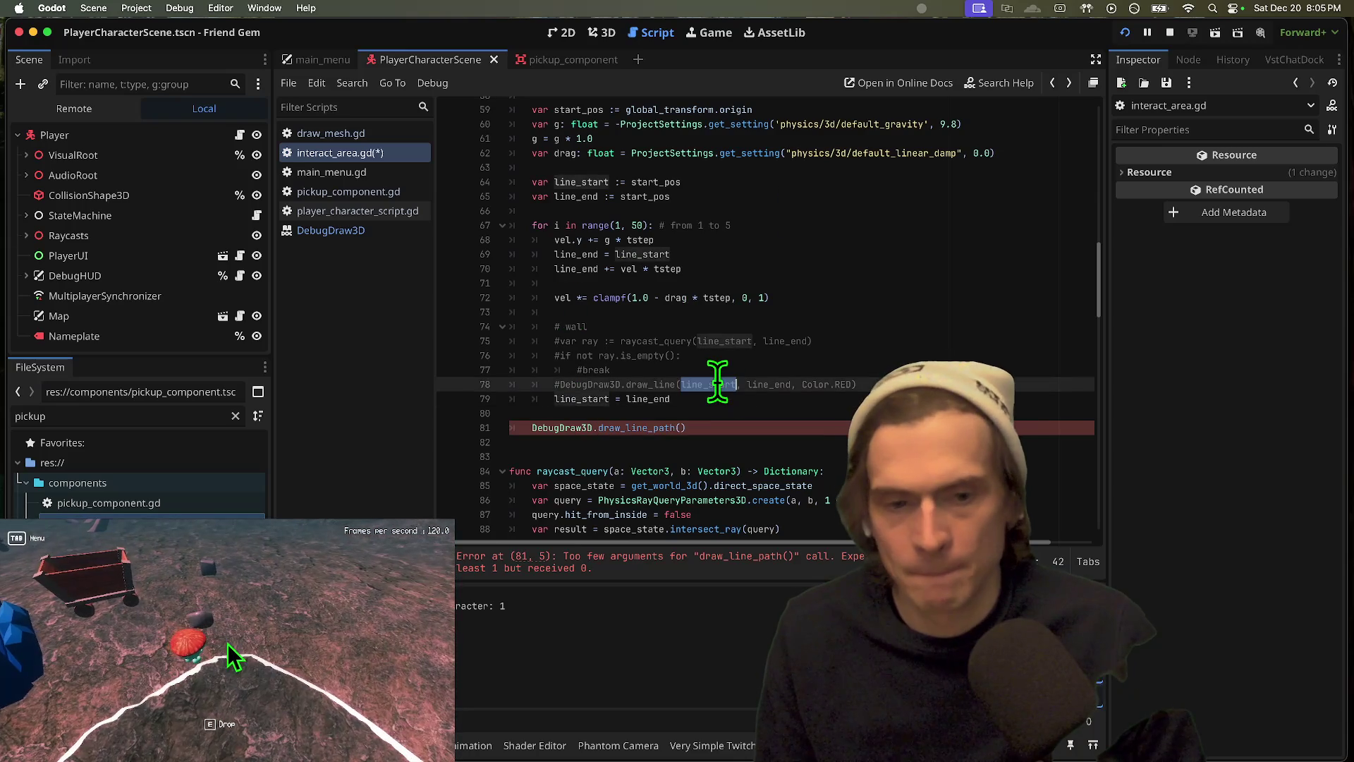
left_click(759, 428)
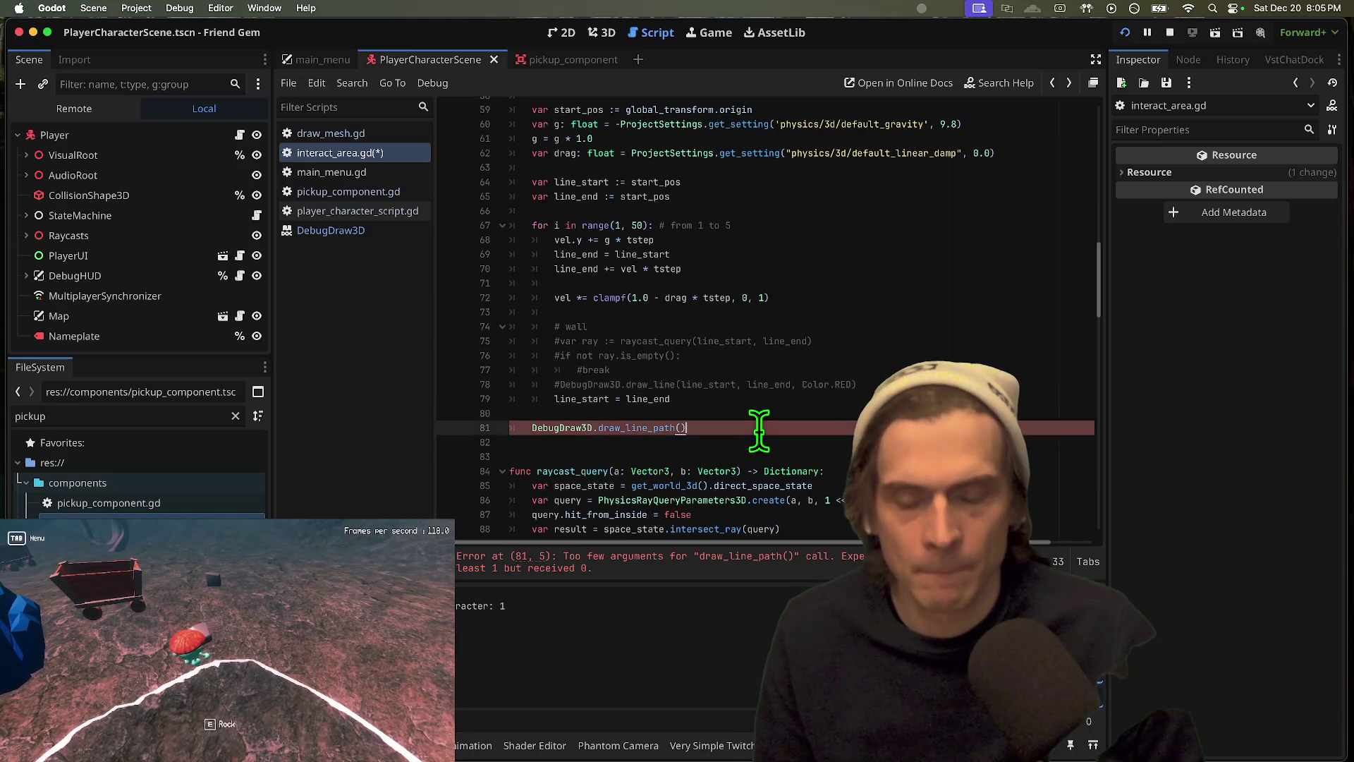
left_click(635, 428, "super")
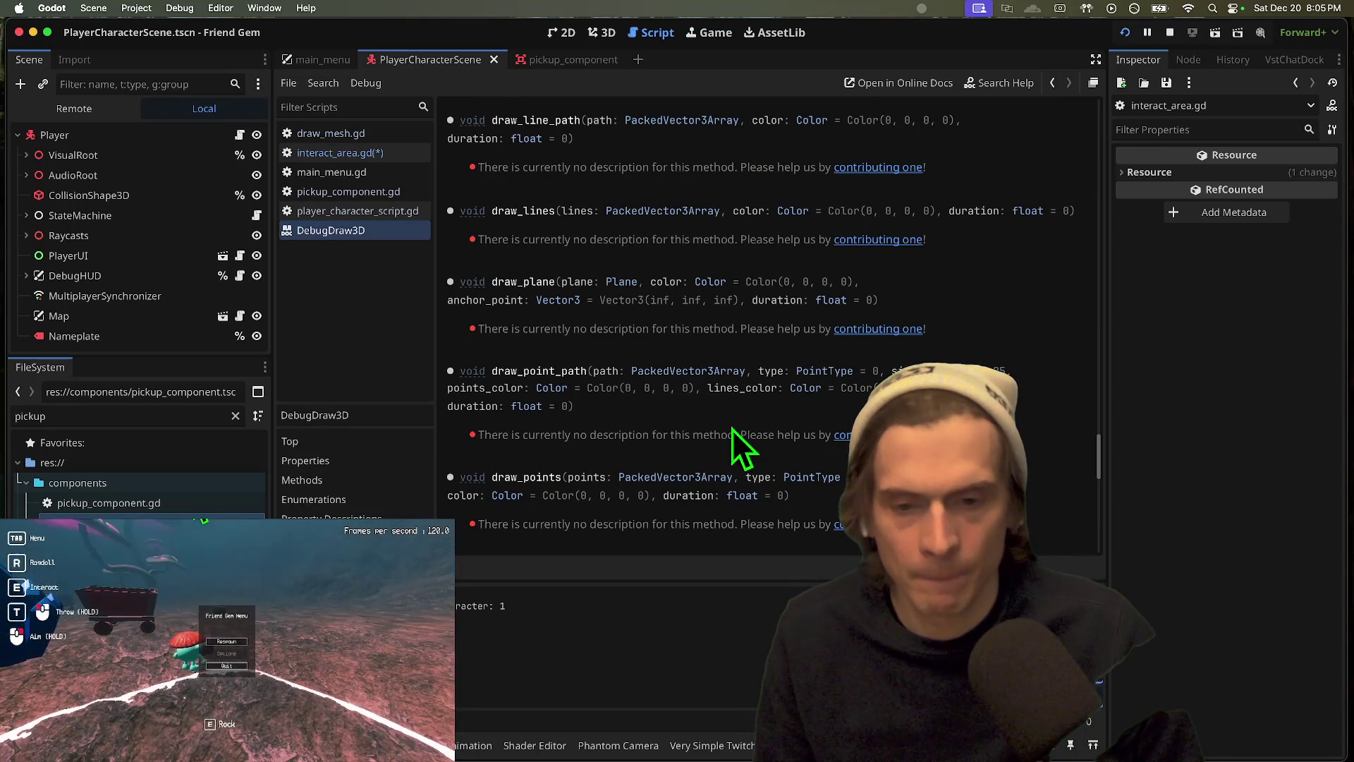
left_click(674, 372)
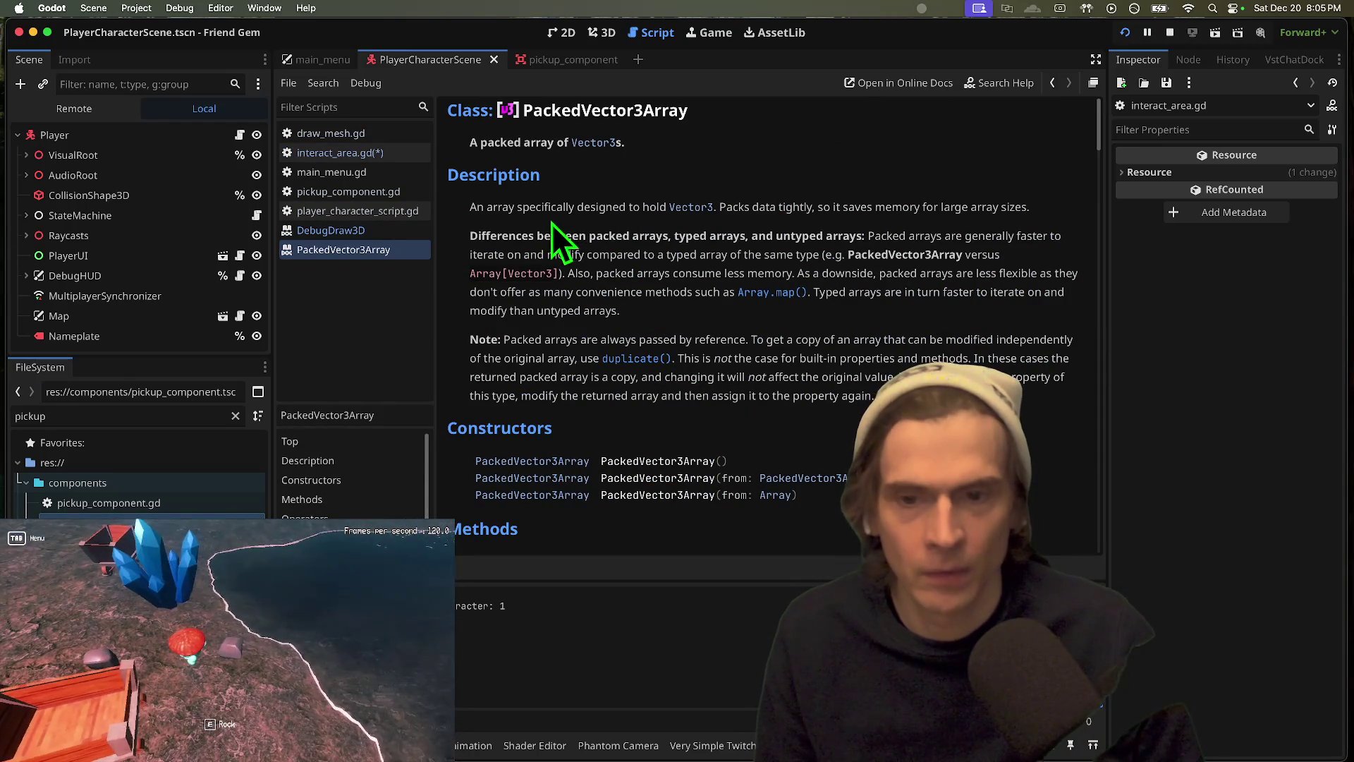
left_click_drag(602, 460, 588, 474)
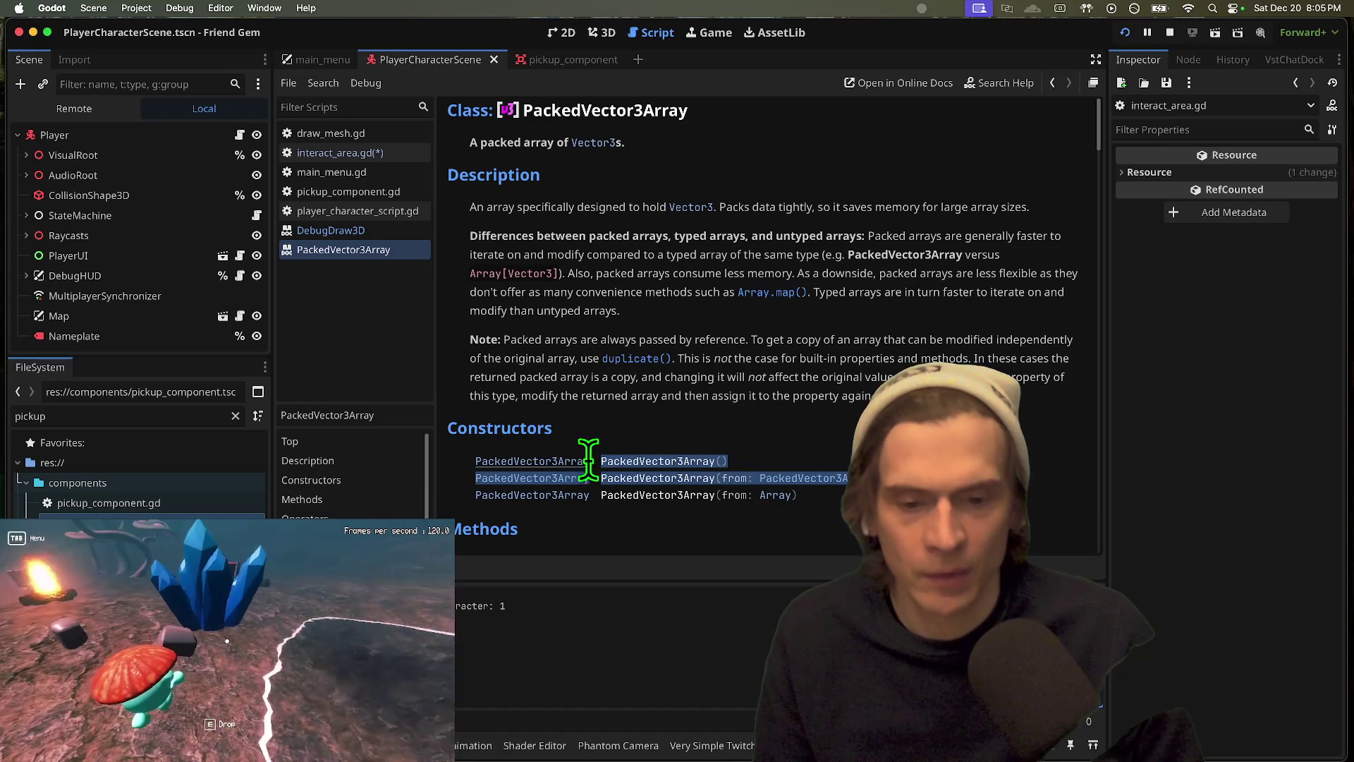
key("alt+Left")
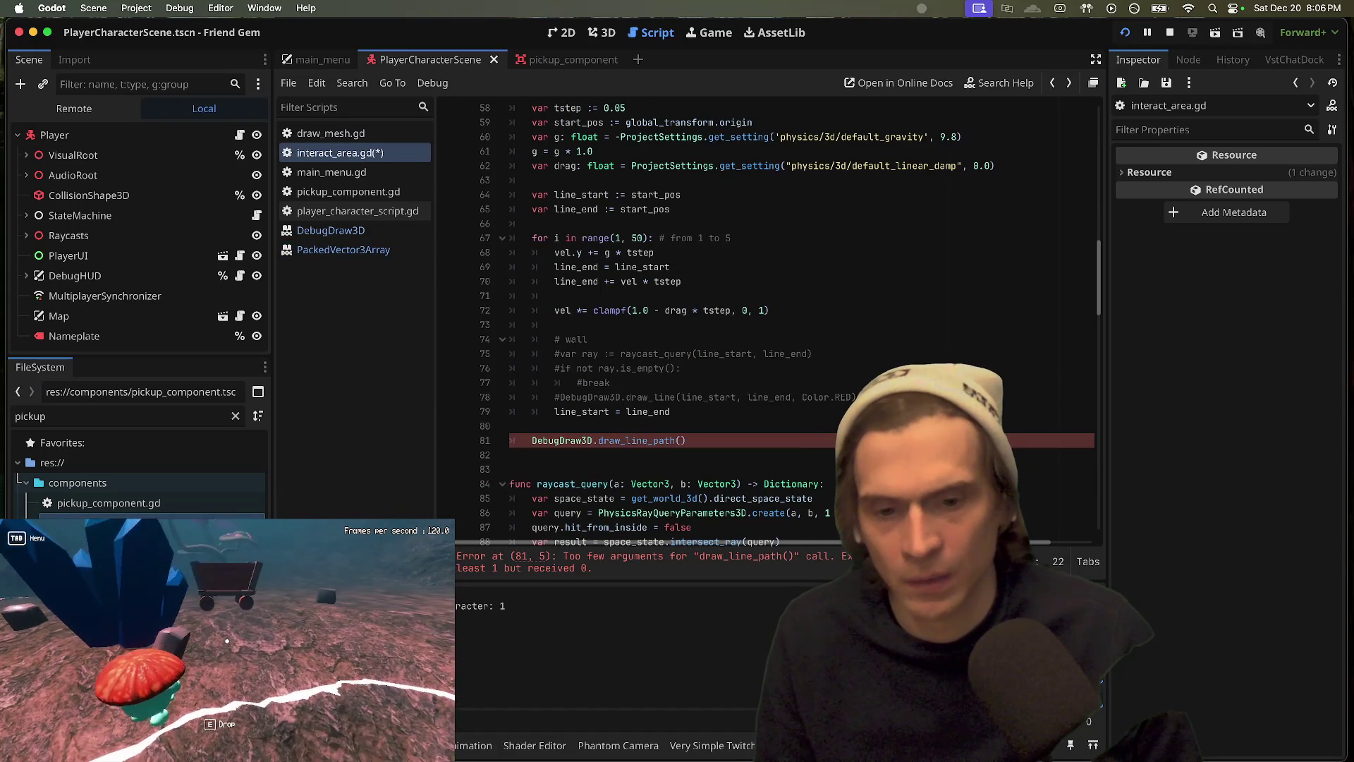
Step: Declare an empty test array with var test = [] after the line_end declaration
left_click(831, 440)
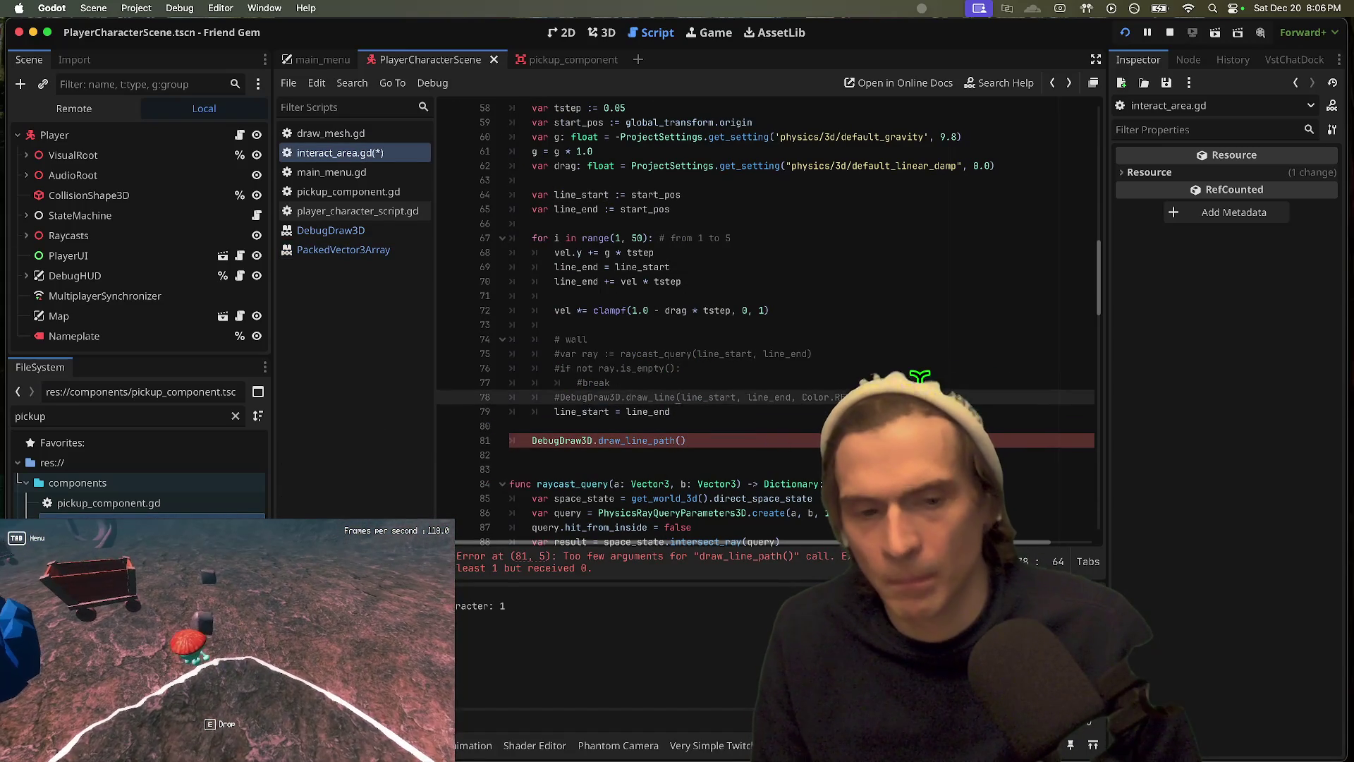
left_click(926, 211)
key("Return")
key("Return")
type("var")
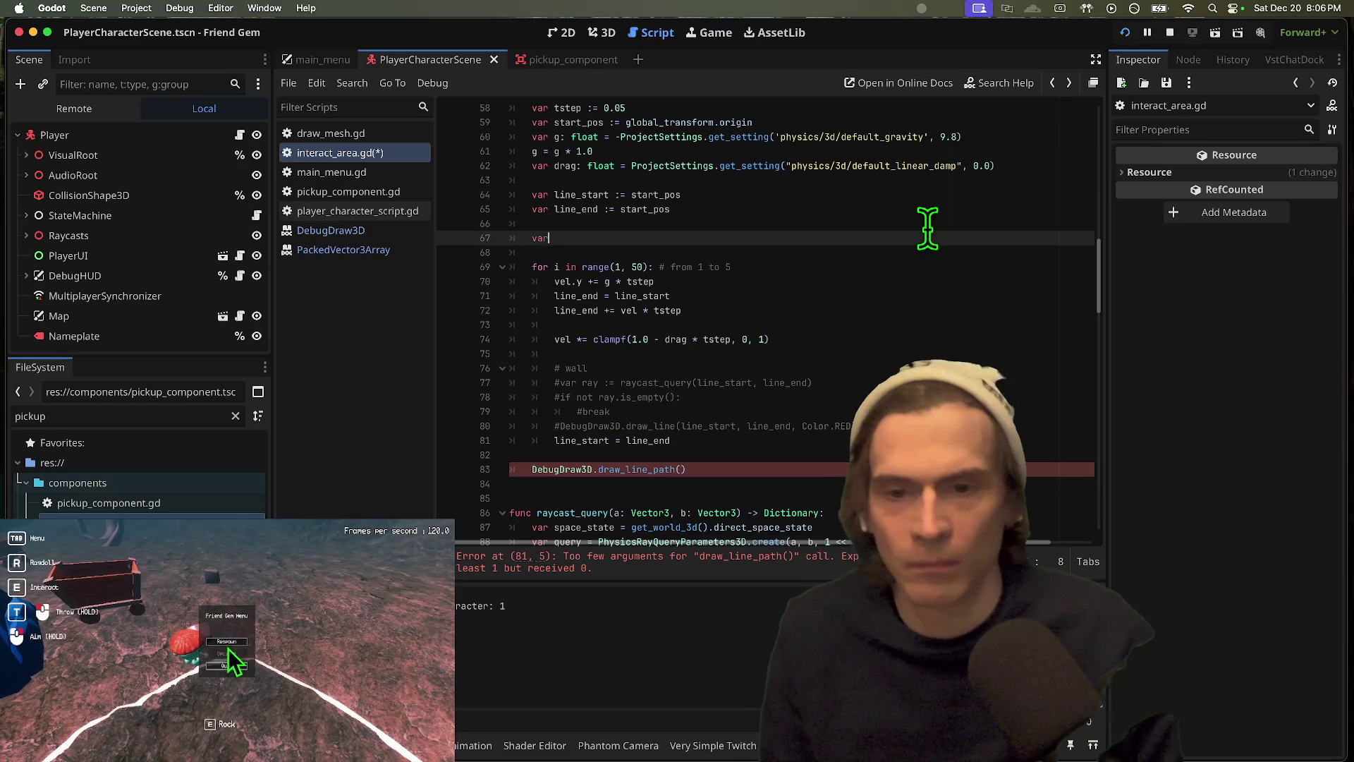
type("[")
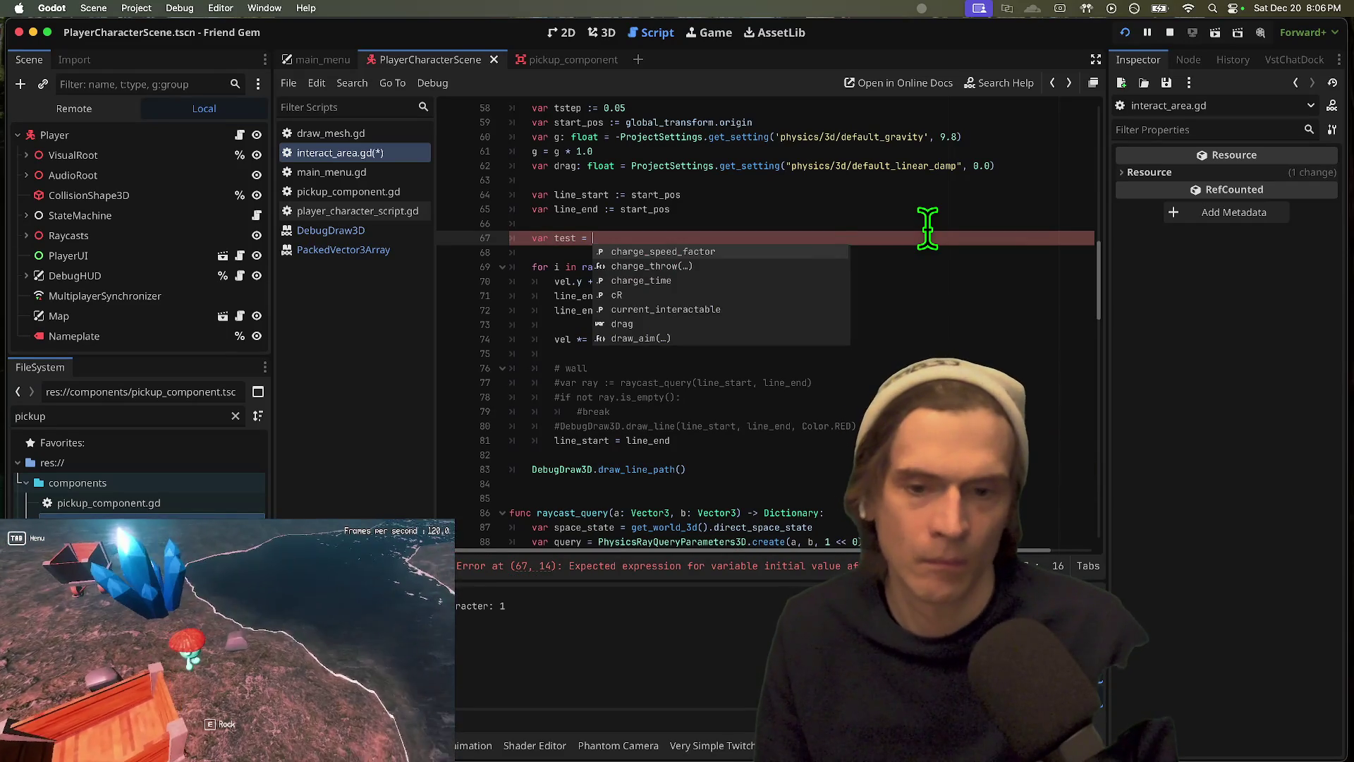
key("Escape")
Step: Append each line_start to test inside the loop and pass it to draw_line_path
left_click(670, 440)
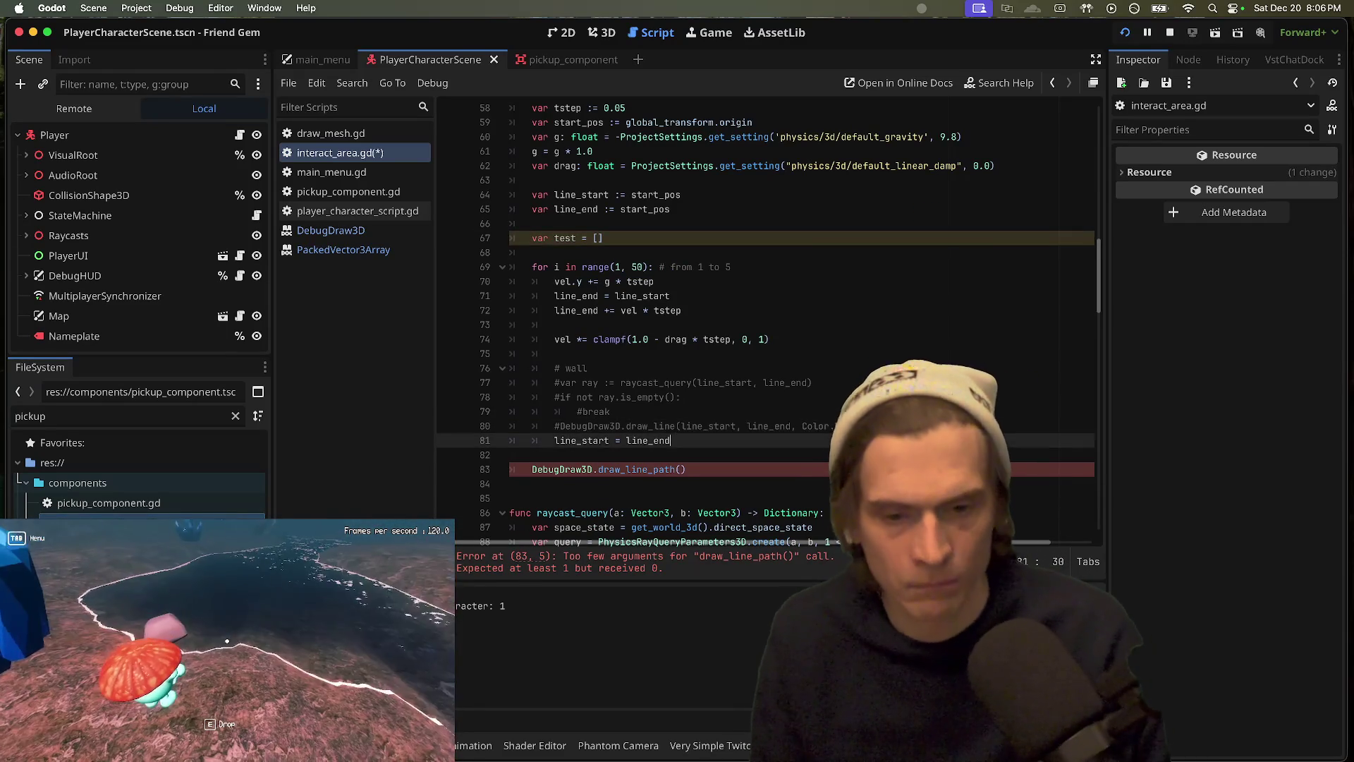
key("Return")
type("line_start")
key("BackSpace")
key("BackSpace")
key("BackSpace")
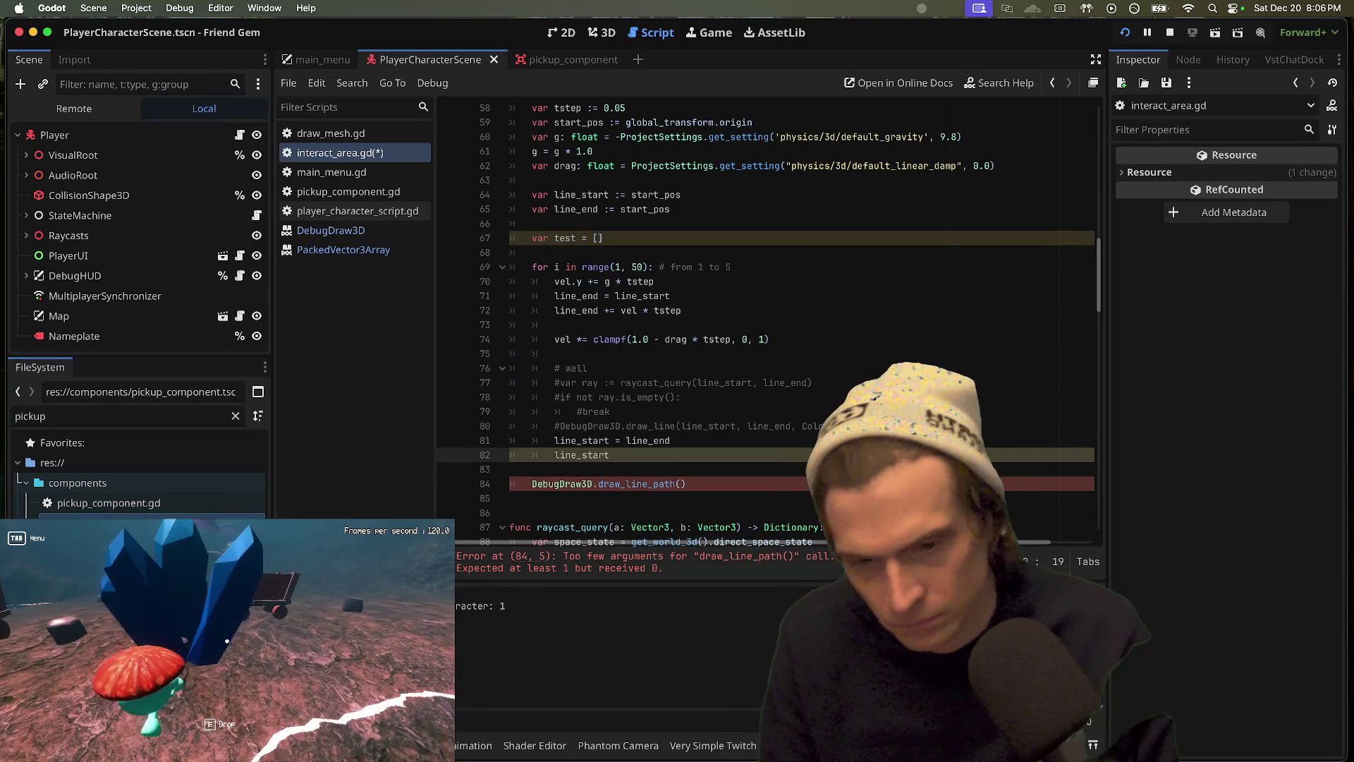
type("test.ap")
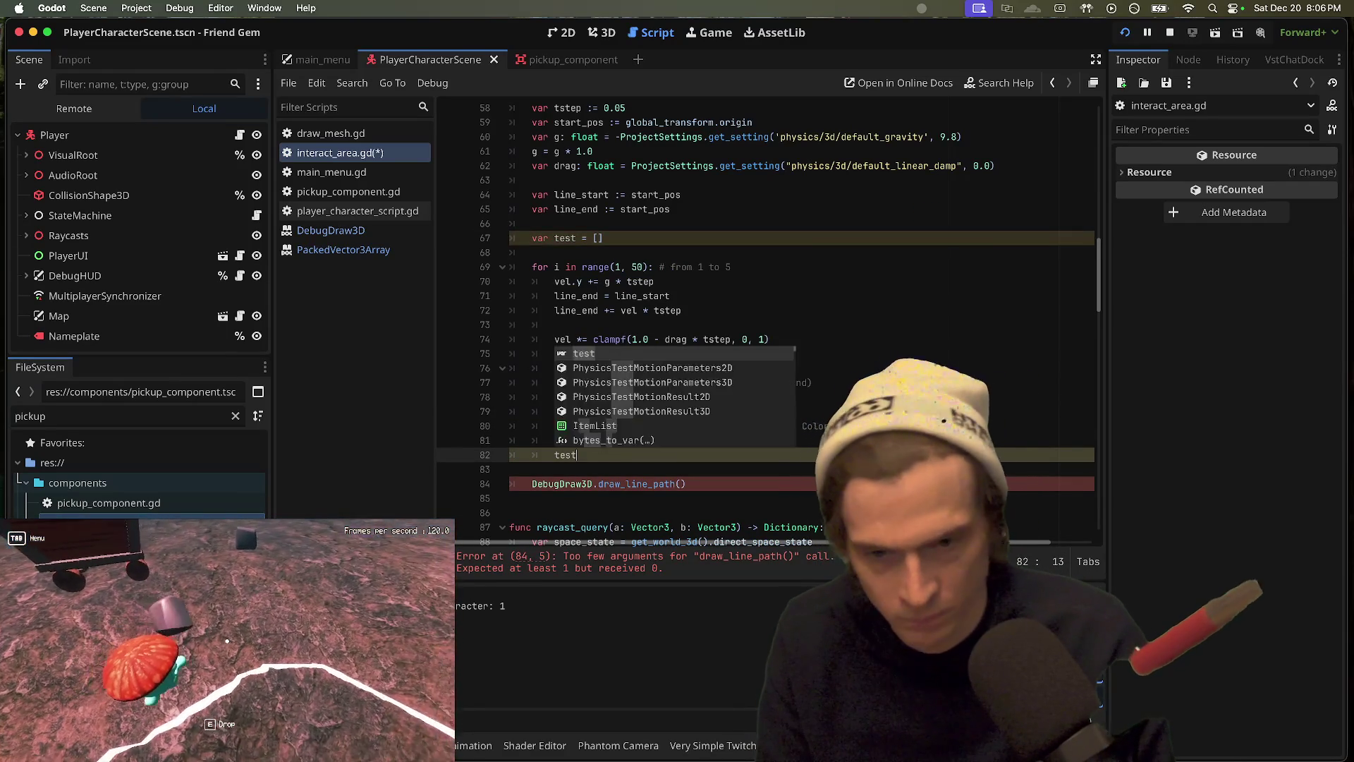
key("Return")
type("line_start")
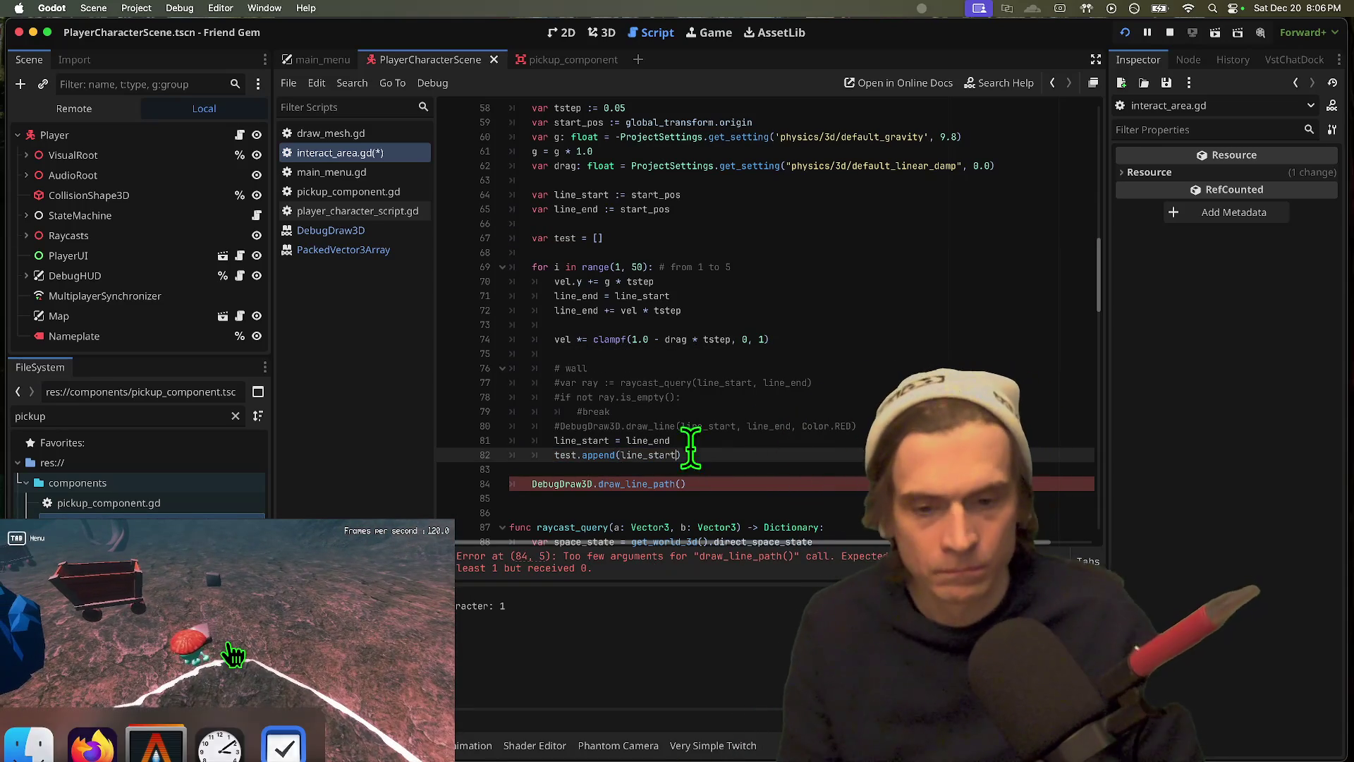
left_click(682, 484)
type("line_start")
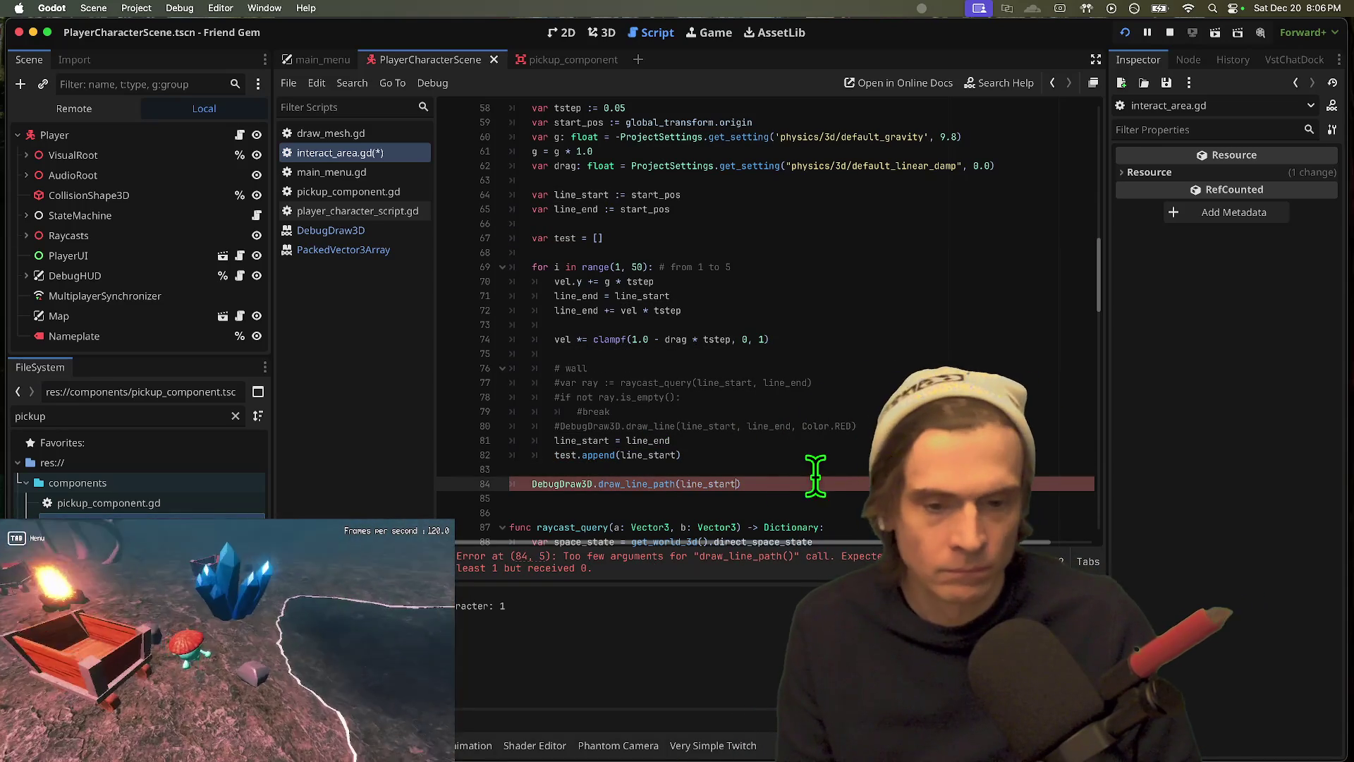
left_click(796, 493)
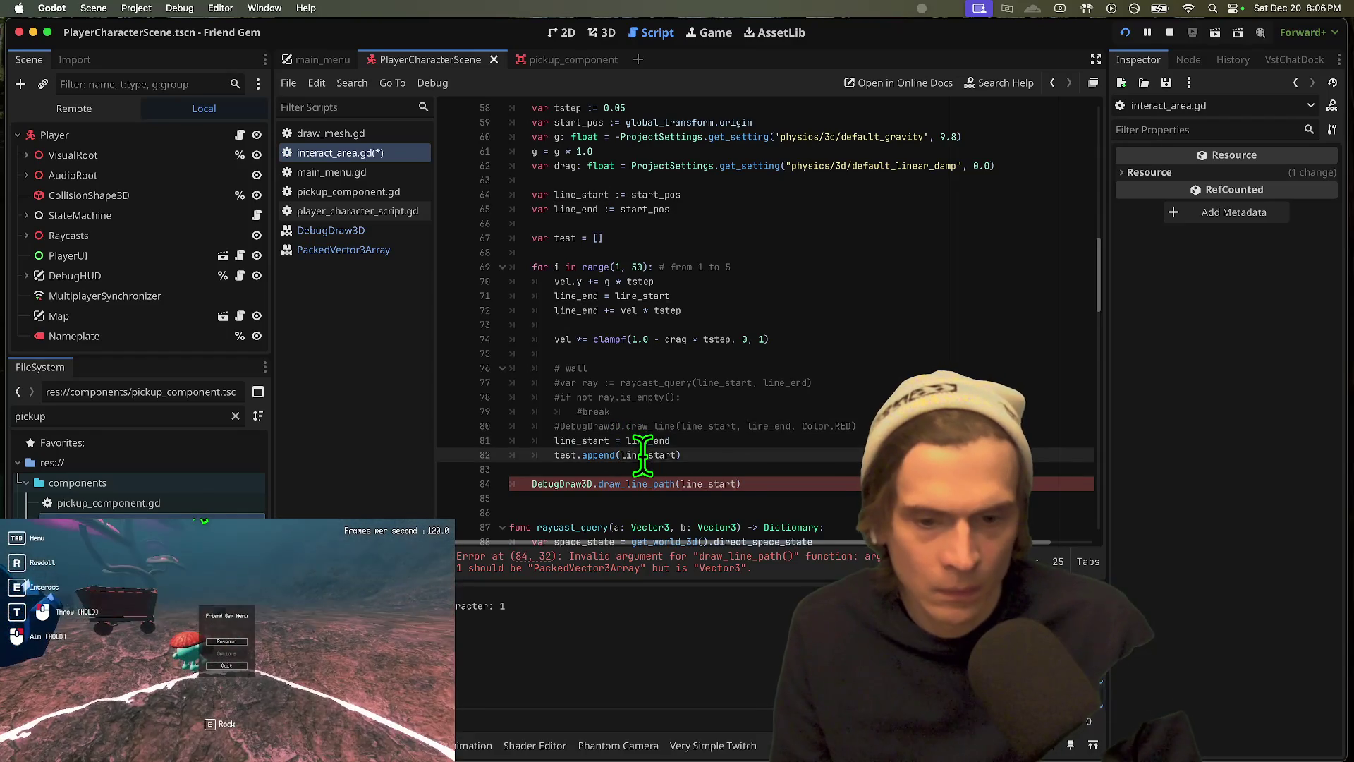
key("Right")
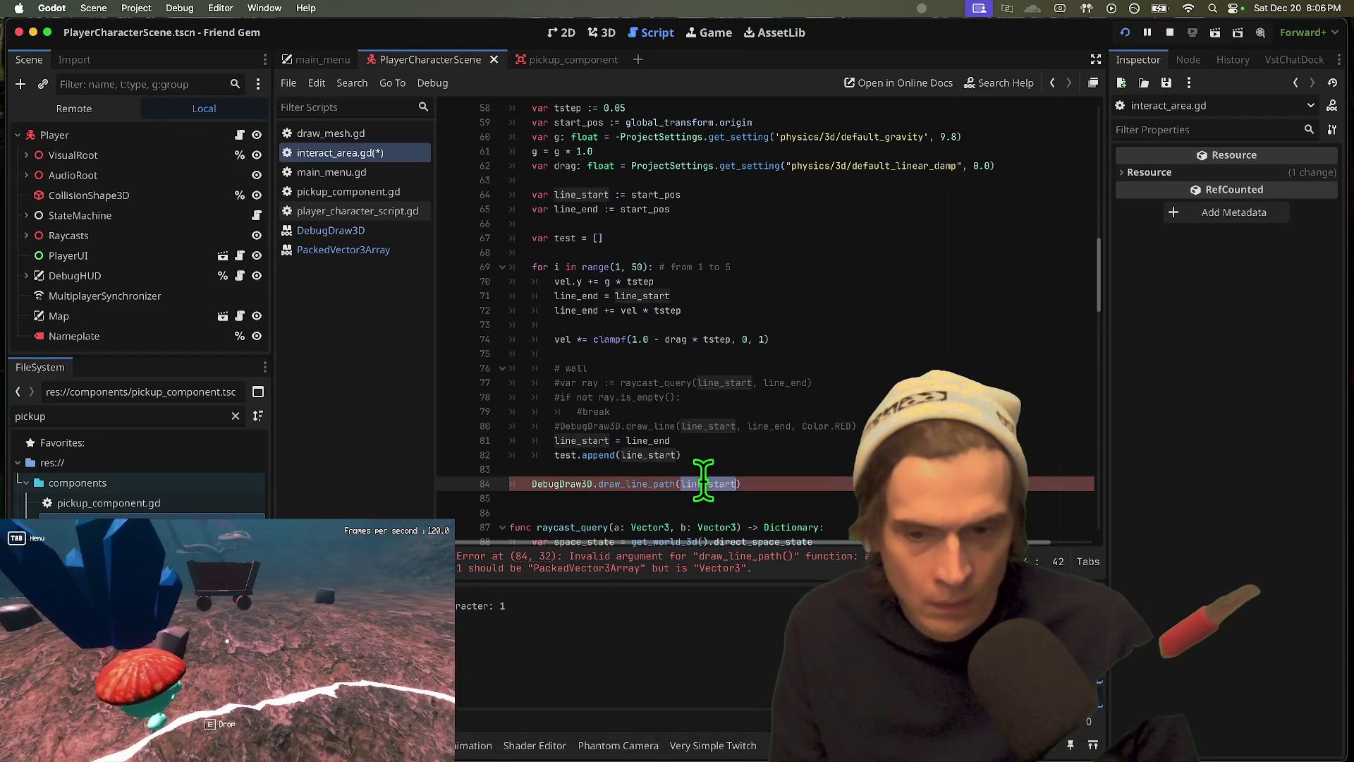
Step: Review the test declaration and draw_line_path call, then save and run the game
left_click(566, 249)
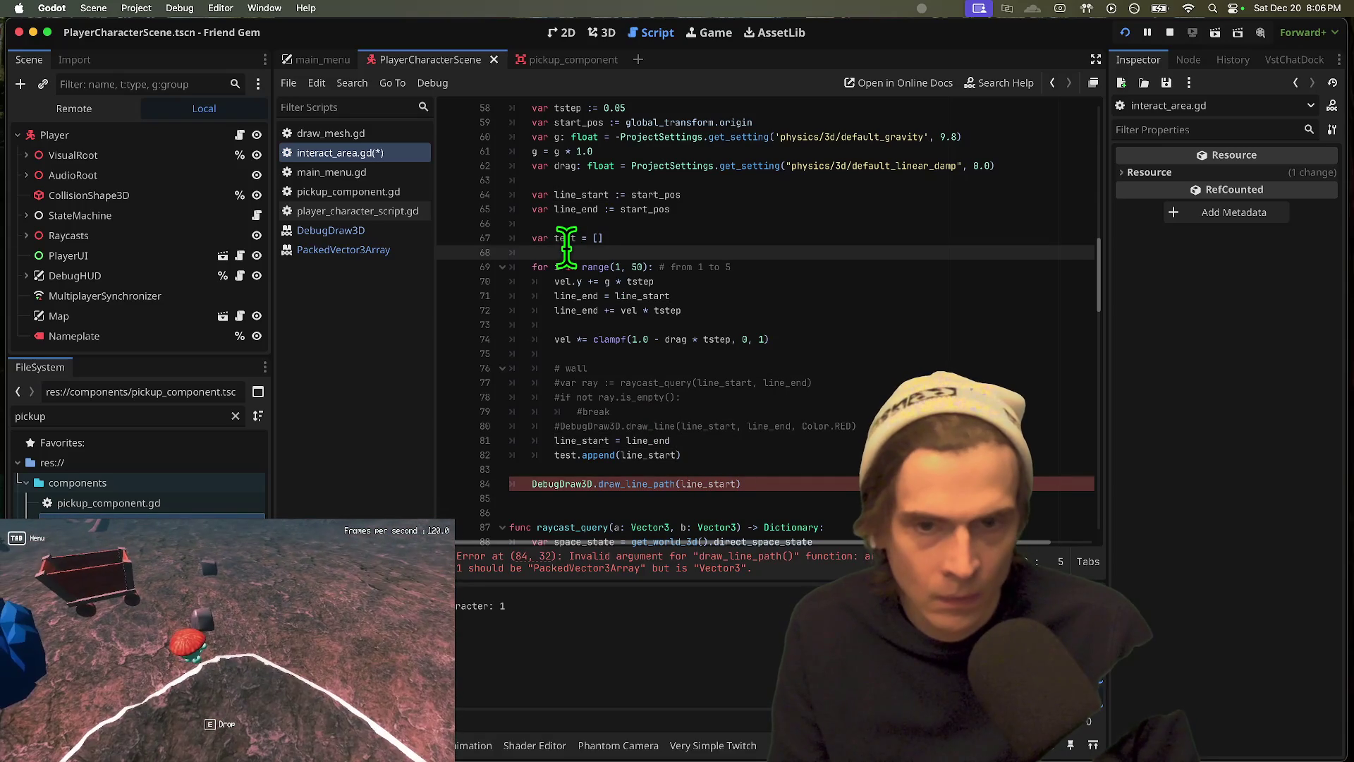
double_click(635, 483)
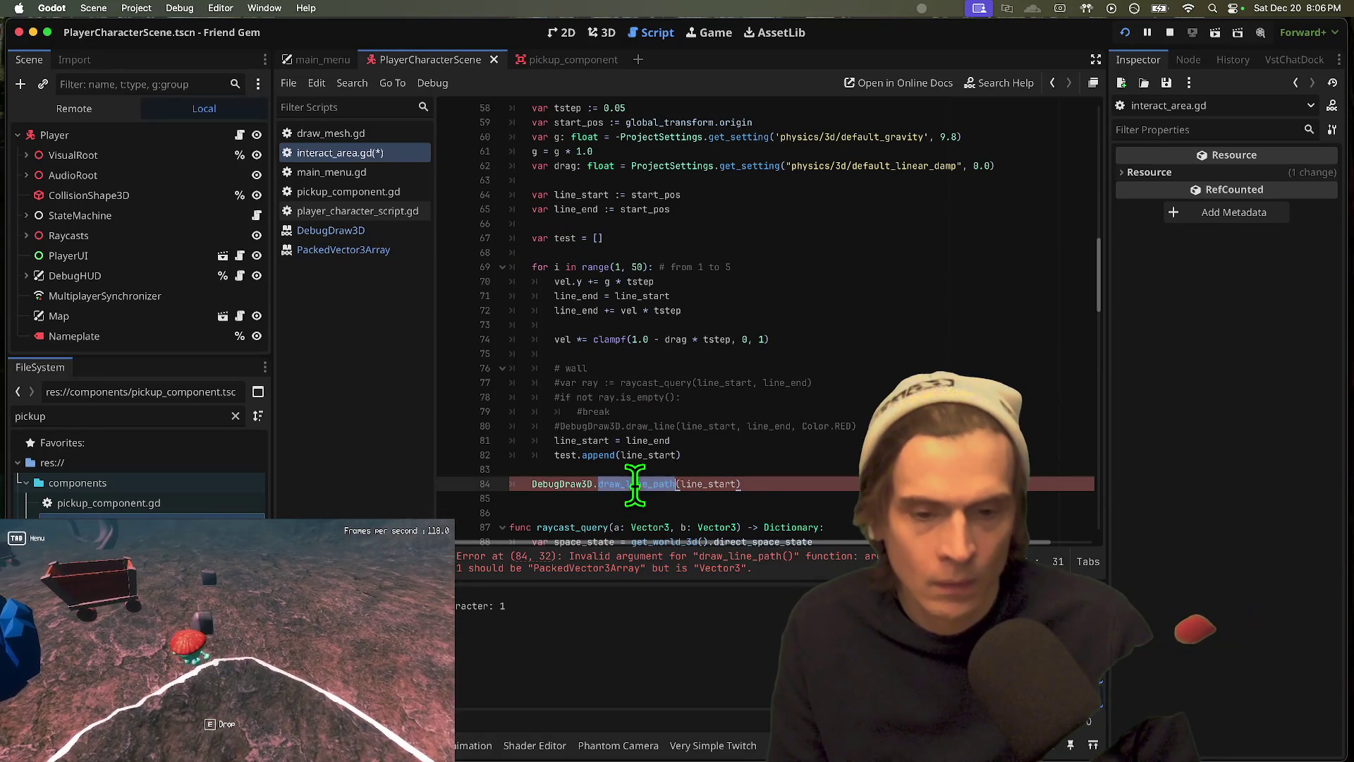
key("super+s")
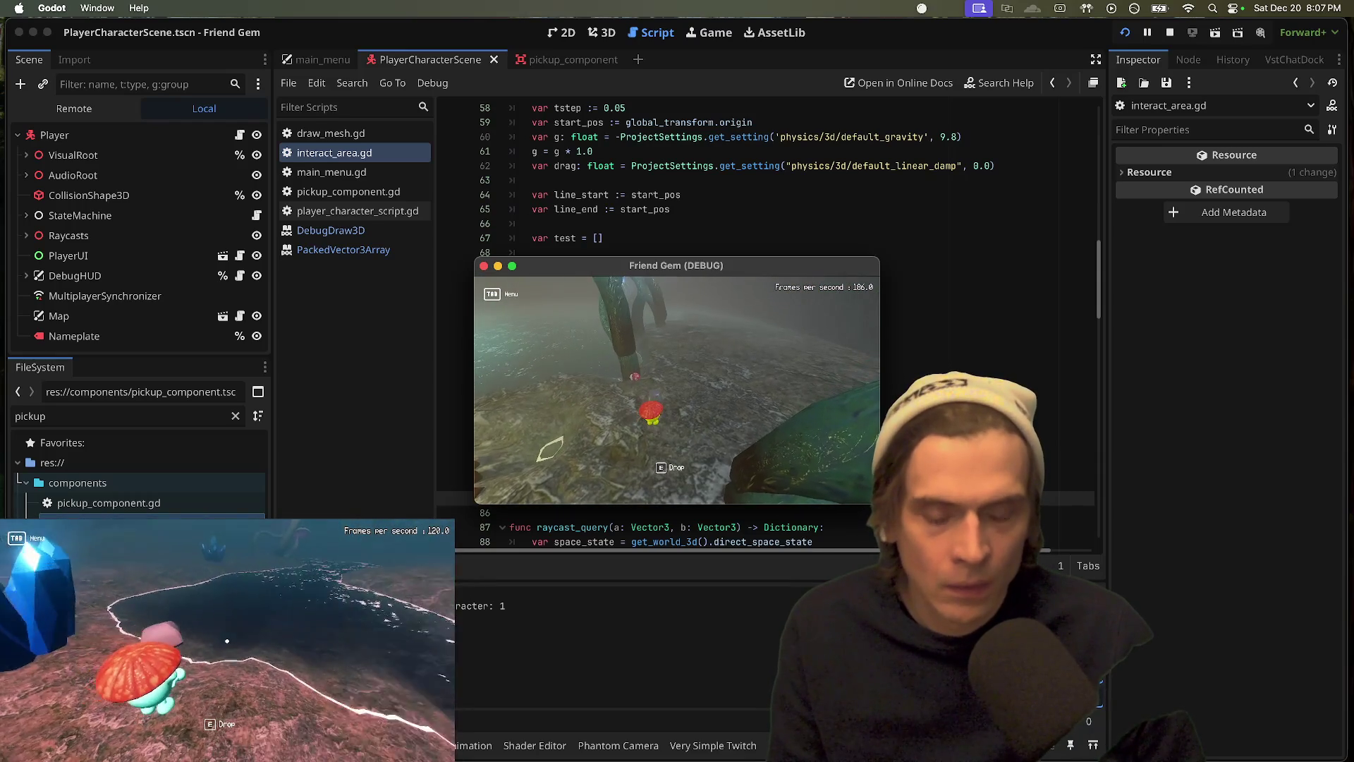
Step: Stop the game and toggle comments on the draw_line, break and draw_line_path lines
key("super+q")
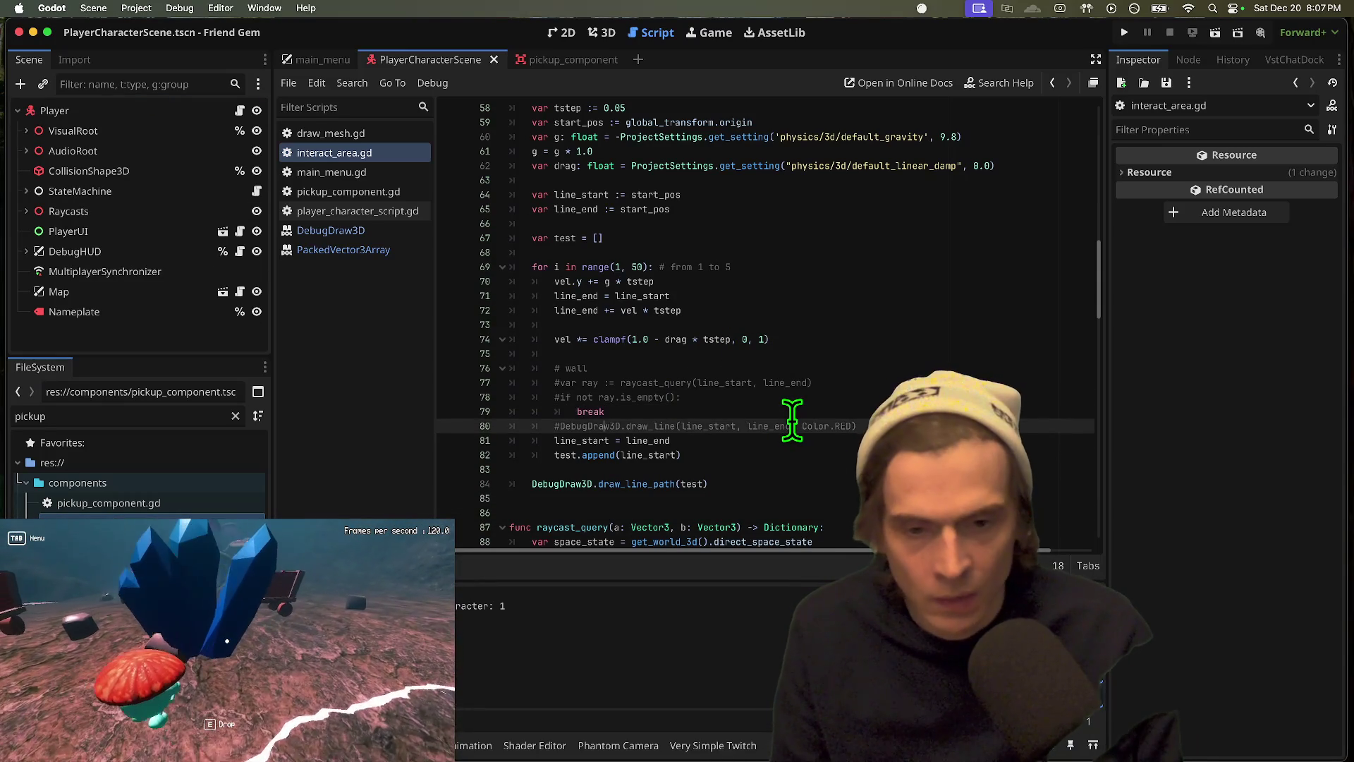
key("super+k")
key("Up")
key("super+k")
key("Down")
key("Down")
key("Down")
key("super+k")
Step: Save and run the game, walk the character around, then stop it
key("super+b")
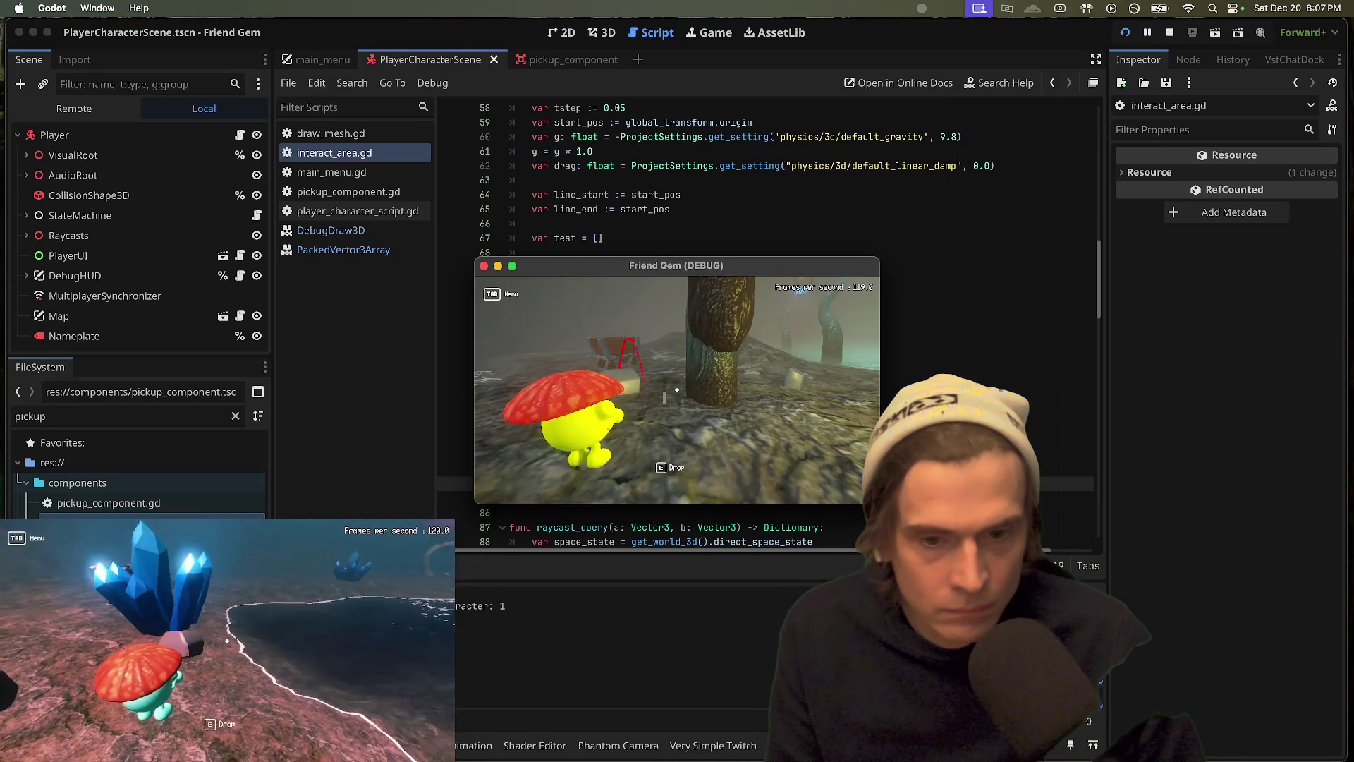
key("w")
key("w")
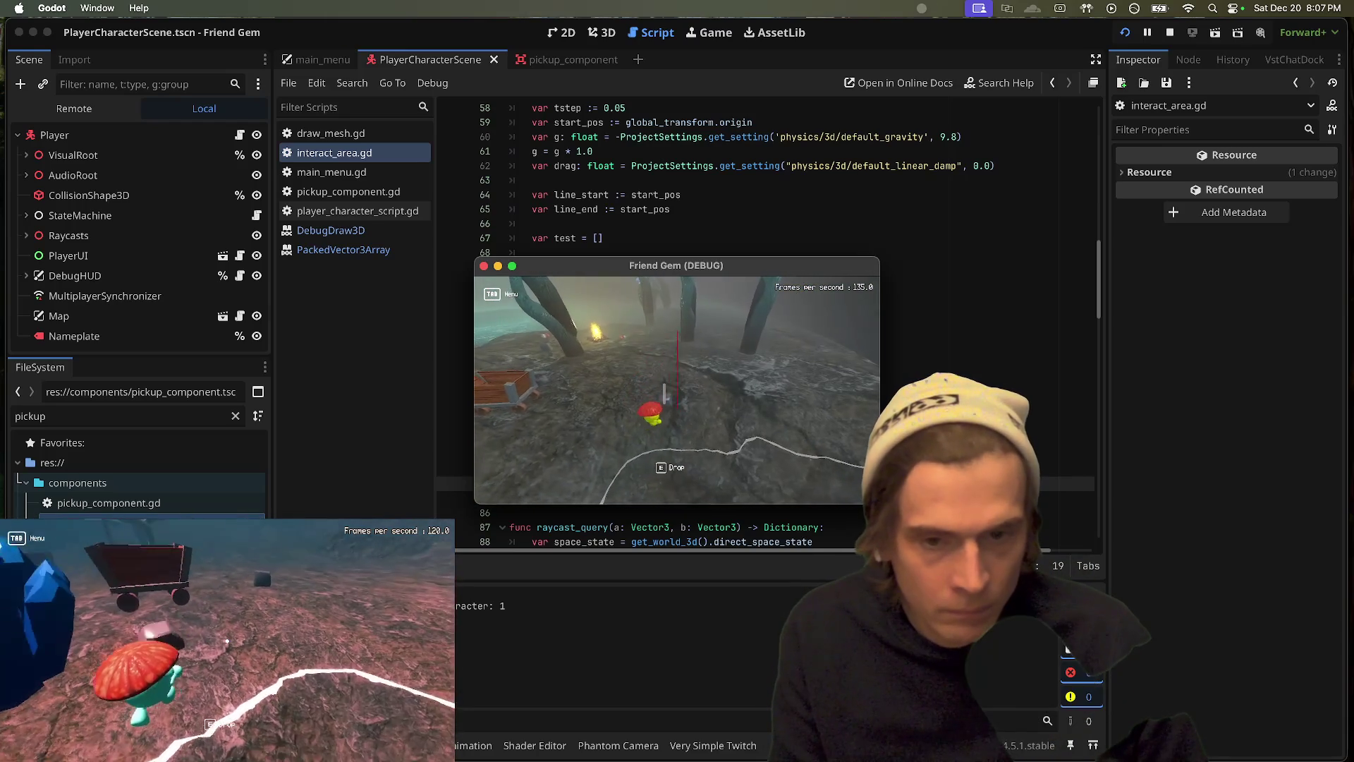
key("super+period")
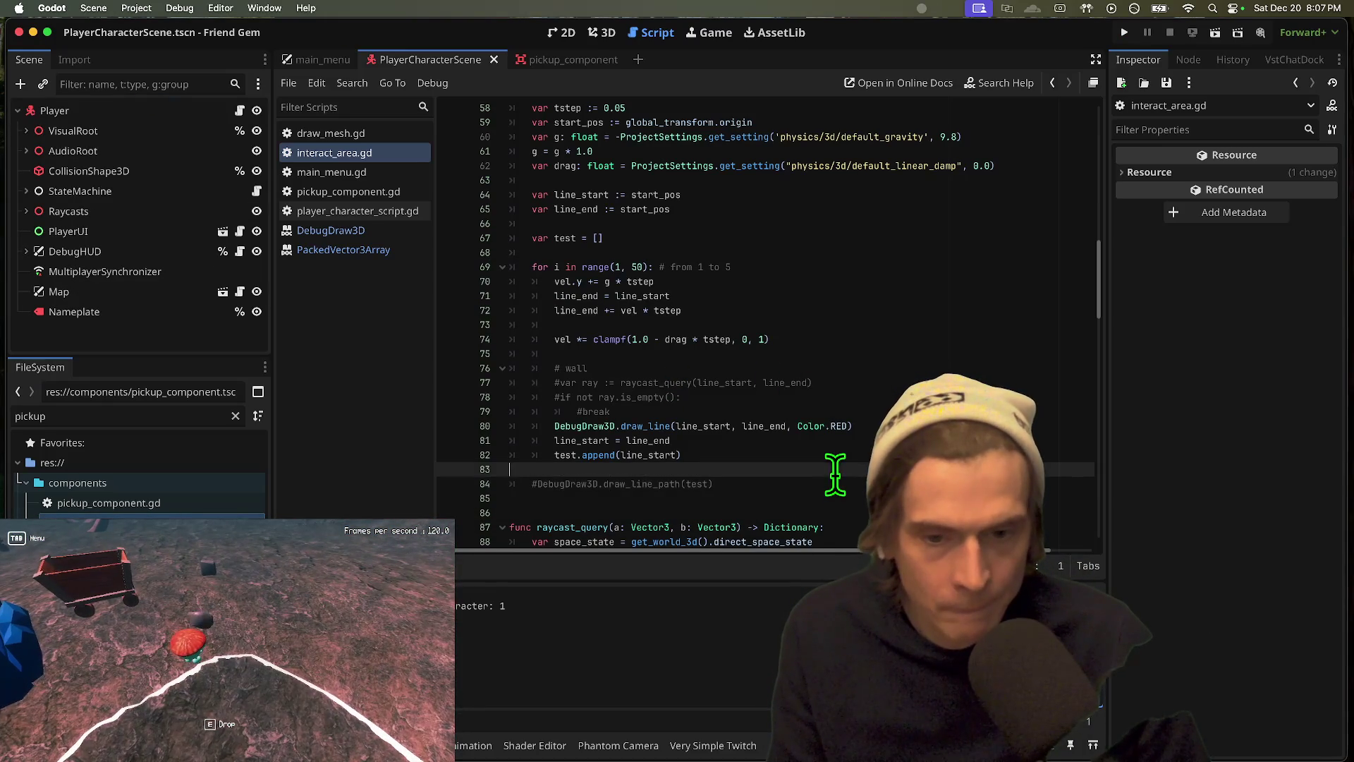
Step: Uncomment draw_line_path, save, and retype the array as line_path typed PackedVector3Array
key("super+z")
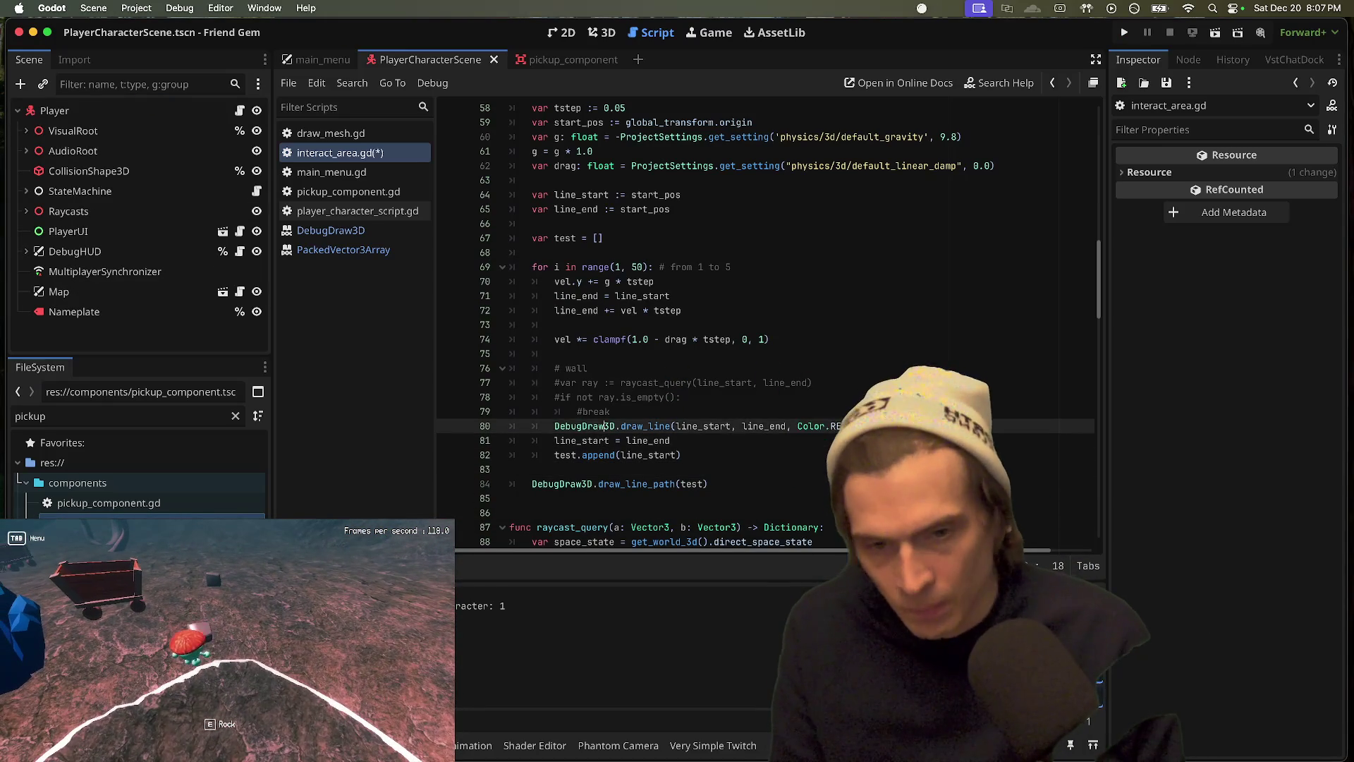
key("super+s")
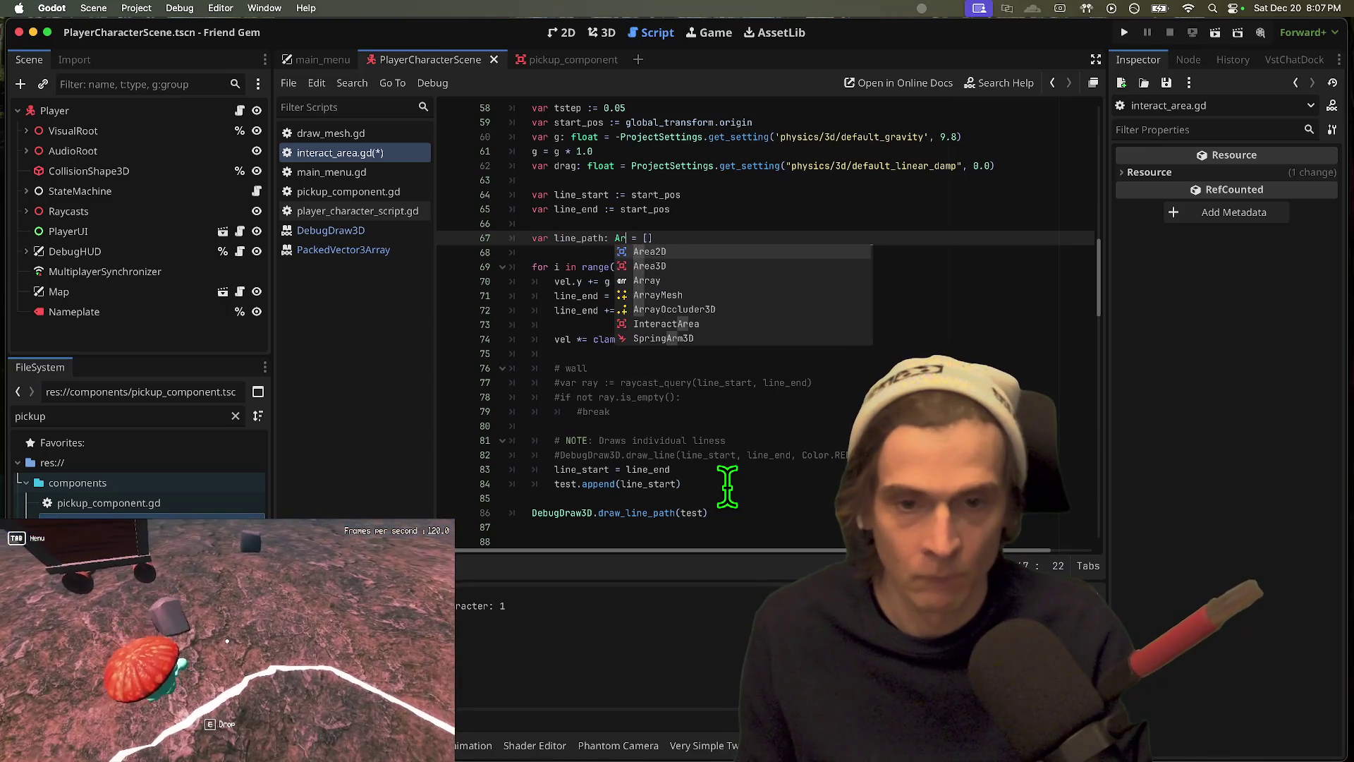
key("Down")
key("BackSpace")
key("BackSpace")
key("BackSpace")
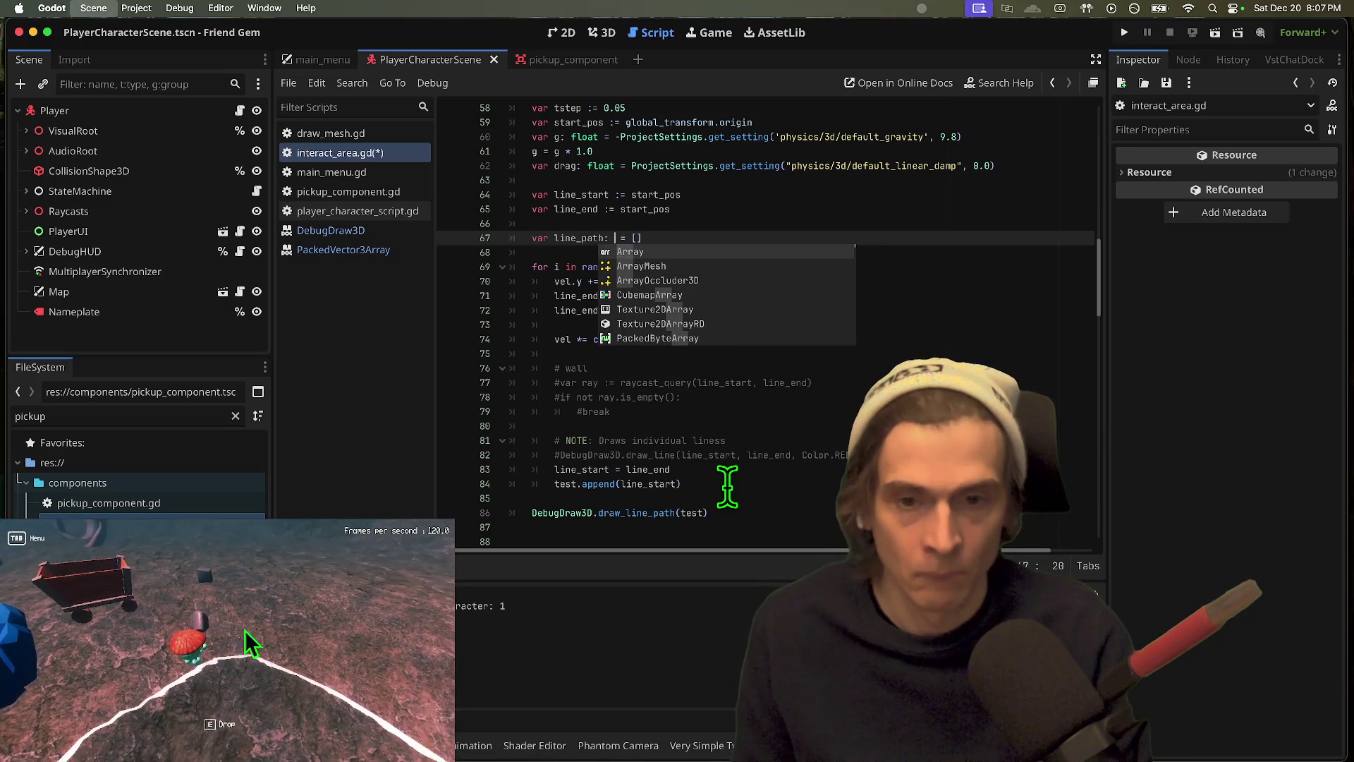
key("Escape")
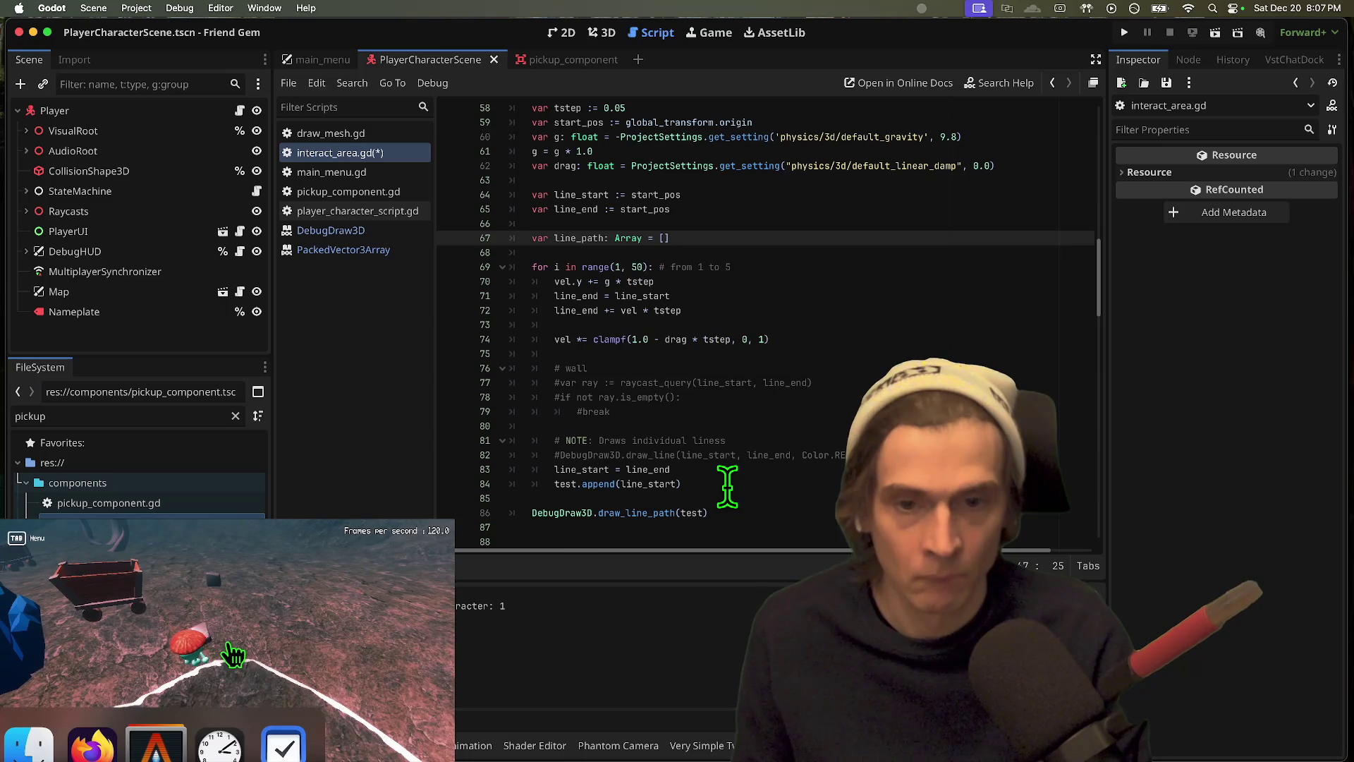
type("PackedVector3")
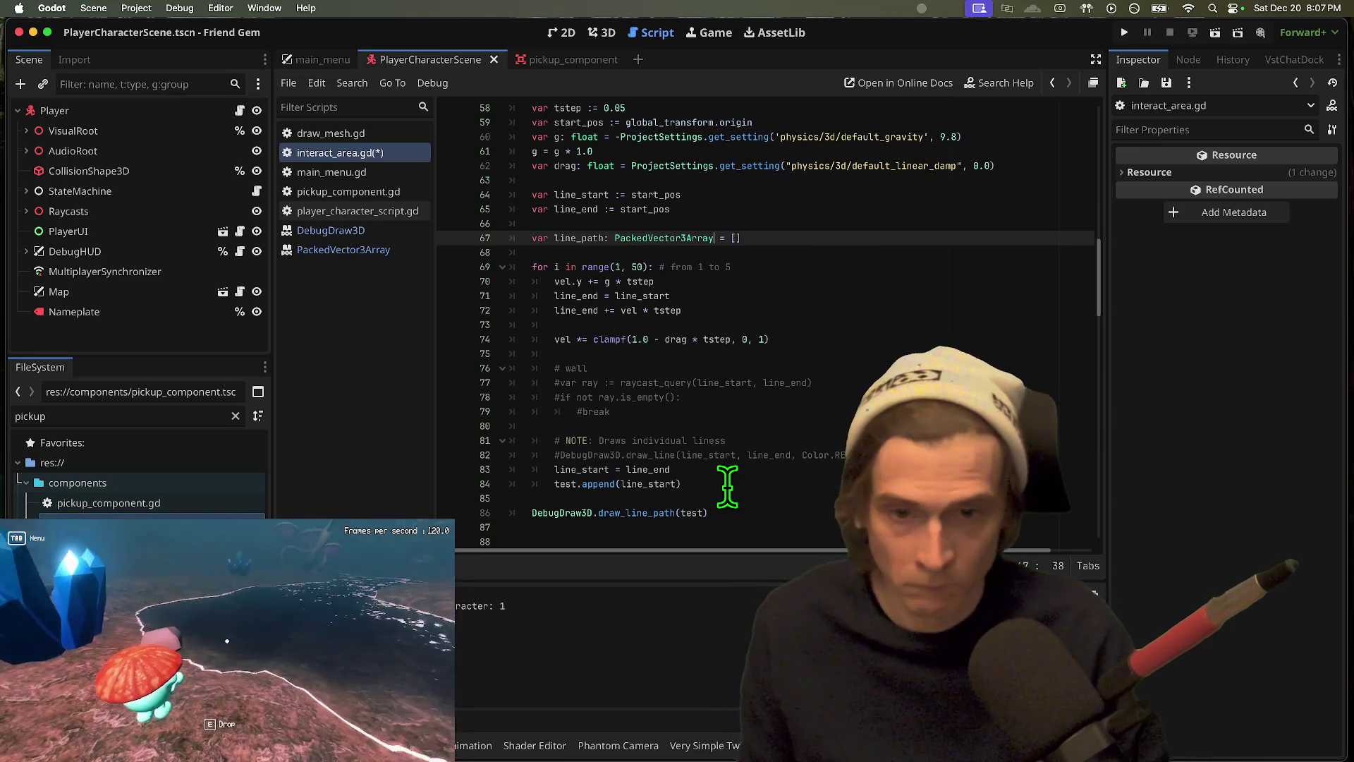
Step: Replace the old test argument with line_path in draw_line_path and run the project
left_click(571, 238)
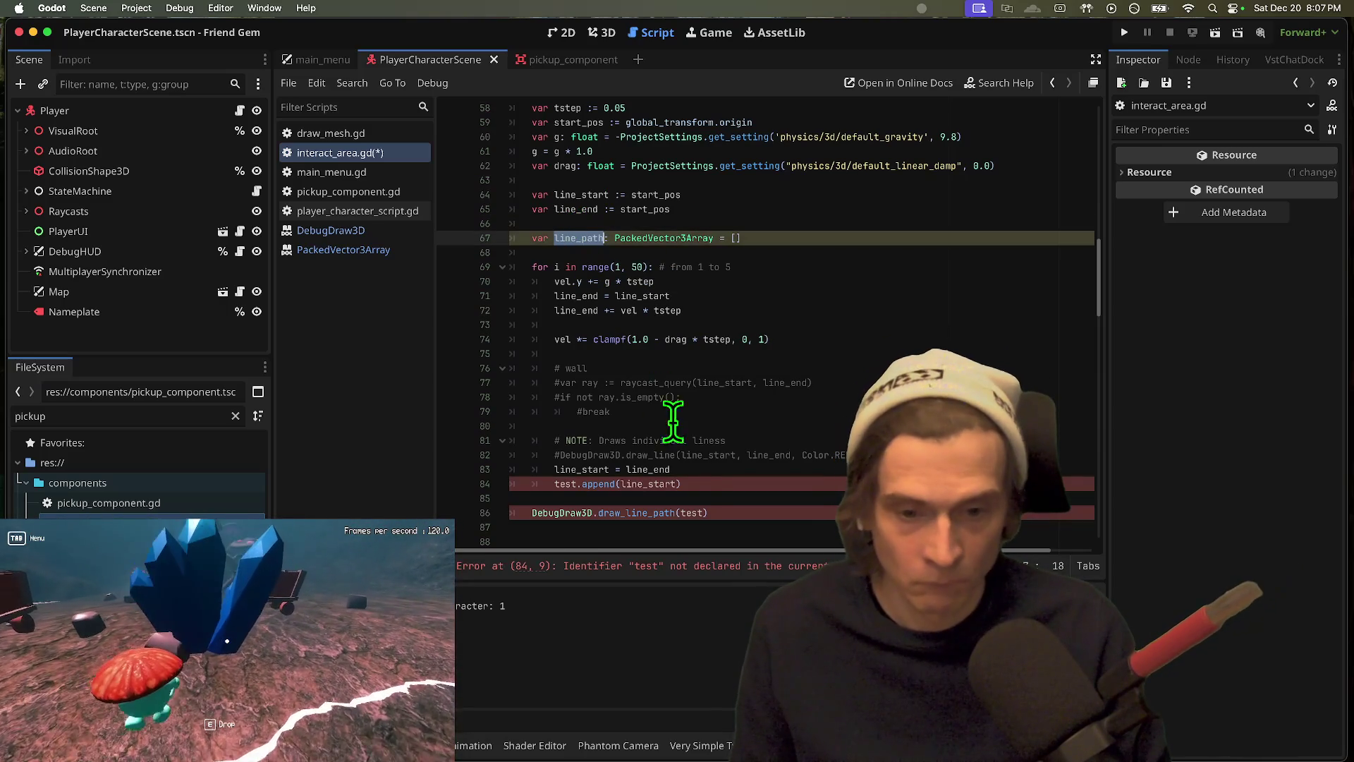
left_click(696, 504)
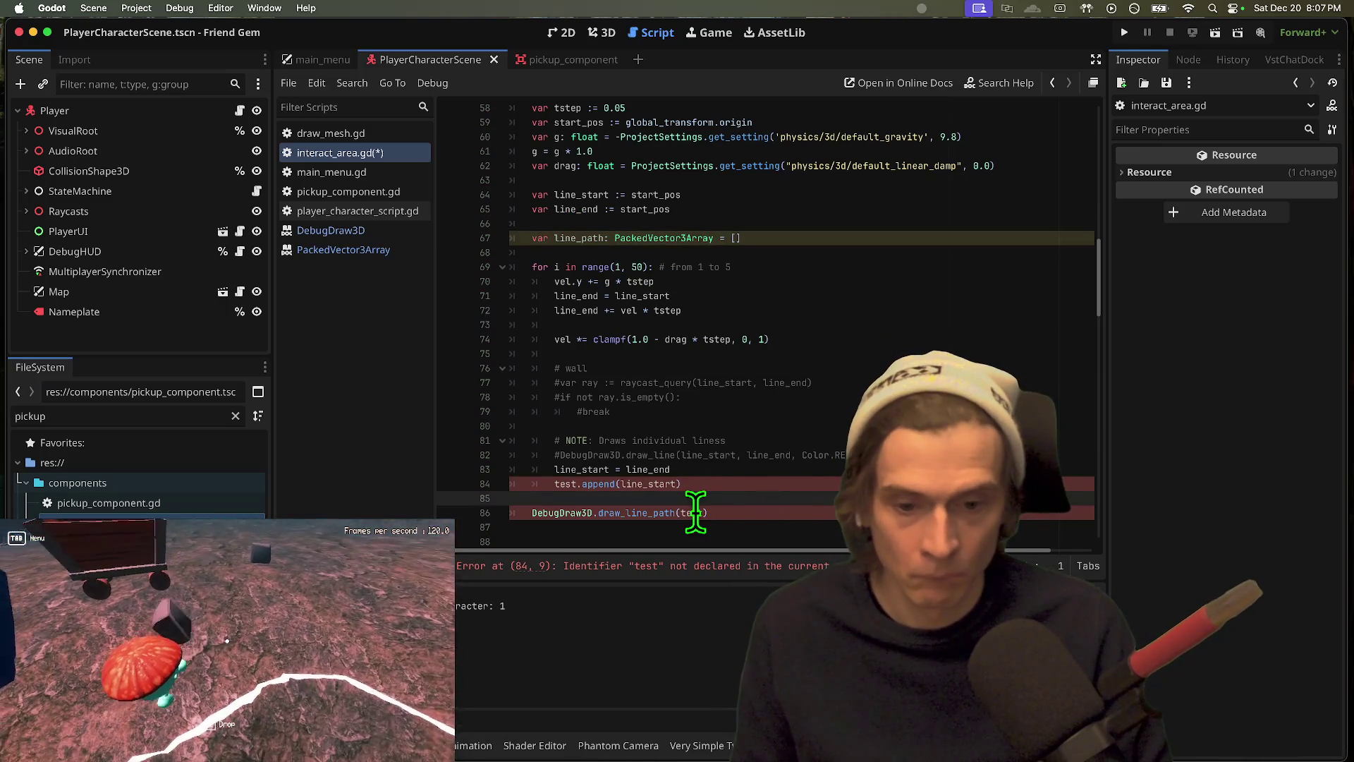
double_click(704, 512)
type("line_path")
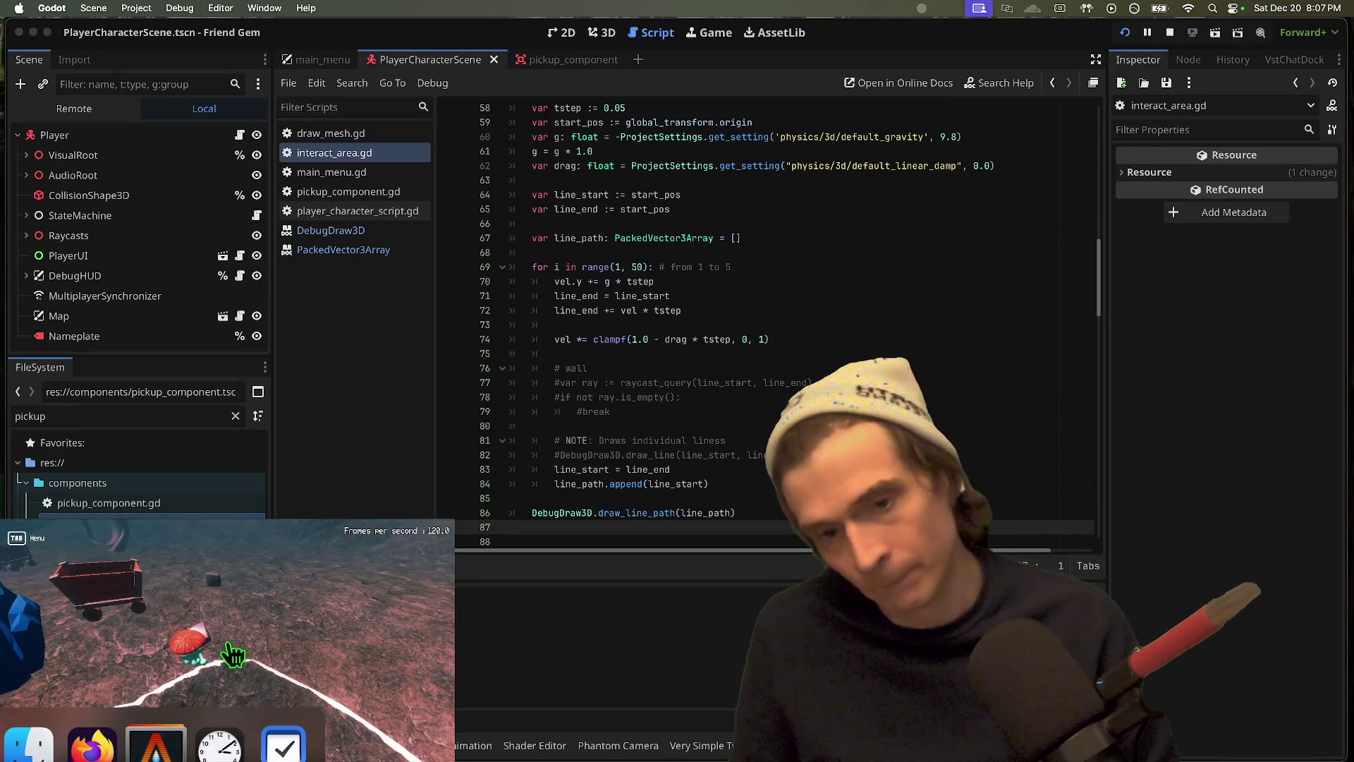
key("super+b")
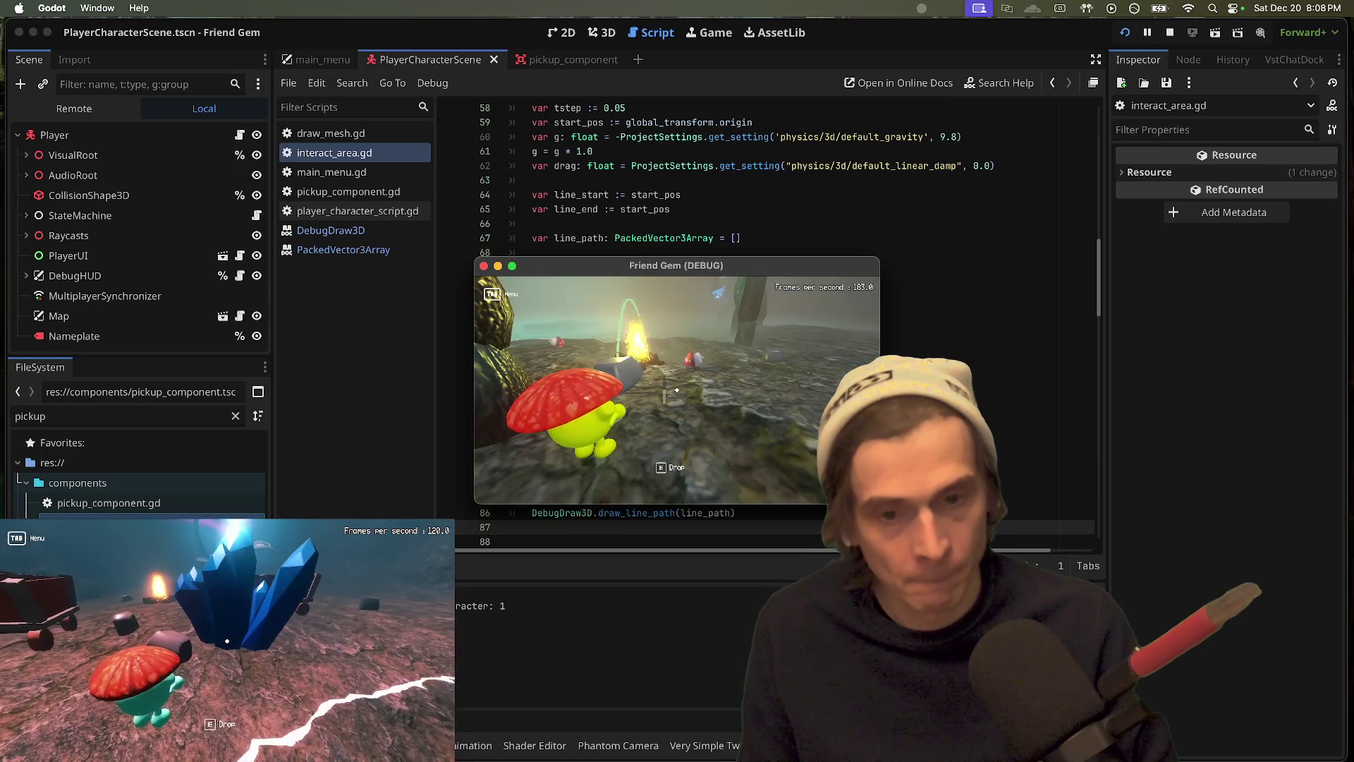
Step: Initialize line_path with [line_start], append line_end in the loop, then save and run
key("super+period")
left_click(809, 468)
scroll(810, 402, "down", 2)
scroll(682, 281, "up", 2)
left_click(678, 483)
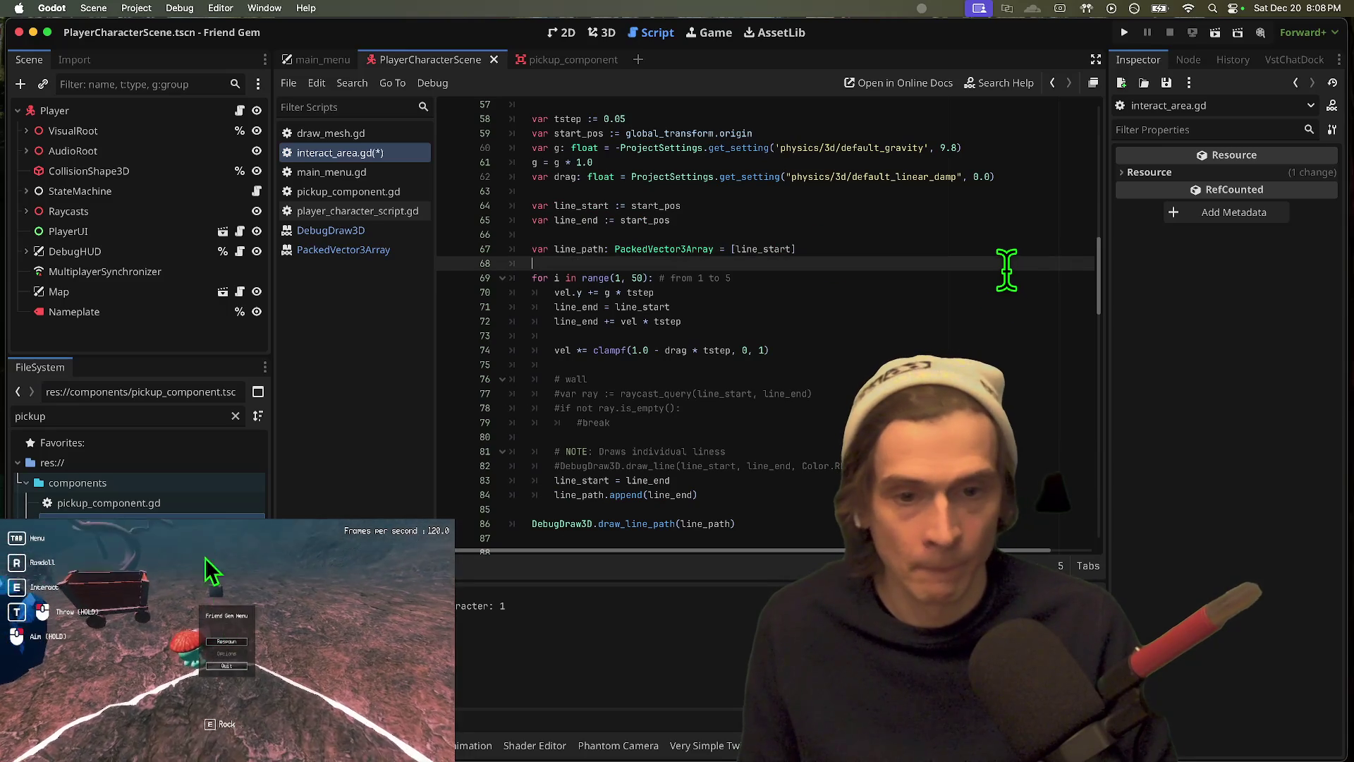
key("super+b")
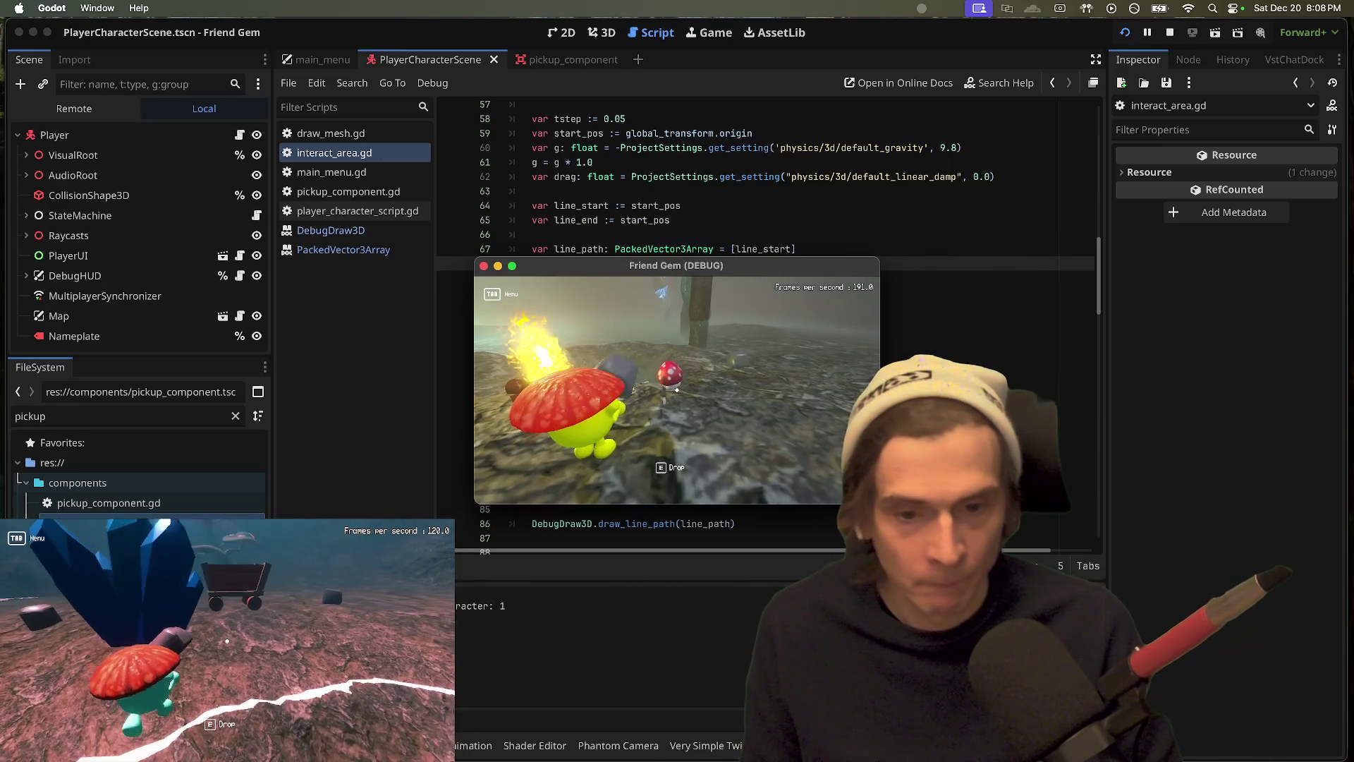
Step: Pick up the rock, walk with it, respawn from the Friend Gem Menu, then return to the script
key("e")
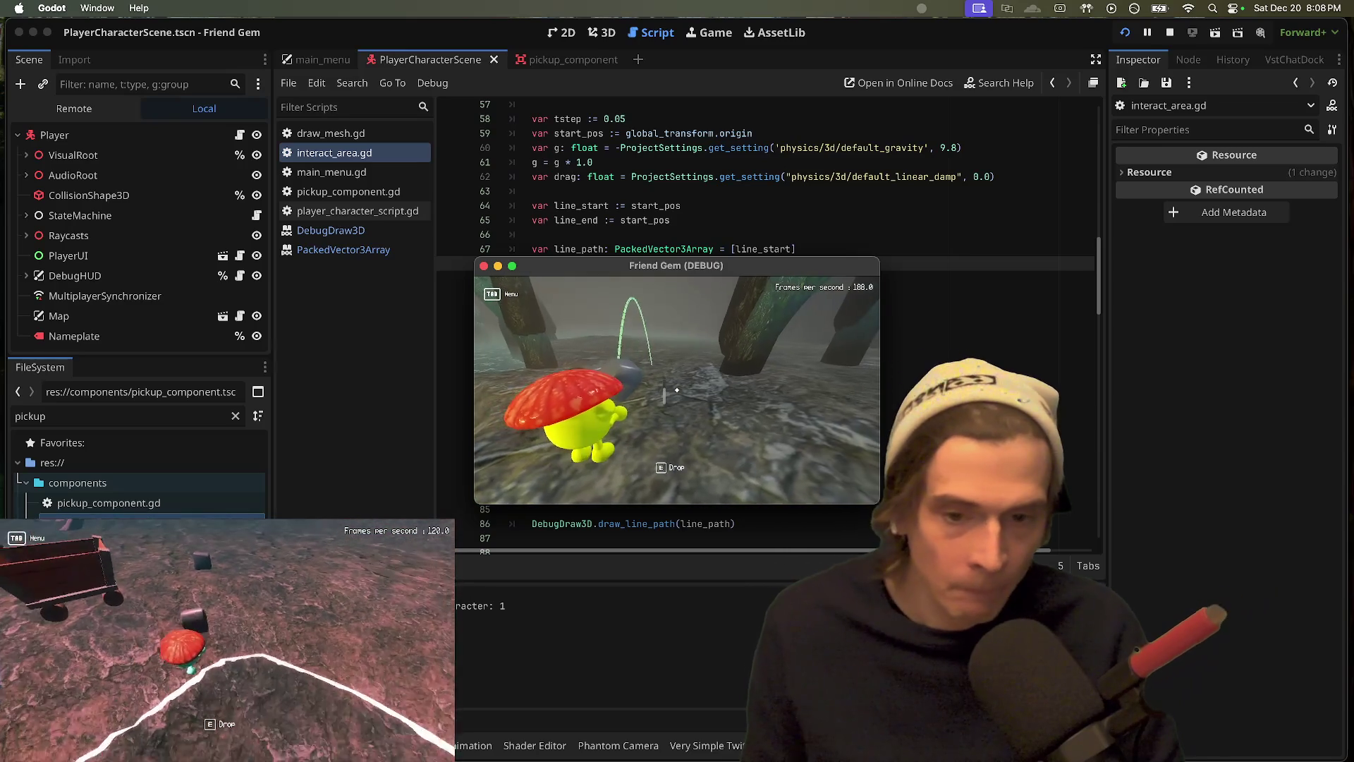
key("w")
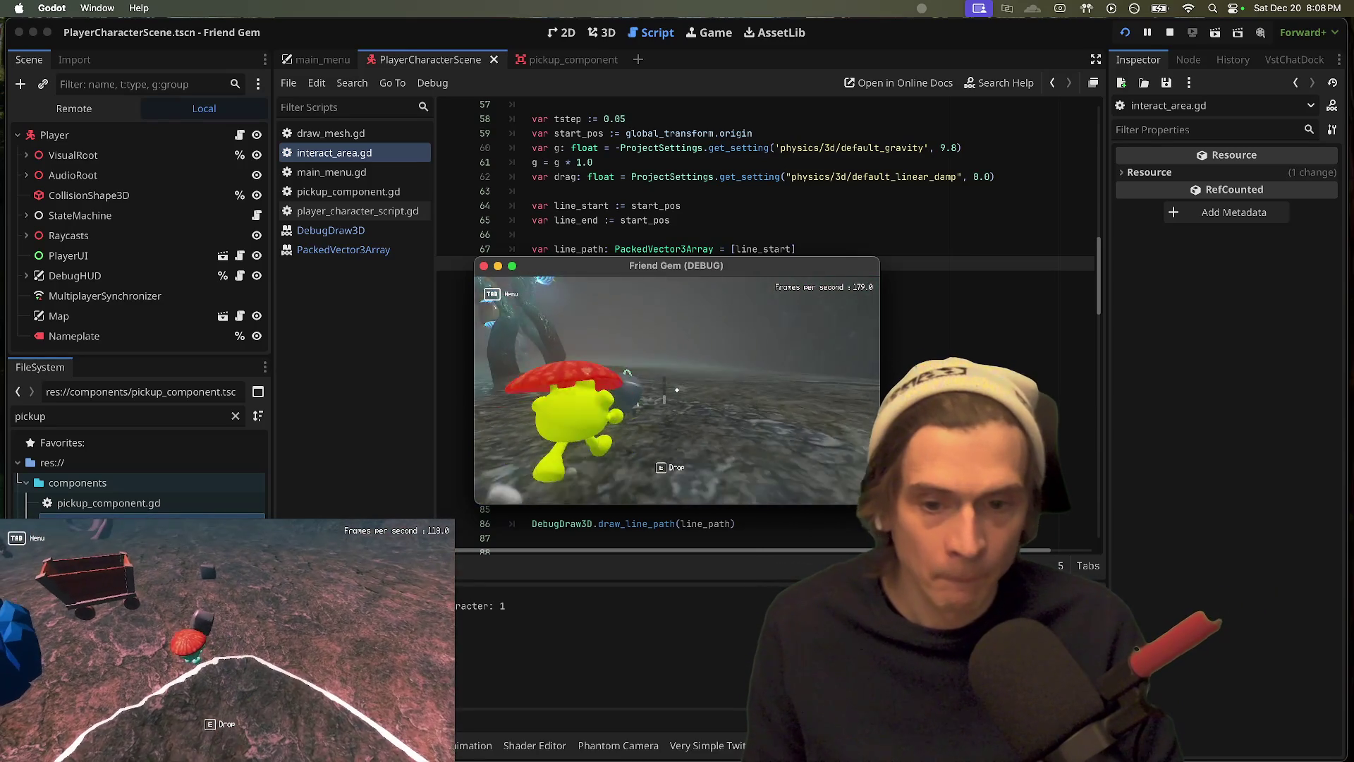
key("Tab")
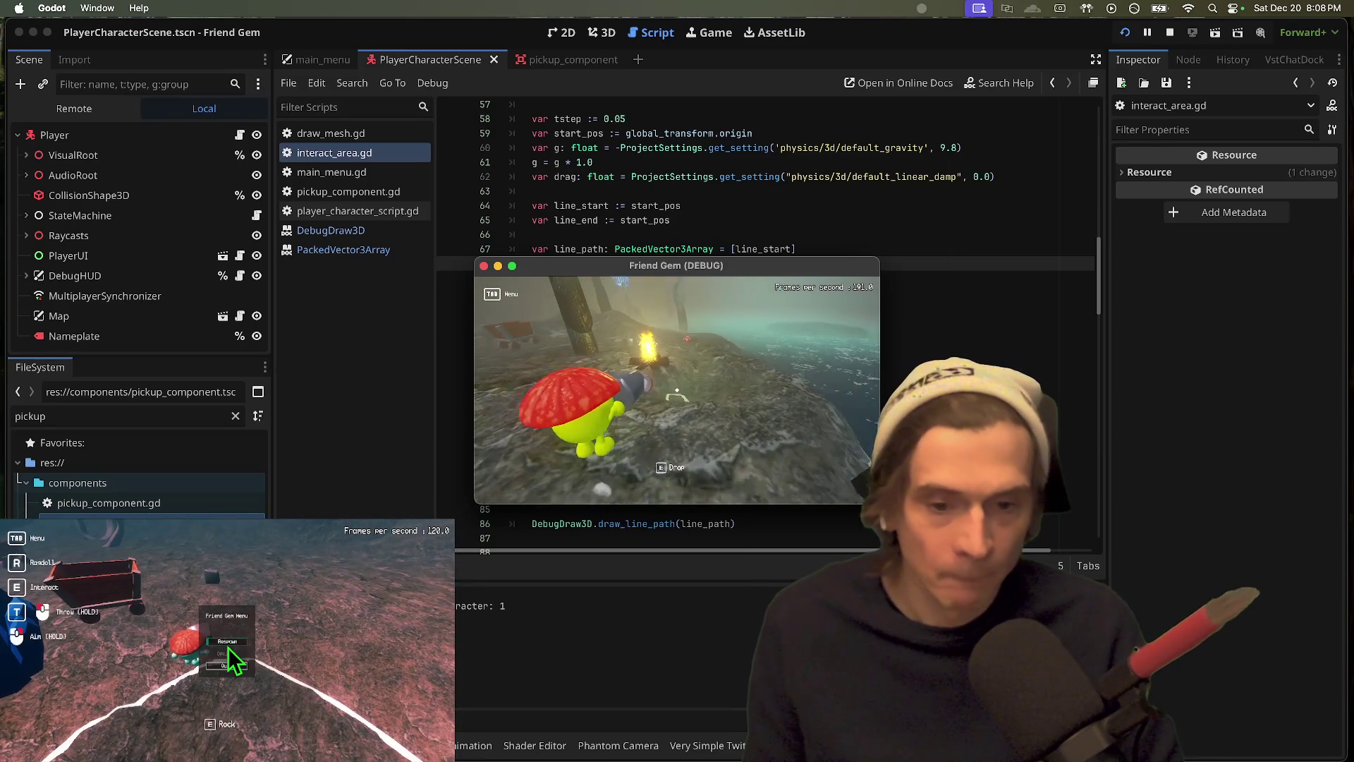
left_click(227, 641)
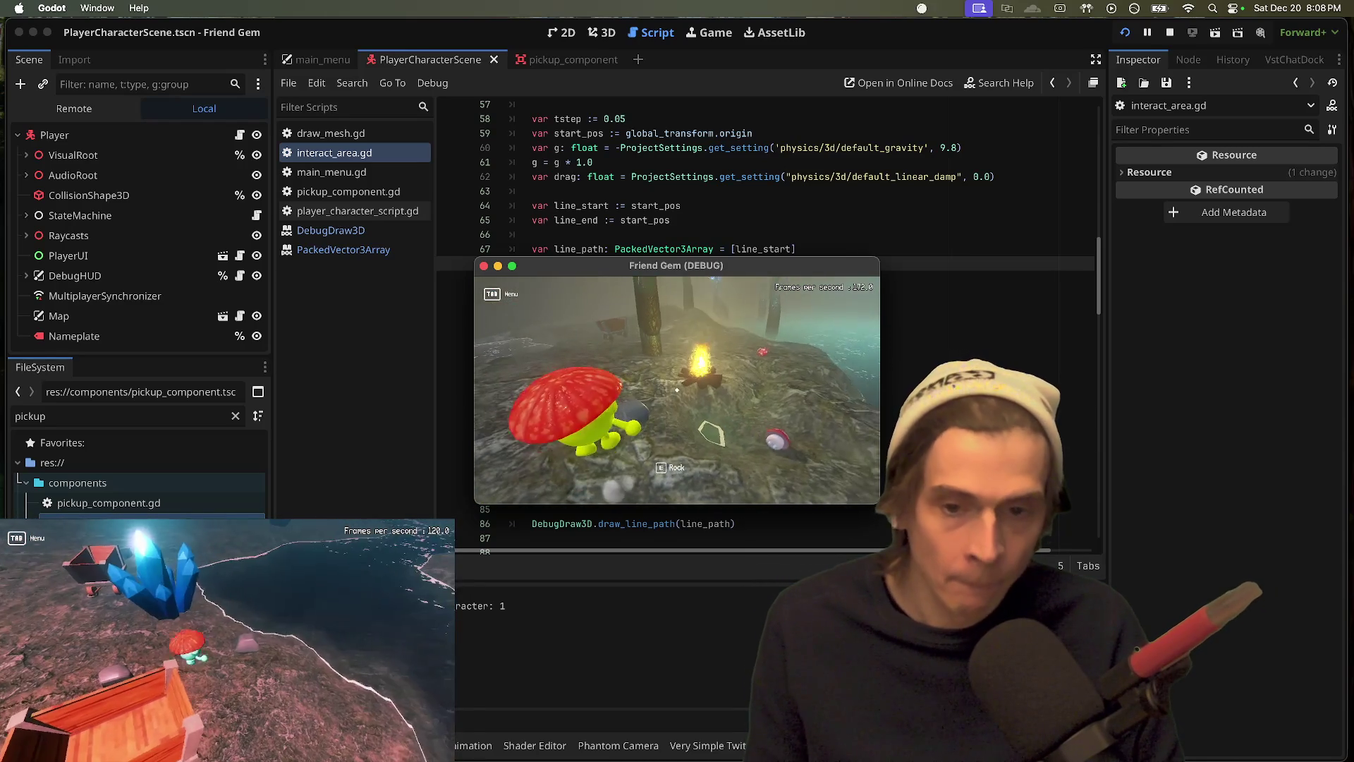
left_click(795, 308)
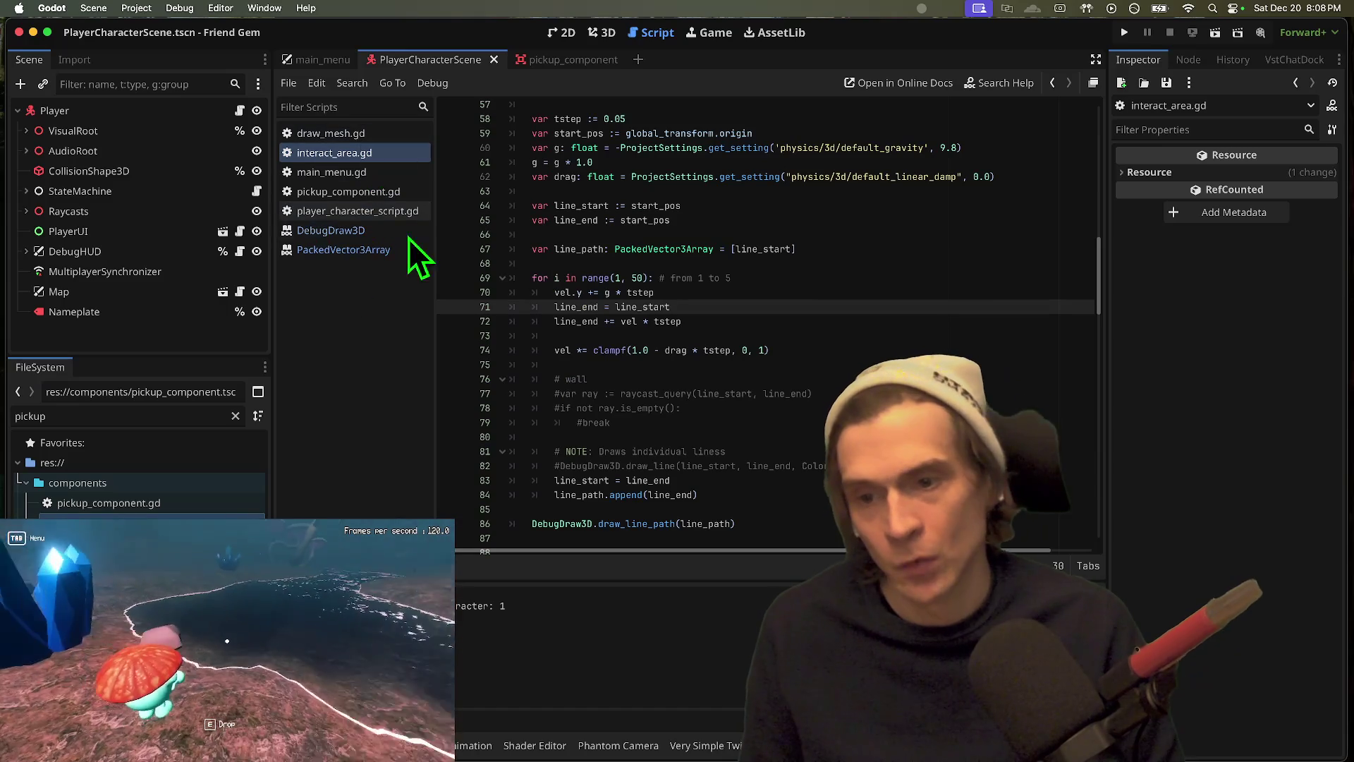
Step: Search interact_area.gd for 'throw' to reach the throw_held handling in _process
left_click(383, 161)
key("ctrl+f")
type("throw")
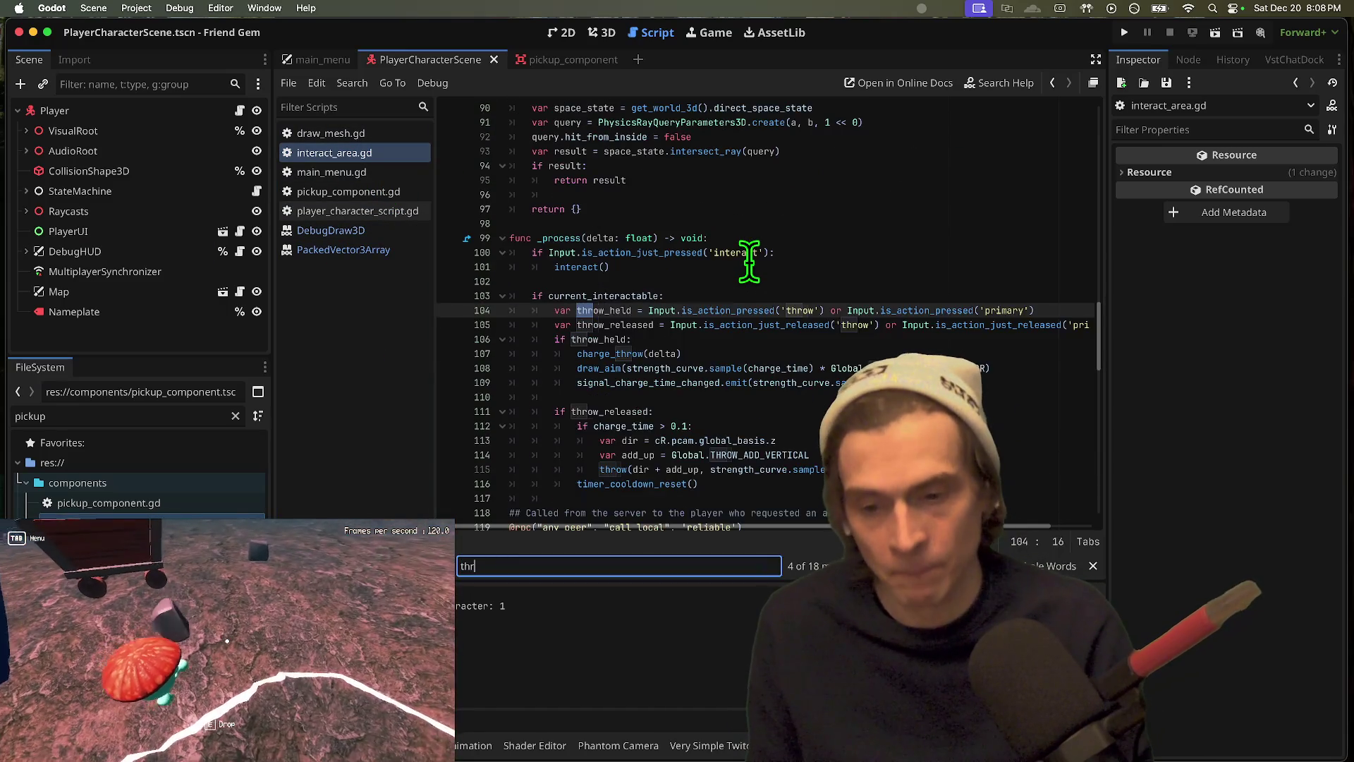
key("Return")
scroll(606, 295, "down", 1)
double_click(606, 297)
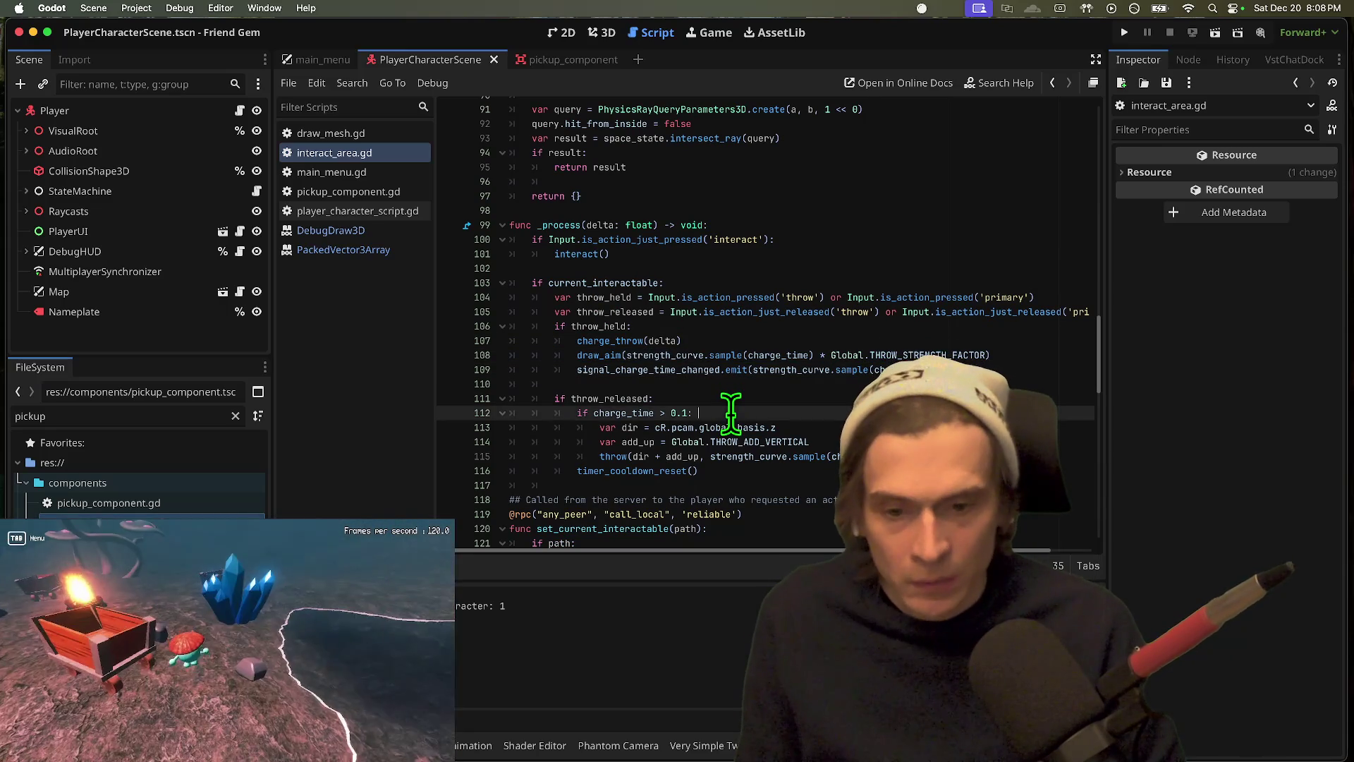
Step: Move draw_aim inside a copied 'if charge_time > 0.1:' check under throw_held and run
triple_click(728, 417)
key("ctrl+c")
left_click(990, 367)
key("Return")
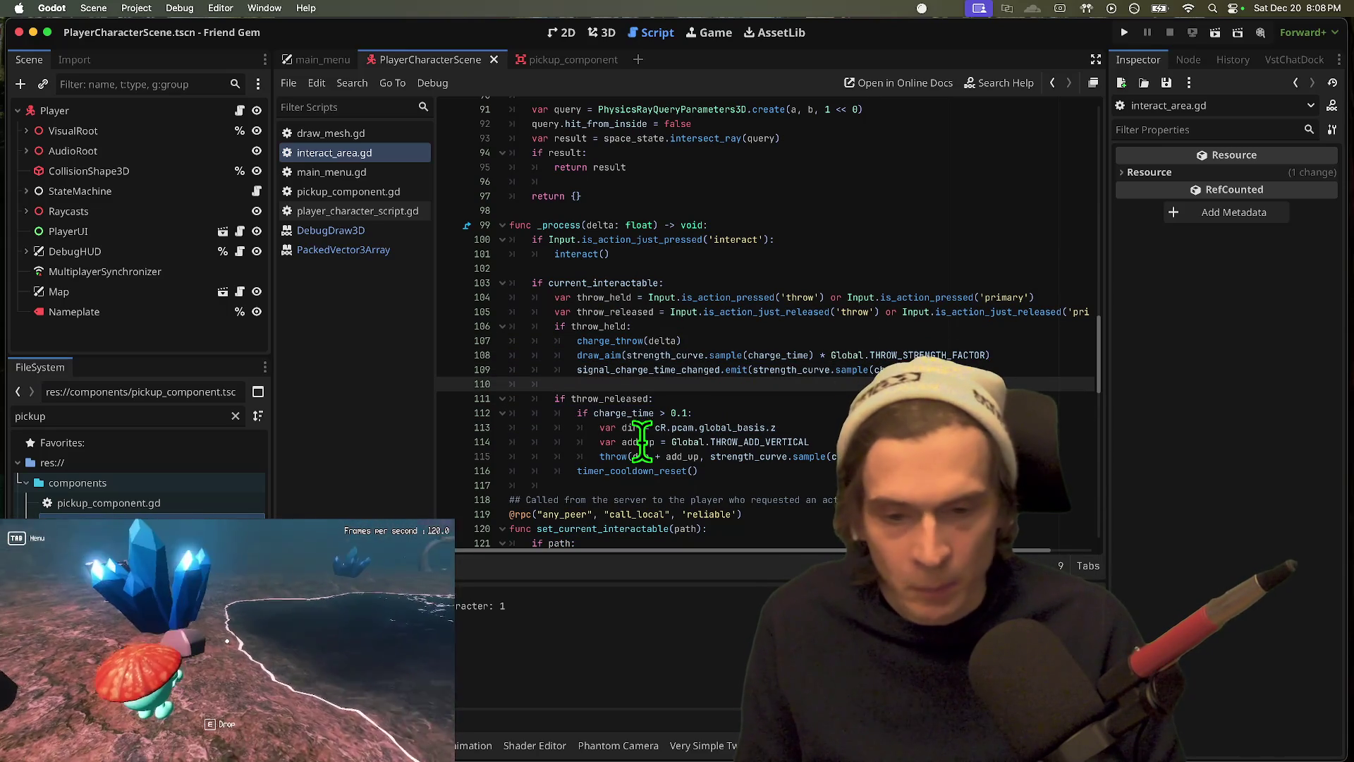
key("ctrl+v")
key("shift+Tab")
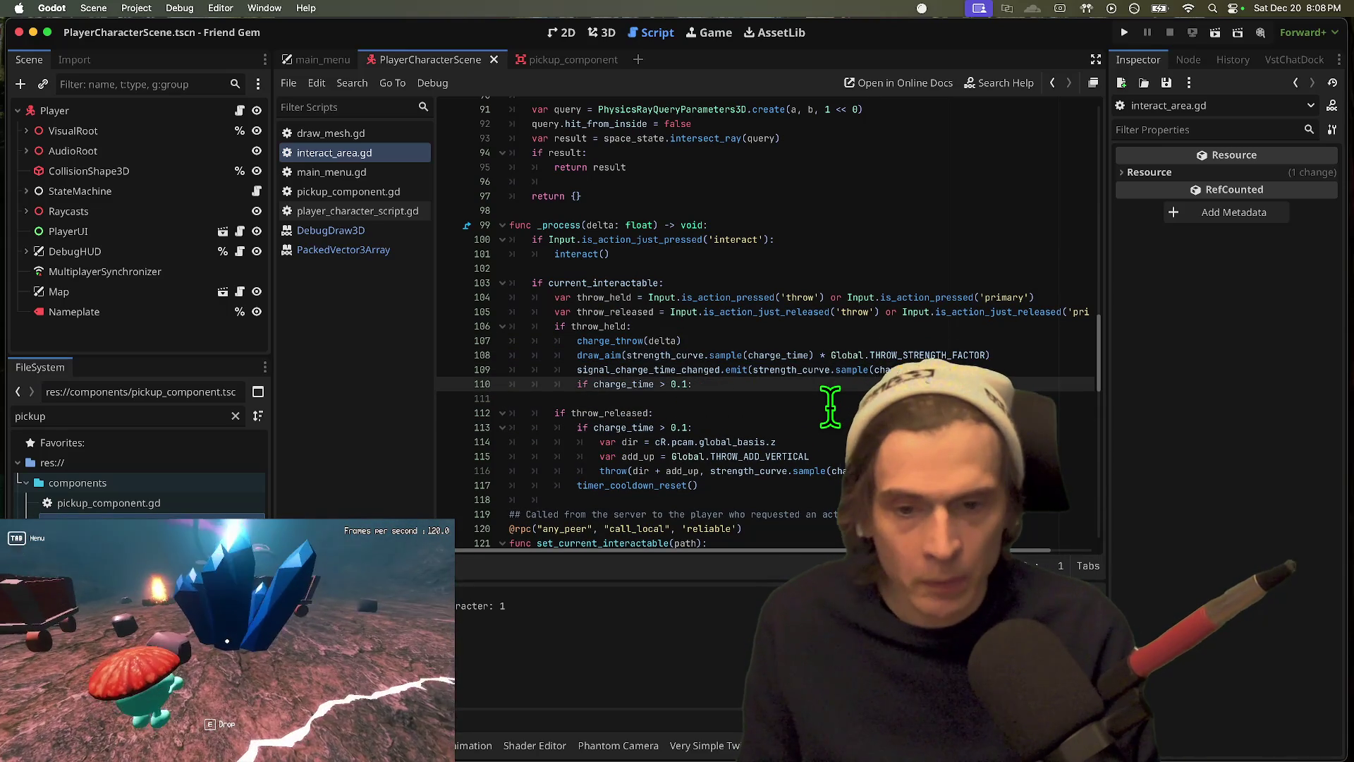
key("ctrl+shift+k")
key("ctrl+v")
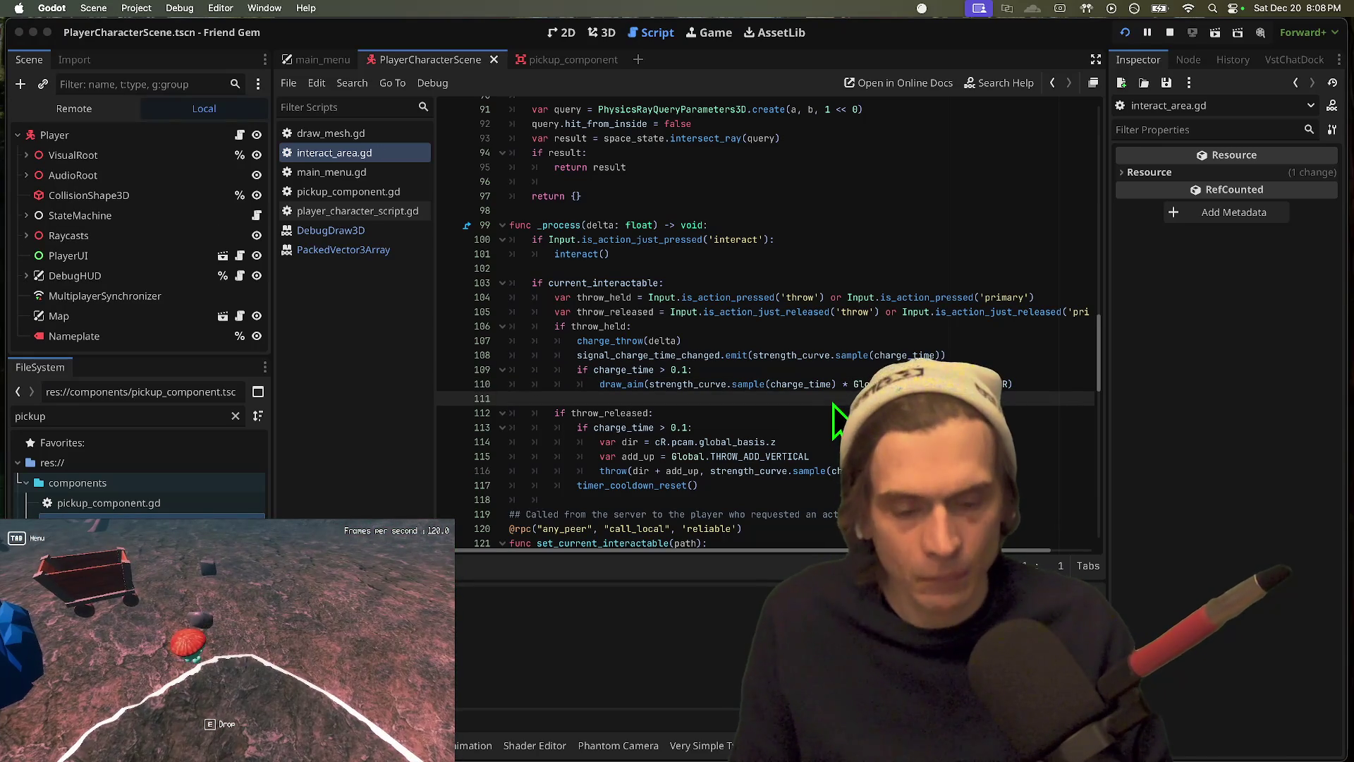
key("super+b")
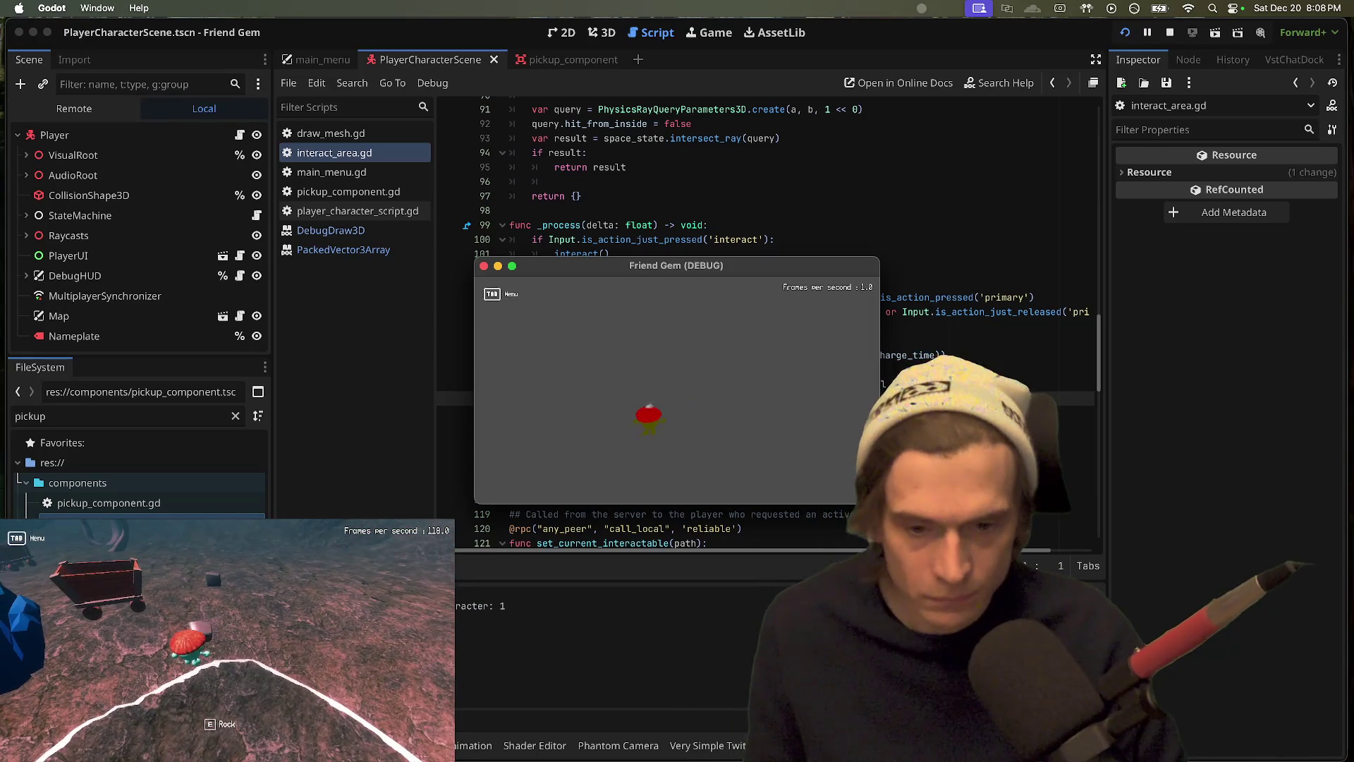
left_click_drag(227, 649, 203, 545)
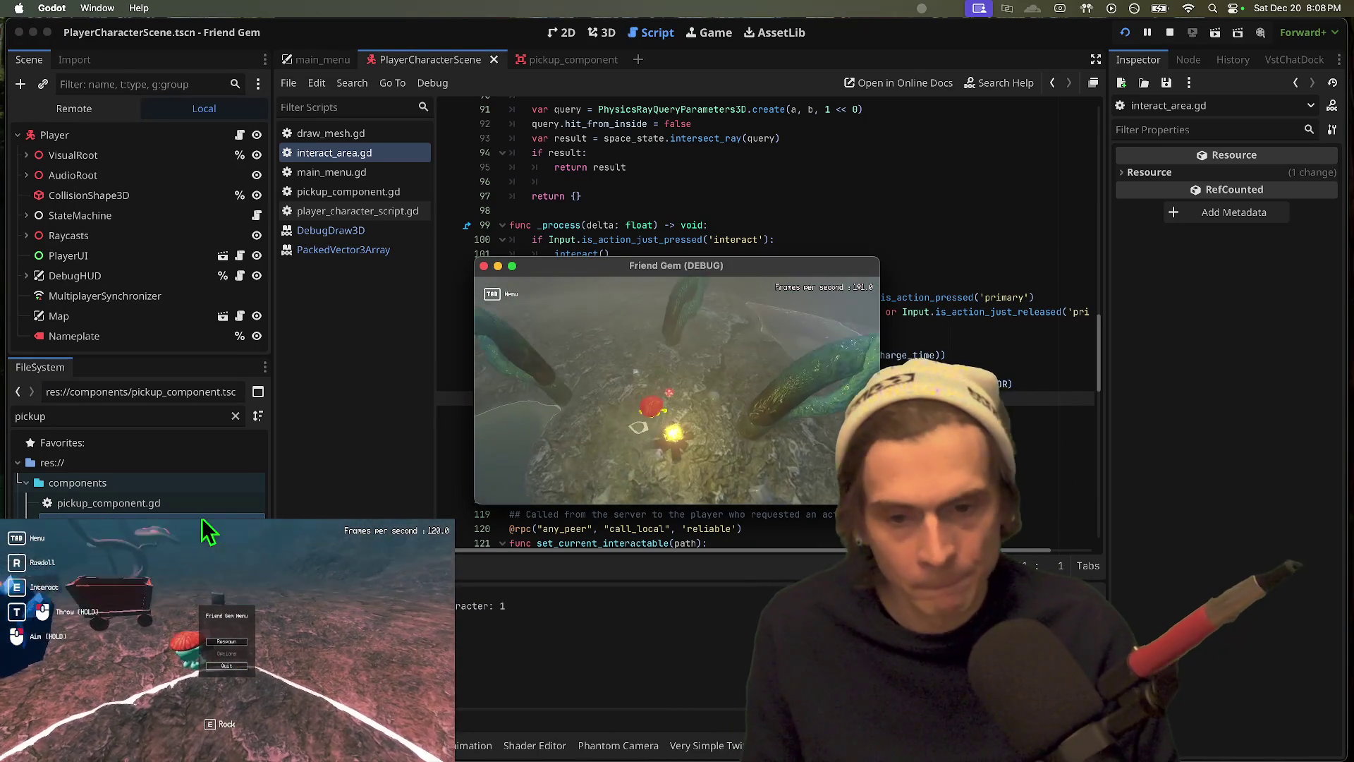
key("e")
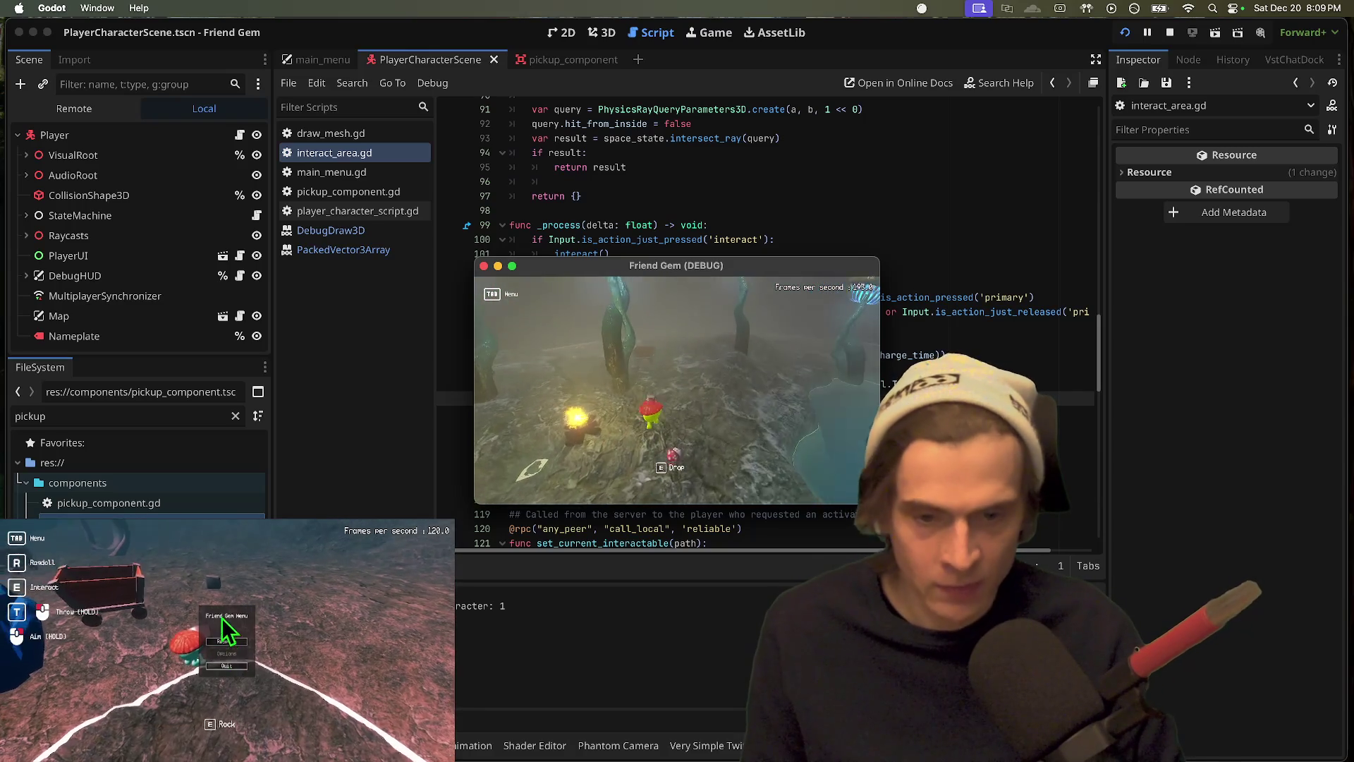
left_click(227, 643)
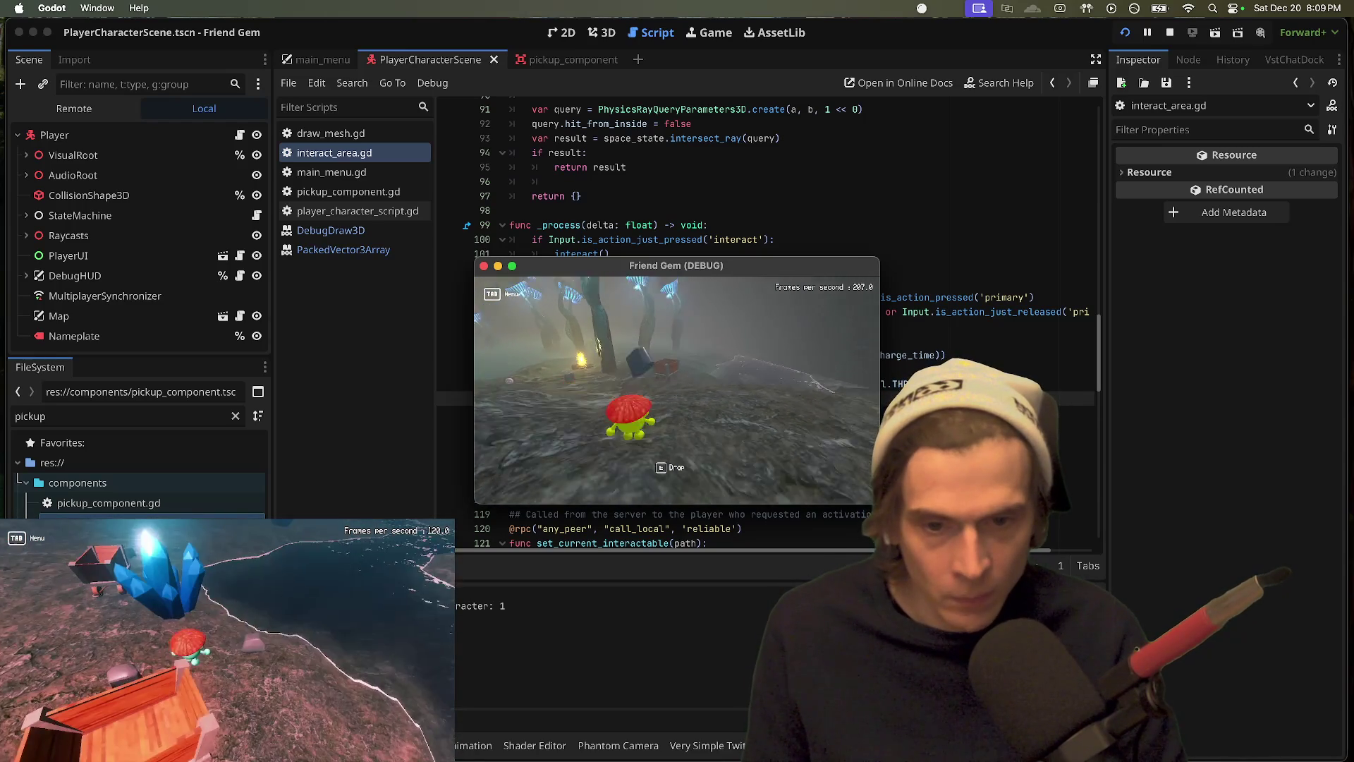
key("e")
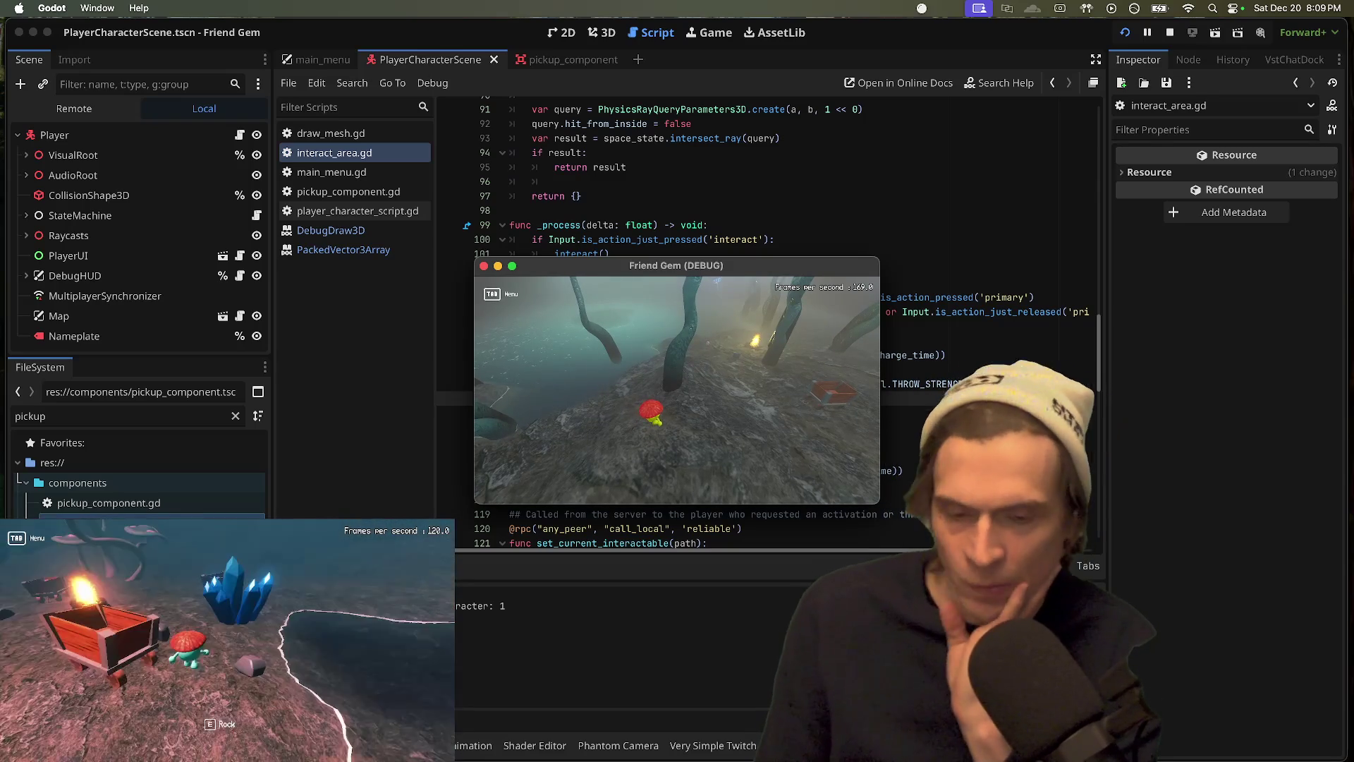
key("e")
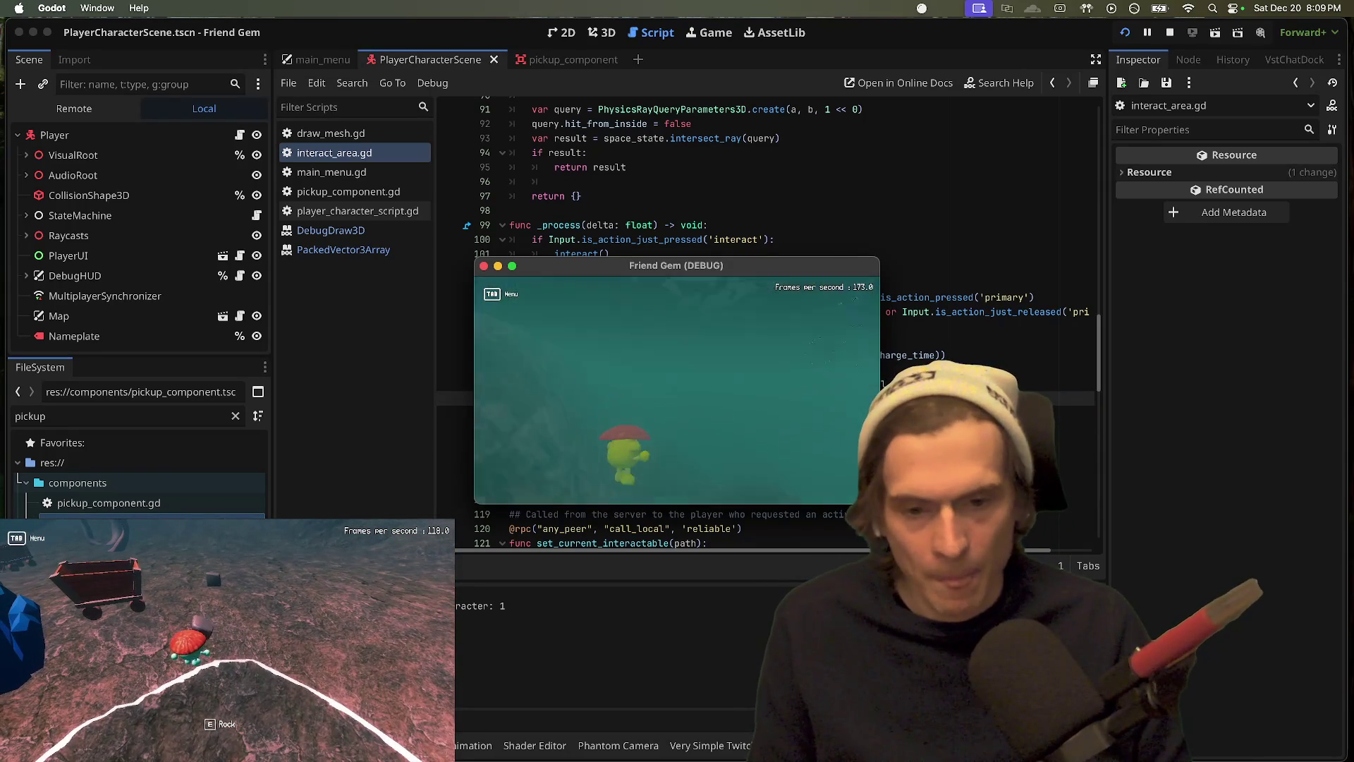
left_click(227, 646)
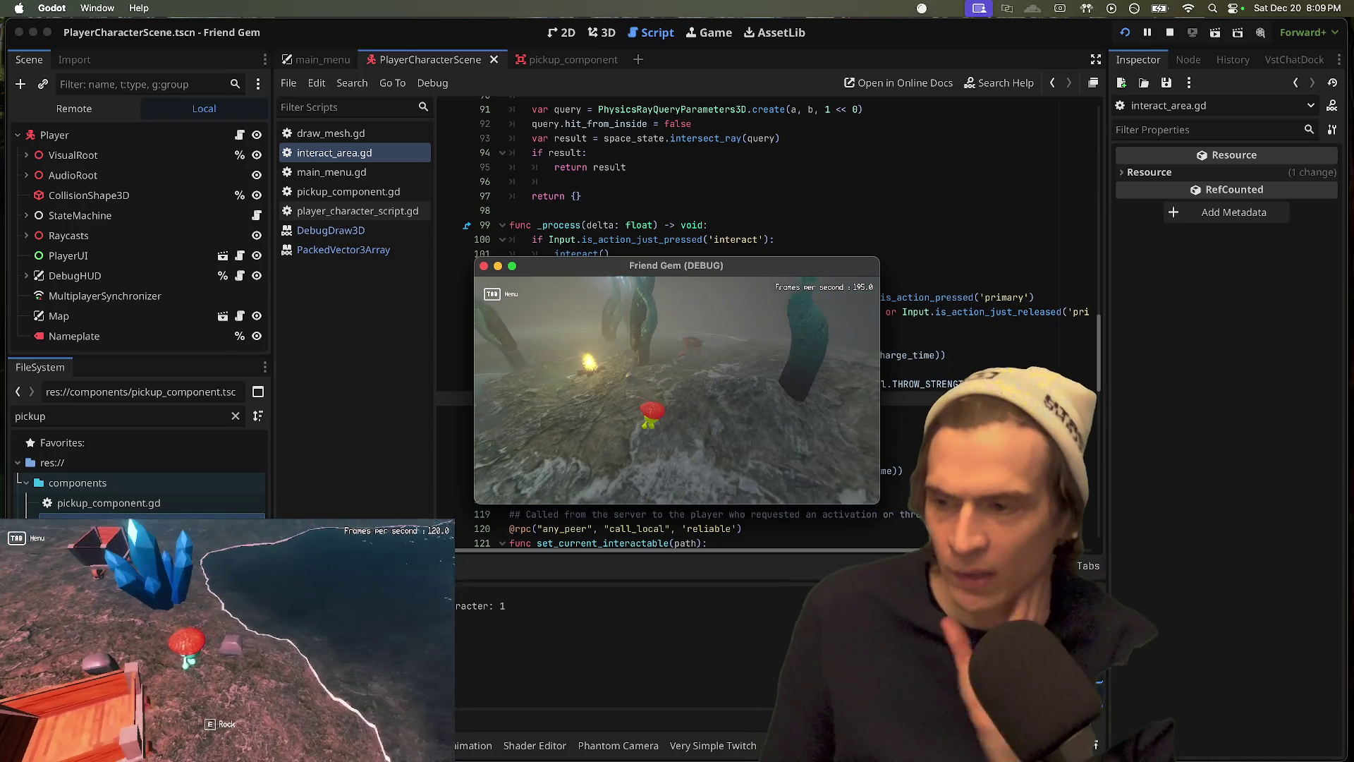
key("e")
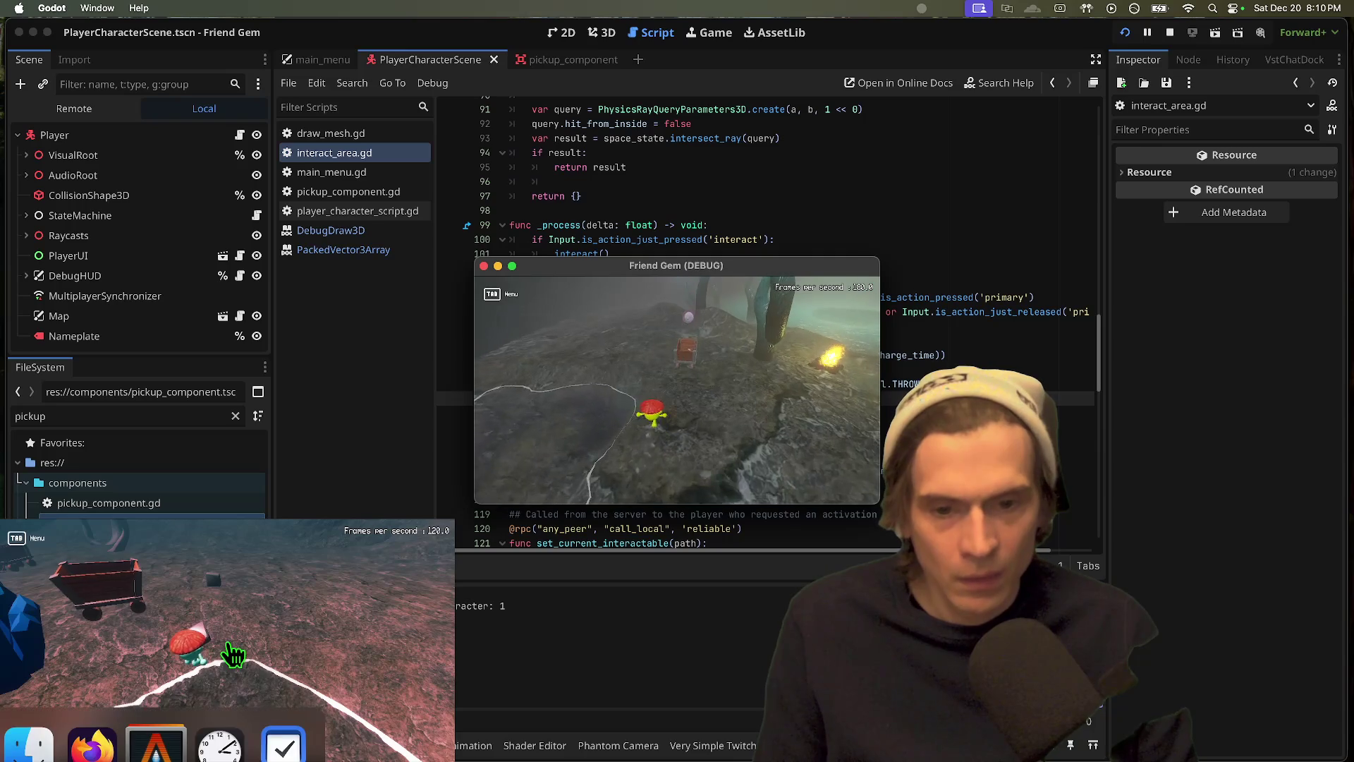
Step: Respawn the player, pick up the rock with E, and throw it to preview the trajectory arc
left_click(227, 645)
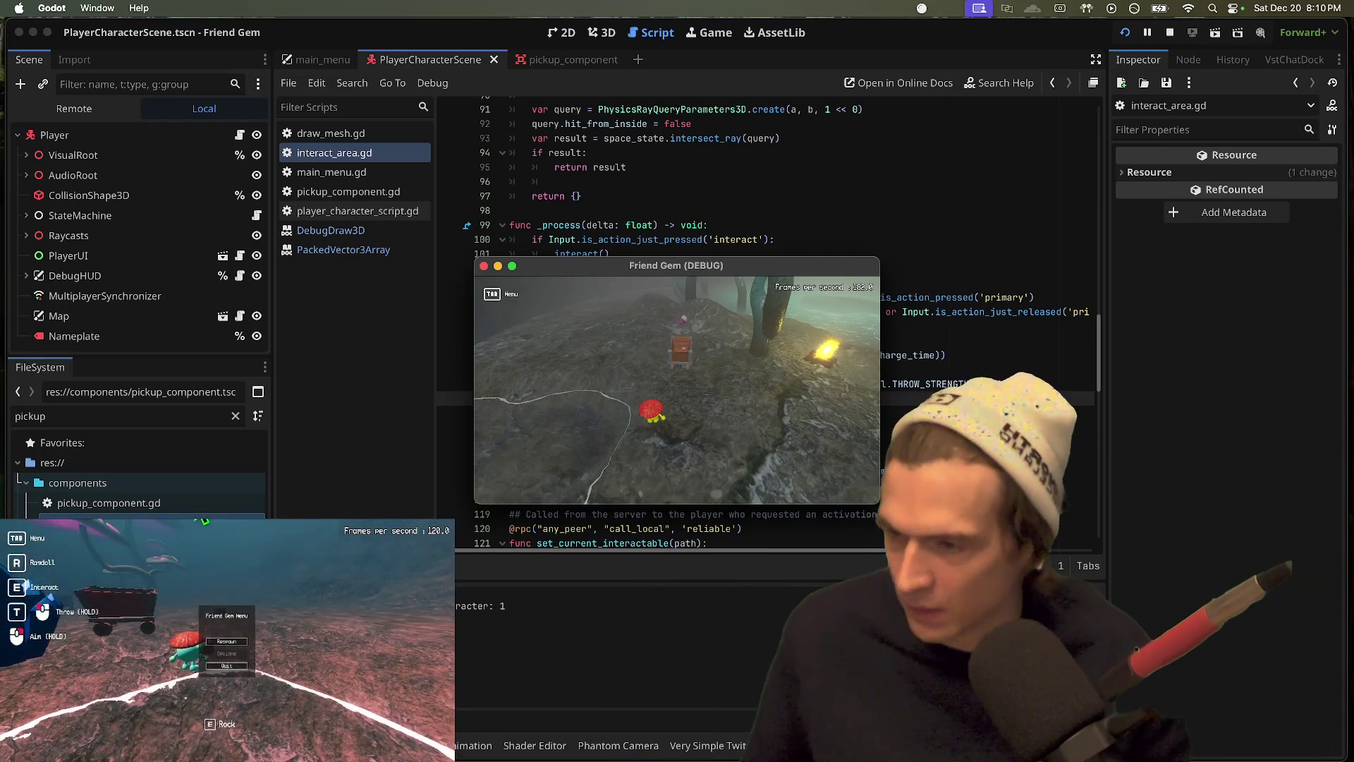
key("e")
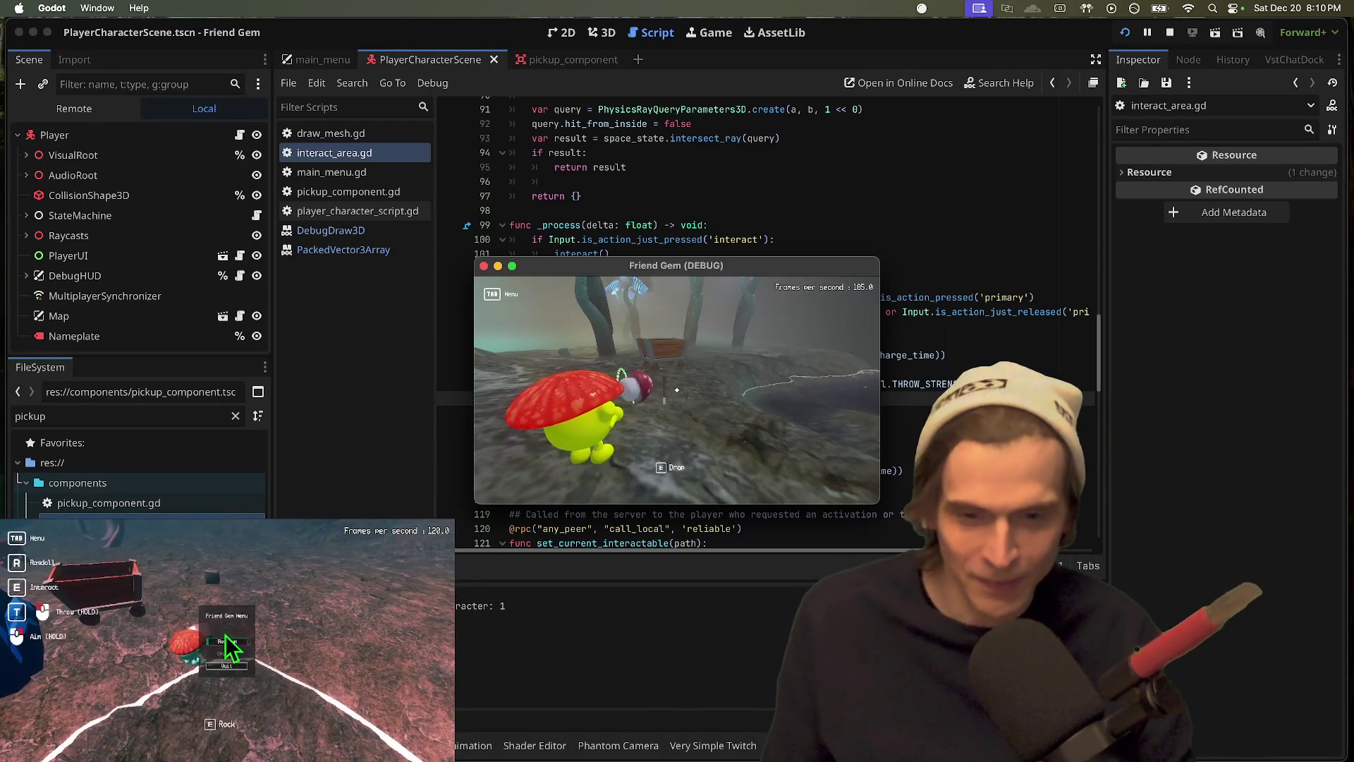
left_click(227, 641)
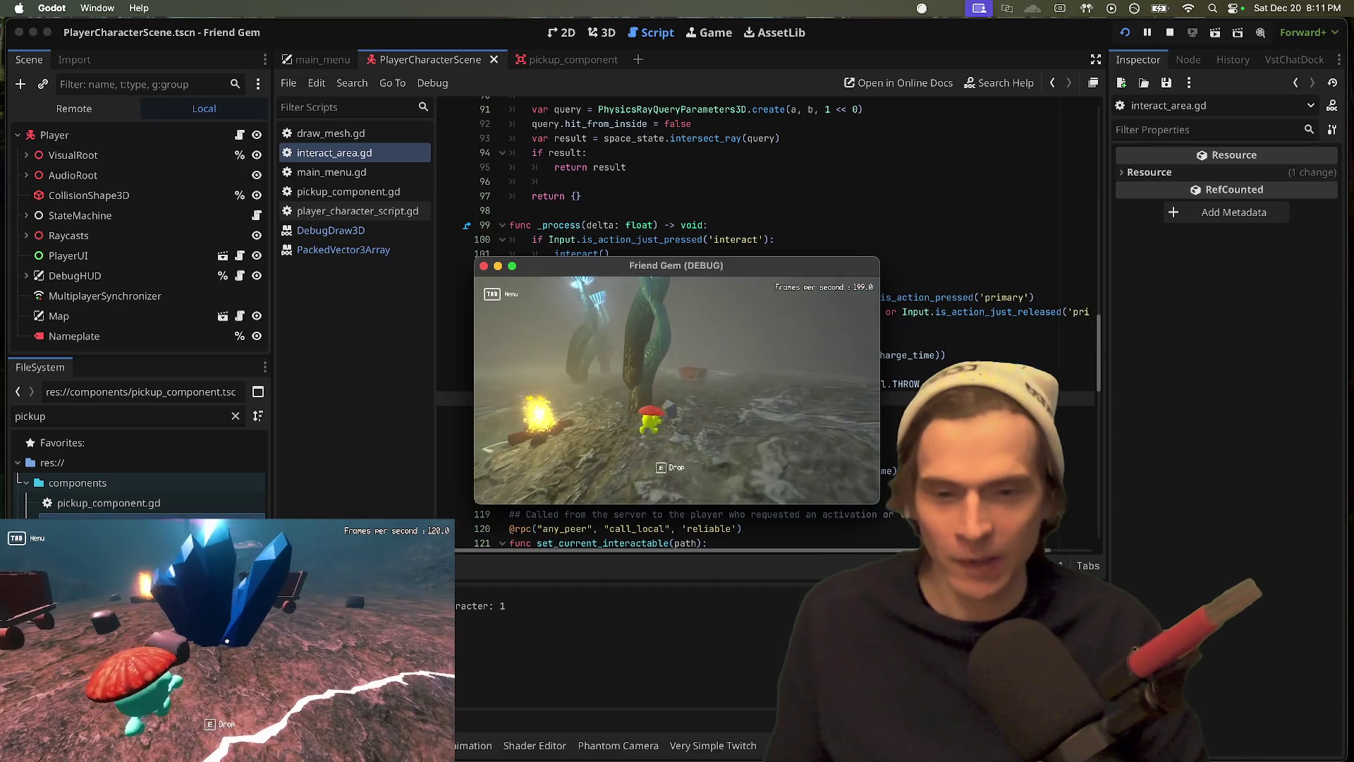
Step: Pick up, drop and throw the rock again to recheck the arc, then stop the game
key("e")
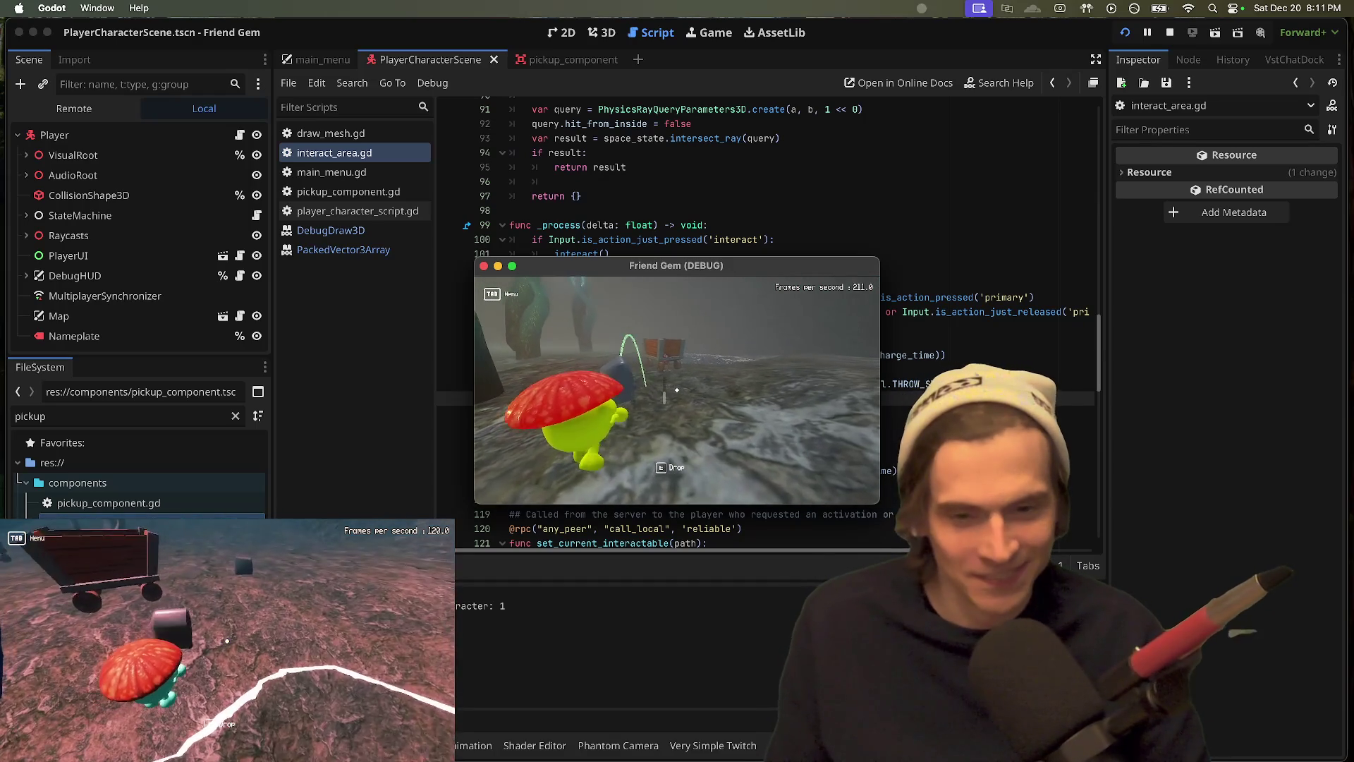
key("e")
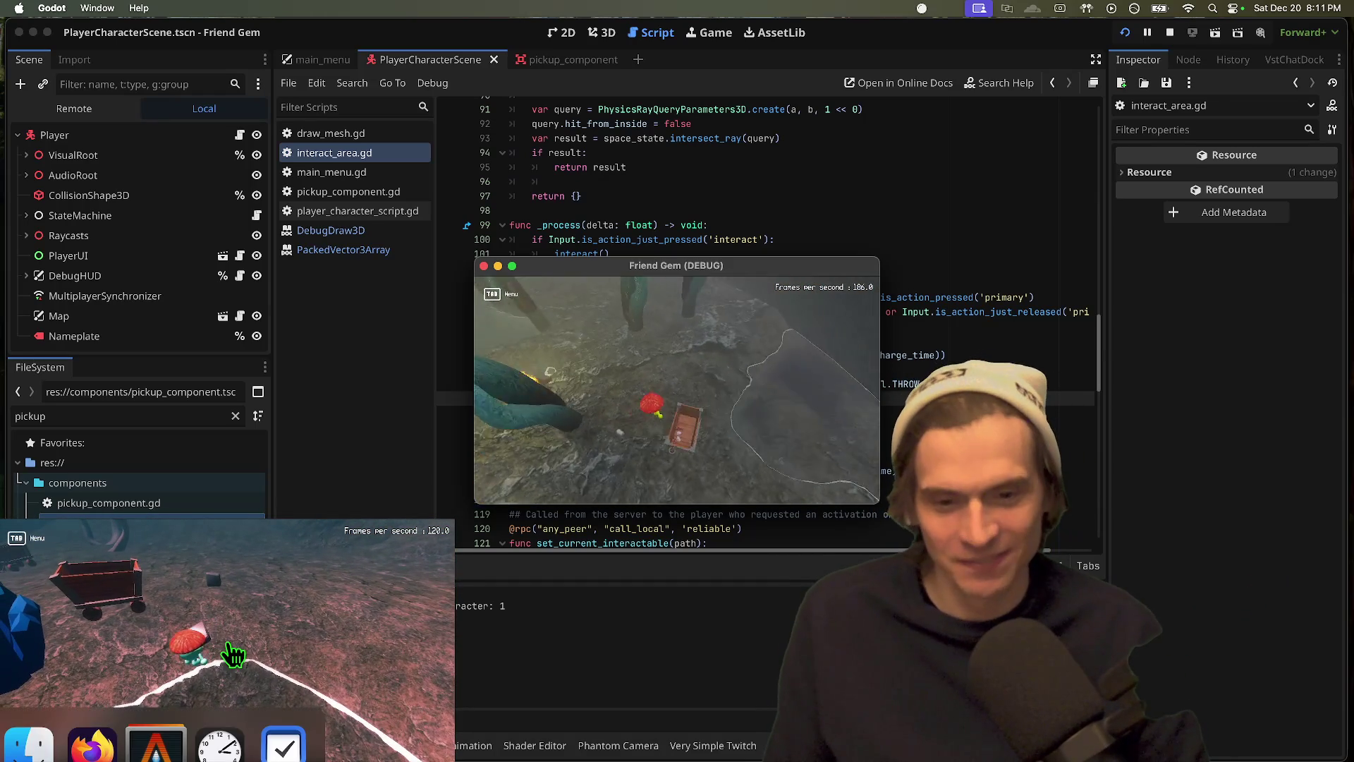
left_click(227, 646)
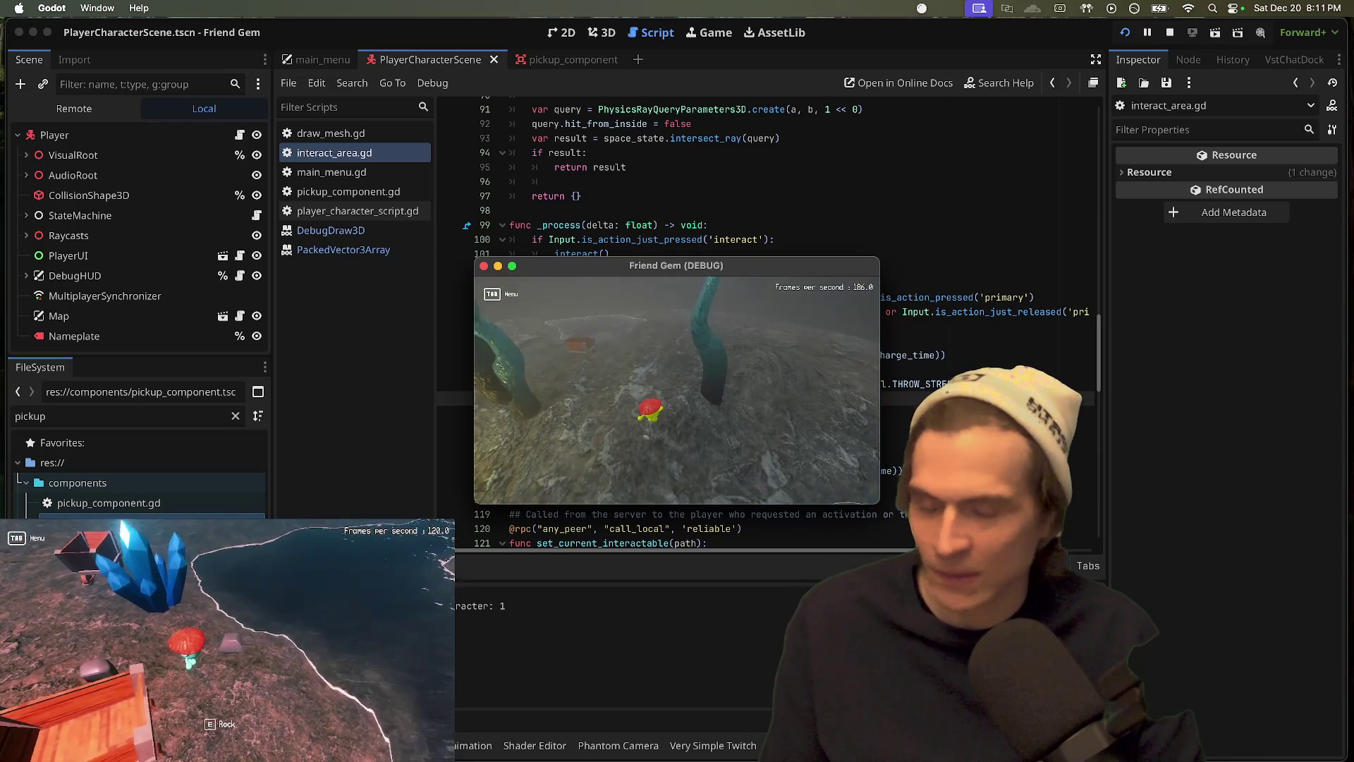
key("e")
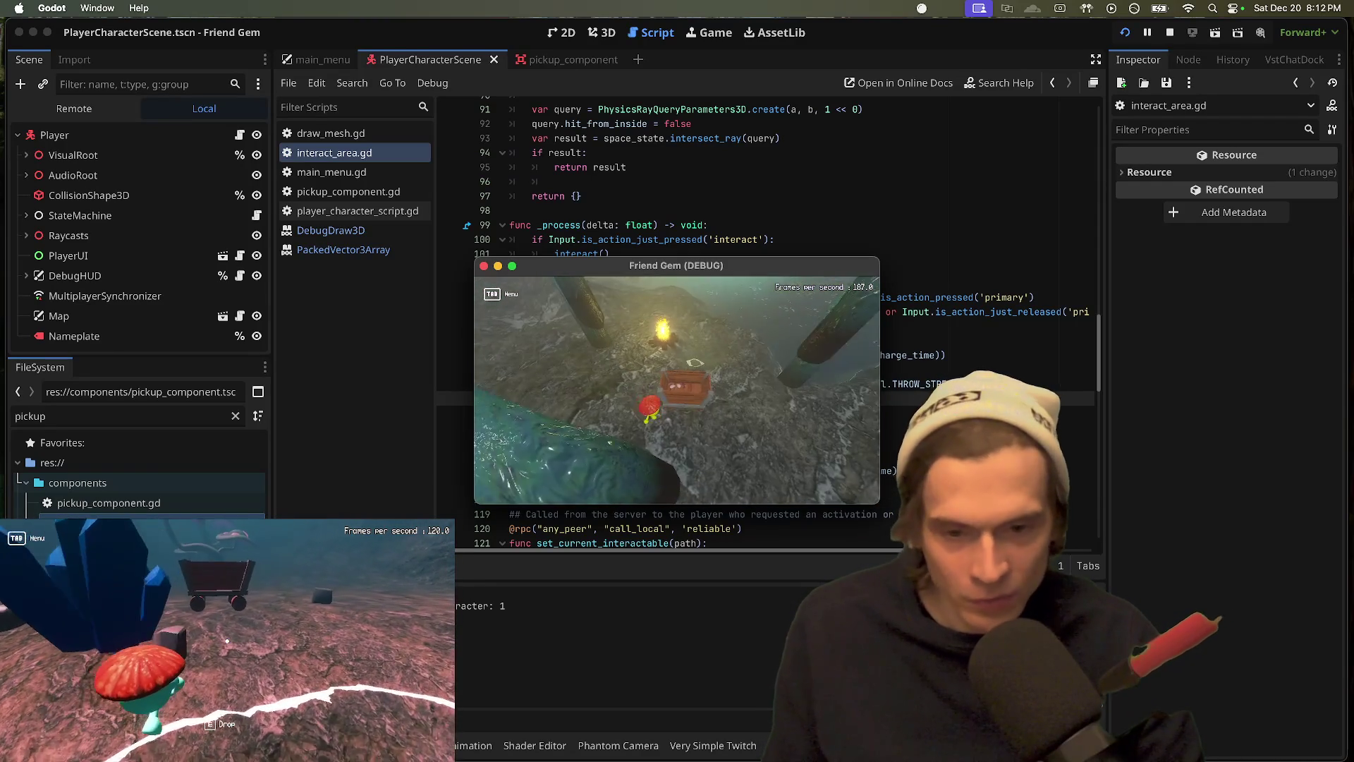
key("super+q")
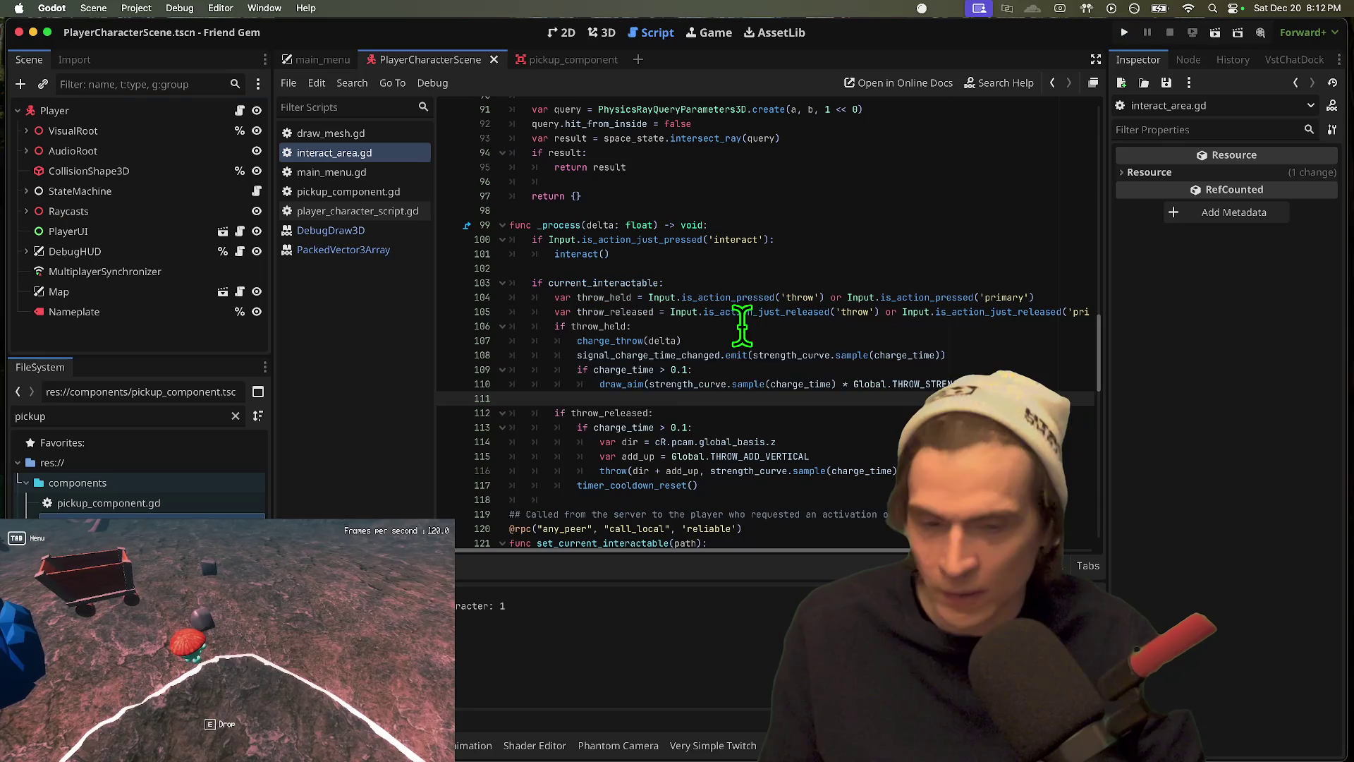
Step: Enable Multiple Instances with a count of 3 in Debug > Customize Run Instances and confirm
left_click(136, 7)
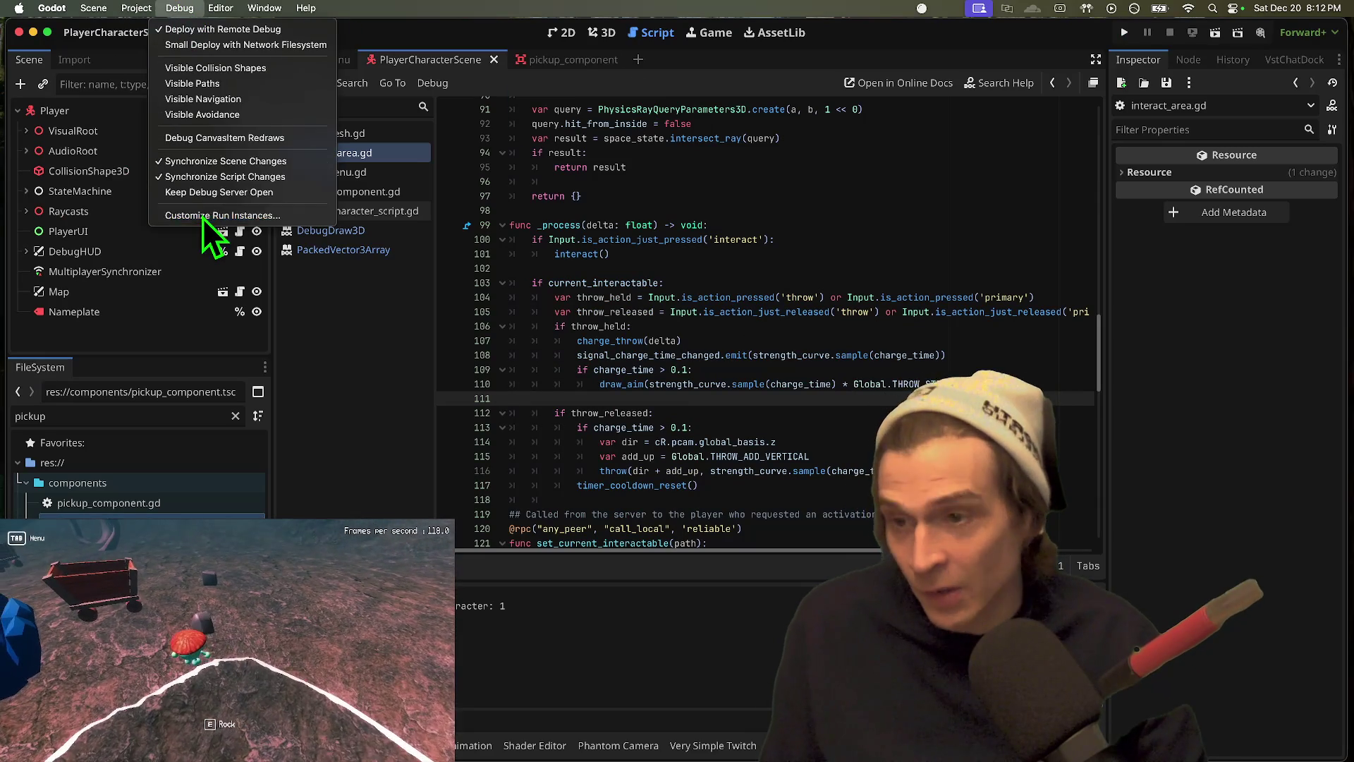
left_click(504, 186)
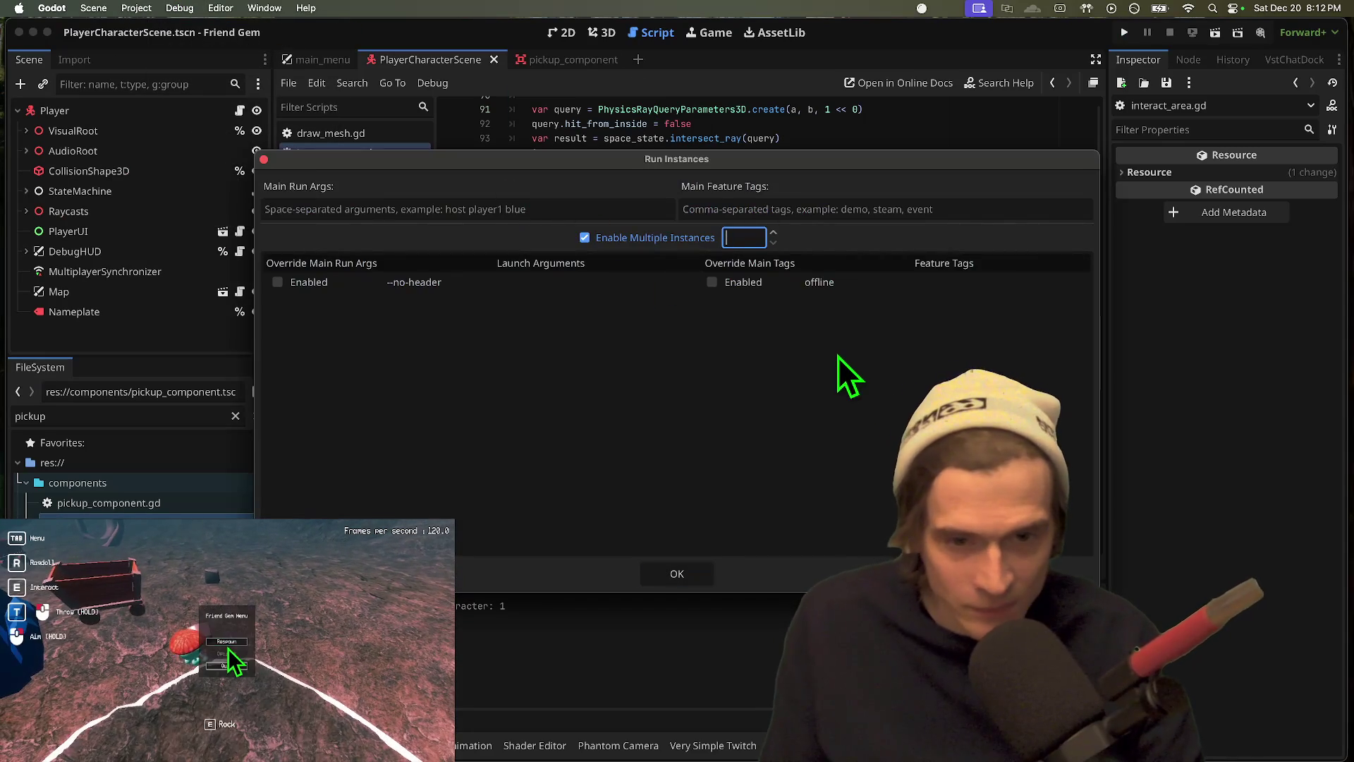
double_click(857, 283)
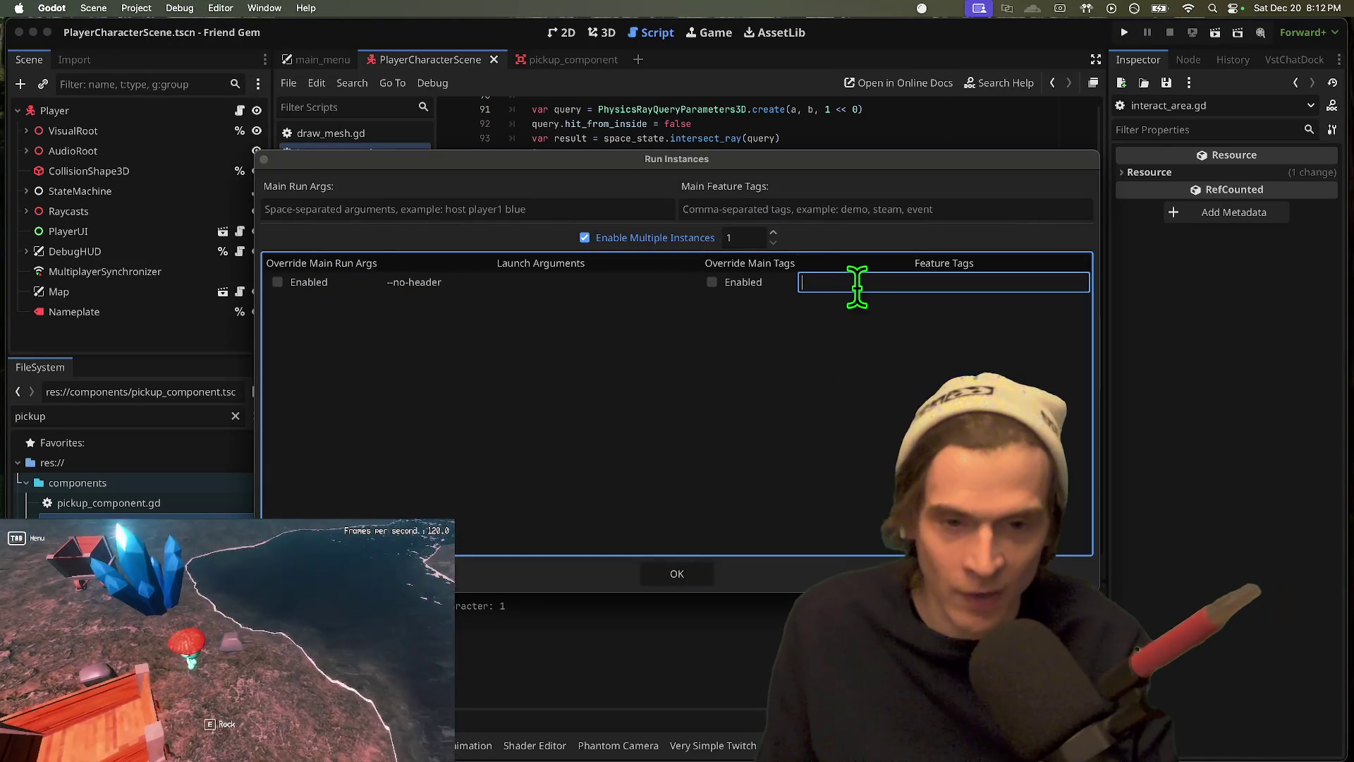
scroll(734, 235, "up", 2)
double_click(846, 283)
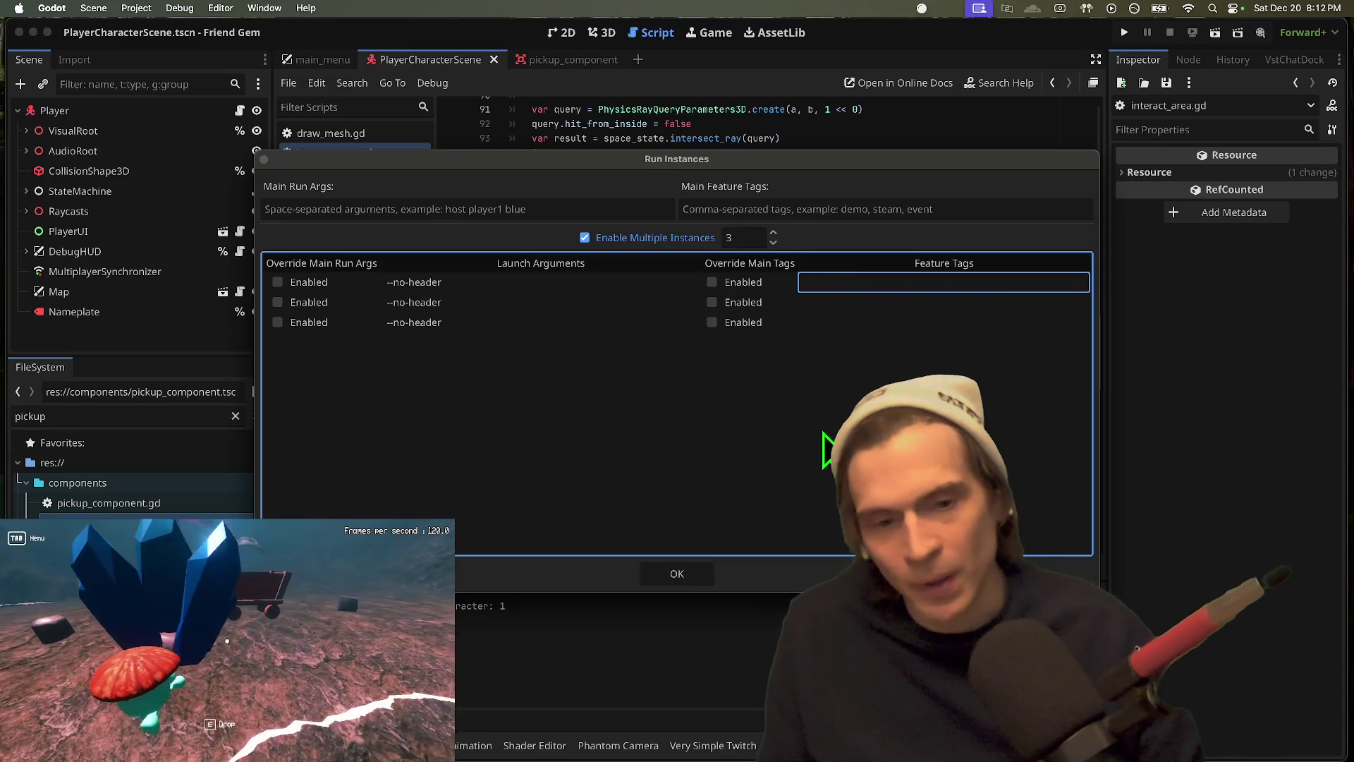
left_click(694, 575)
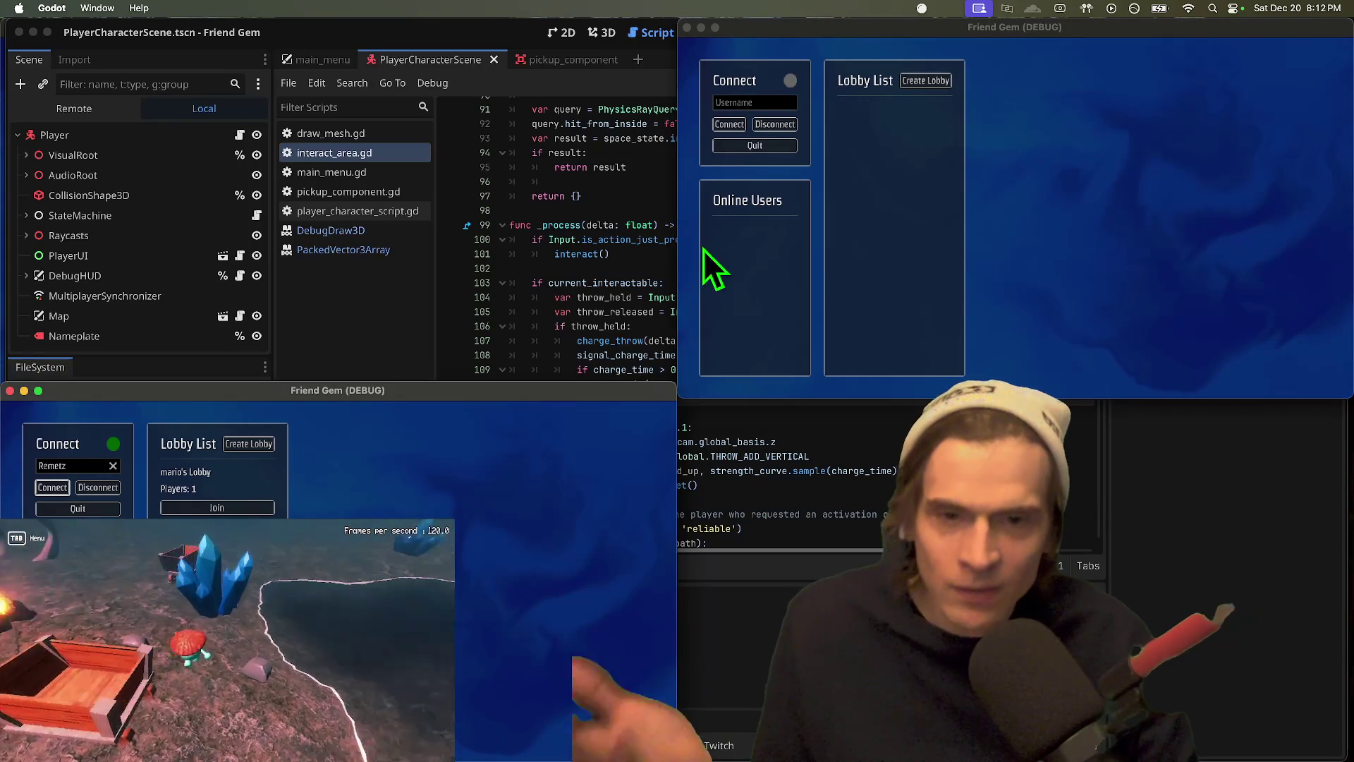
Step: Connect each of the three game instances online
left_click(726, 124)
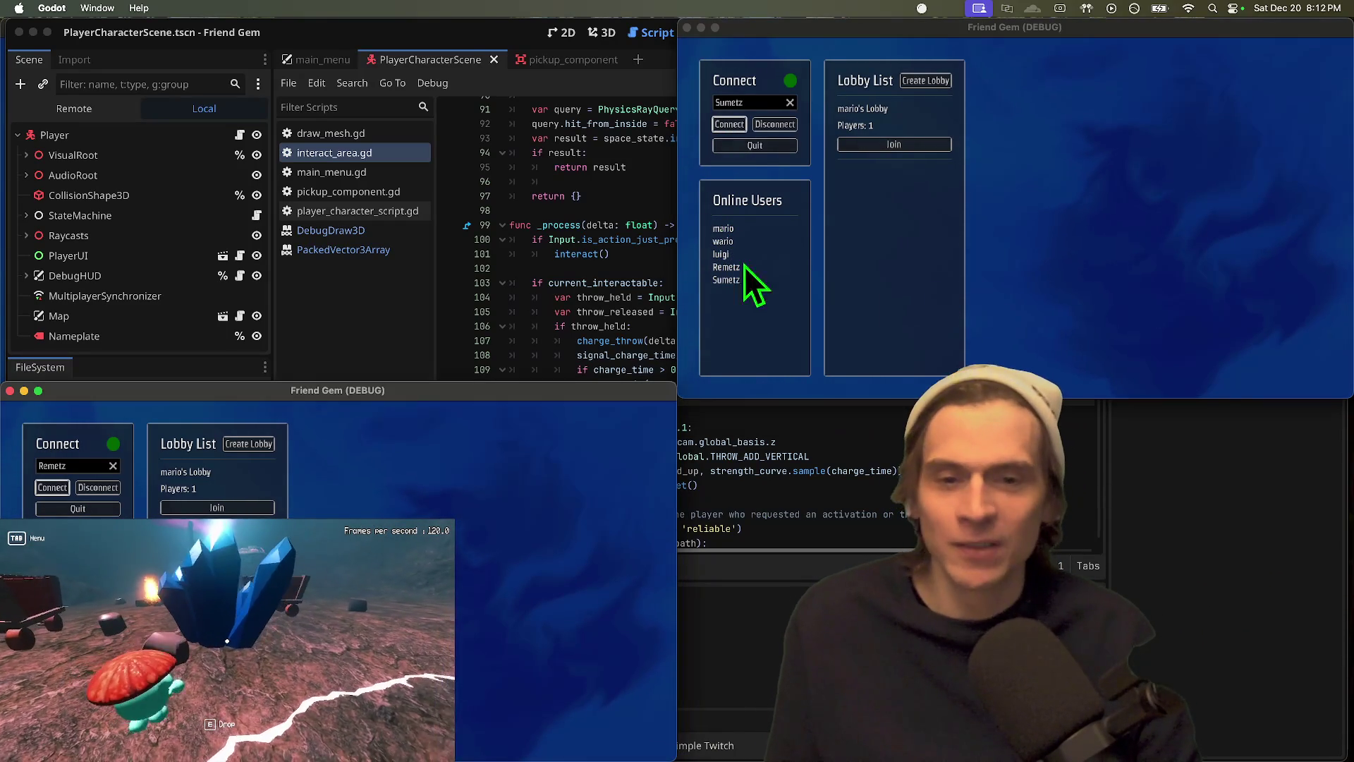
key("super+Tab")
left_click(57, 125)
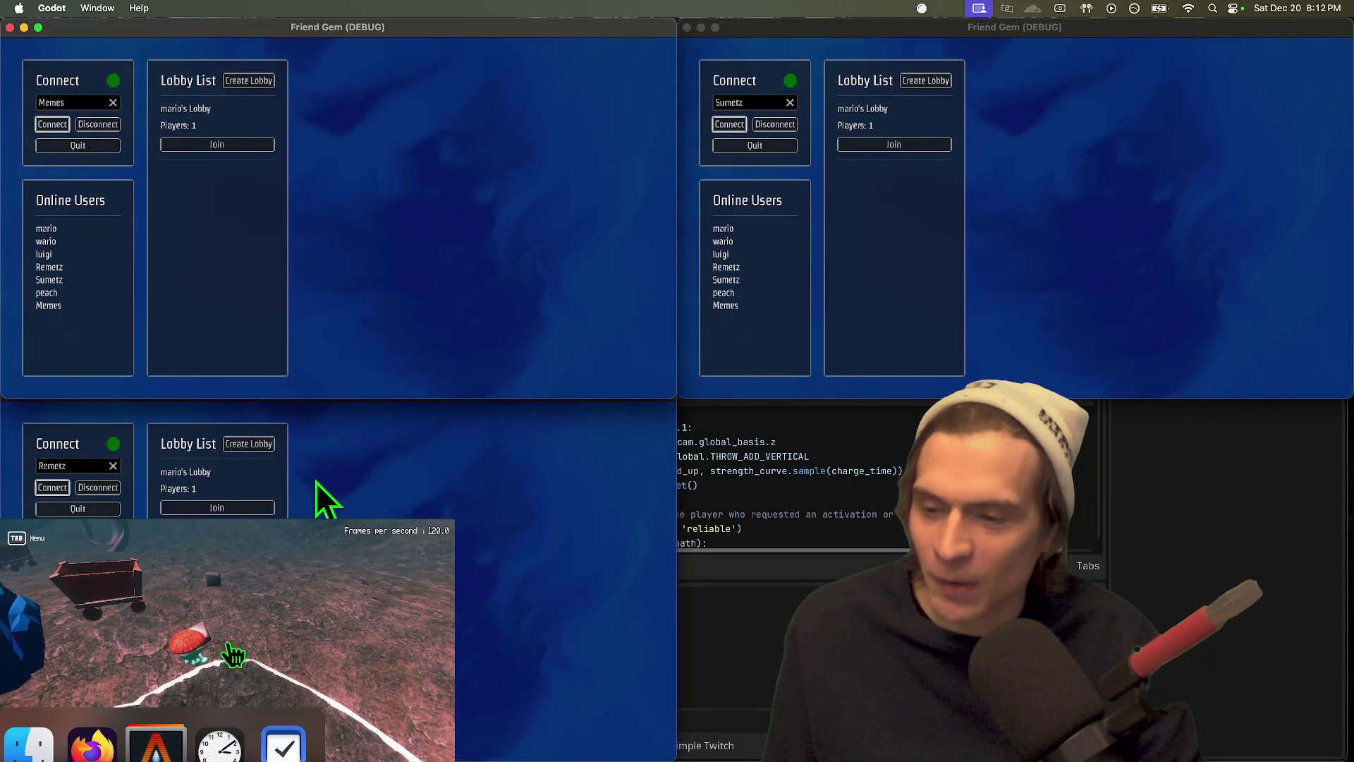
left_click(227, 641)
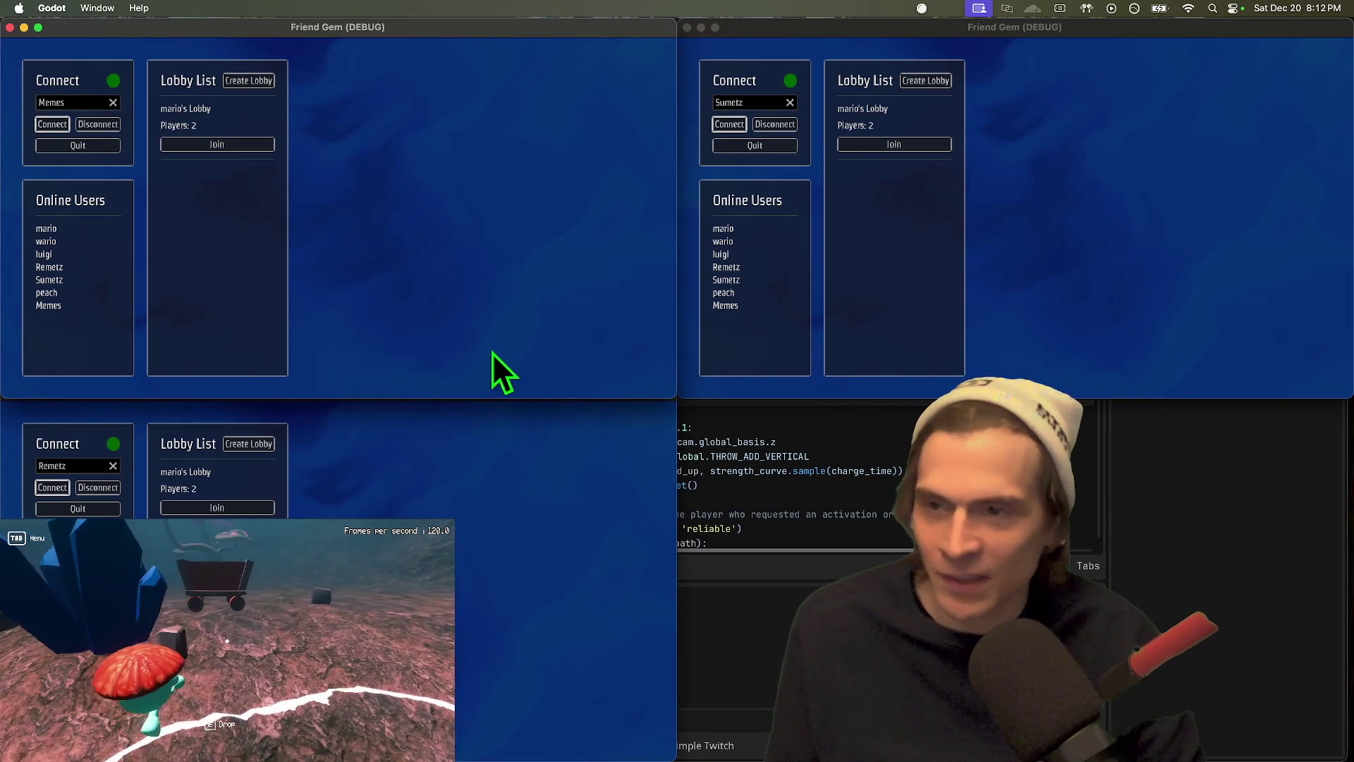
Step: Create a new lobby in one instance, join it from the other two, and start the match
left_click(261, 88)
left_click(262, 208)
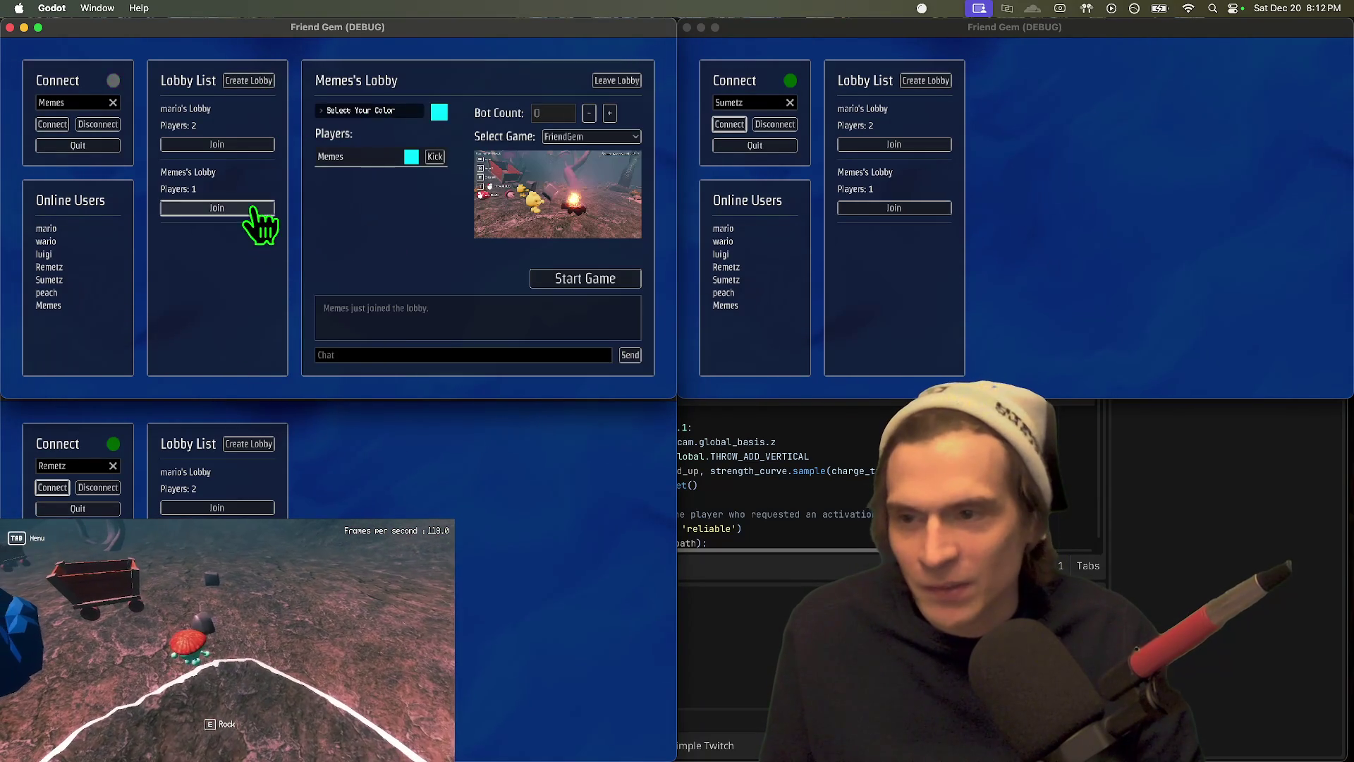
left_click(1066, 277)
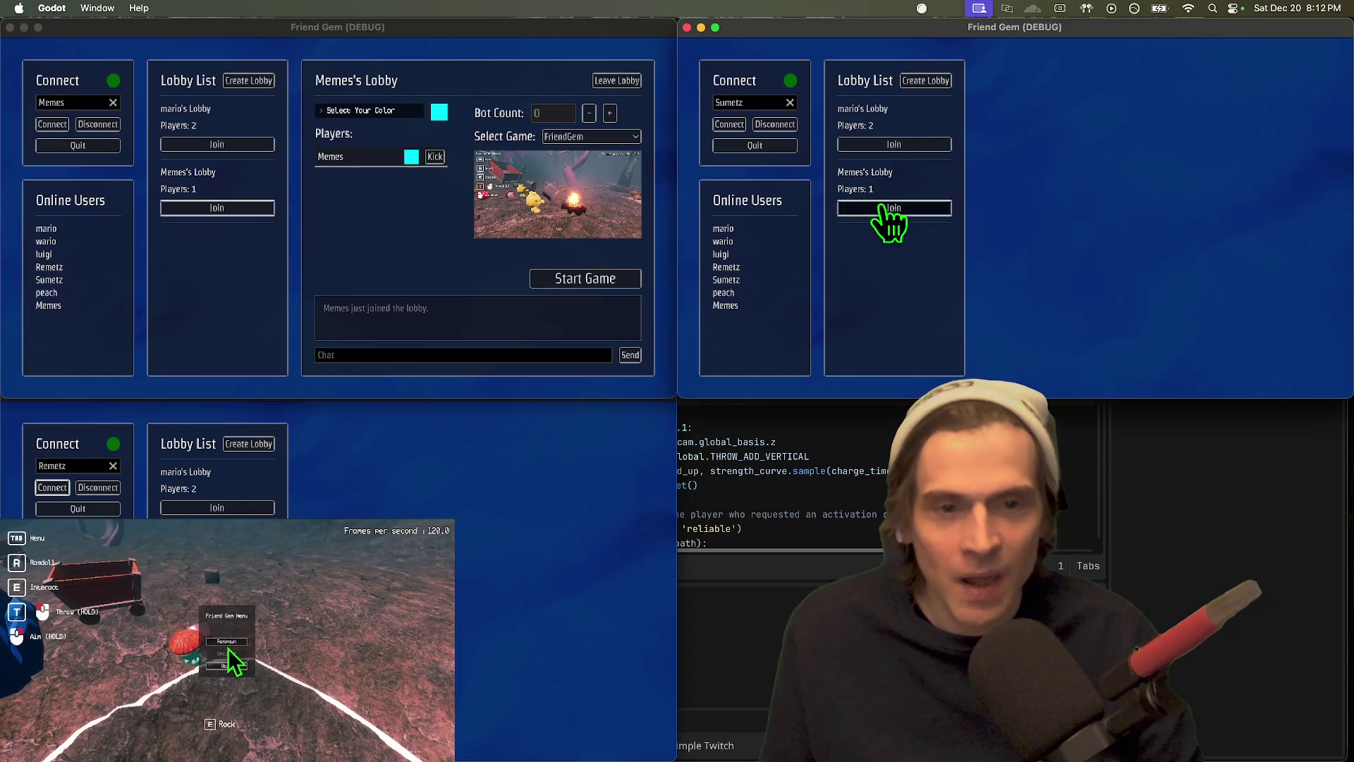
left_click(890, 208)
left_click(372, 466)
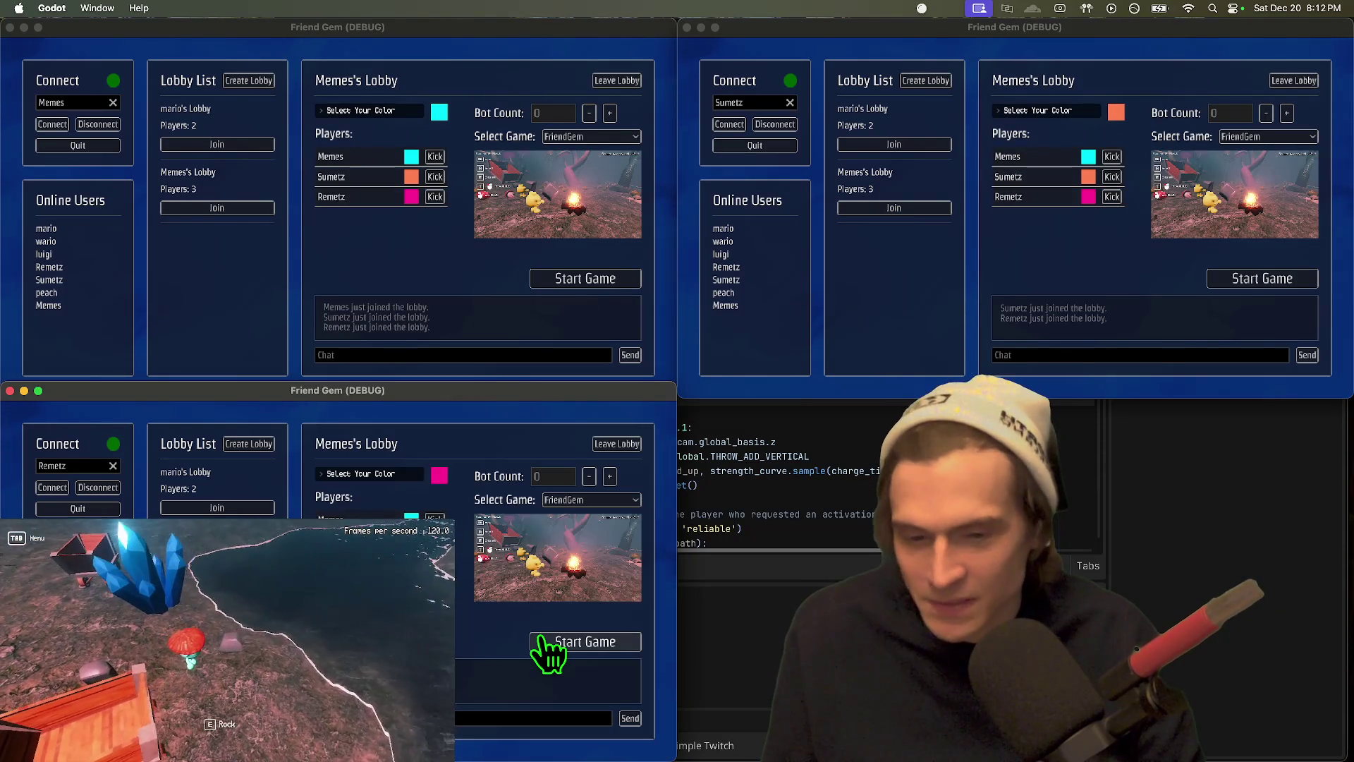
left_click(539, 639)
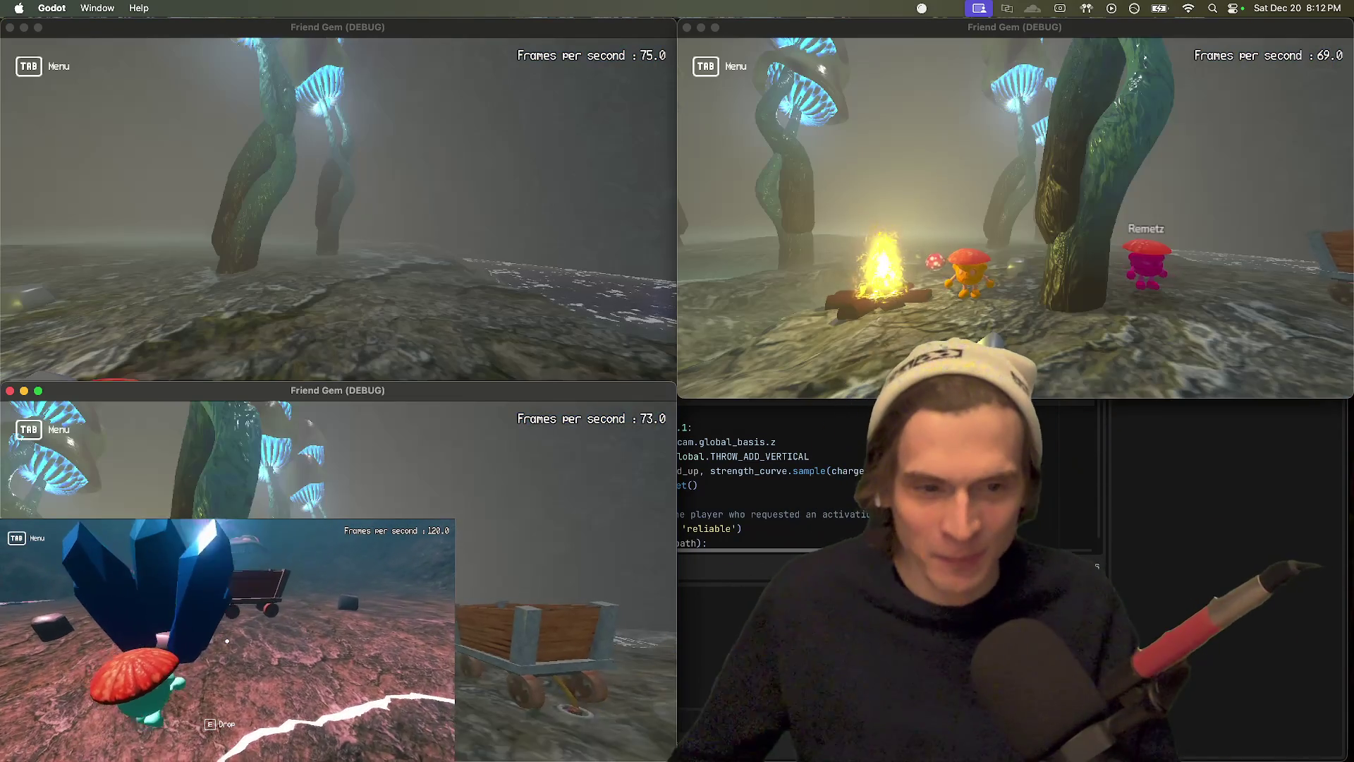
Step: Walk one player up to the campfire and pick up a nearby item with another
left_click(990, 338)
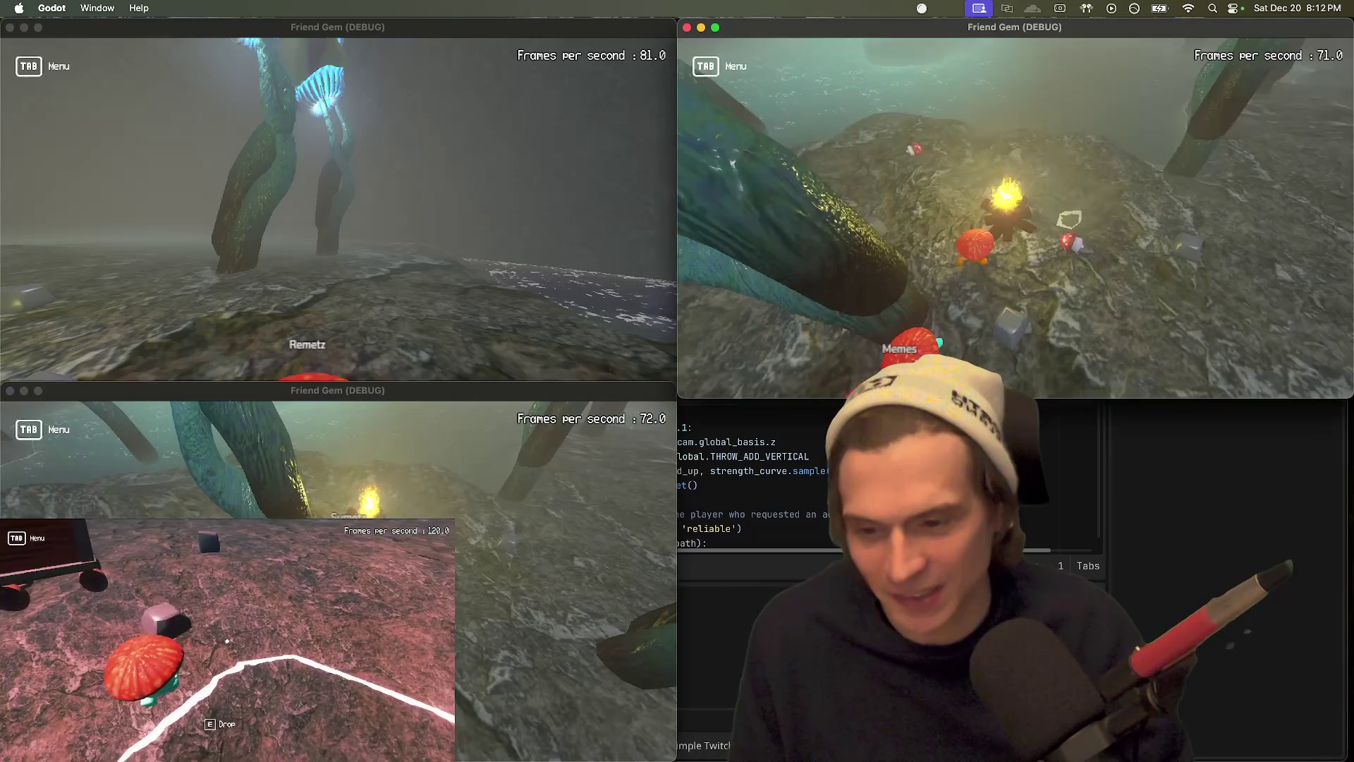
key("w")
left_click(244, 690)
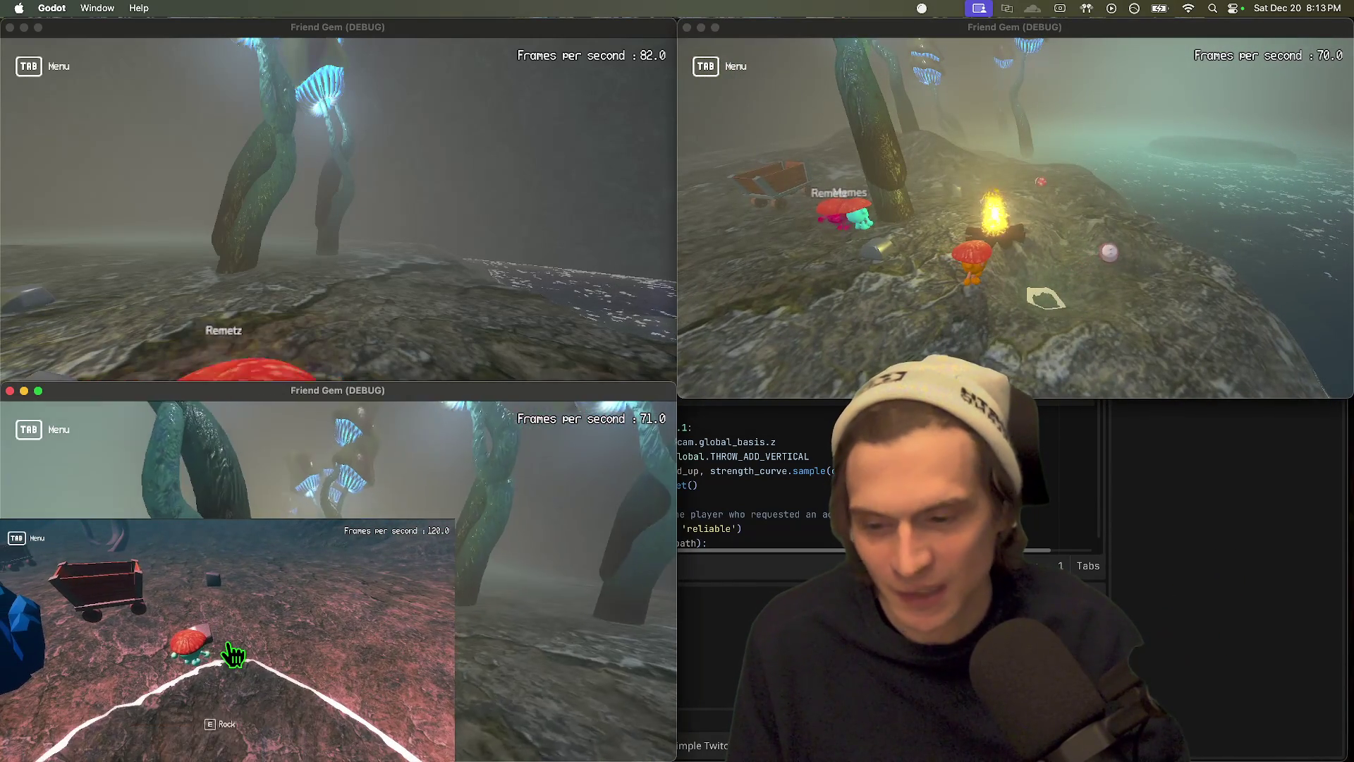
key("Tab")
key("Tab")
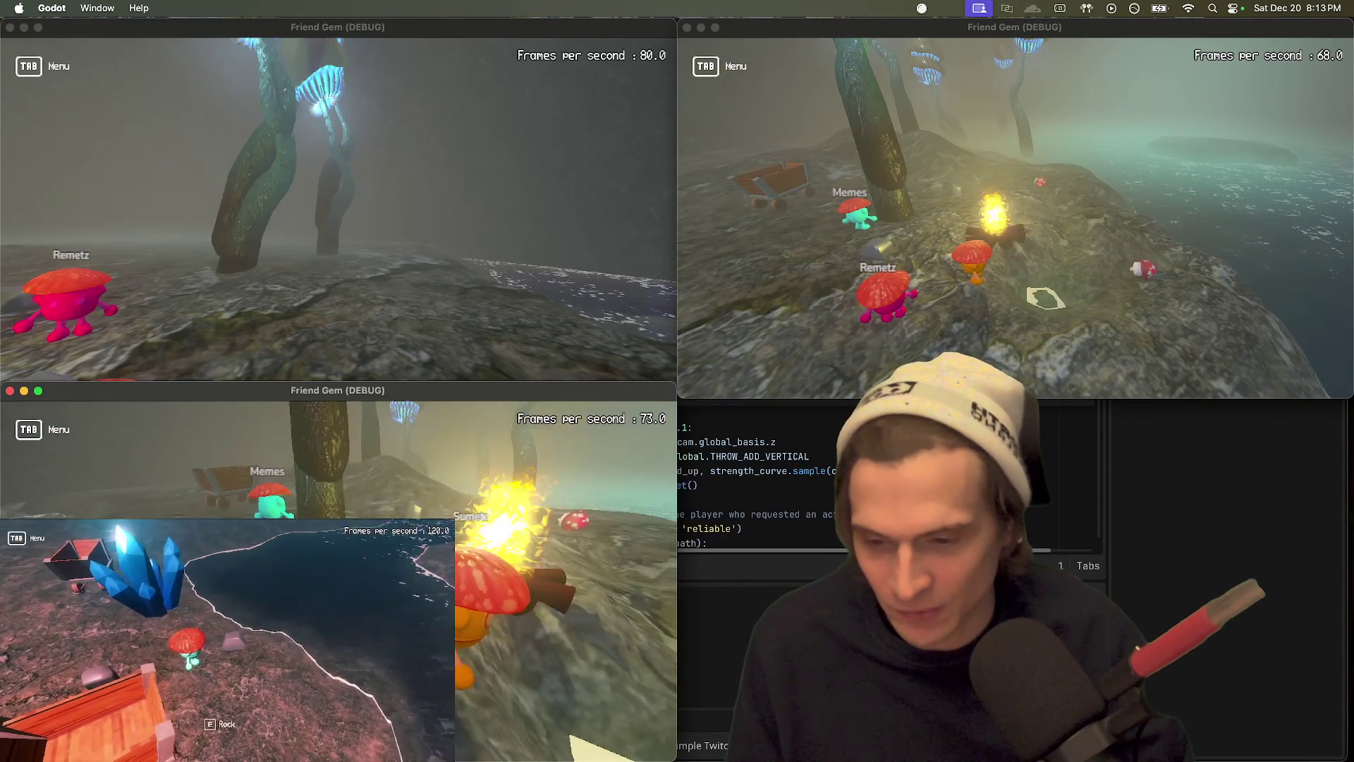
key("e")
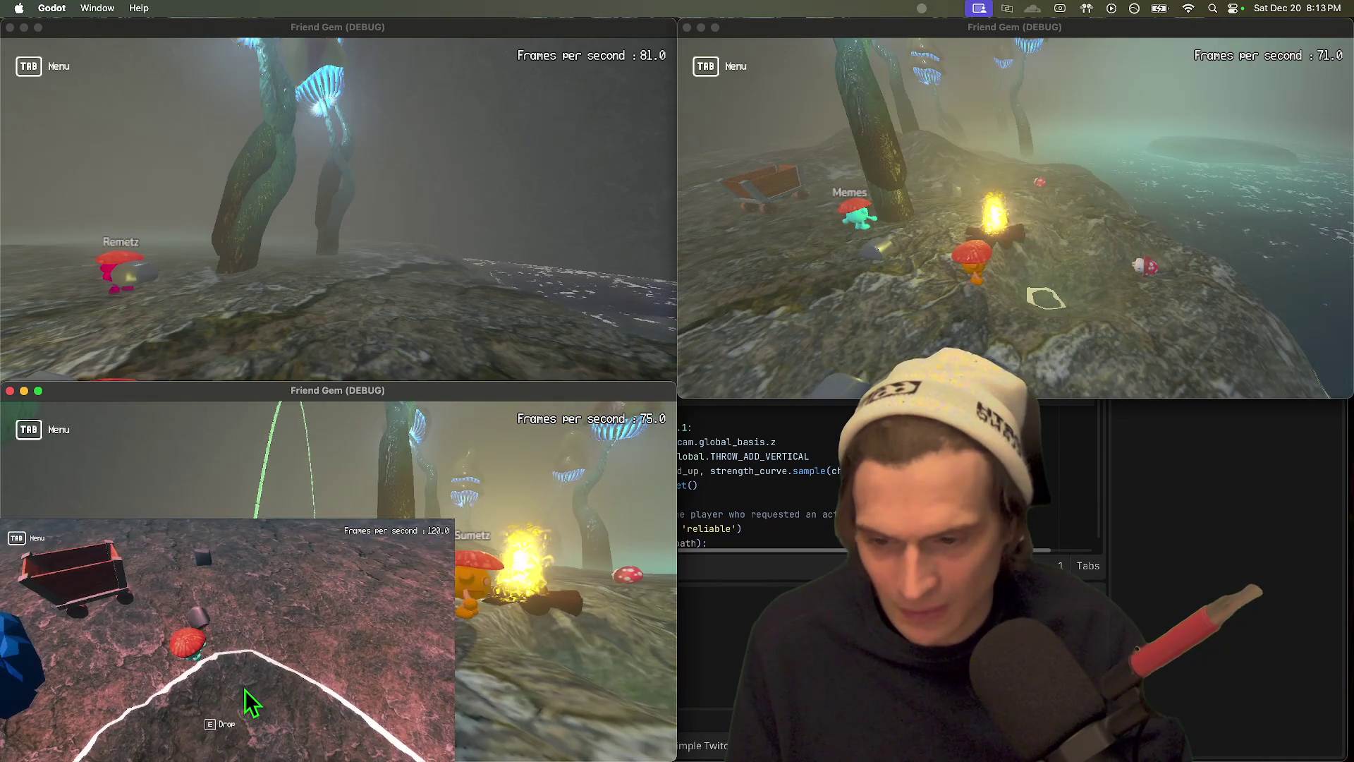
Step: Carry the item toward the campfire, walk up to the mine cart, and throw it at the cart
left_click(227, 641)
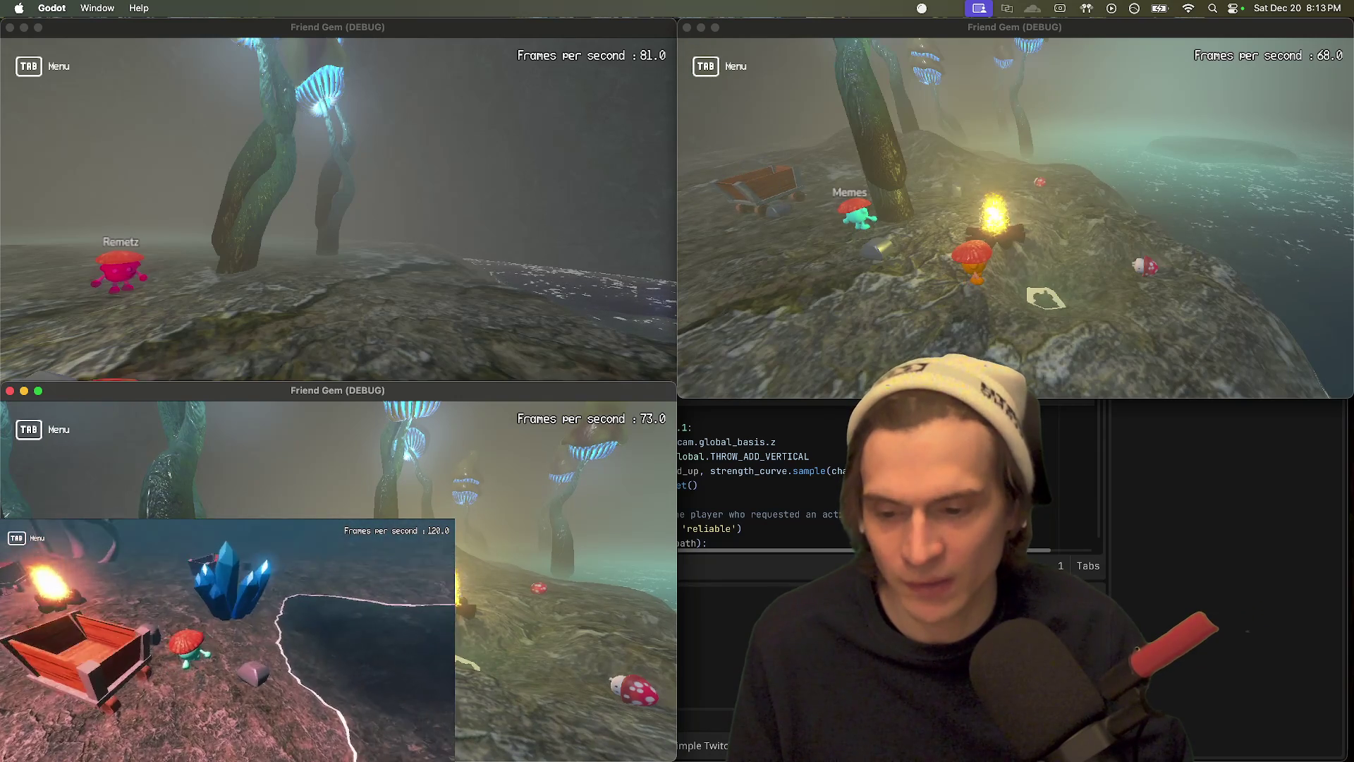
key("w")
key("e")
key("s")
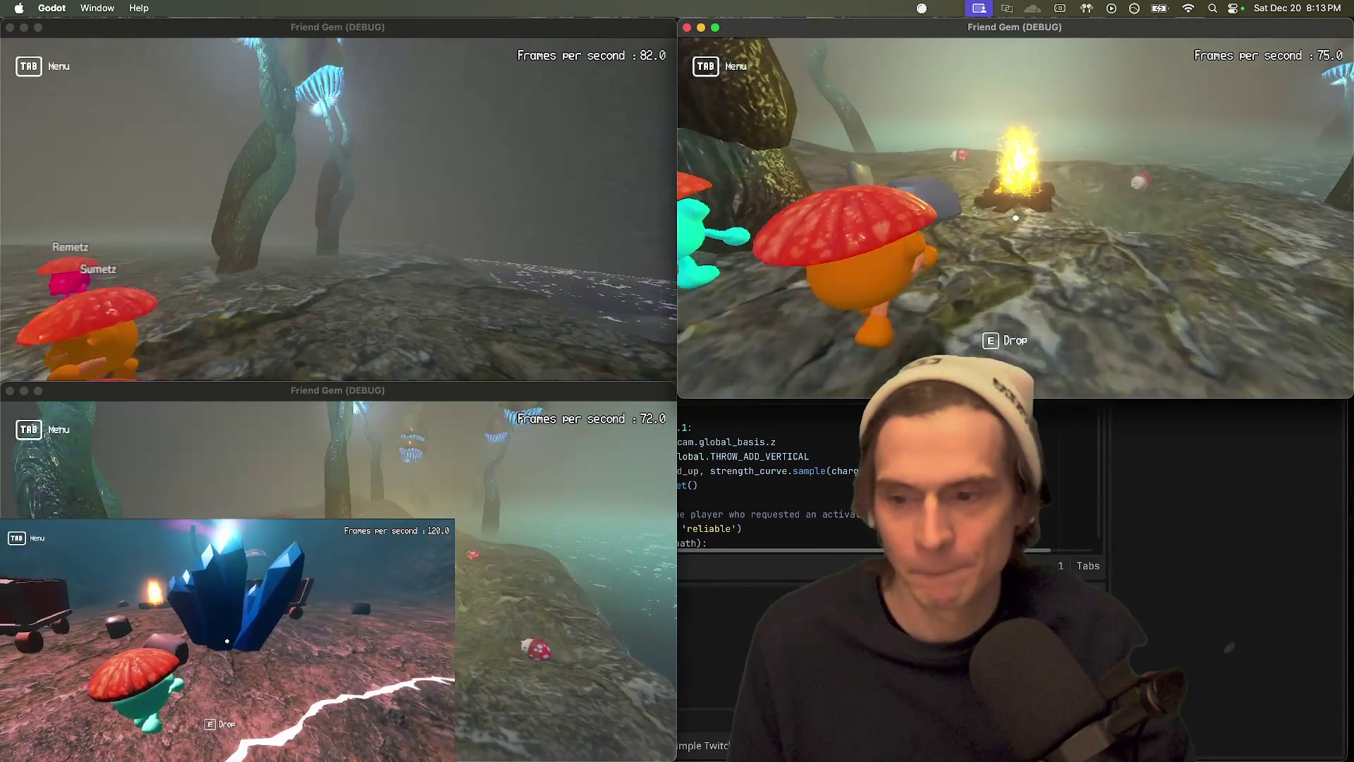
key("w")
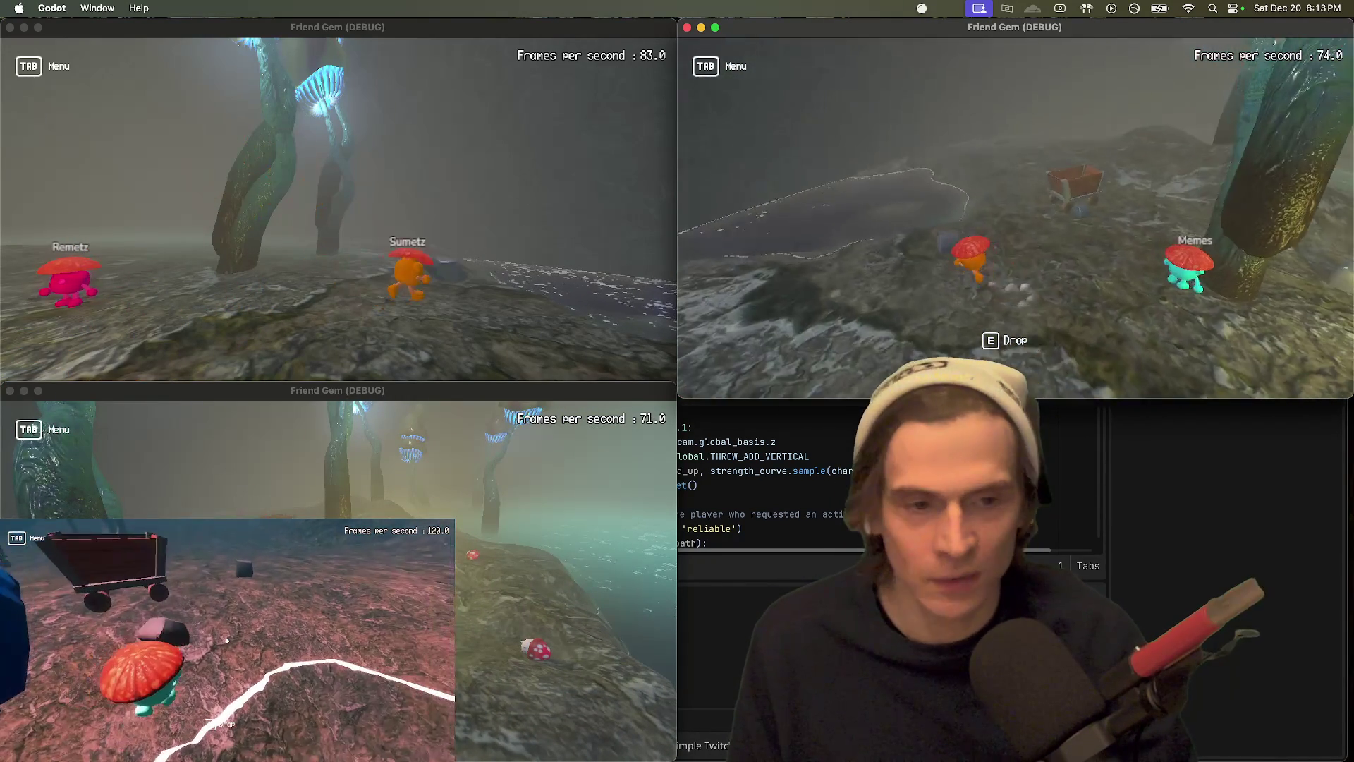
key("w")
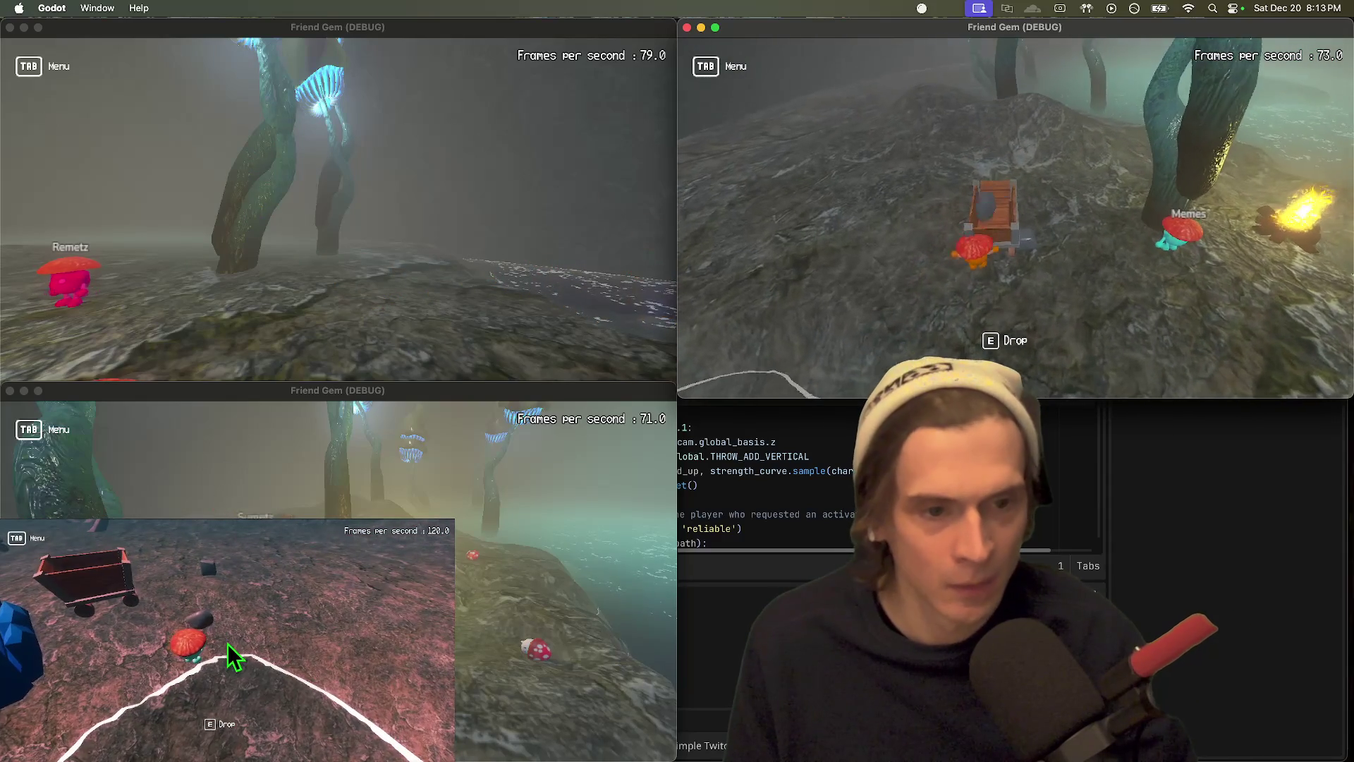
left_click(251, 591)
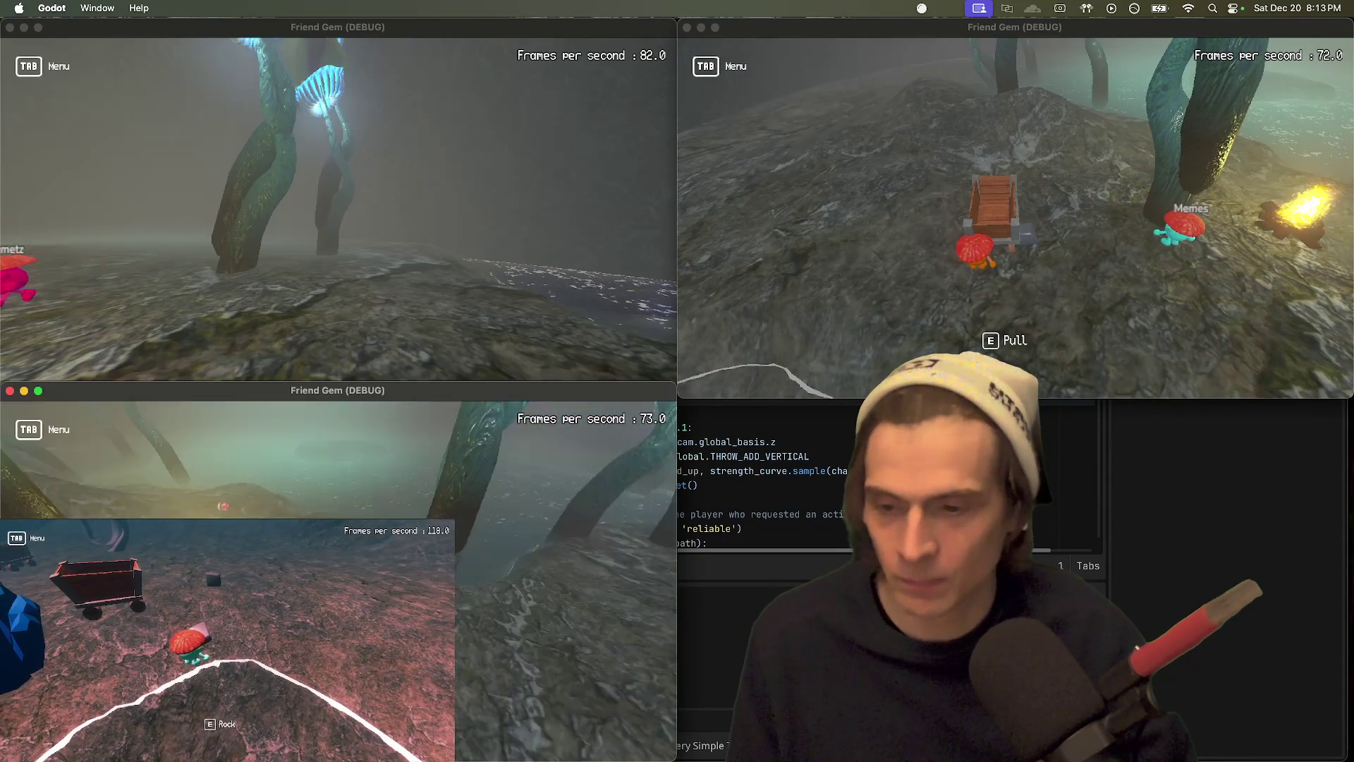
Step: Switch between game windows and pick up another item with E
key("Tab")
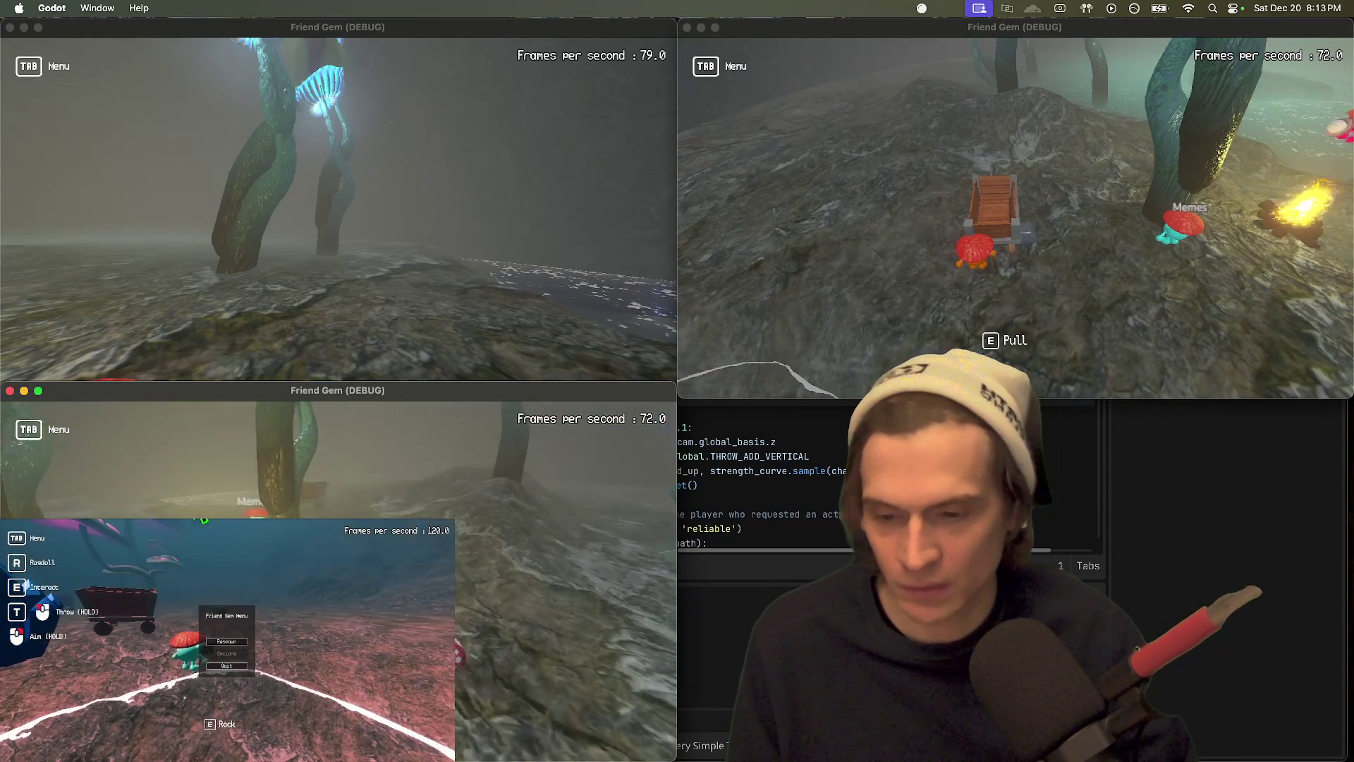
key("Tab")
key("e")
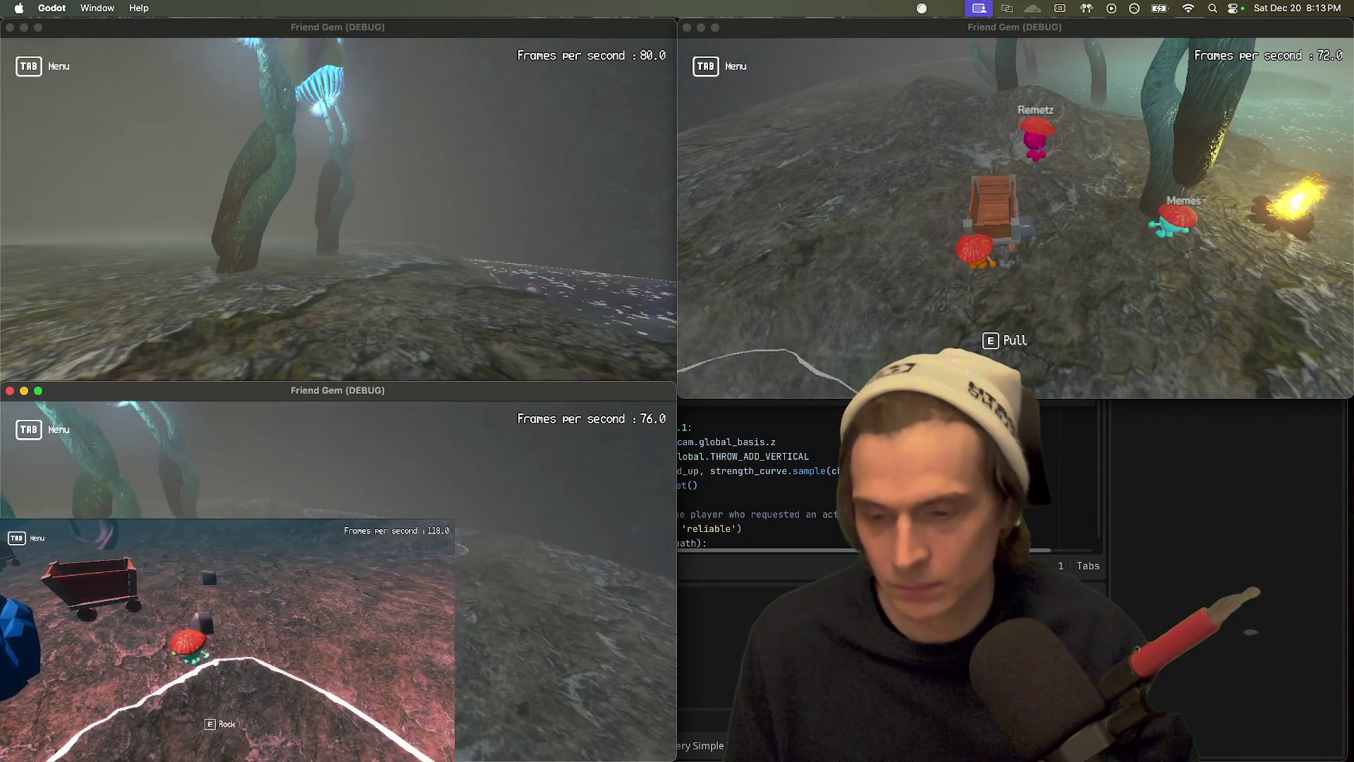
key("Tab")
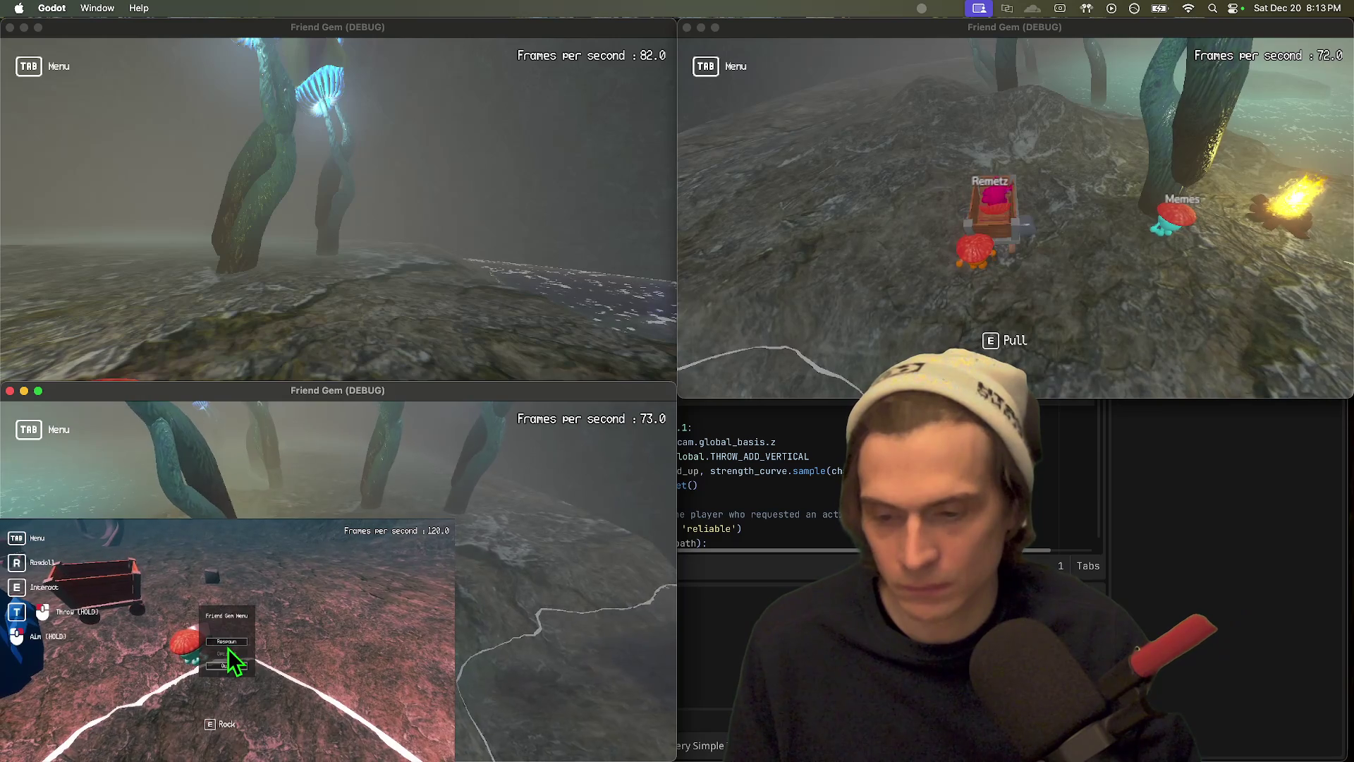